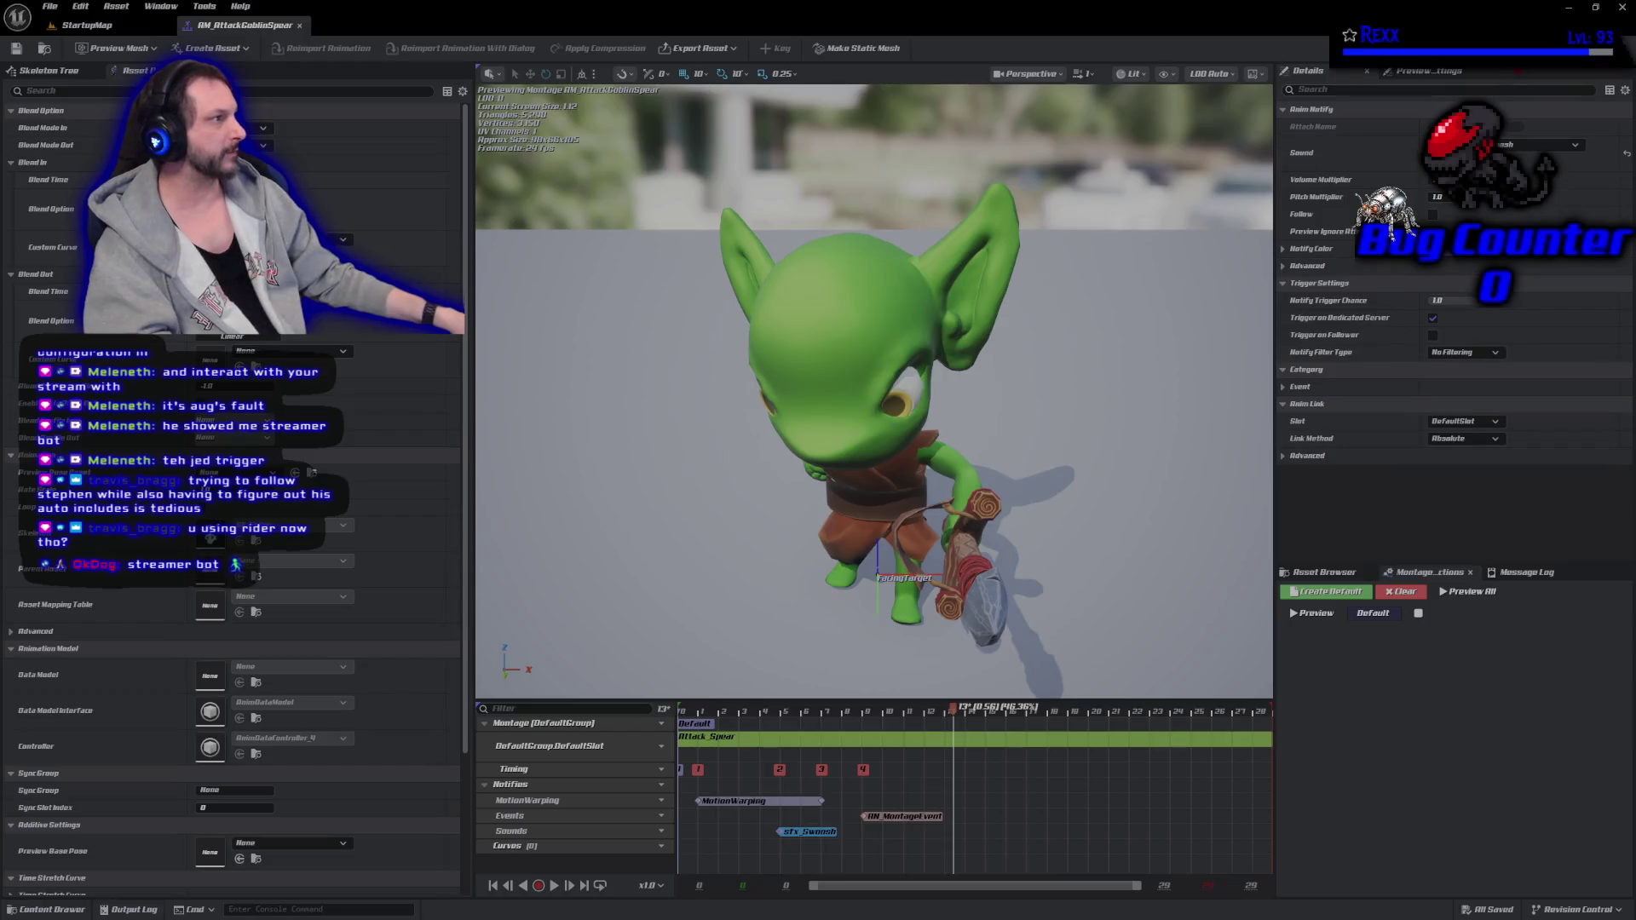
# Switch to Rider to view AuraProjectile.cpp and its OnSphereOverlap function.
pyautogui.hotkey('alt', 'Tab')
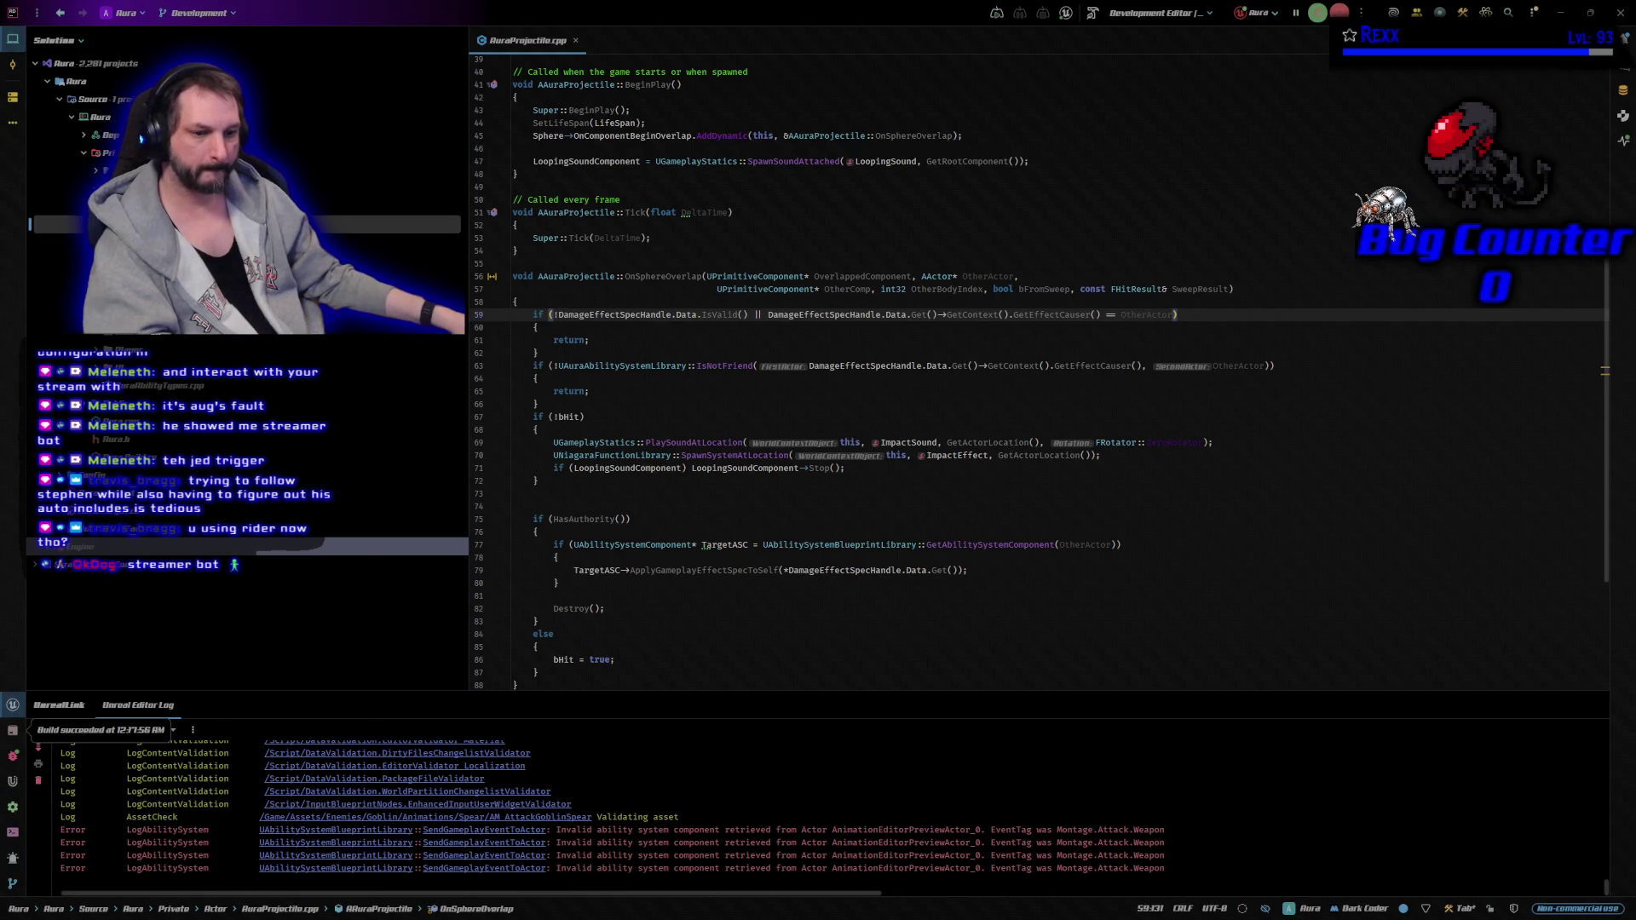
# Return to the AM_AttackGoblinSpear montage window in the Unreal Editor.
pyautogui.hotkey('alt', 'Tab')
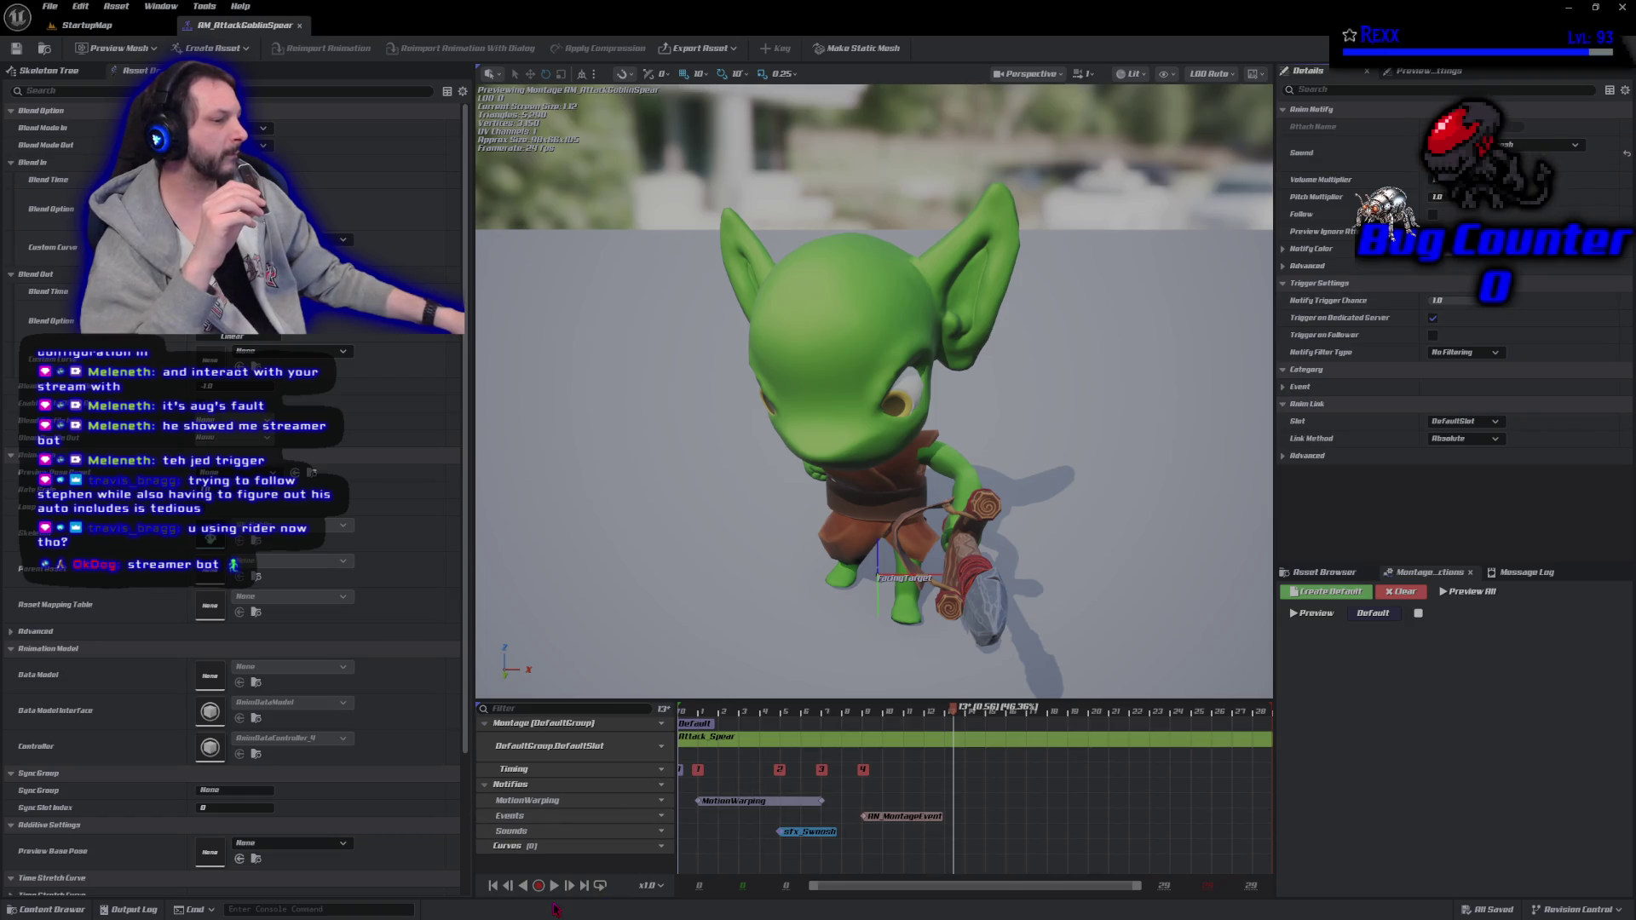
# Play and pause the AM_AttackGoblinSpear preview, orbiting around the goblin's spear swing near frame 18.
pyautogui.click(554, 886)
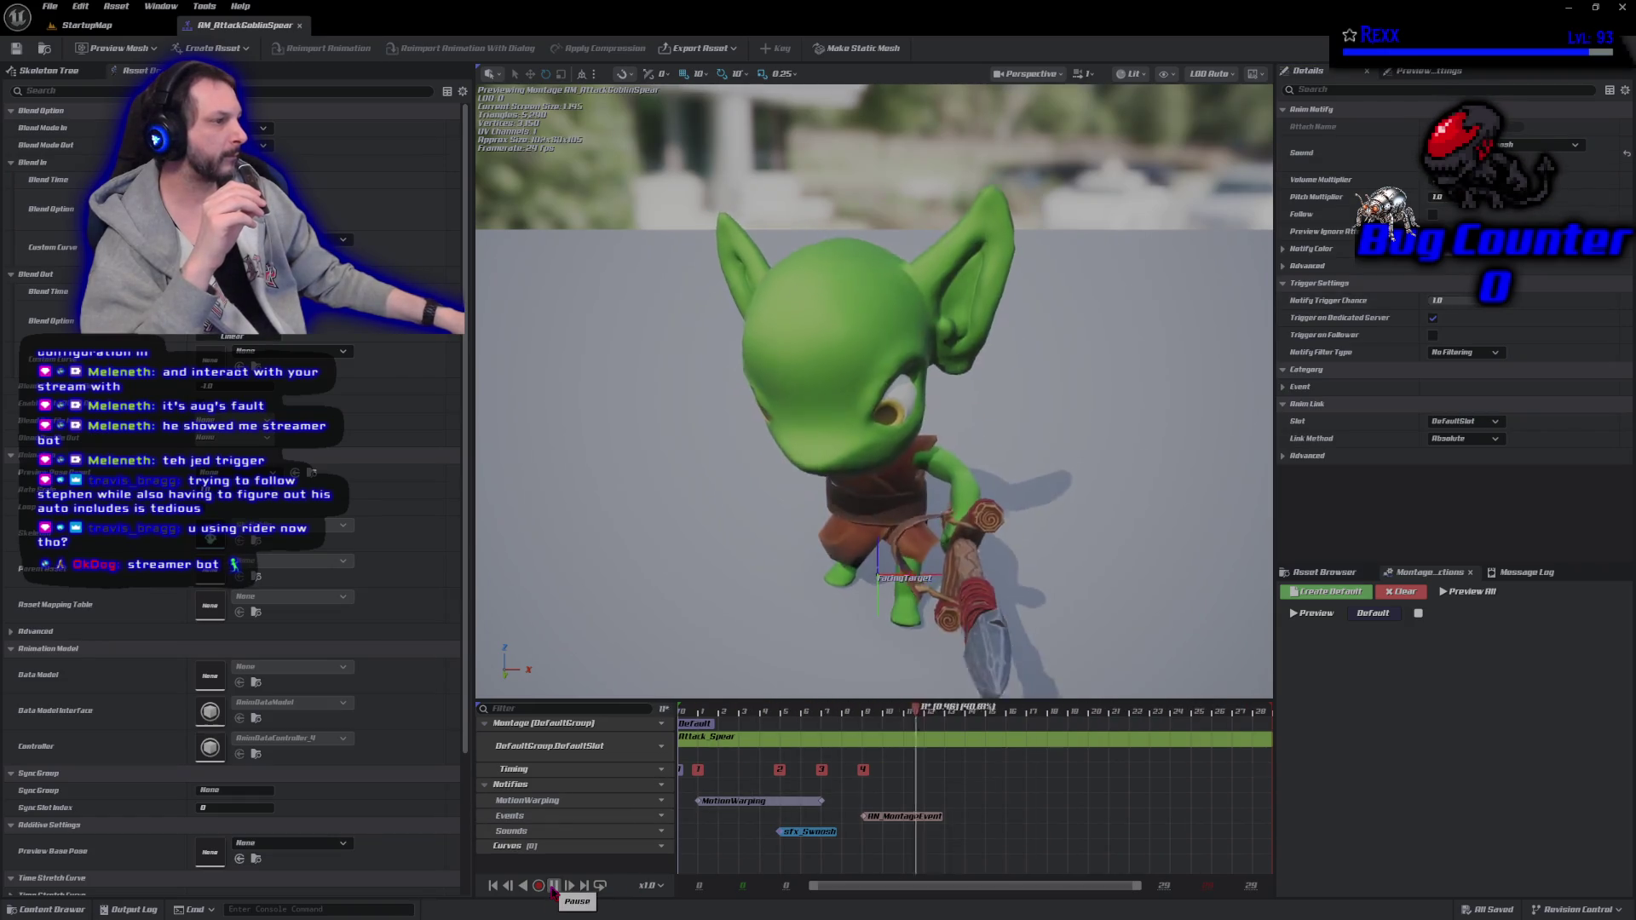
pyautogui.click(554, 886)
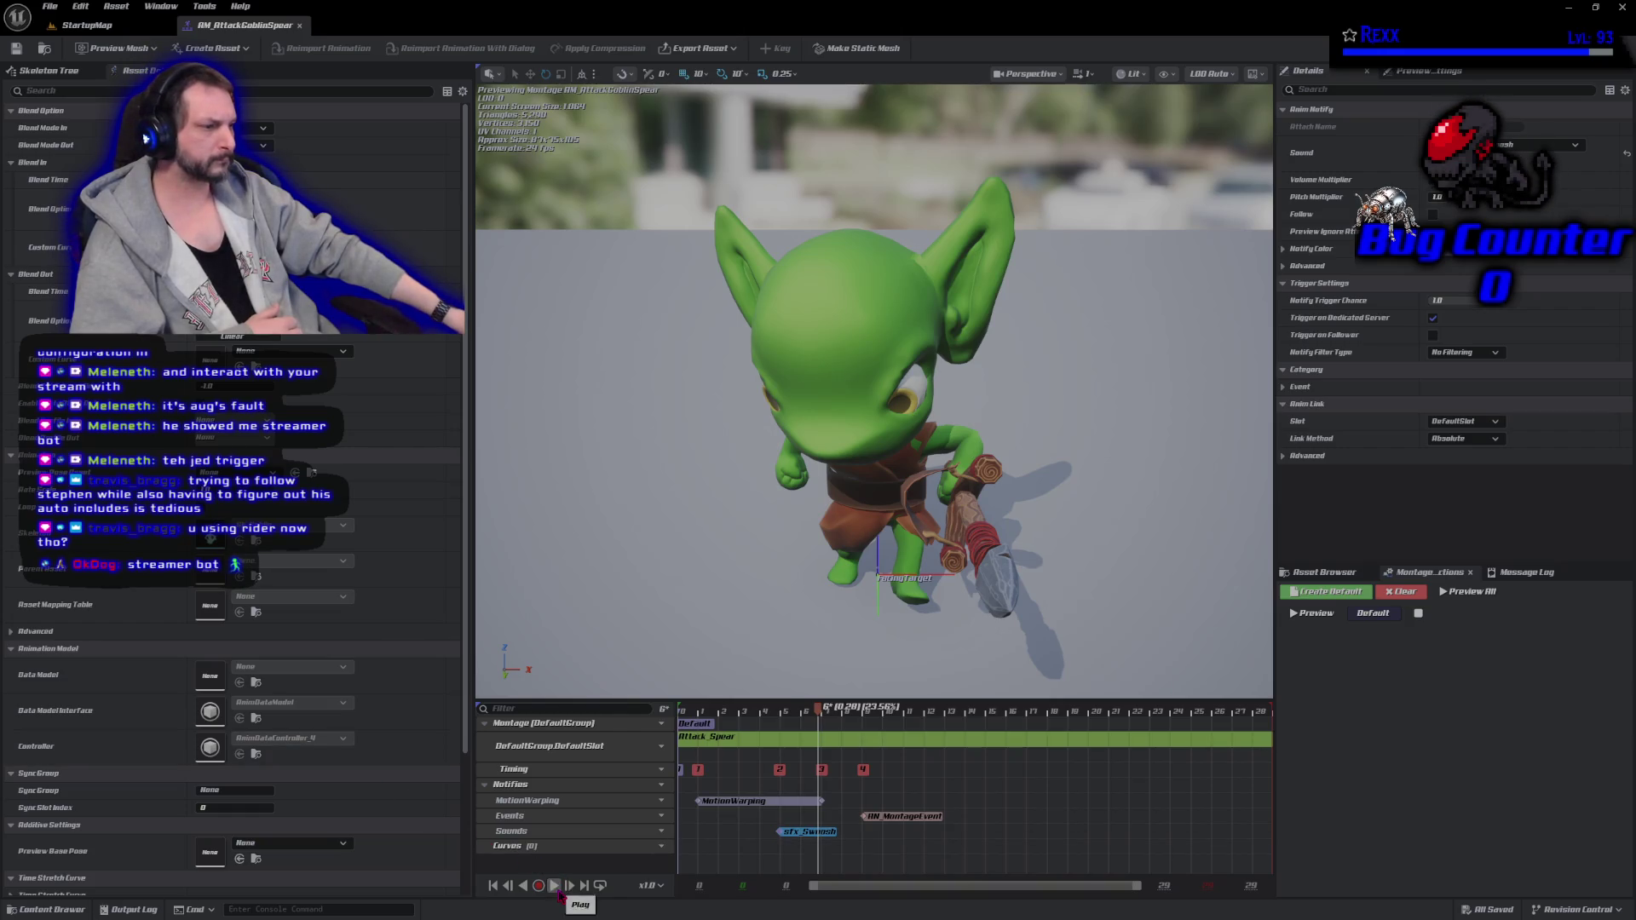
pyautogui.click(554, 886)
pyautogui.moveTo(764, 444); pyautogui.dragTo(723, 503)
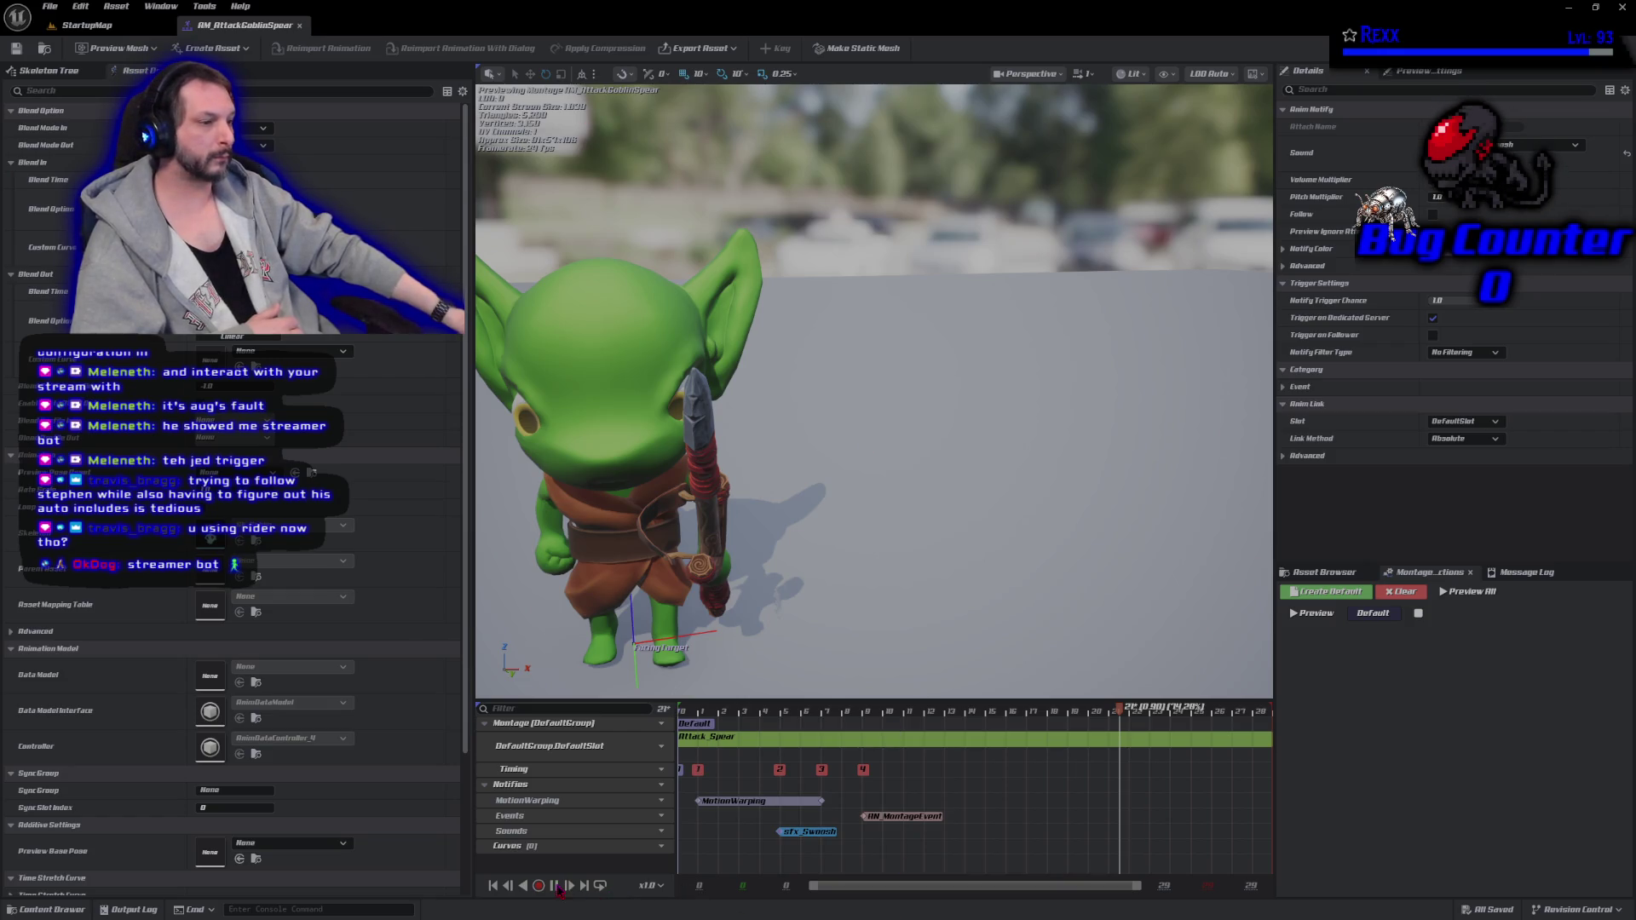
pyautogui.click(555, 886)
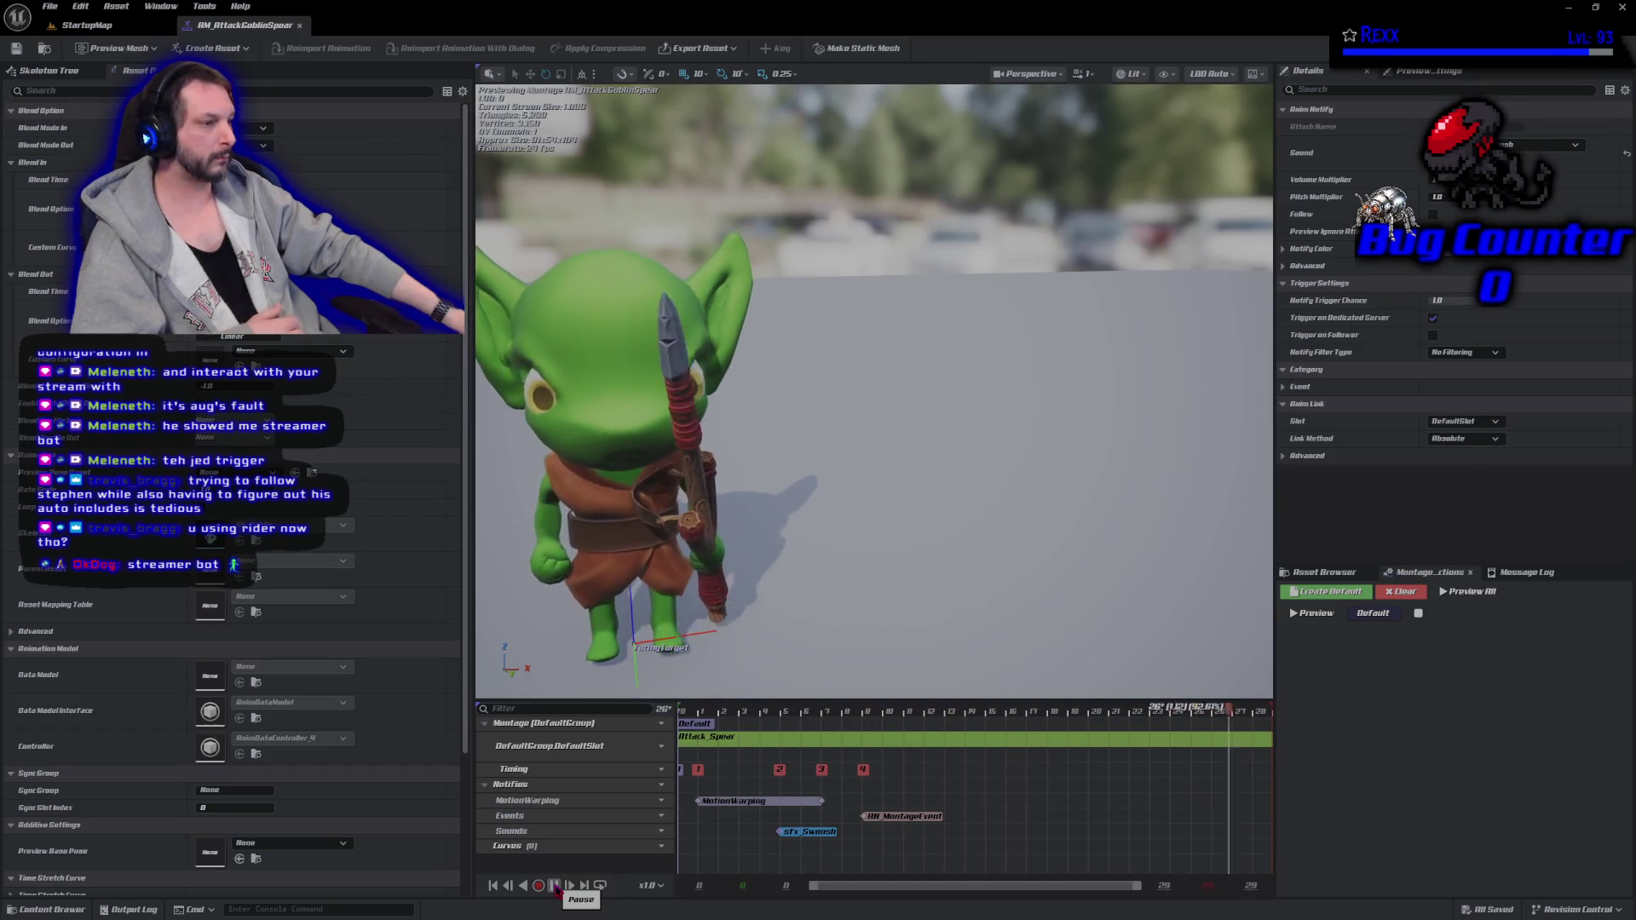
pyautogui.click(555, 886)
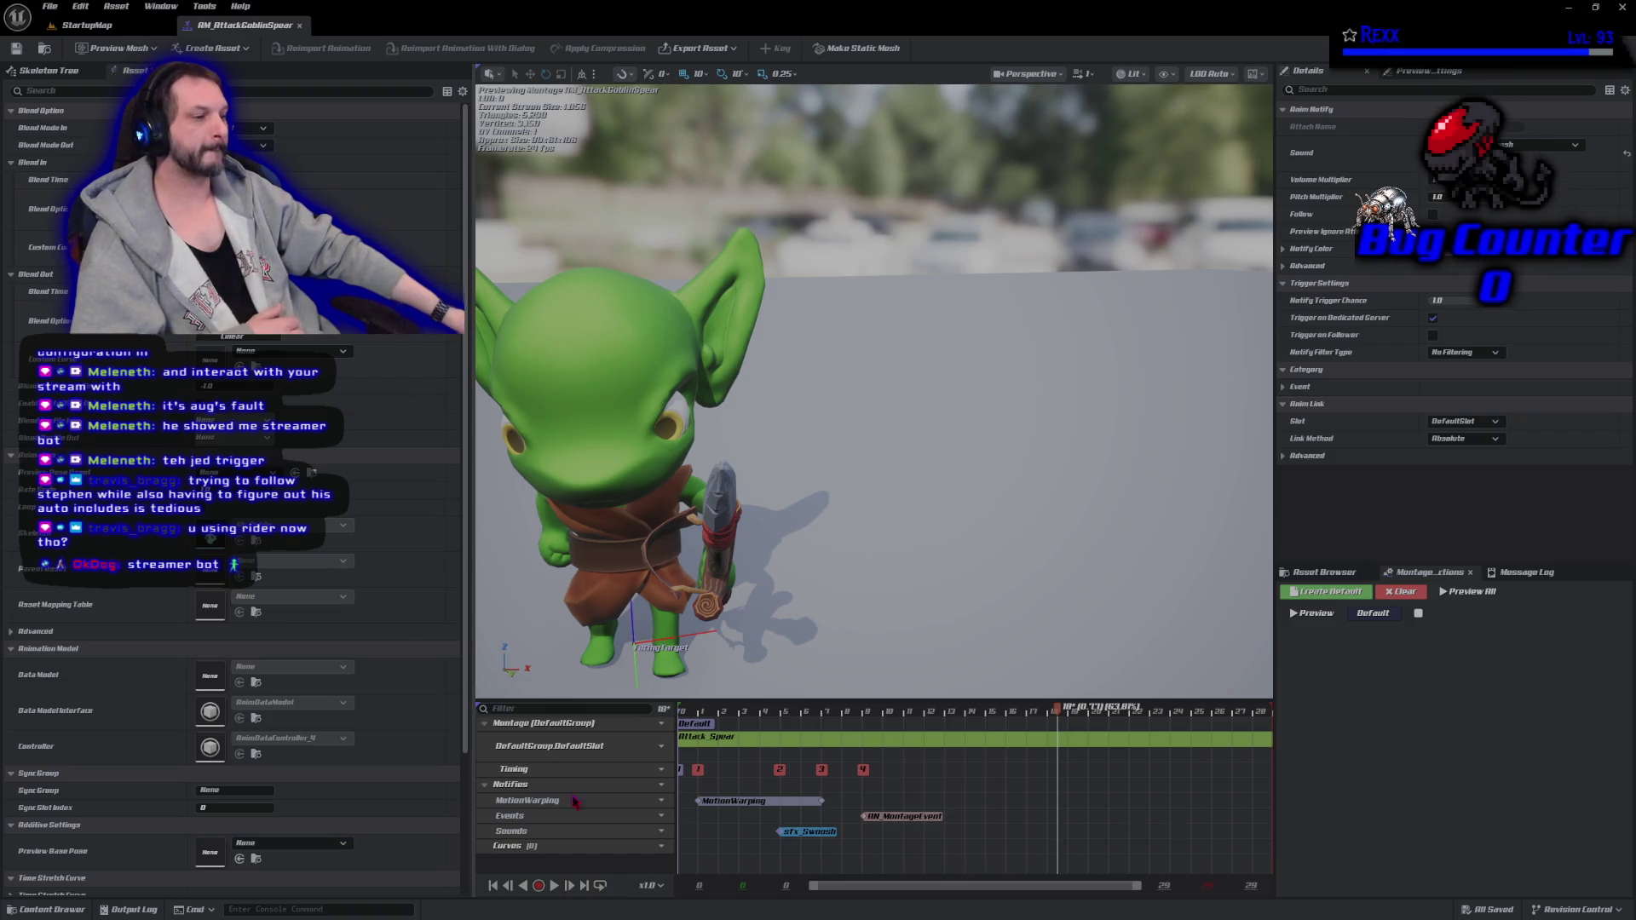
pyautogui.click(552, 893)
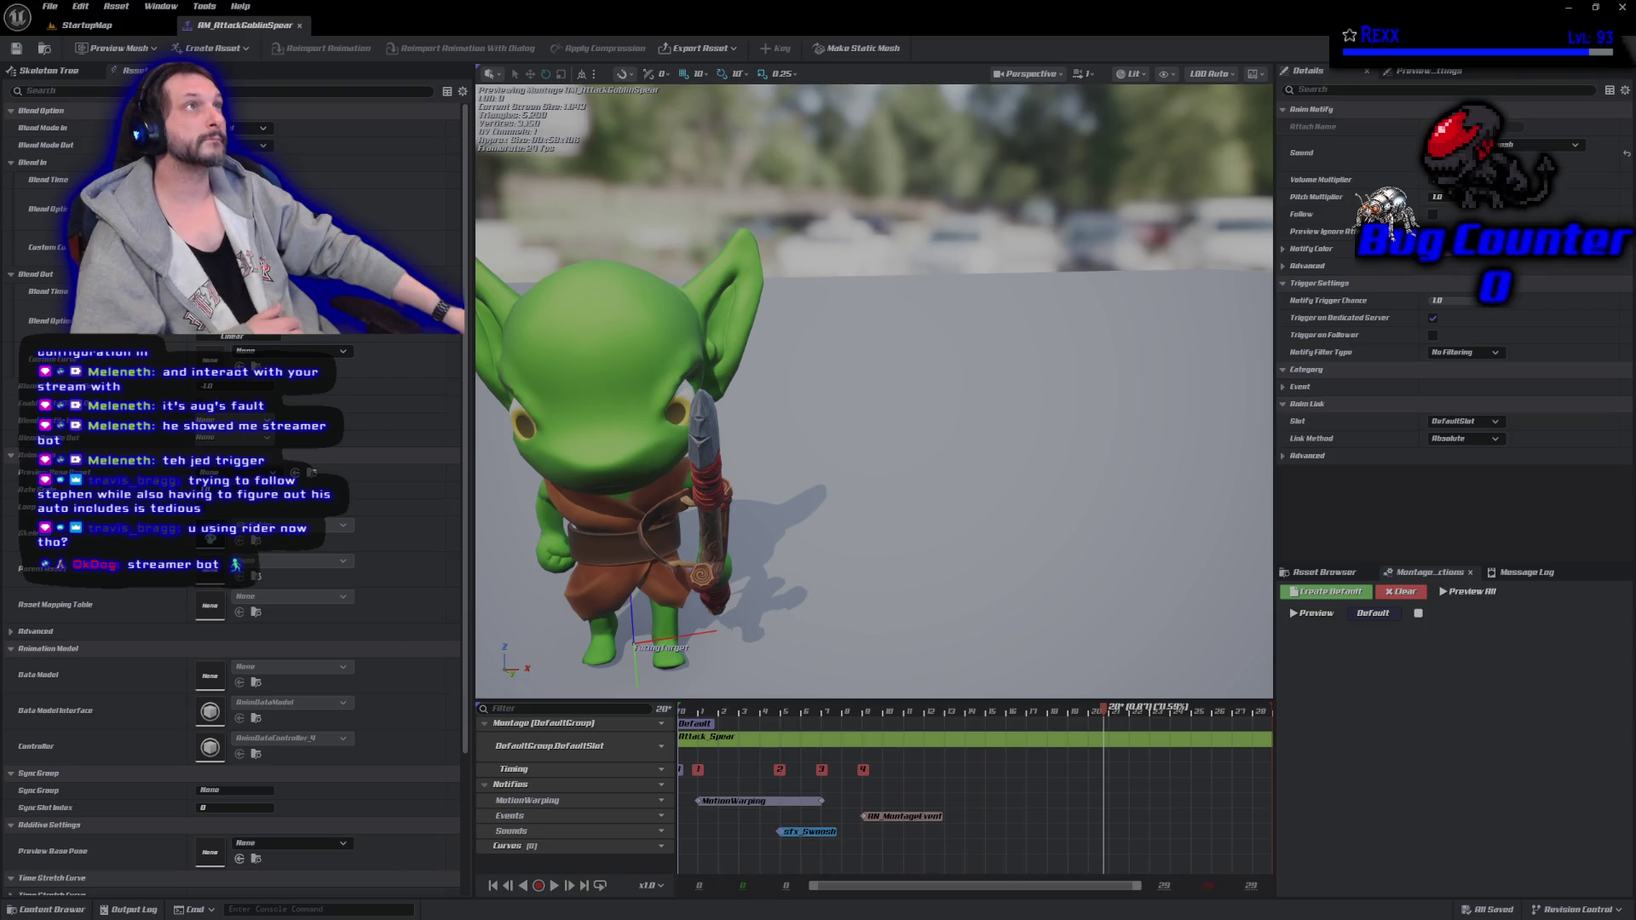
# Play-test StartupMap by running the character forward, then go back to the AM_AttackGoblinSpear tab.
pyautogui.click(81, 25)
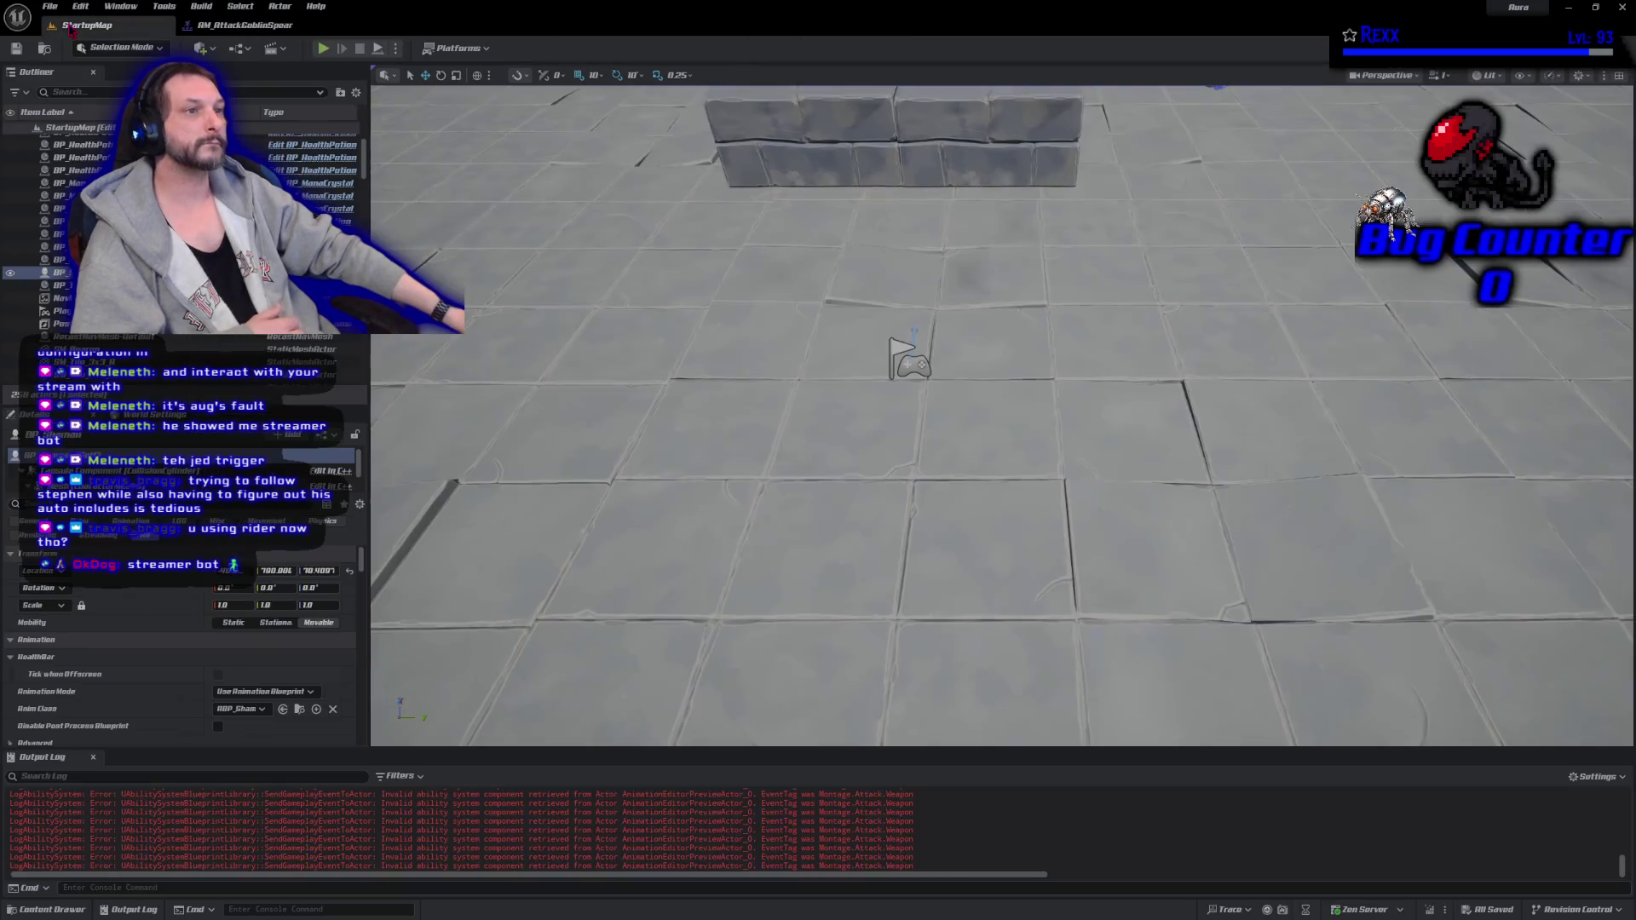
pyautogui.click(48, 7)
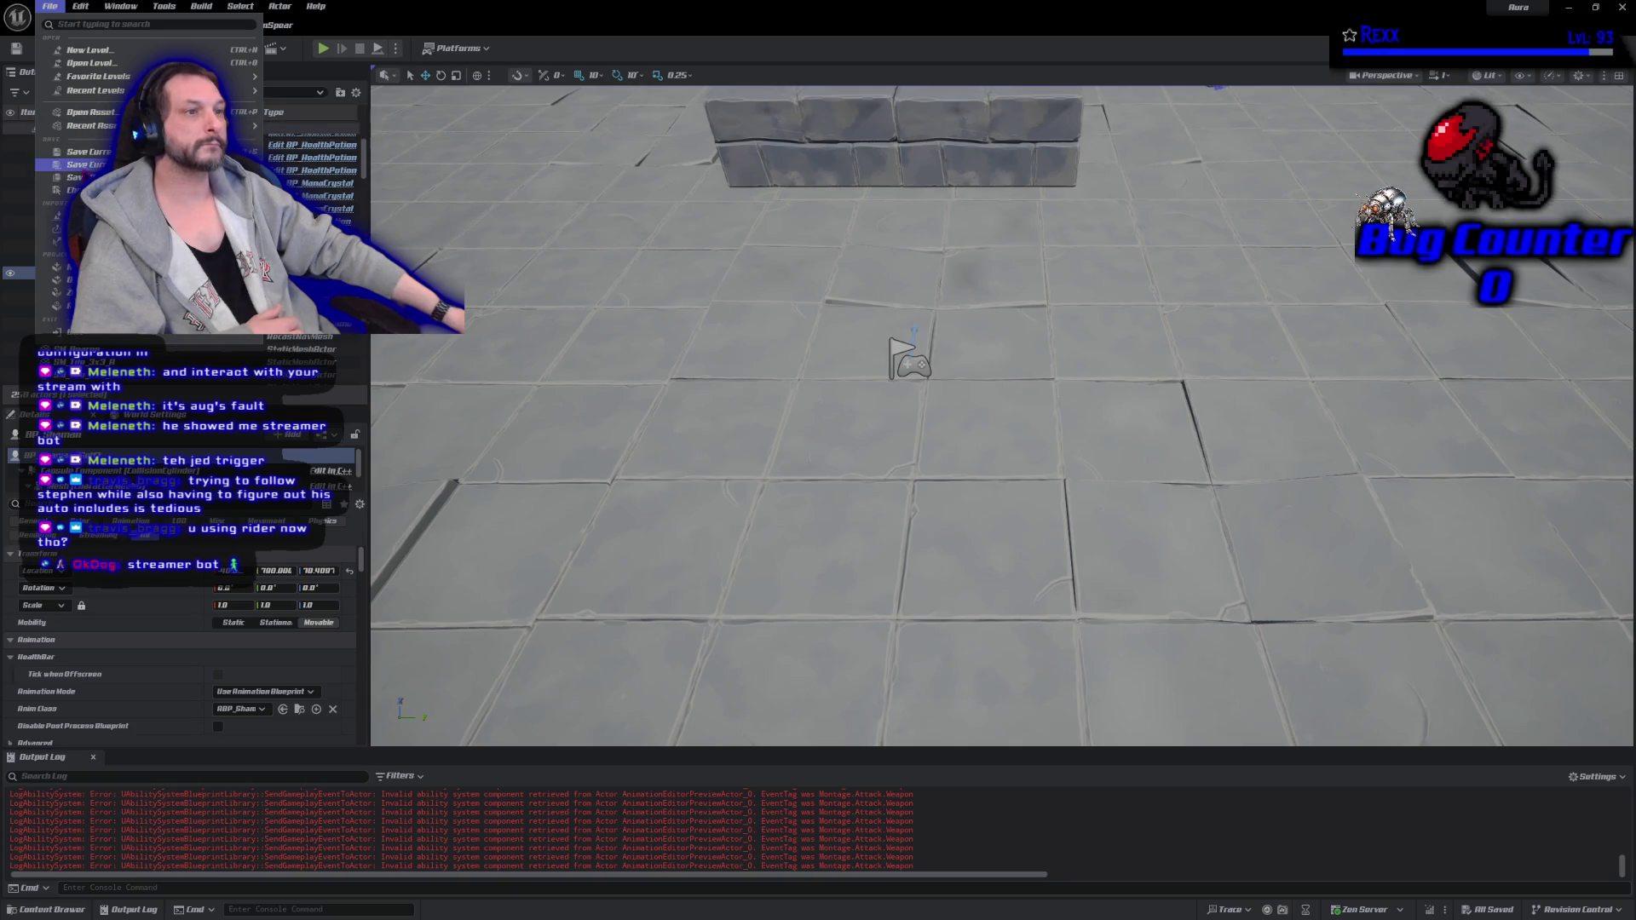
pyautogui.press('Escape')
pyautogui.click(323, 49)
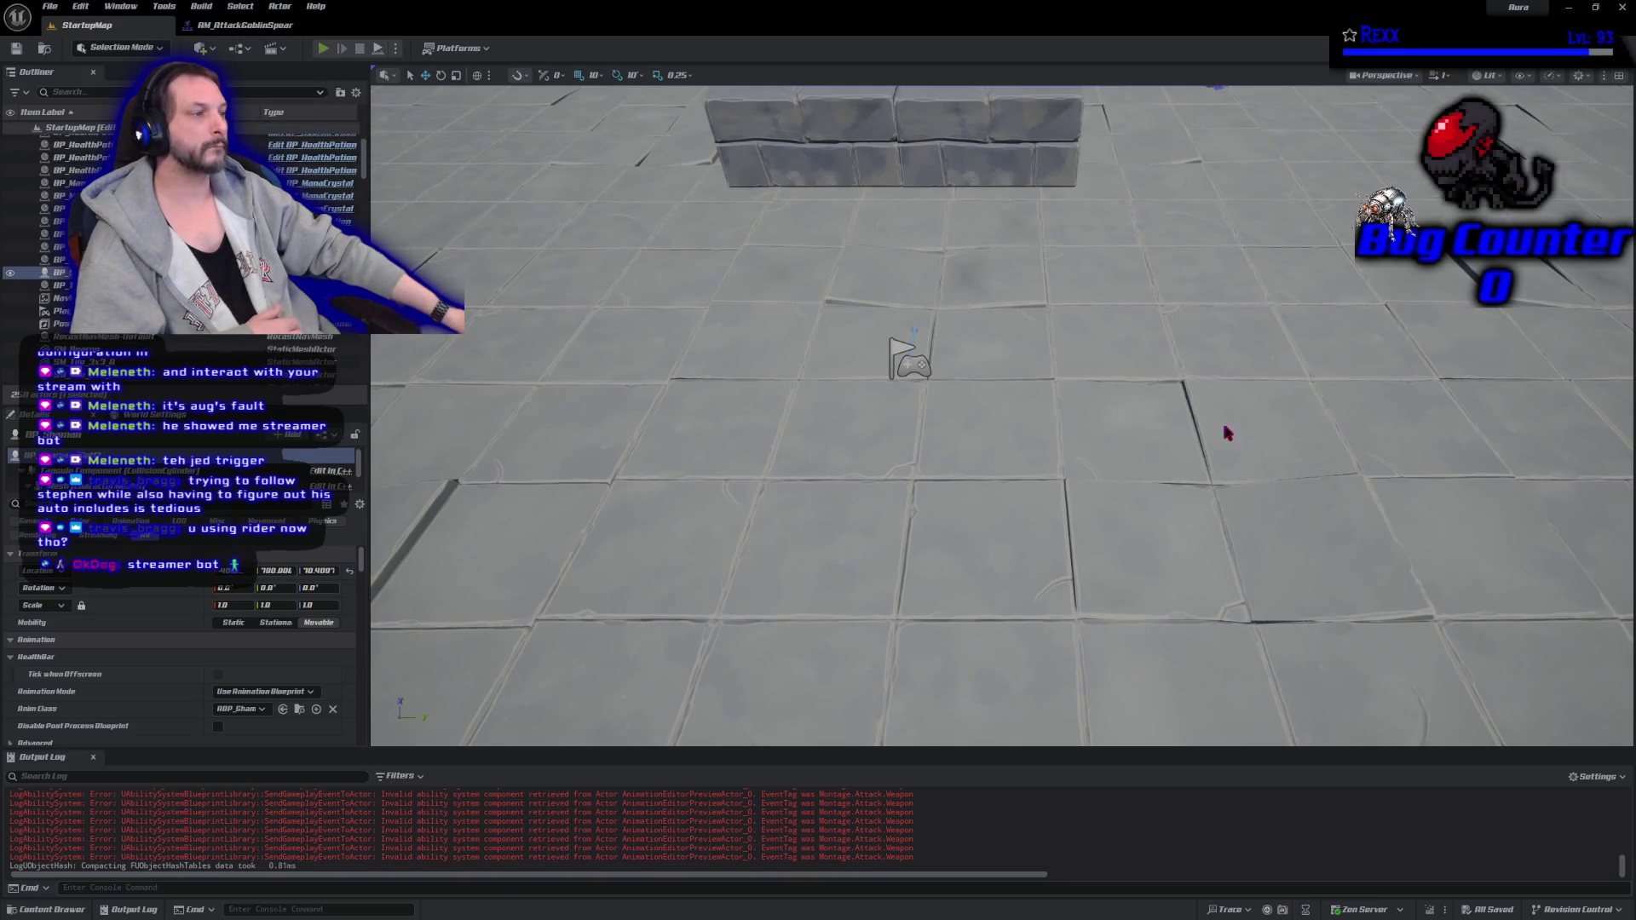
pyautogui.moveTo(1171, 332)
pyautogui.mouseDown()
pyautogui.moveTo(1102, 313)
pyautogui.moveTo(756, 351)
pyautogui.moveTo(734, 390)
pyautogui.mouseUp()
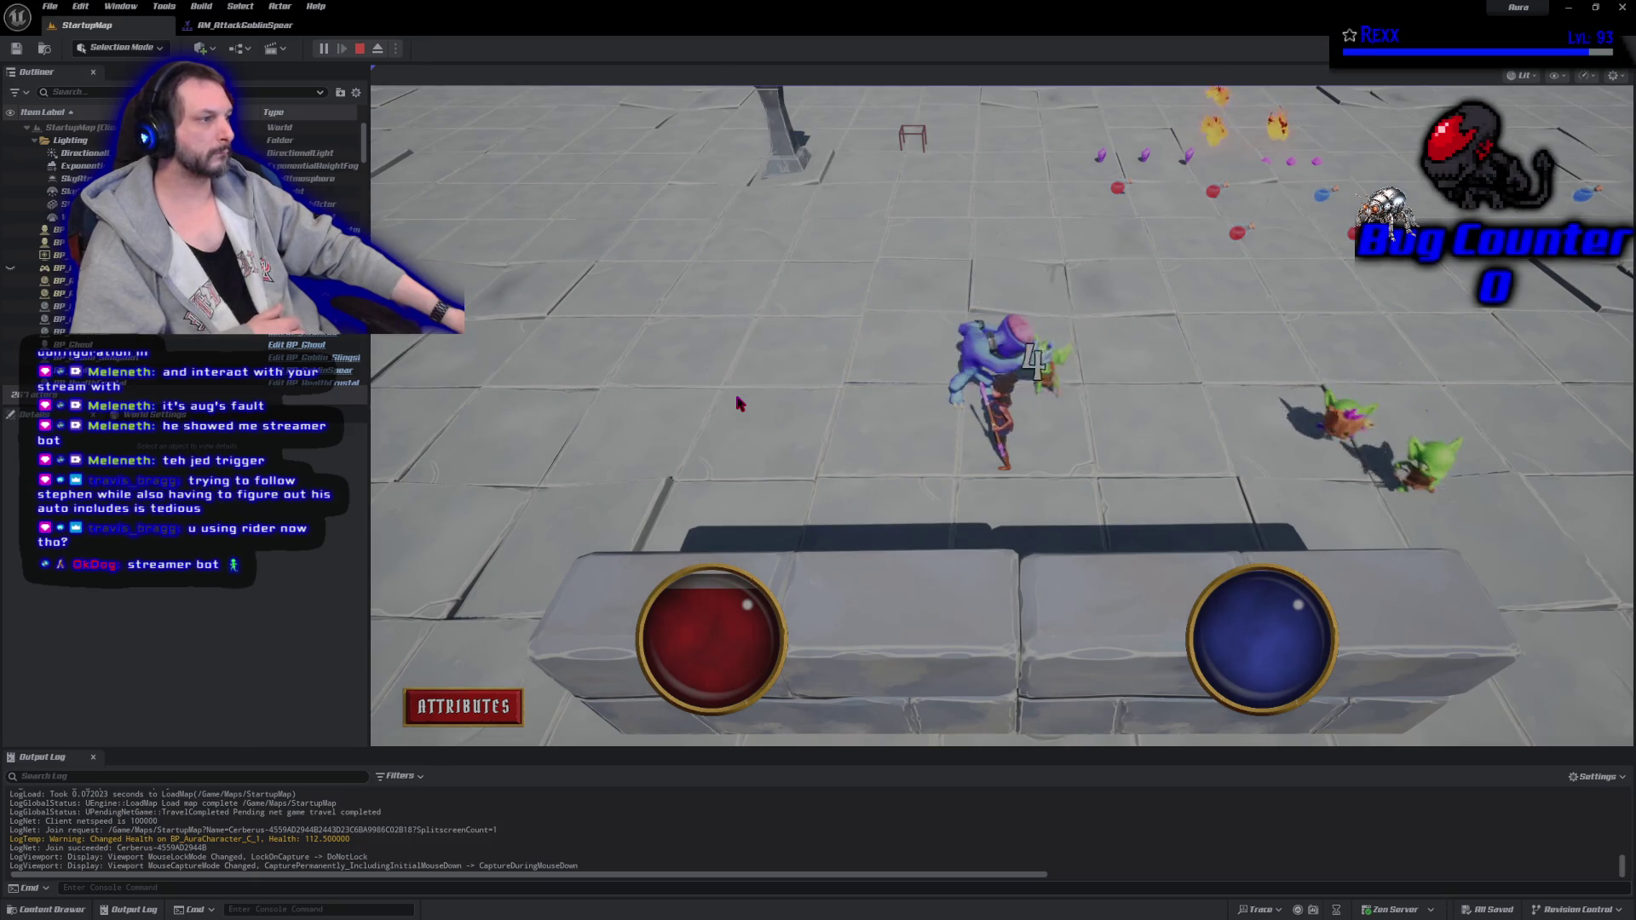
pyautogui.click(359, 50)
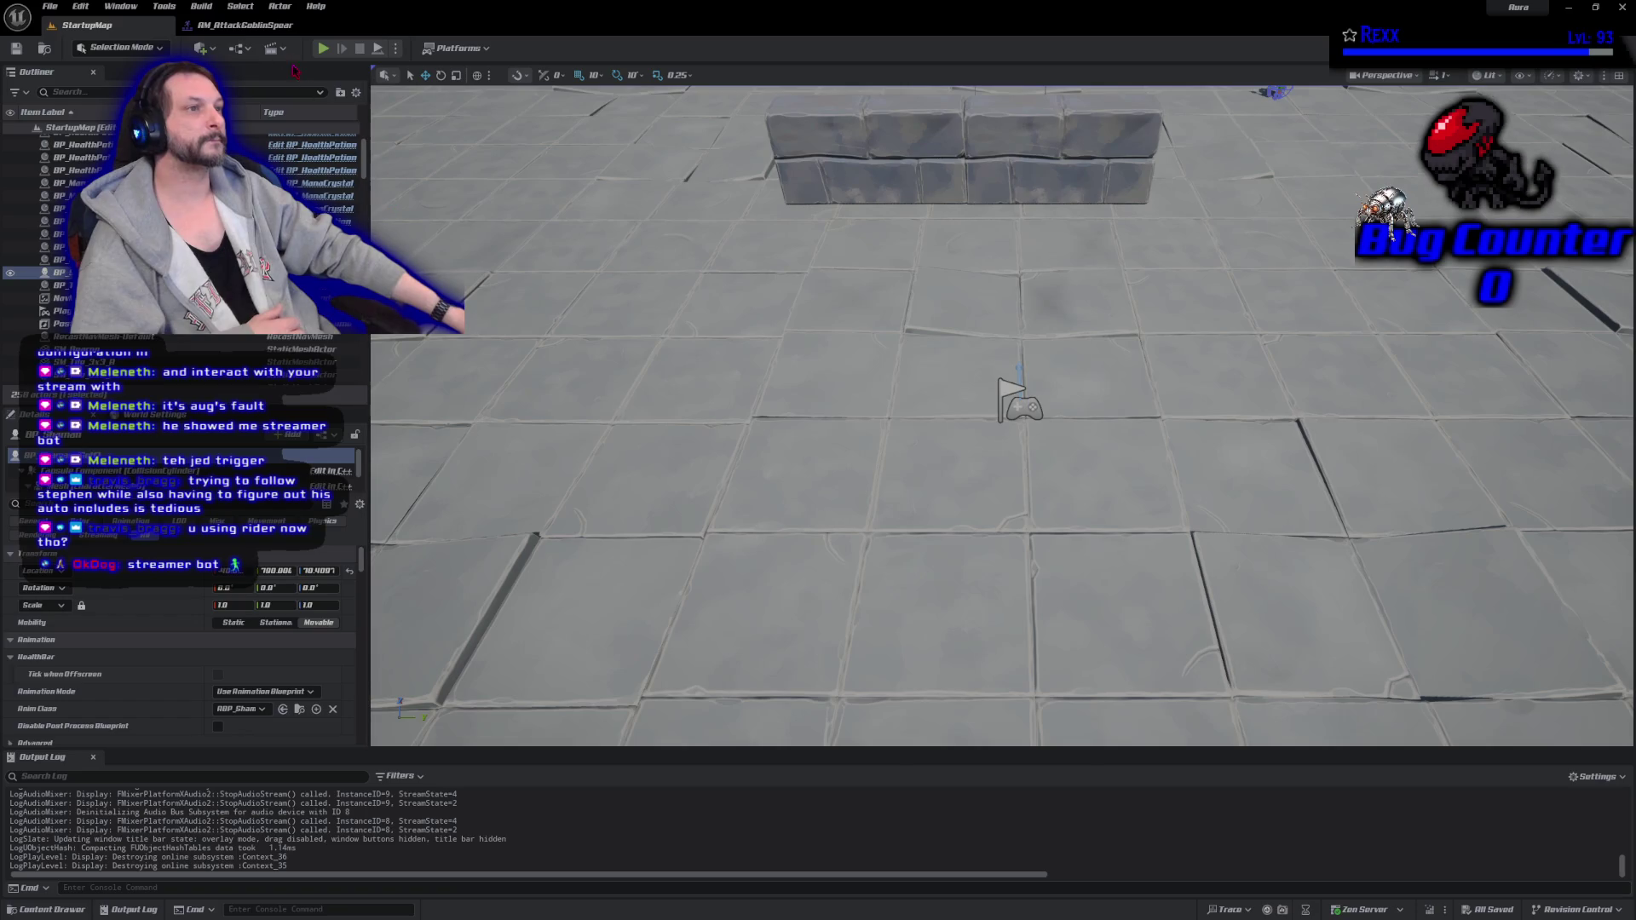
pyautogui.click(245, 25)
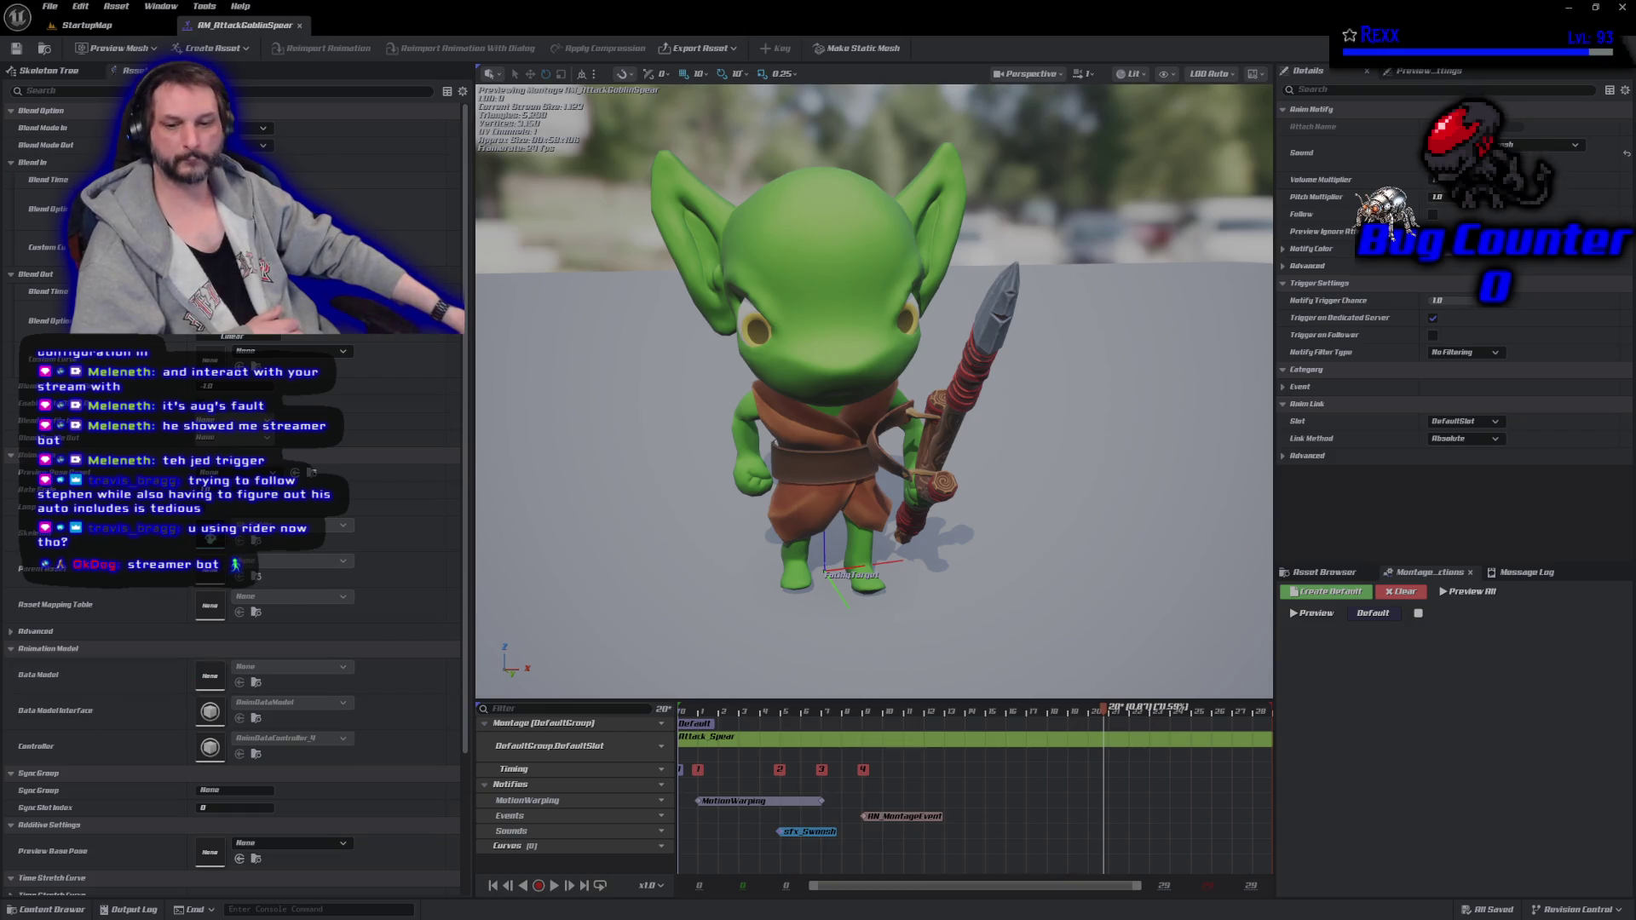
# Commit the five changes to Development as 'Goblin Spear Sound Notifies' and push to origin.
pyautogui.hotkey('alt', 'Tab')
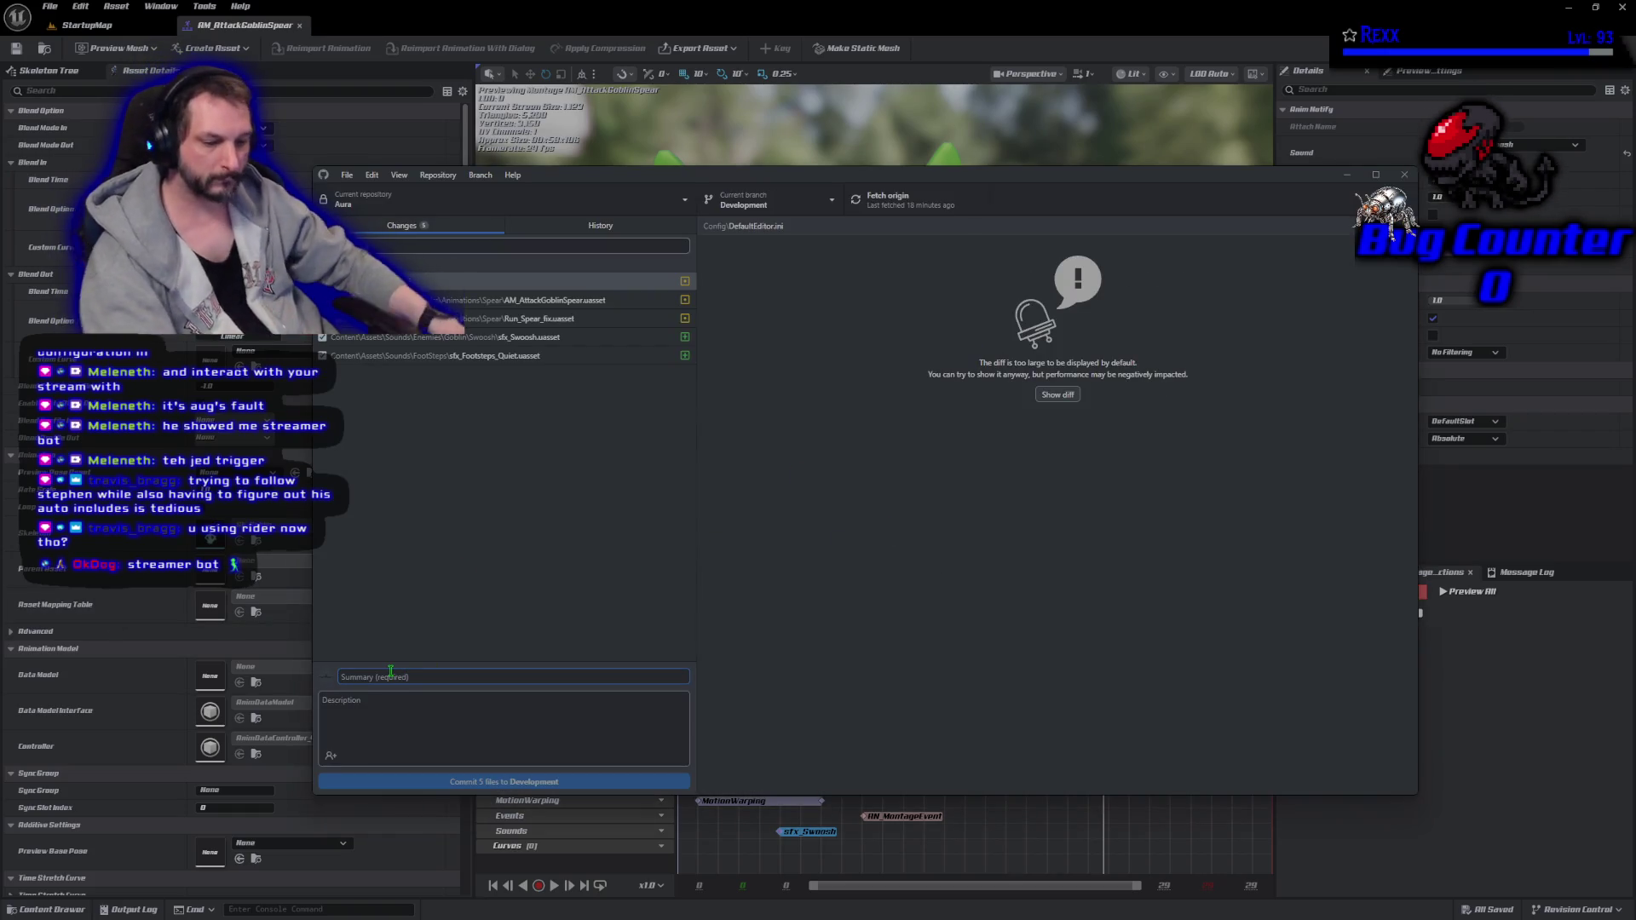
pyautogui.write('Goblin')
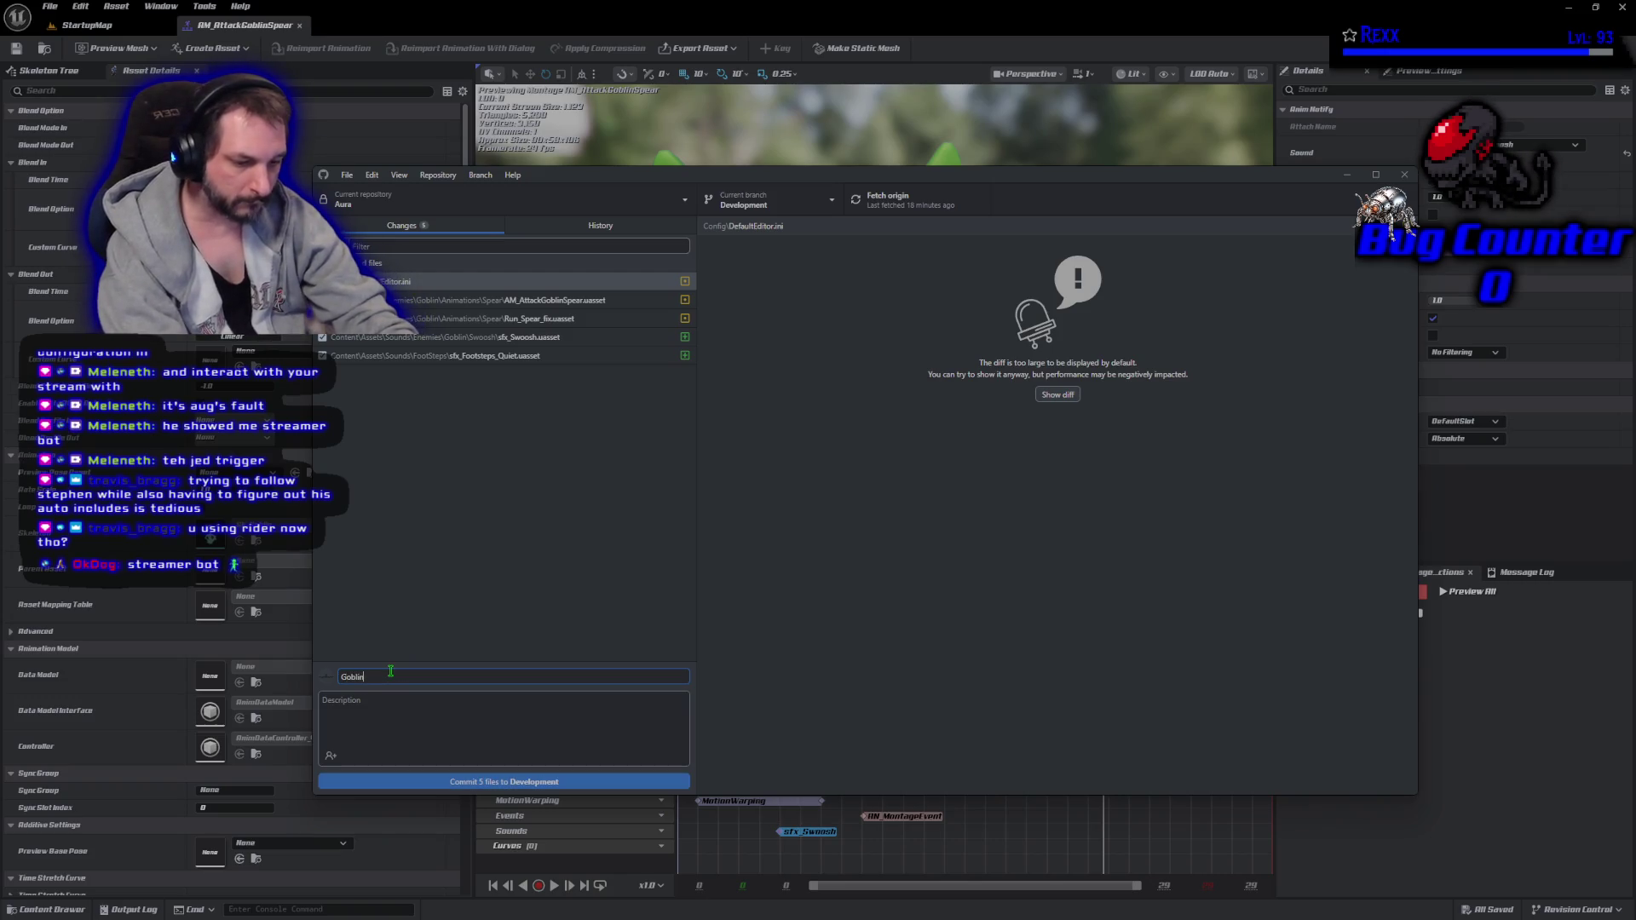
pyautogui.write('Spear')
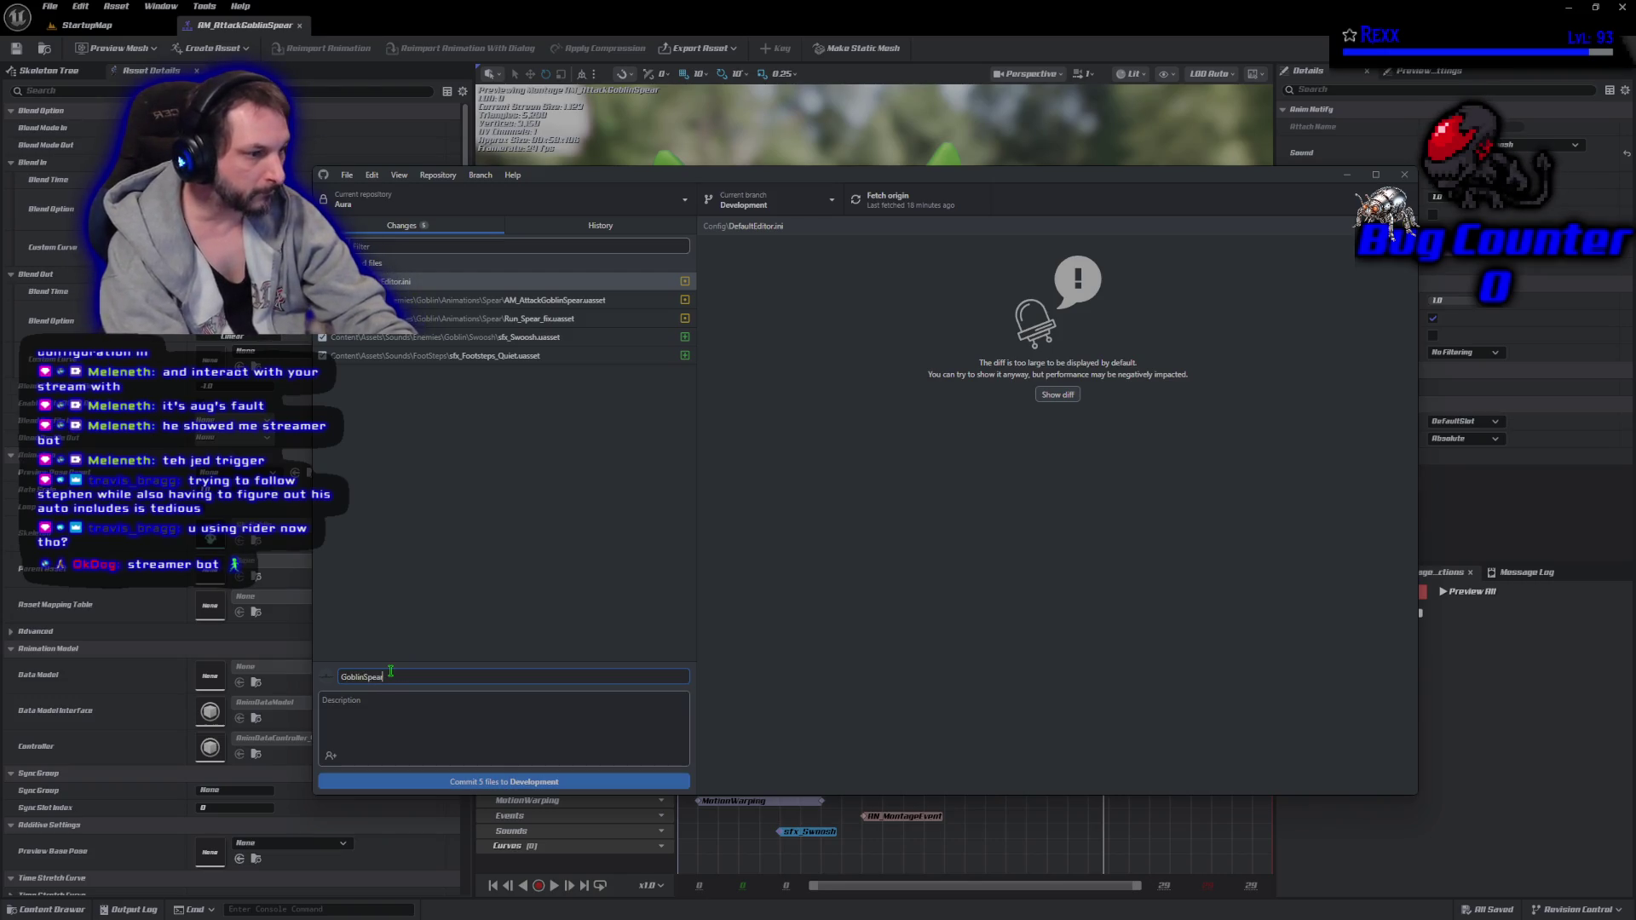
pyautogui.press('Left')
pyautogui.press('Left')
pyautogui.press('Left')
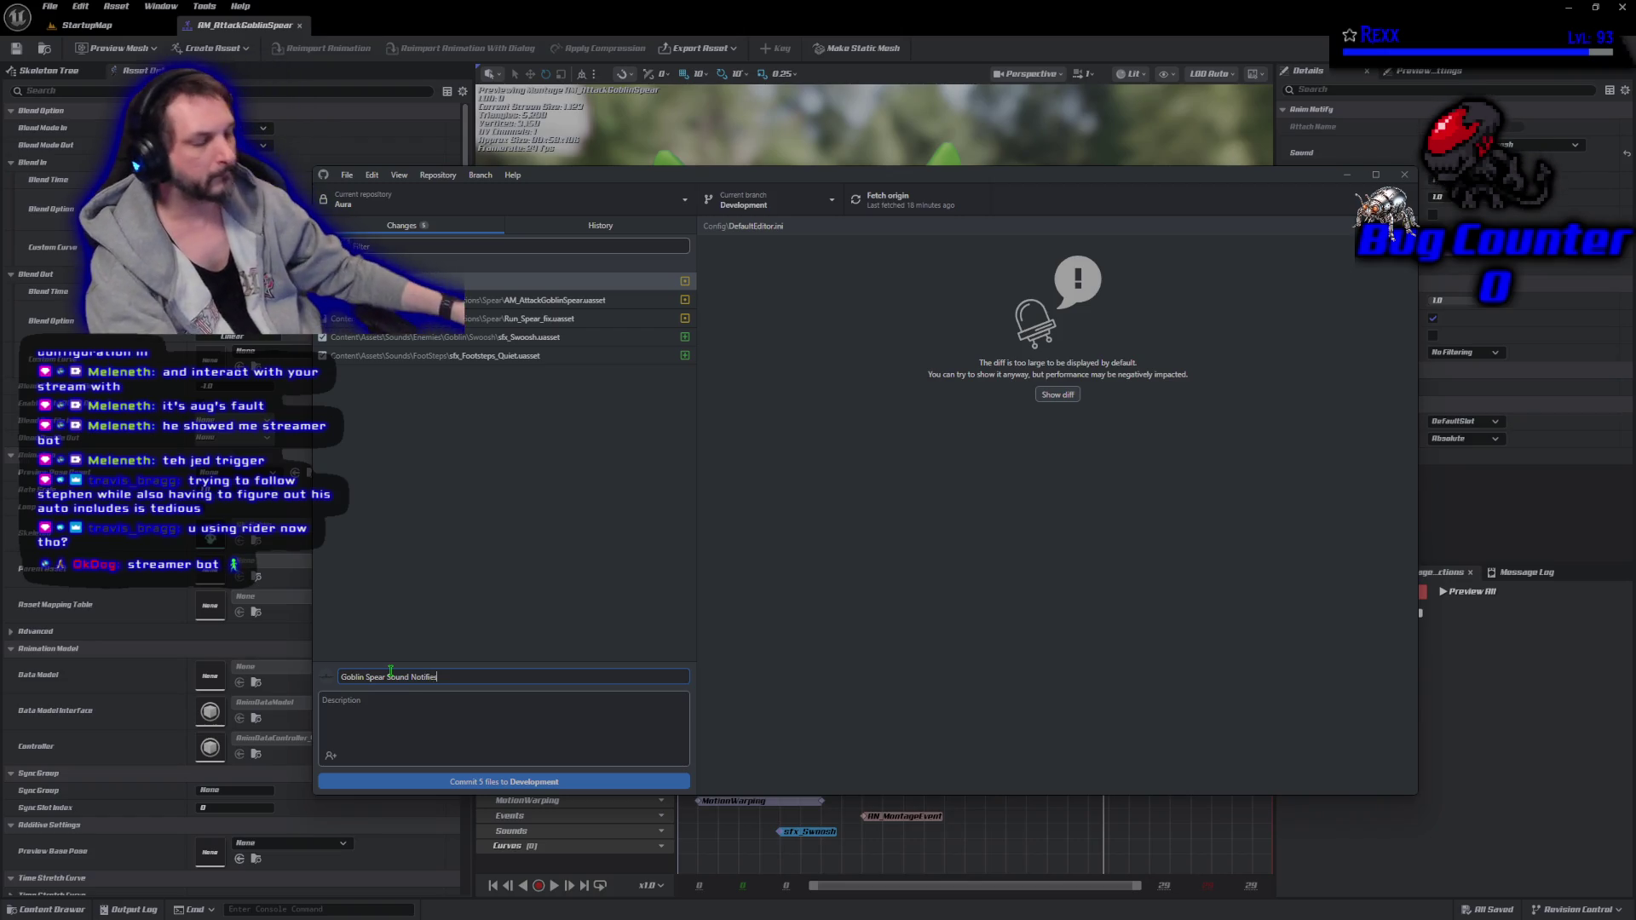
pyautogui.hotkey('ctrl', 'Return')
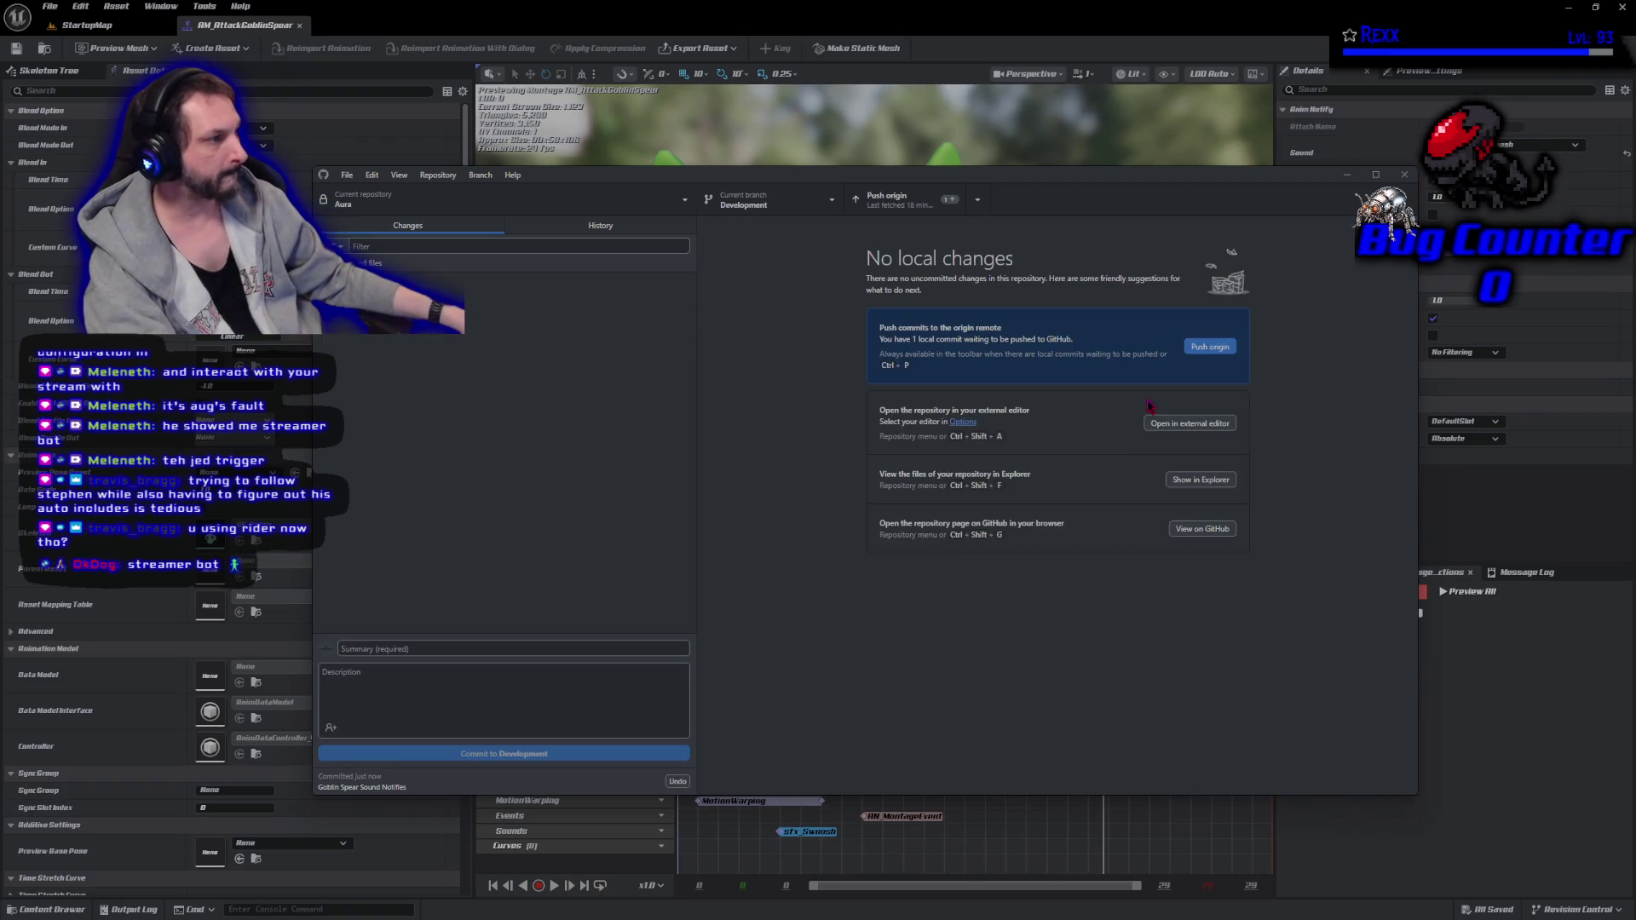
pyautogui.click(1193, 349)
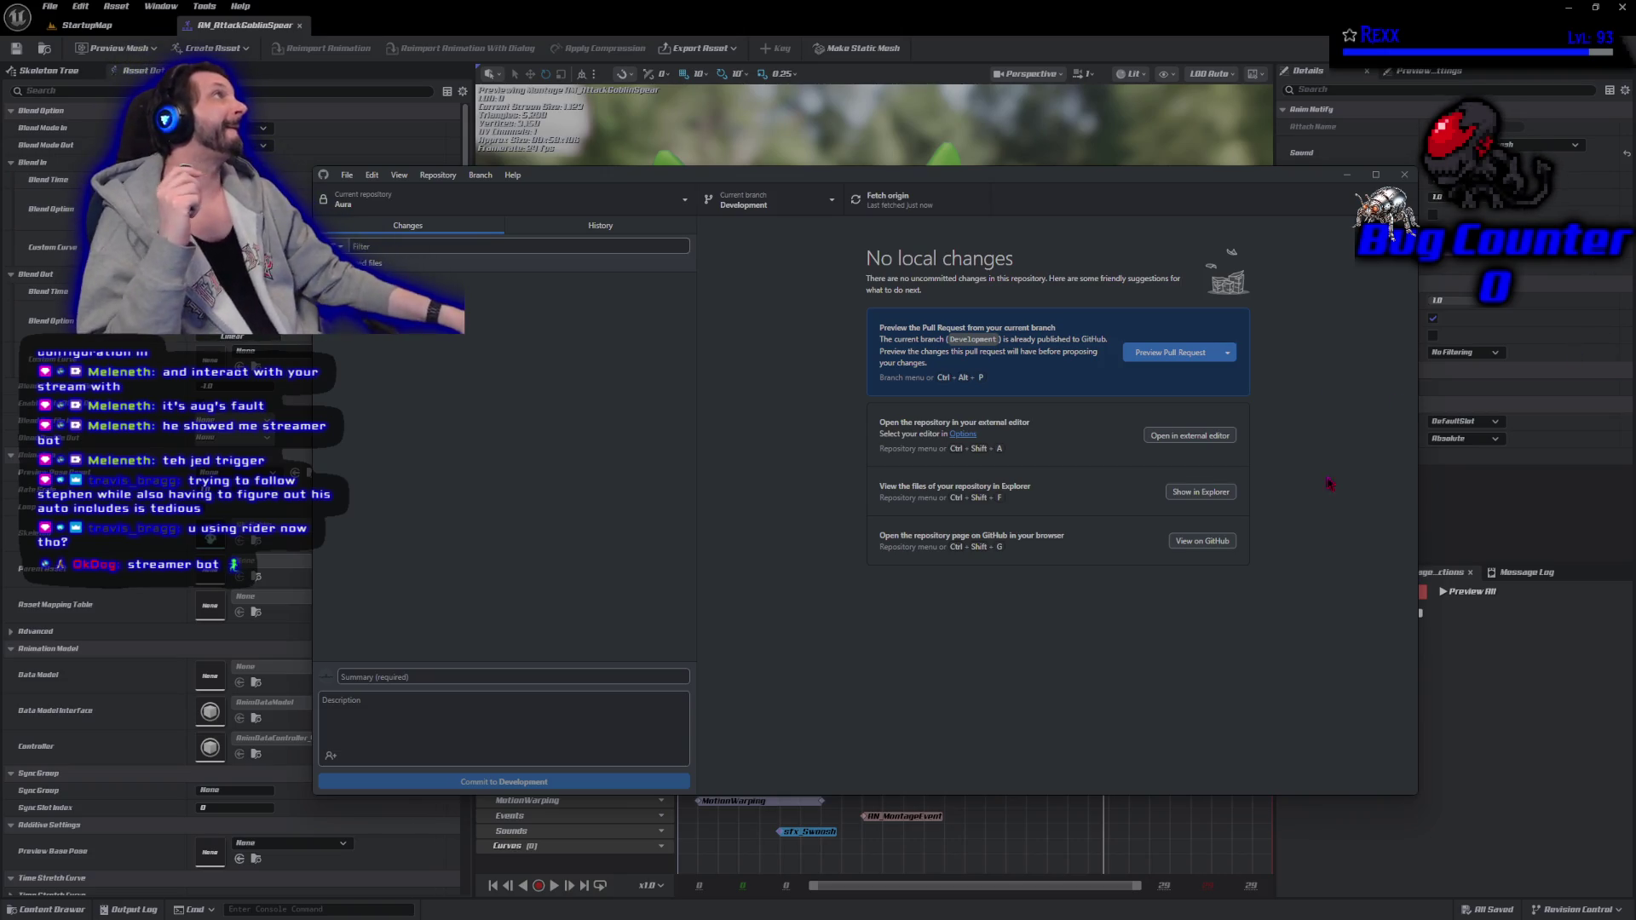
pyautogui.hotkey('alt', 'Tab')
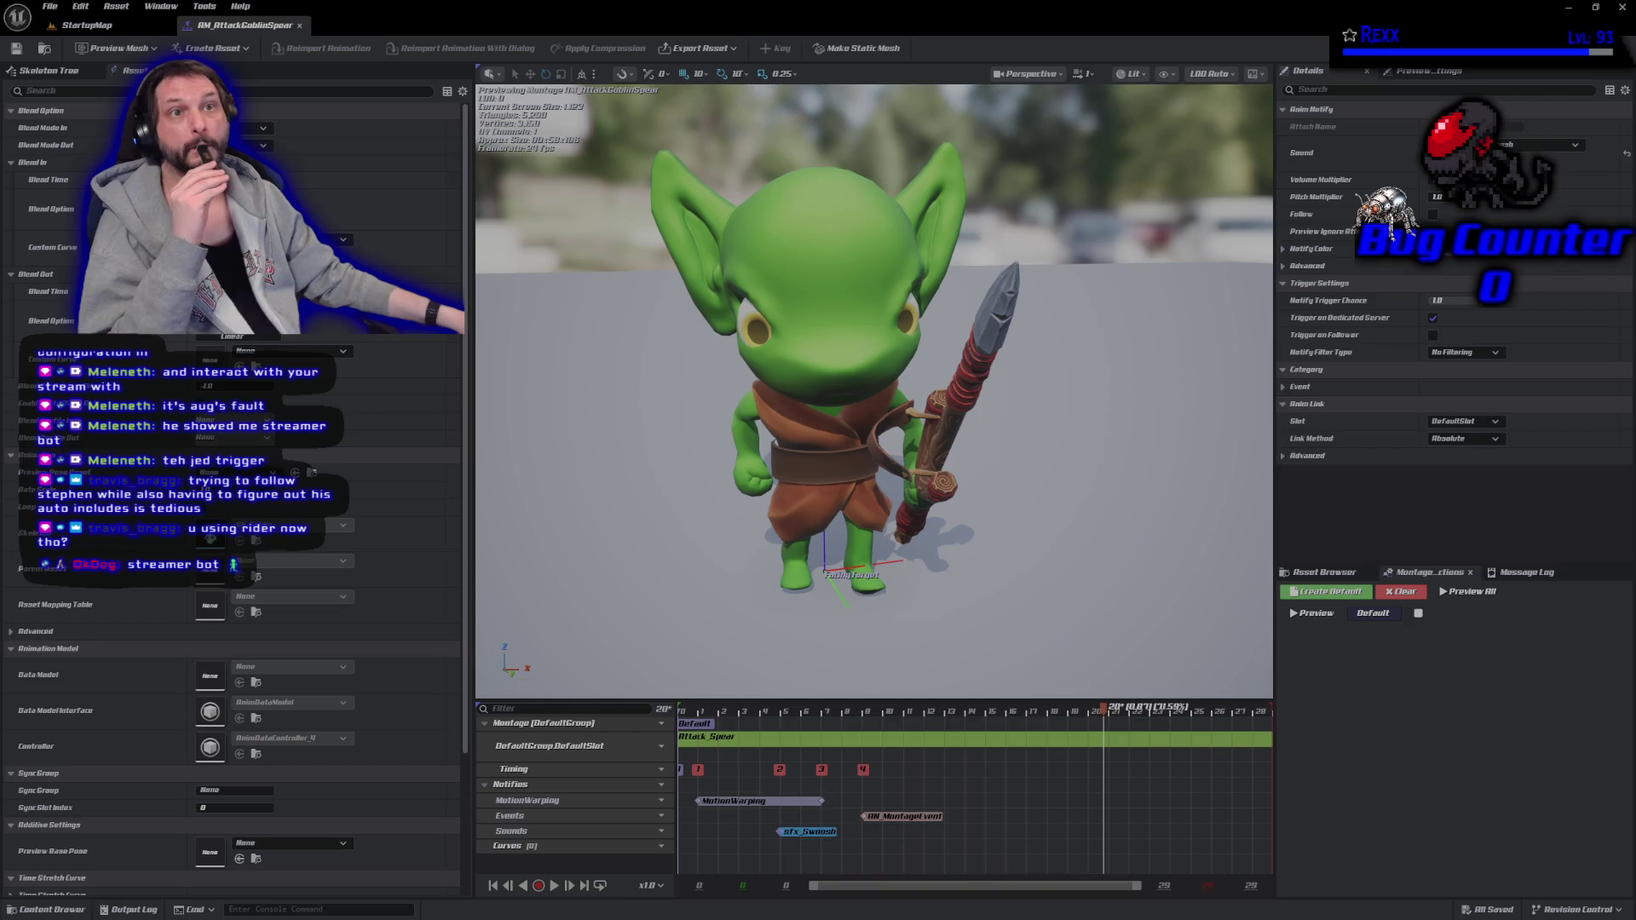
# Quit the Unreal Editor and close the AuraProjectile.cpp tab in Rider.
pyautogui.click(1621, 7)
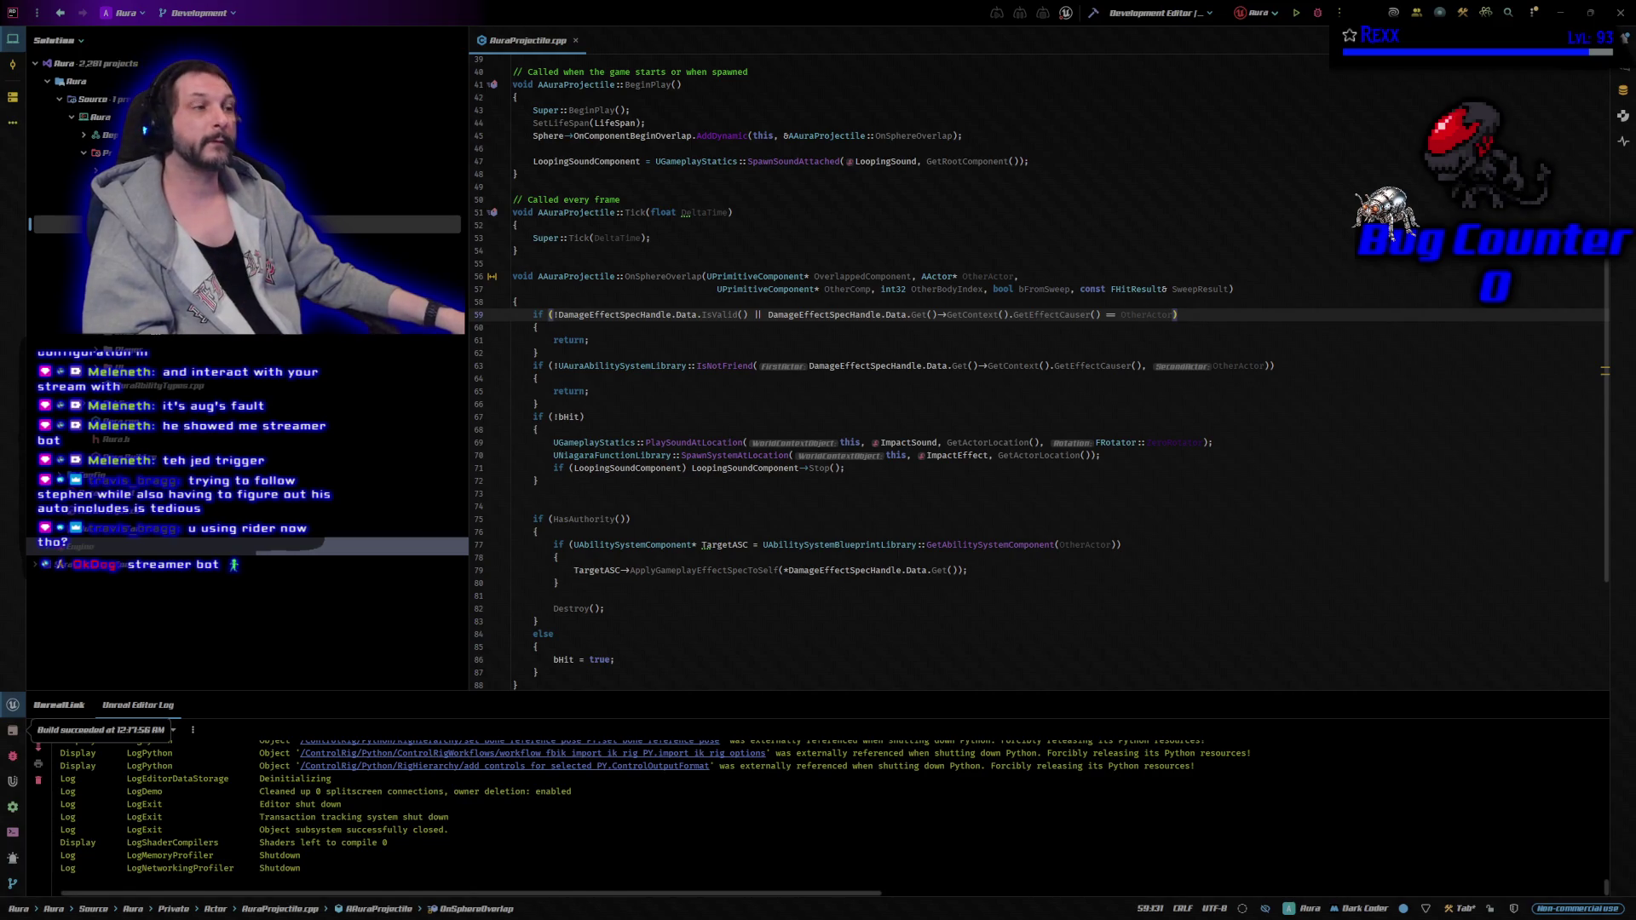
pyautogui.click(575, 40)
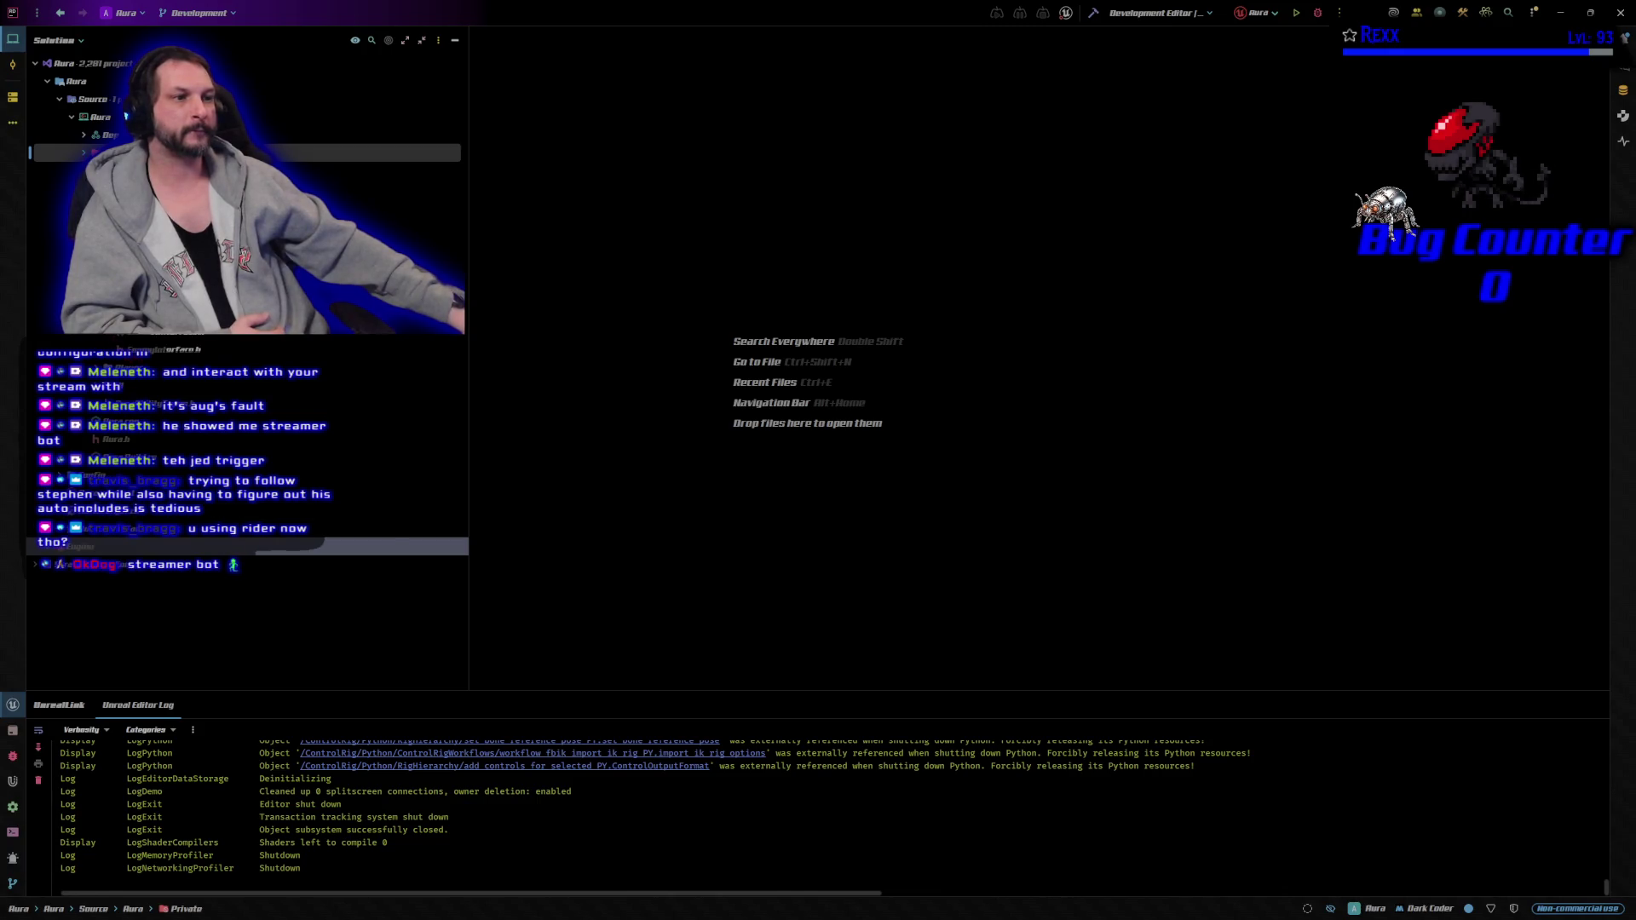
# Open CombatInterface.h, AuraCharacterBase.h and its matching AuraCharacterBase.cpp source.
pyautogui.doubleClick(247, 330)
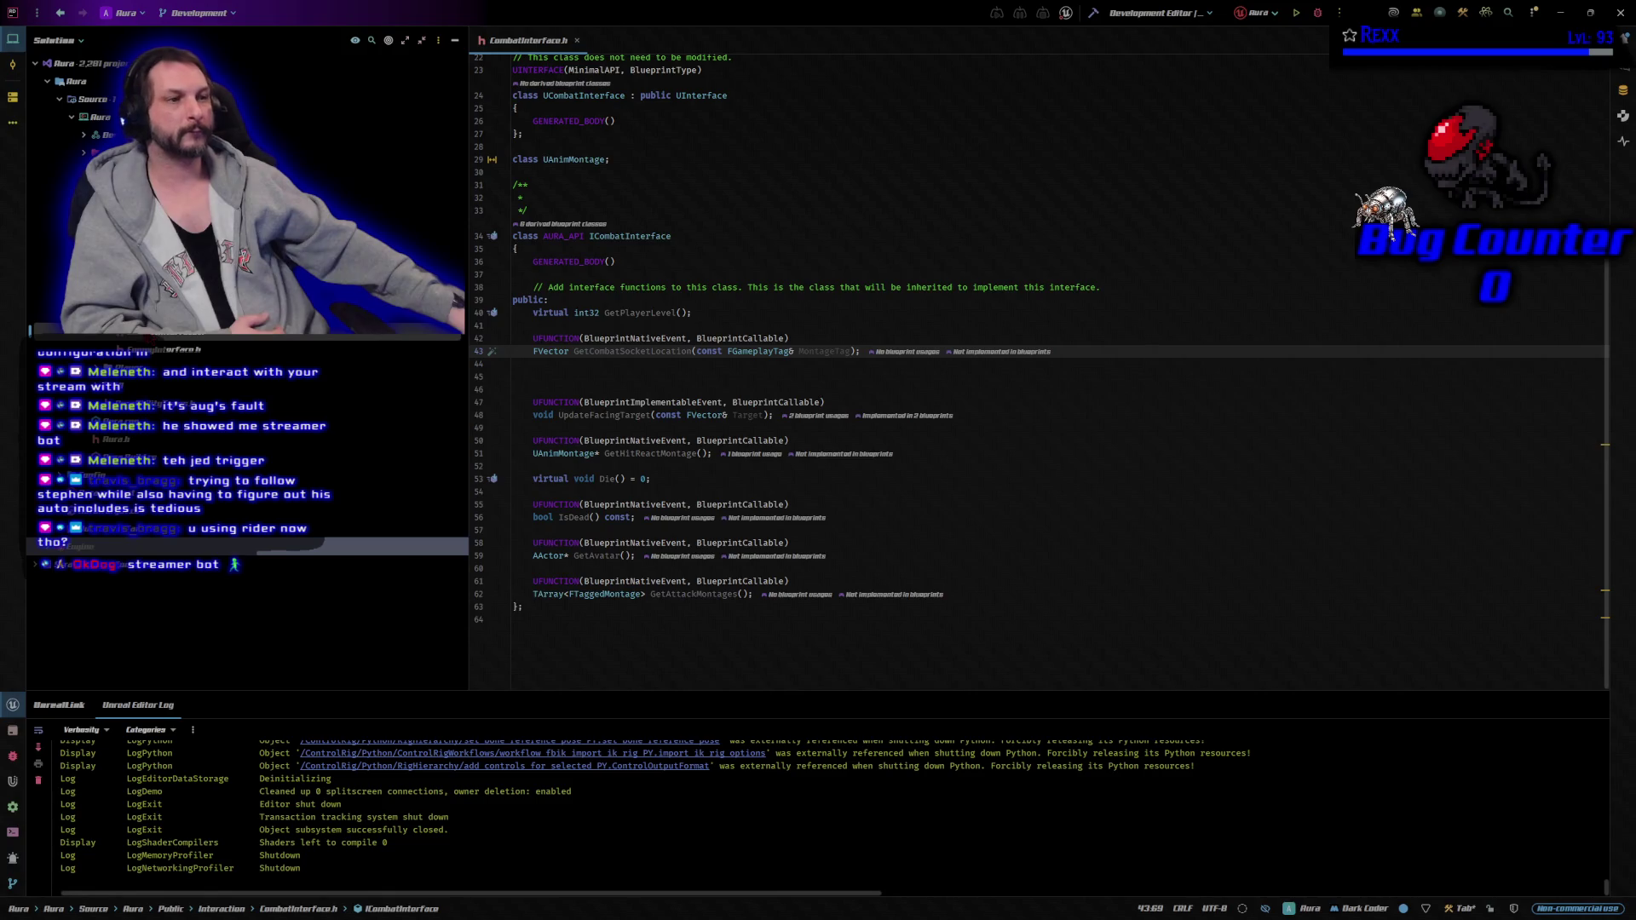
pyautogui.click(171, 242)
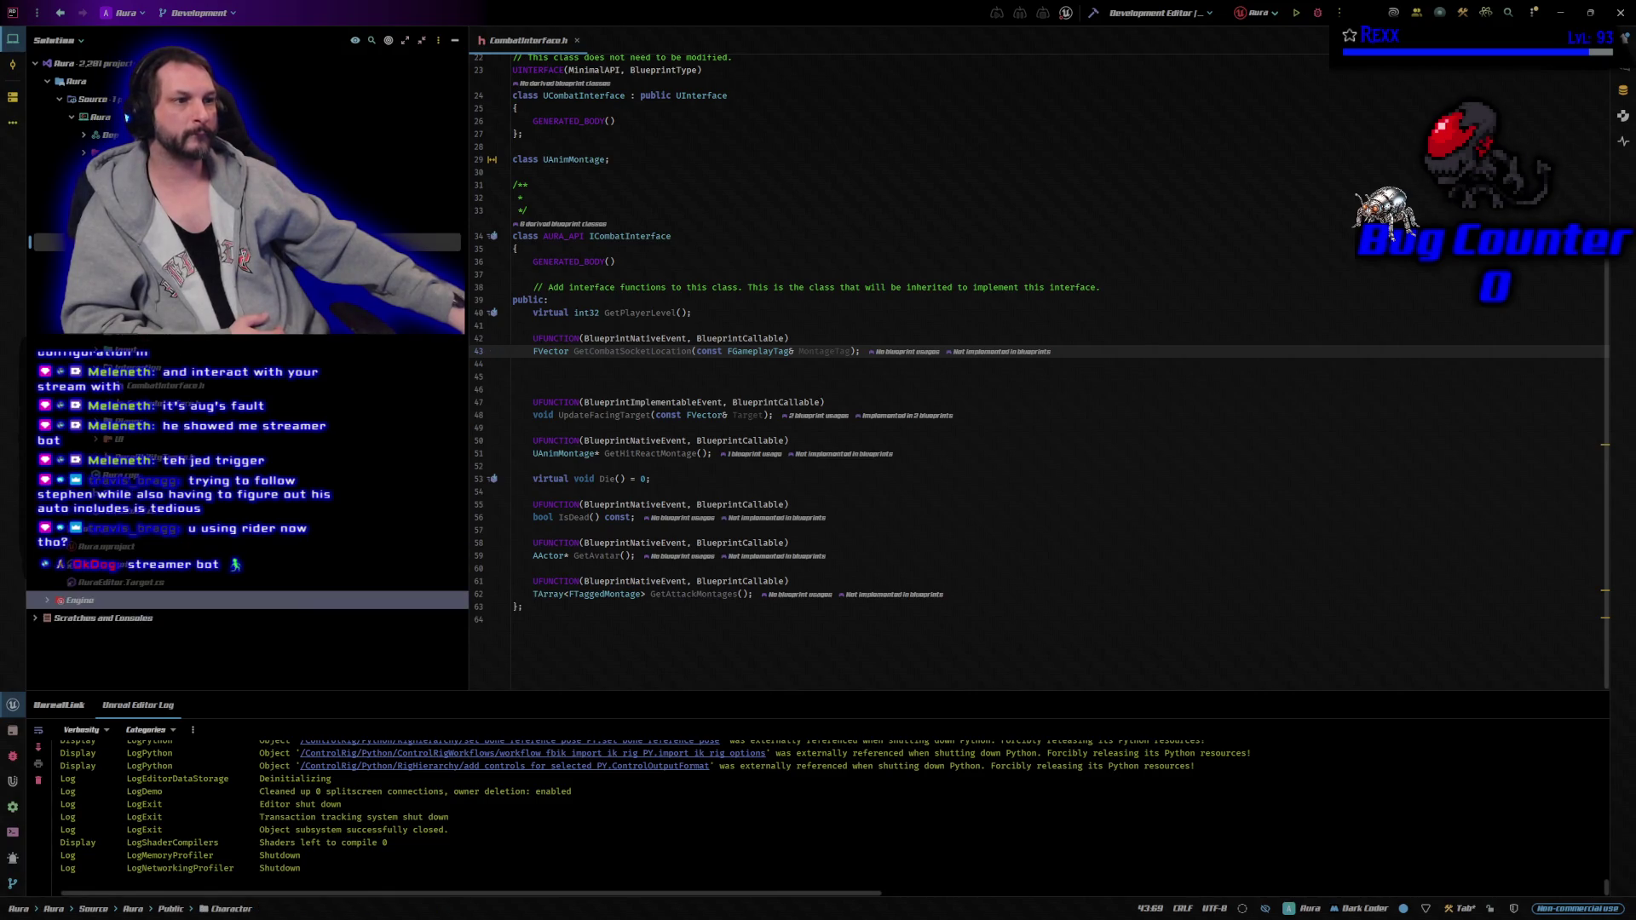
pyautogui.doubleClick(170, 277)
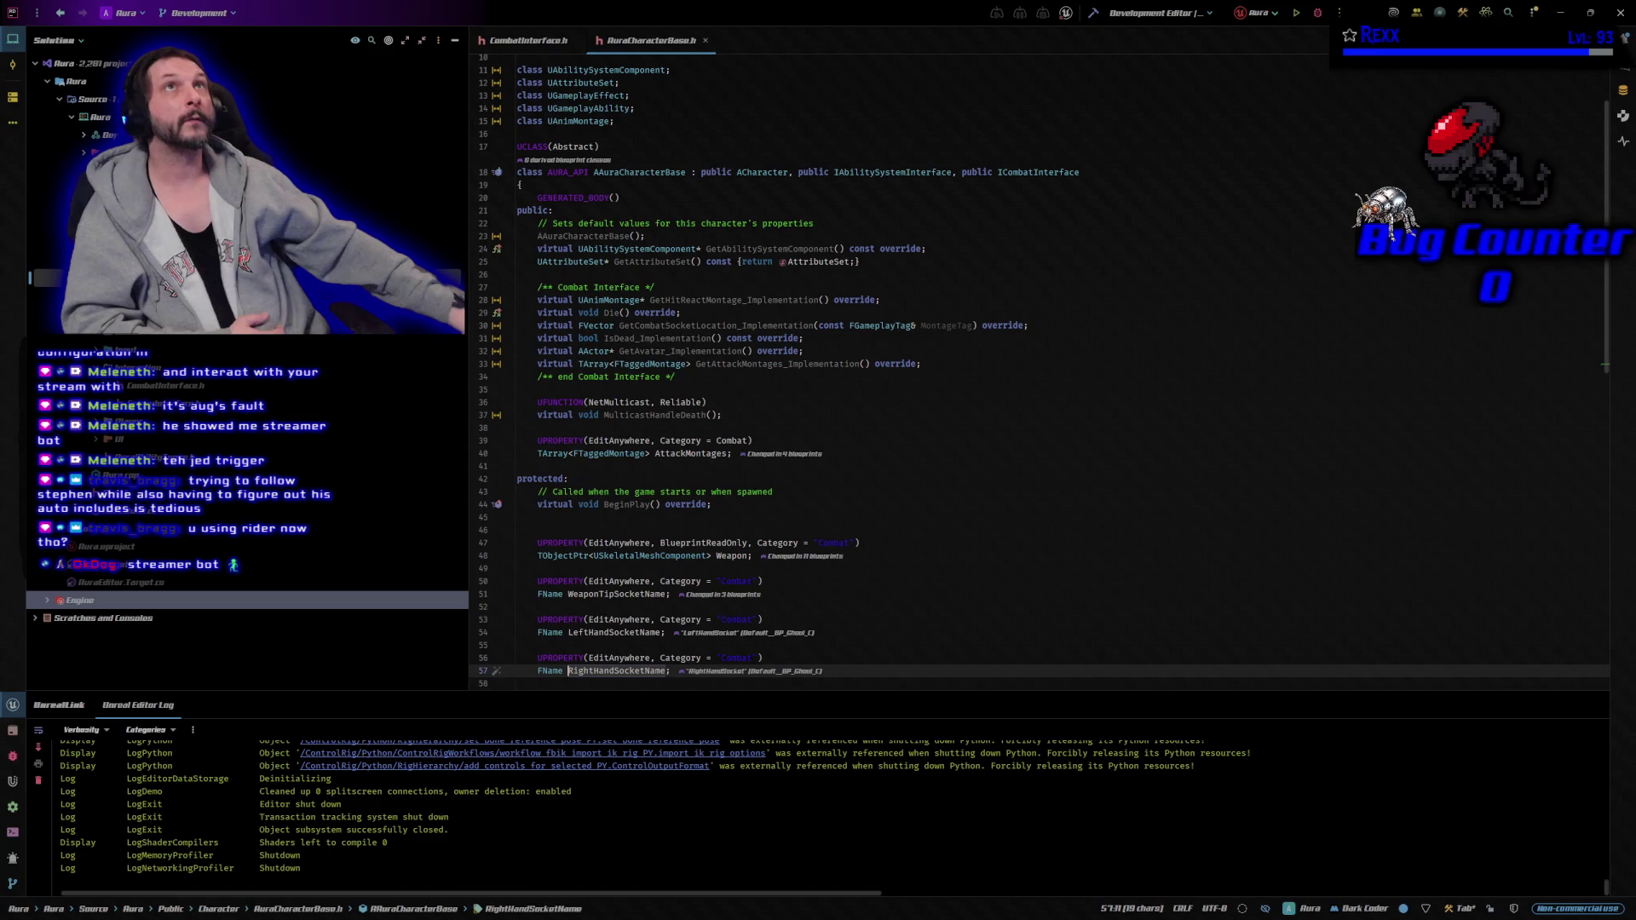
pyautogui.hotkey('ctrl', 'k')
pyautogui.hotkey('ctrl', 'o')
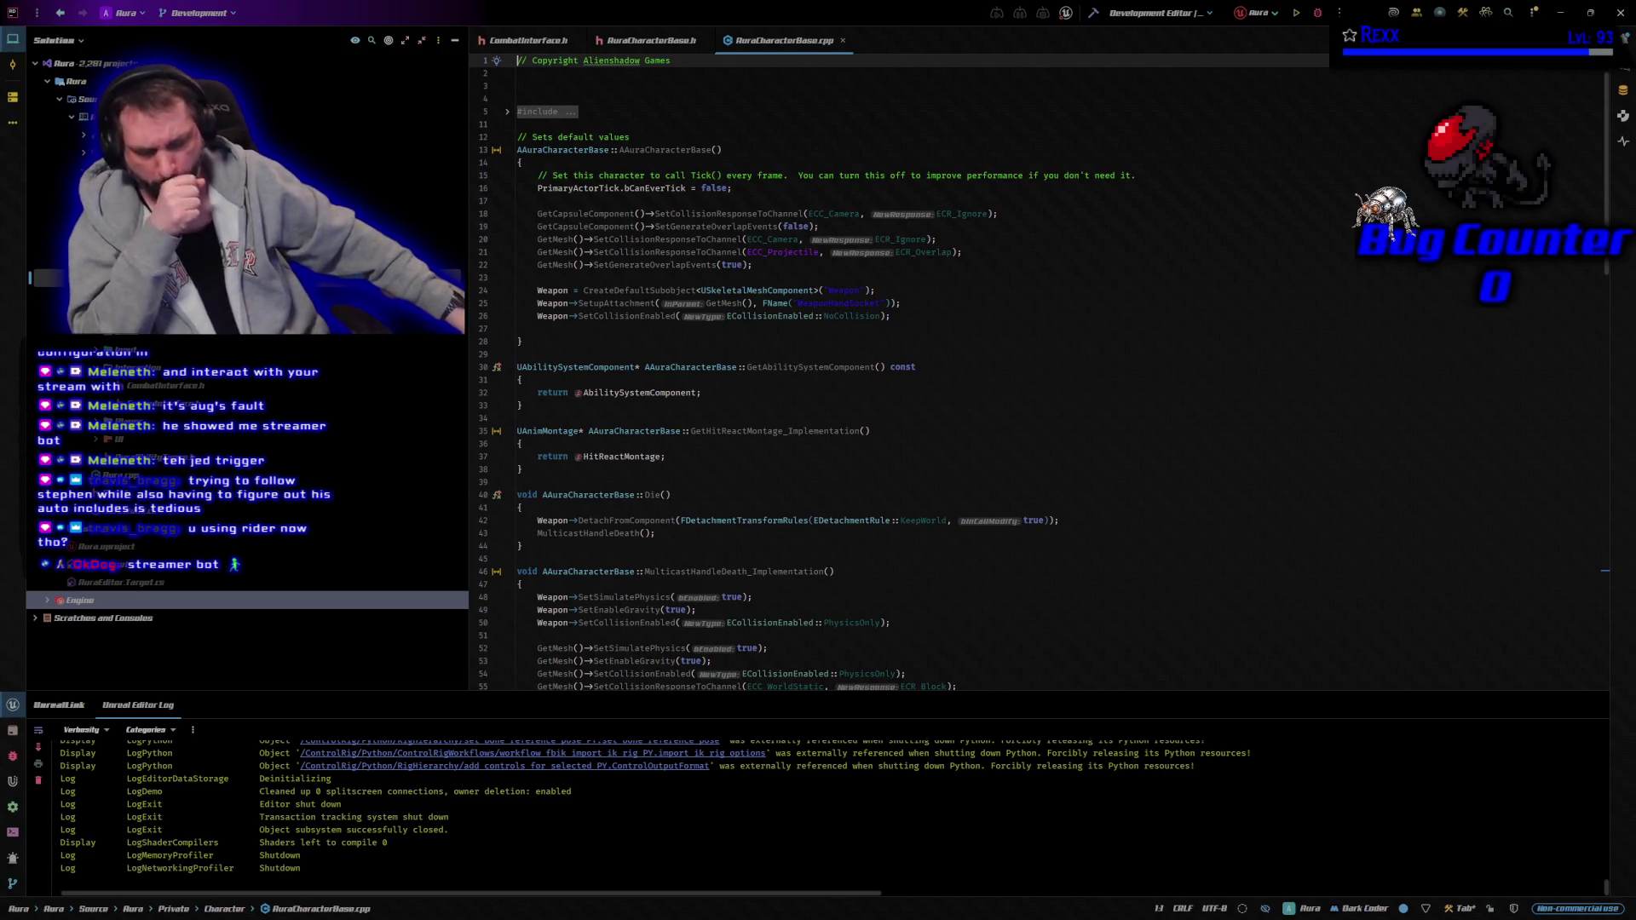
# Add 'class UNiagaraSystem;' above 'class UAnimMontage;' in CombatInterface.h.
pyautogui.click(526, 40)
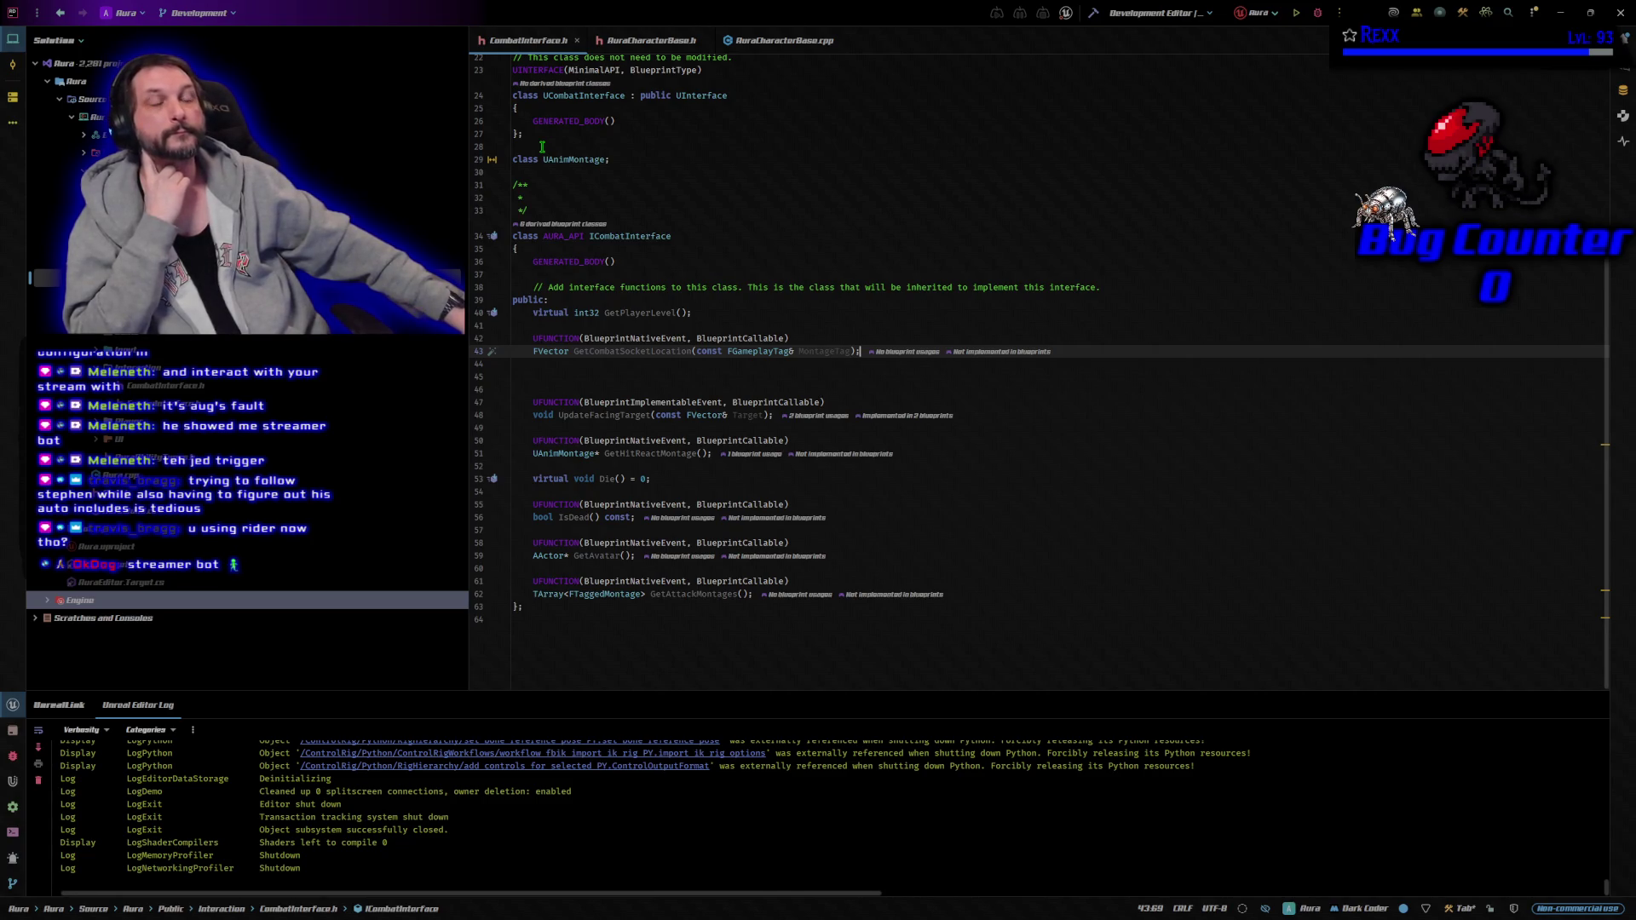
pyautogui.moveTo(670, 238)
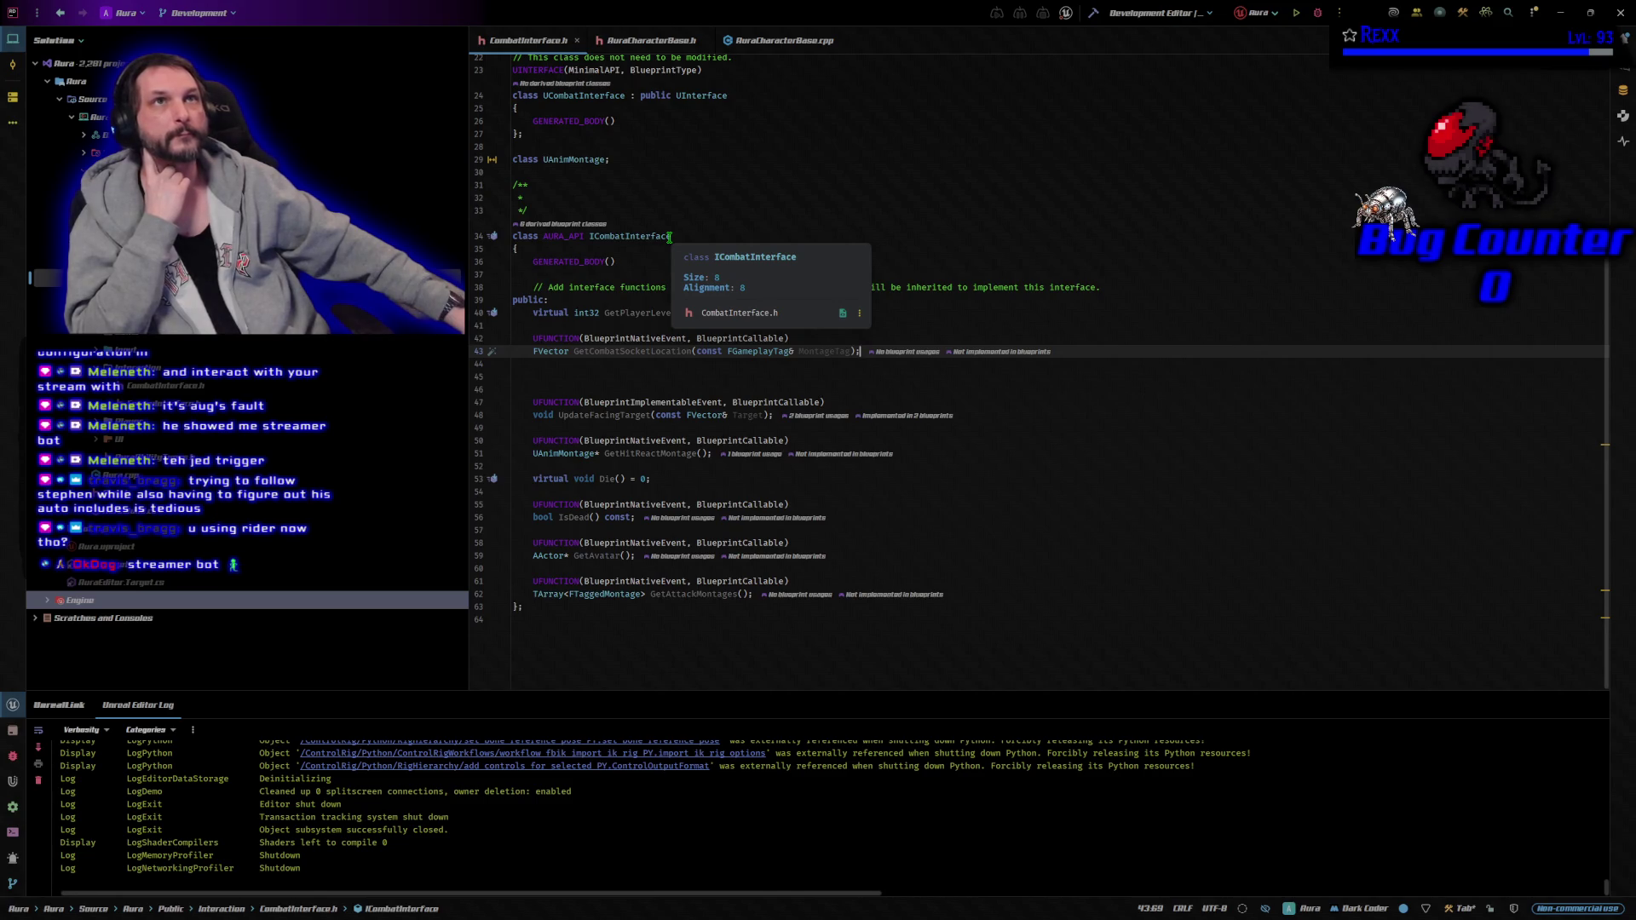
pyautogui.scroll(3, 639, 238)
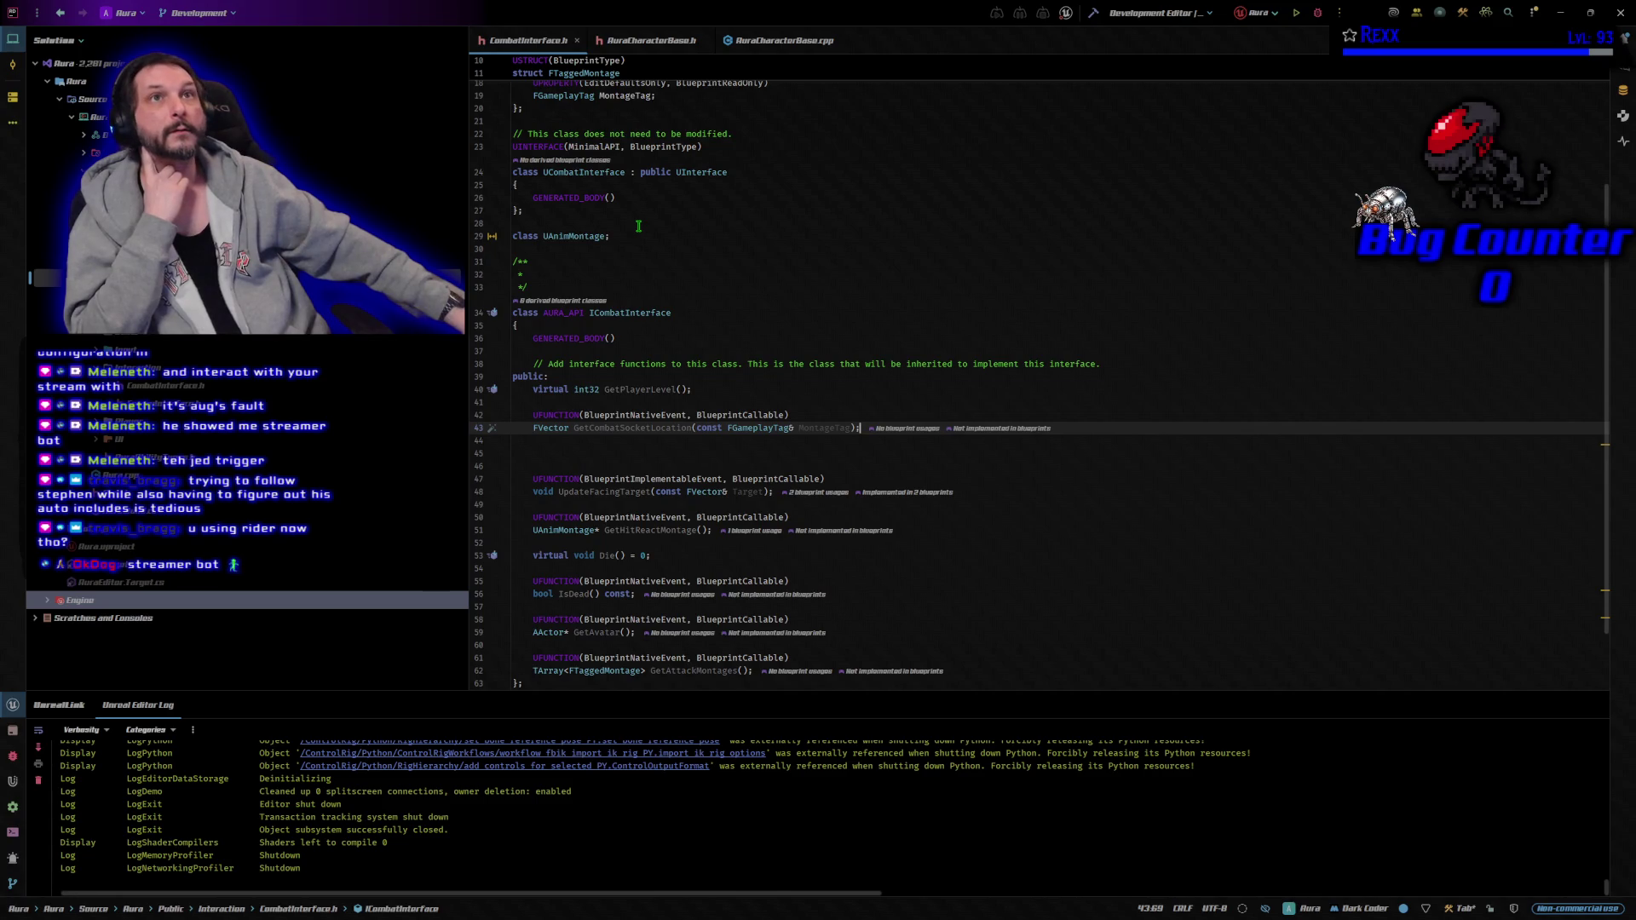
pyautogui.click(638, 226)
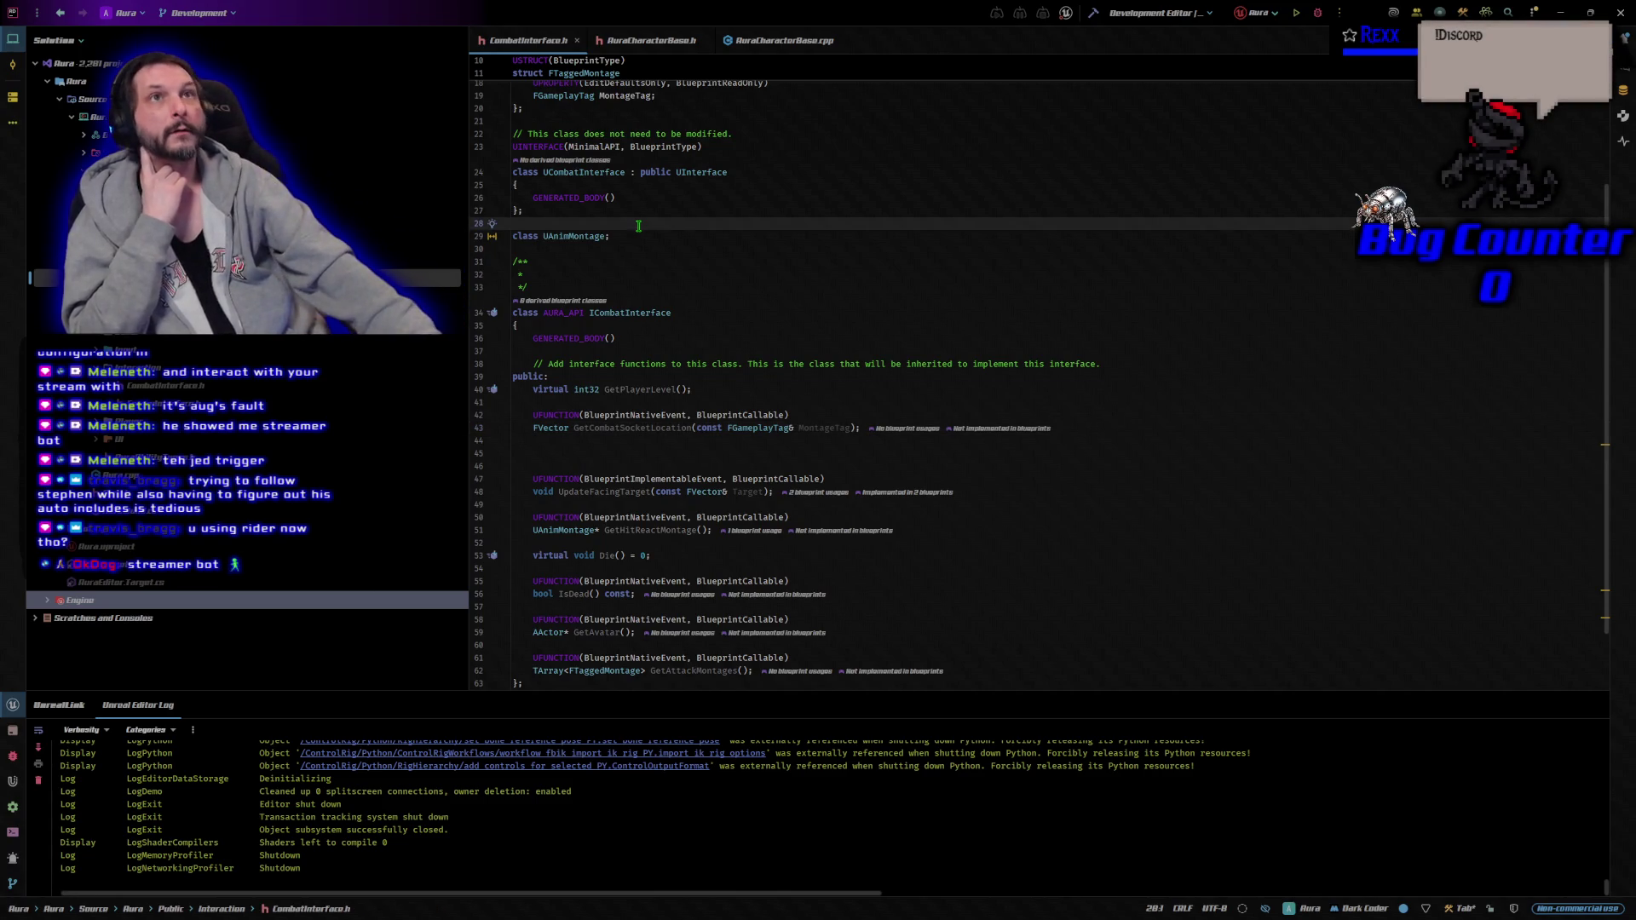
pyautogui.press('Return')
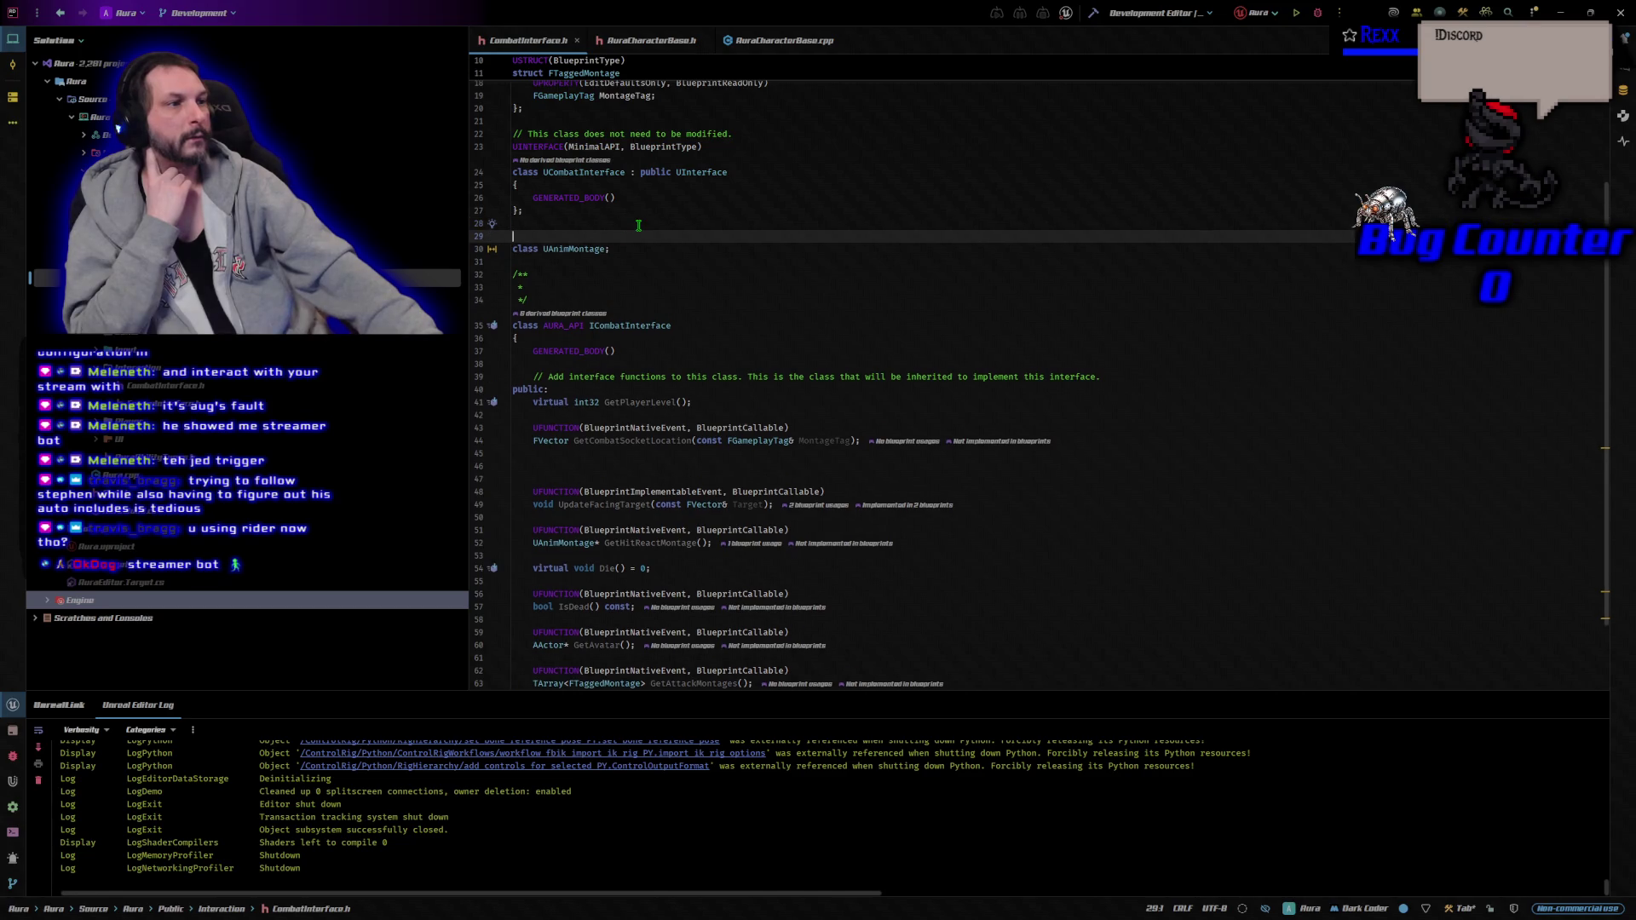
pyautogui.write('class ')
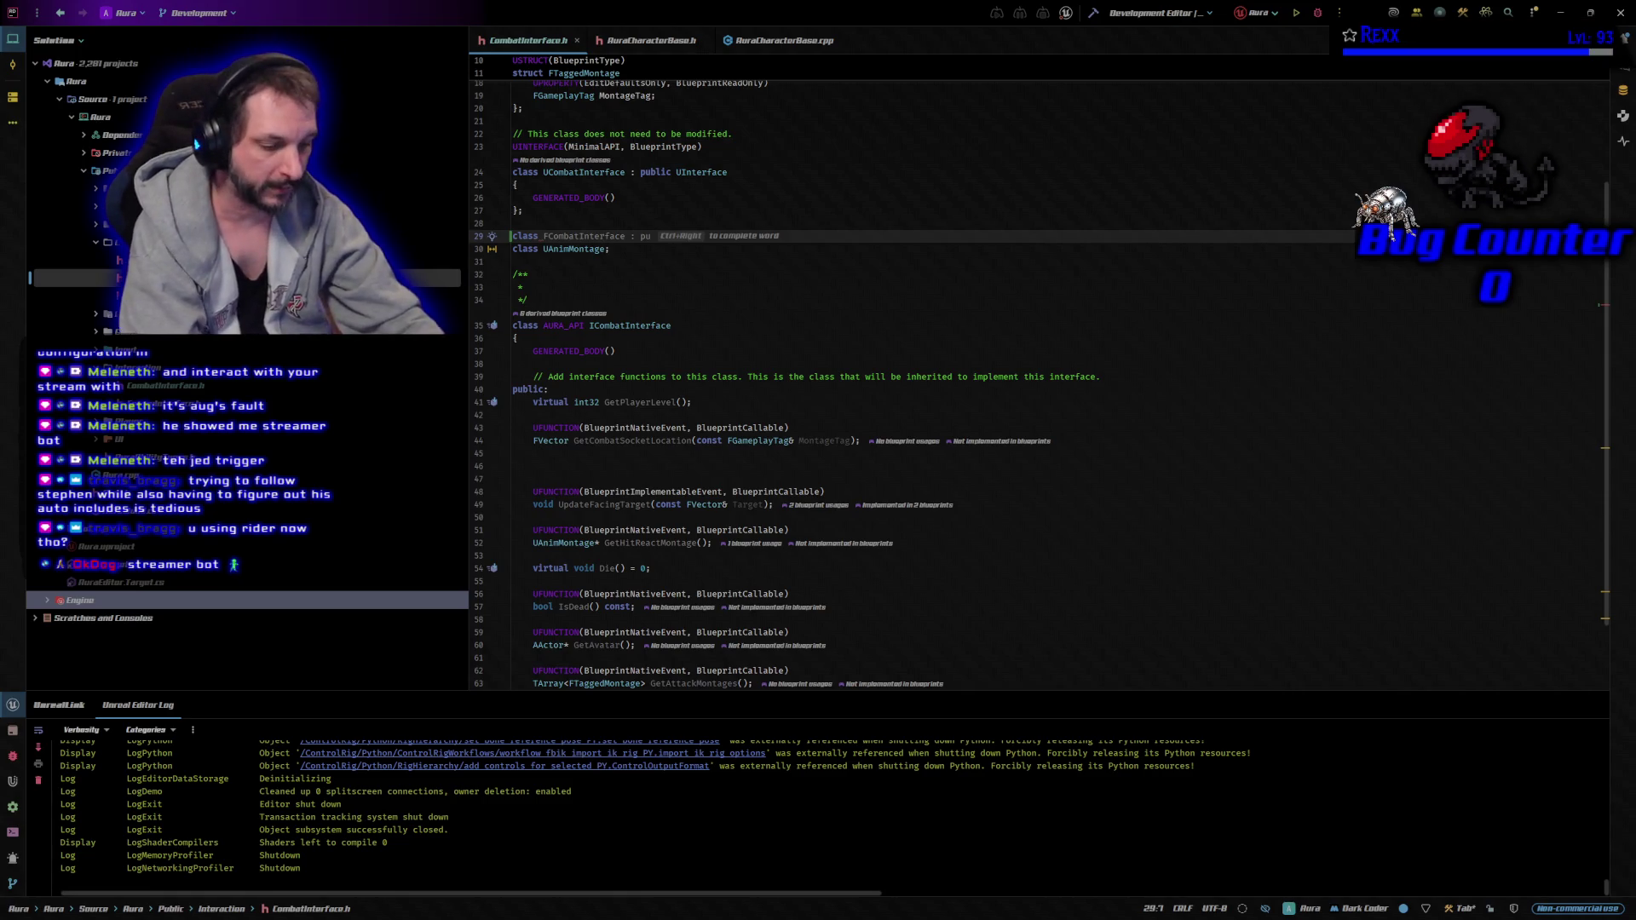
pyautogui.write('UNiagar')
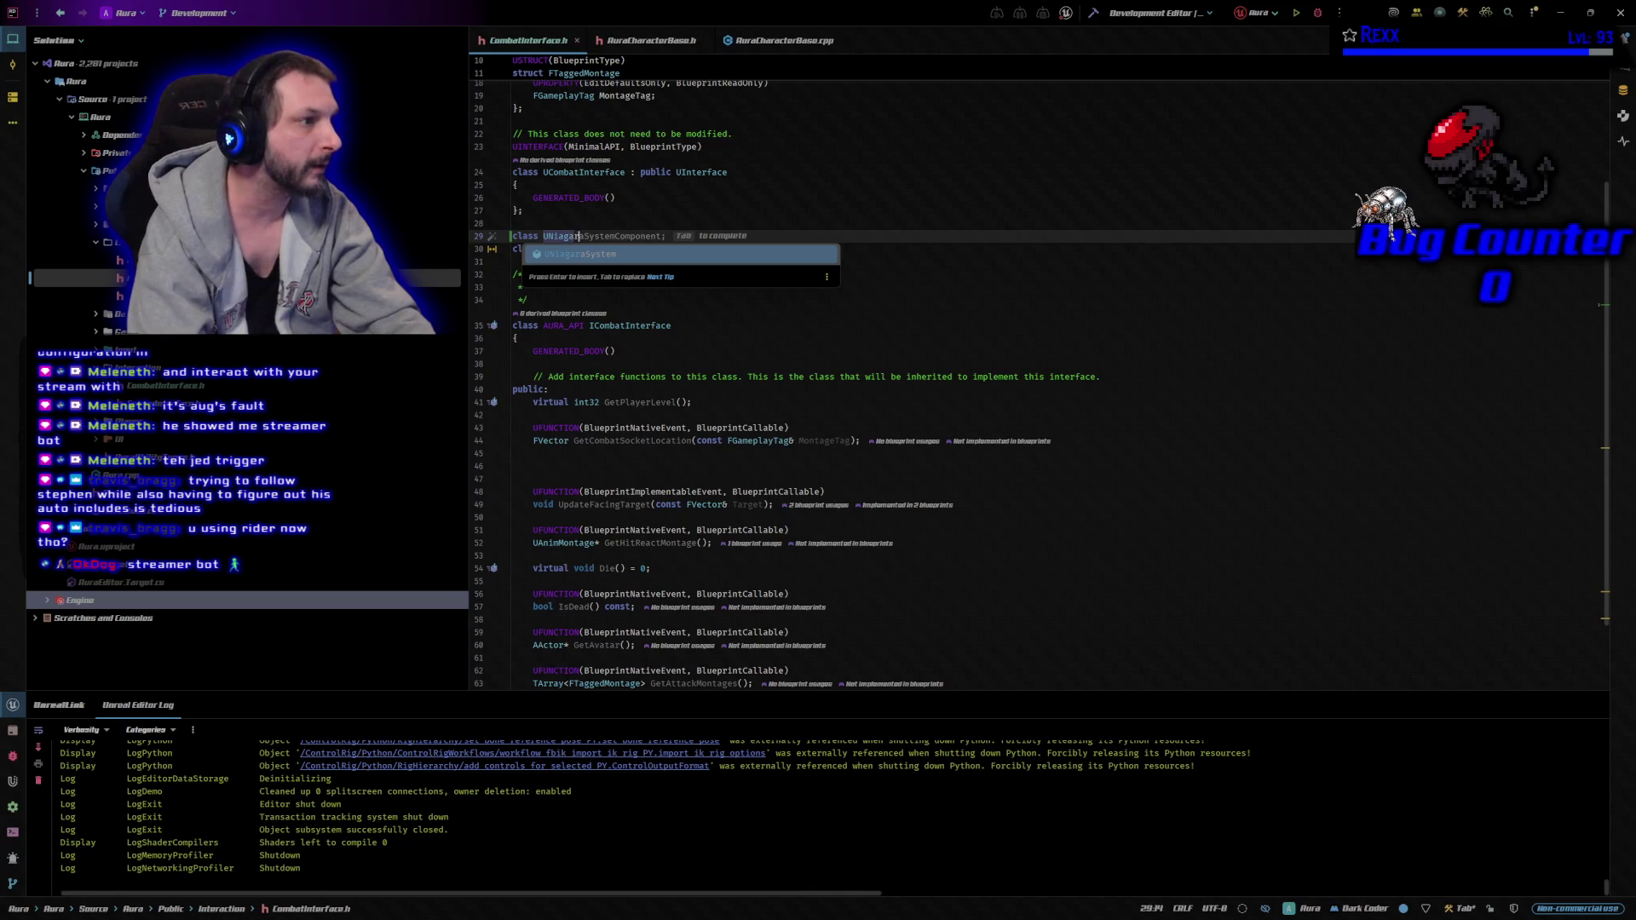
pyautogui.write('a')
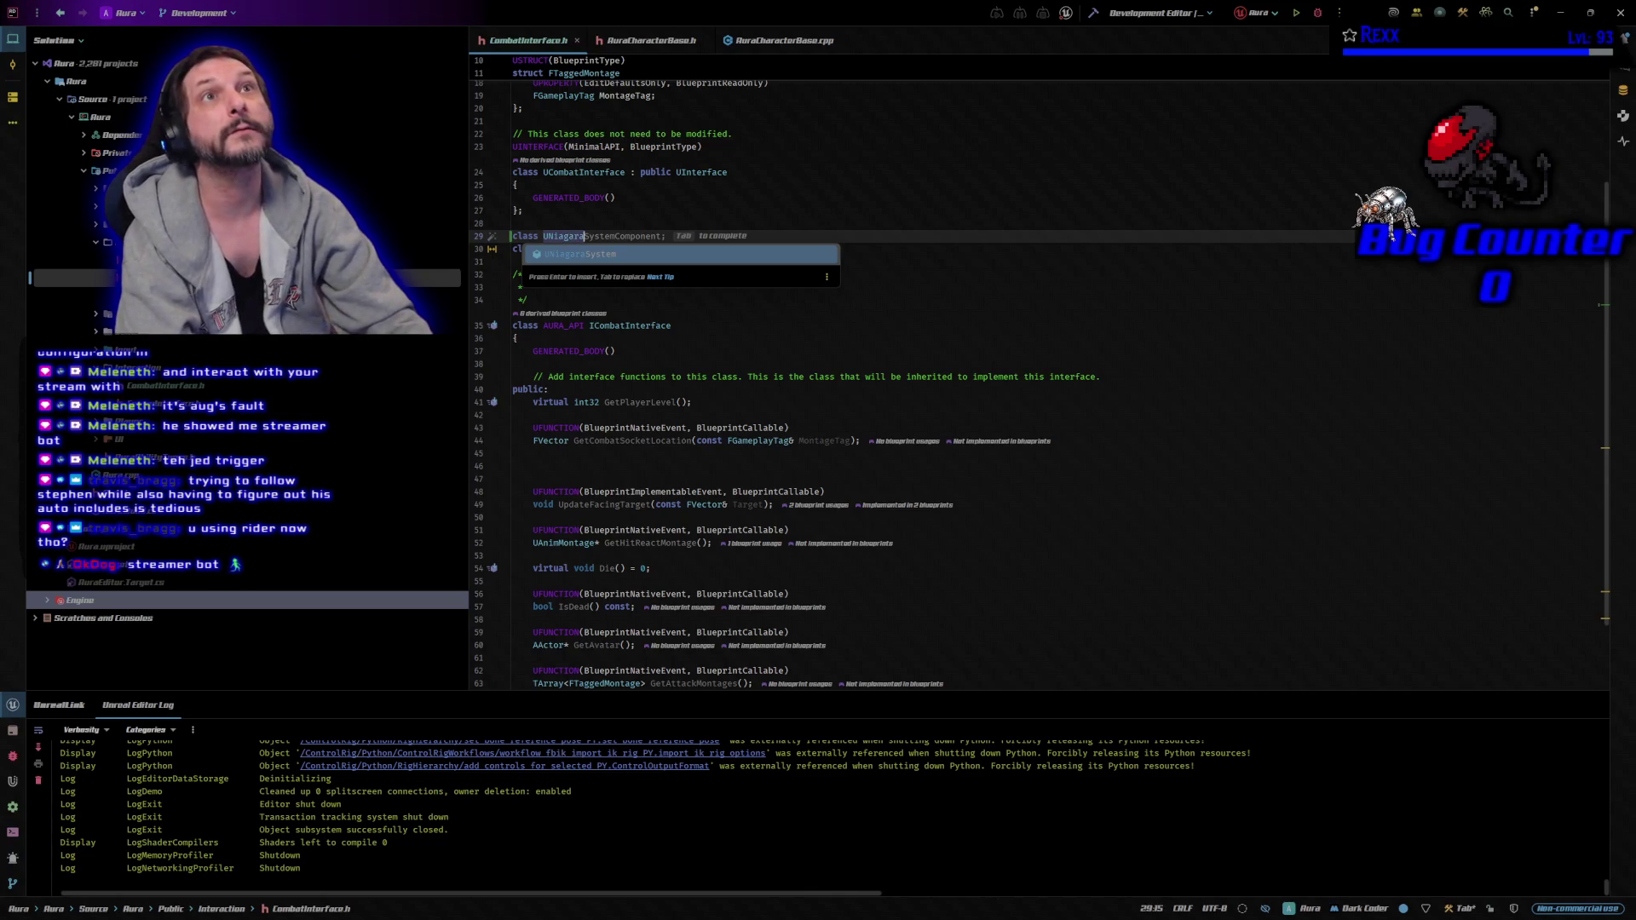
pyautogui.write('System')
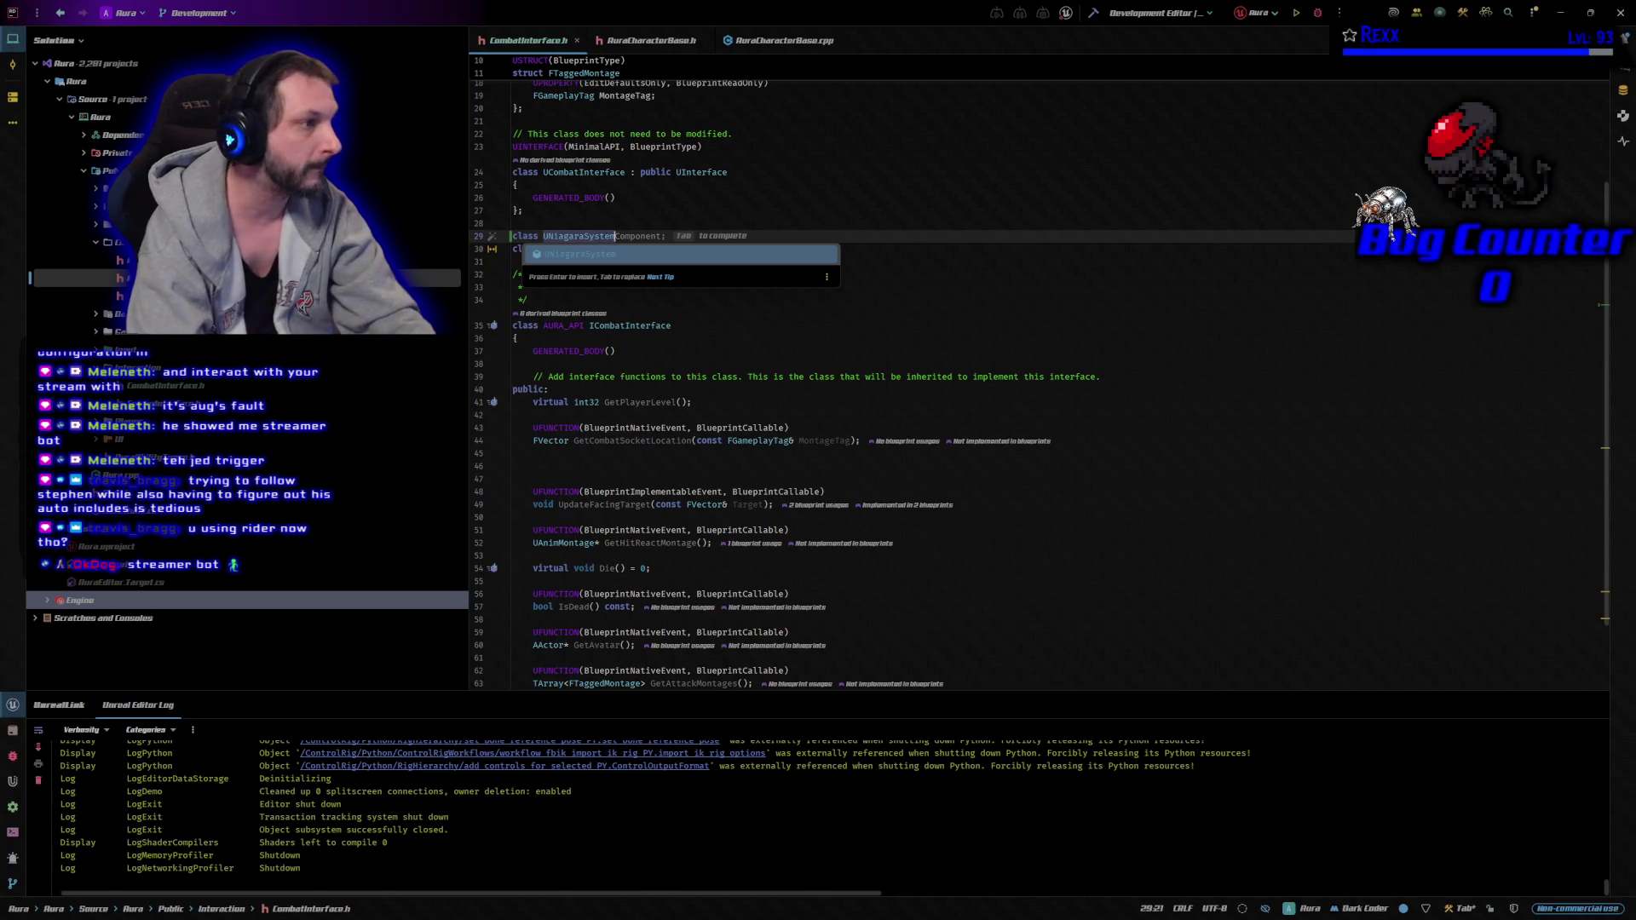
pyautogui.write(';')
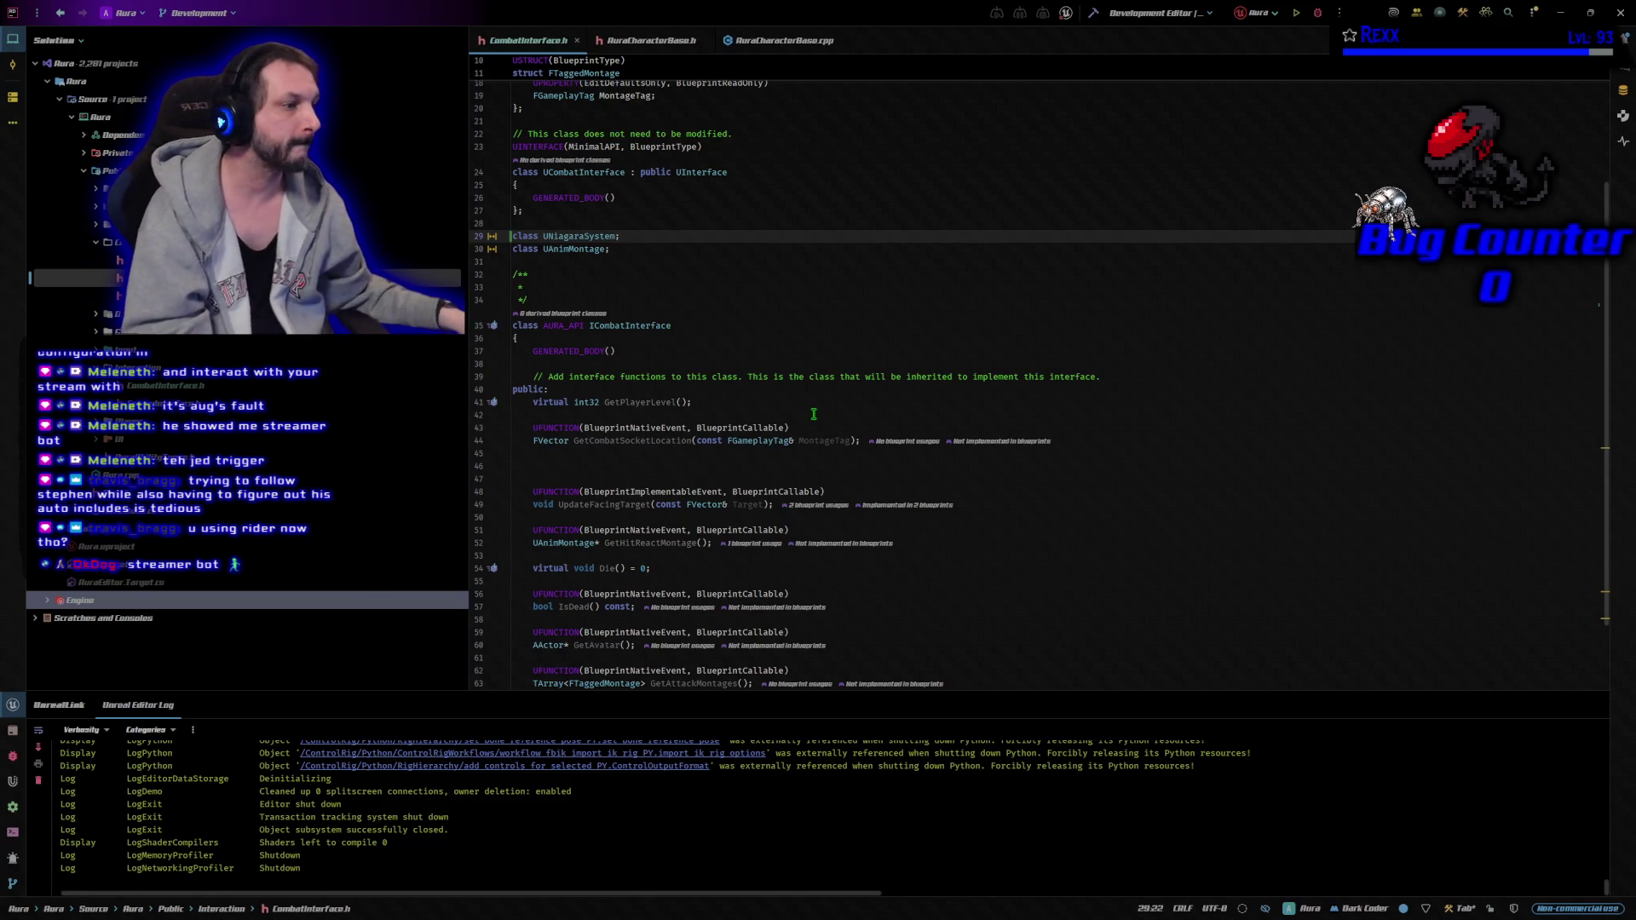
pyautogui.scroll(-2, 806, 409)
pyautogui.scroll(-2, 806, 409)
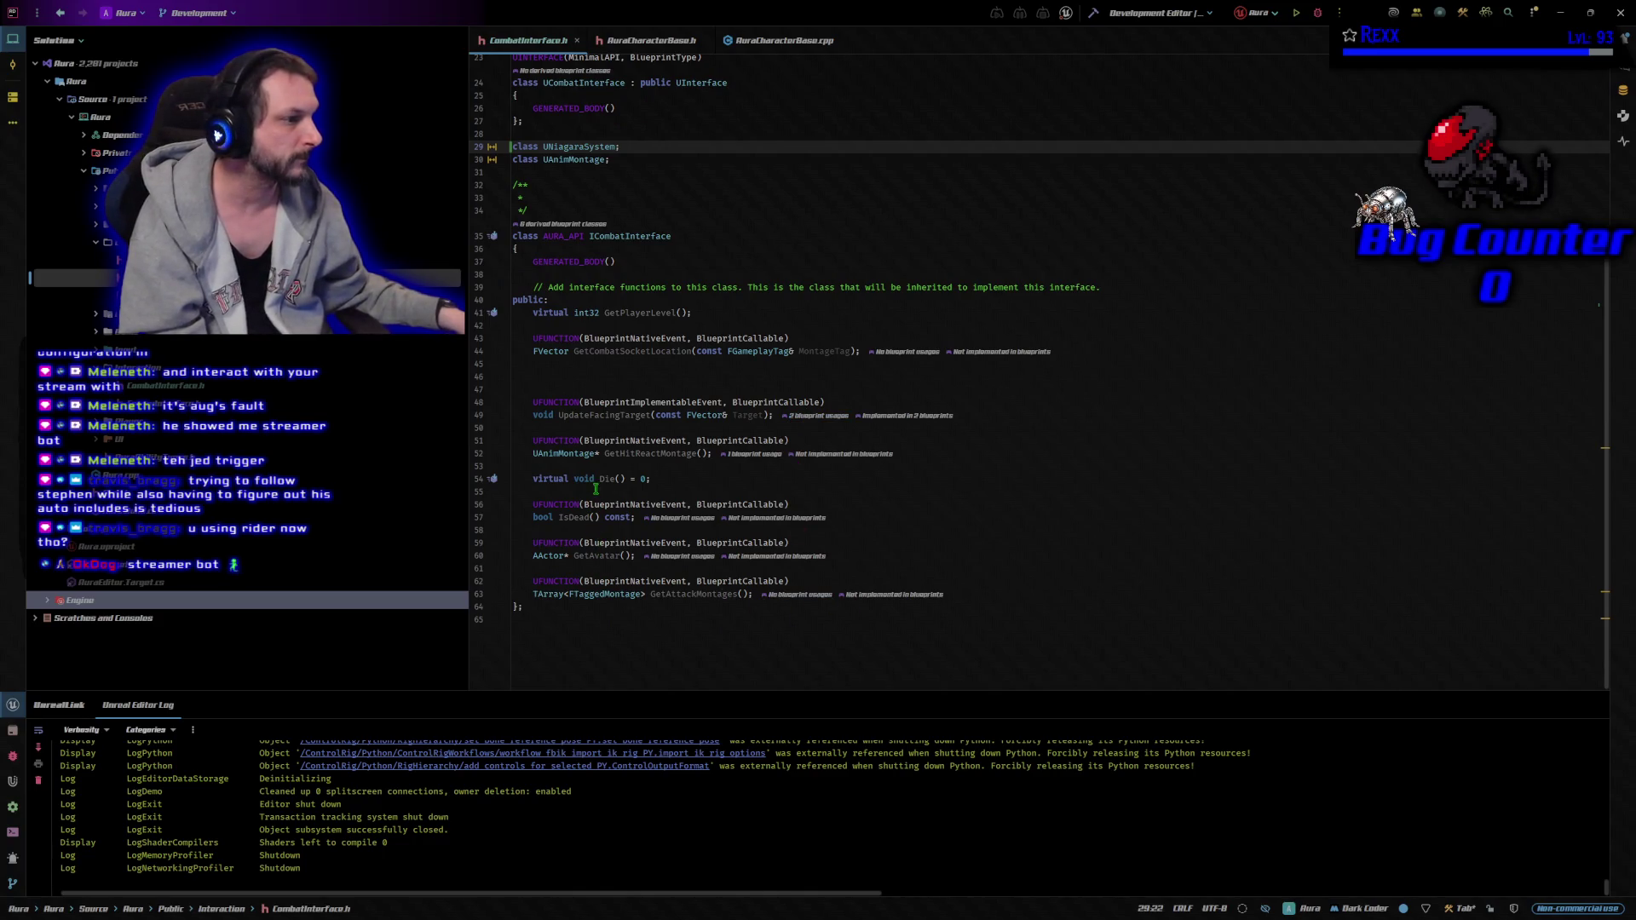
pyautogui.moveTo(629, 412)
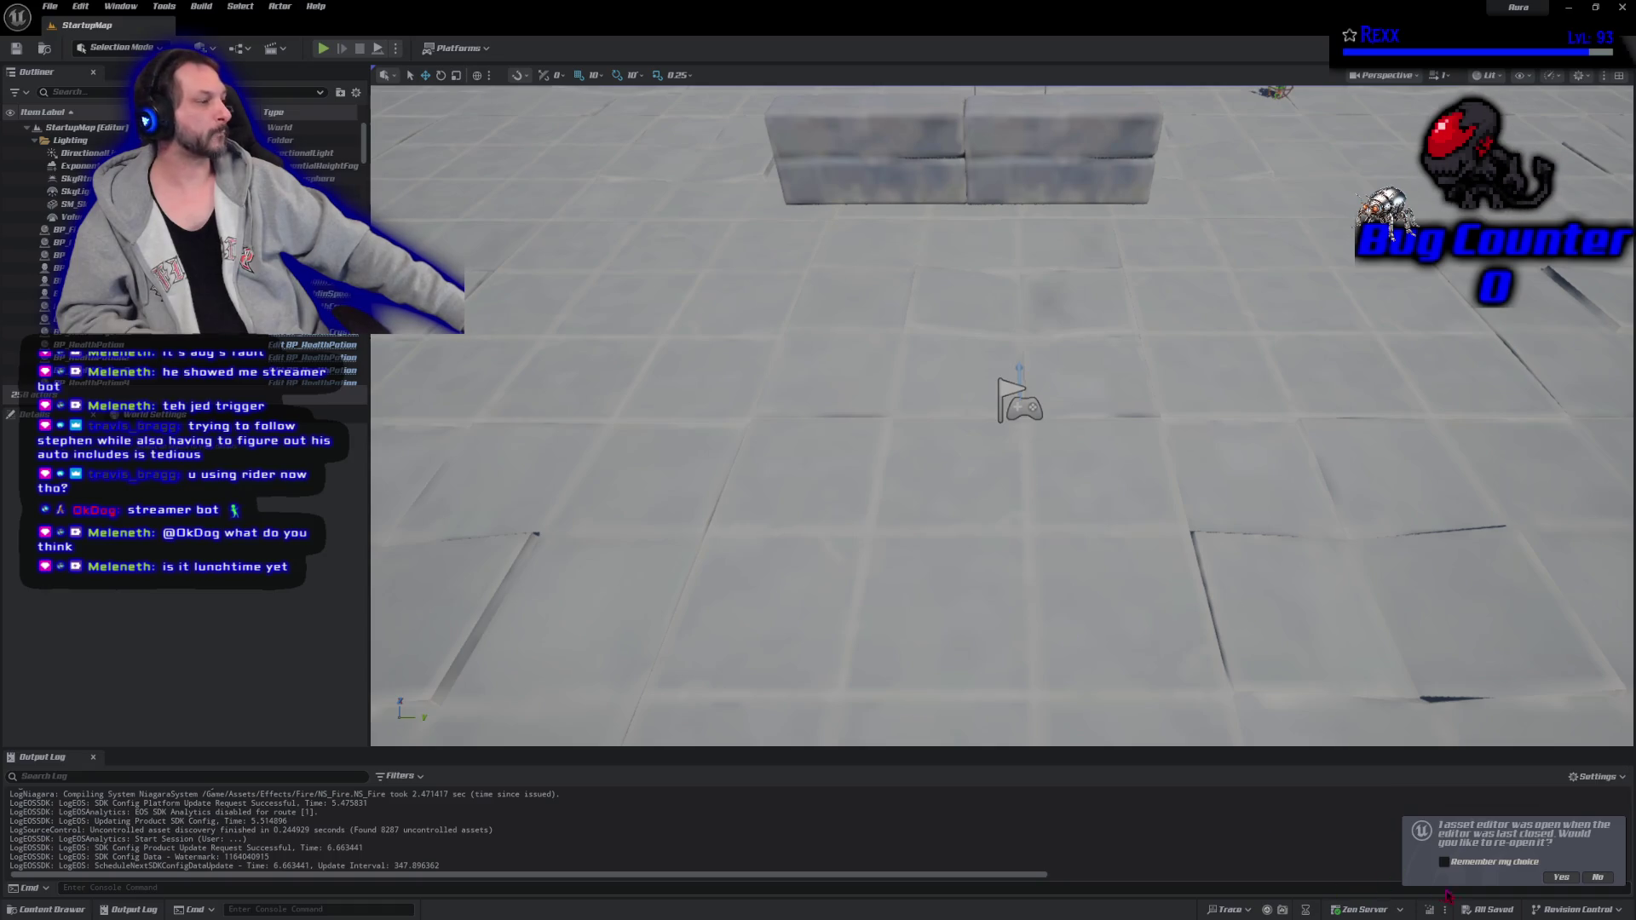
# Accept the reopen-asset prompt to restore the AM_AttackGoblinSpear montage editor.
pyautogui.click(1563, 878)
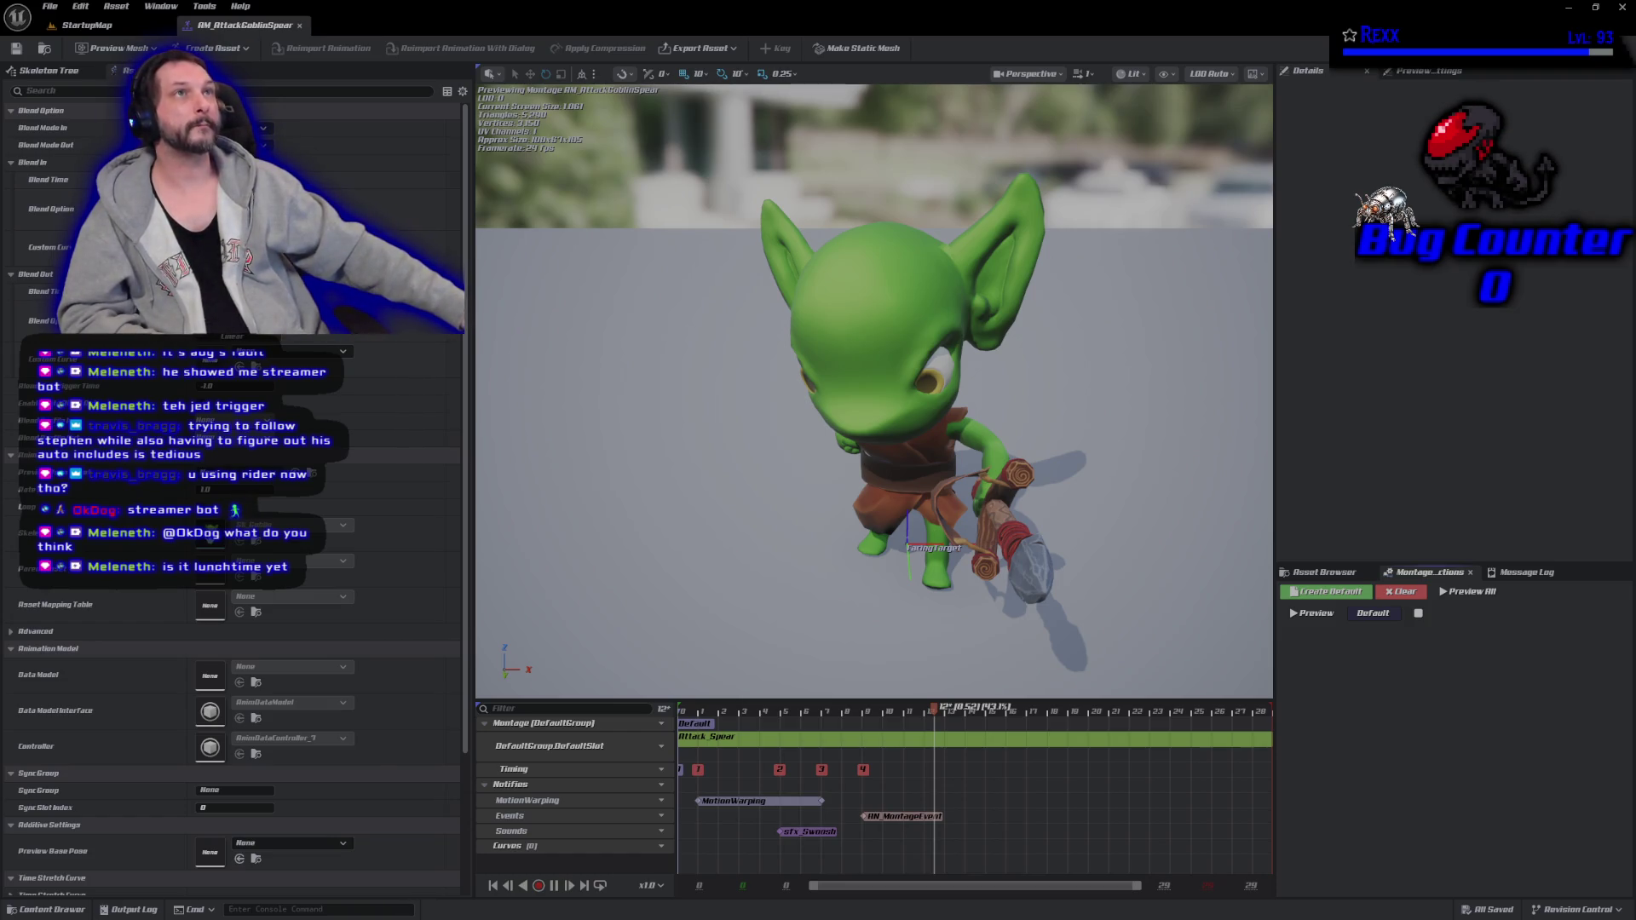
# Duplicate NS_BloodImpact in Effects > Combat as NS_BloodImpact_Green and open it.
pyautogui.click(34, 910)
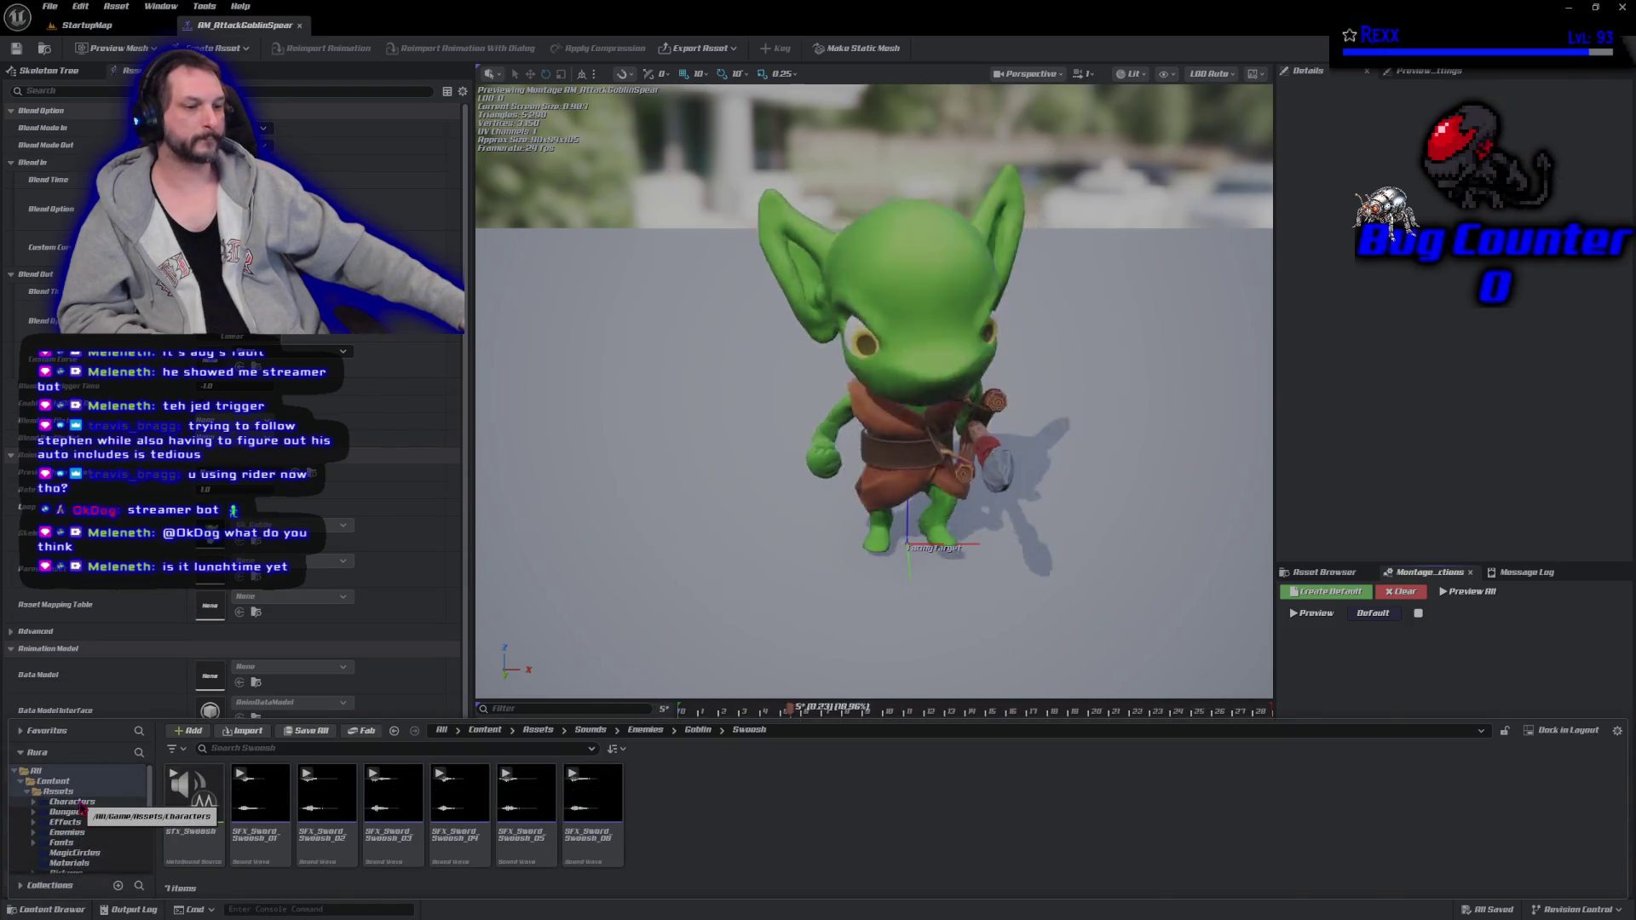
pyautogui.click(64, 823)
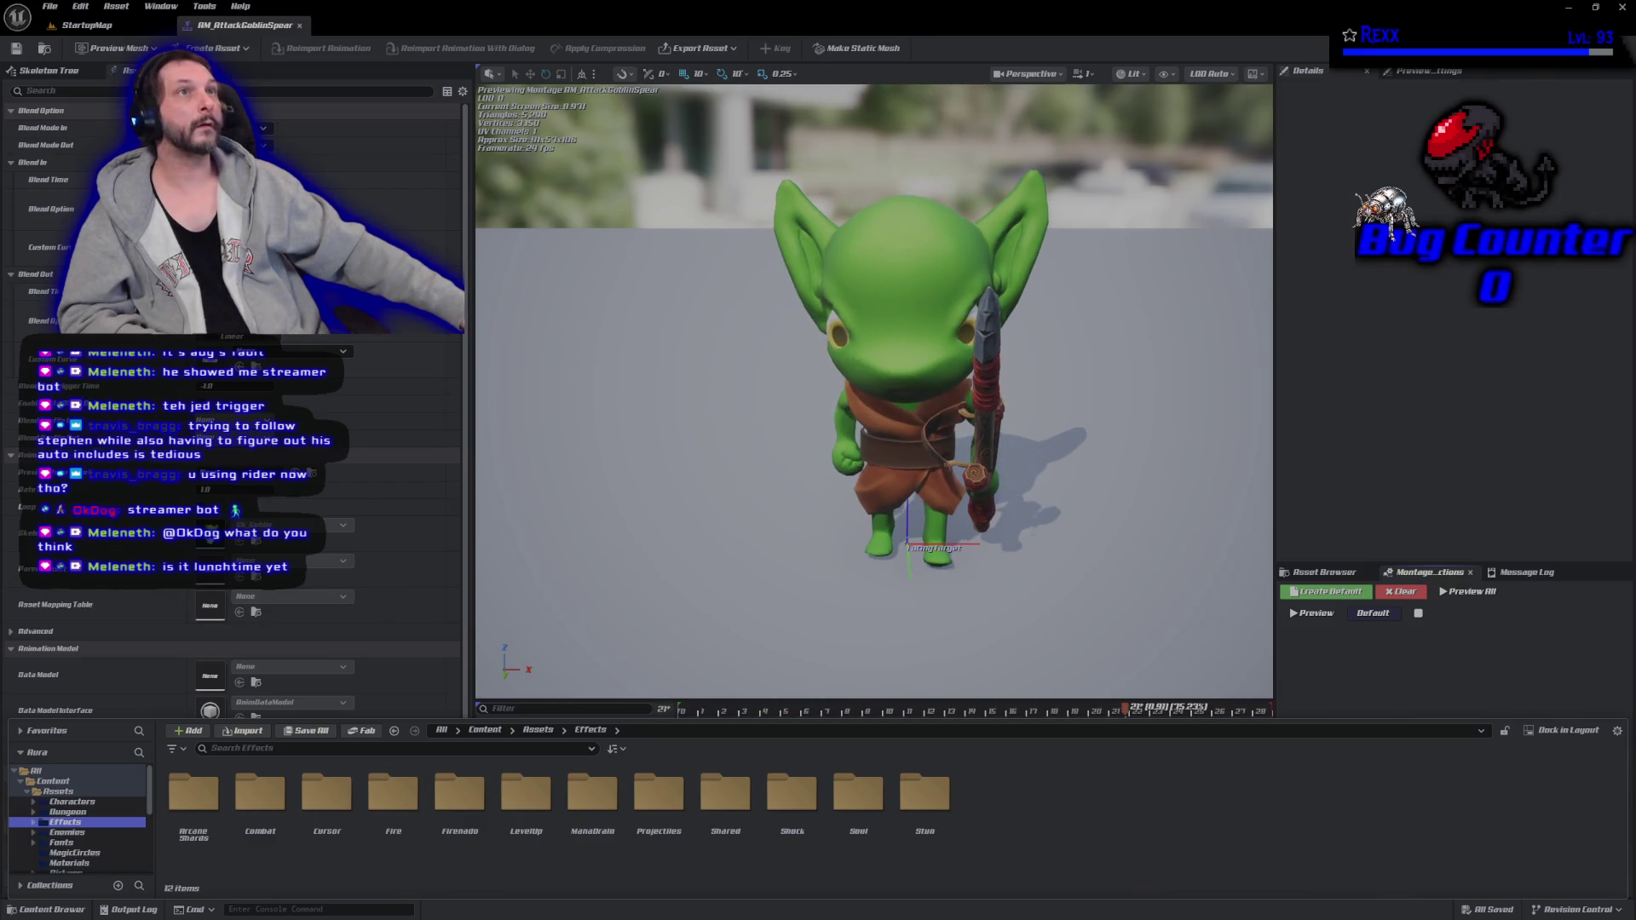
pyautogui.doubleClick(260, 796)
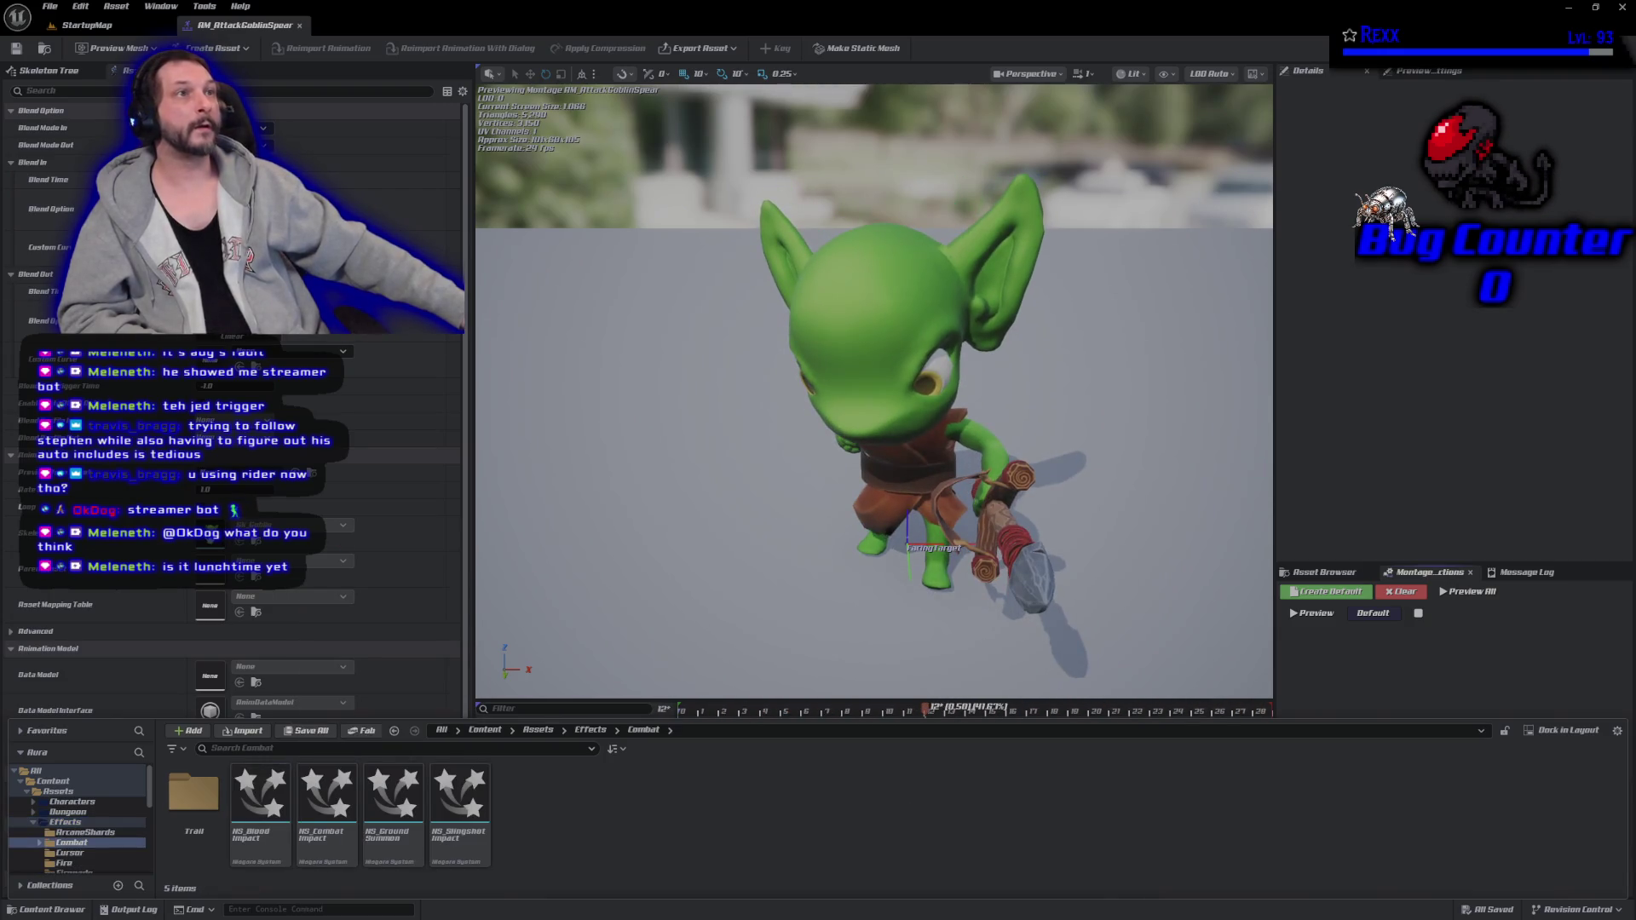
pyautogui.rightClick(276, 841)
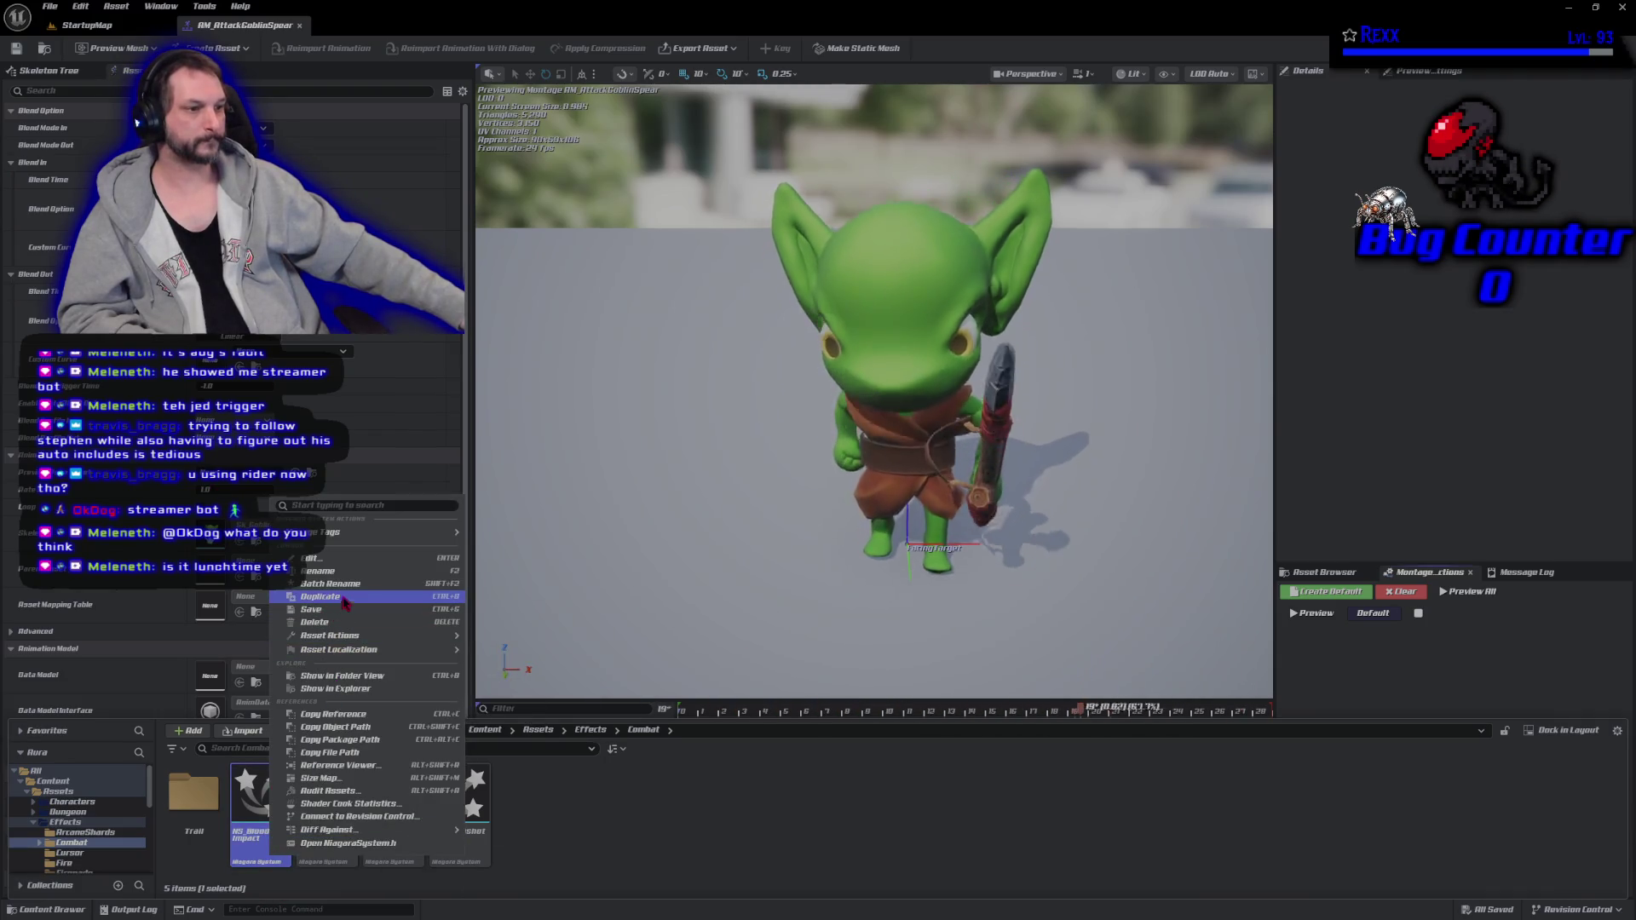
pyautogui.click(344, 602)
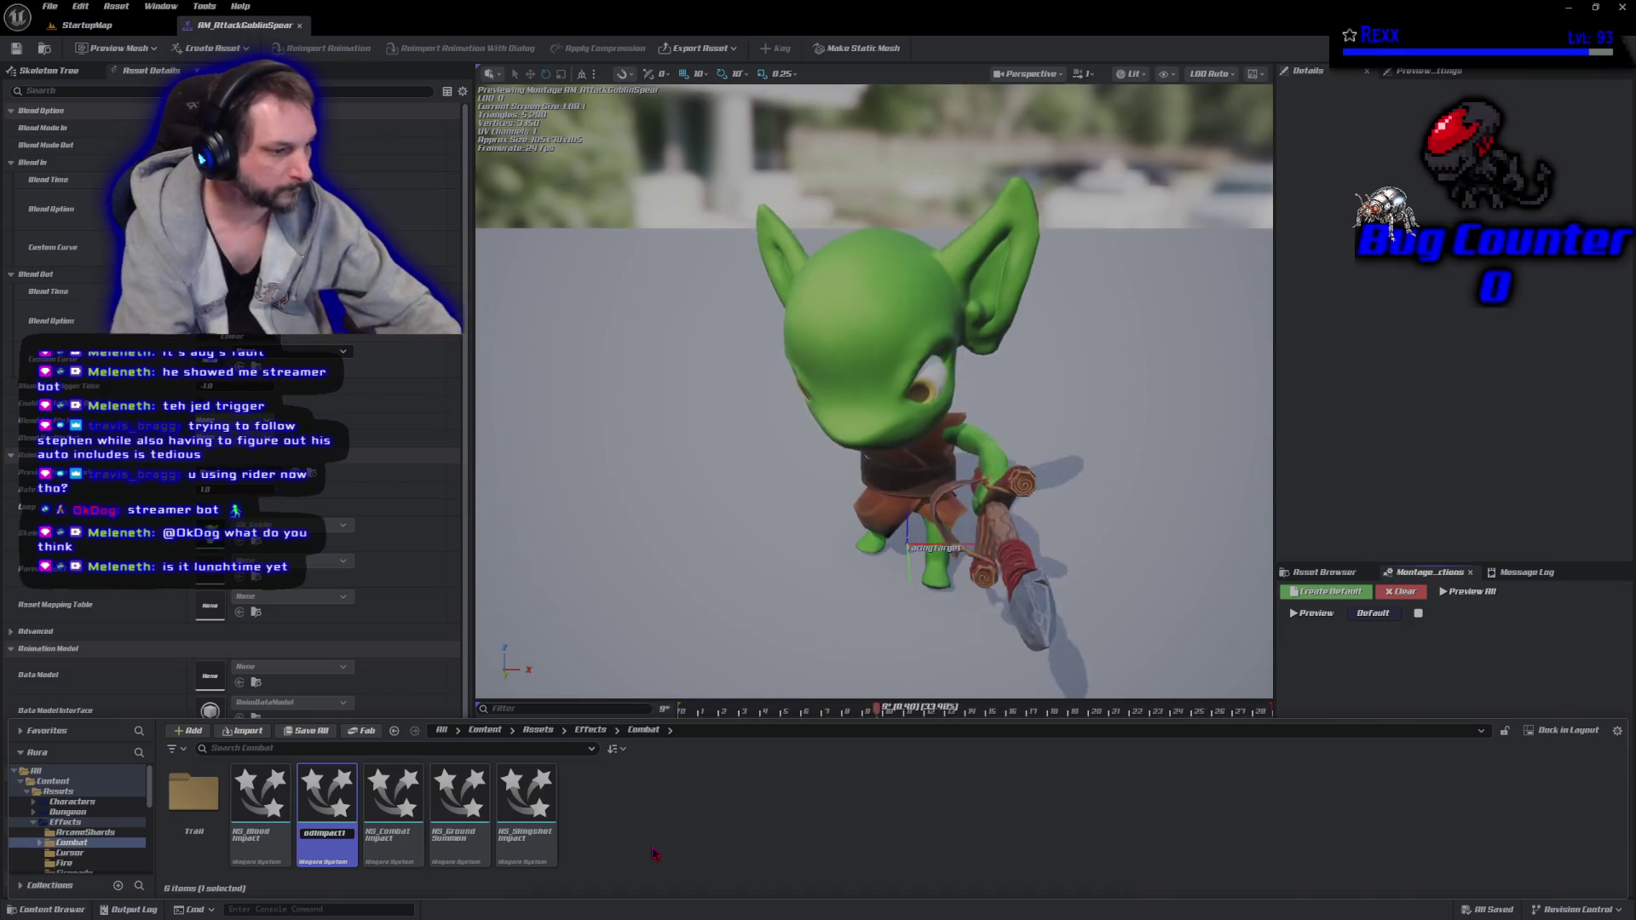
pyautogui.write('NS_Blood Impact_Gr')
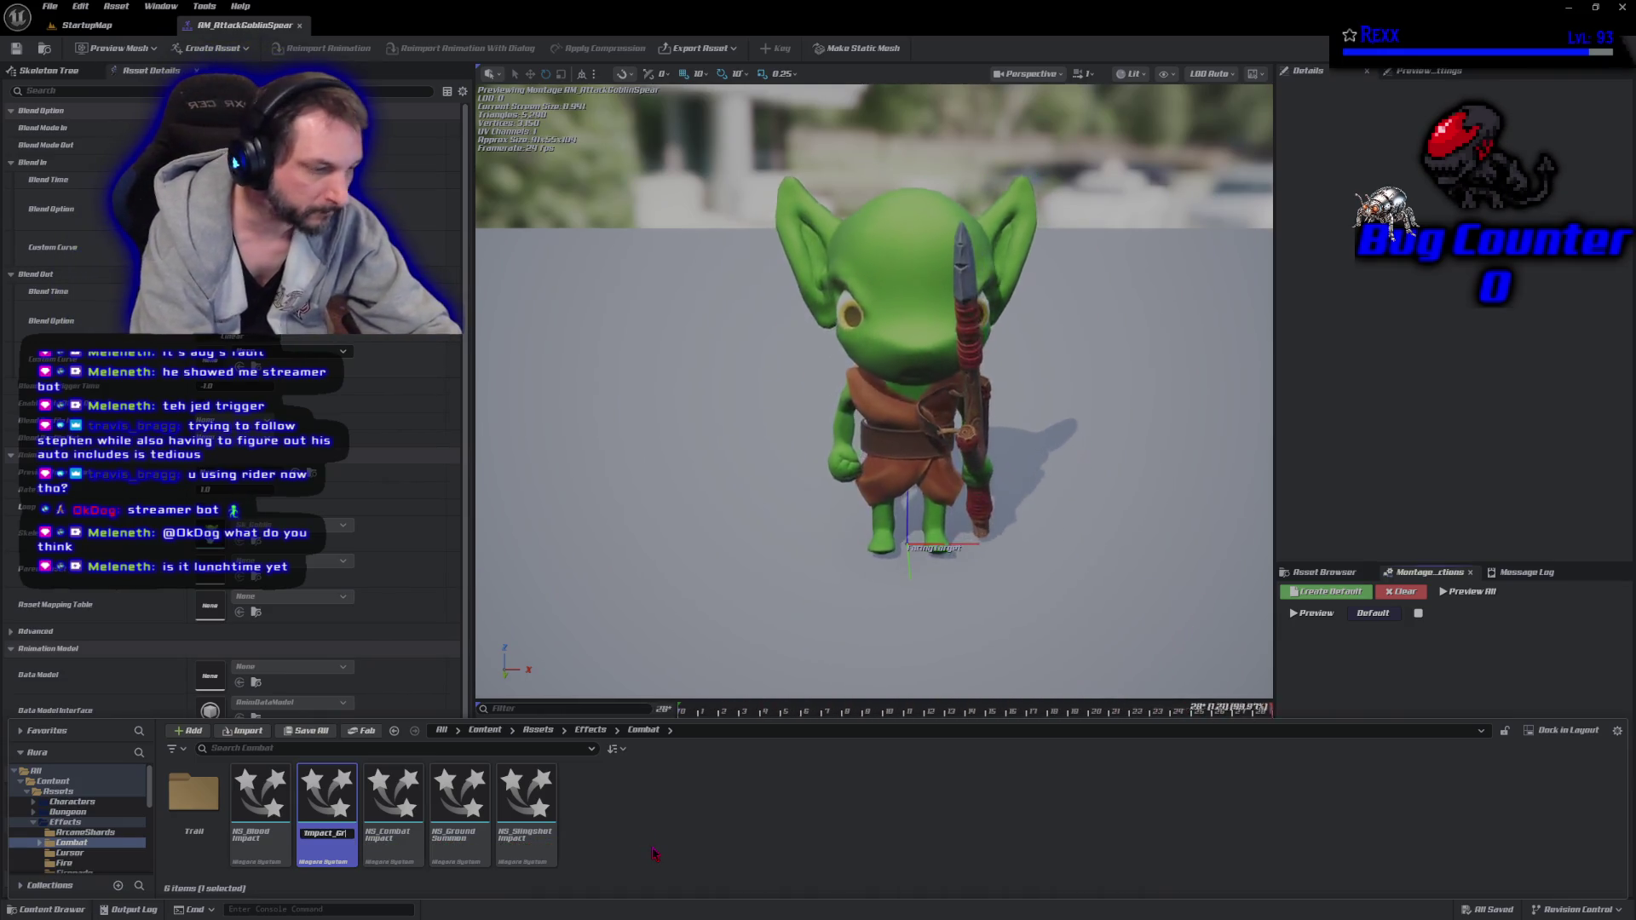
pyautogui.write('een')
pyautogui.press('Return')
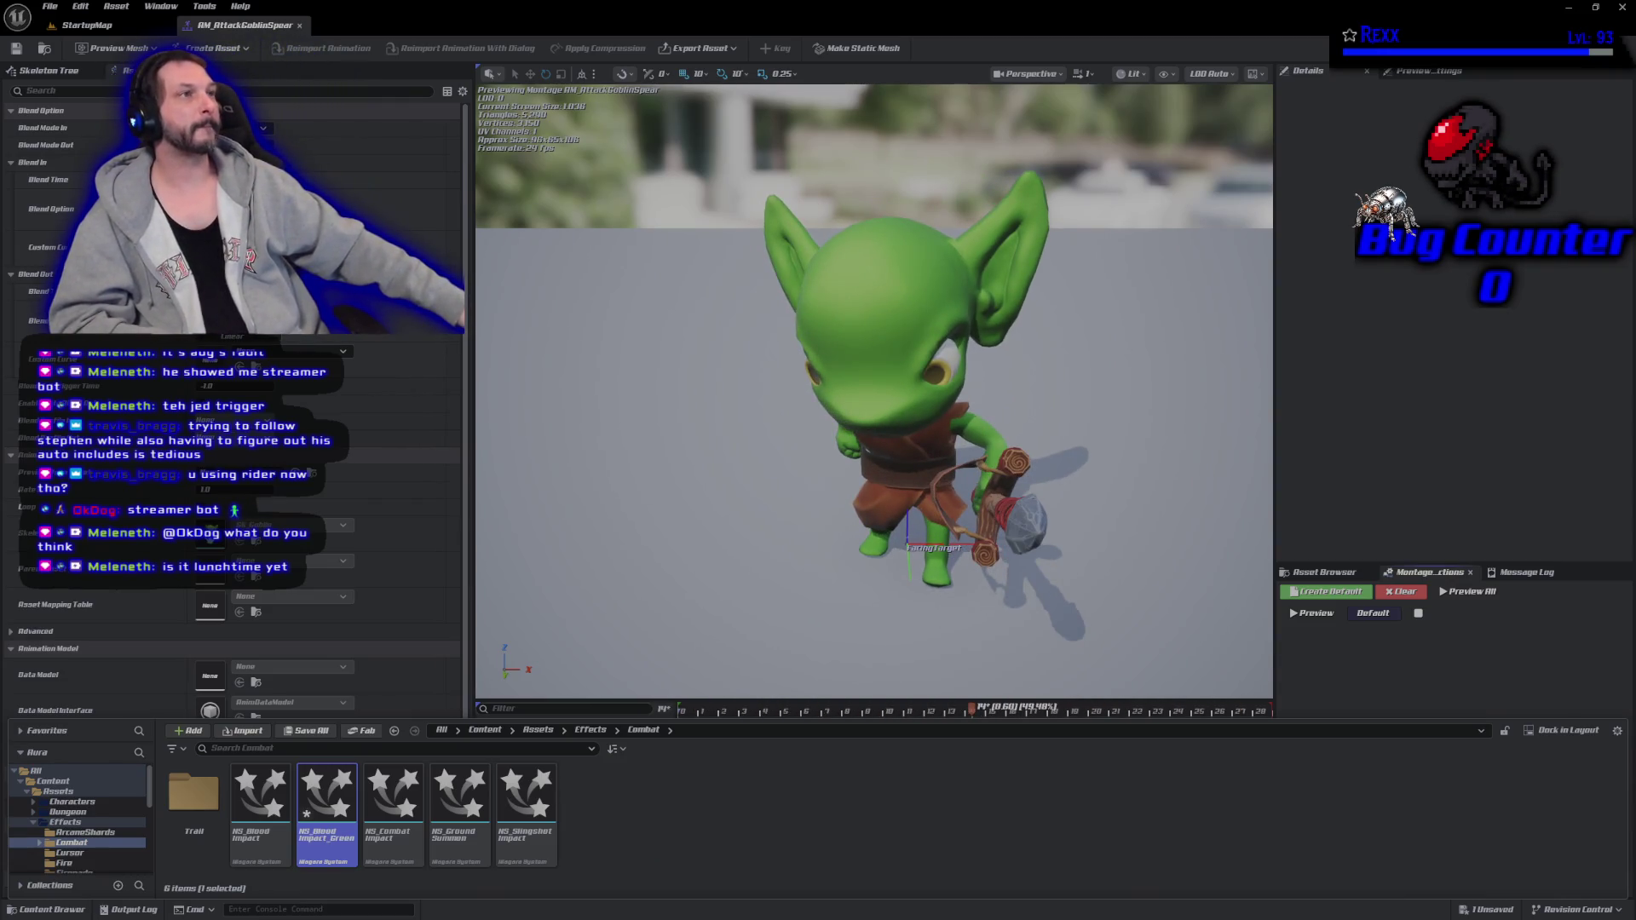
pyautogui.doubleClick(326, 801)
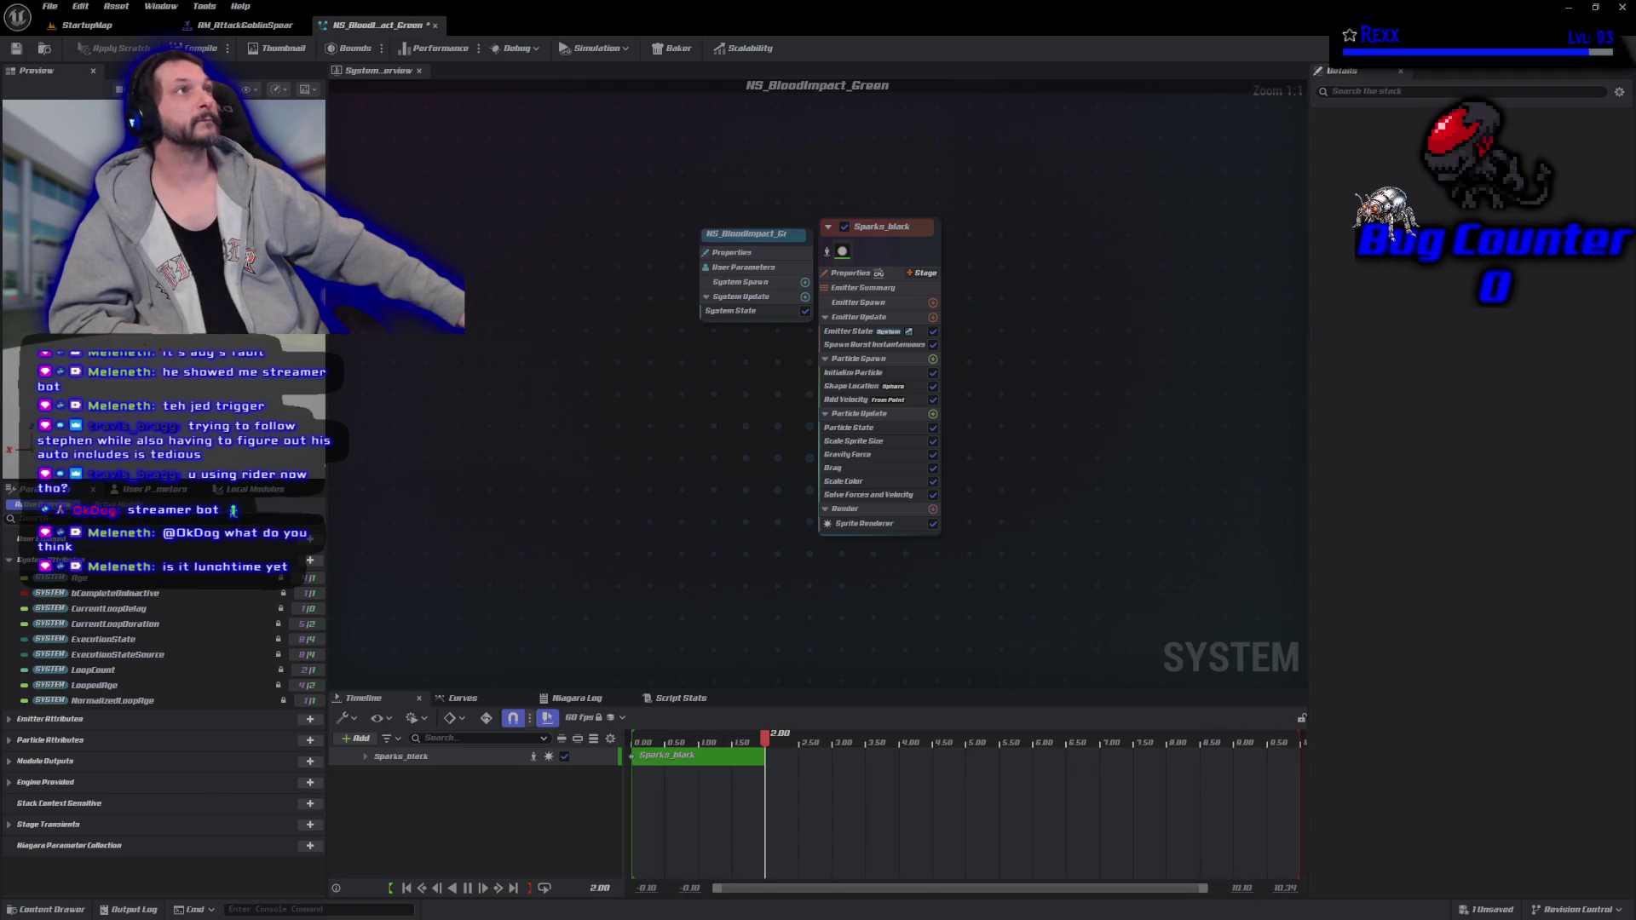
# Set the Initialize Particle spark colour to dark green and save NS_BloodImpact_Green.
pyautogui.click(876, 373)
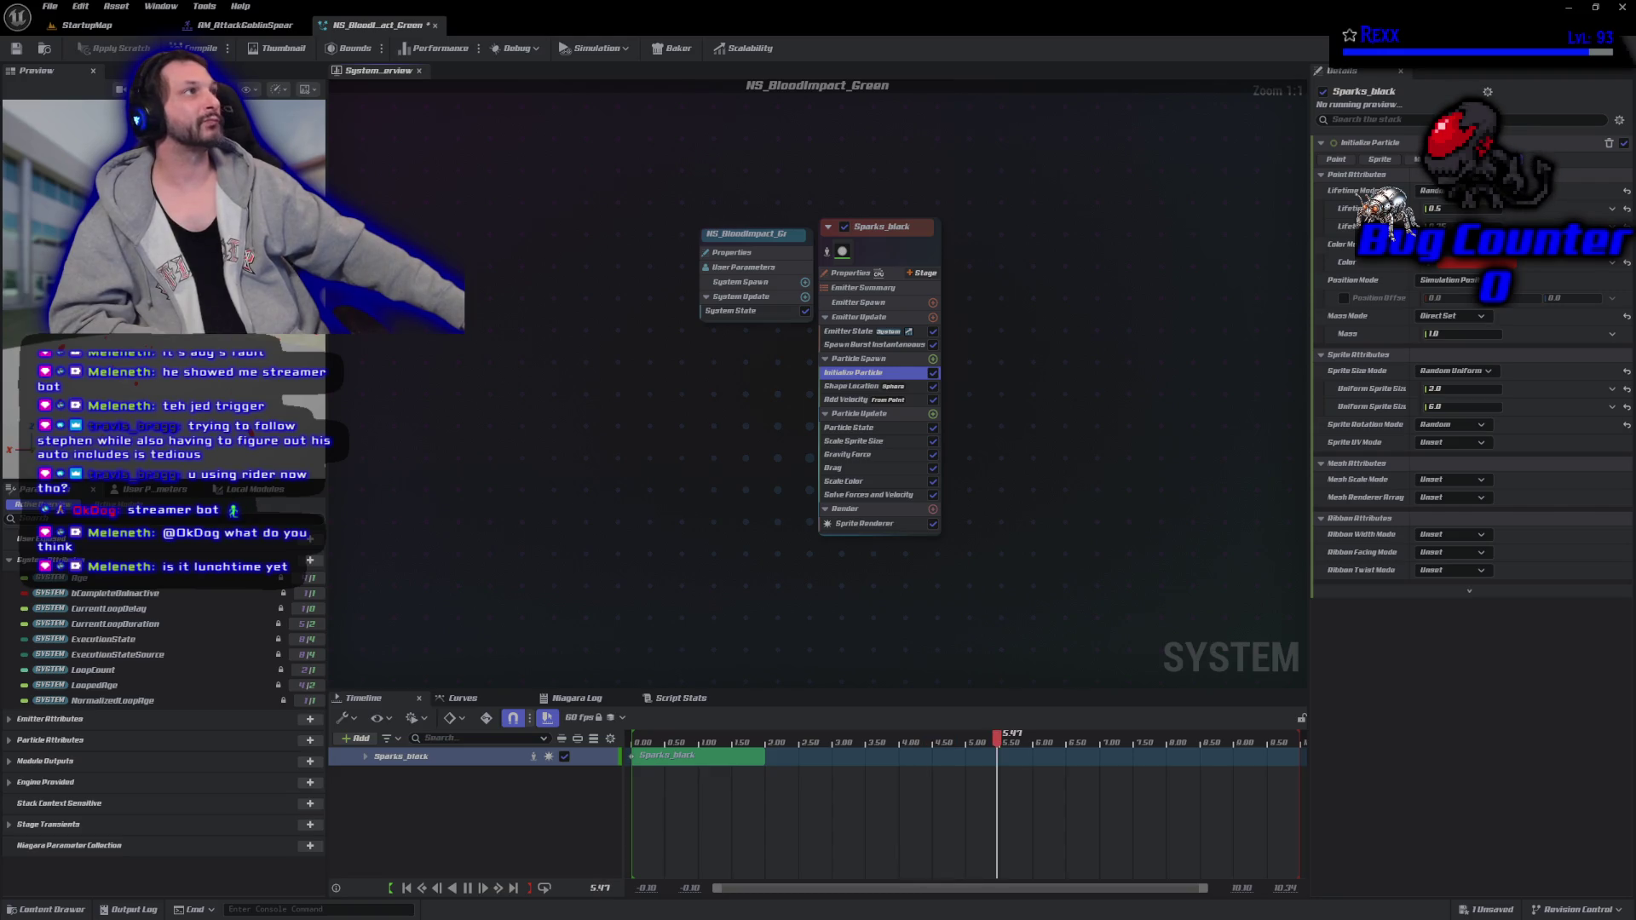
pyautogui.click(1462, 266)
pyautogui.moveTo(1226, 401); pyautogui.dragTo(1208, 417)
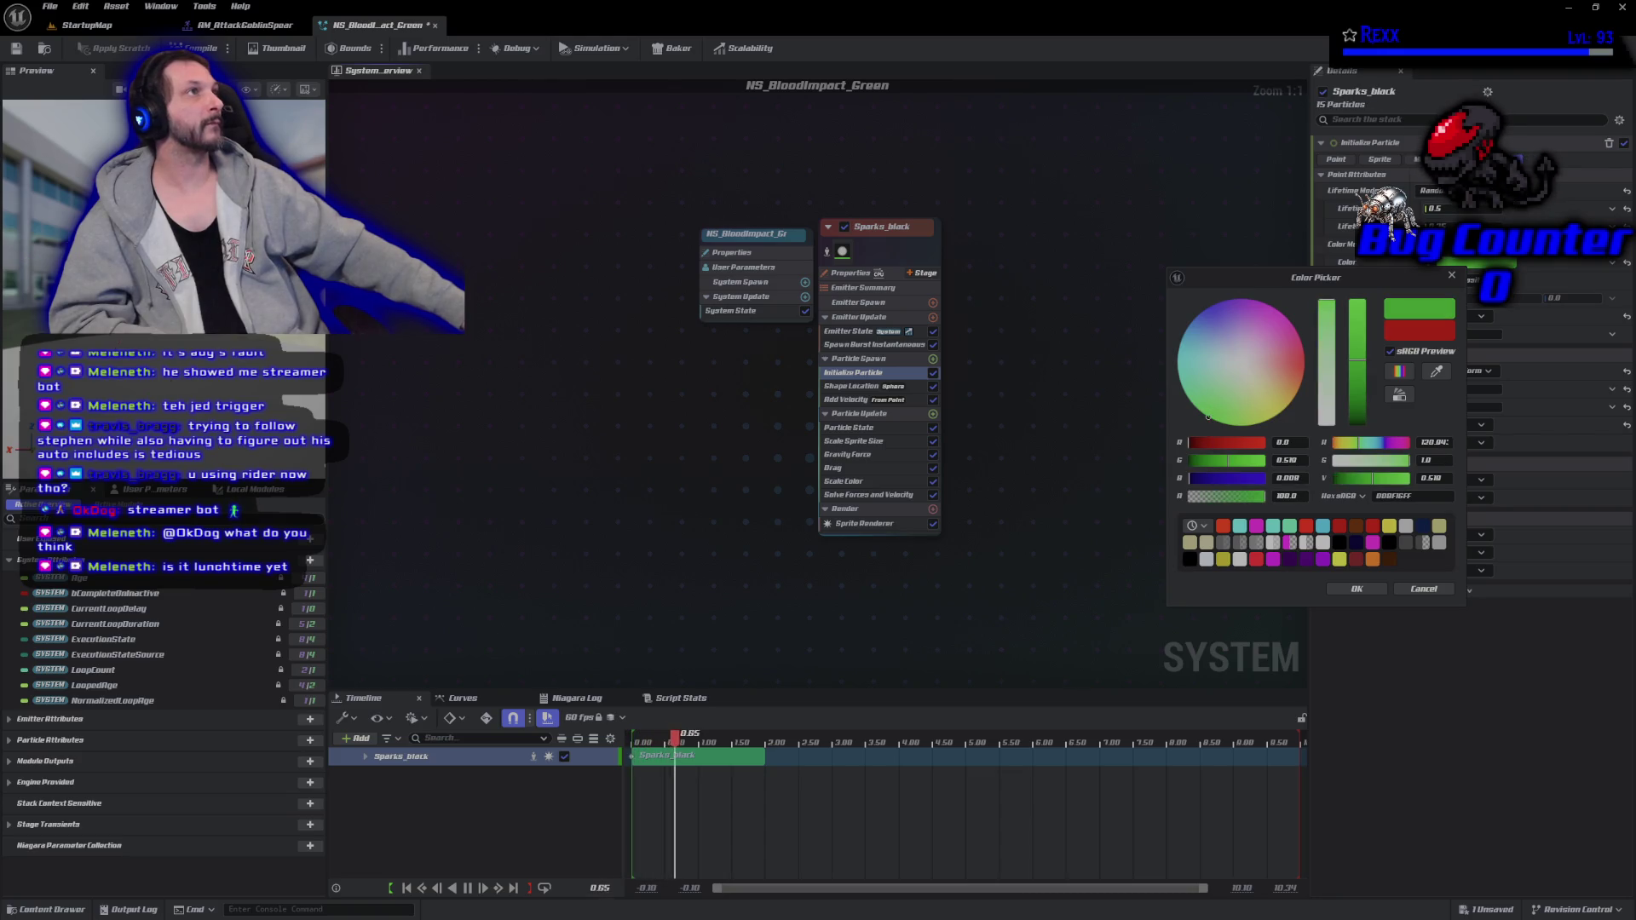
pyautogui.moveTo(1358, 361); pyautogui.dragTo(1350, 415)
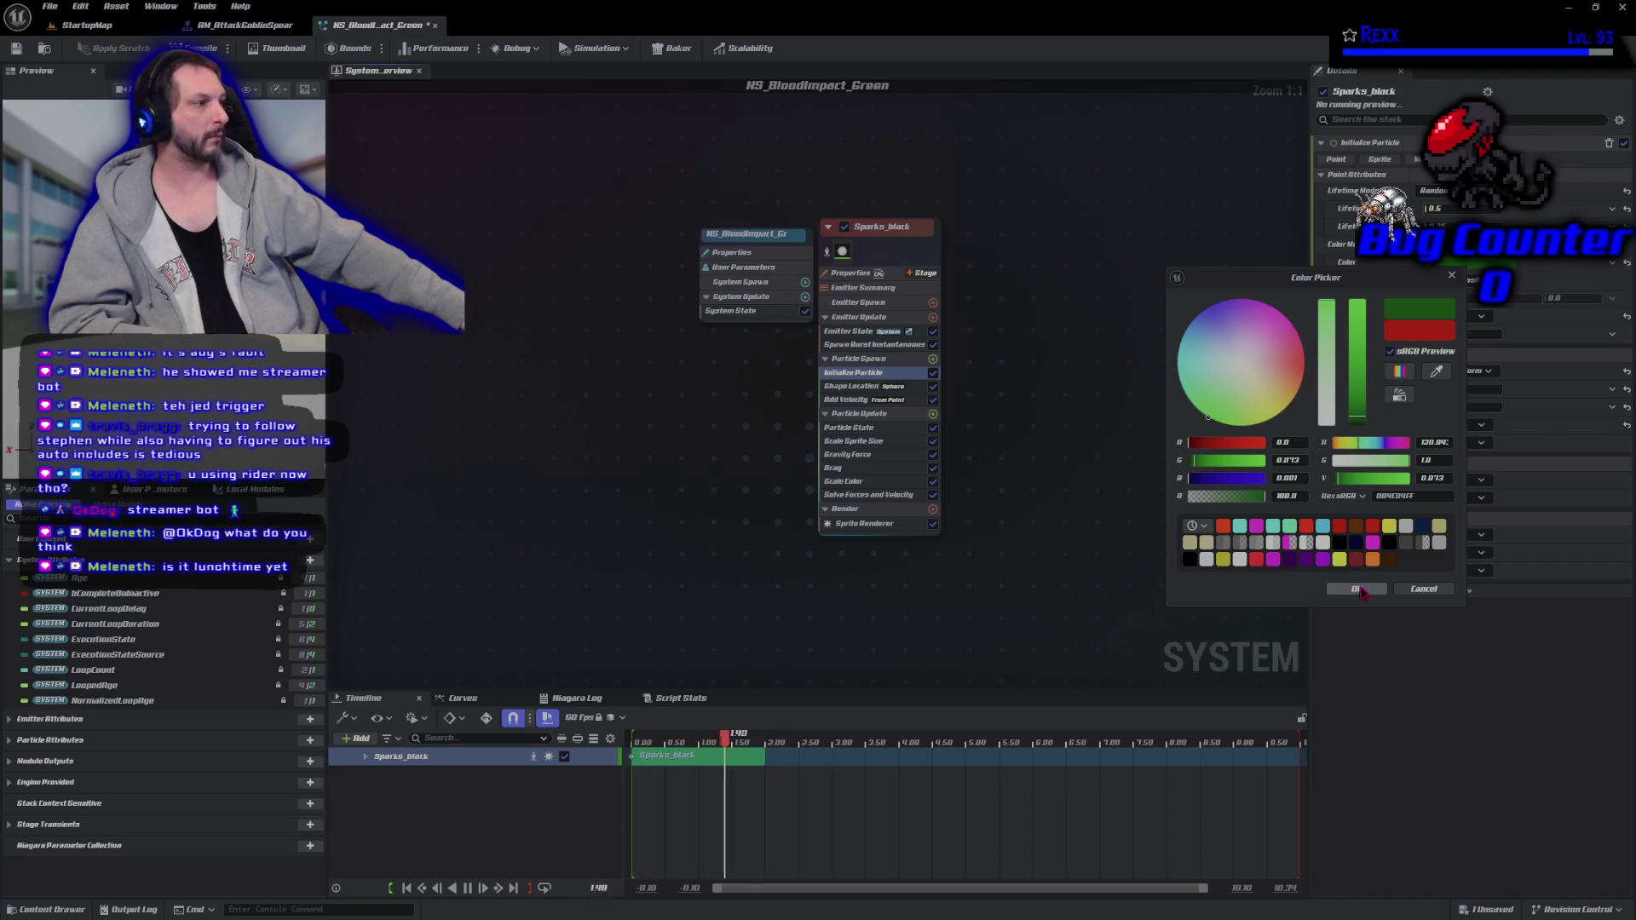
pyautogui.click(1357, 588)
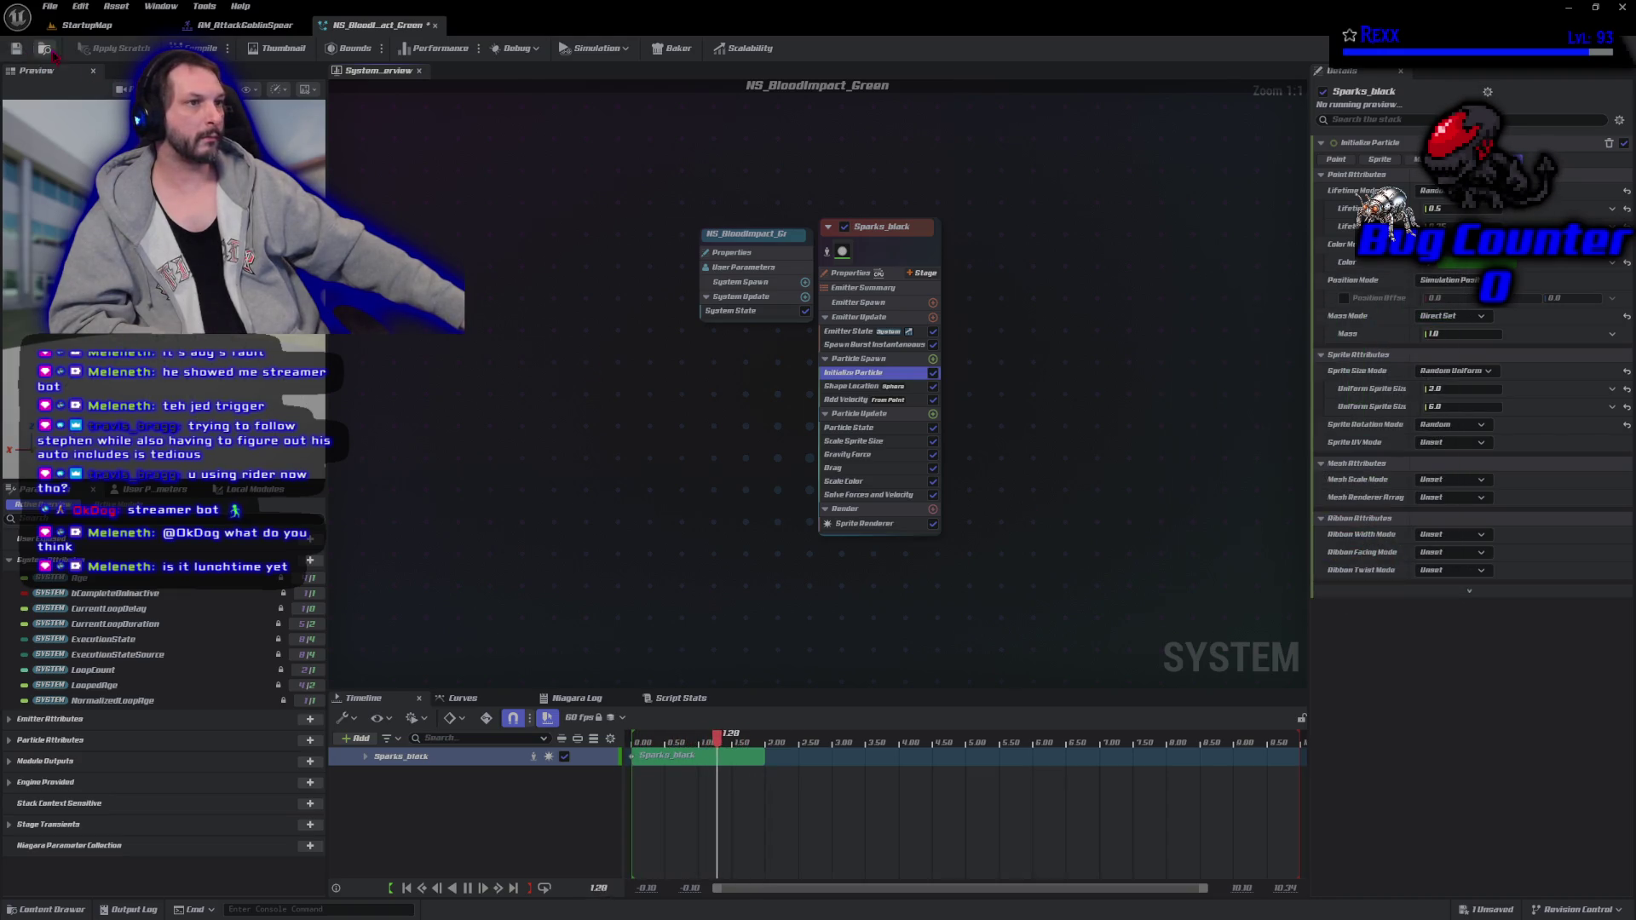
pyautogui.click(15, 49)
pyautogui.click(15, 49)
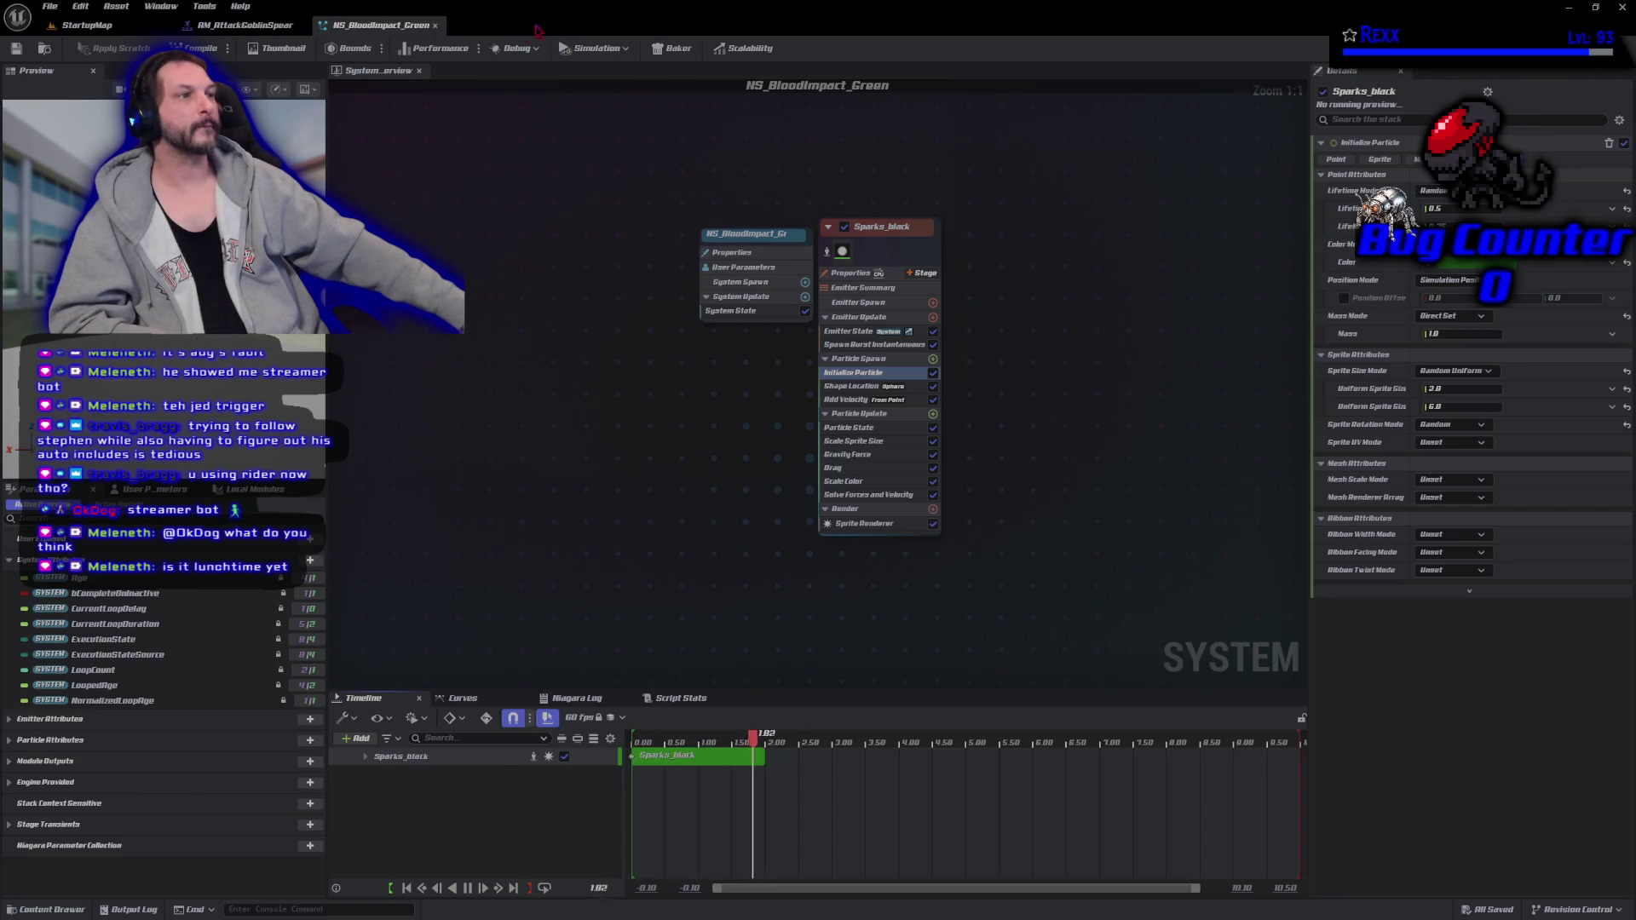
# Float and widen the NS_BloodImpact_Green editor window, then quit the Unreal Editor.
pyautogui.moveTo(375, 25); pyautogui.dragTo(820, 86)
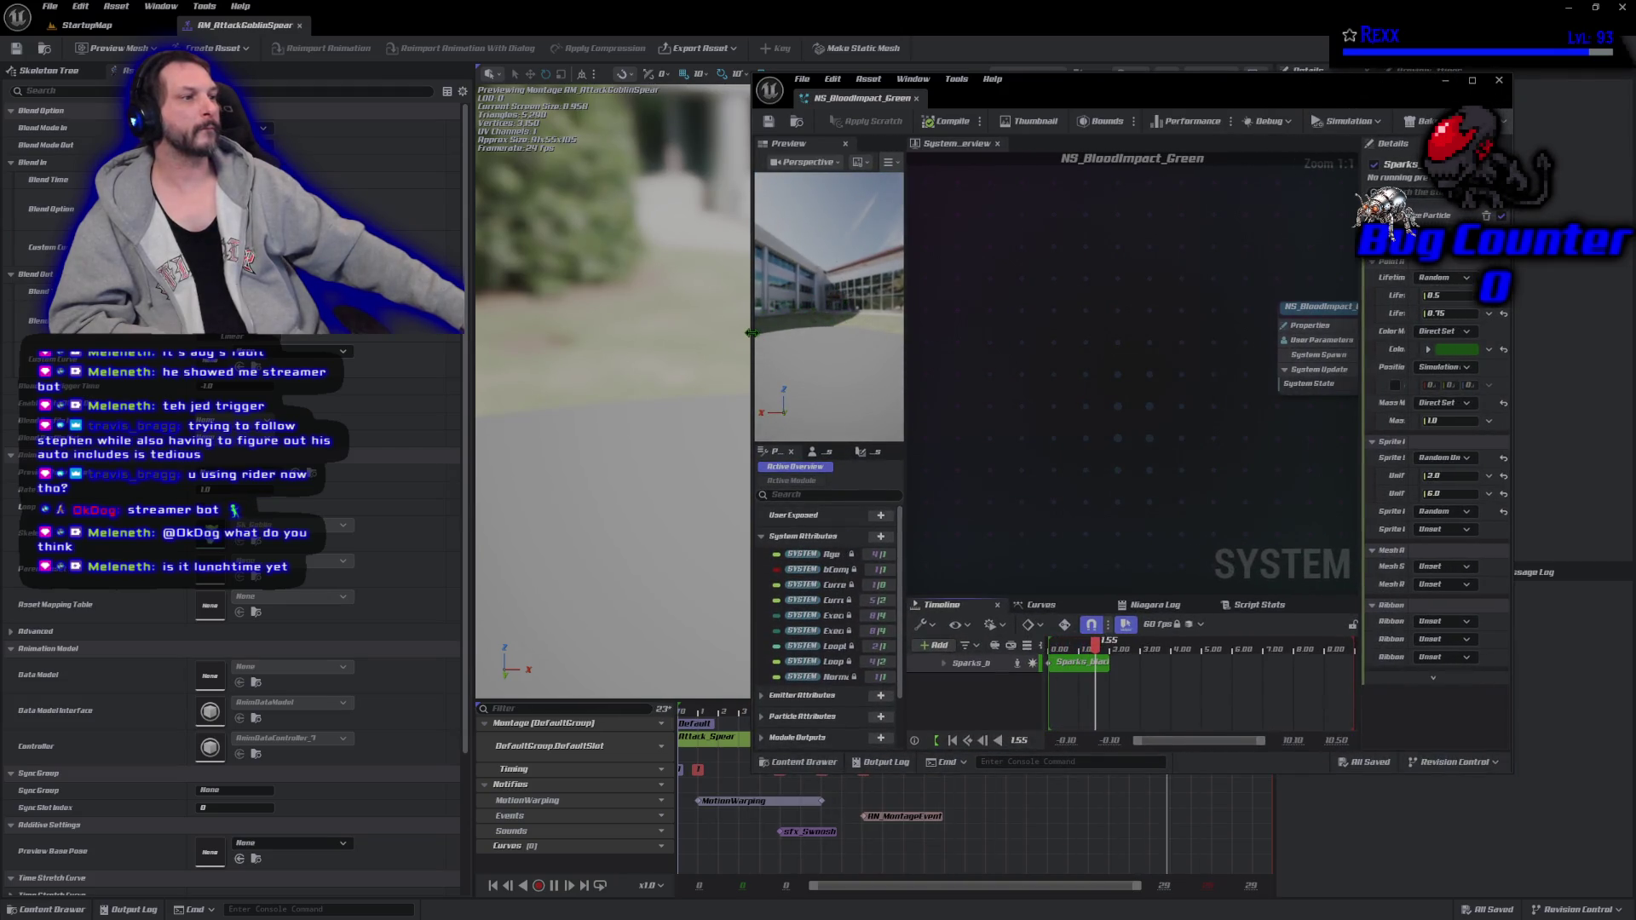
pyautogui.moveTo(746, 343); pyautogui.dragTo(484, 345)
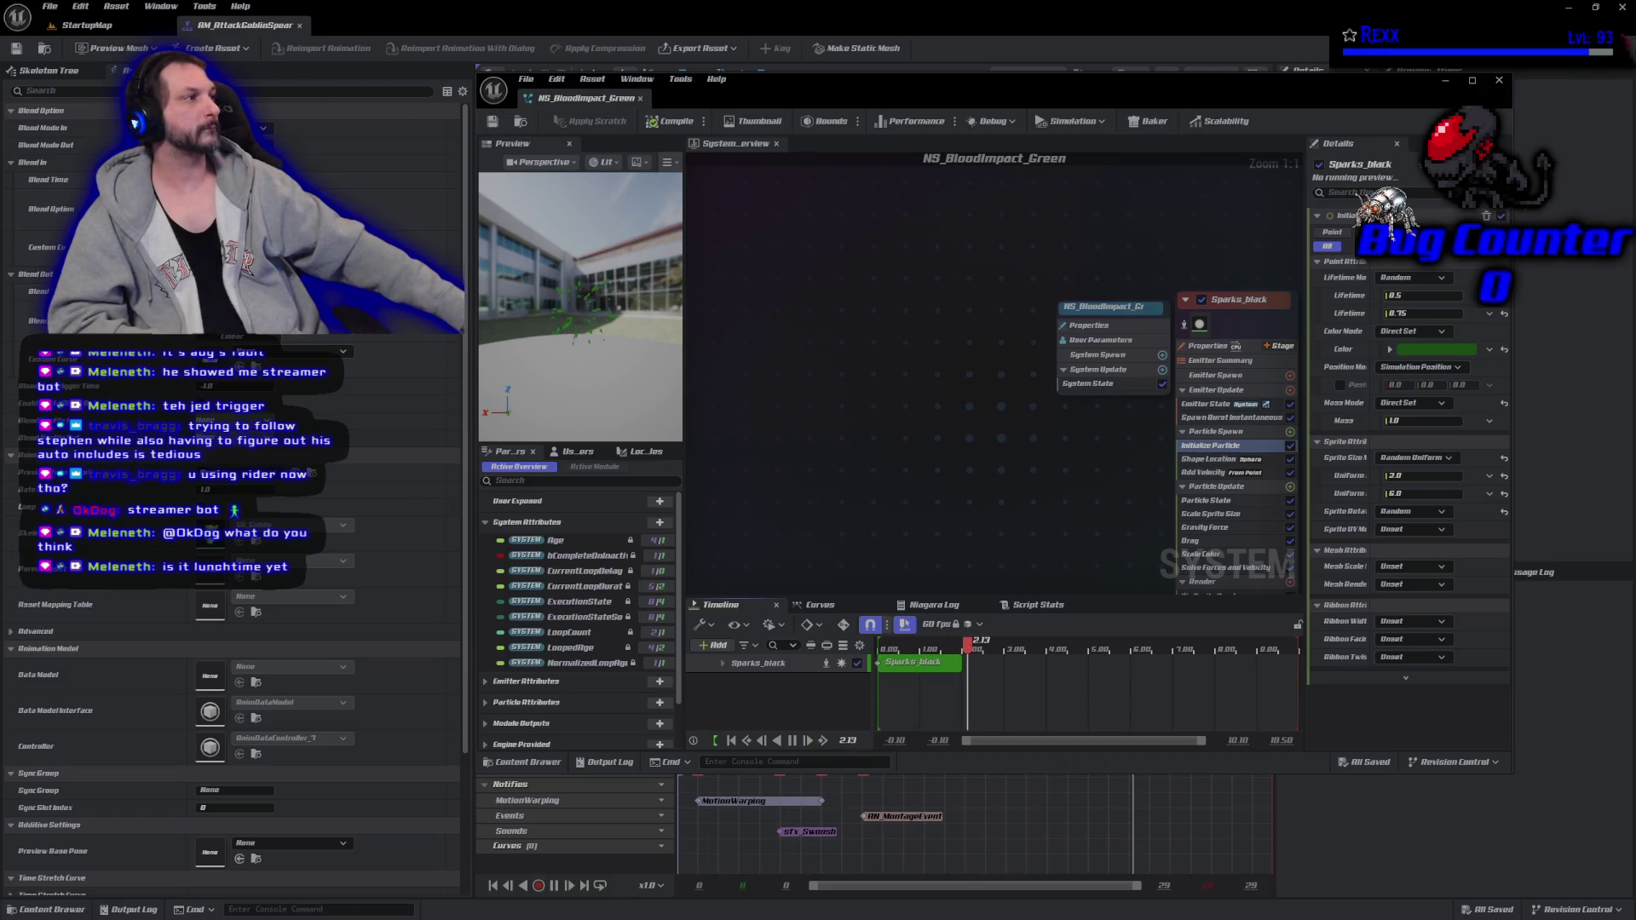
pyautogui.click(1621, 7)
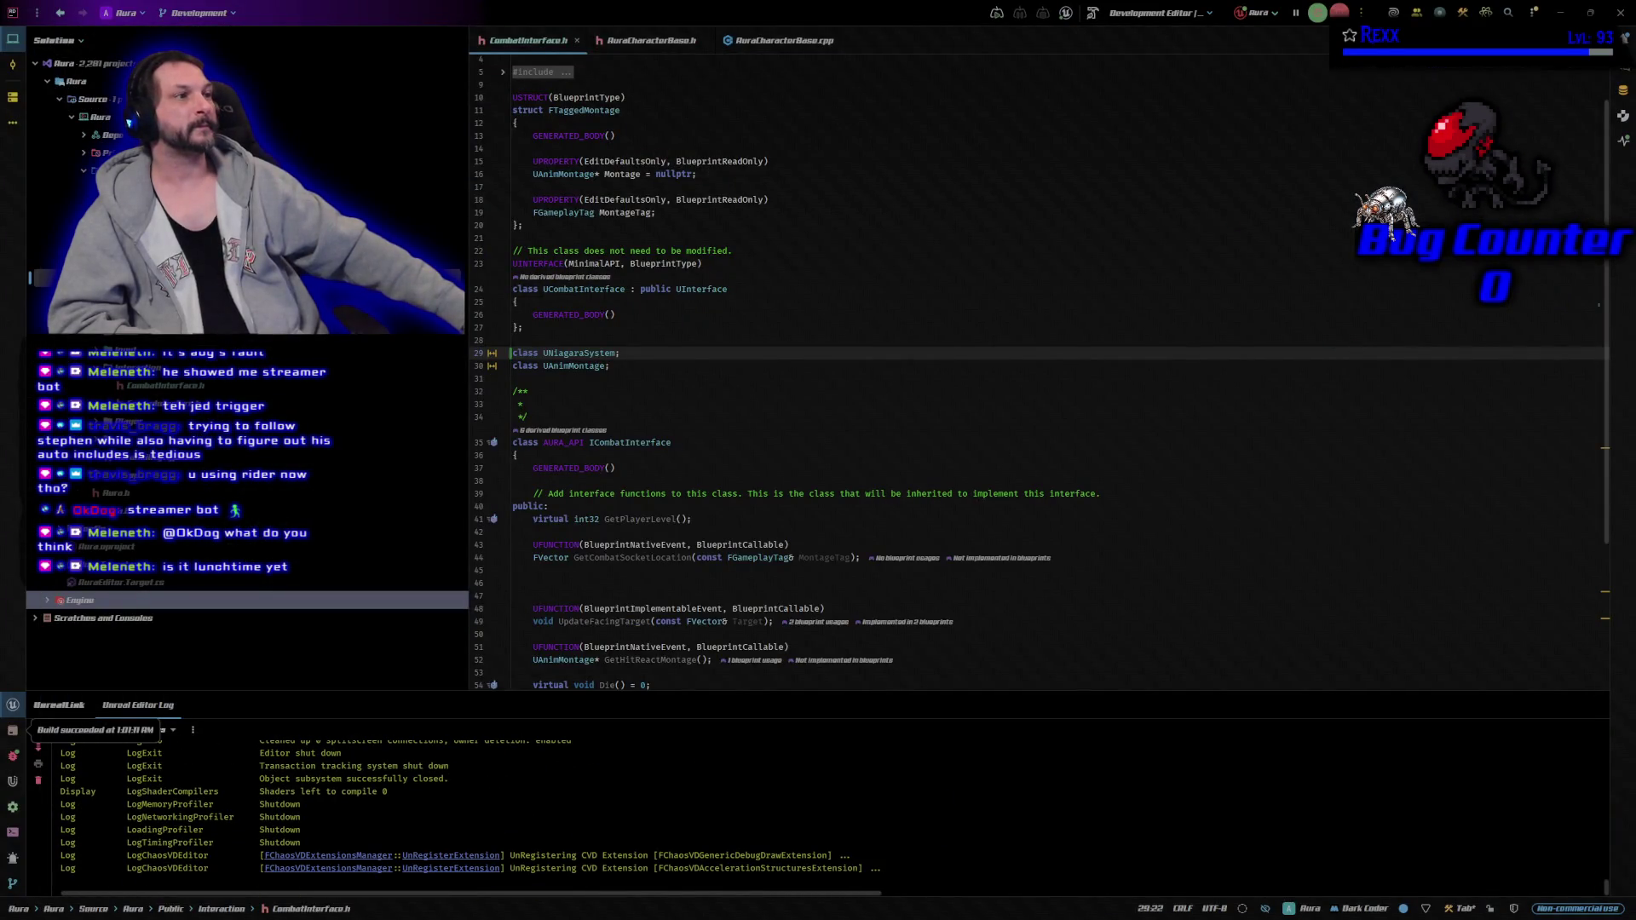
# Add the forward declaration 'class UNiagaraSystem;' above the existing forward declarations in AuraCharacterBase.h.
pyautogui.click(652, 40)
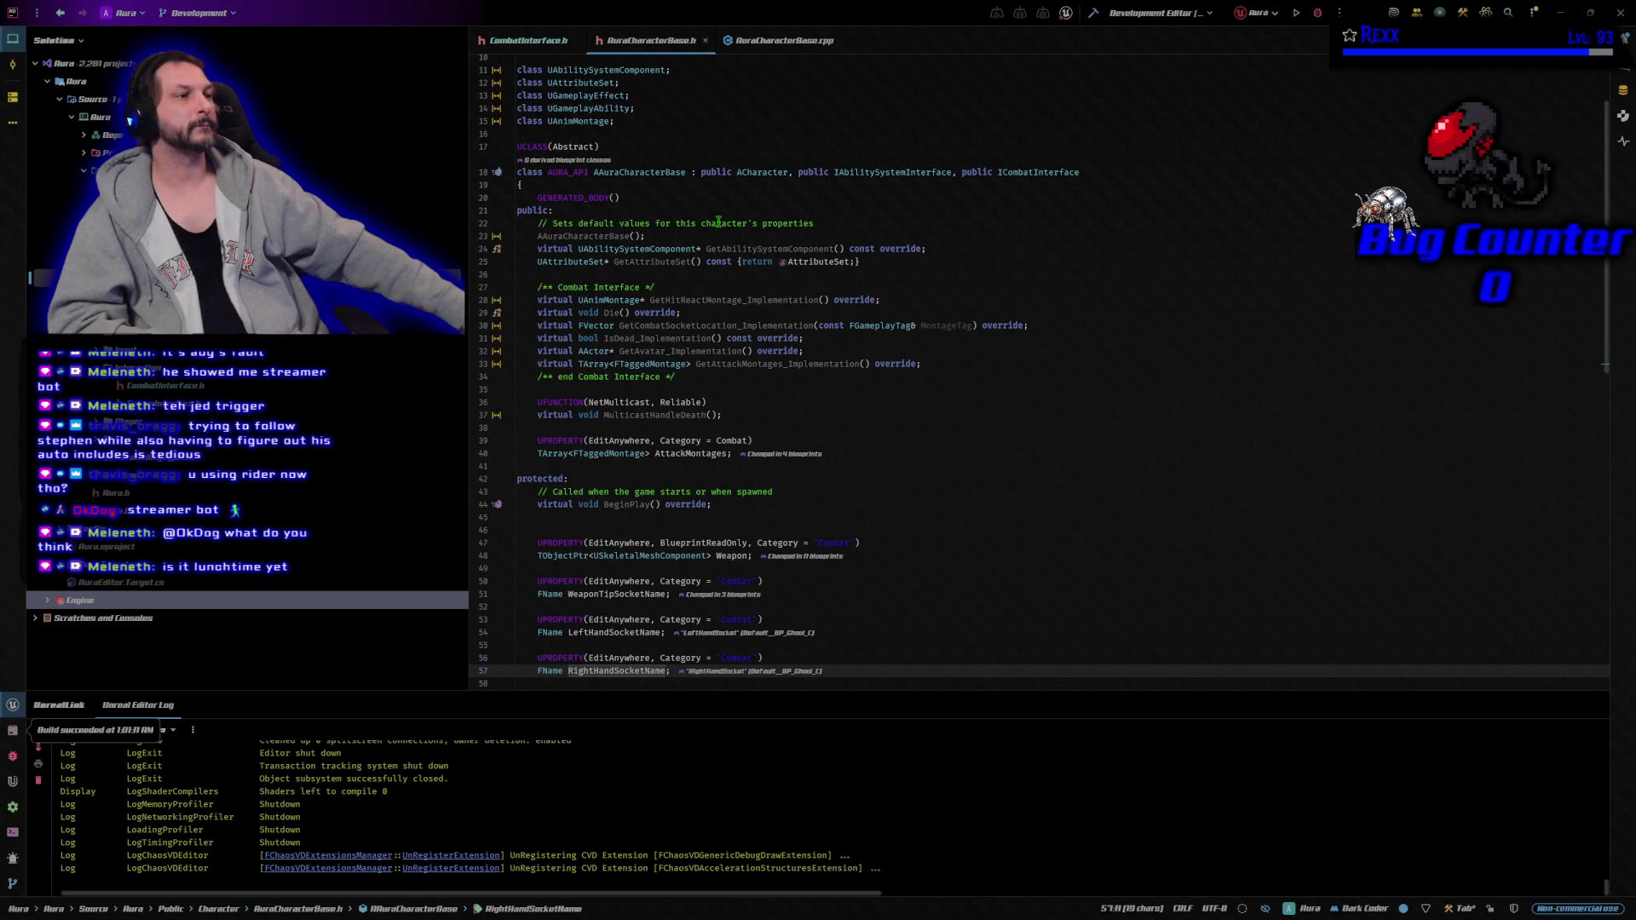
pyautogui.scroll(2, 645, 170)
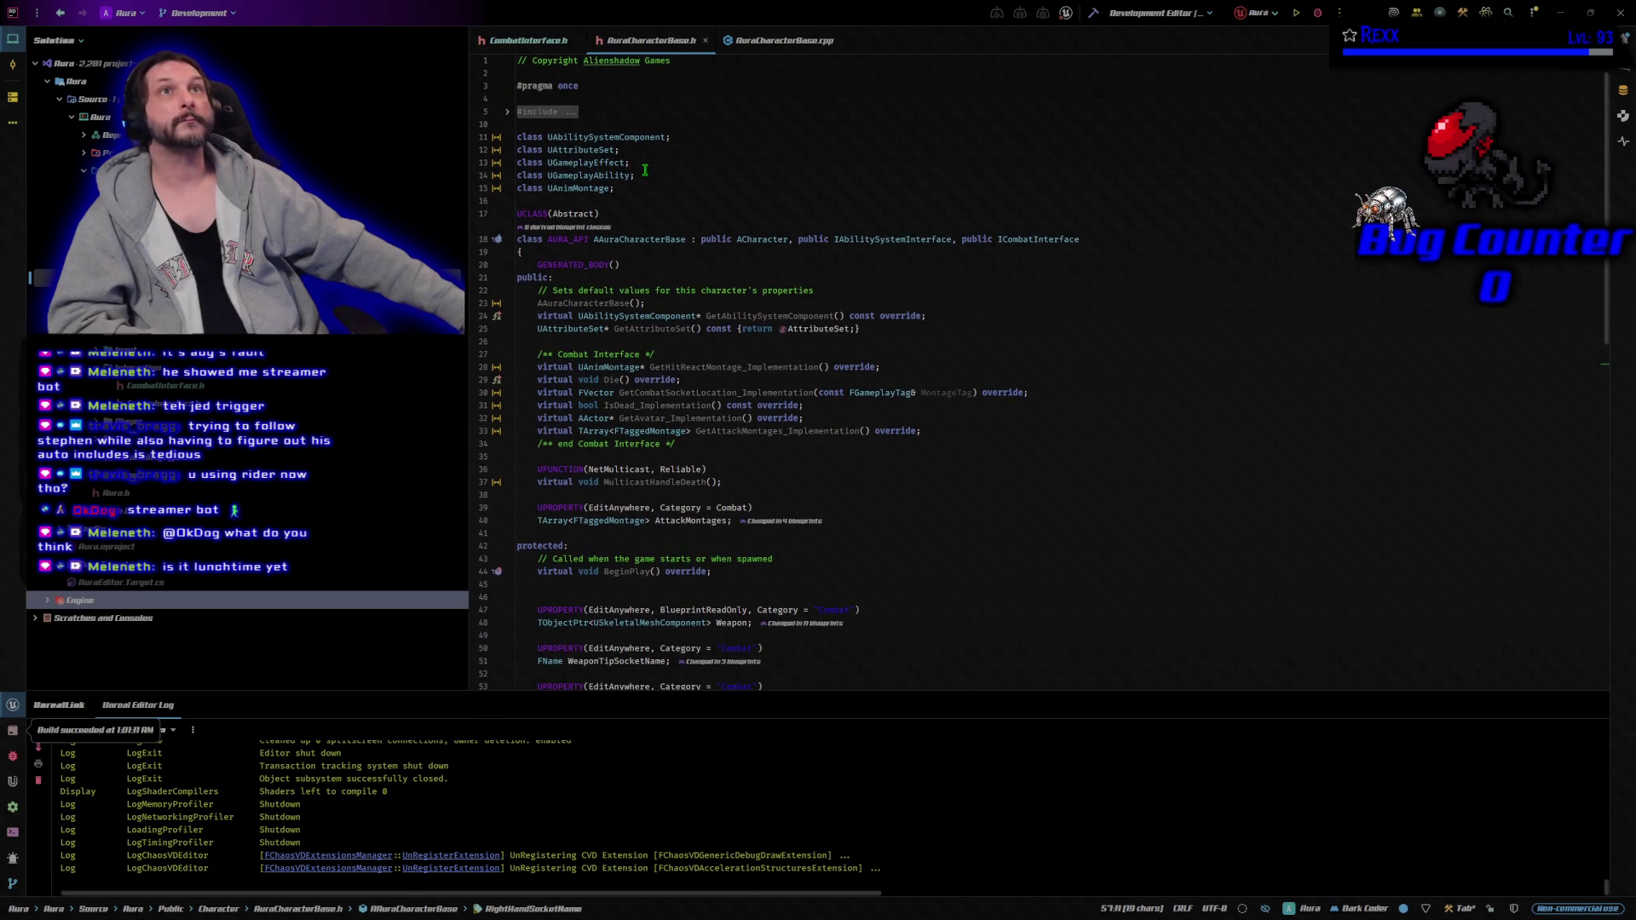
pyautogui.click(622, 125)
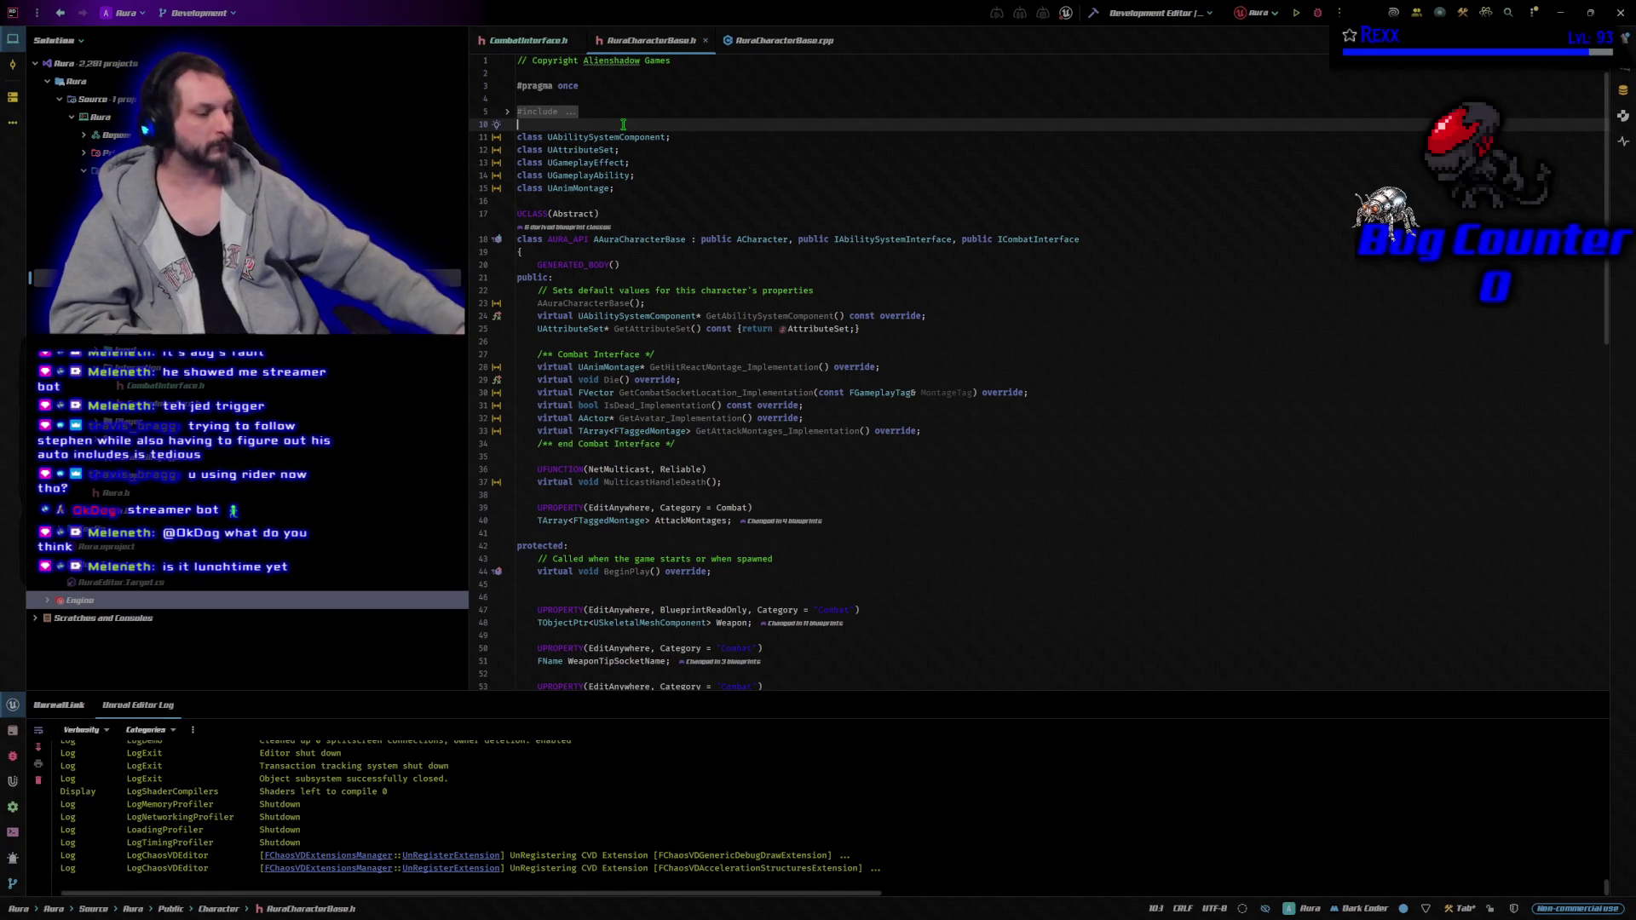
pyautogui.press('Return')
pyautogui.write('class UN')
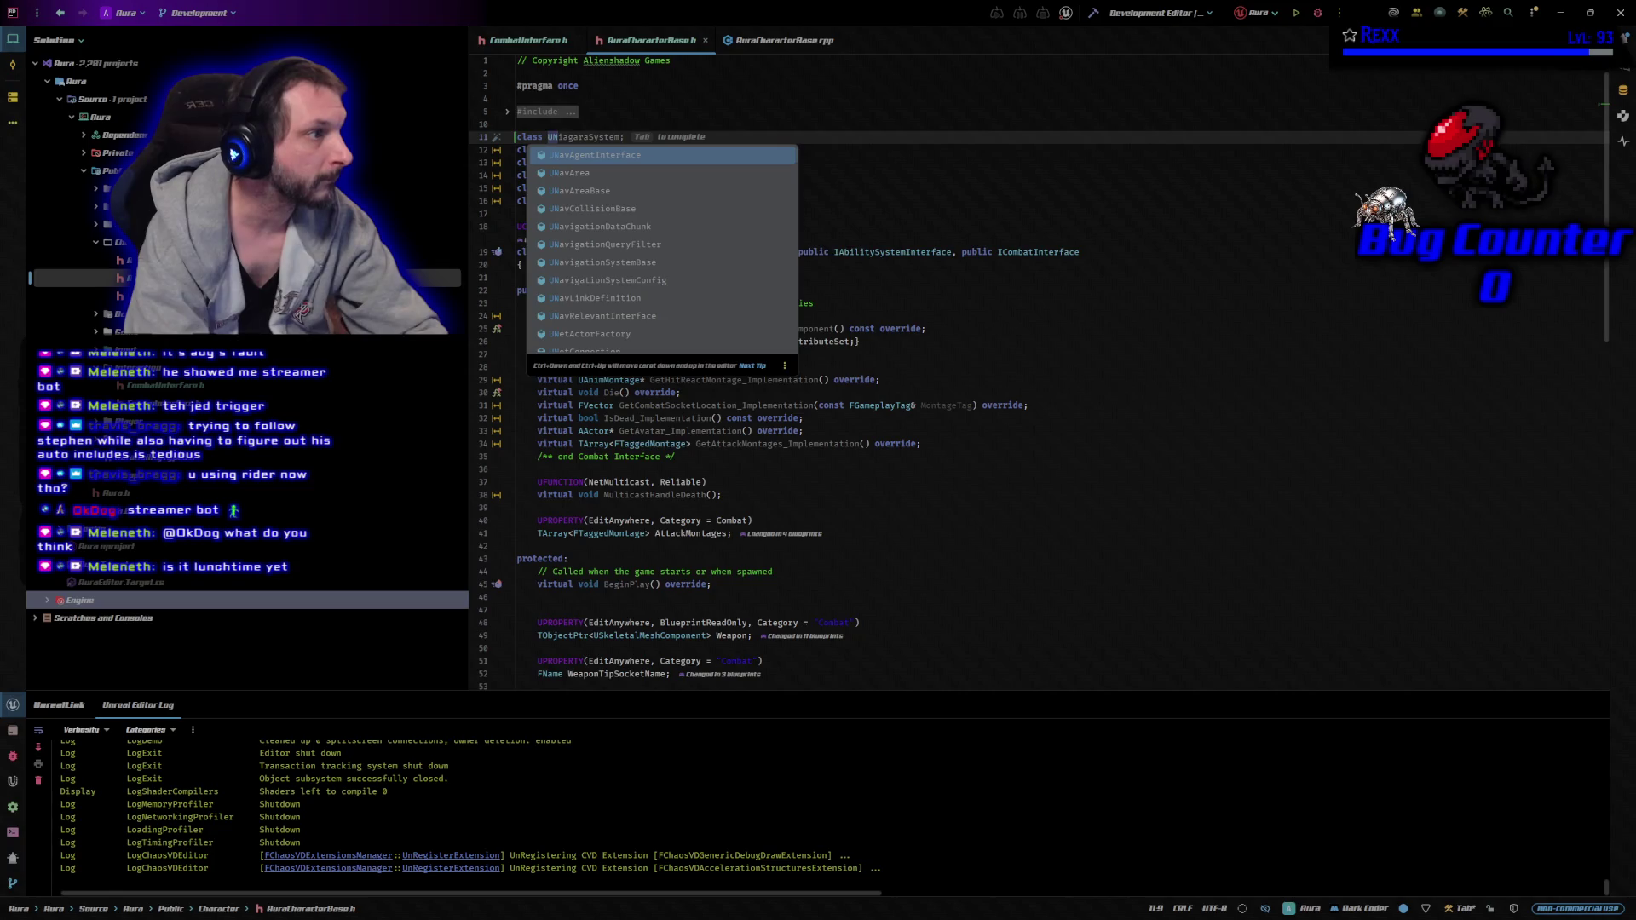
pyautogui.write('ia')
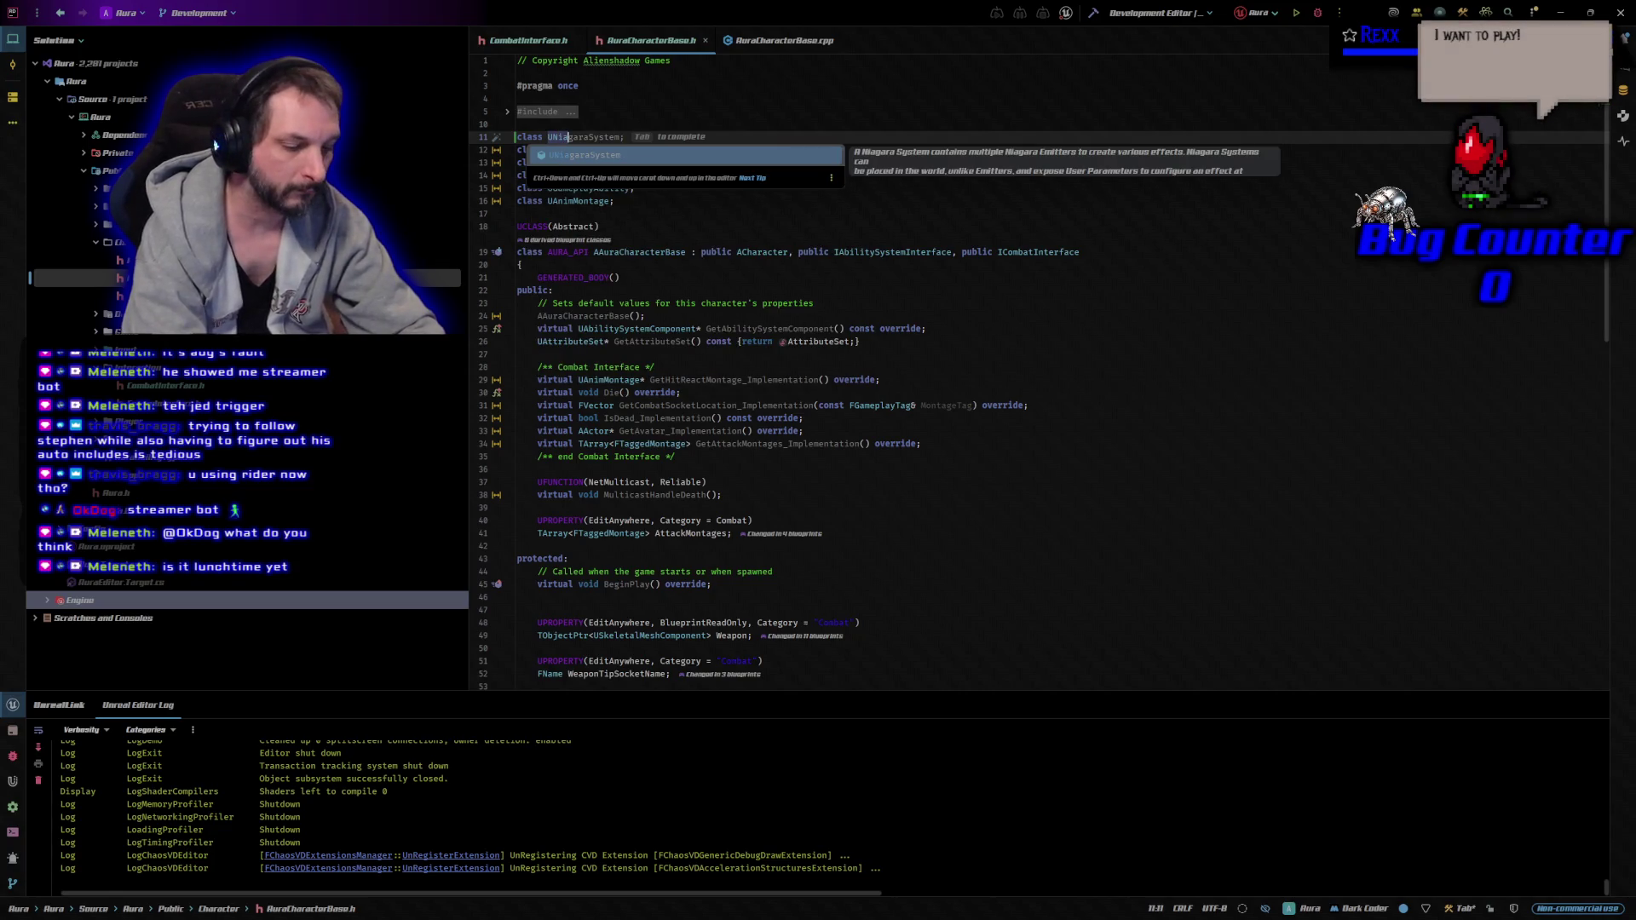
pyautogui.write('garaSys')
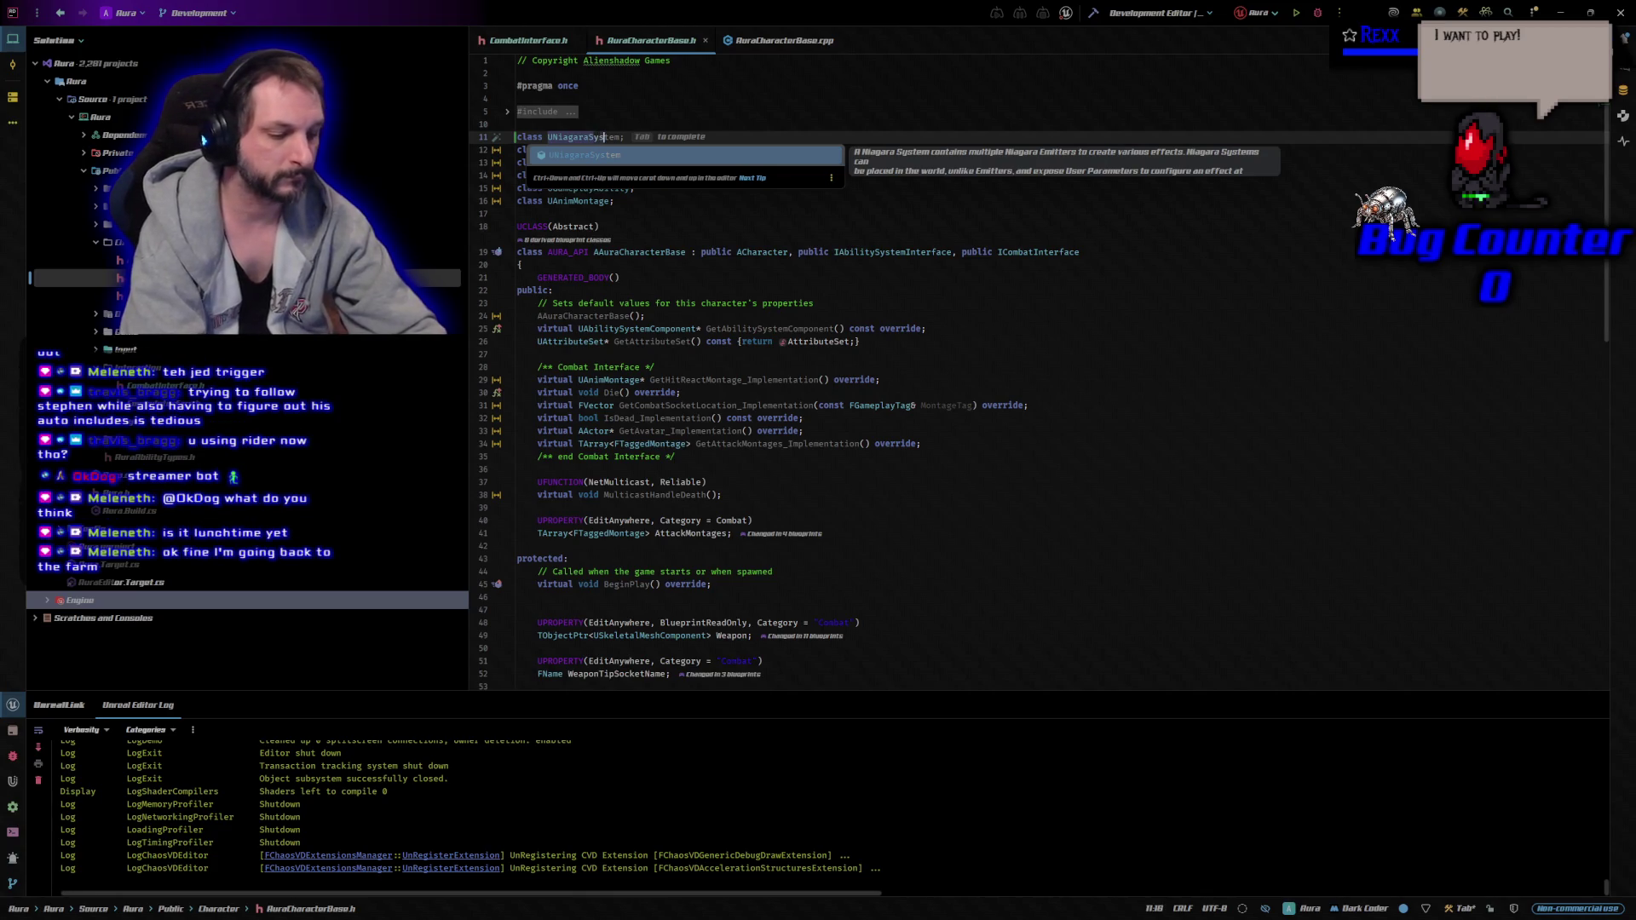
pyautogui.write('tem')
pyautogui.press('End')
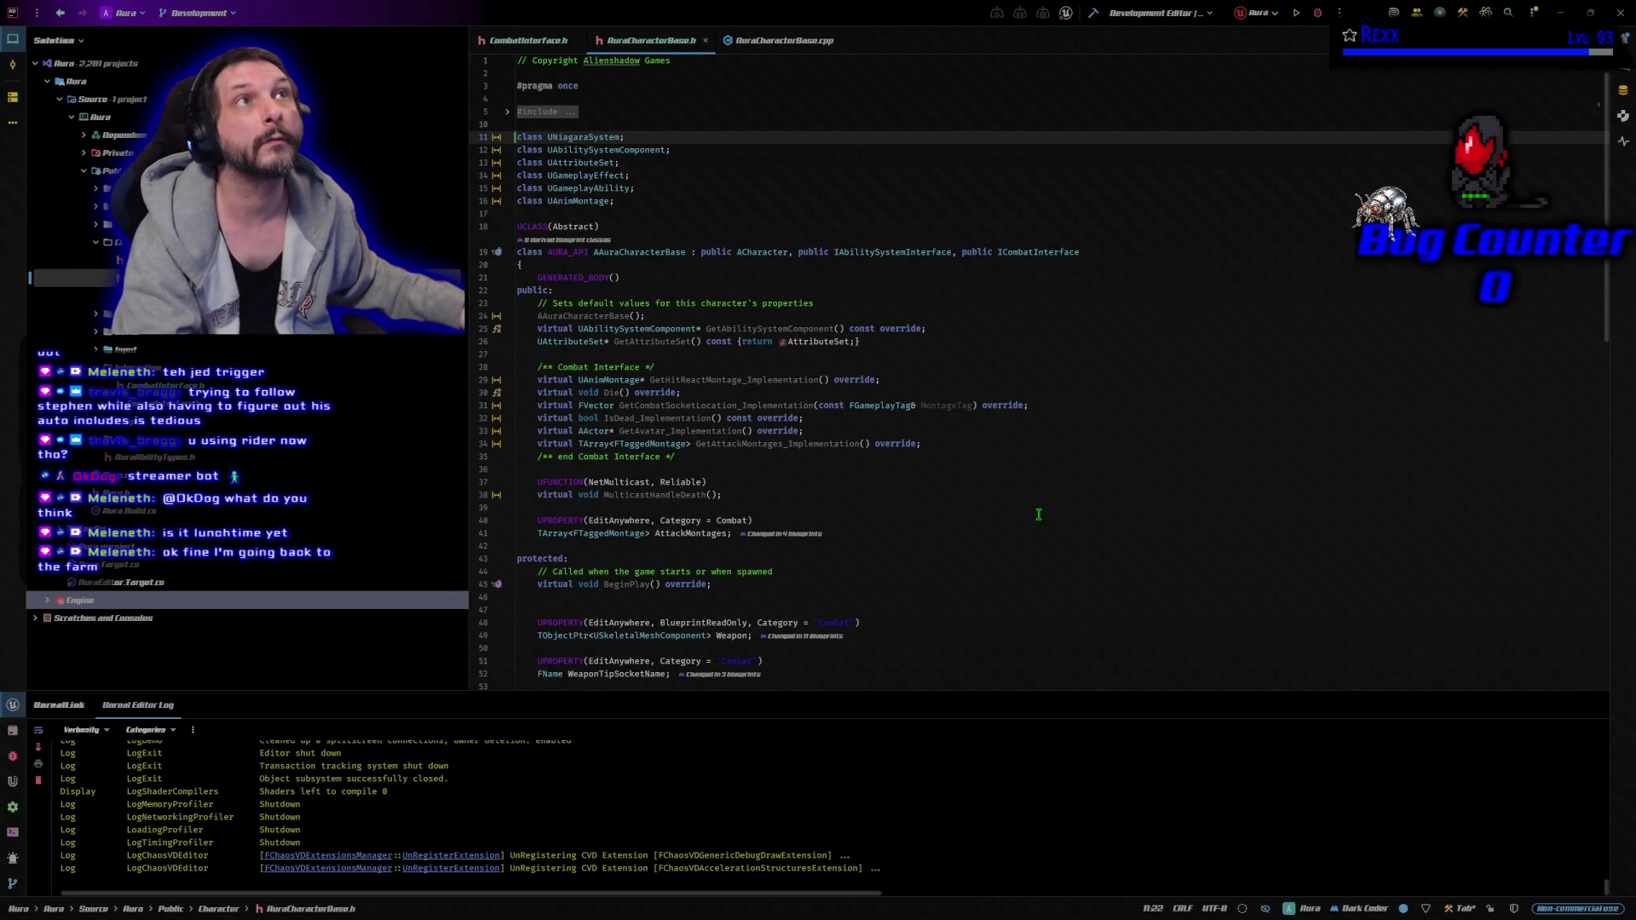
# Scroll through the header to the end of the GetAttackMontages override.
pyautogui.scroll(-4, 1003, 542)
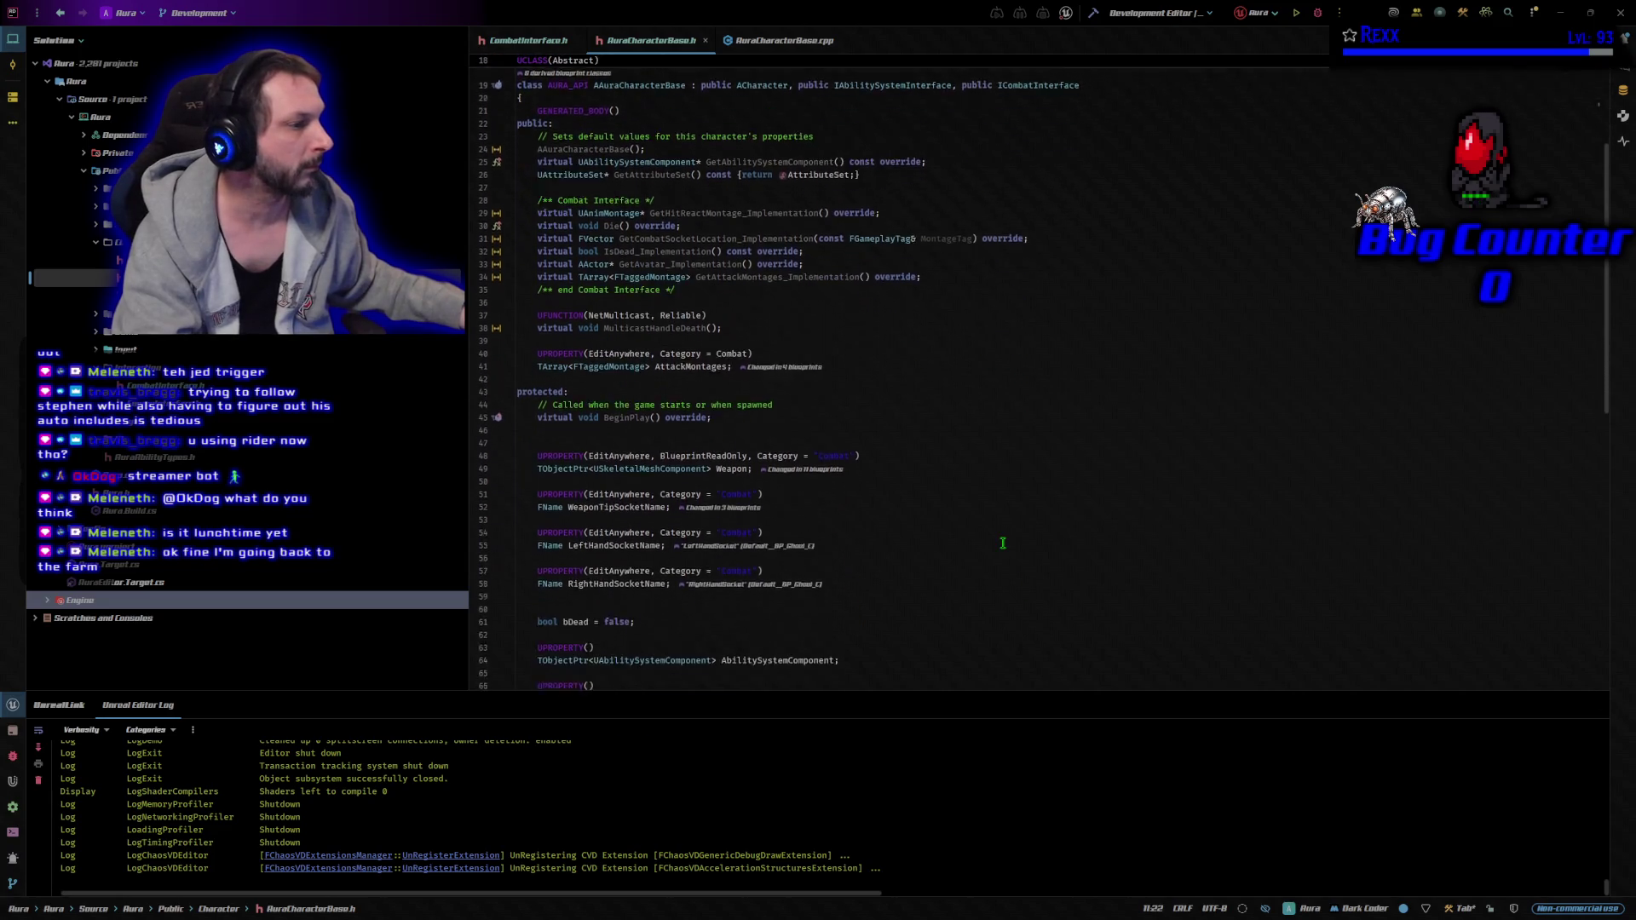
pyautogui.scroll(-5, 1003, 543)
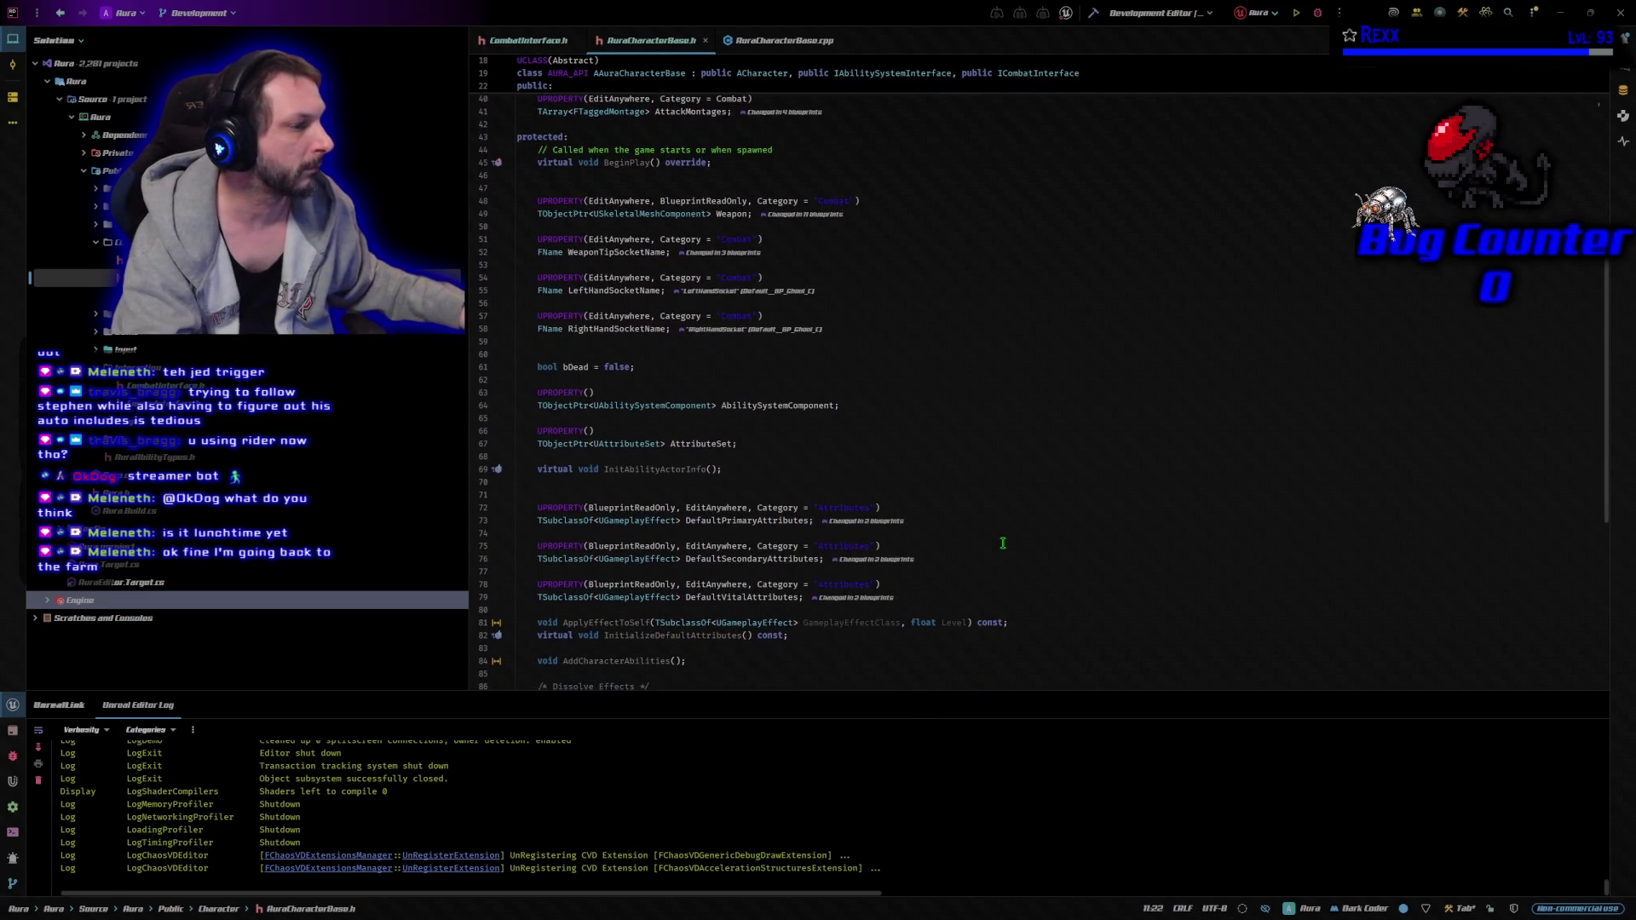
pyautogui.scroll(-4, 1003, 543)
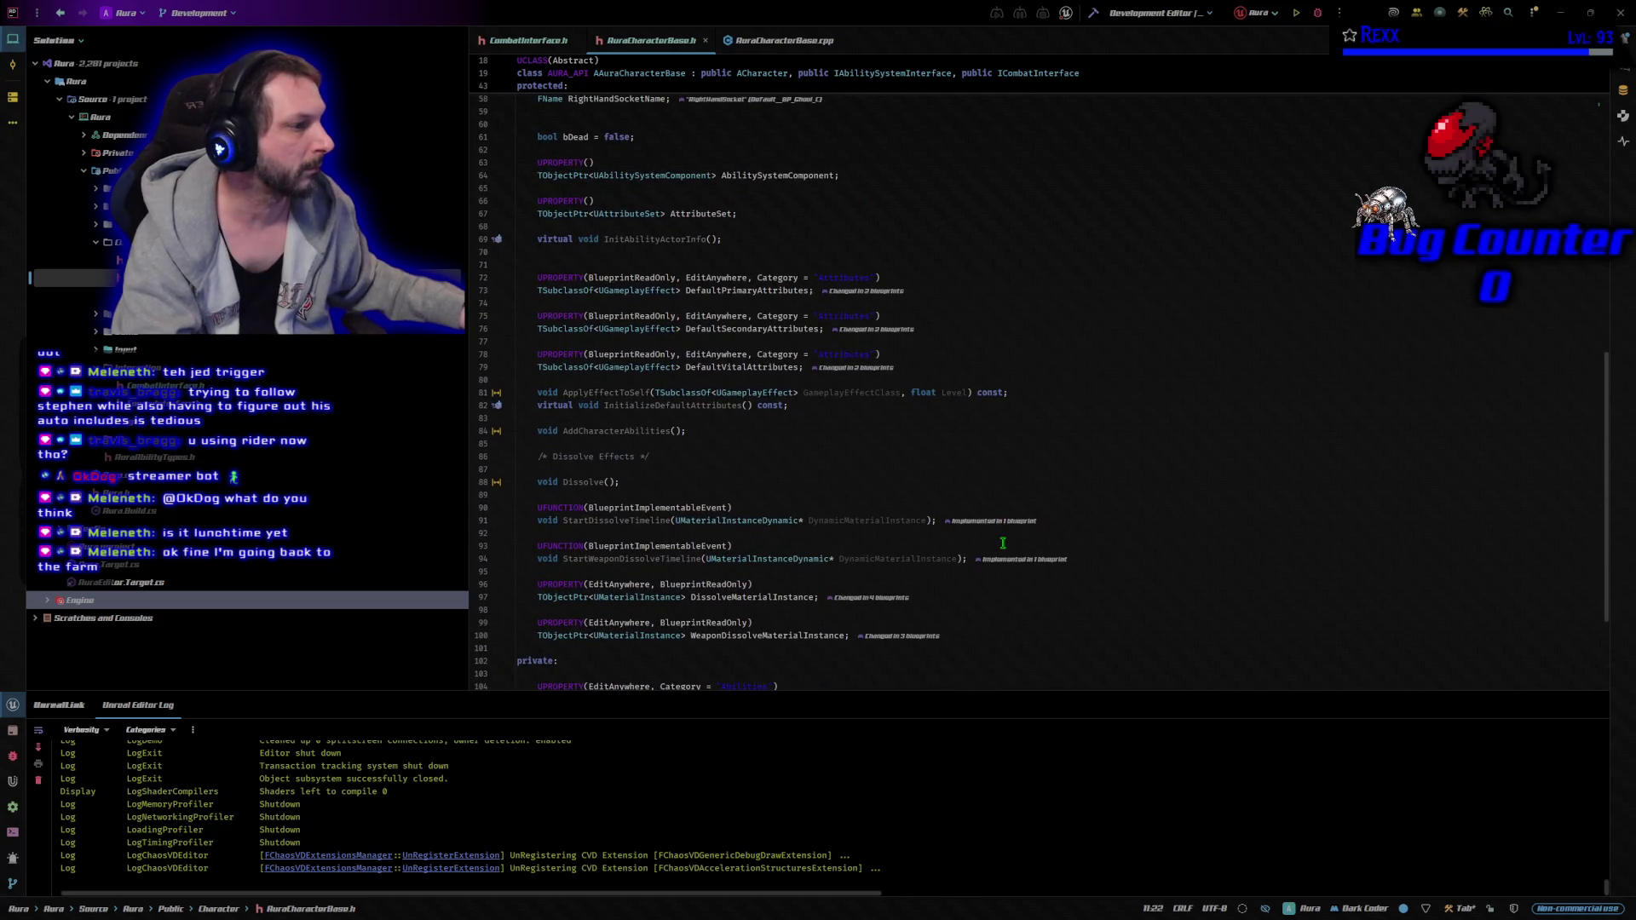
pyautogui.scroll(-3, 1003, 543)
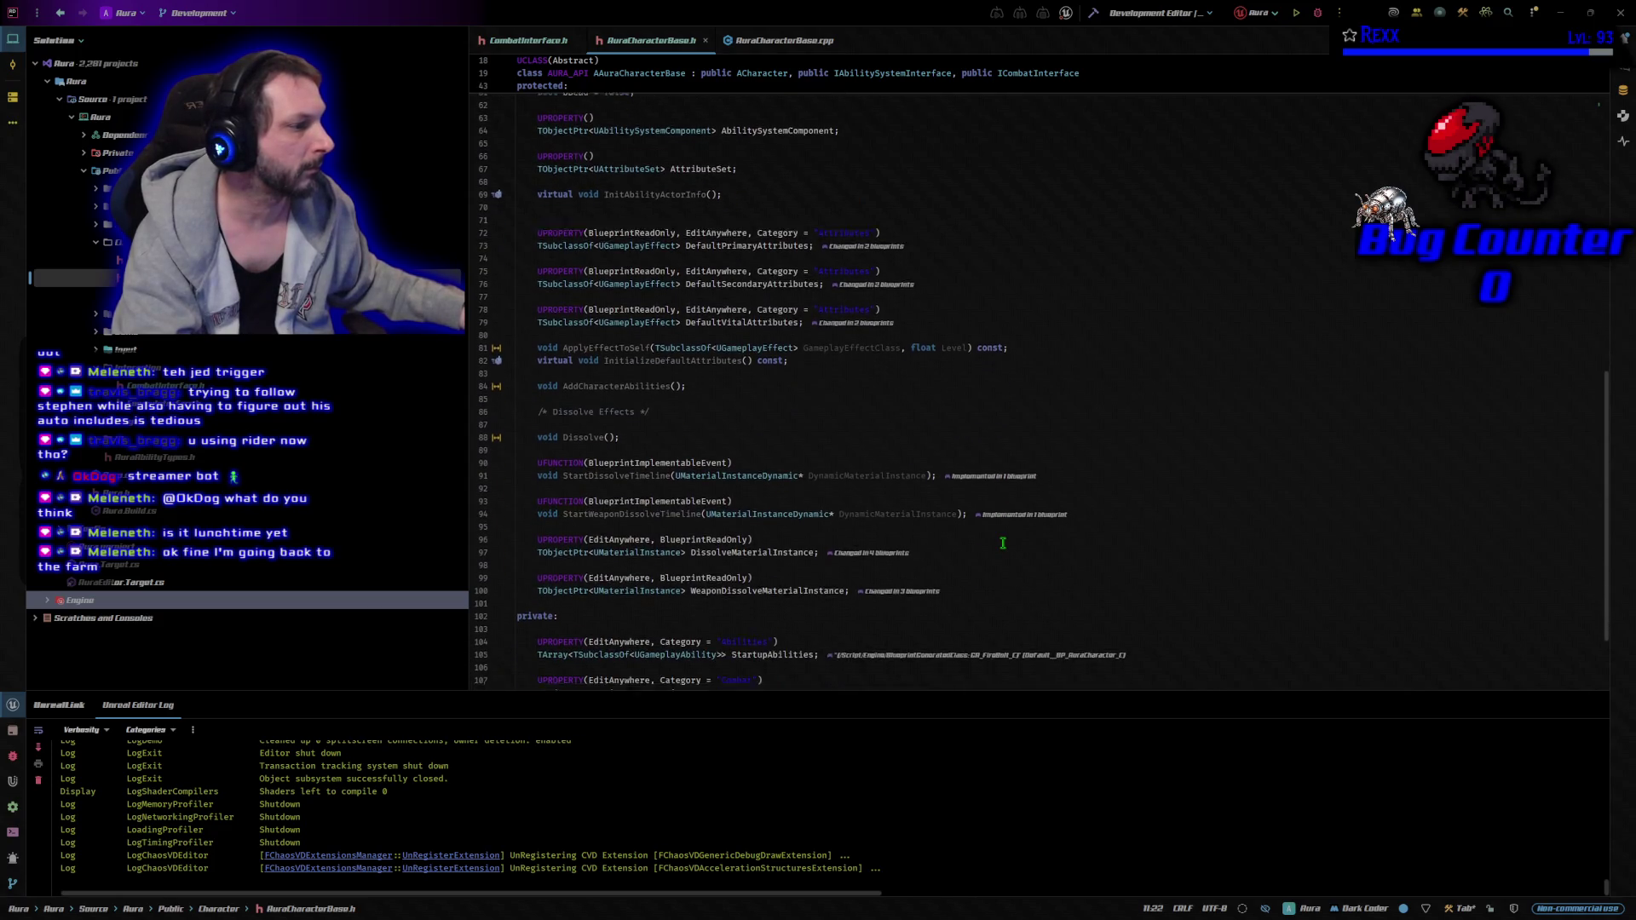
pyautogui.scroll(7, 1003, 543)
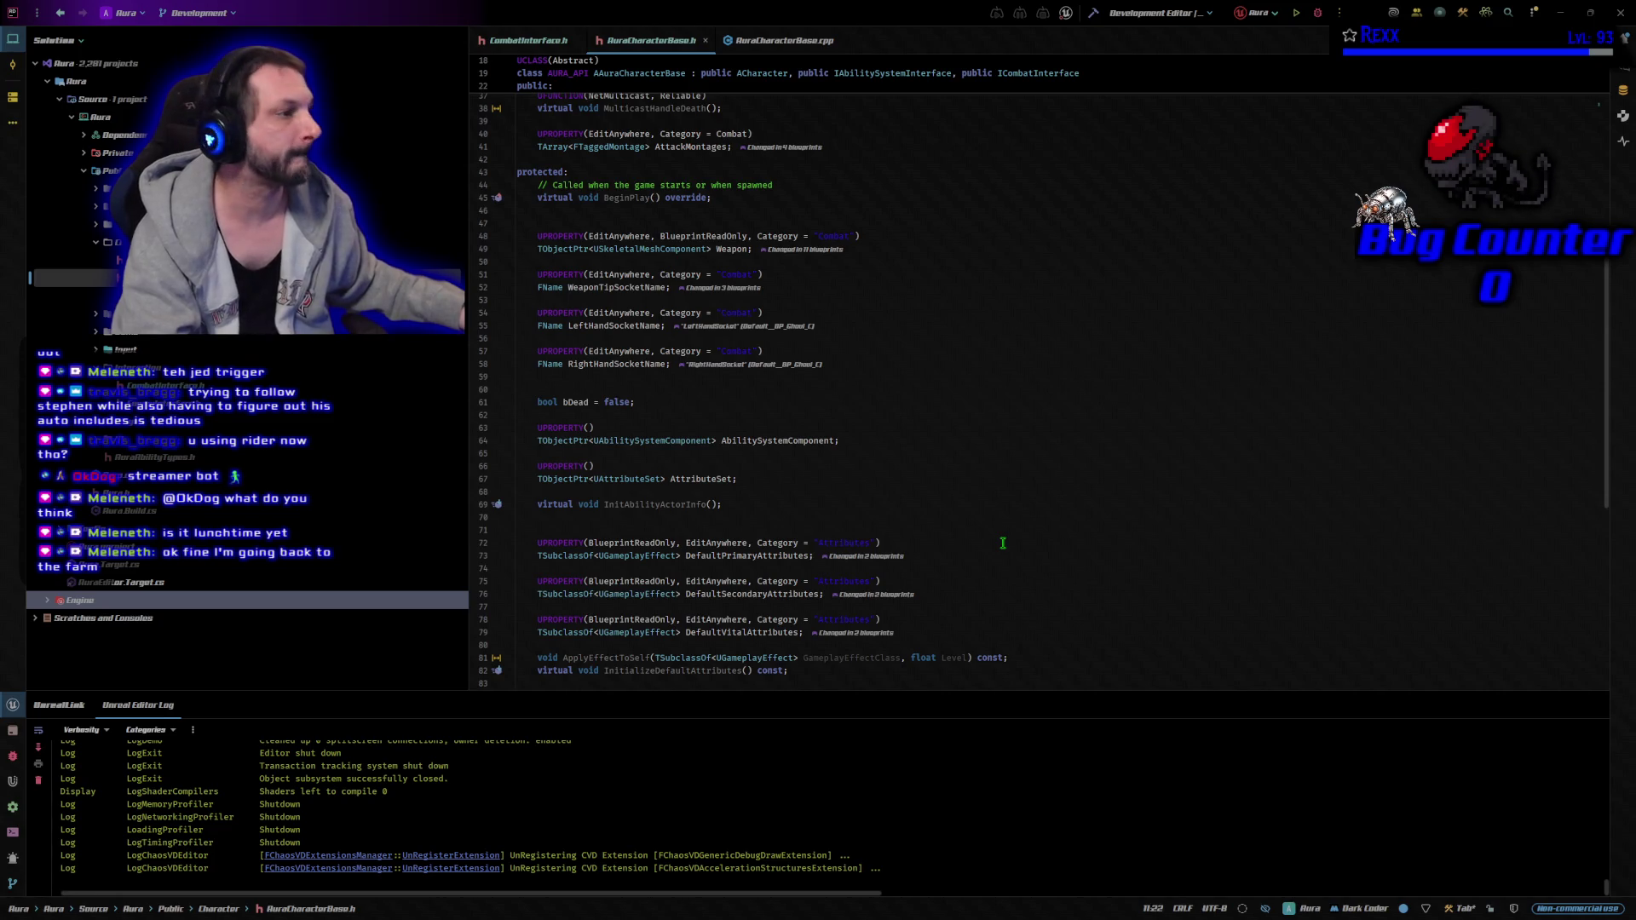
pyautogui.scroll(5, 1002, 543)
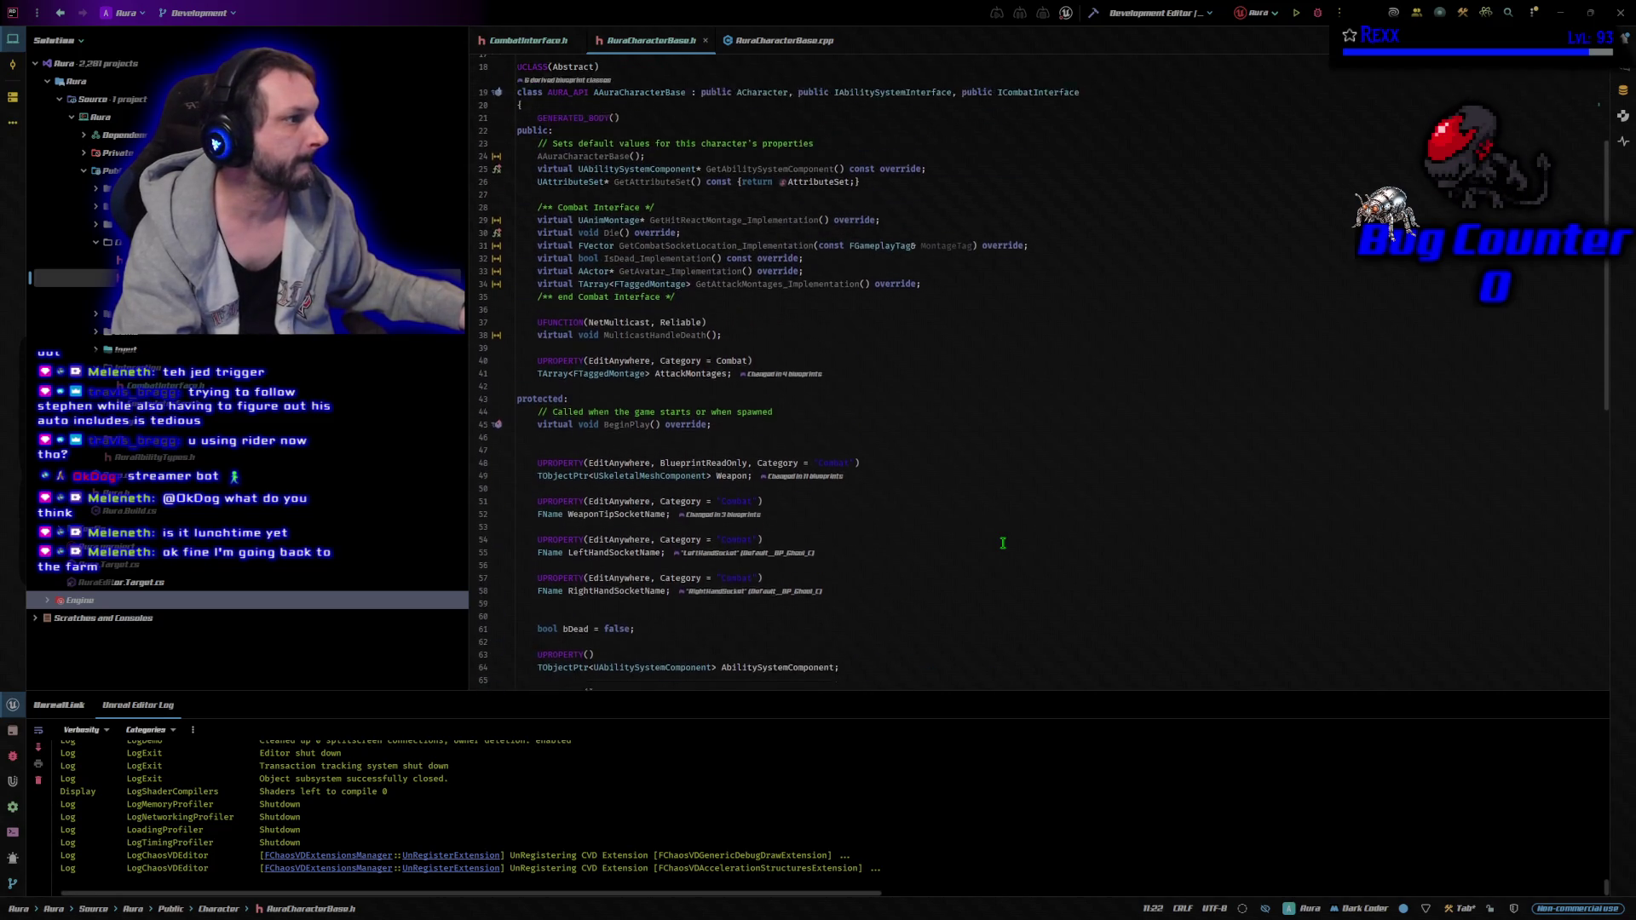
pyautogui.click(943, 358)
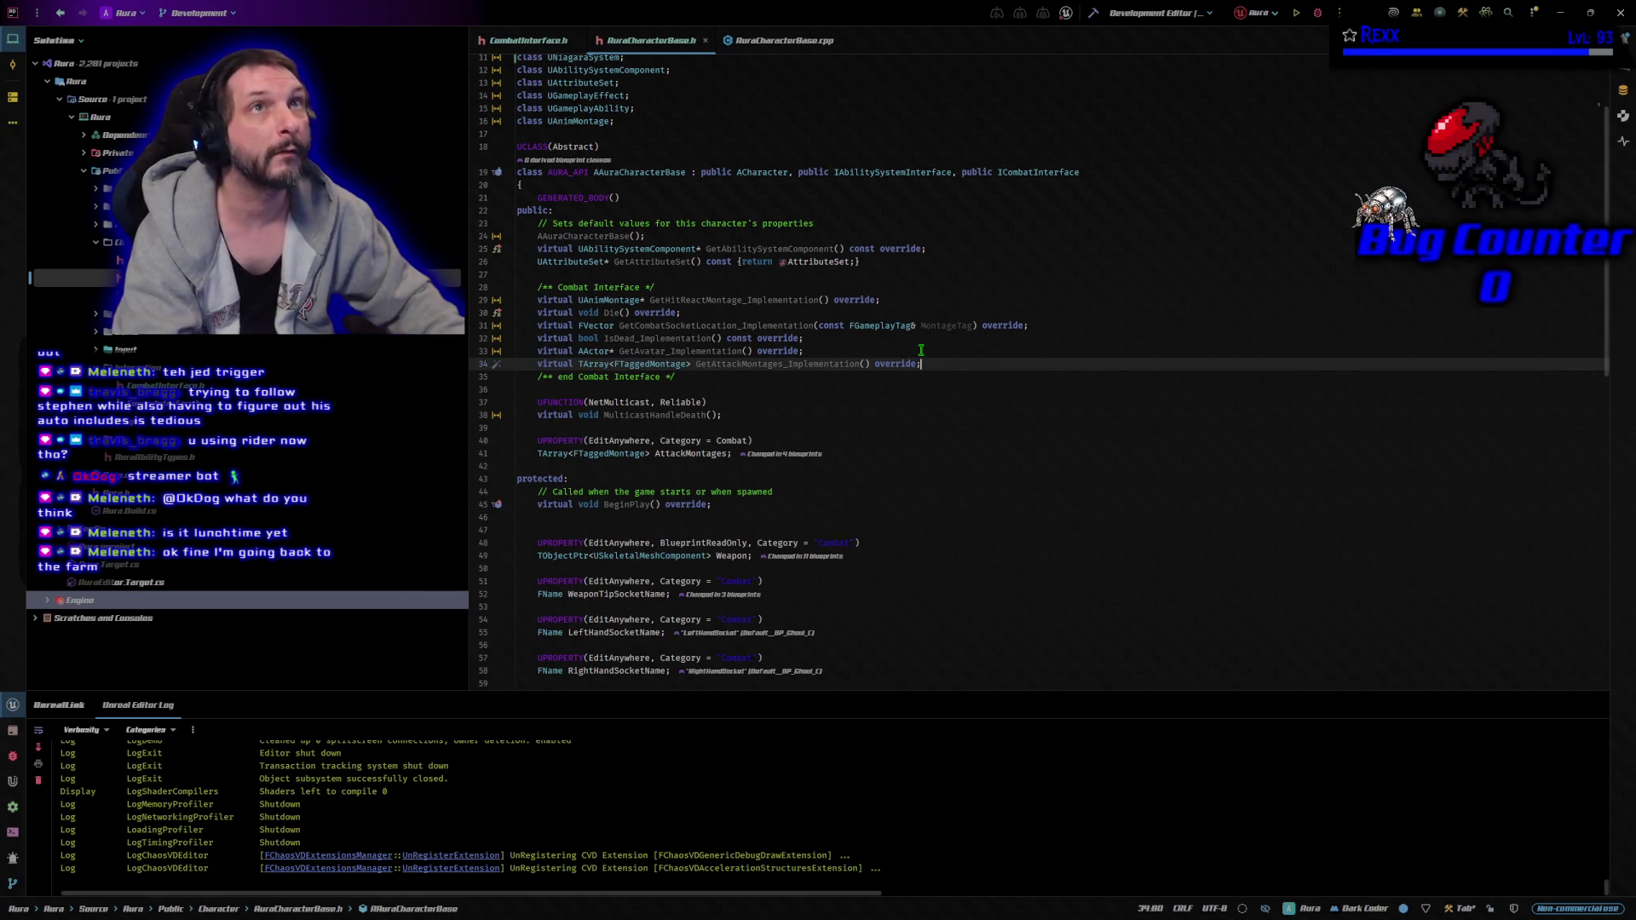
# Paste the GetBloodEffect_Implementation override and a UNiagaraSystem* BloodEffect property below the dissolve materials.
pyautogui.press('Return')
pyautogui.write('virtual UNiagaraSystem* GetBloodEffect_Implementation() override;')
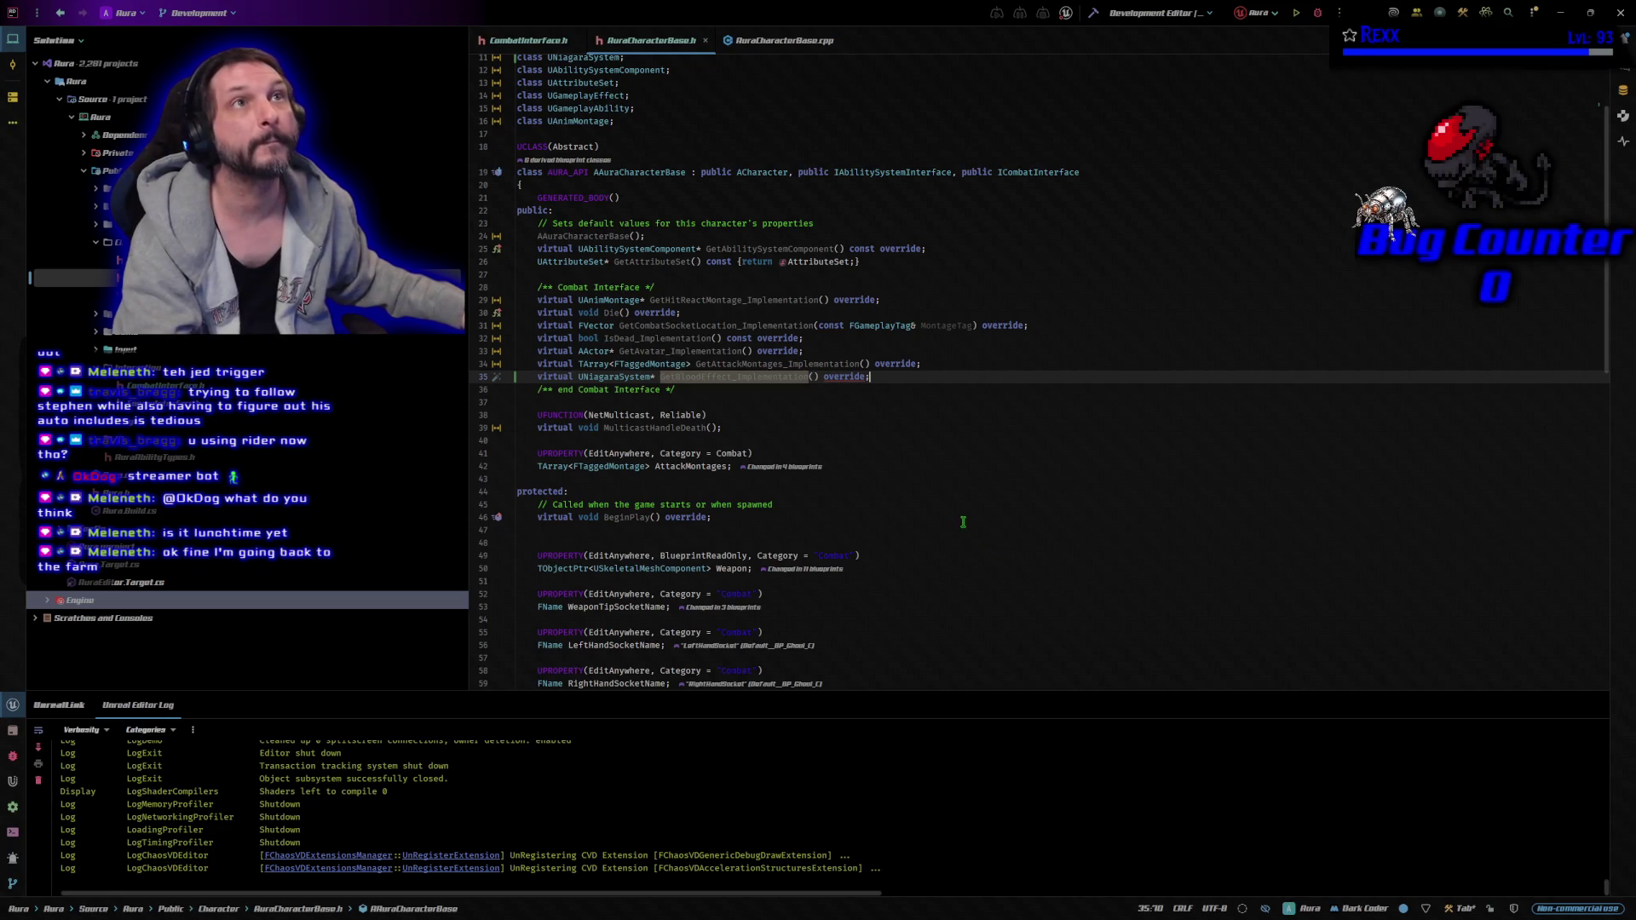
pyautogui.scroll(-10, 914, 501)
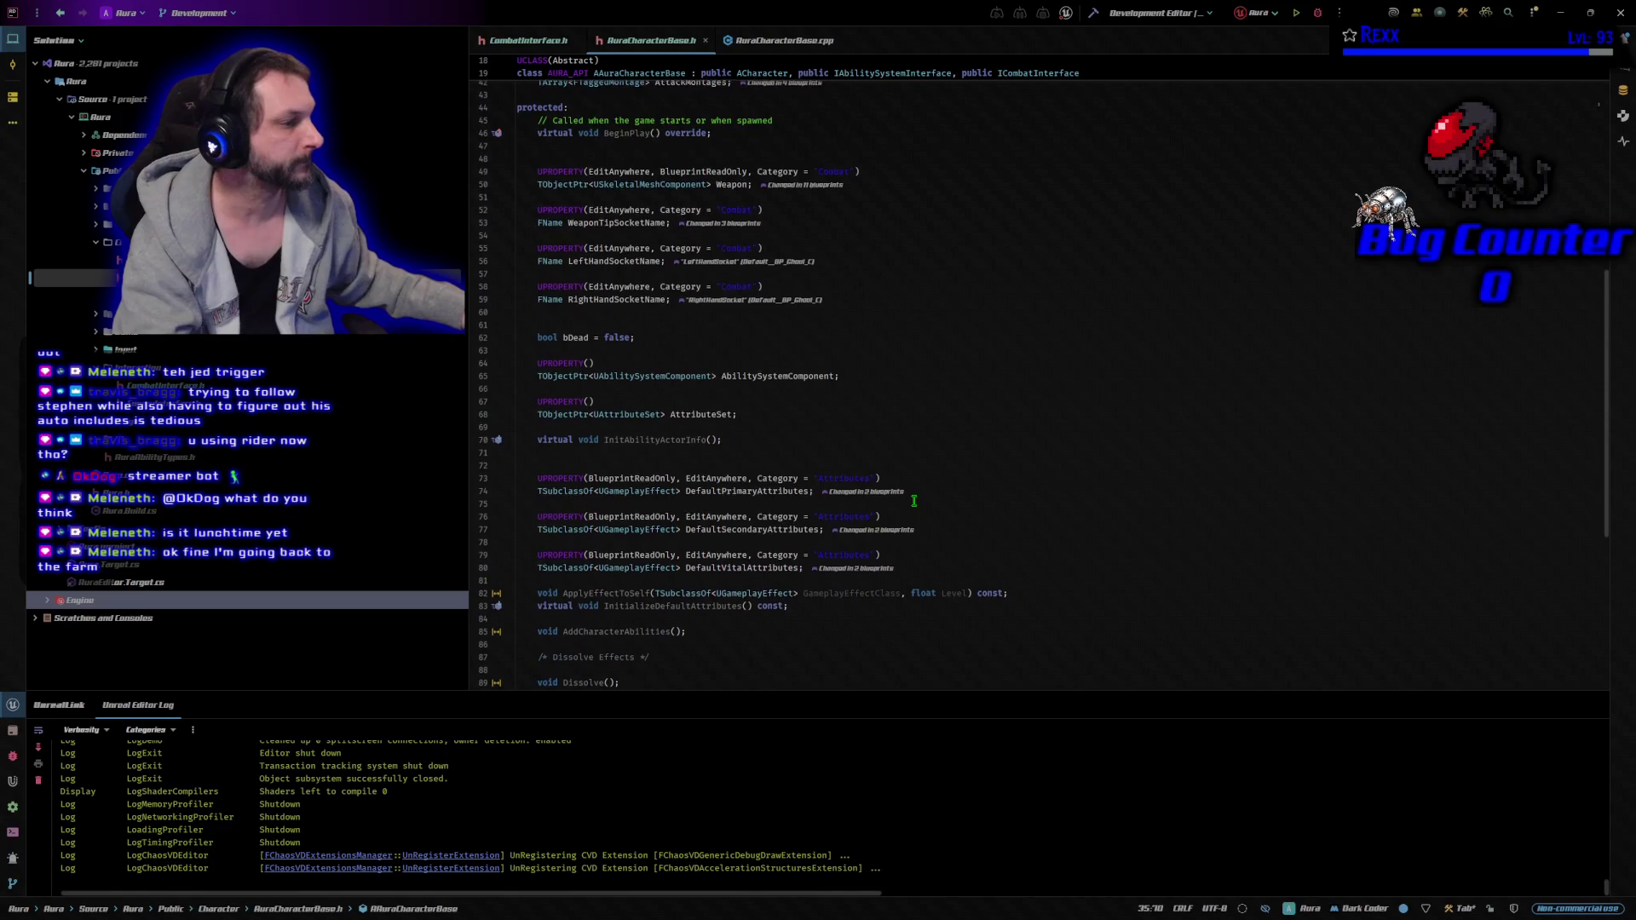
pyautogui.scroll(-4, 913, 501)
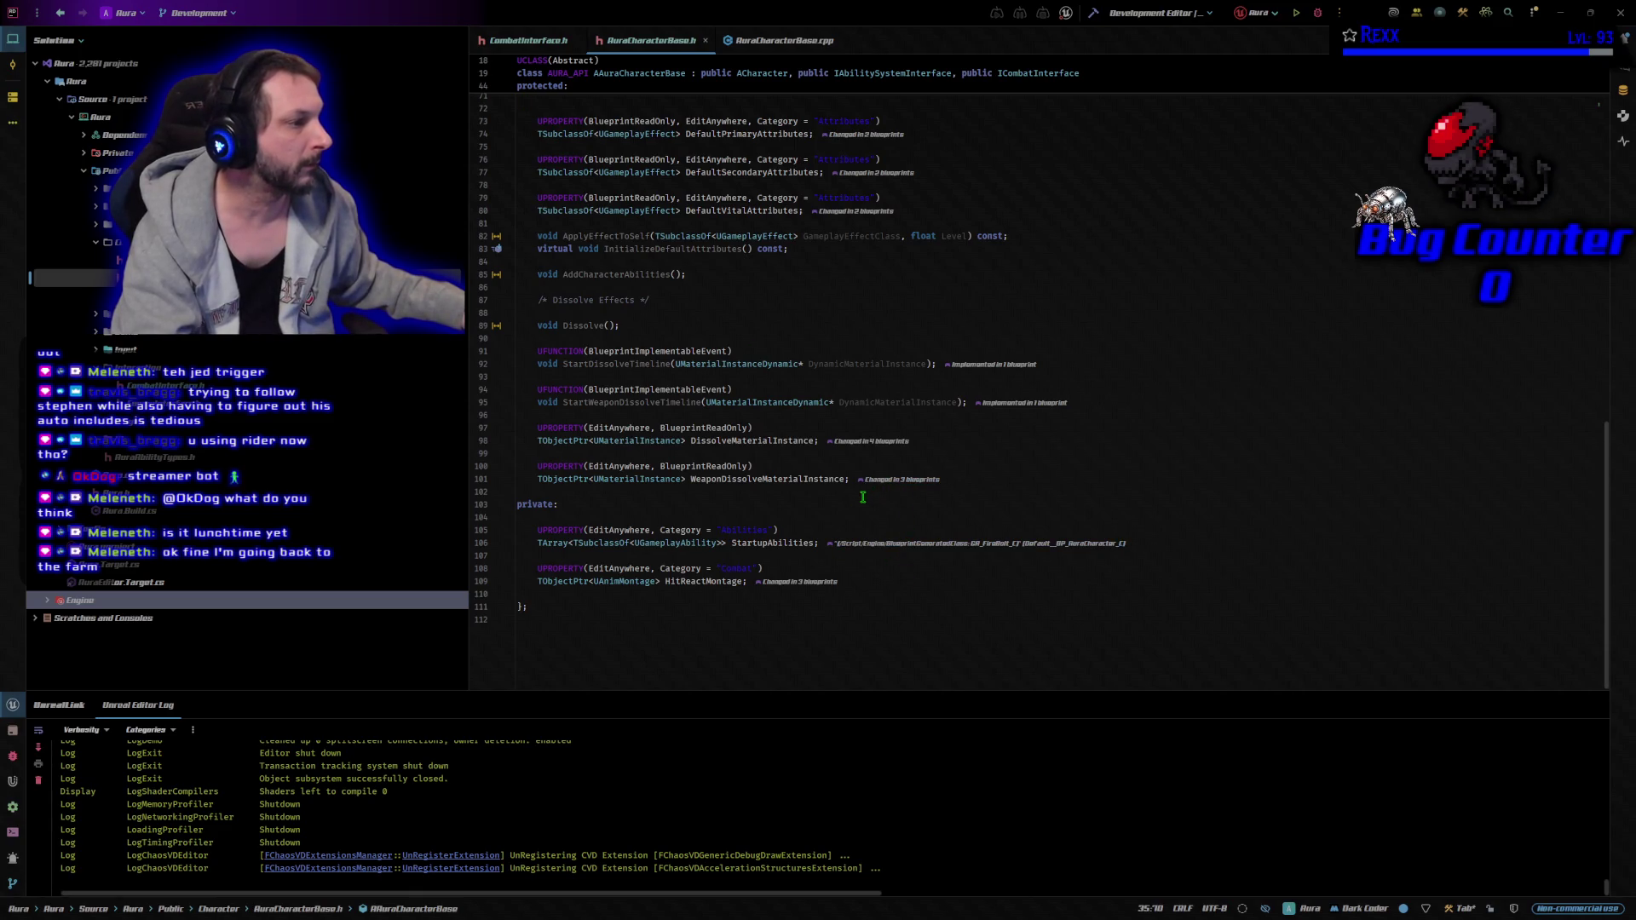
pyautogui.click(991, 483)
pyautogui.press('Return')
pyautogui.press('Return')
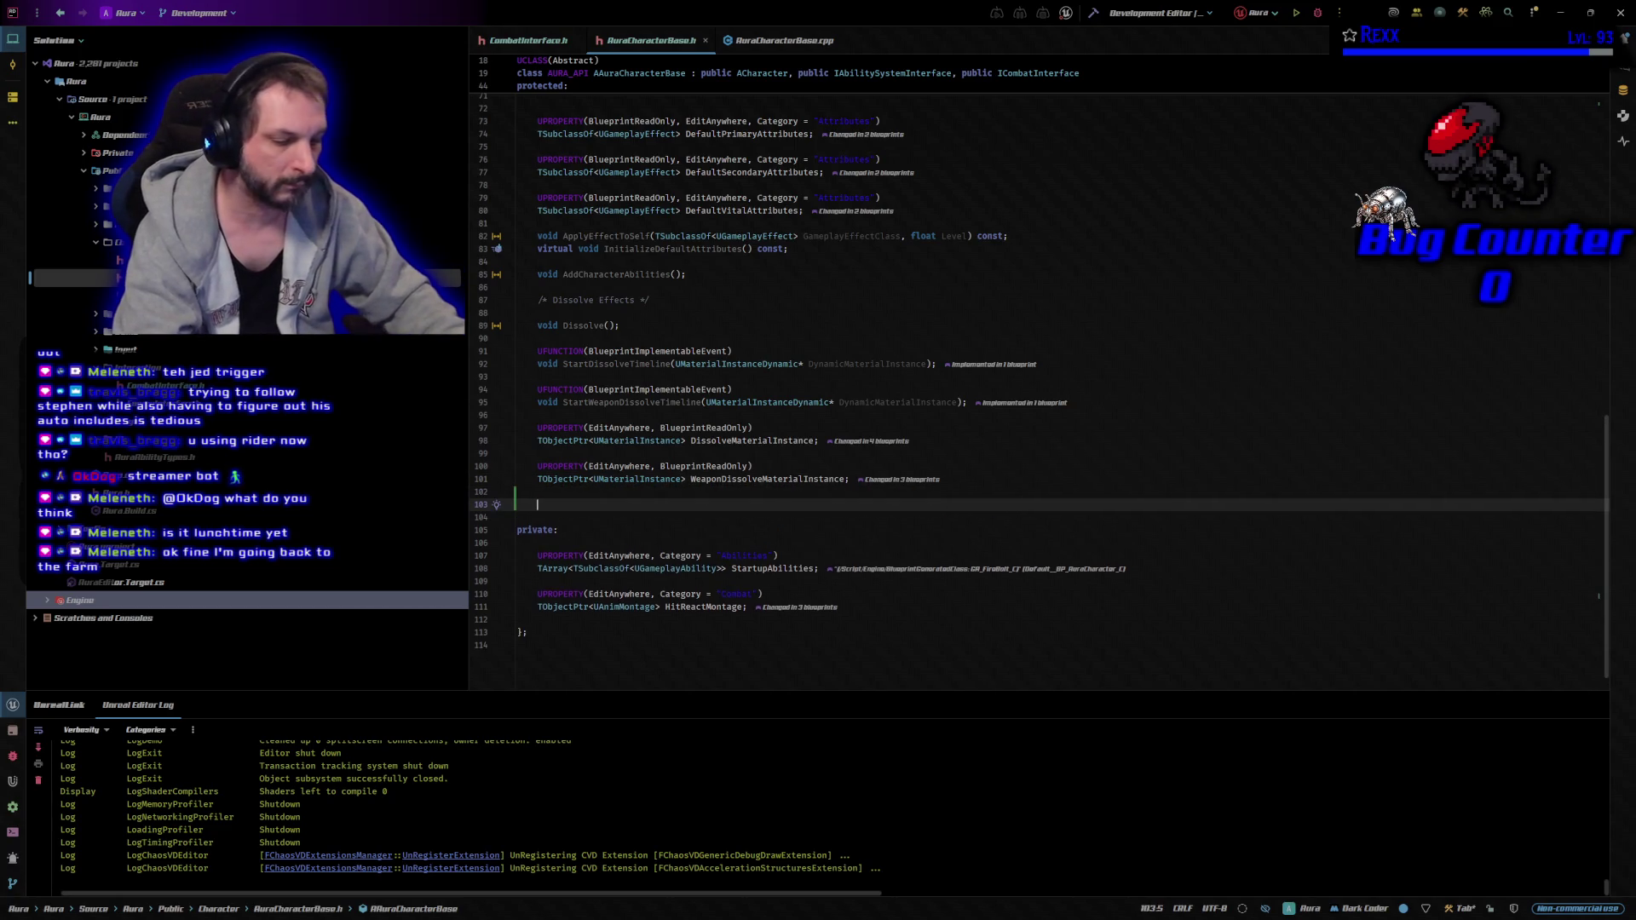
pyautogui.write('UPROPERTY(EditAnywhere, BlueprintReadOnly, Category = "Combat") \tUNiagaraSystem* BloodEffect;')
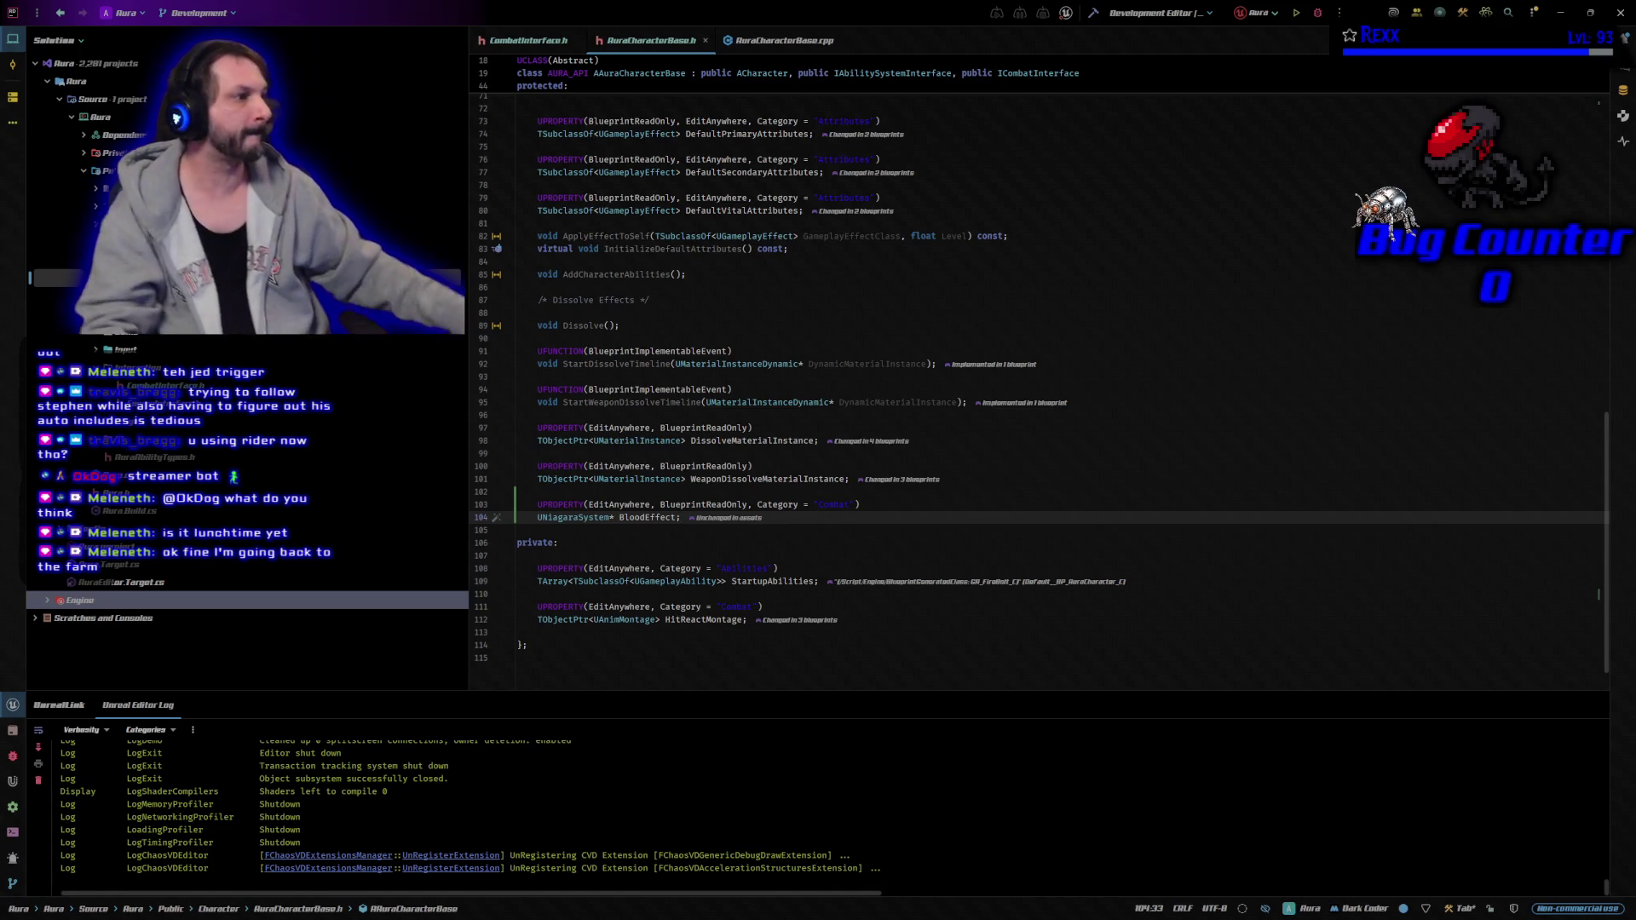
pyautogui.scroll(7, 1382, 517)
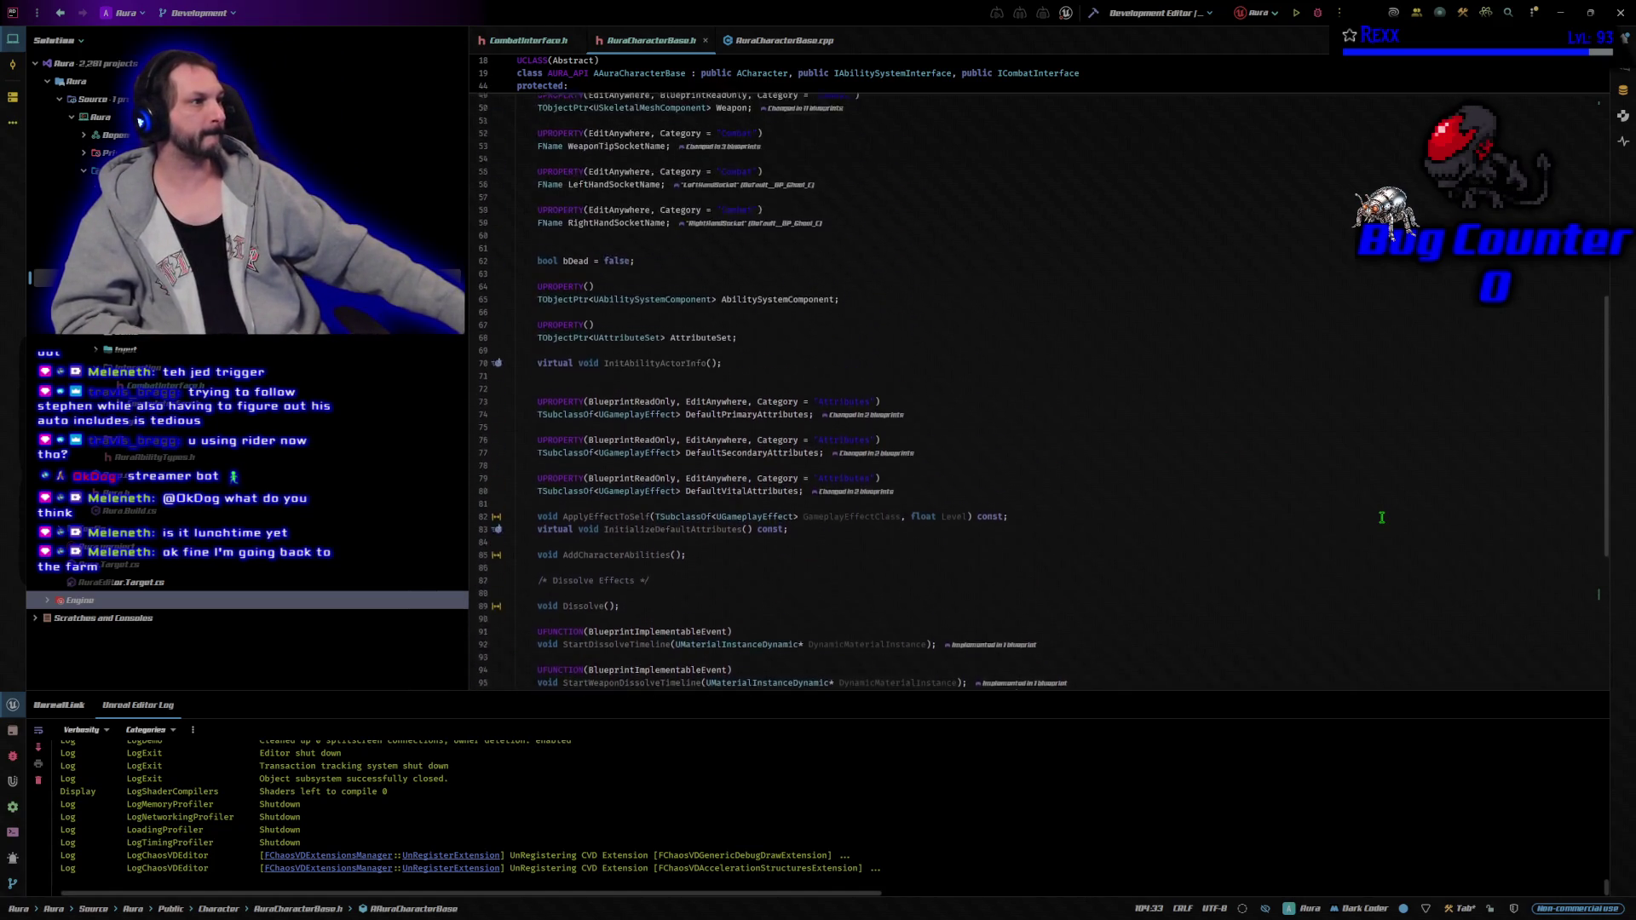
pyautogui.scroll(8, 1381, 517)
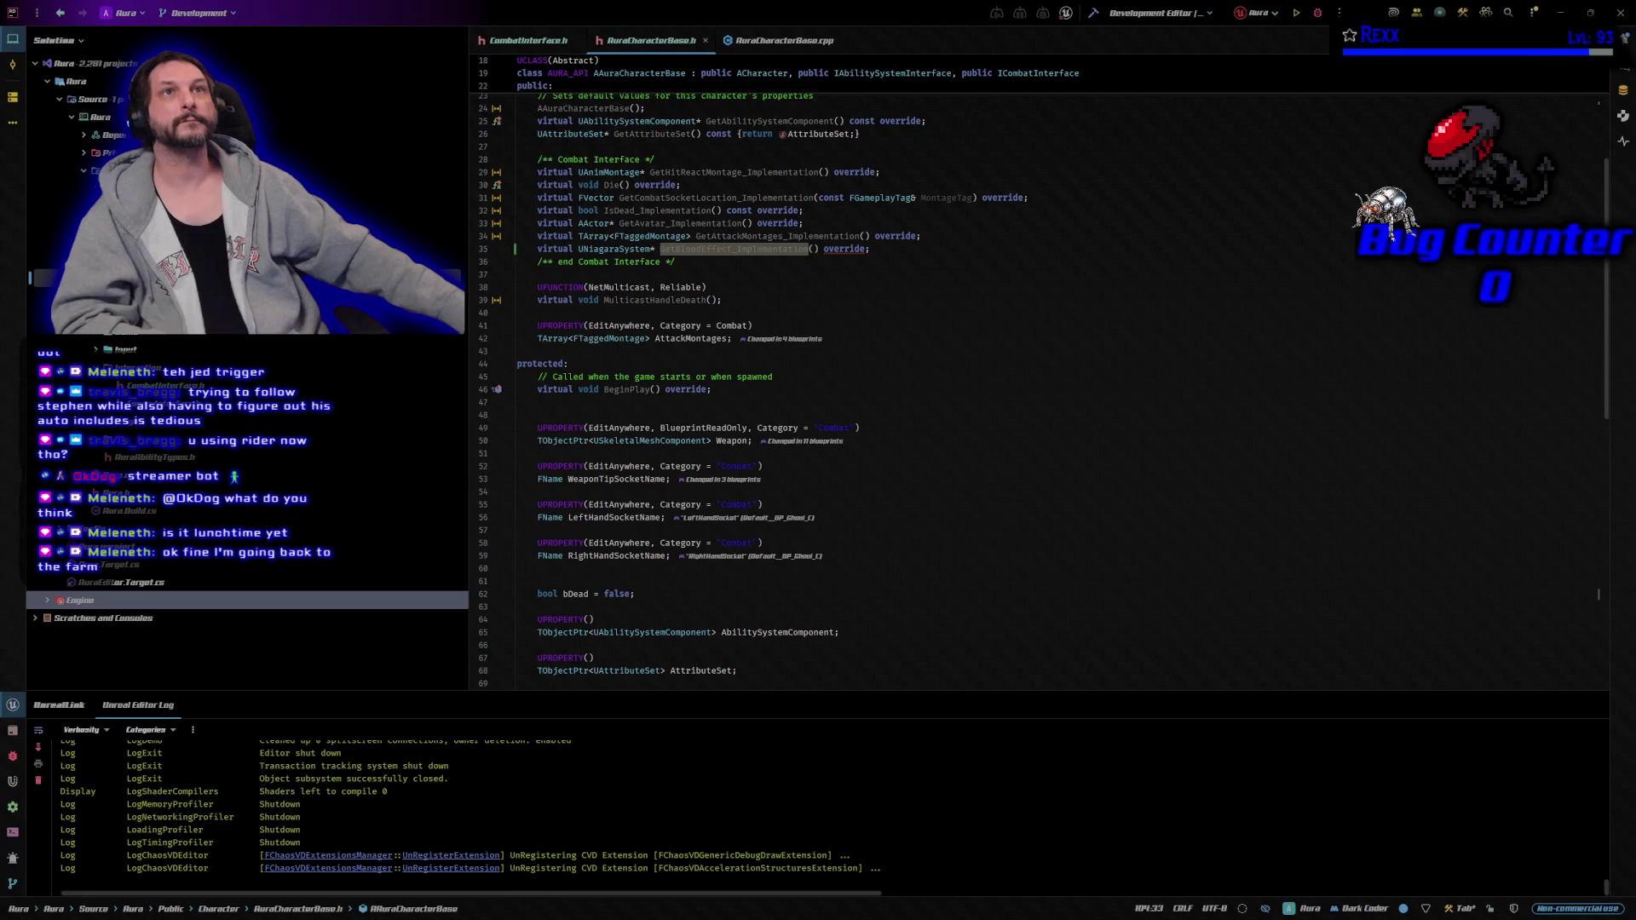
# Add UFUNCTION(BlueprintNativeEvent, BlueprintCallable) UNiagaraSystem* GetBloodEffect(); at the end of CombatInterface.h.
pyautogui.click(561, 43)
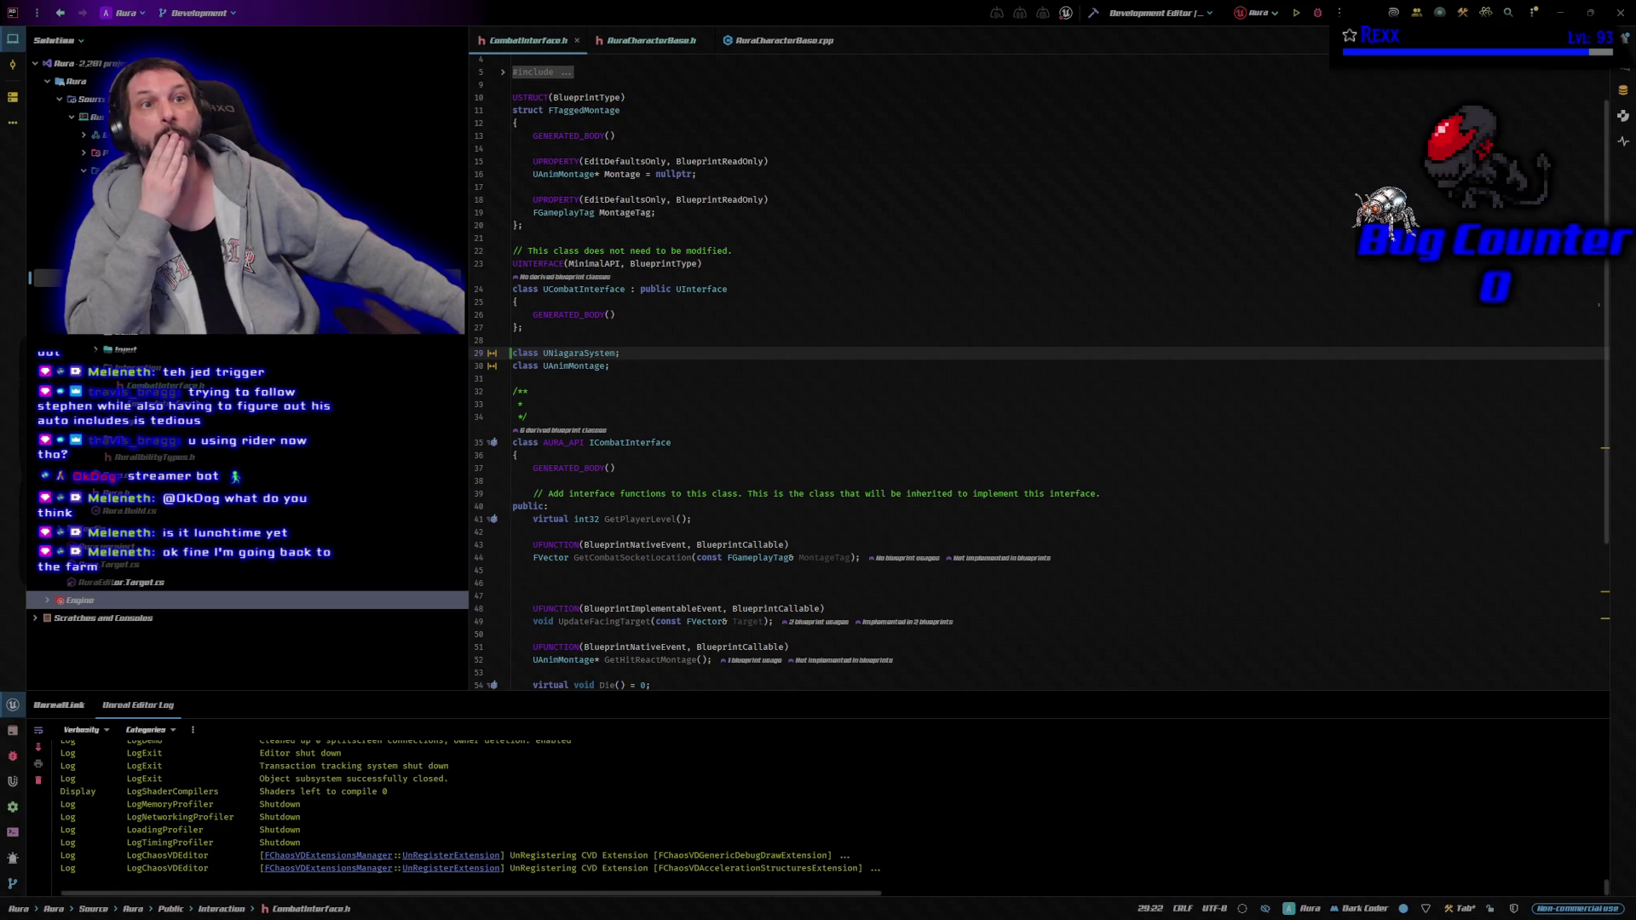
pyautogui.scroll(-2, 987, 294)
pyautogui.scroll(-4, 915, 318)
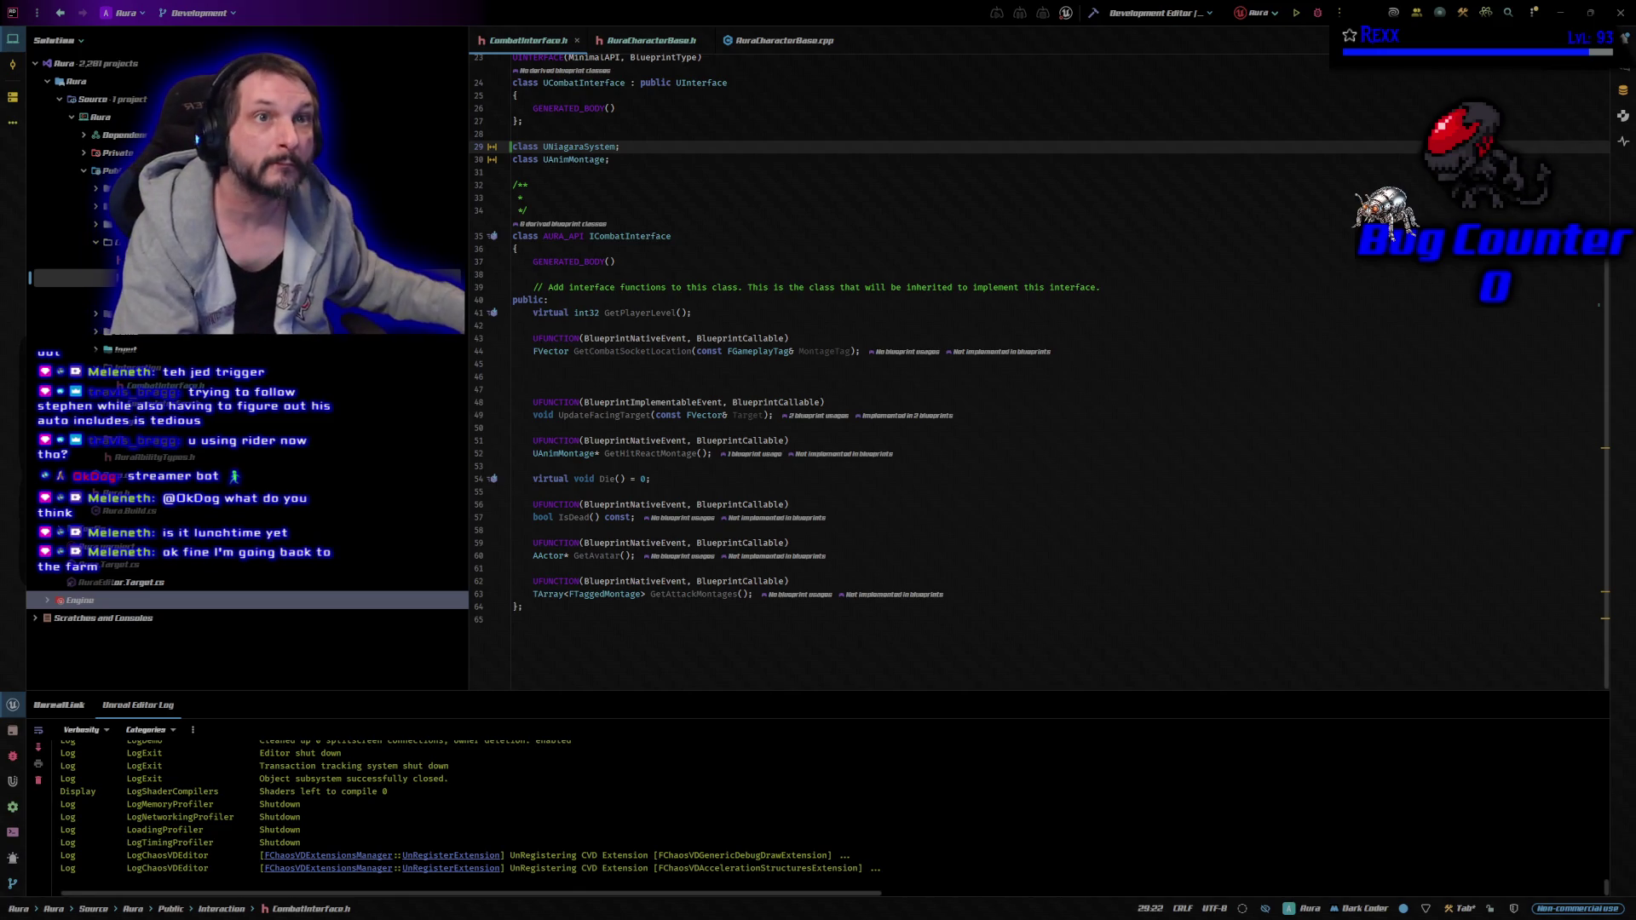
pyautogui.click(1053, 602)
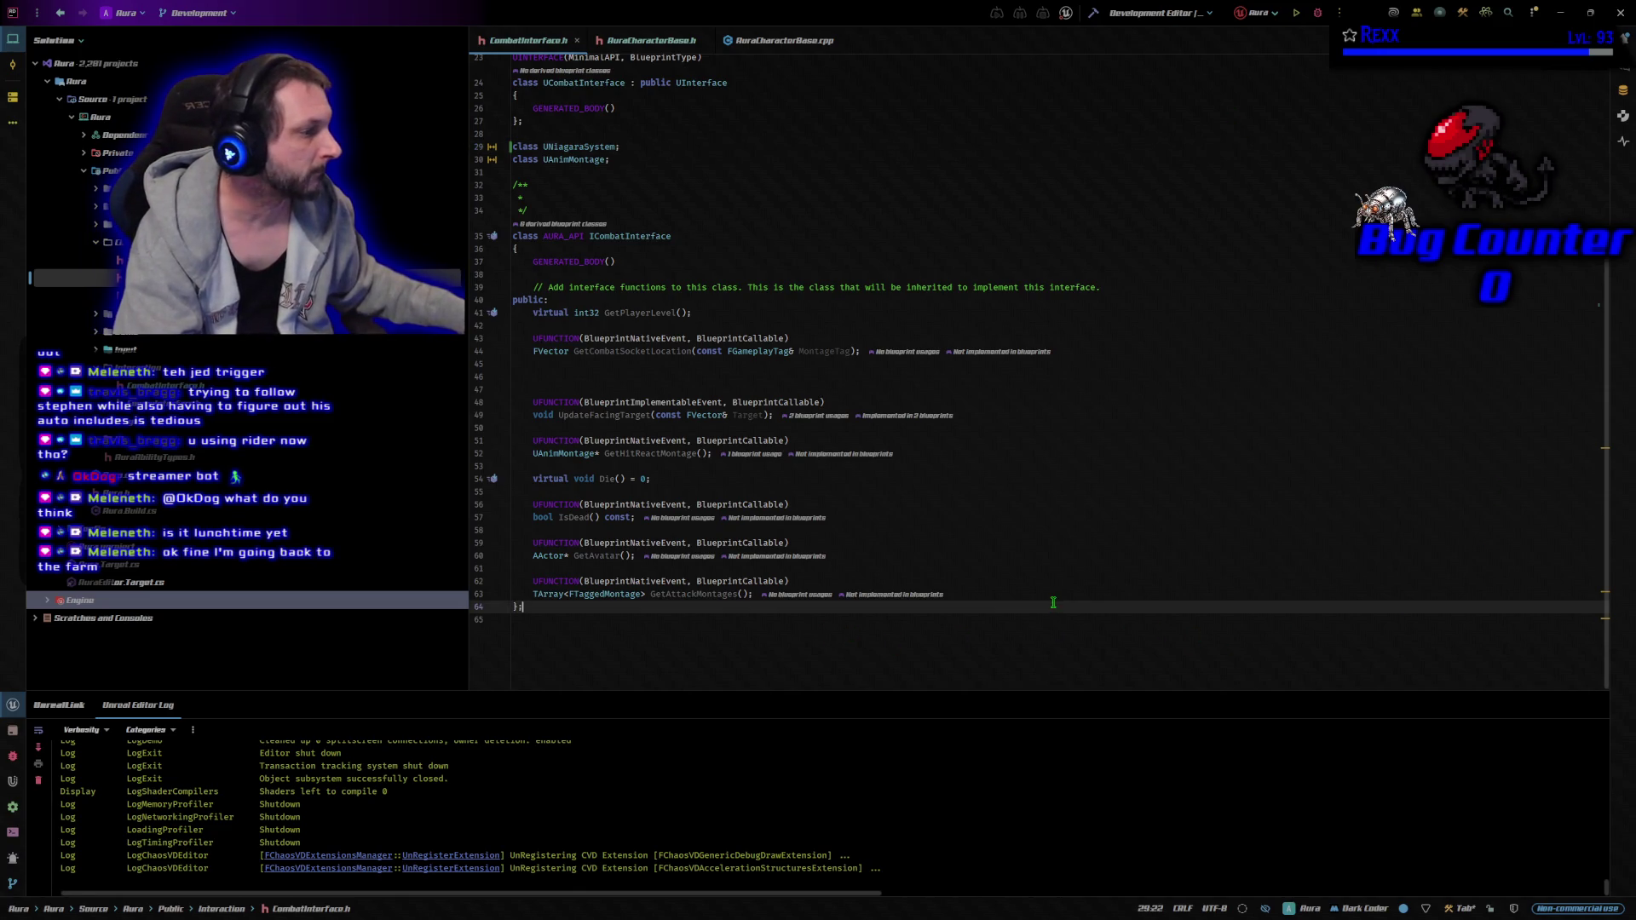
pyautogui.press('Return')
pyautogui.press('Return')
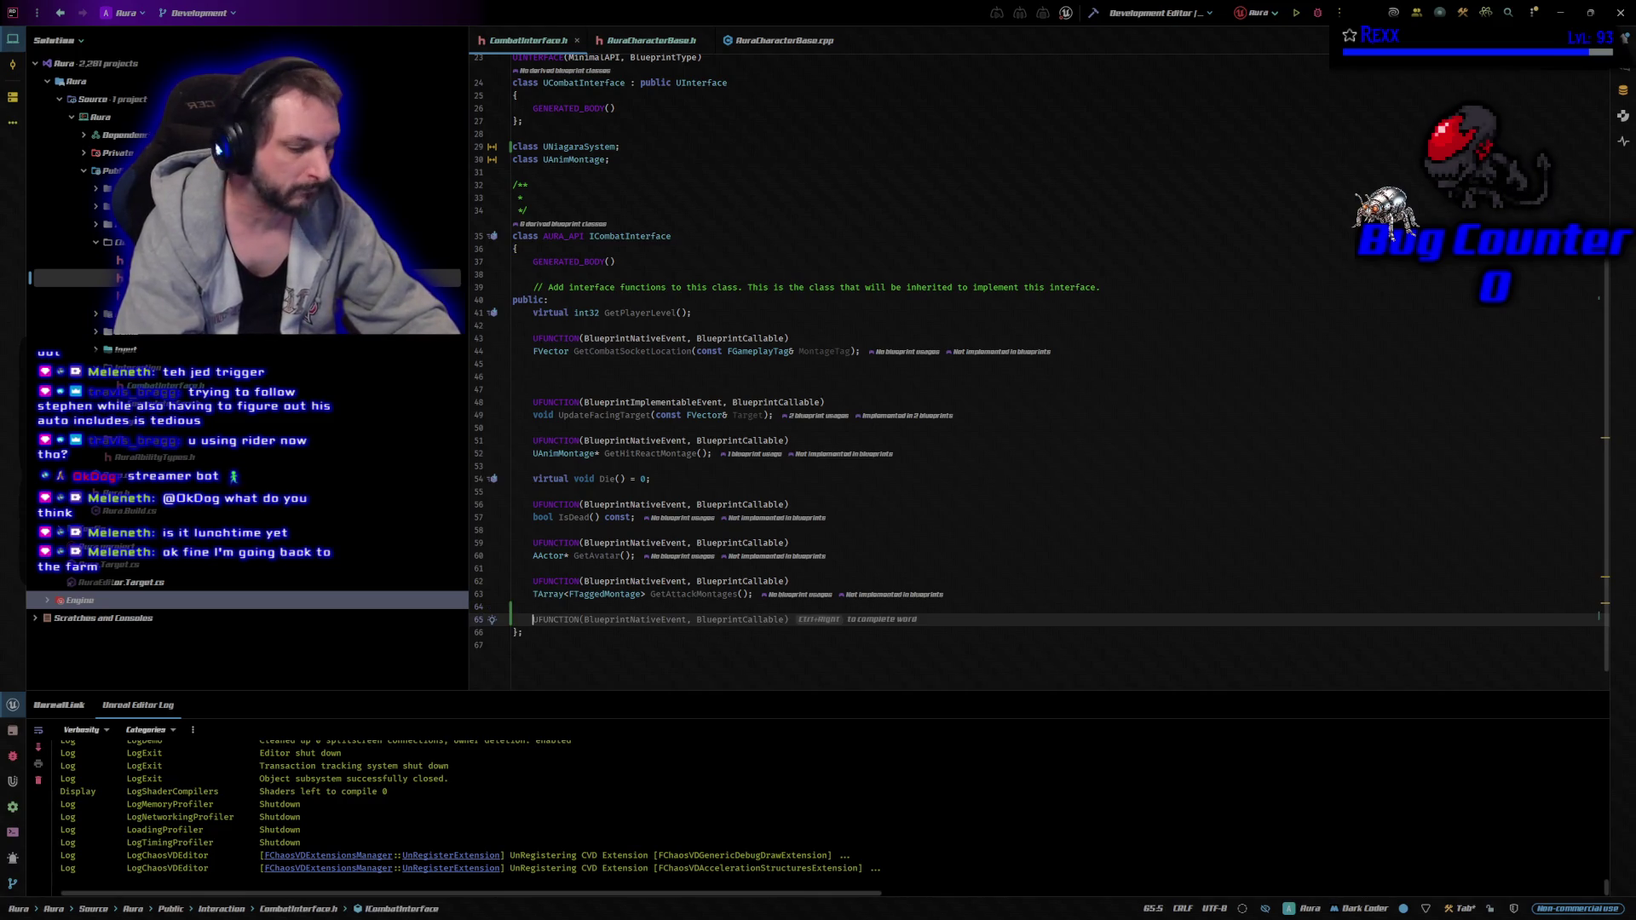
pyautogui.press('Tab')
pyautogui.press('Return')
pyautogui.press('Tab')
pyautogui.press('Return')
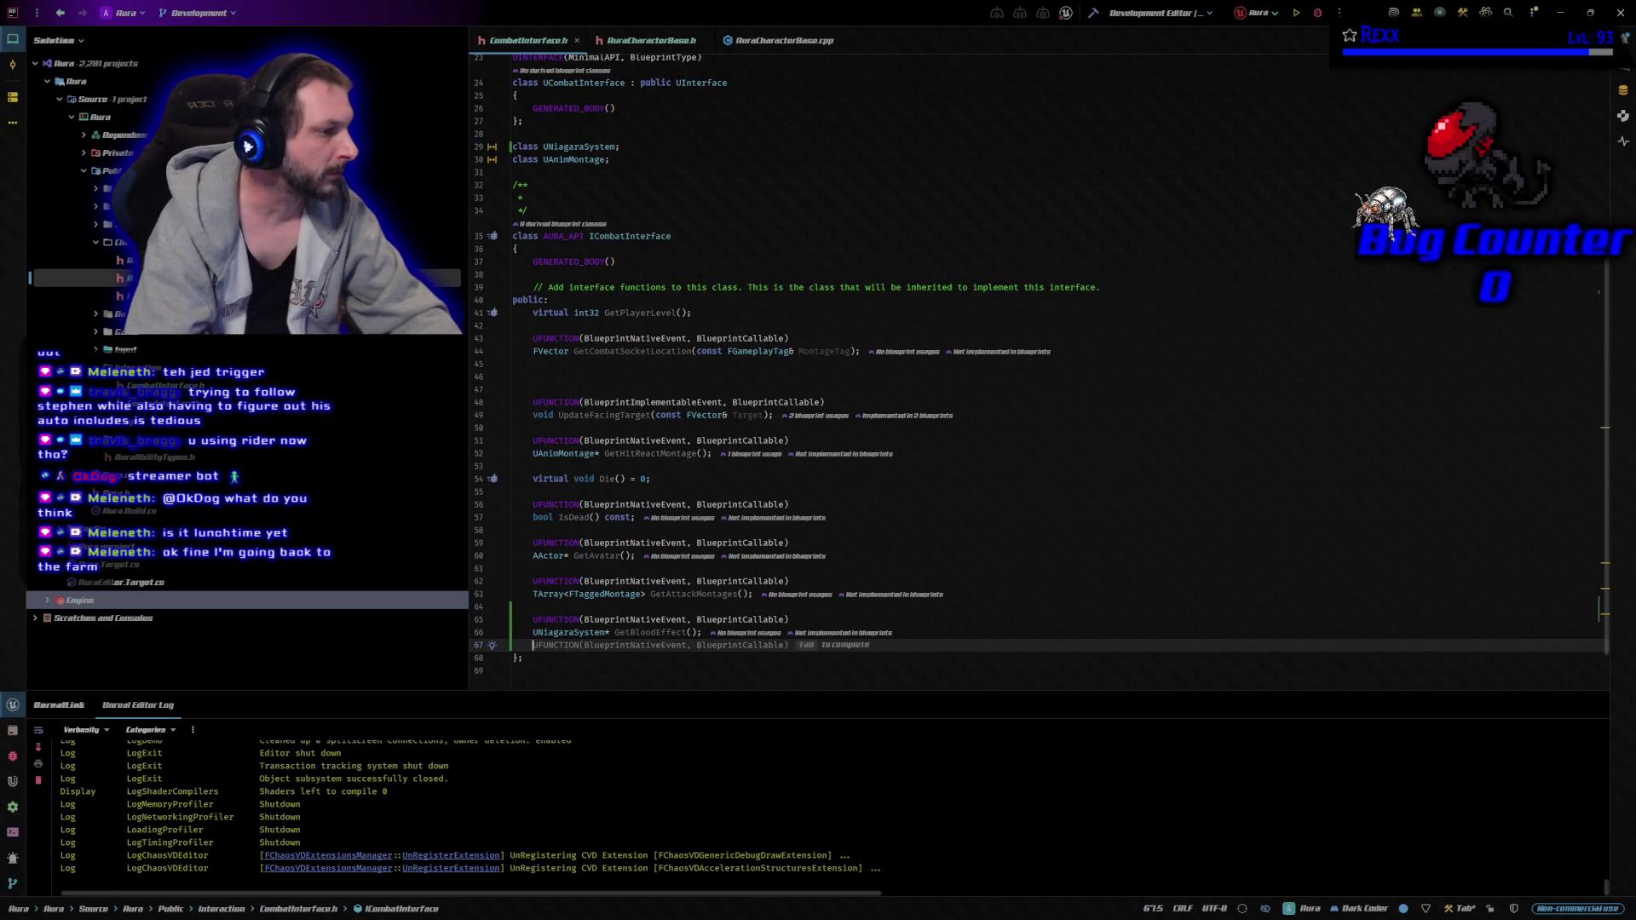
pyautogui.click(533, 632)
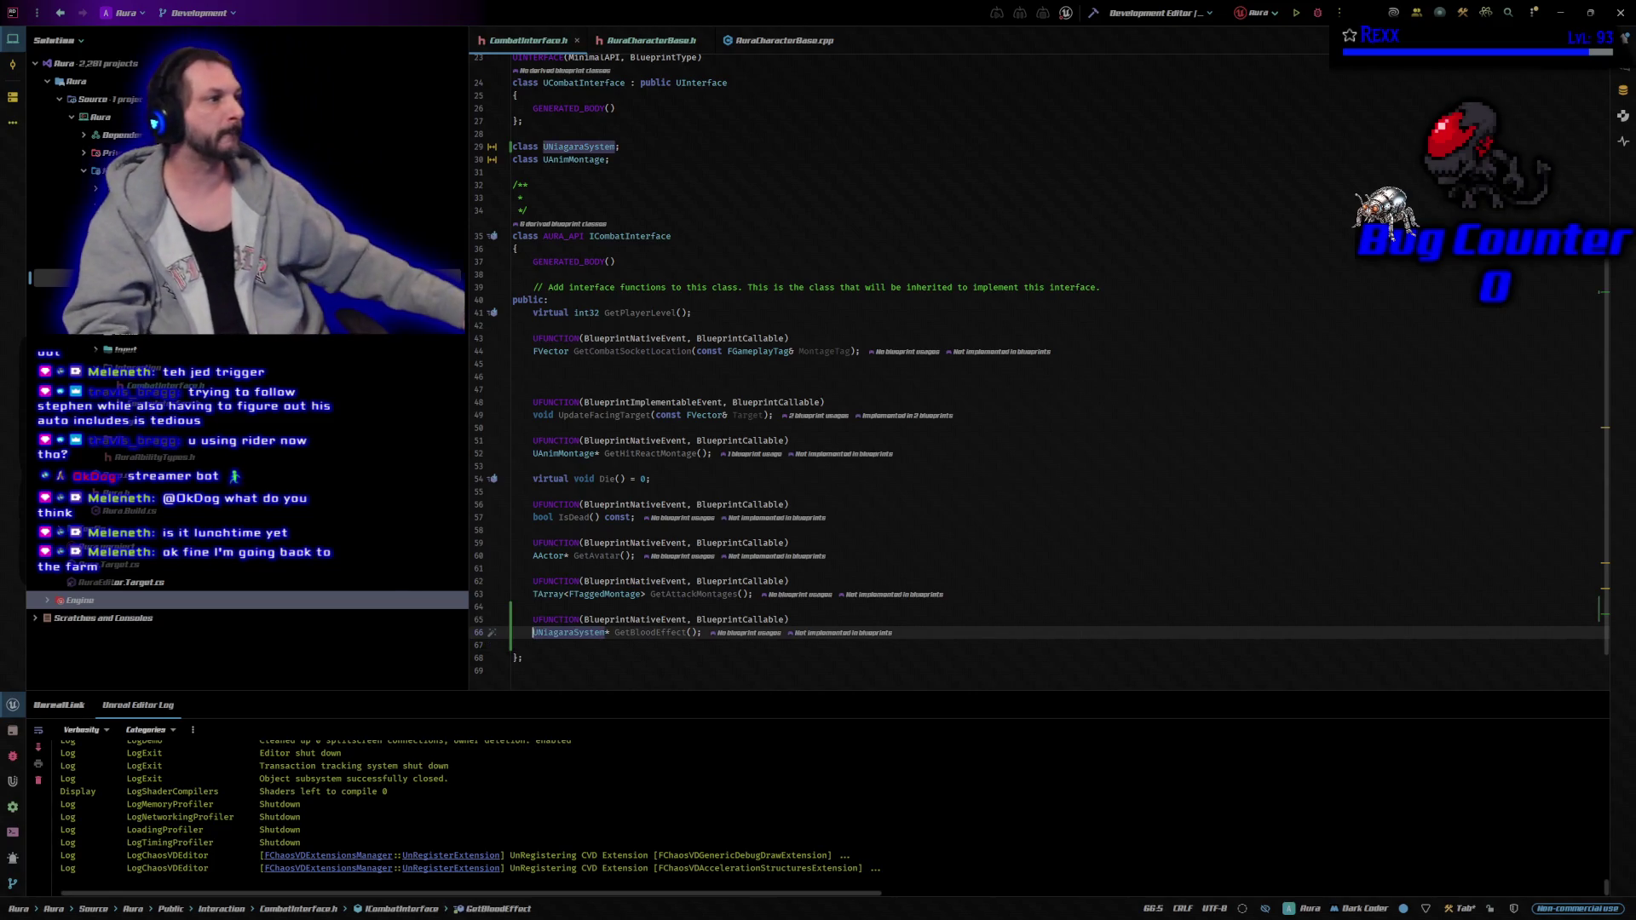
# Check AuraCharacterBase.h, then return to the top of CombatInterface.h.
pyautogui.click(686, 42)
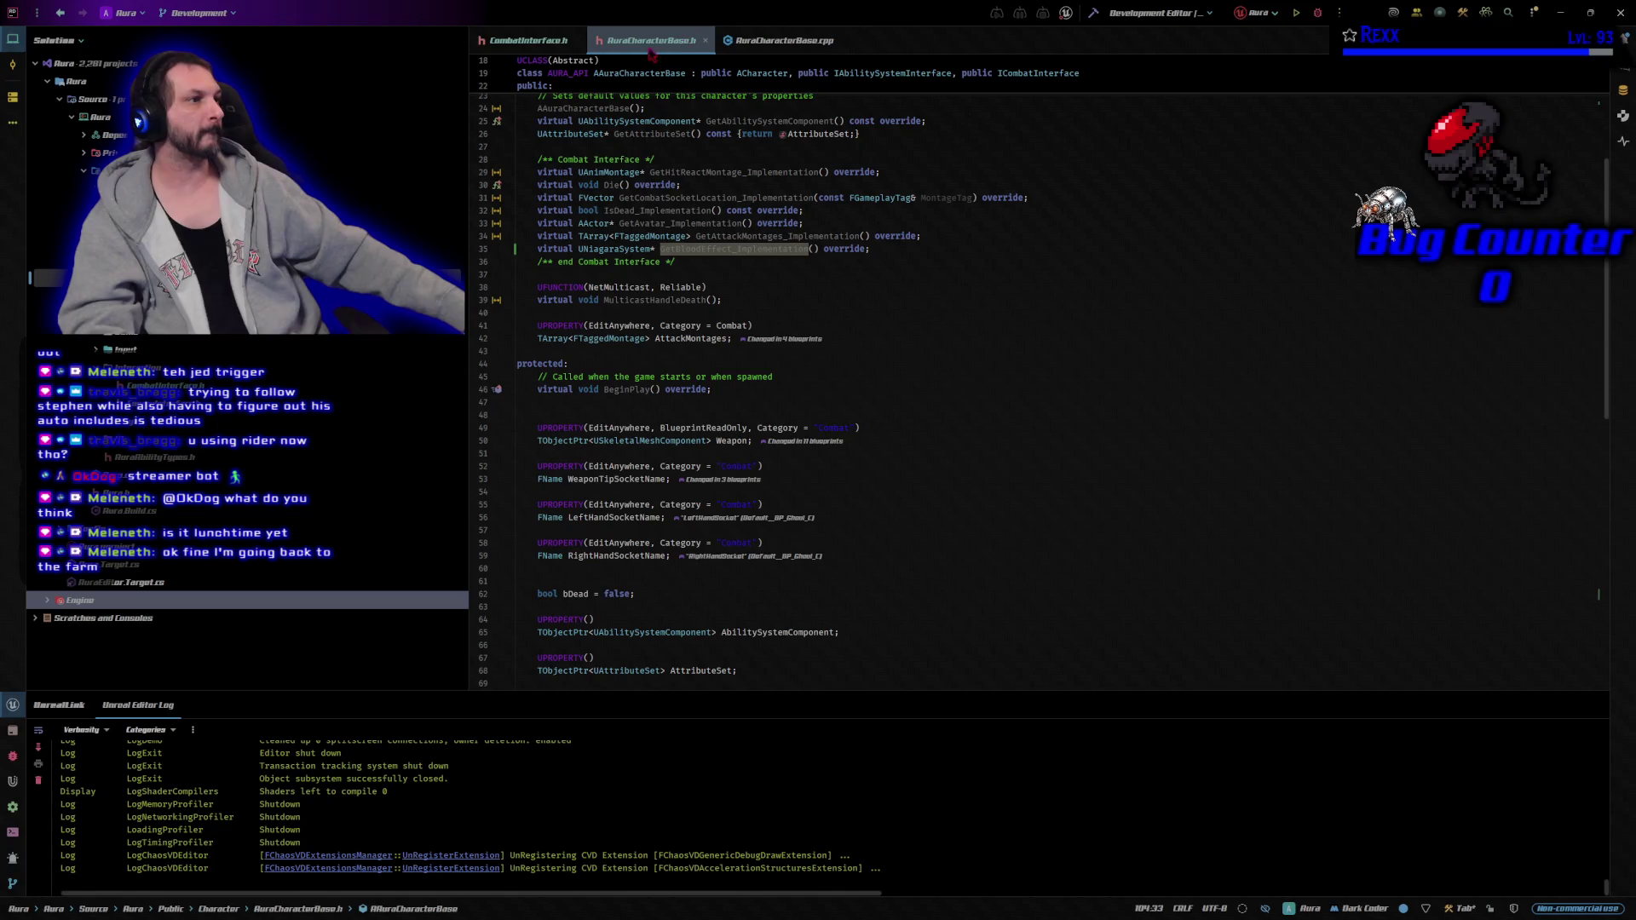
pyautogui.click(528, 43)
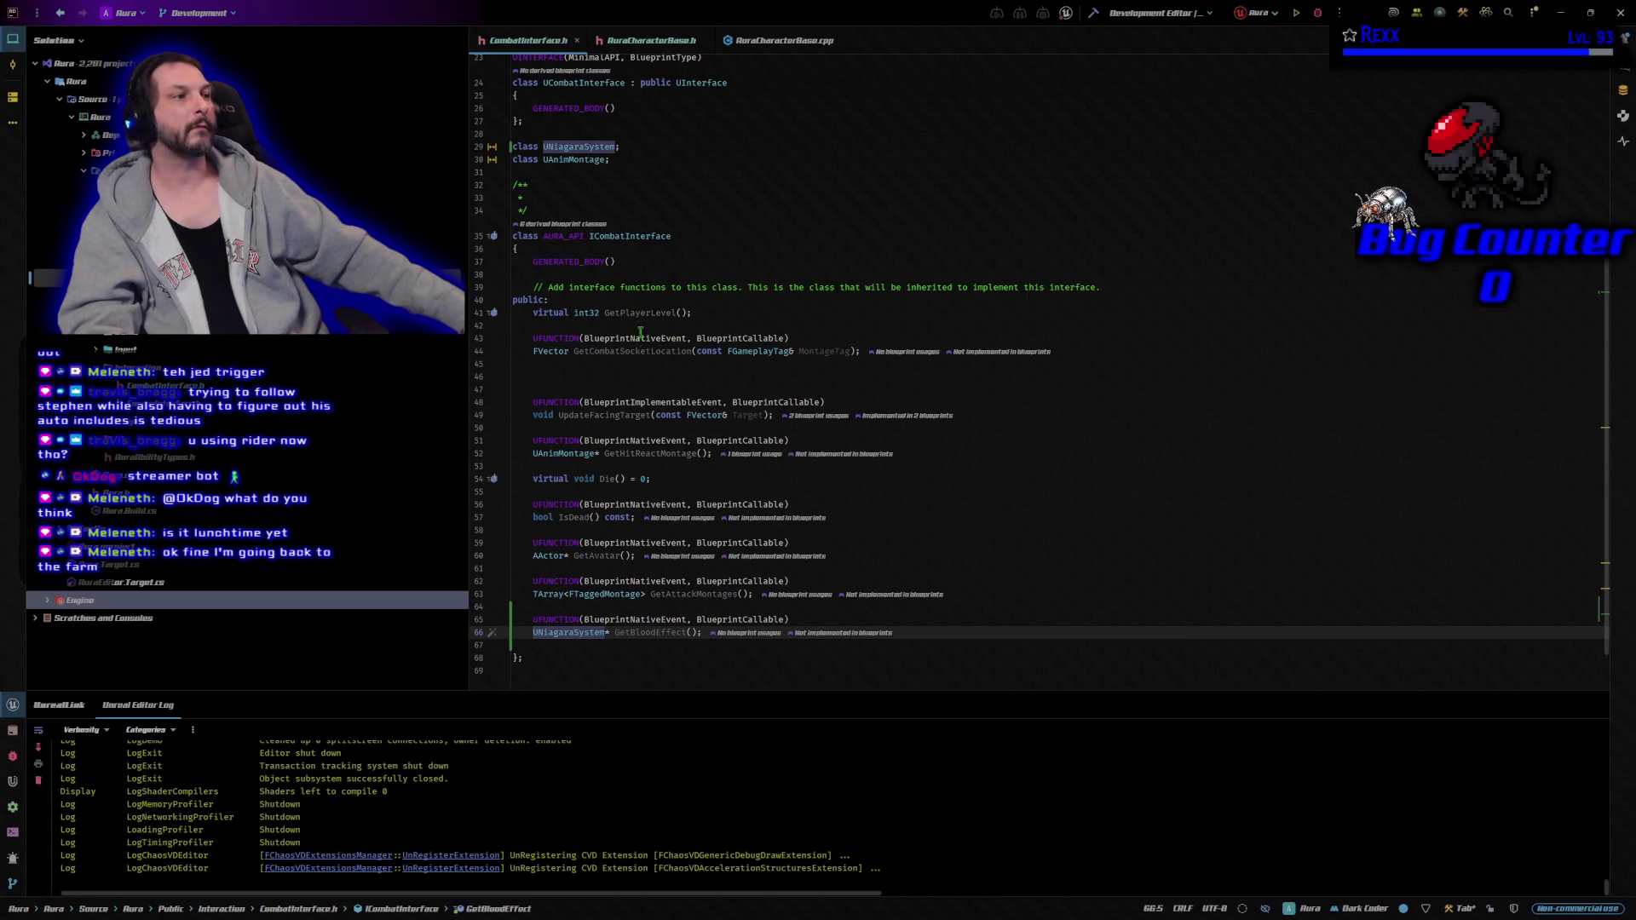
pyautogui.scroll(2, 640, 332)
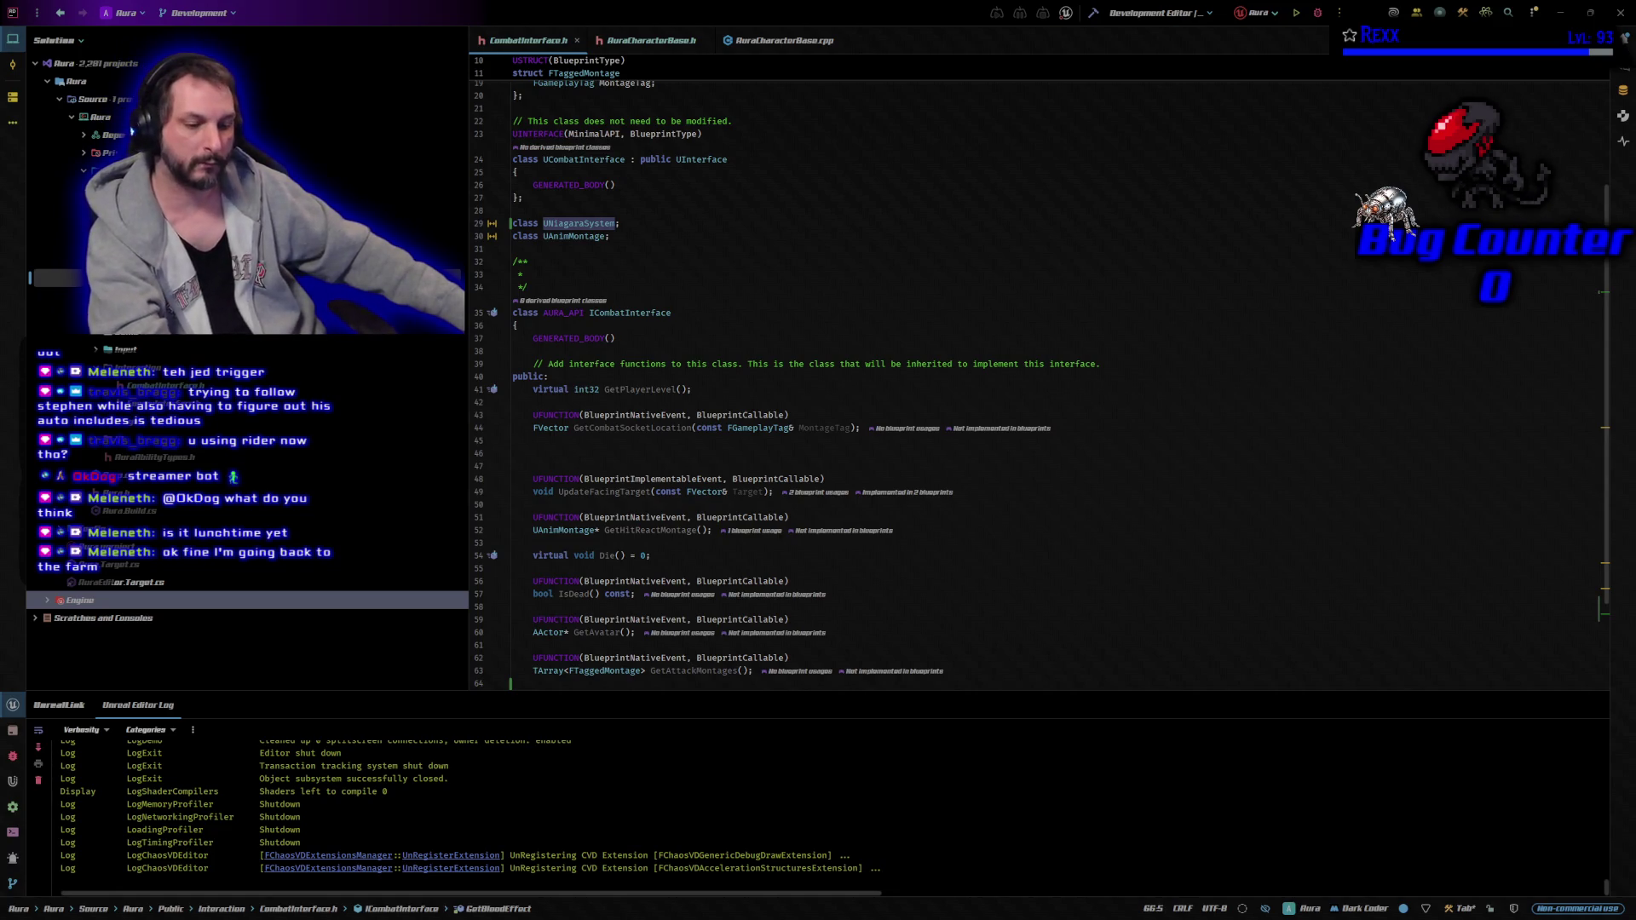
# Paste a new FTaggedMontage struct with a USoundBase* ImpactSound member after the forward declarations.
pyautogui.click(628, 248)
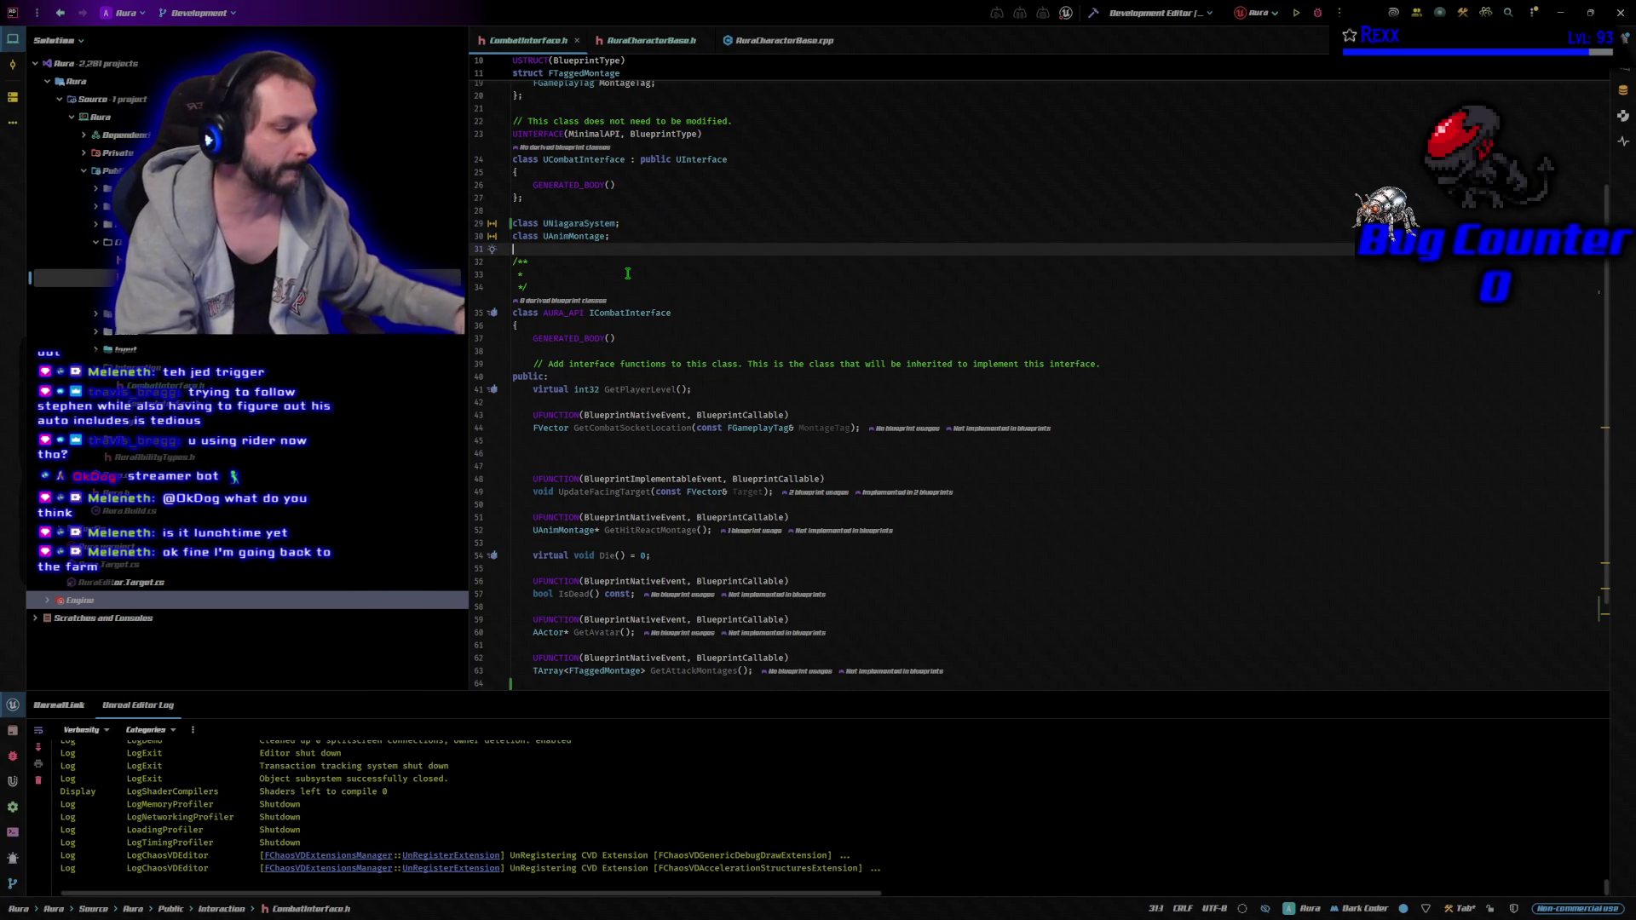
pyautogui.press('Return')
pyautogui.press('Return')
pyautogui.press('Up')
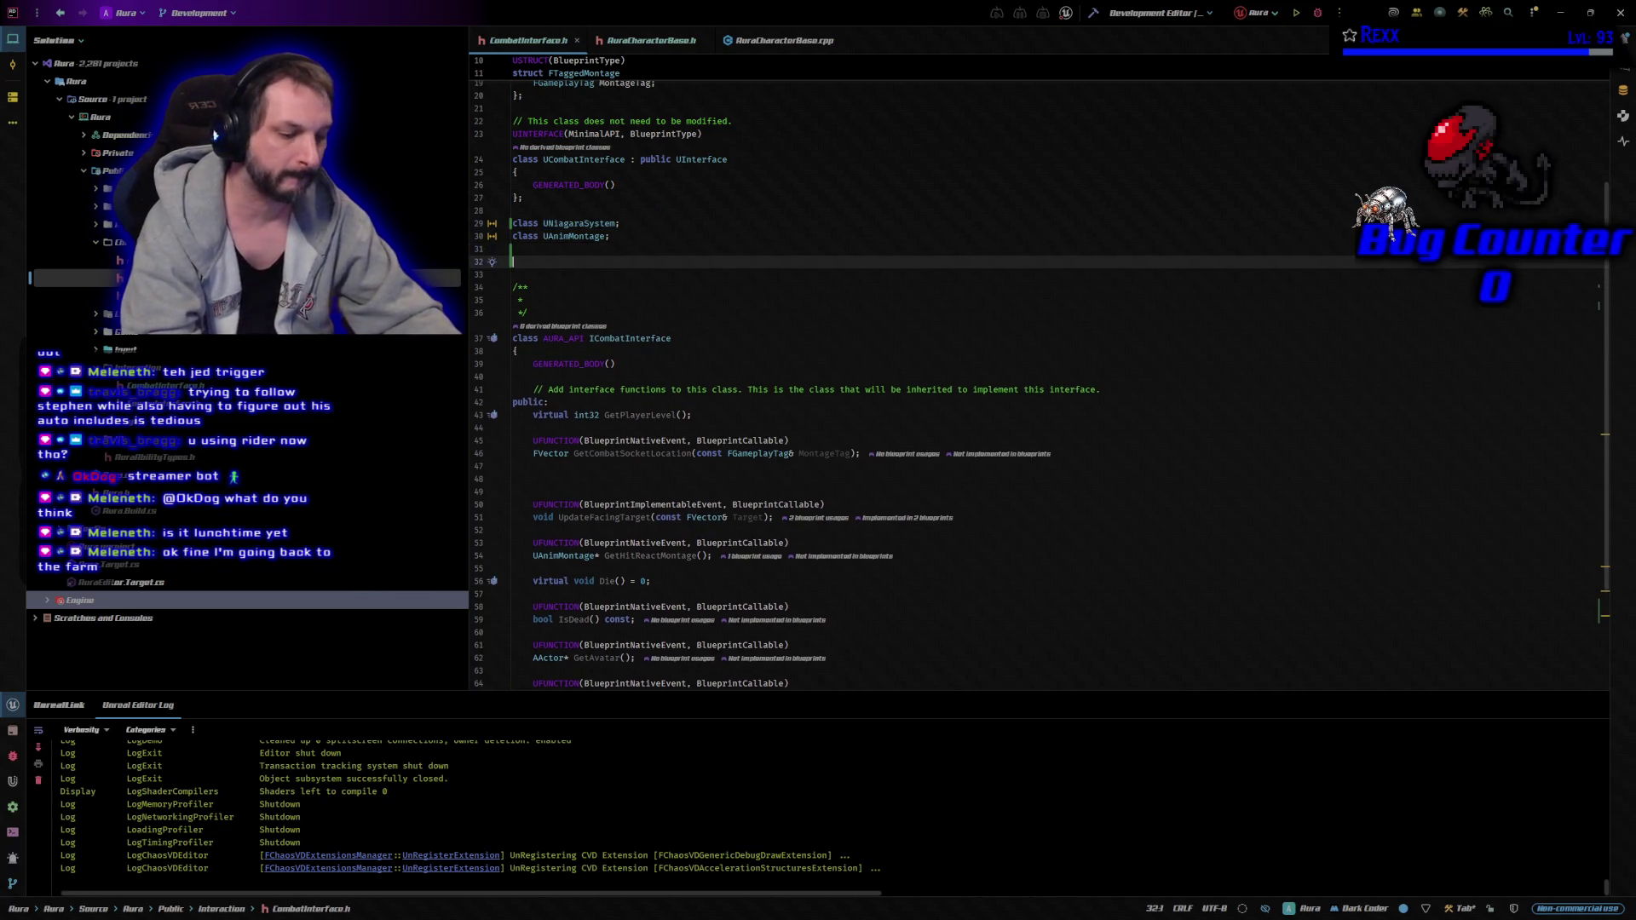
pyautogui.write('USTRUCT(BlueprintType) struct FTaggedMontage { \tGENERATED_BODY()  \tUPROPERTY(EditDefaultsOnly, BlueprintReadOnly) \tUAnimMontage* Montage = nullptr;  \tUPROPERTY(EditDefaultsOnly, BlueprintReadOnly) \tFGameplayTag MontageTag;  \tUPROPERTY(EditDefaultsOnly, BlueprintReadOnly) \tUSoundBase* ImpactSound = nullptr;')
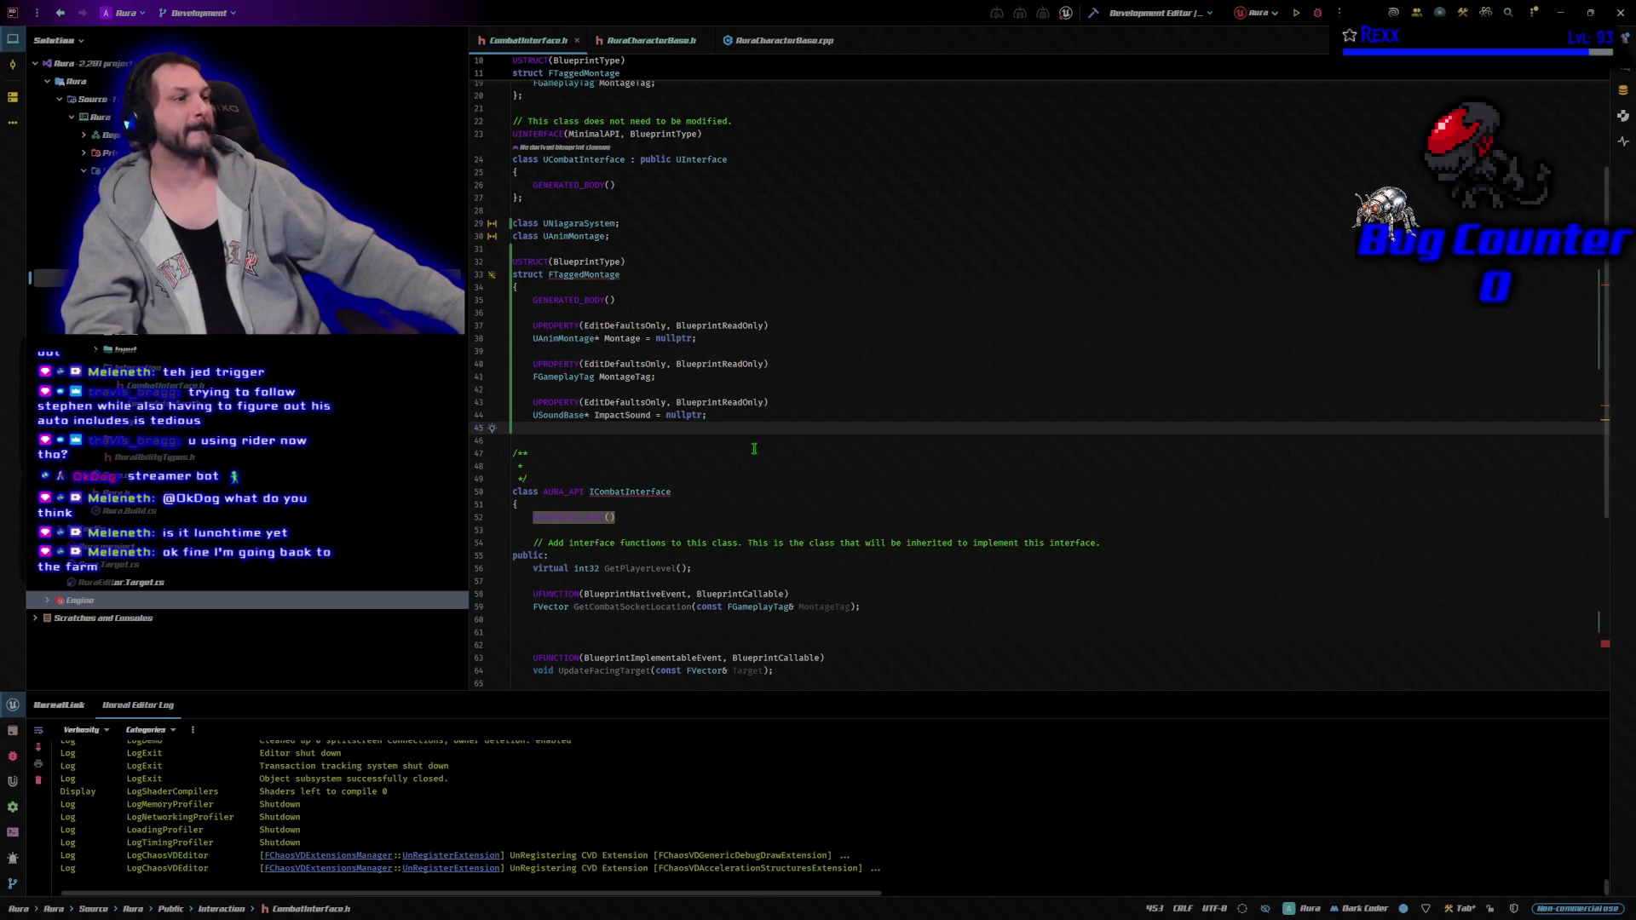
# Inspect the duplicate FTaggedMontage error and jump to the original struct declaration.
pyautogui.scroll(5, 754, 448)
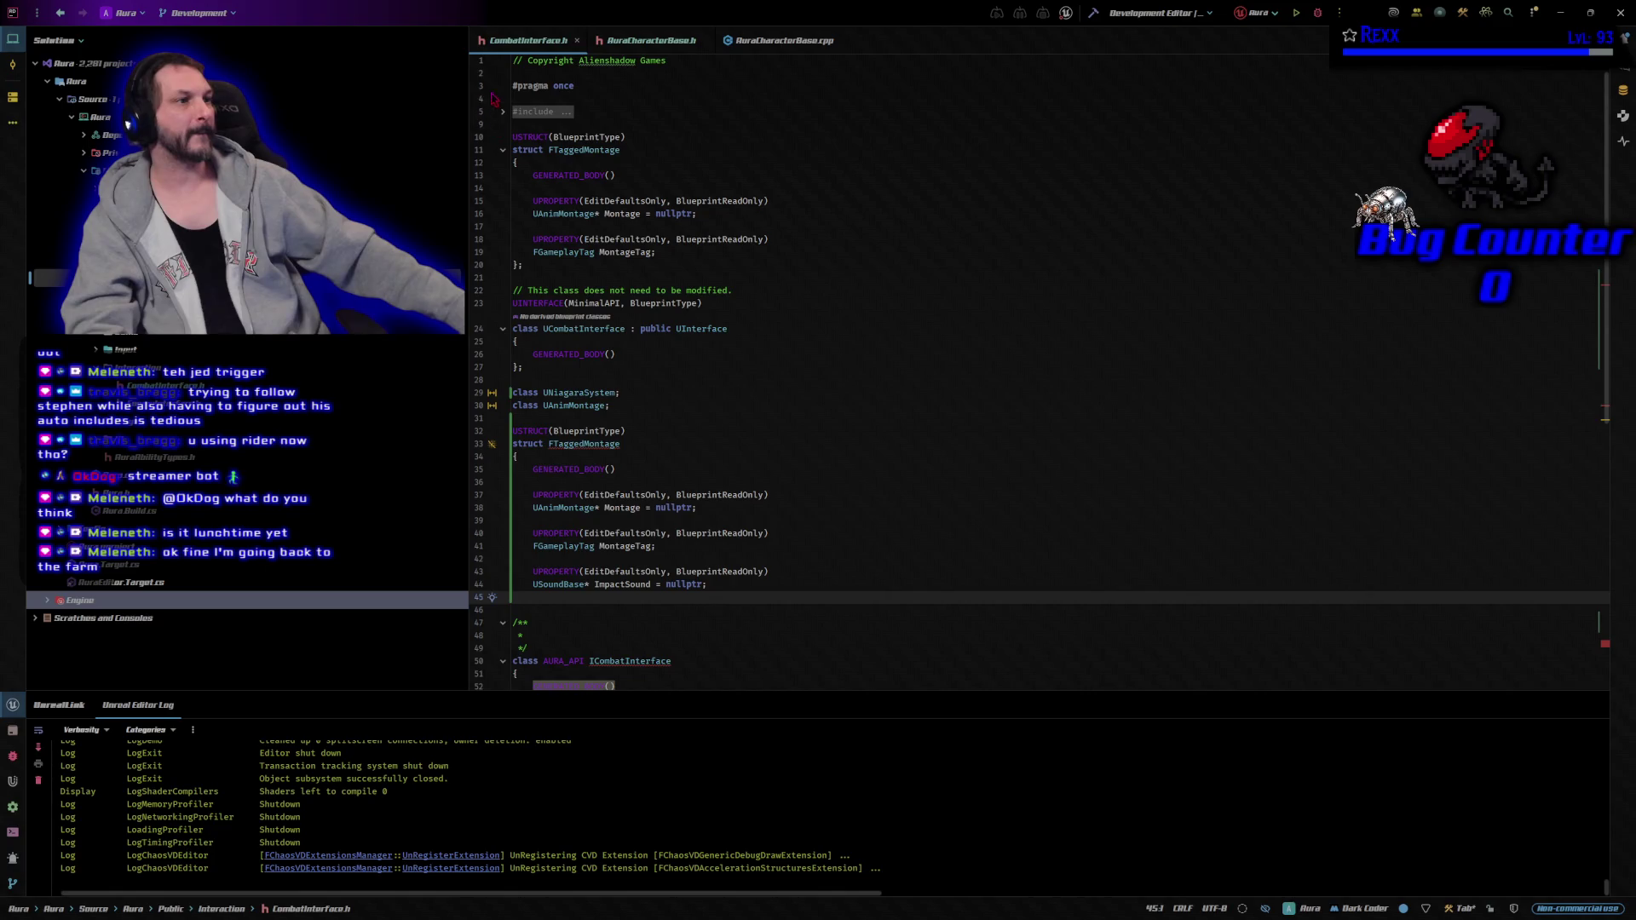
pyautogui.click(503, 111)
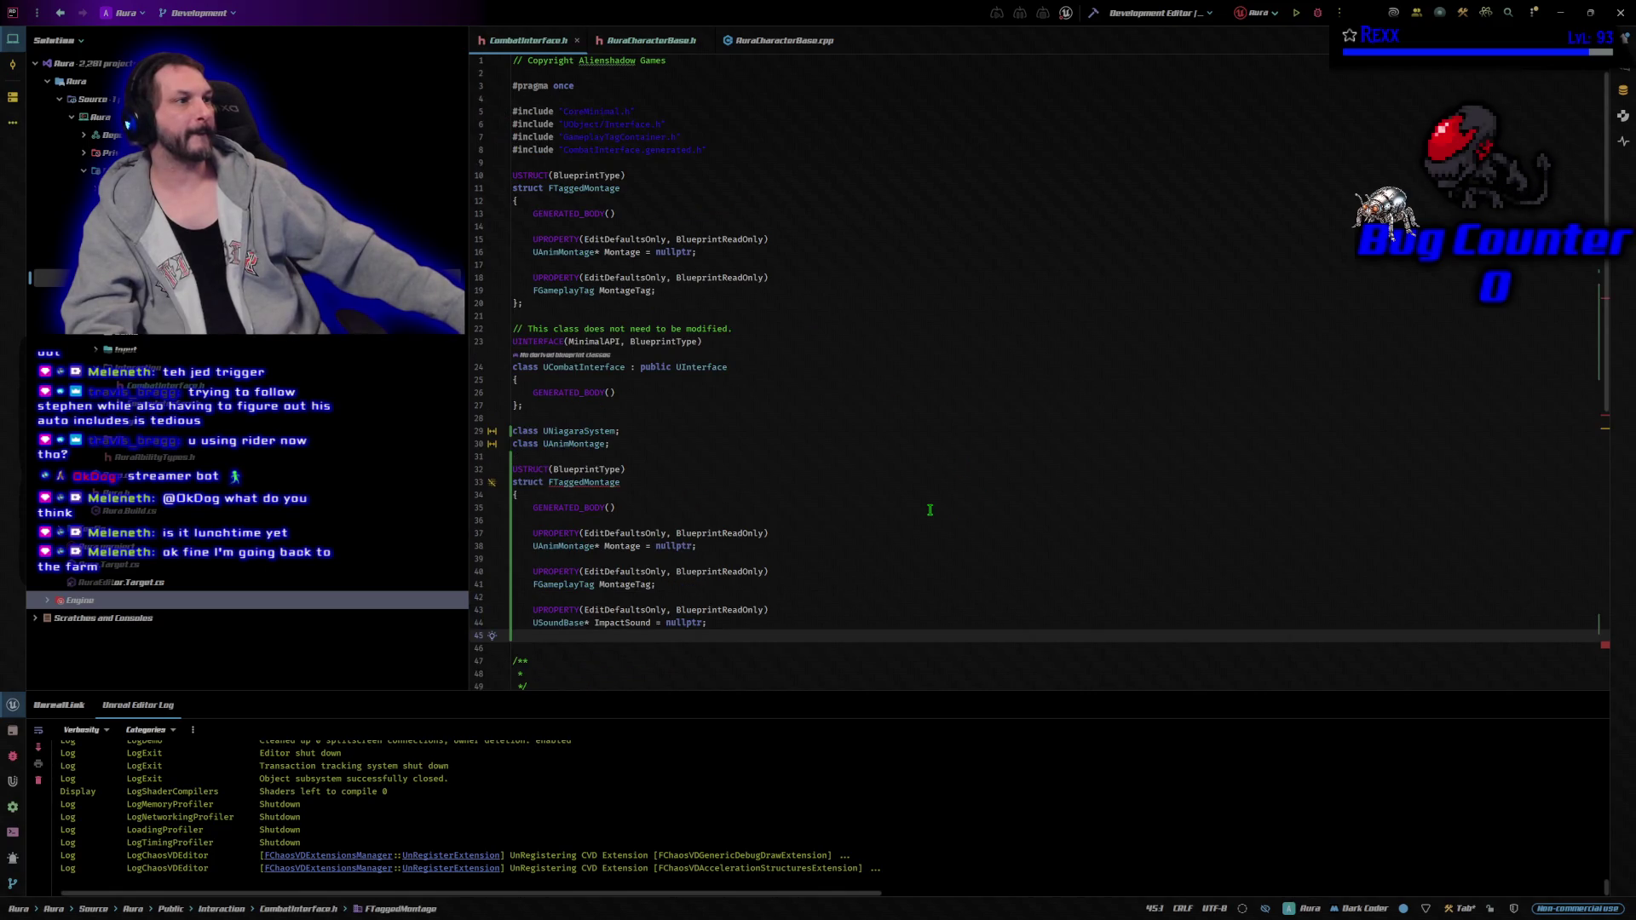
pyautogui.scroll(-4, 929, 509)
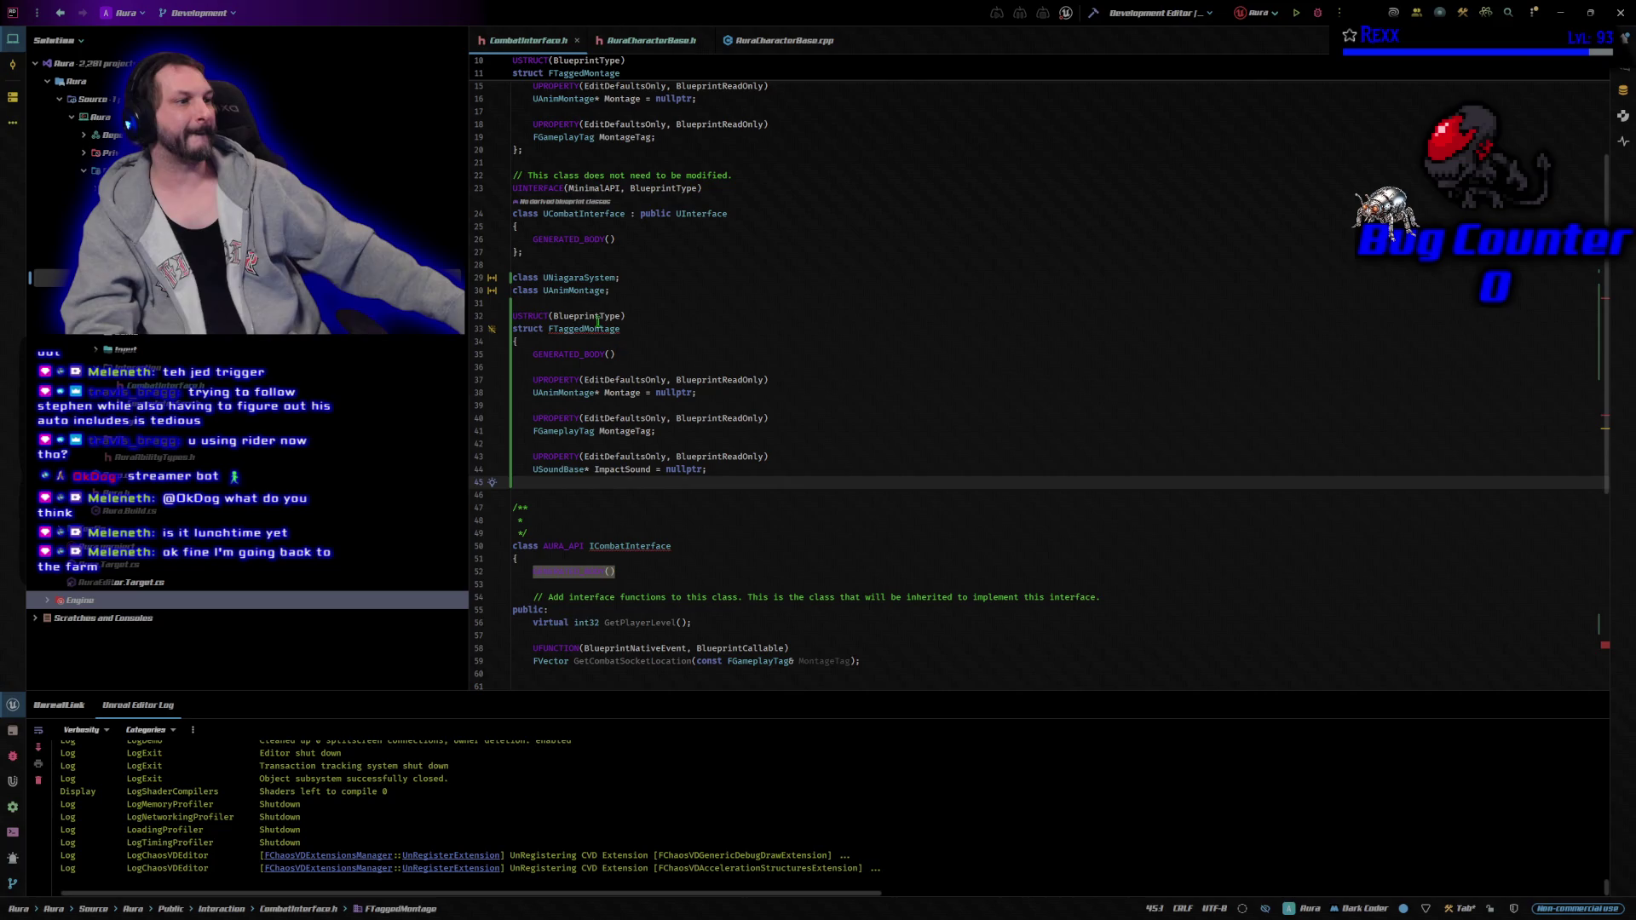
pyautogui.click(597, 317)
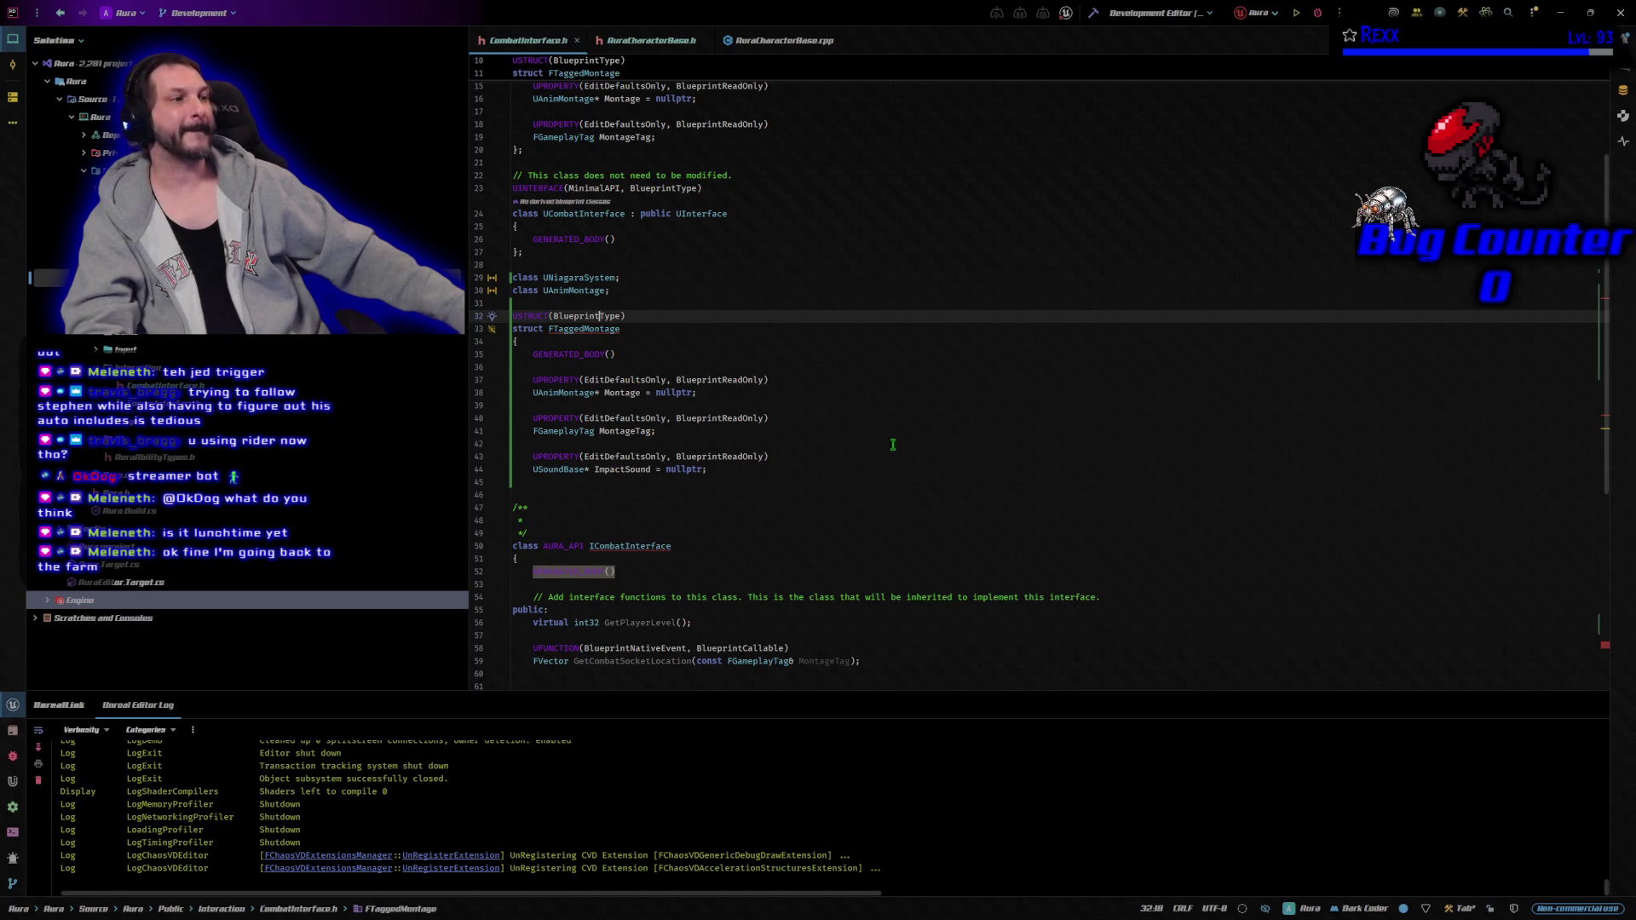
pyautogui.keyDown('ctrl'); pyautogui.click(597, 330); pyautogui.keyUp('ctrl')
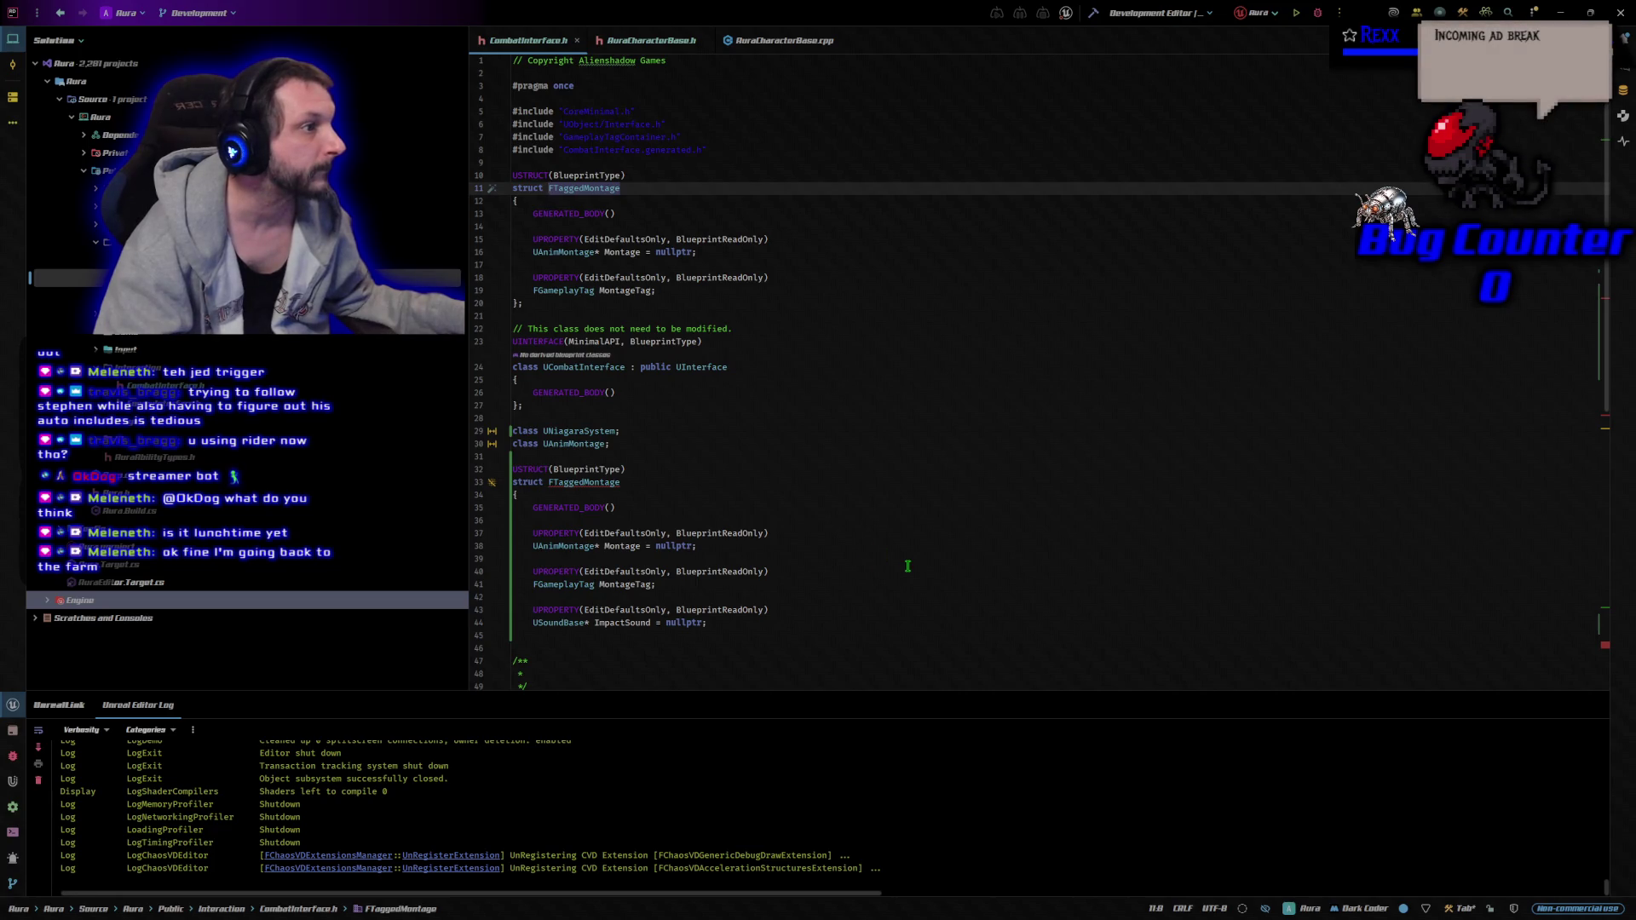
pyautogui.scroll(-2, 907, 566)
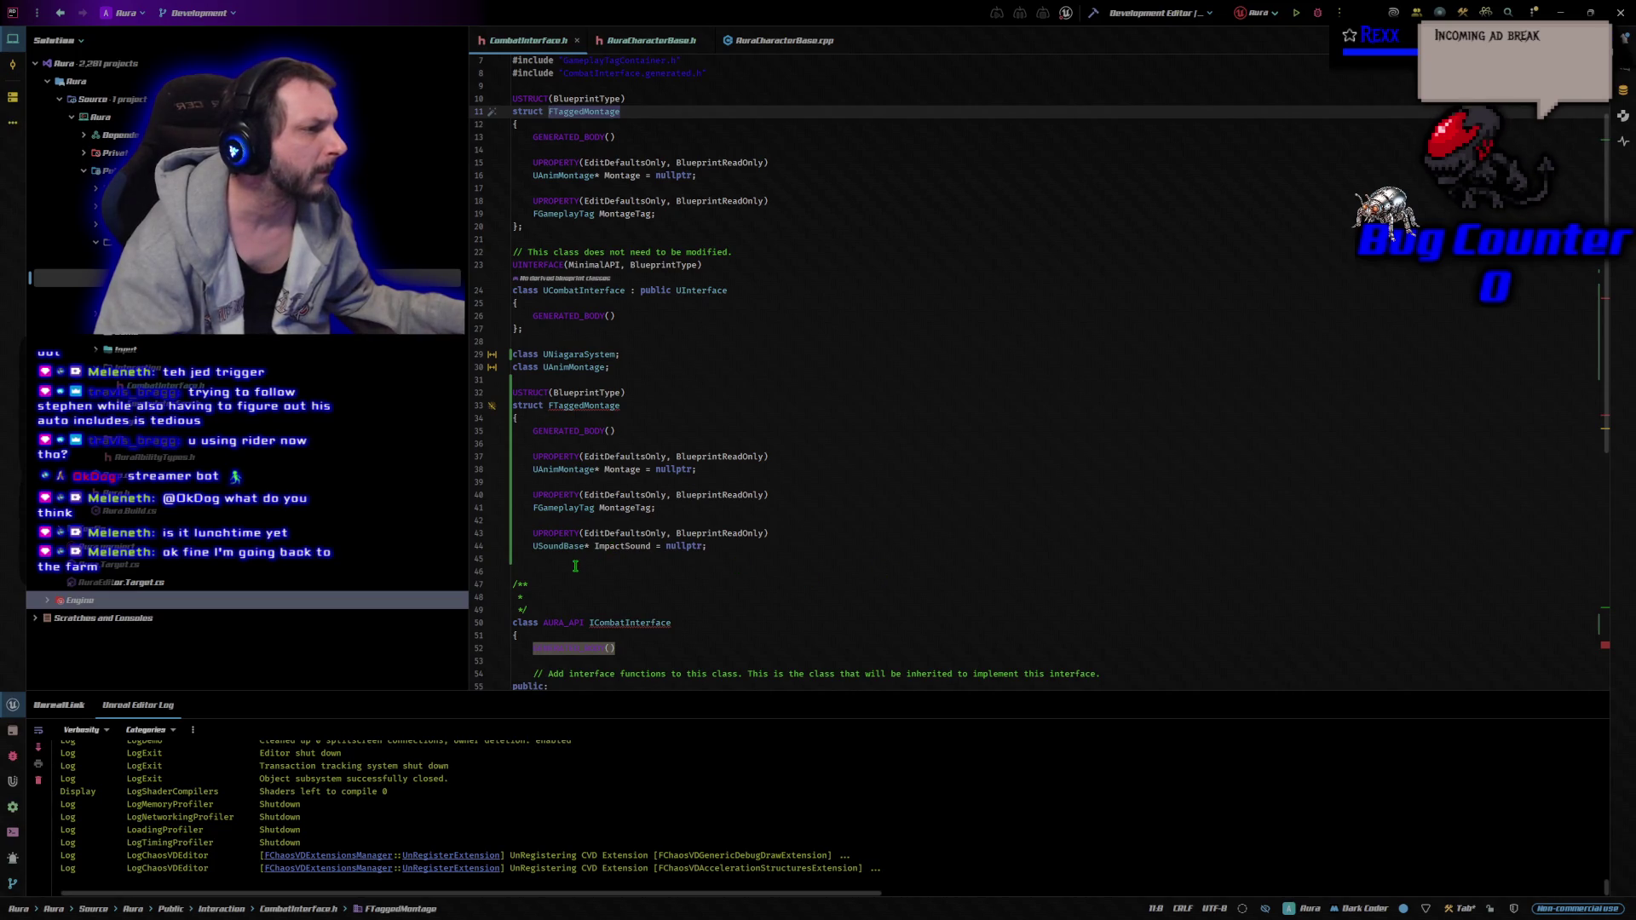
# Move the new struct block over the old FTaggedMontage definition and begin a UPROPERTY line.
pyautogui.moveTo(576, 564)
pyautogui.mouseDown()
pyautogui.moveTo(545, 439)
pyautogui.moveTo(503, 379)
pyautogui.moveTo(501, 394)
pyautogui.mouseUp()
pyautogui.hotkey('ctrl', 'x')
pyautogui.hotkey('ctrl', 'v')
pyautogui.write('UPROP')
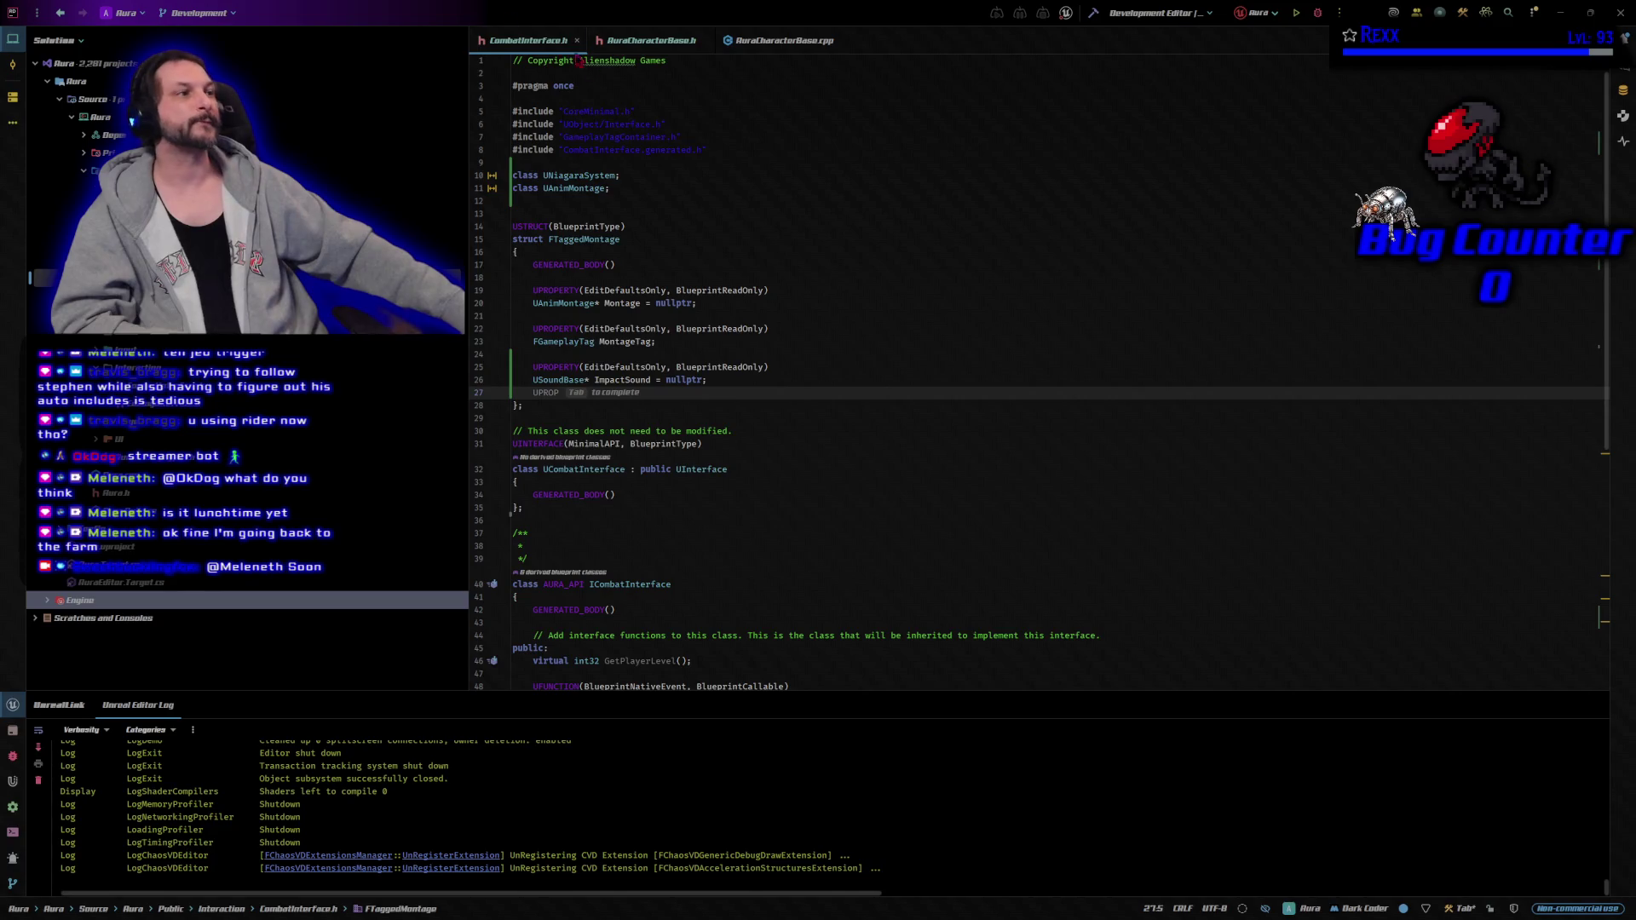
# Bring up AuraCharacterBase.cpp in the editor.
pyautogui.hotkey('ctrl', 'Tab')
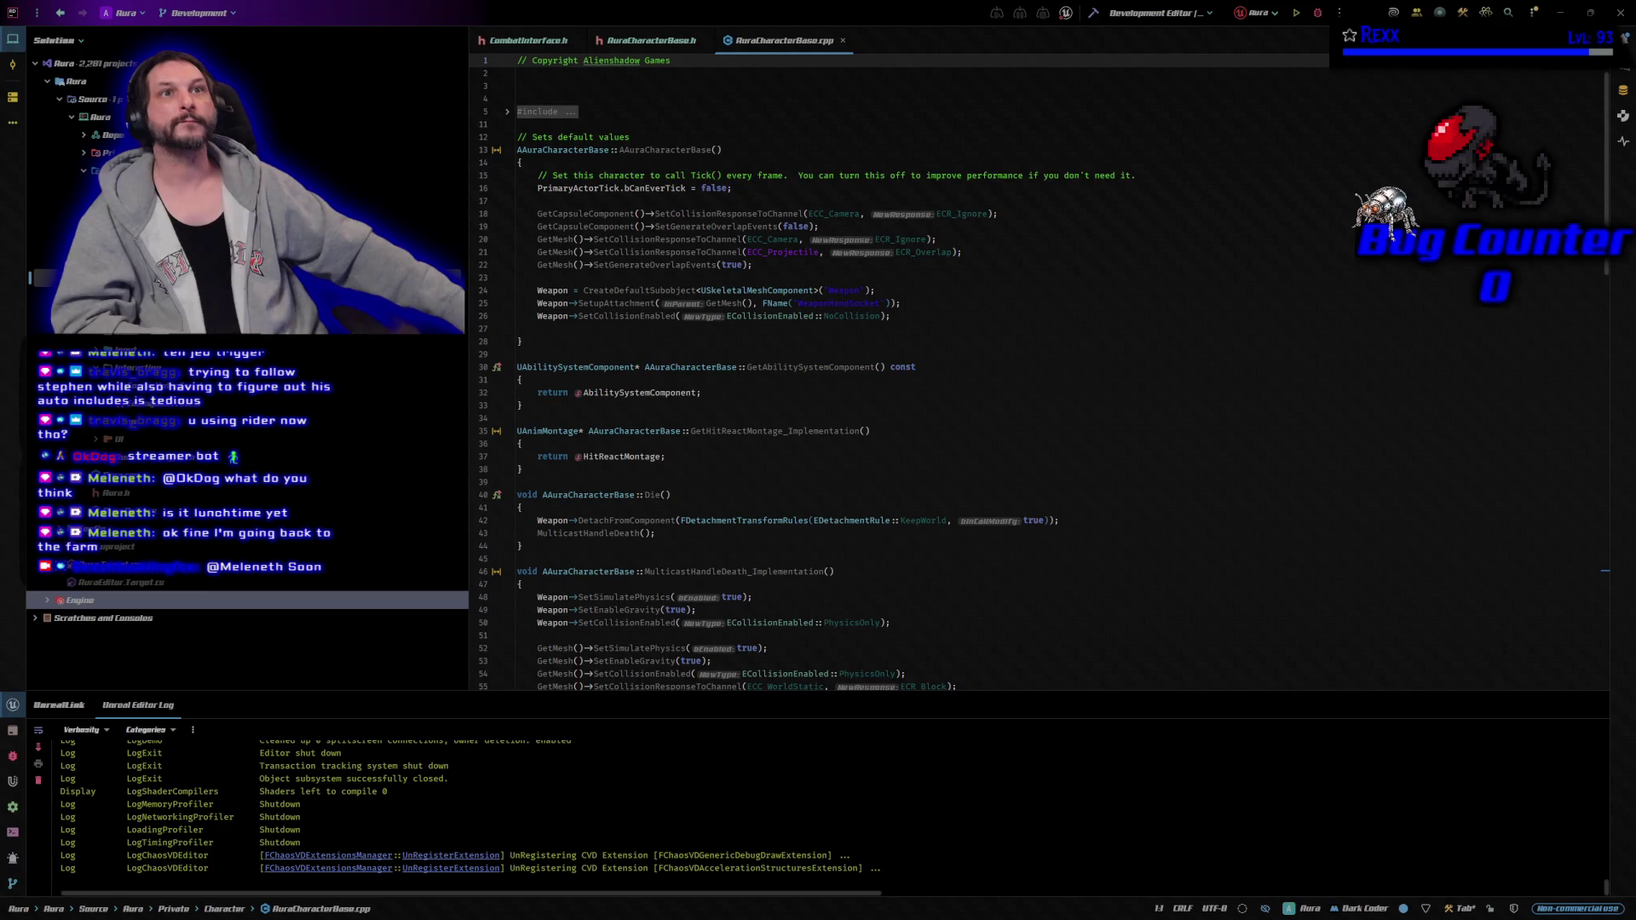
# Generate a definition for GetBloodEffect_Implementation in AuraCharacterBase.cpp from the header.
pyautogui.click(645, 40)
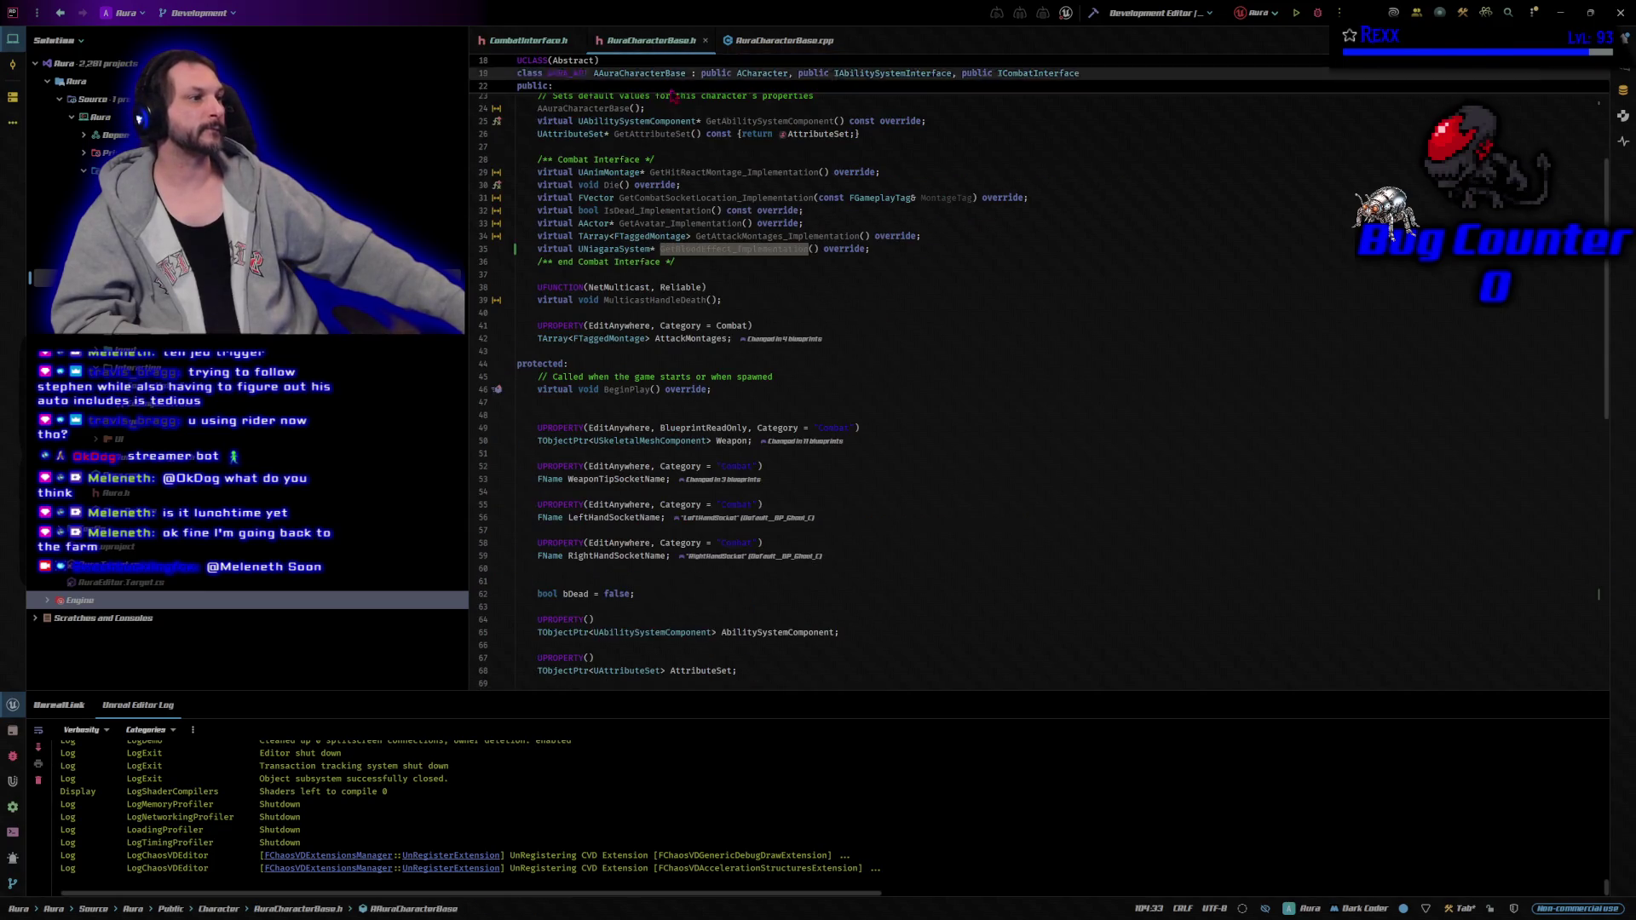
pyautogui.rightClick(749, 252)
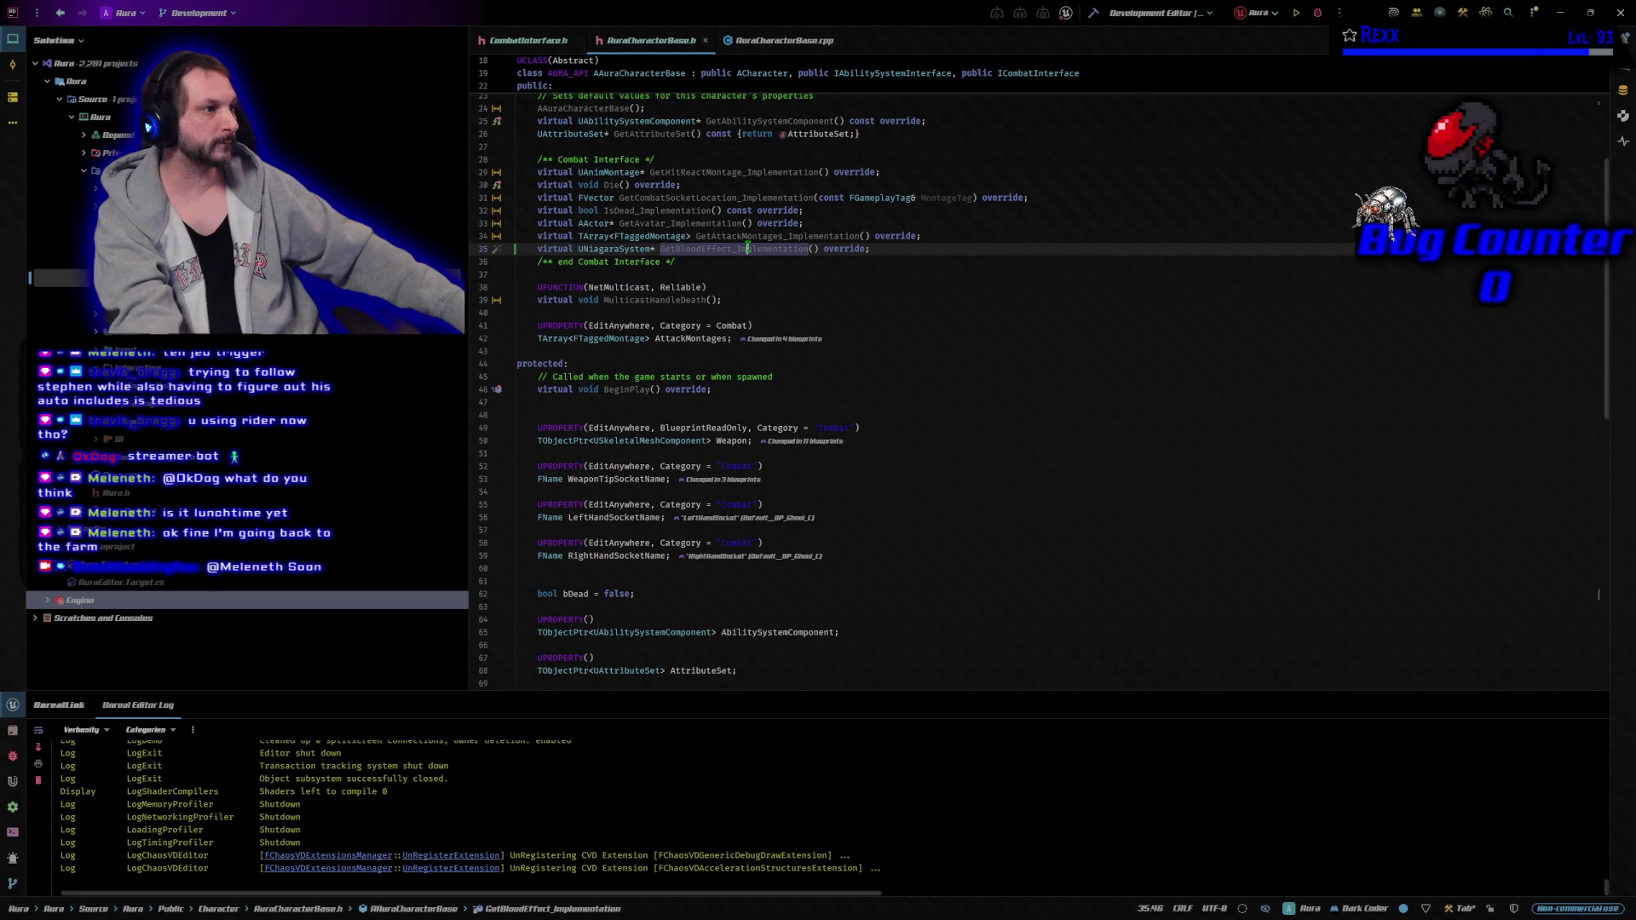
pyautogui.click(767, 252)
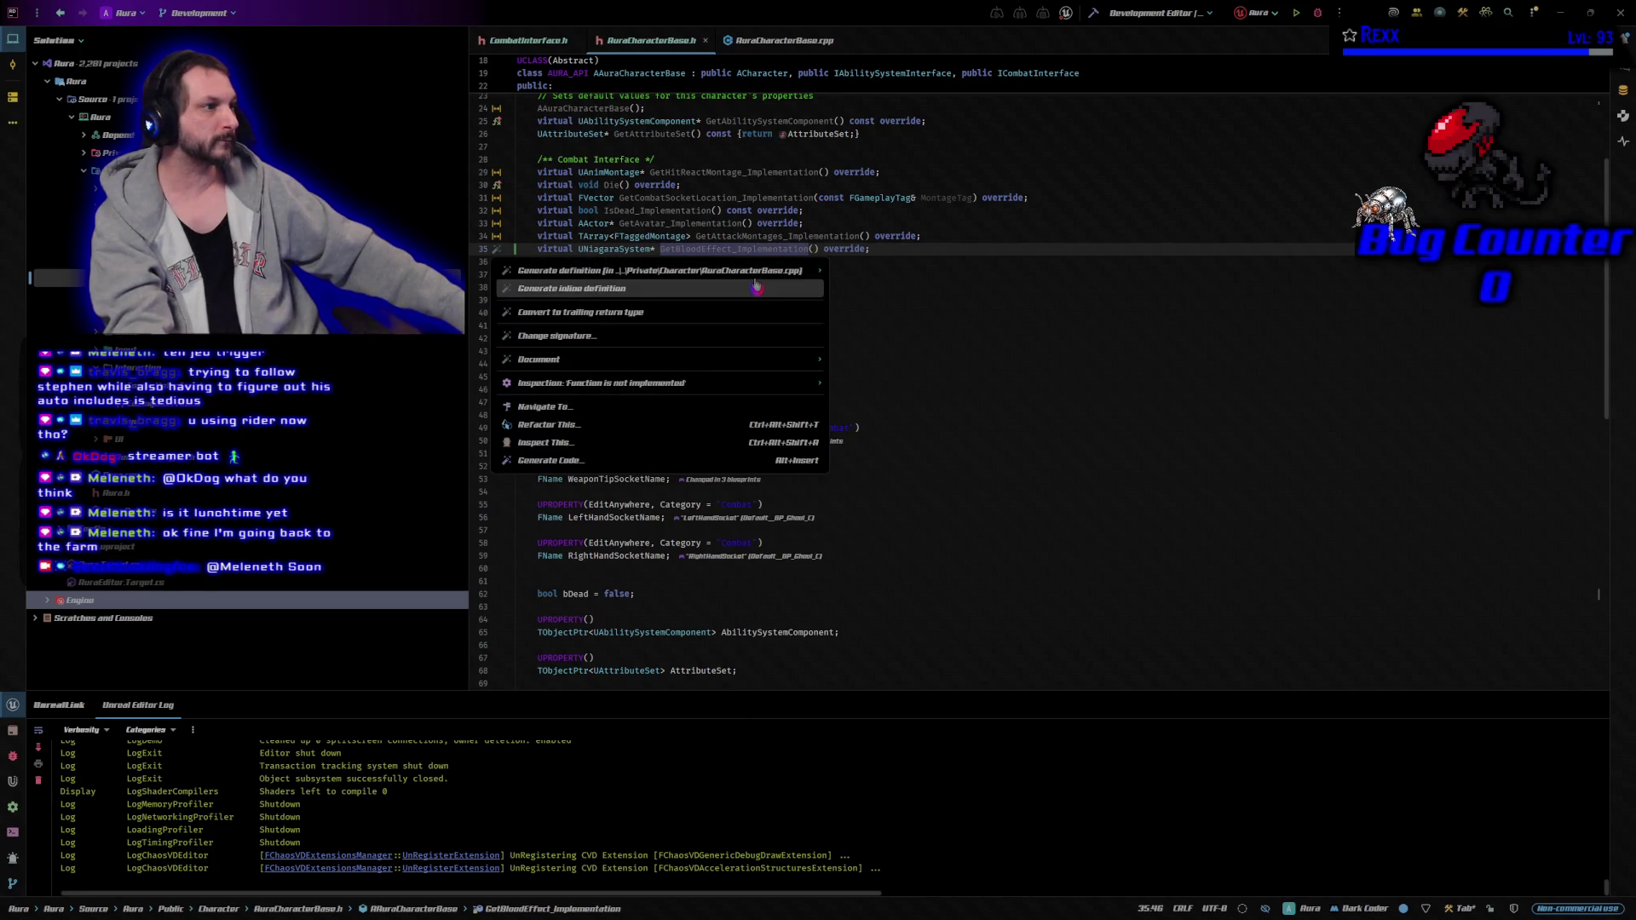
pyautogui.click(629, 271)
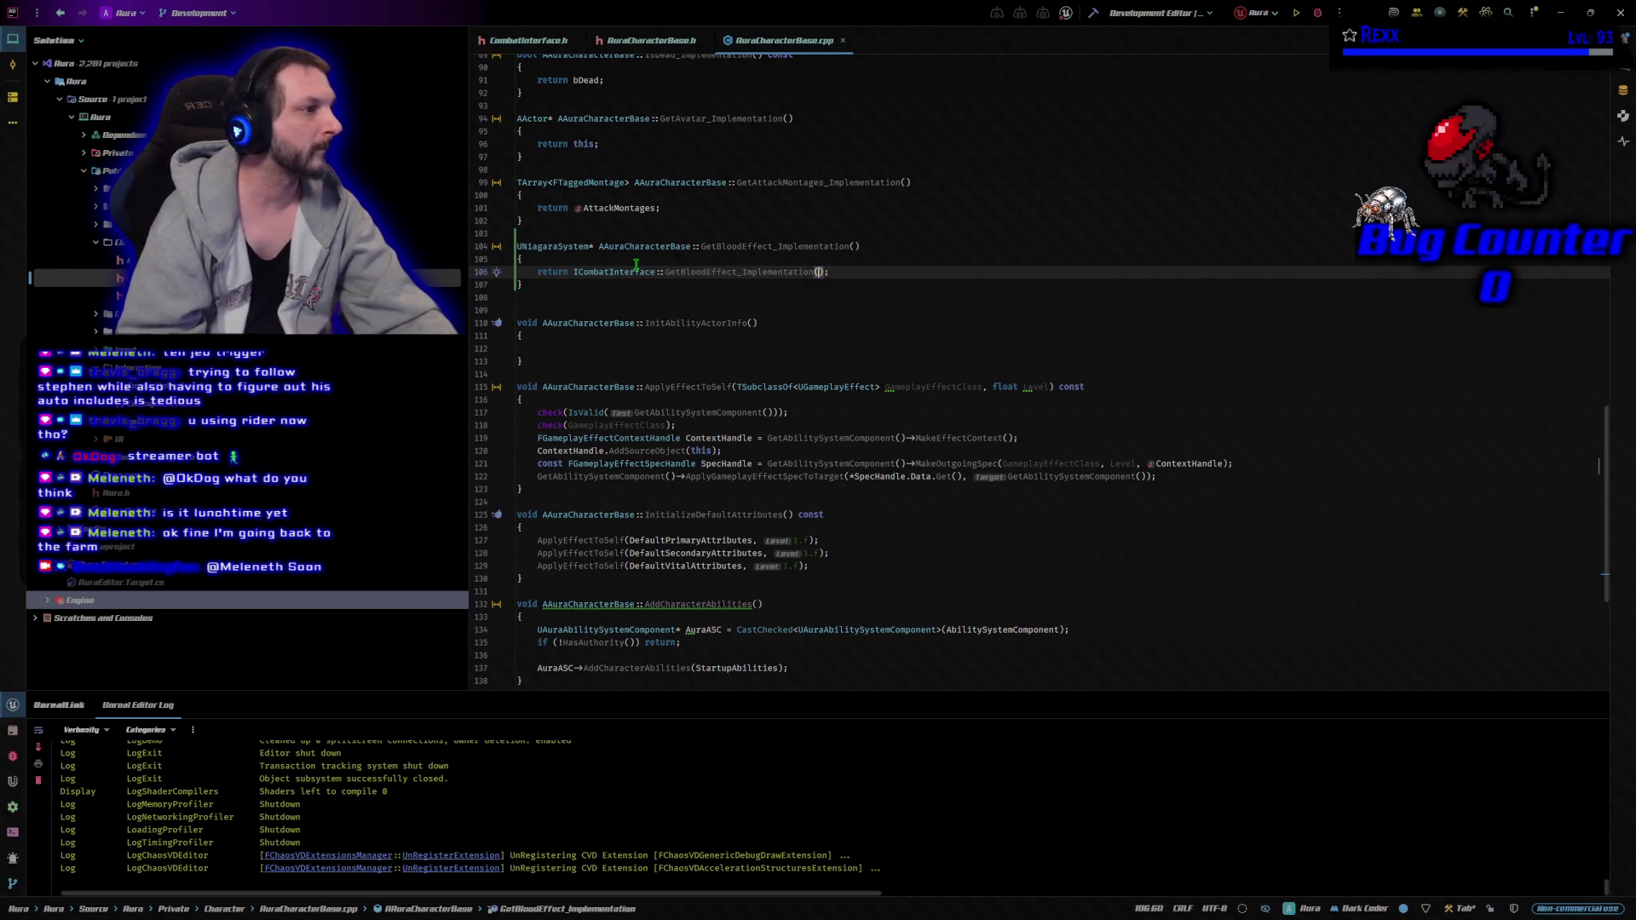
# Edit the generated body to 'return BloodEffect;' and start a build.
pyautogui.doubleClick(810, 272)
pyautogui.press('BackSpace')
pyautogui.press('BackSpace')
pyautogui.press('BackSpace')
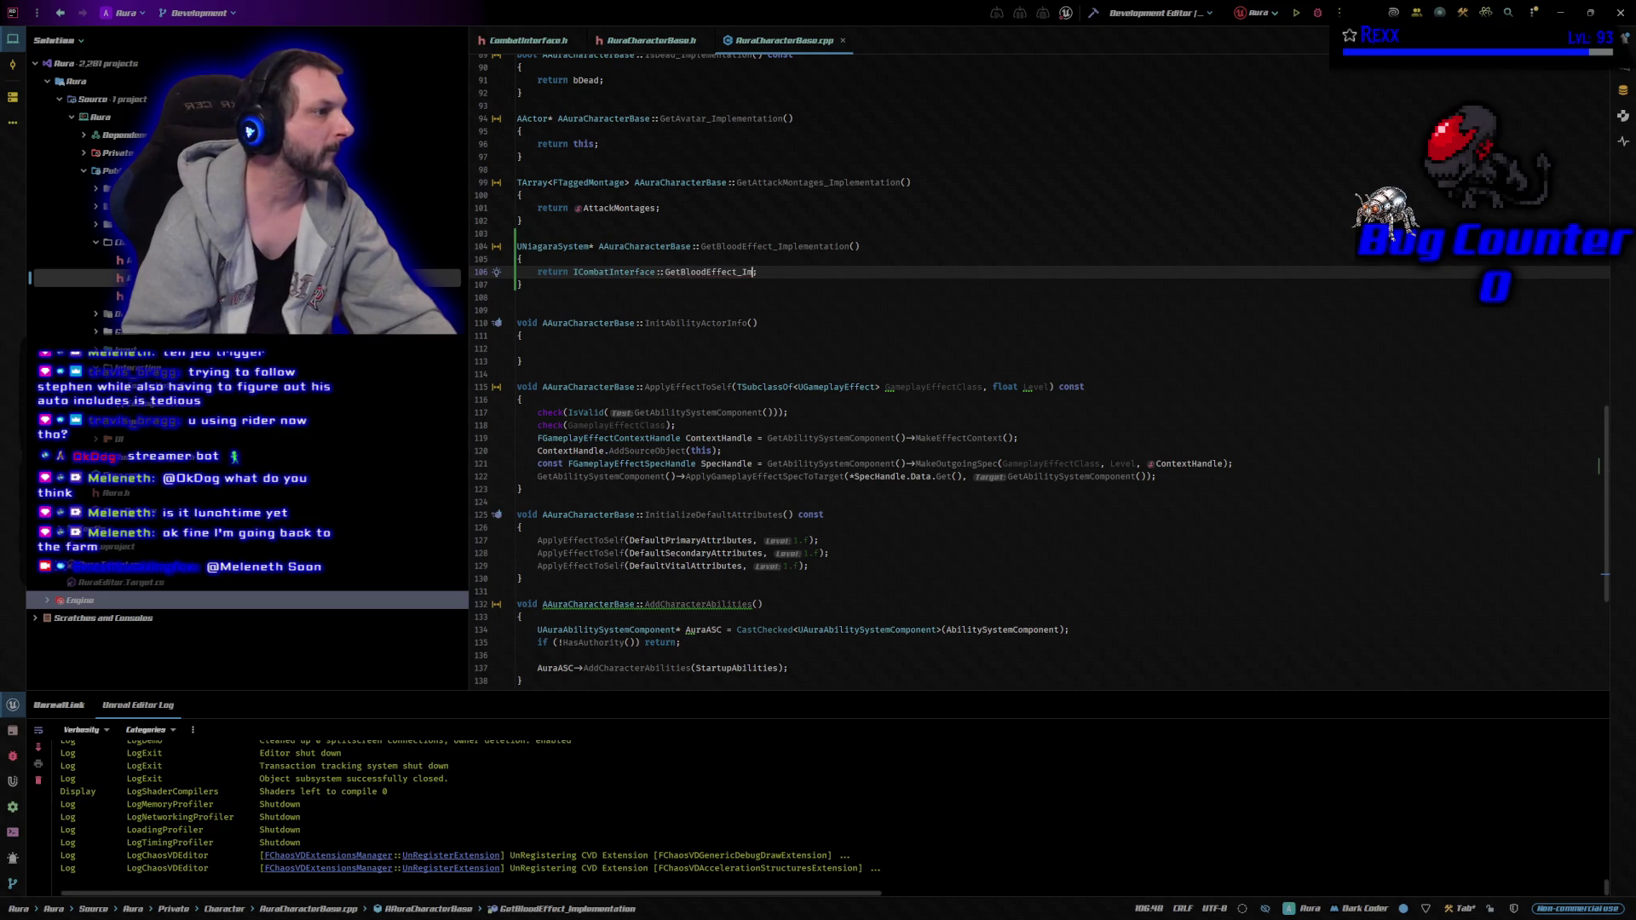
pyautogui.press('BackSpace')
pyautogui.press('BackSpace')
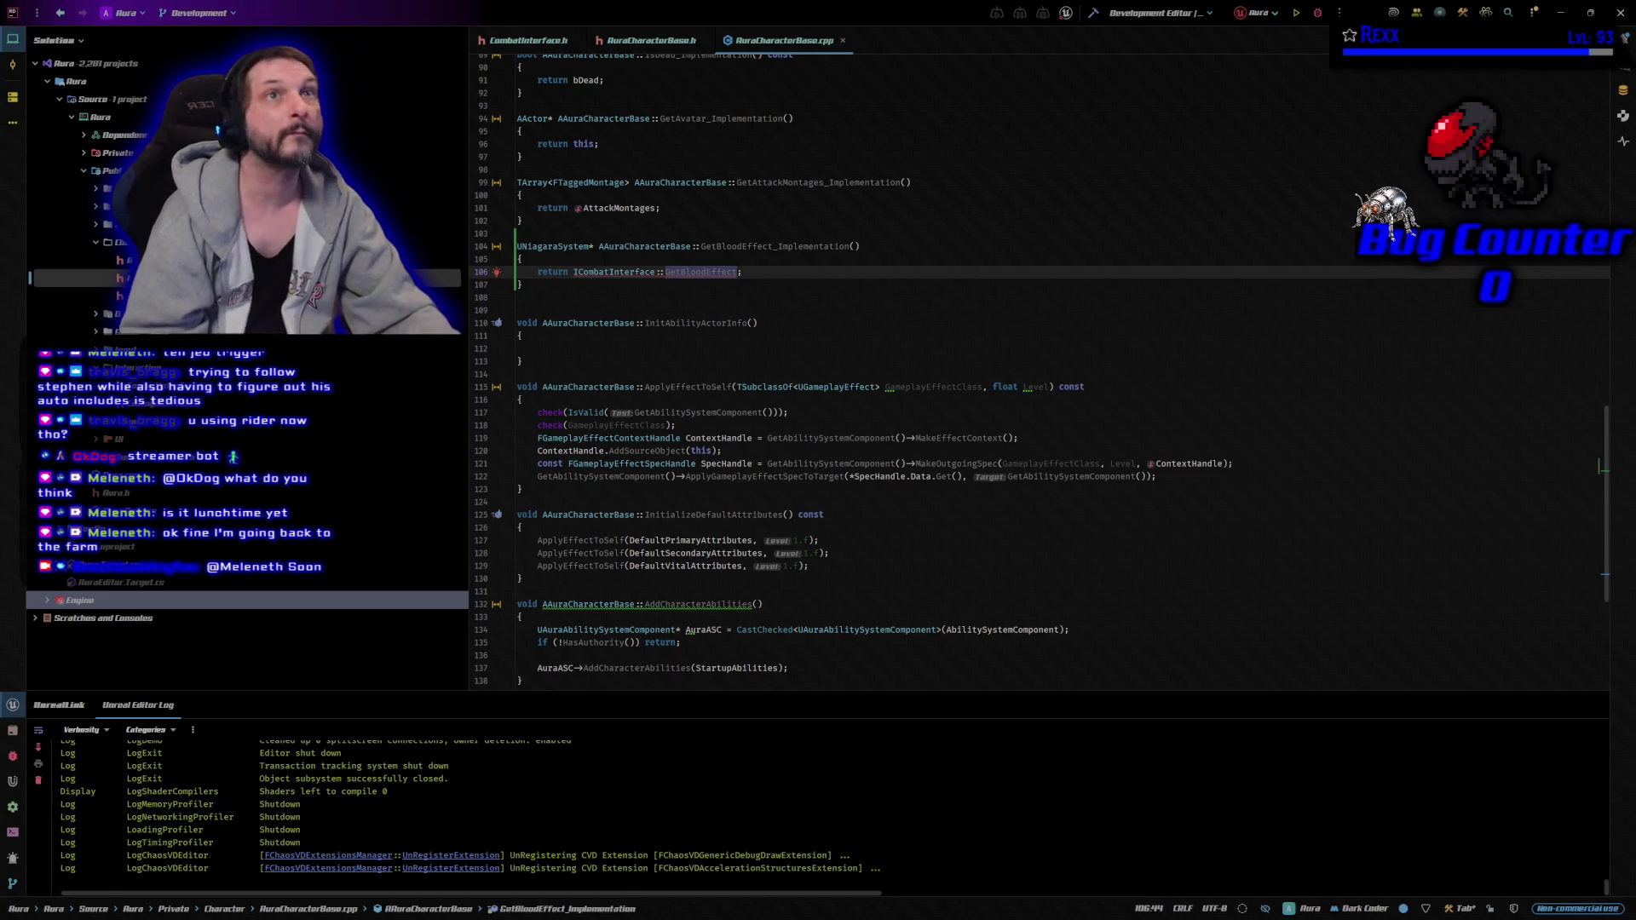
pyautogui.click(667, 272)
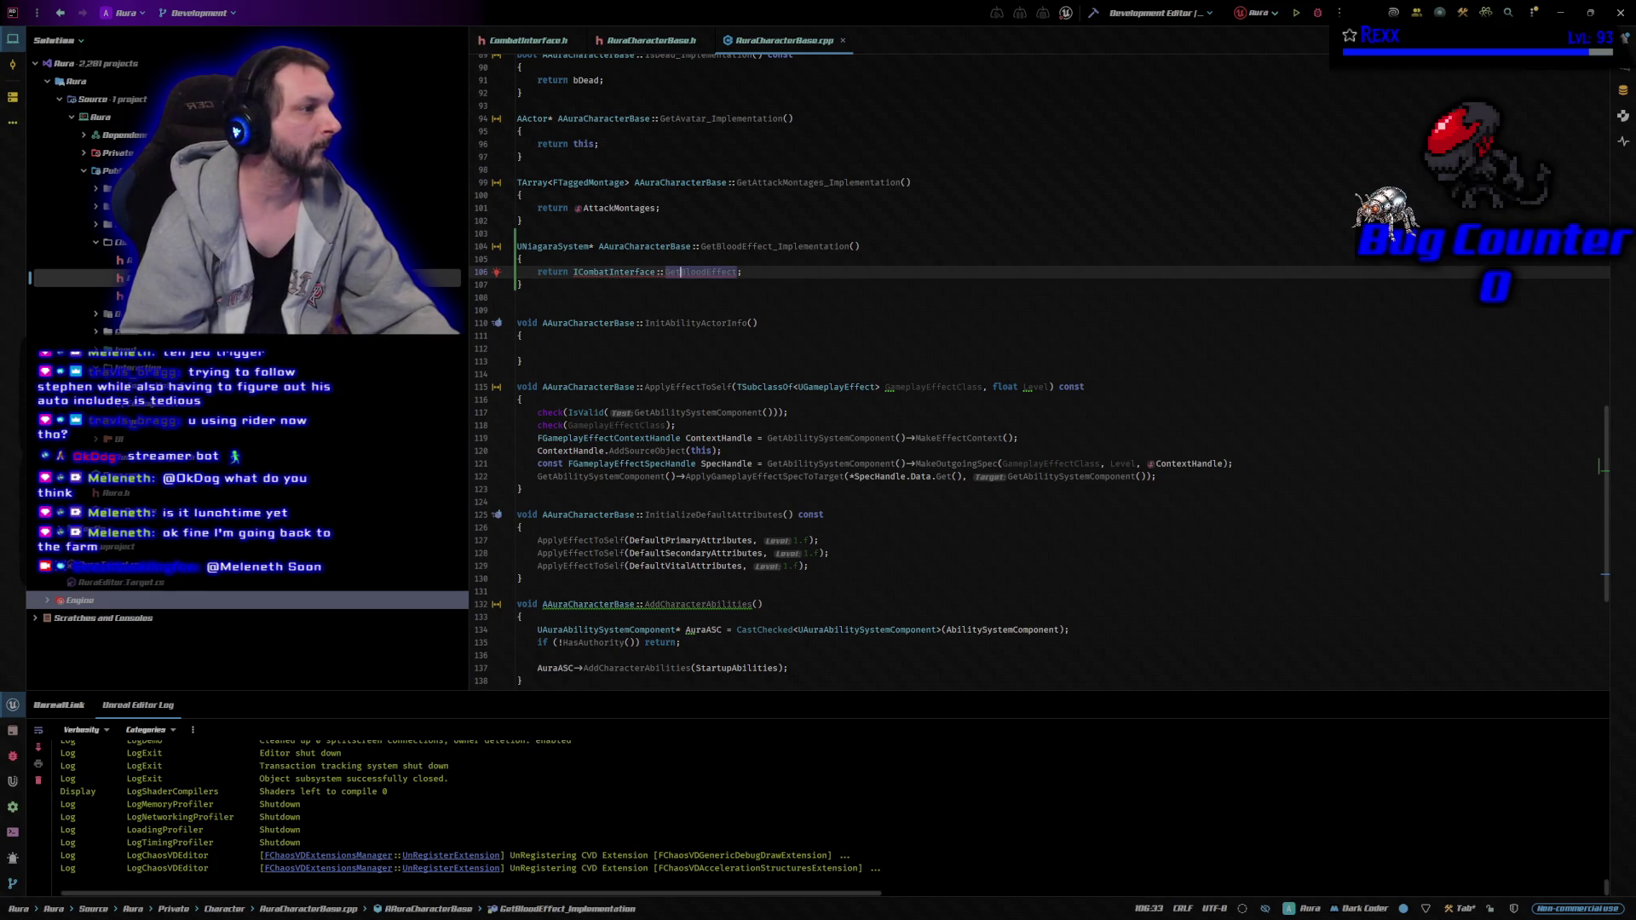
pyautogui.press('BackSpace')
pyautogui.press('BackSpace')
pyautogui.press('BackSpace')
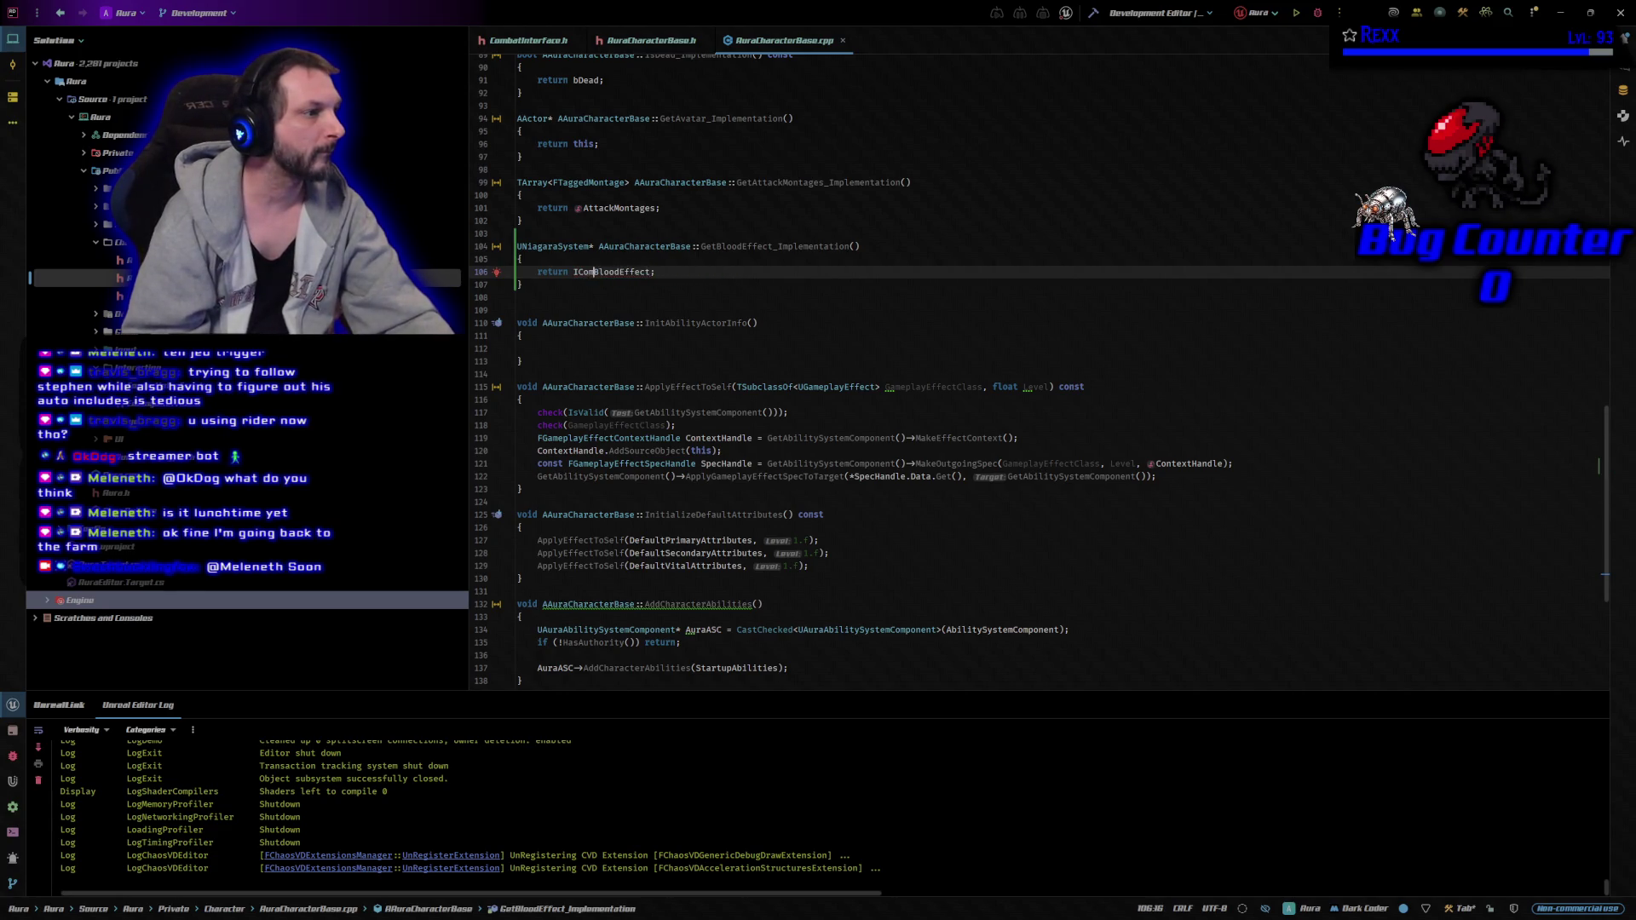
pyautogui.press('BackSpace')
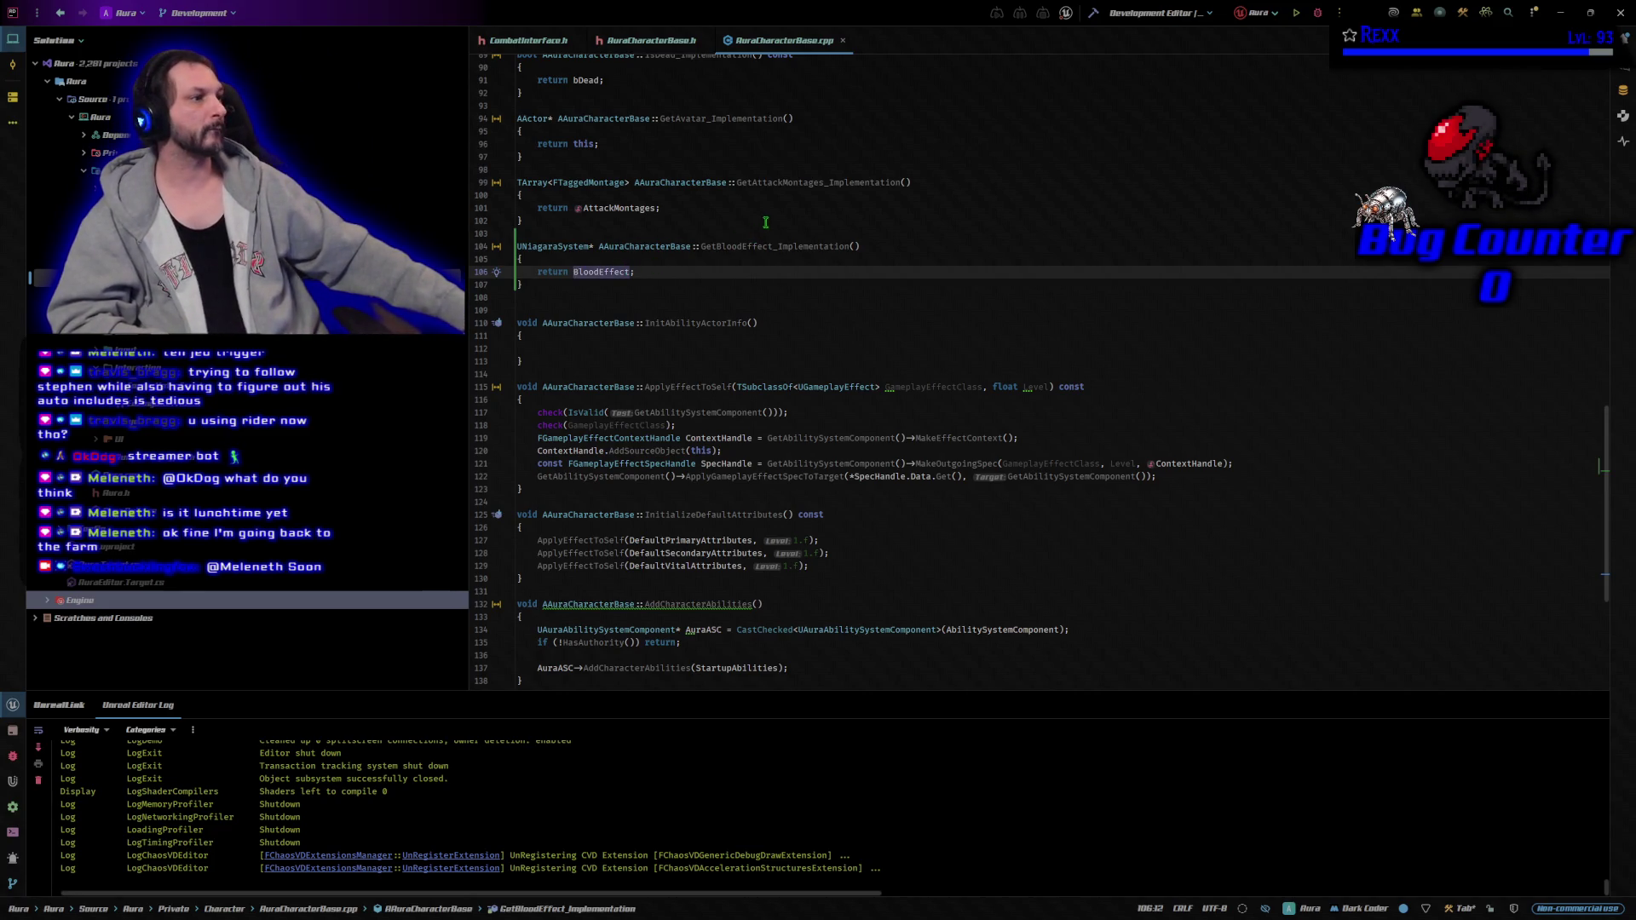
pyautogui.click(728, 273)
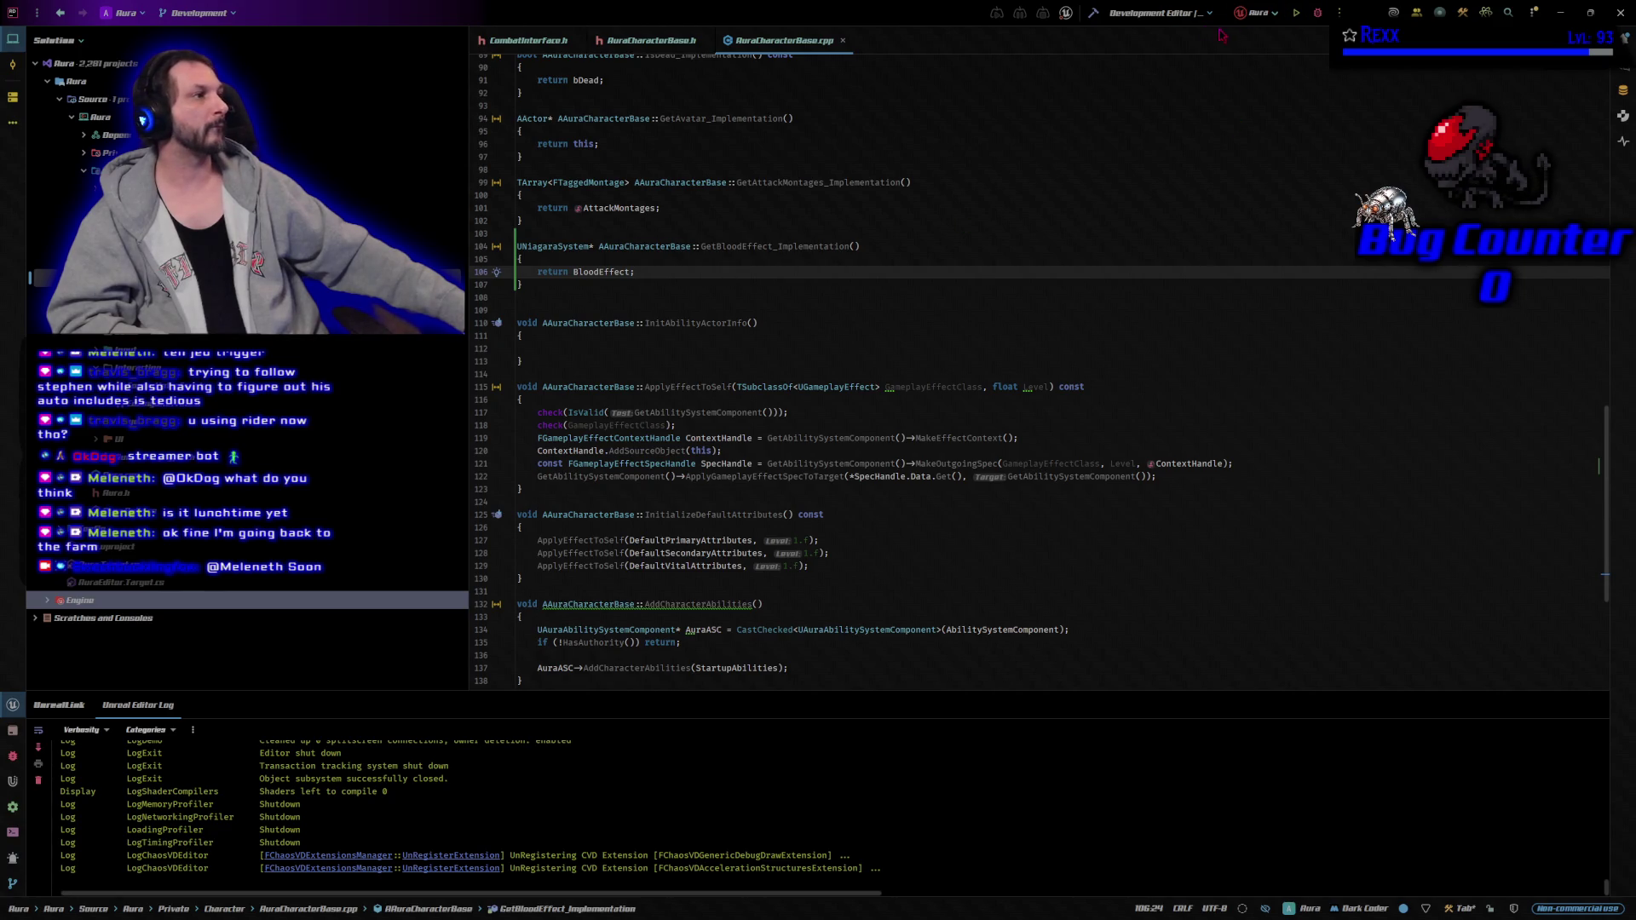
pyautogui.click(1091, 15)
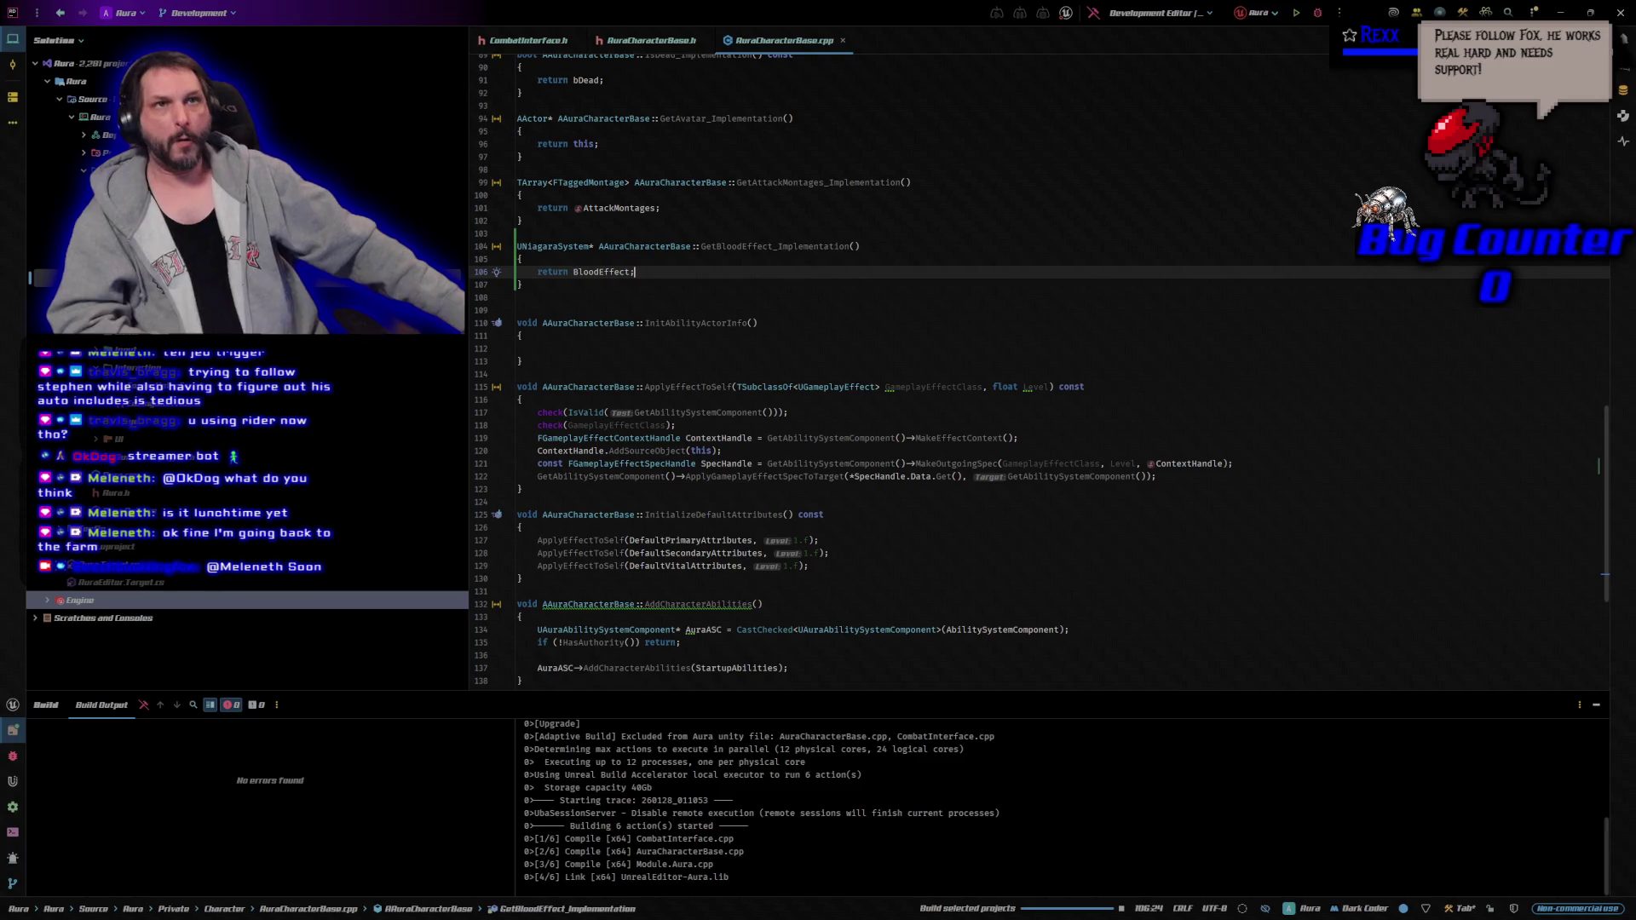
# Rebuild the Aura project and switch back to the Unreal Editor.
pyautogui.click(1317, 12)
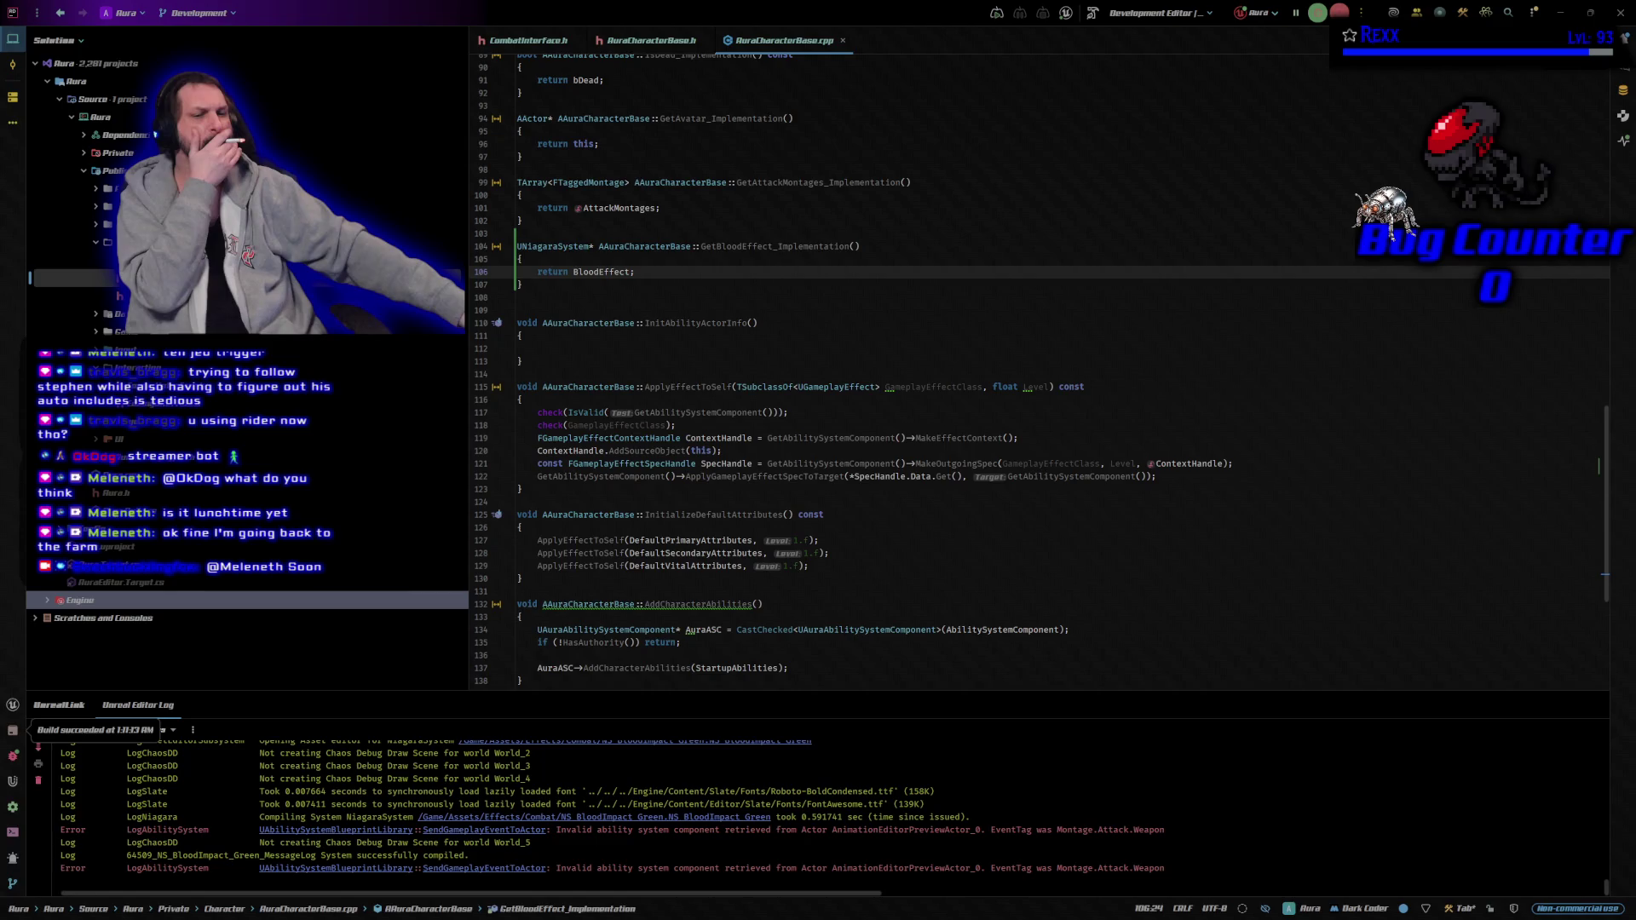
pyautogui.hotkey('alt', 'Tab')
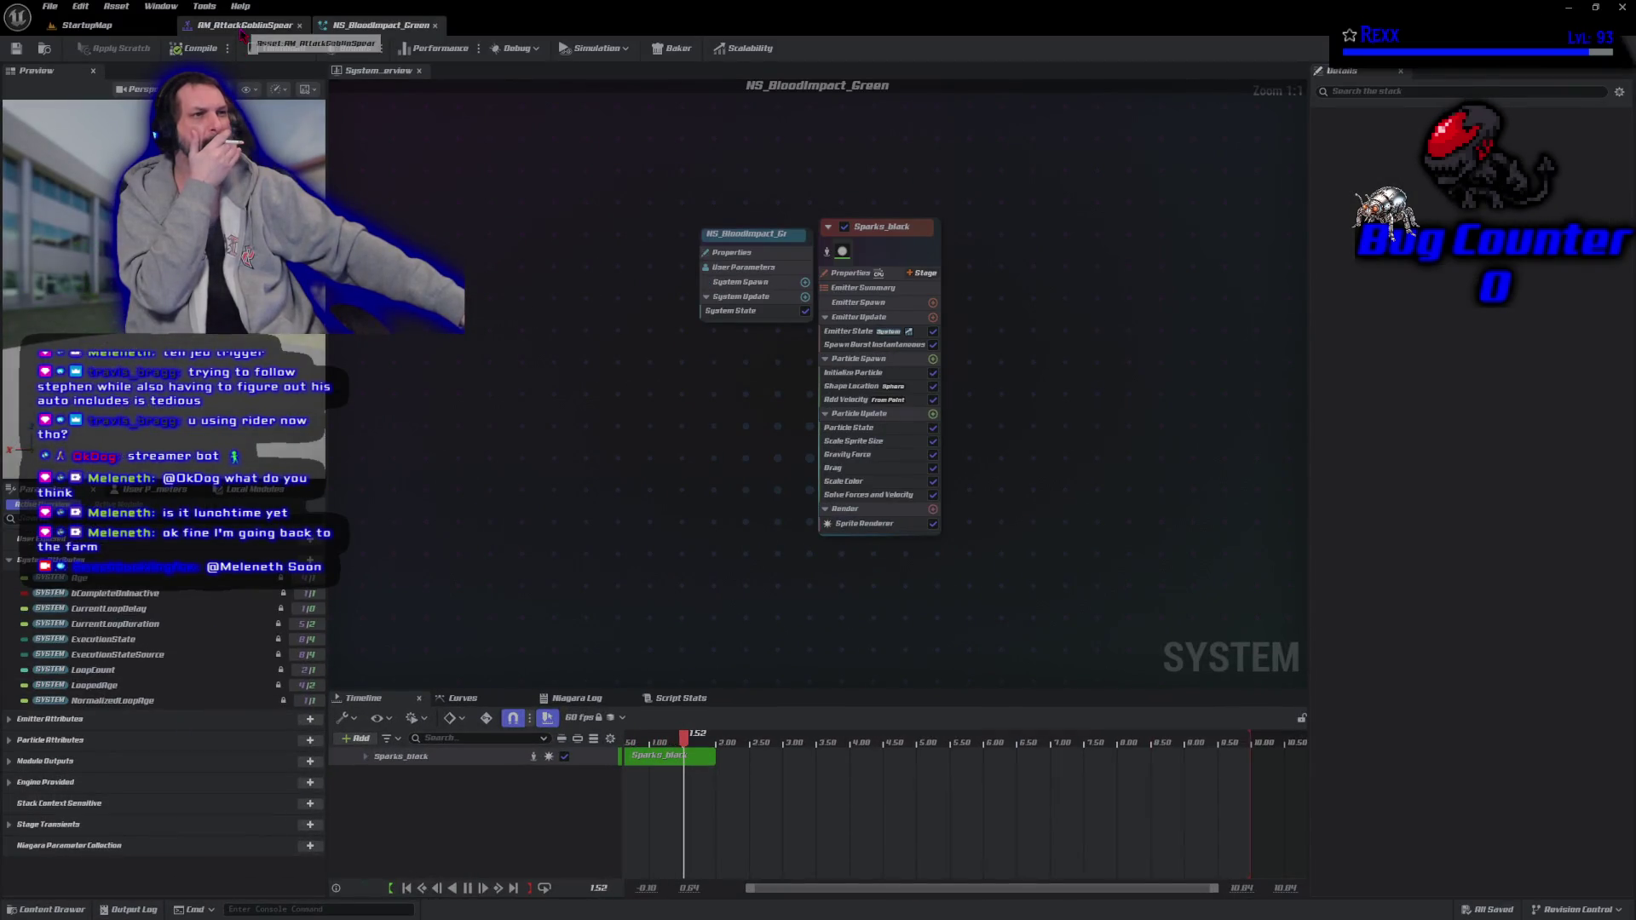
# Close the AM_AttackGoblinSpear and NS_BloodImpact_Green tabs and open the Assets folder.
pyautogui.middleClick(241, 31)
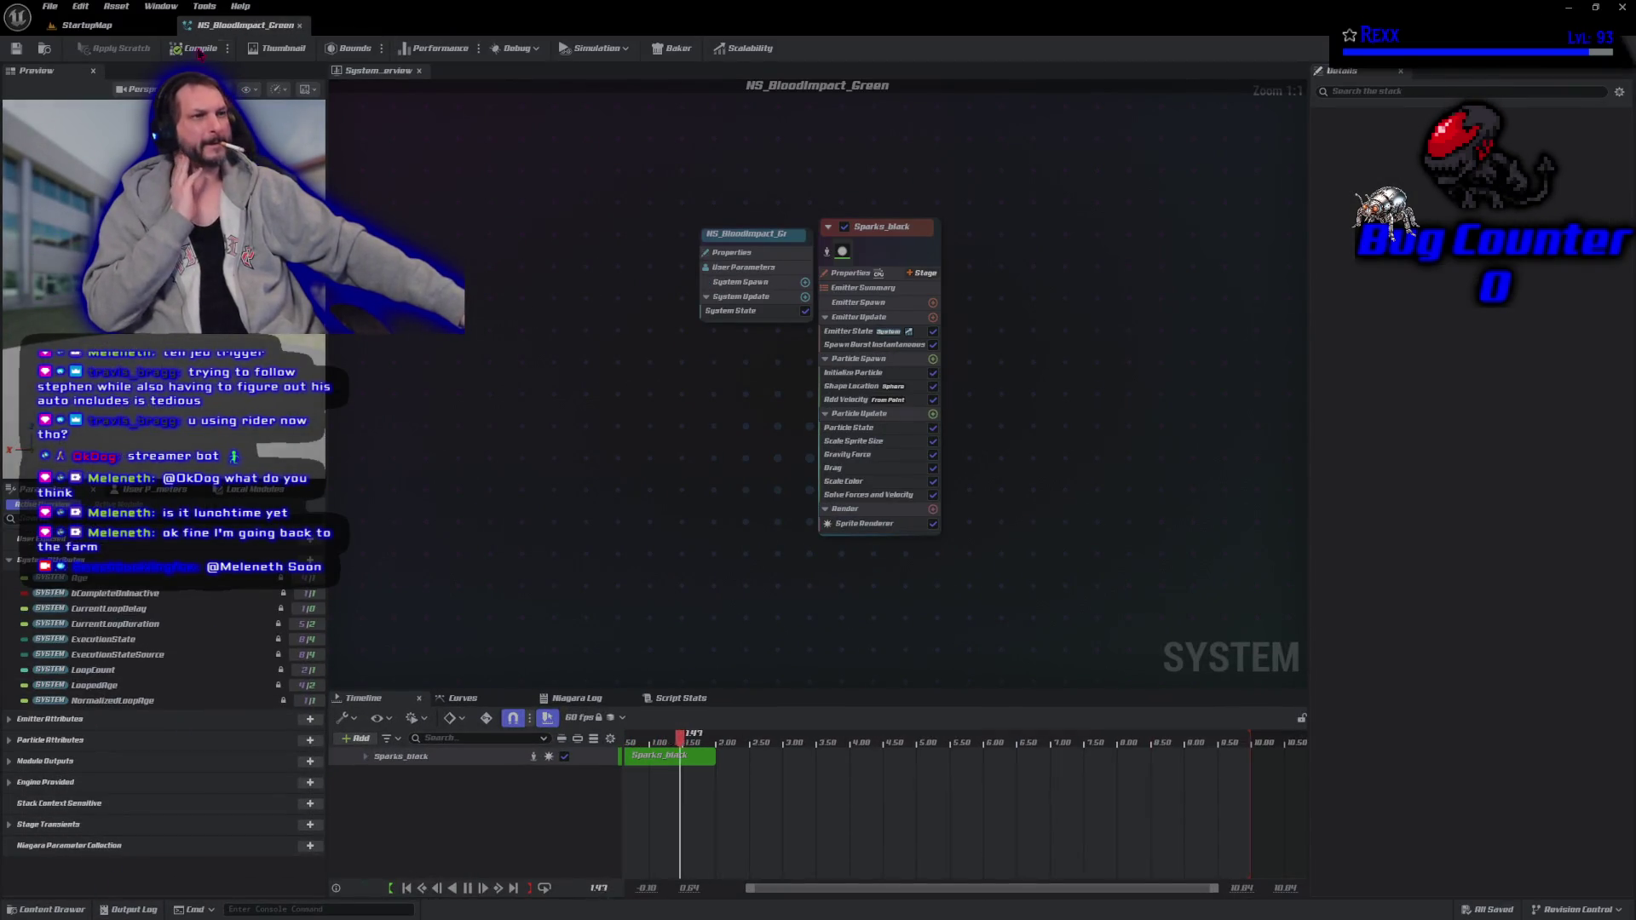
pyautogui.middleClick(241, 25)
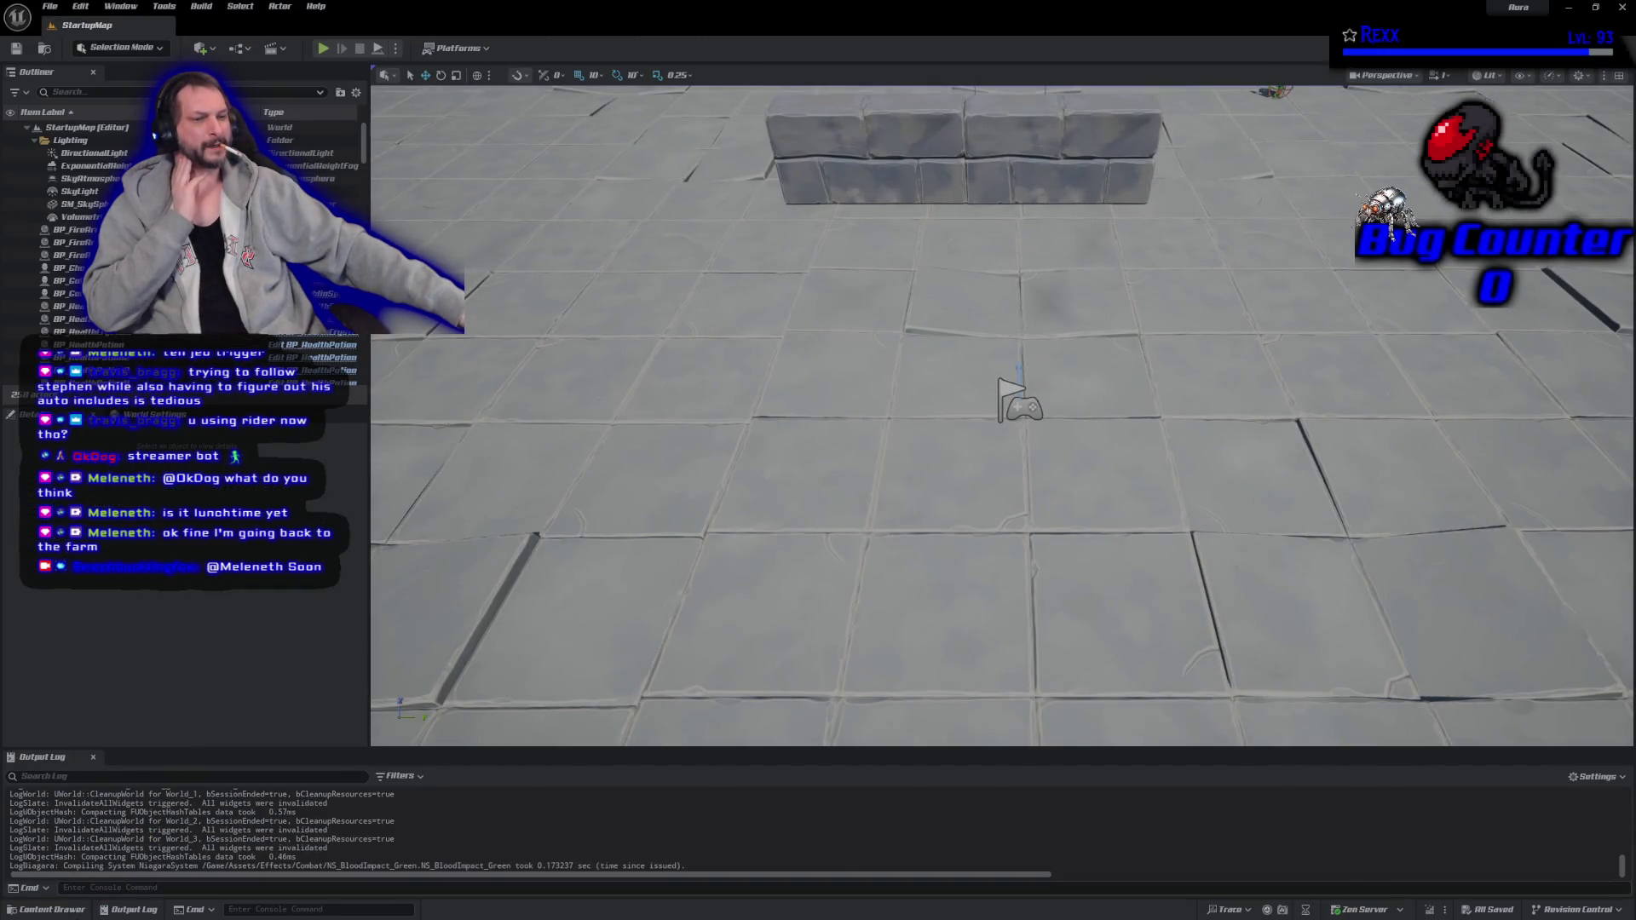
pyautogui.click(51, 909)
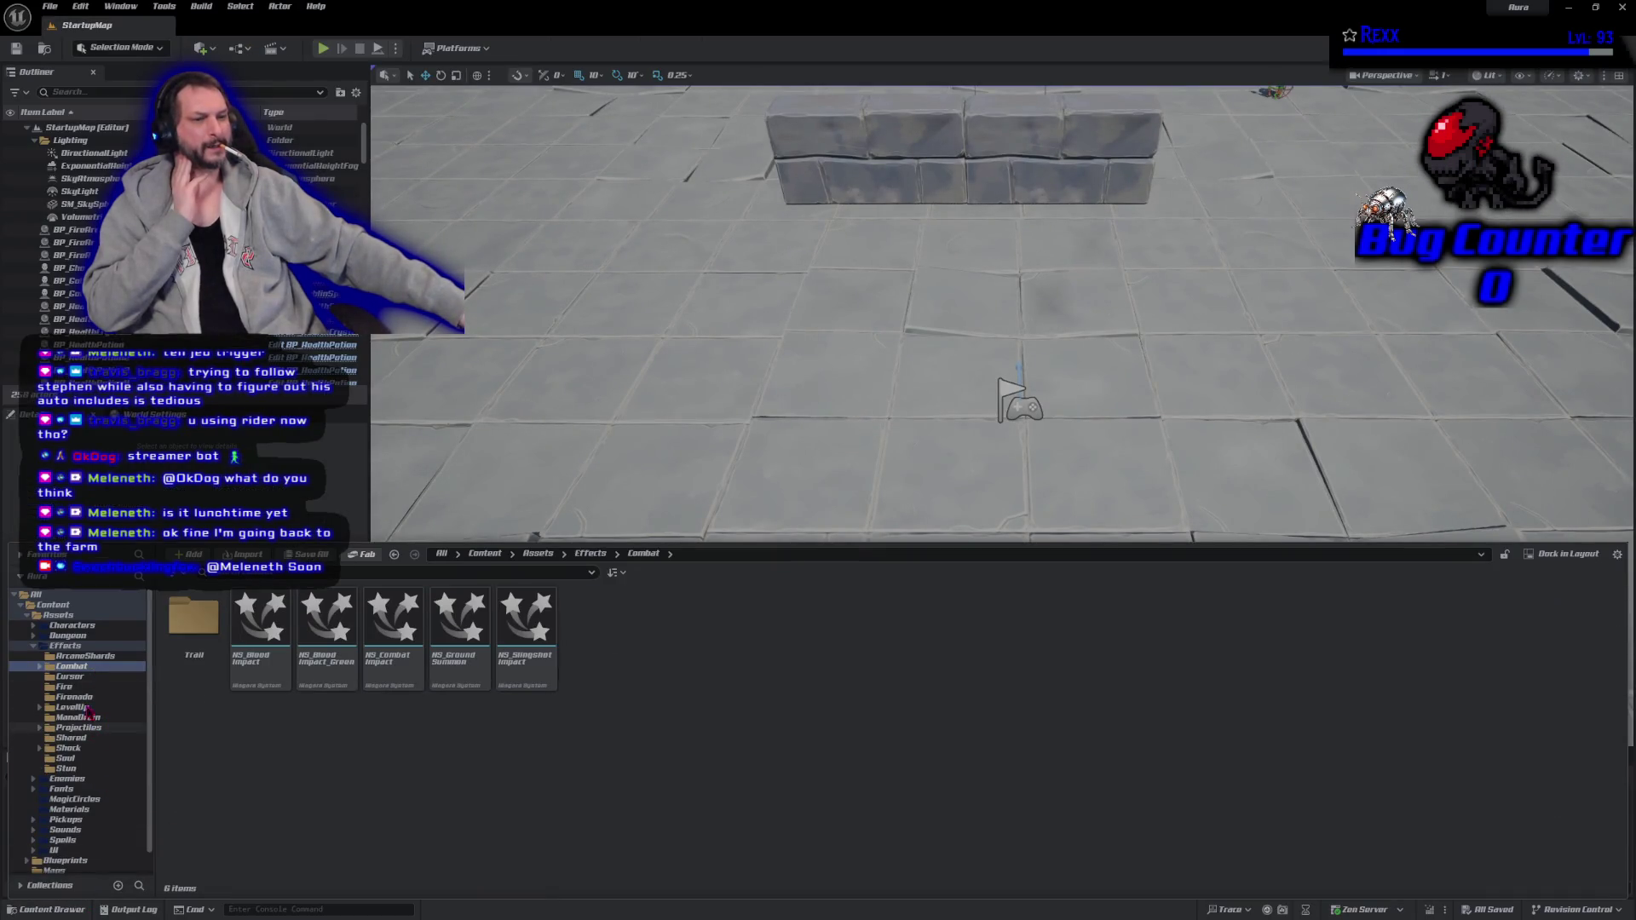
pyautogui.doubleClick(58, 614)
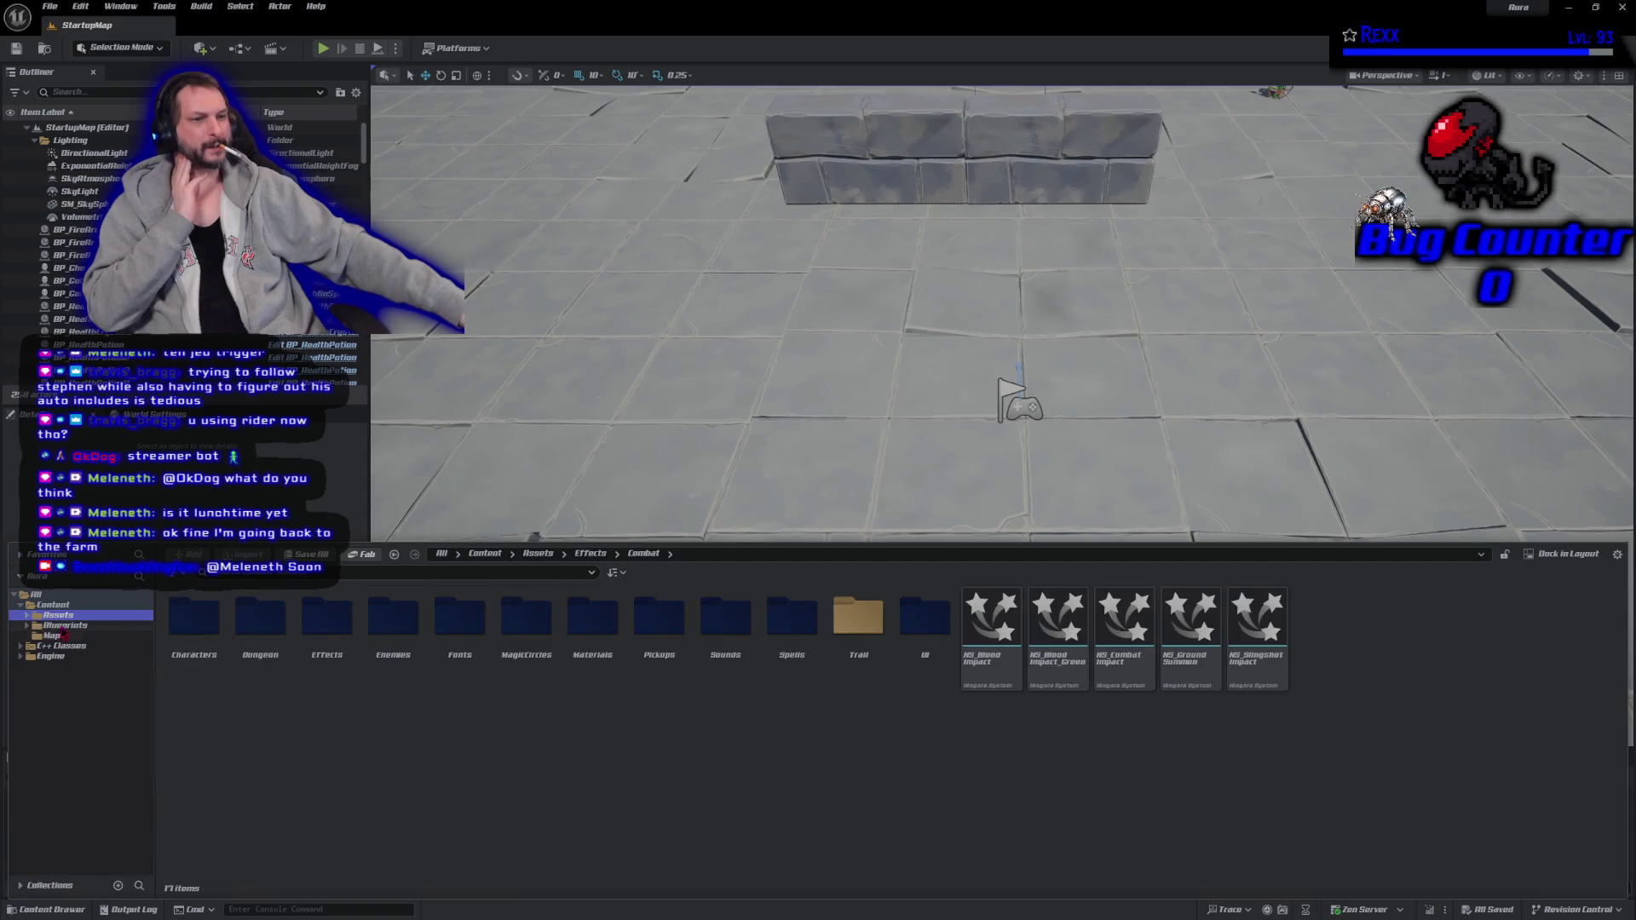
# Browse to Blueprints > Character > Aura and open BP_AuraCharacter.
pyautogui.click(65, 626)
pyautogui.doubleClick(463, 647)
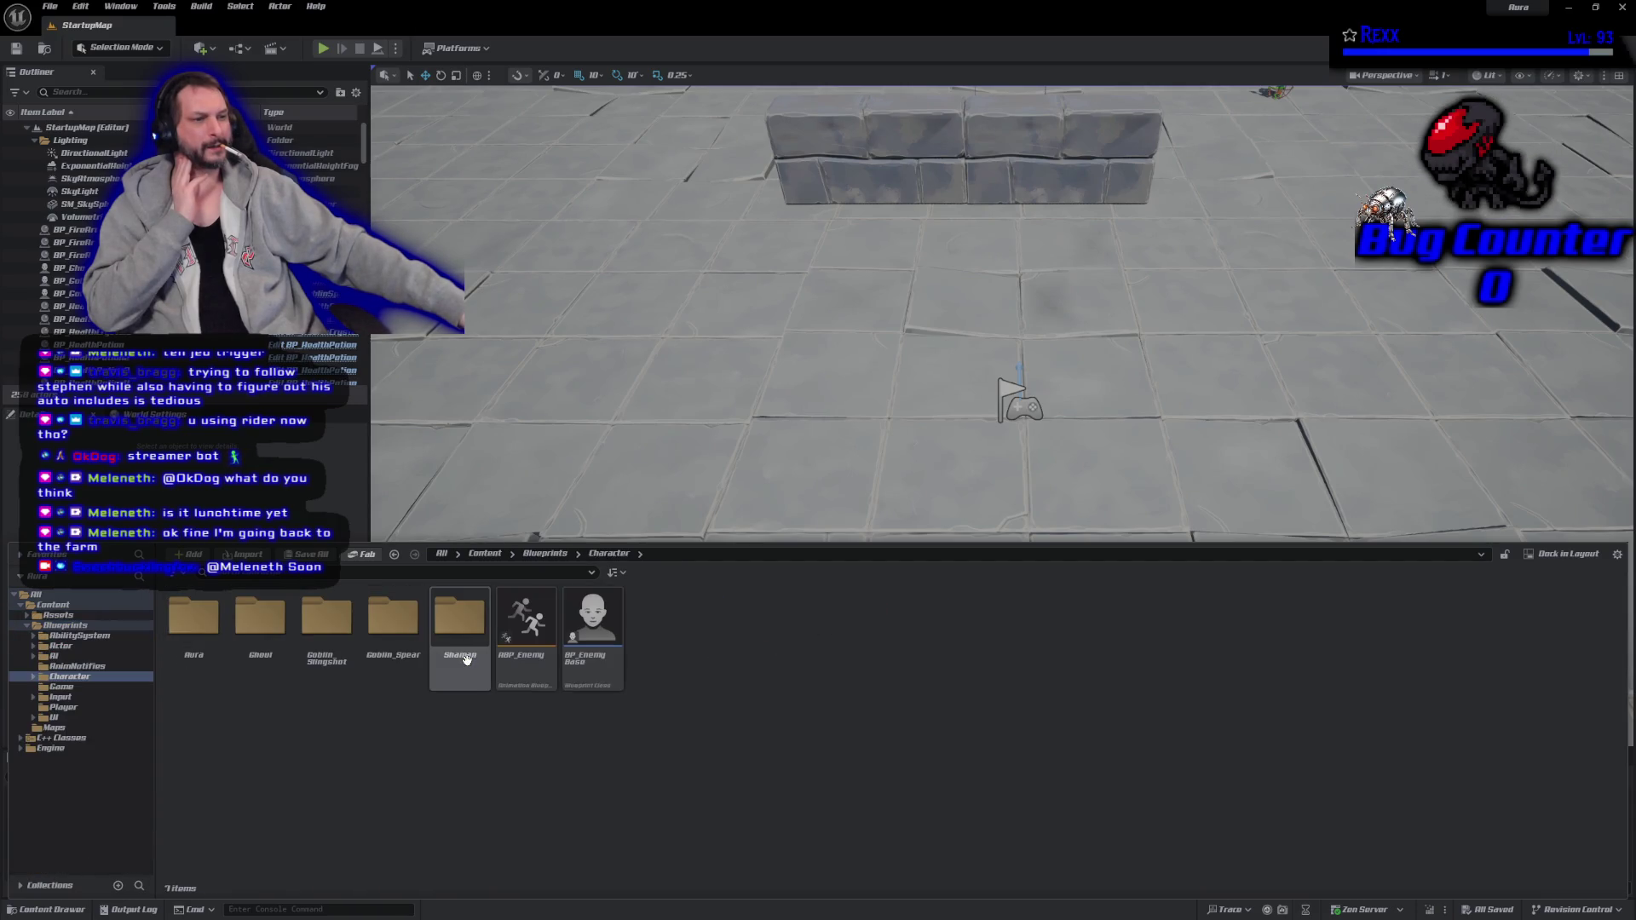
pyautogui.click(178, 650)
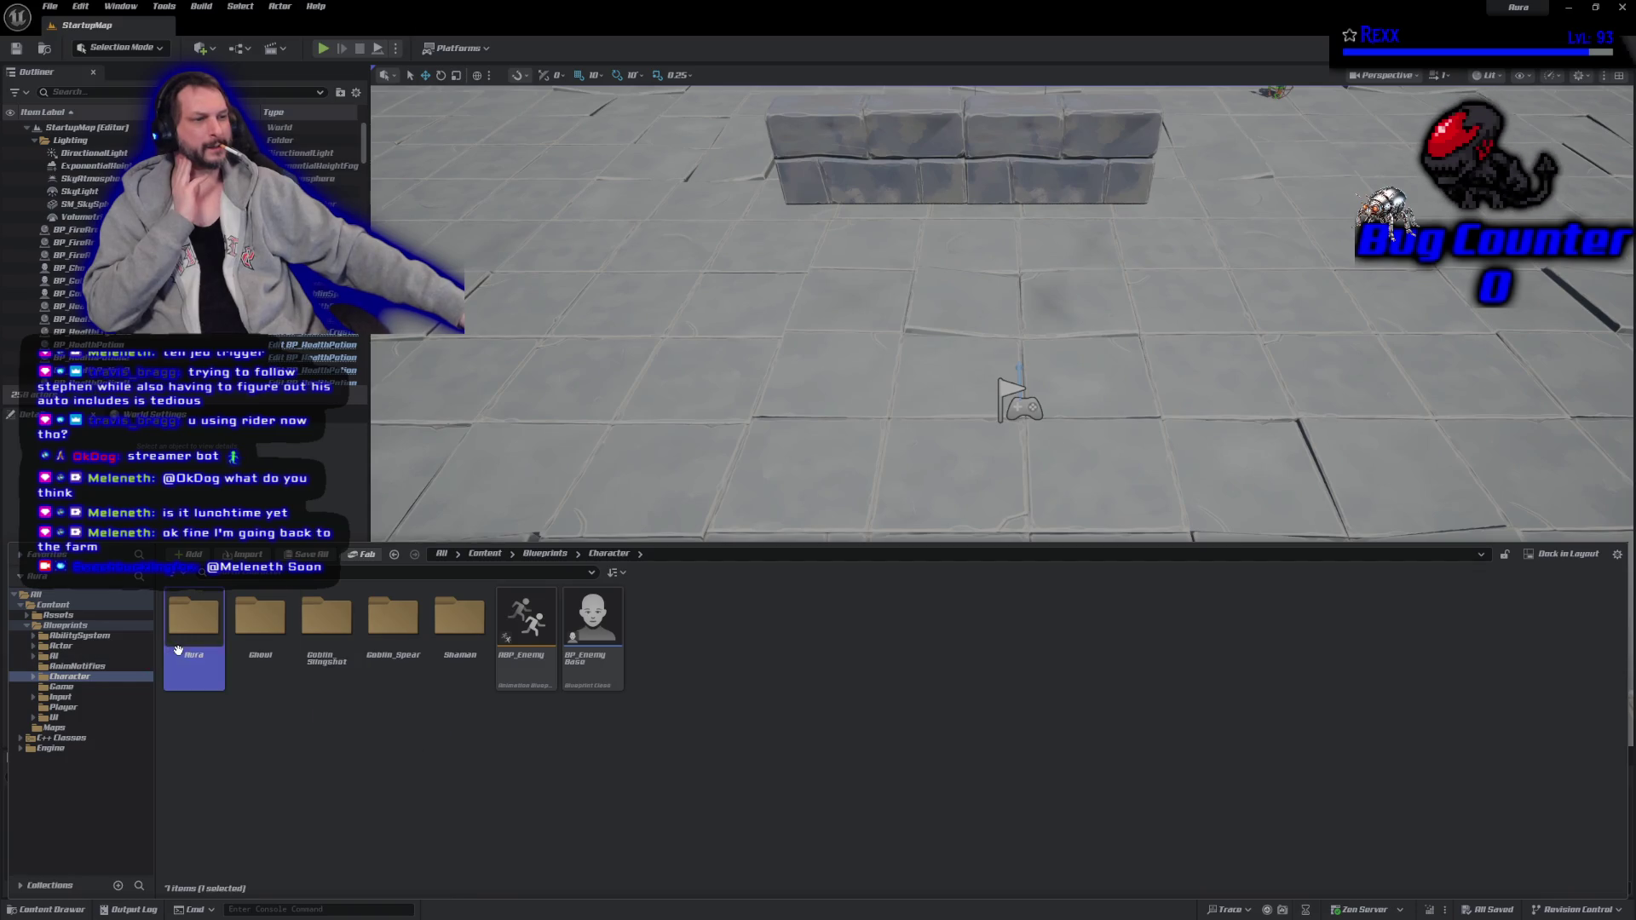
pyautogui.doubleClick(178, 650)
pyautogui.doubleClick(256, 681)
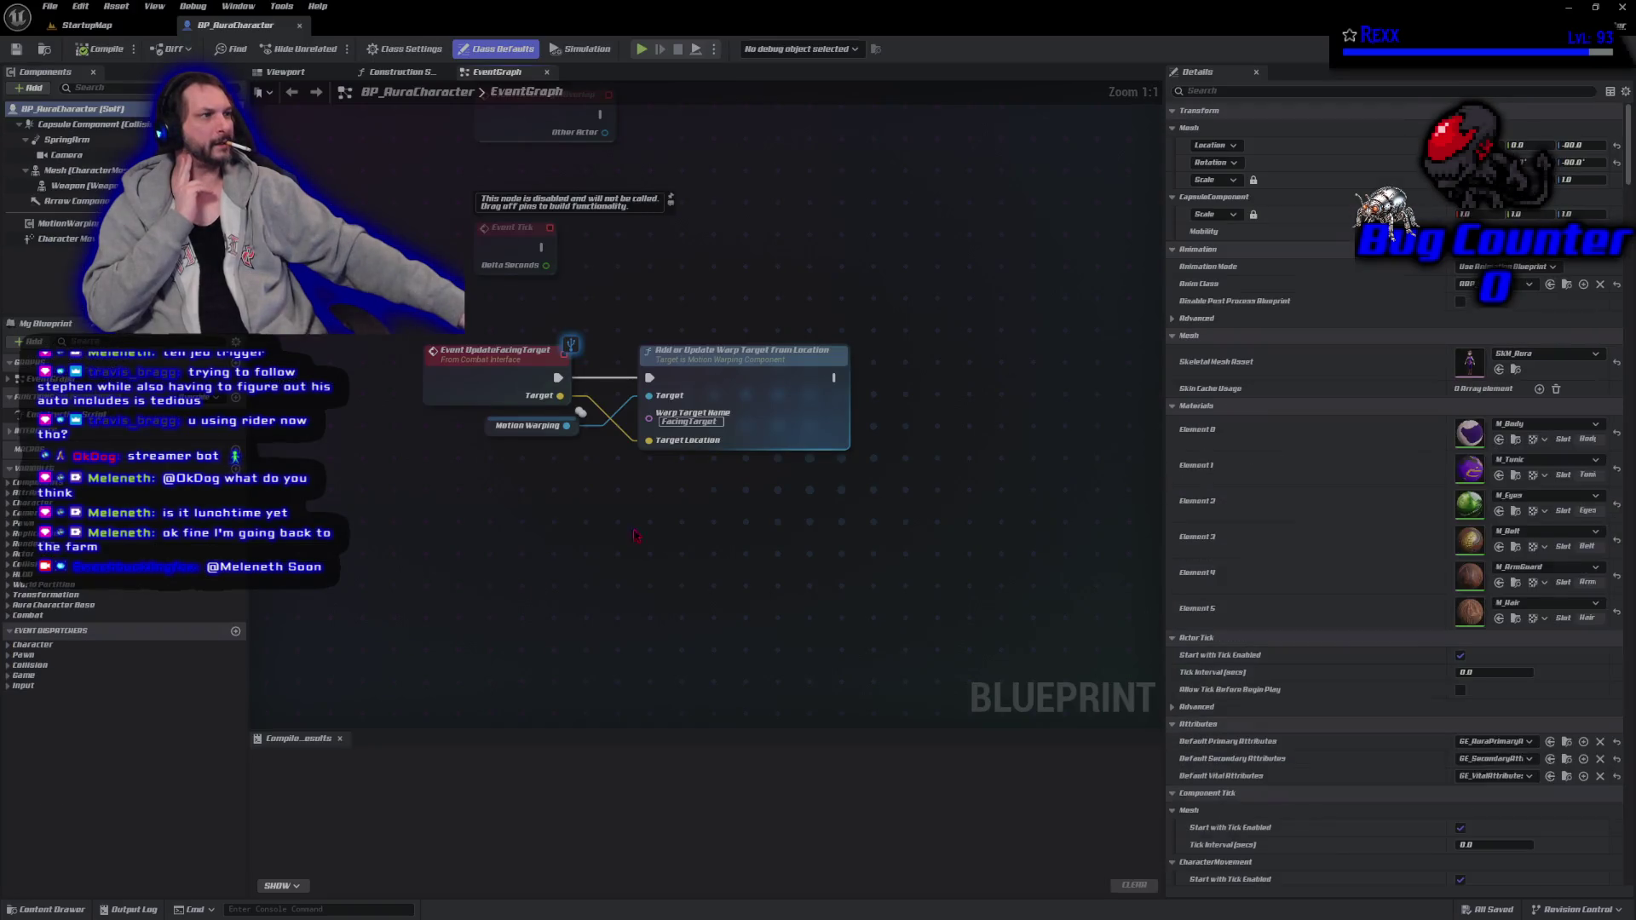
pyautogui.click(1219, 90)
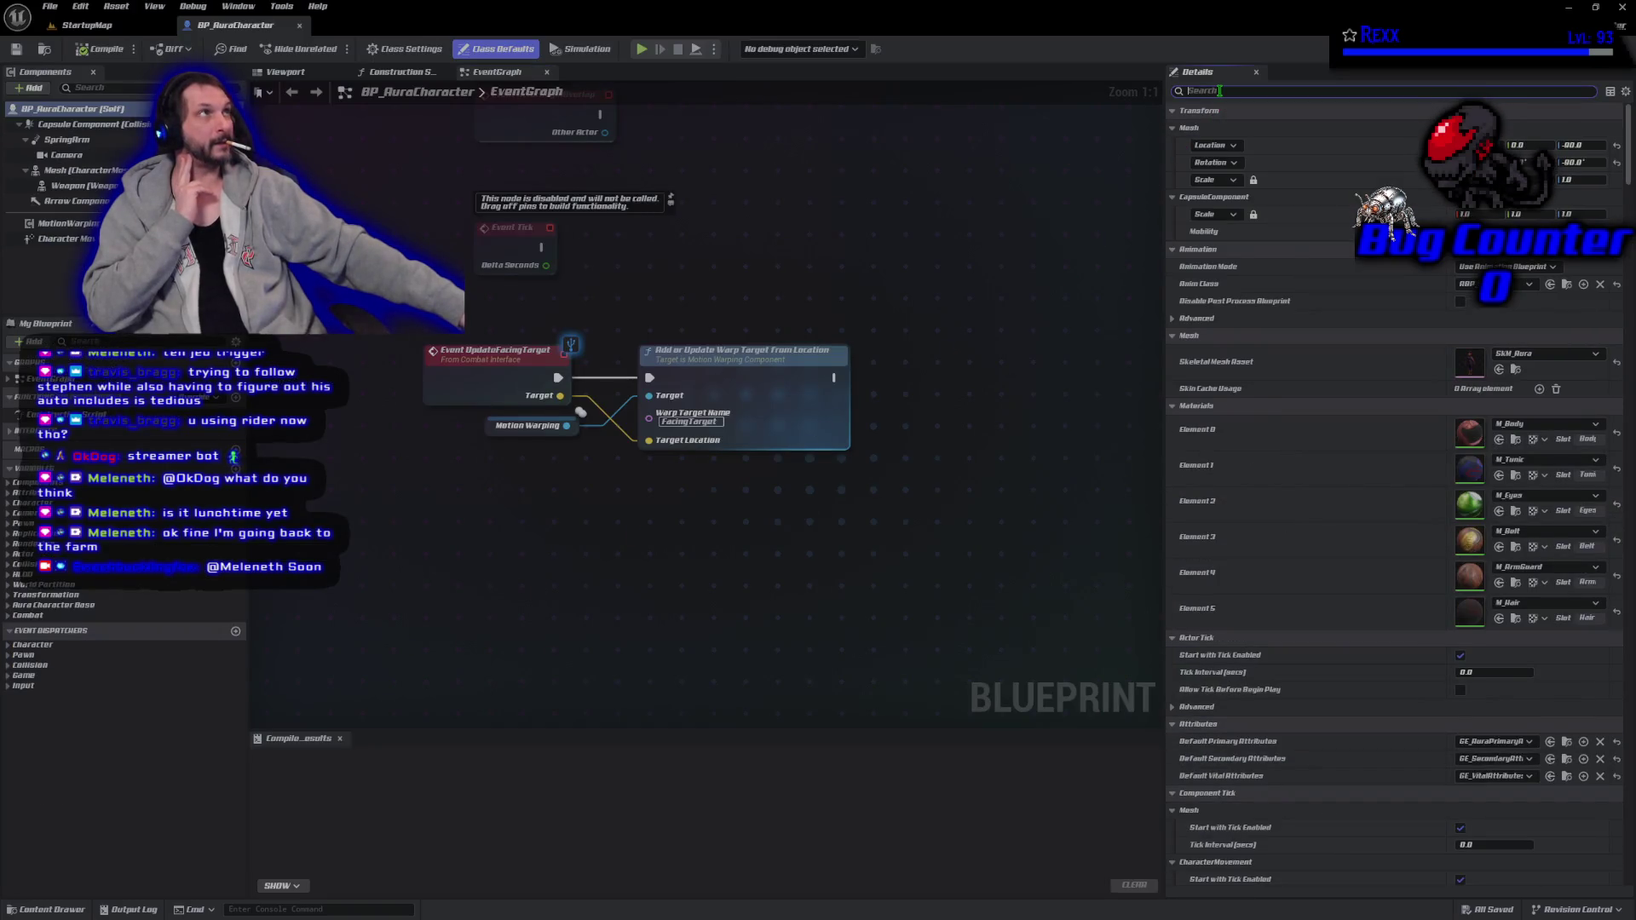
# Set Blood Effect to NS_BloodImpact under Combat, compile, then open BP_EnemyBase.
pyautogui.write('combat')
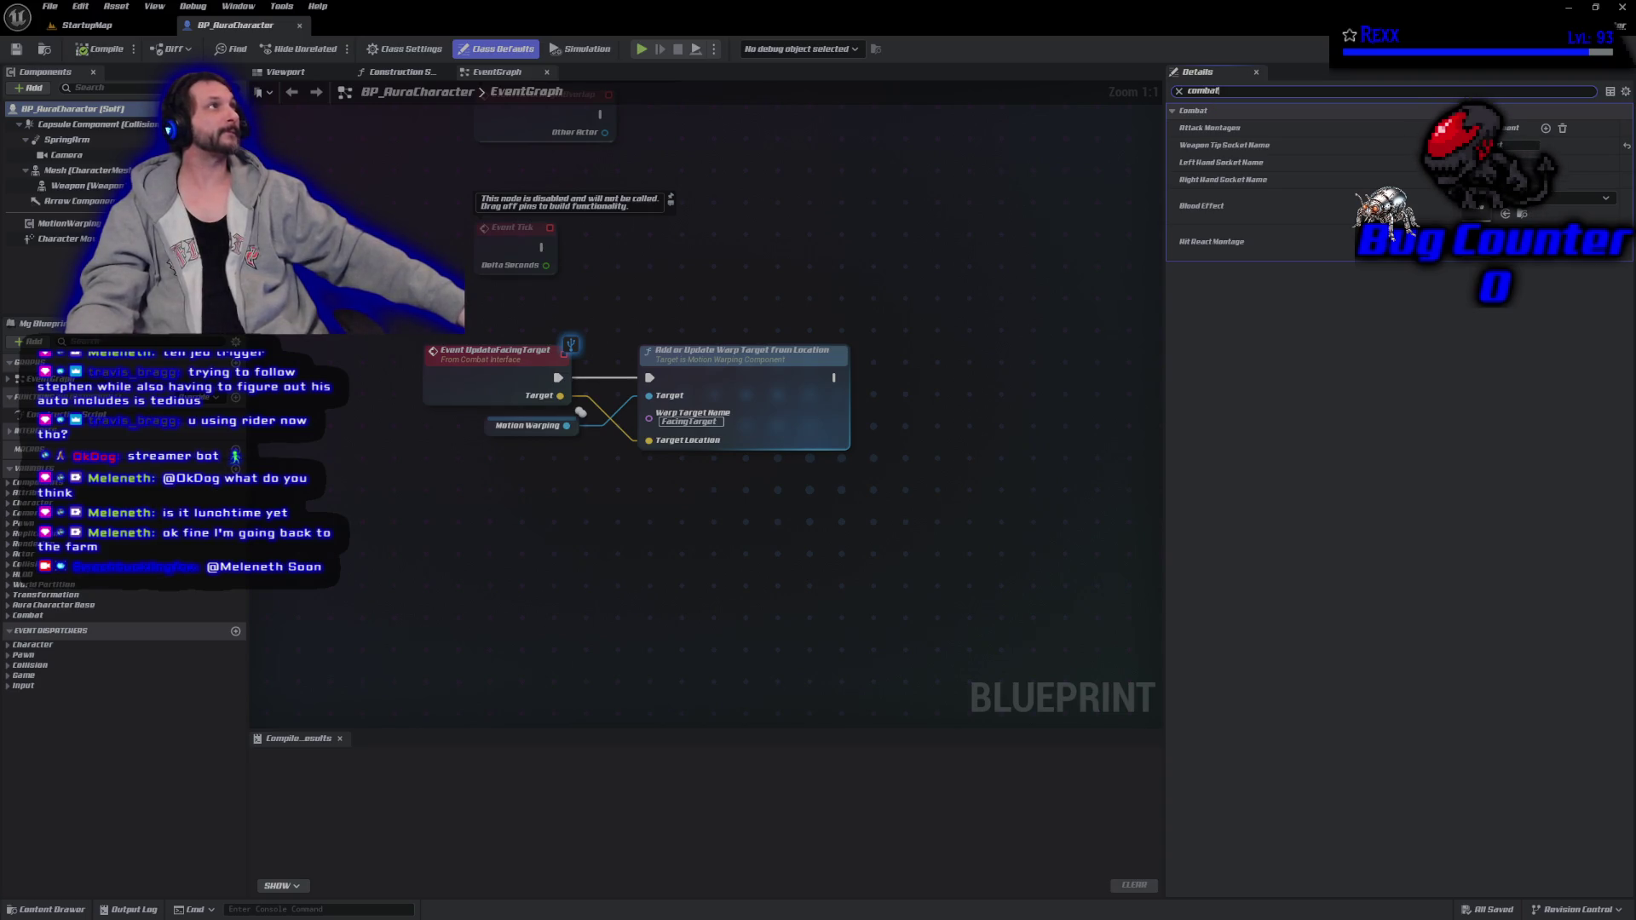
pyautogui.click(1556, 202)
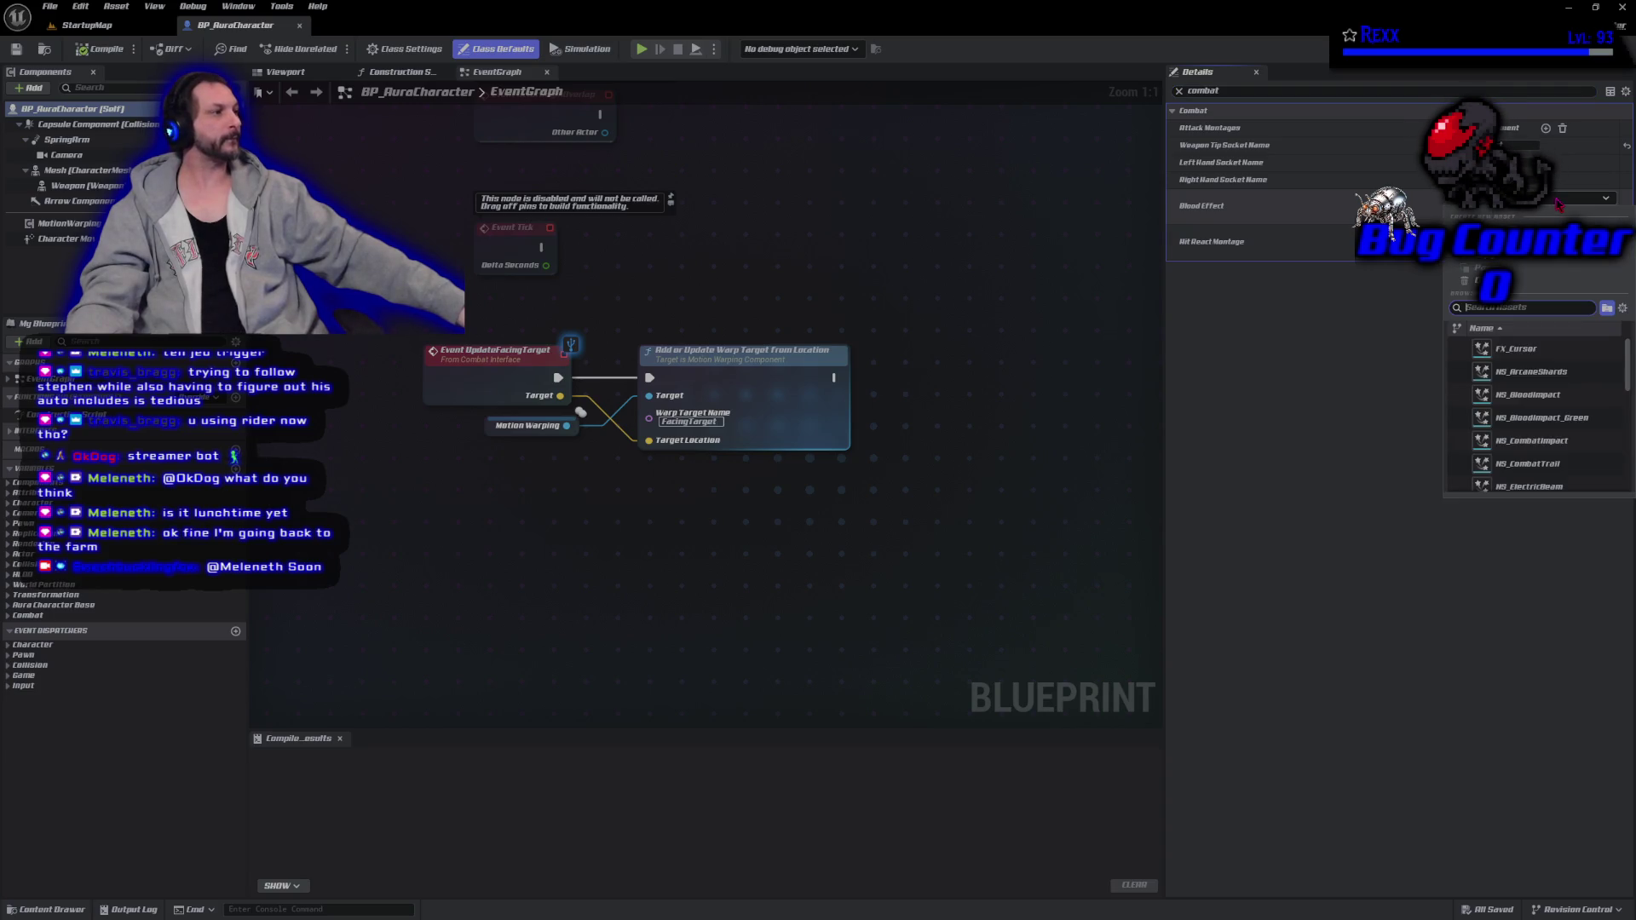
pyautogui.click(1534, 401)
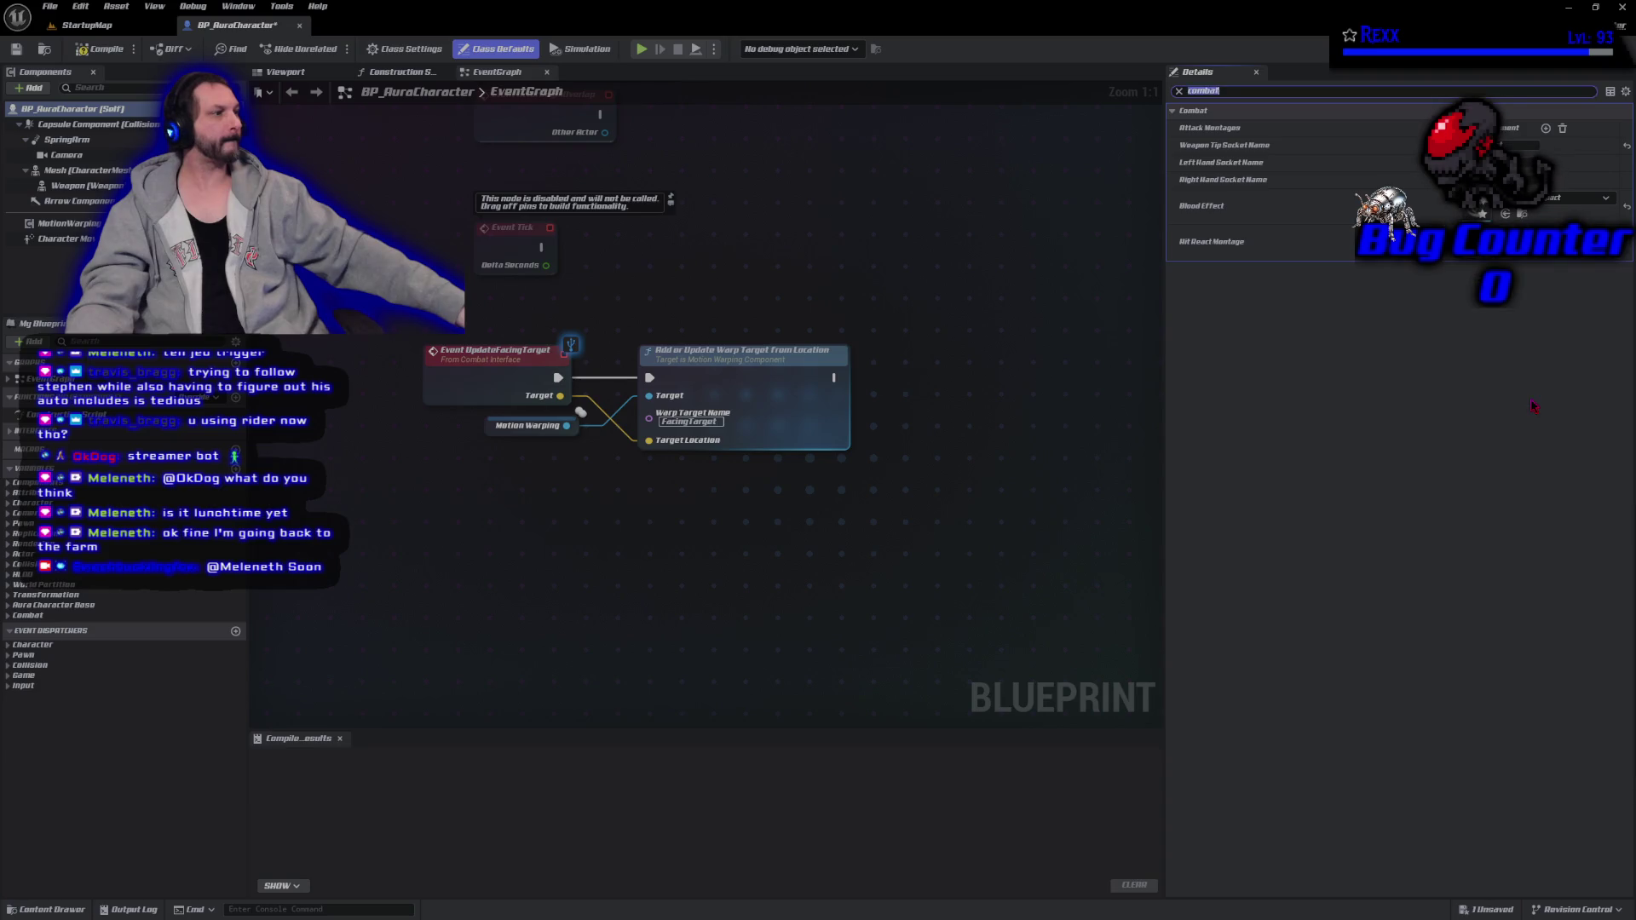
pyautogui.click(97, 49)
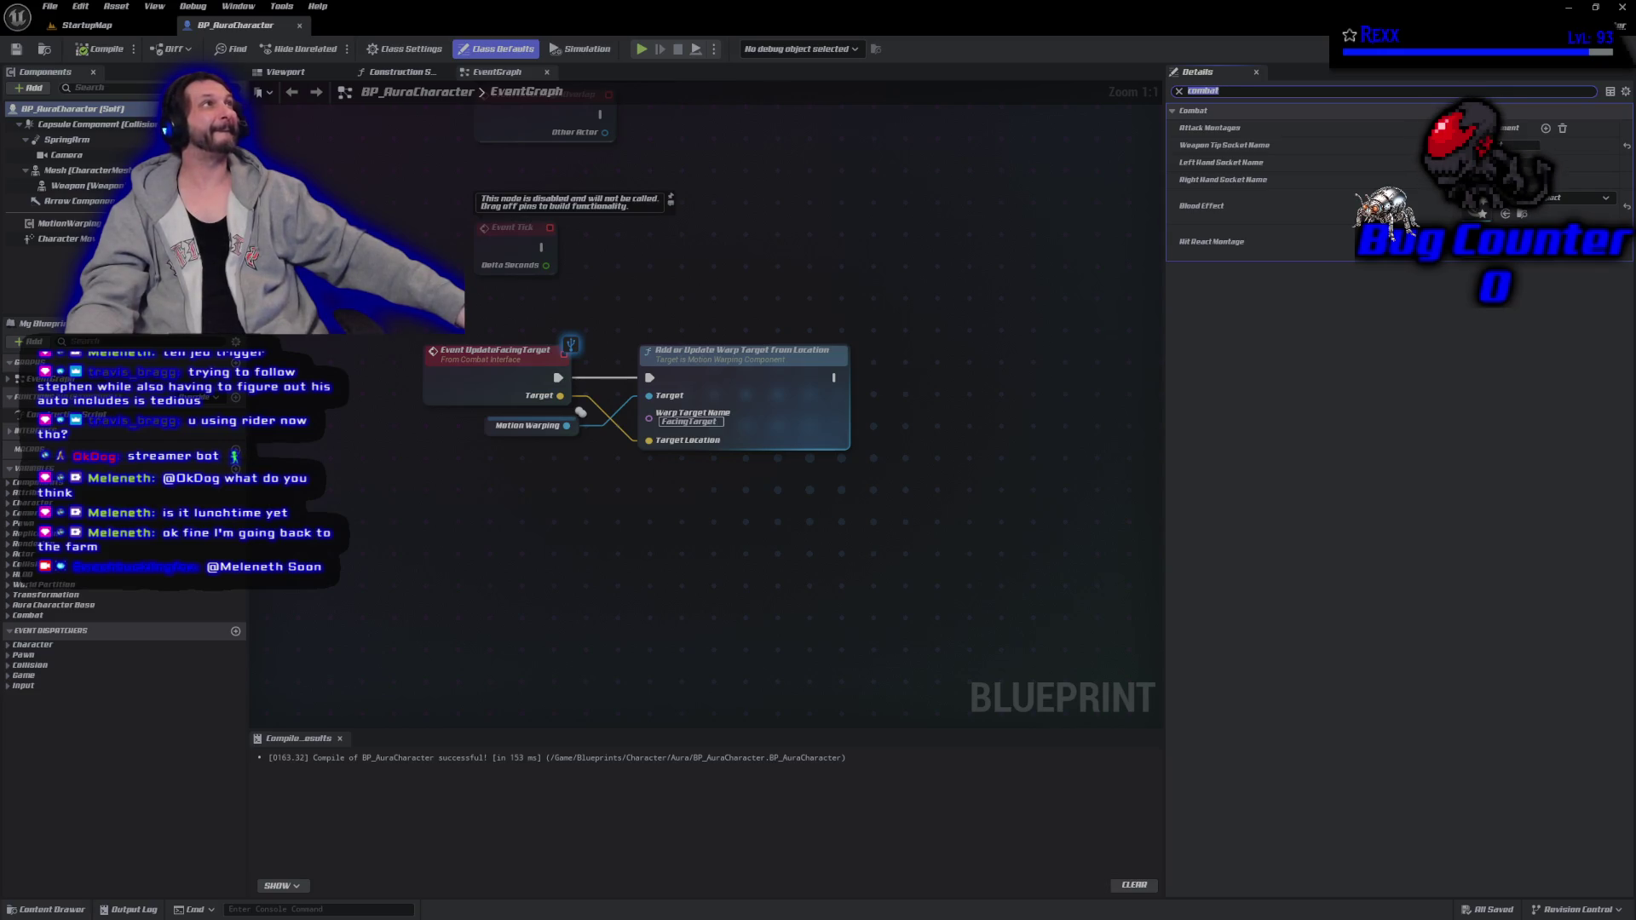
pyautogui.click(58, 912)
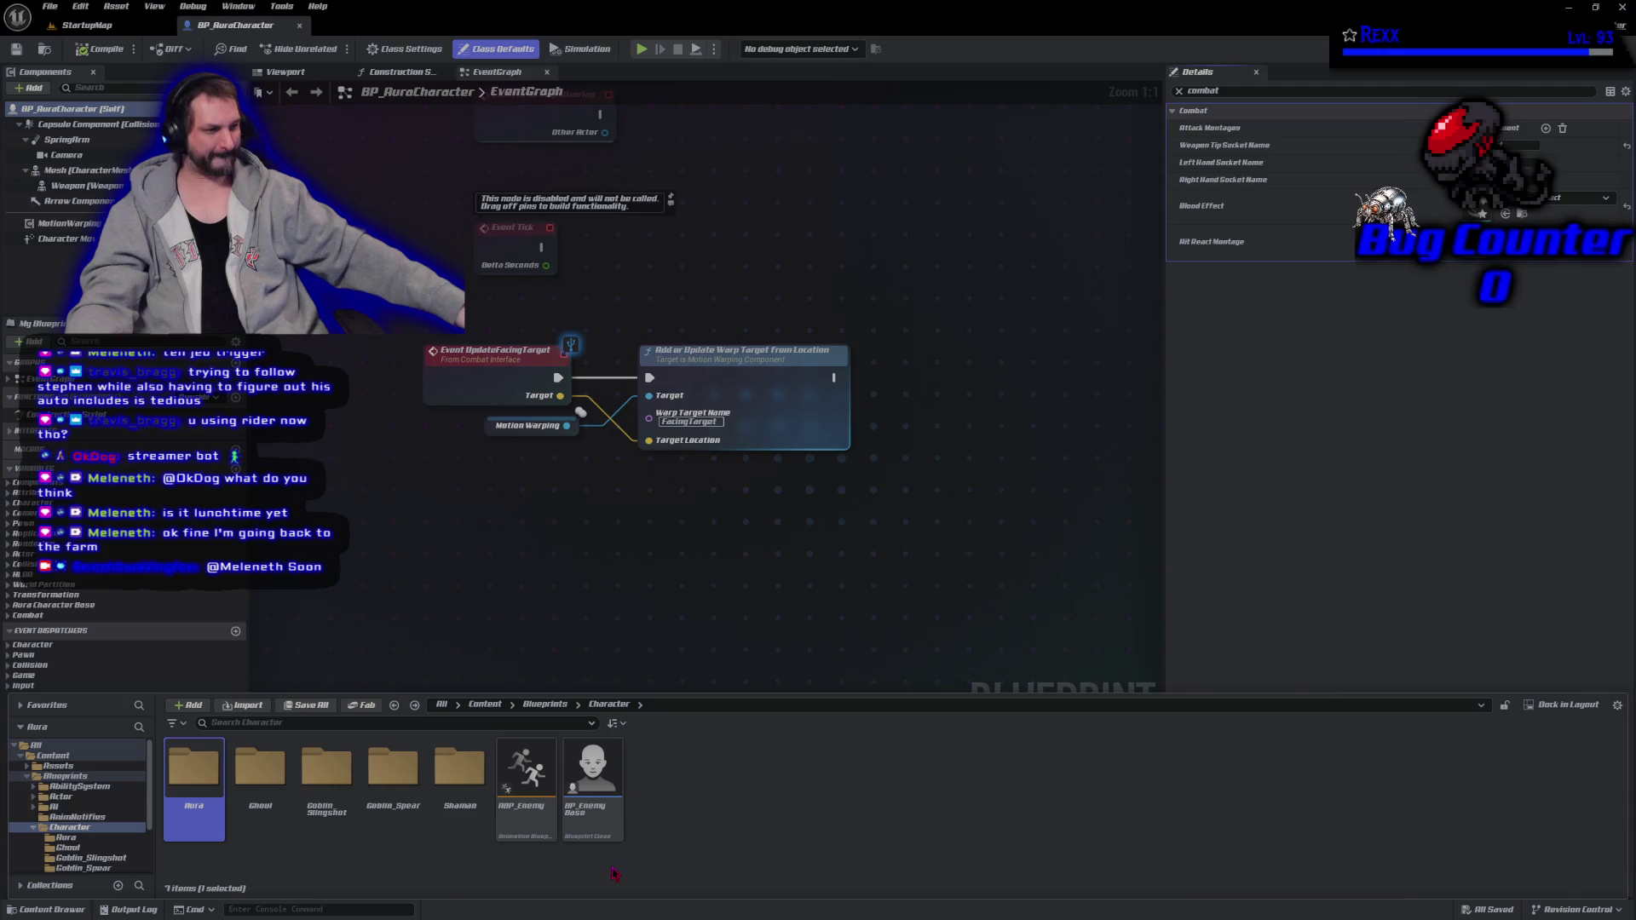
pyautogui.doubleClick(606, 820)
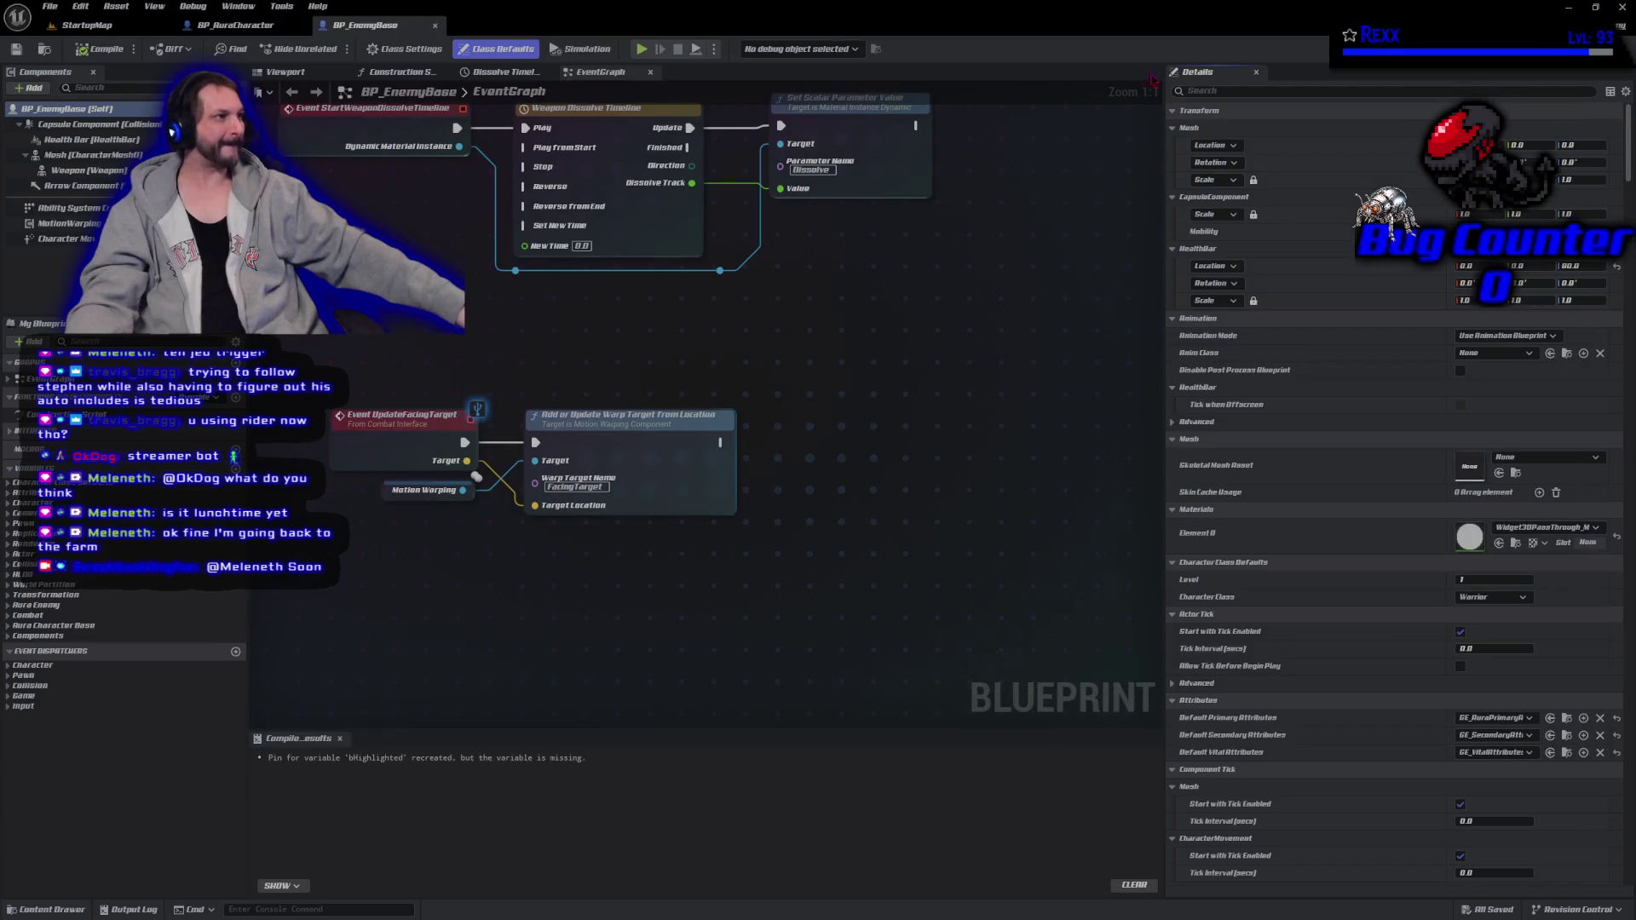
# Set BP_EnemyBase's Blood Effect to NS_BloodImpact_Green using a 'blood' search.
pyautogui.write('blood')
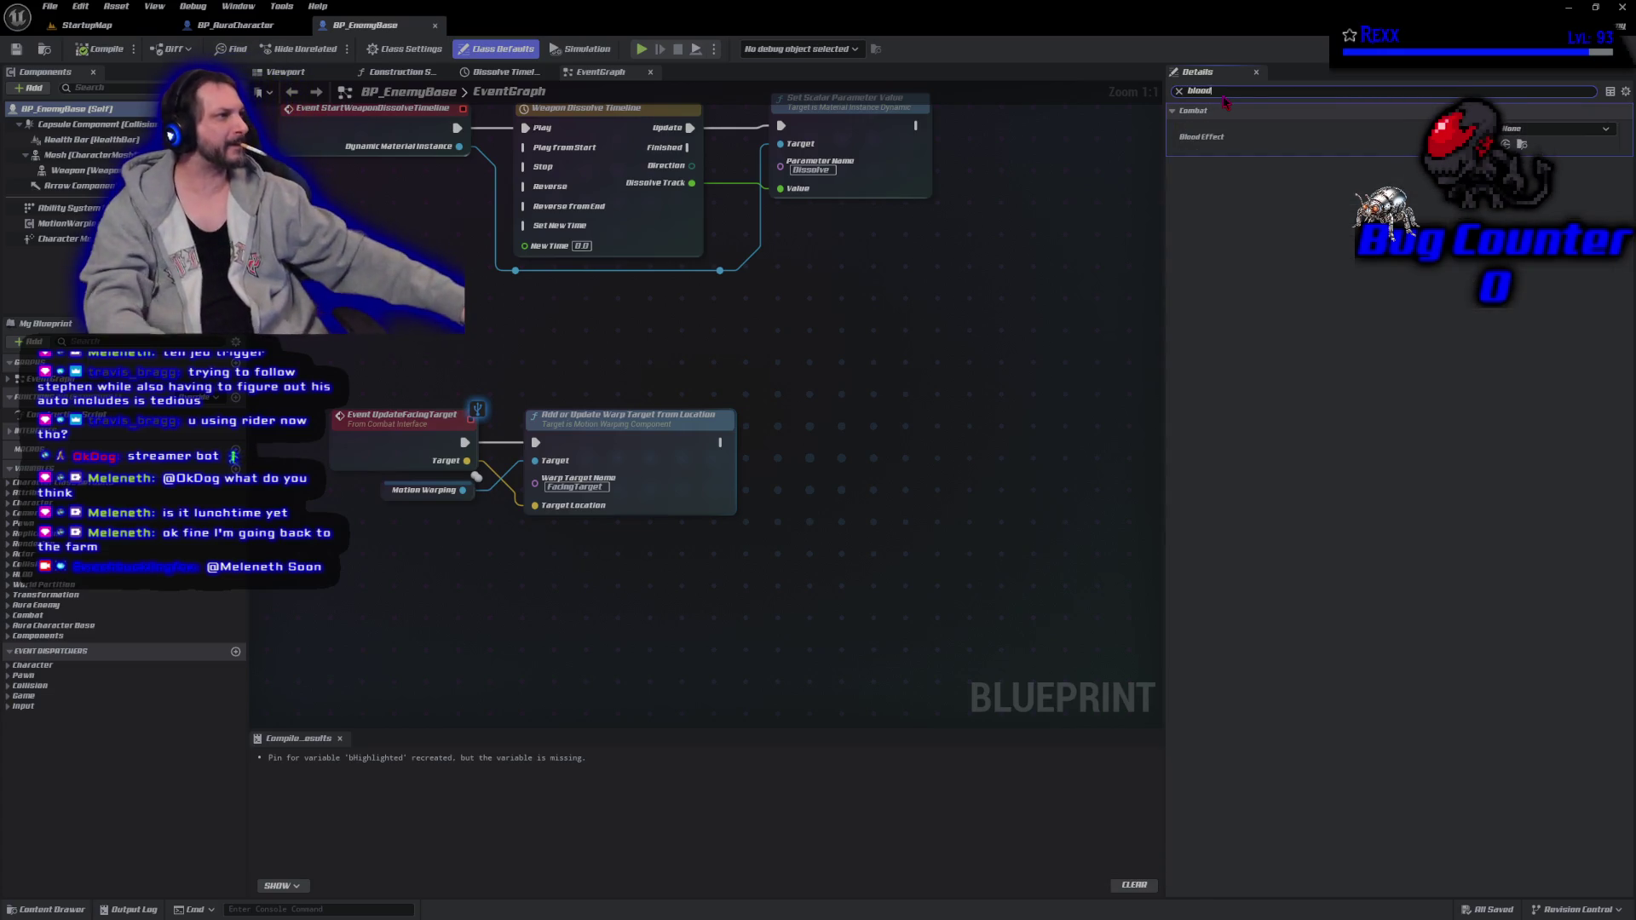
pyautogui.click(1544, 129)
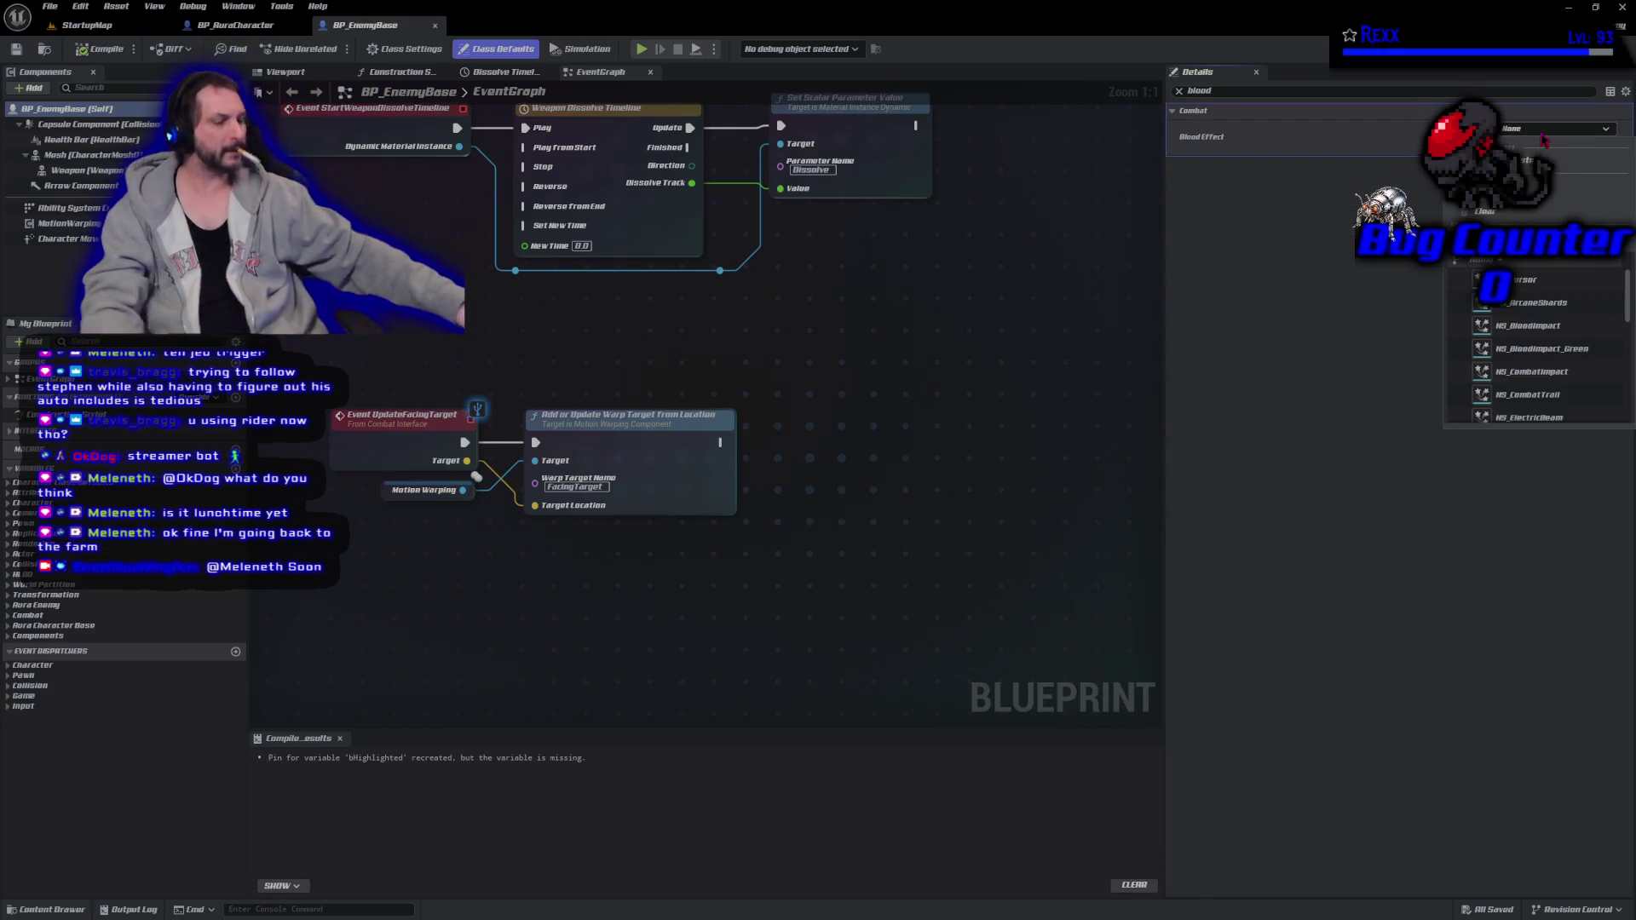
pyautogui.write('blood')
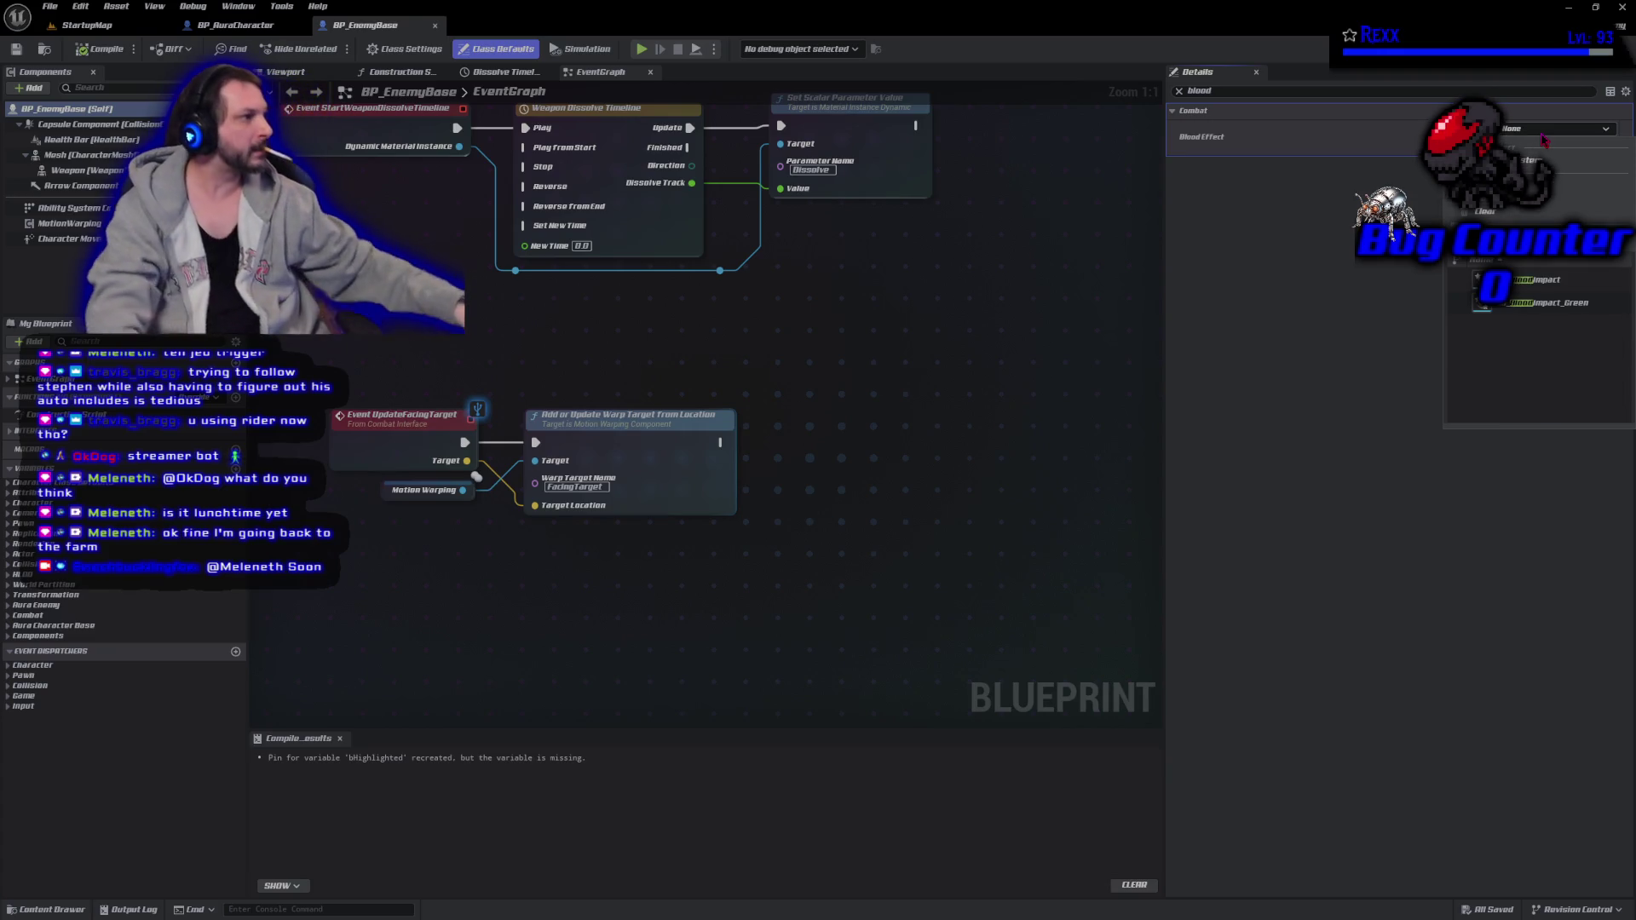
pyautogui.click(1546, 303)
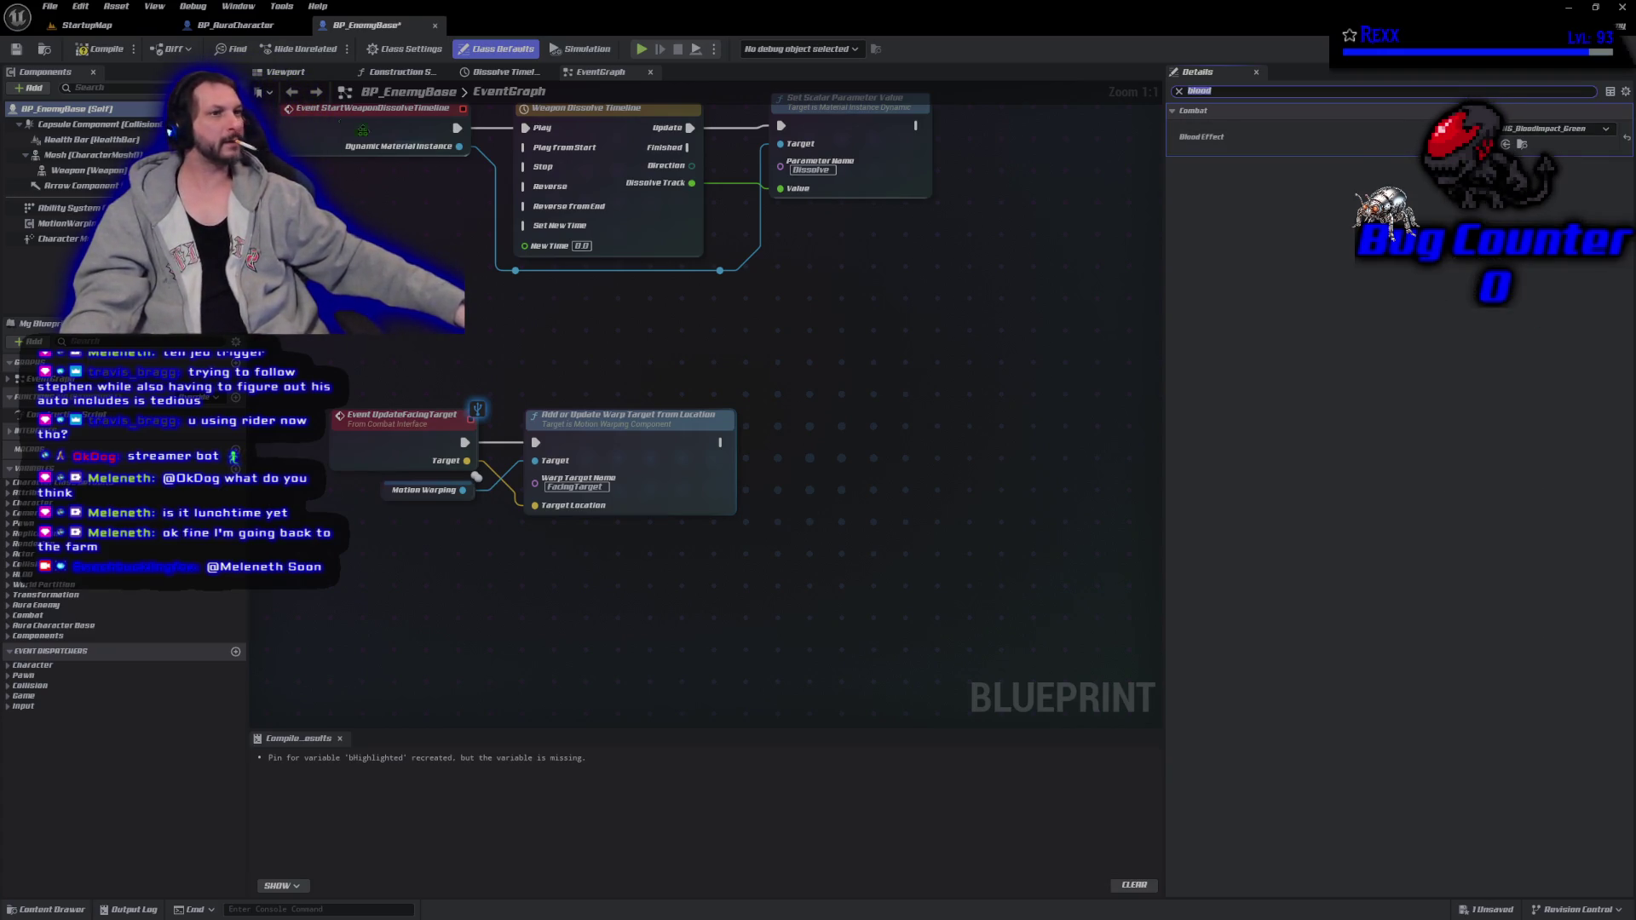
# Compile and save BP_EnemyBase, then go back to the StartupMap level.
pyautogui.click(96, 51)
pyautogui.click(96, 51)
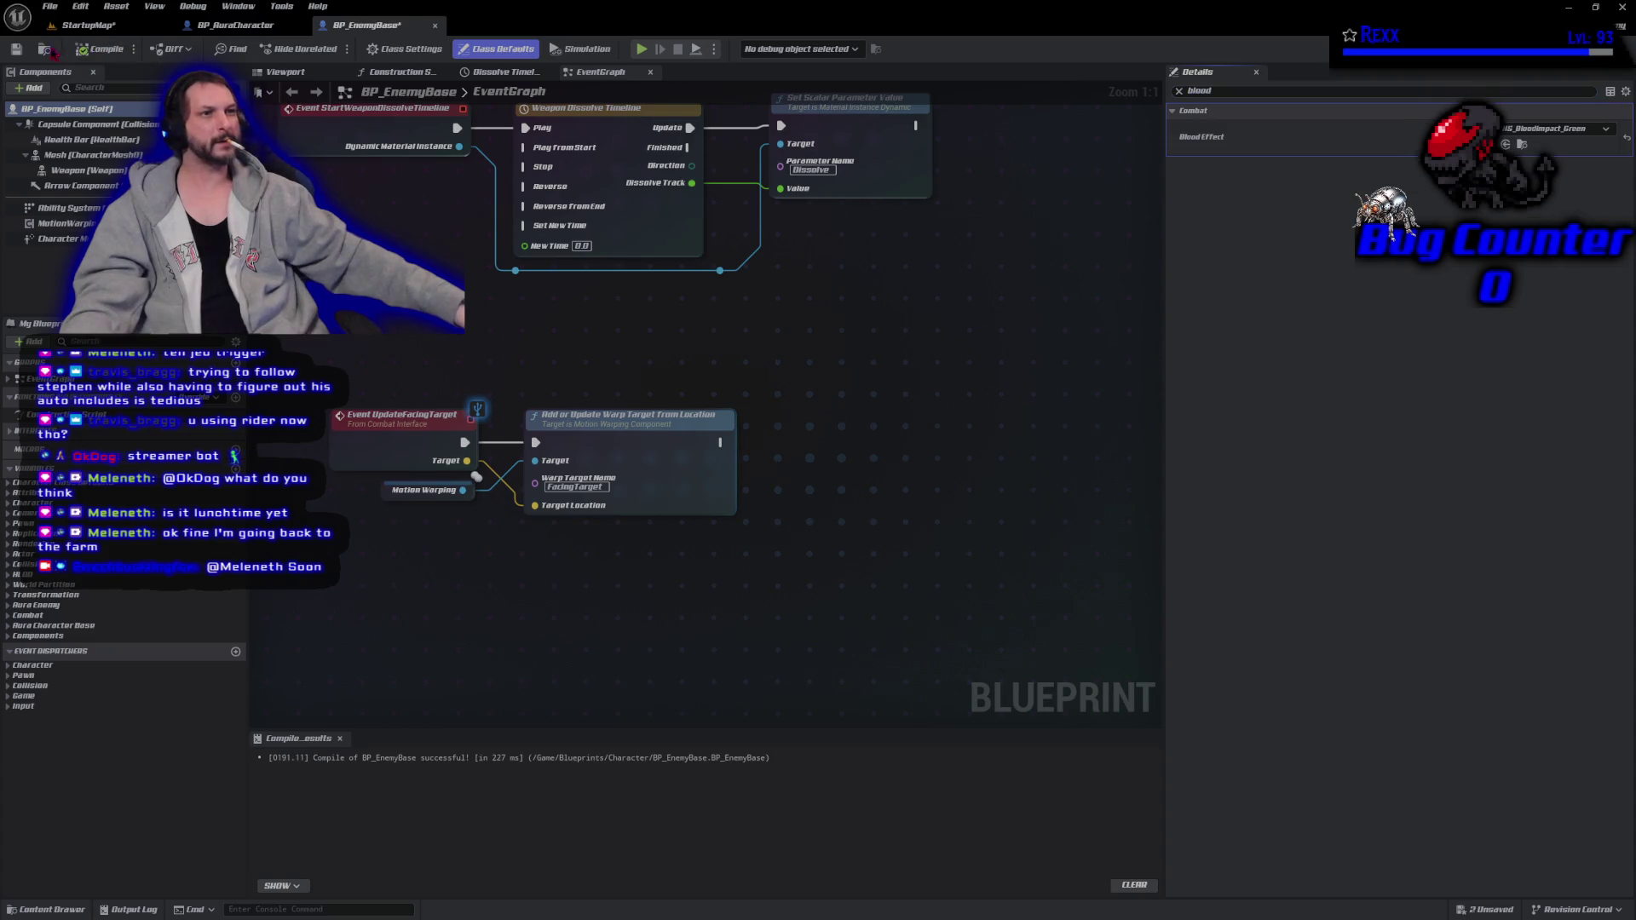
pyautogui.click(15, 49)
pyautogui.click(75, 31)
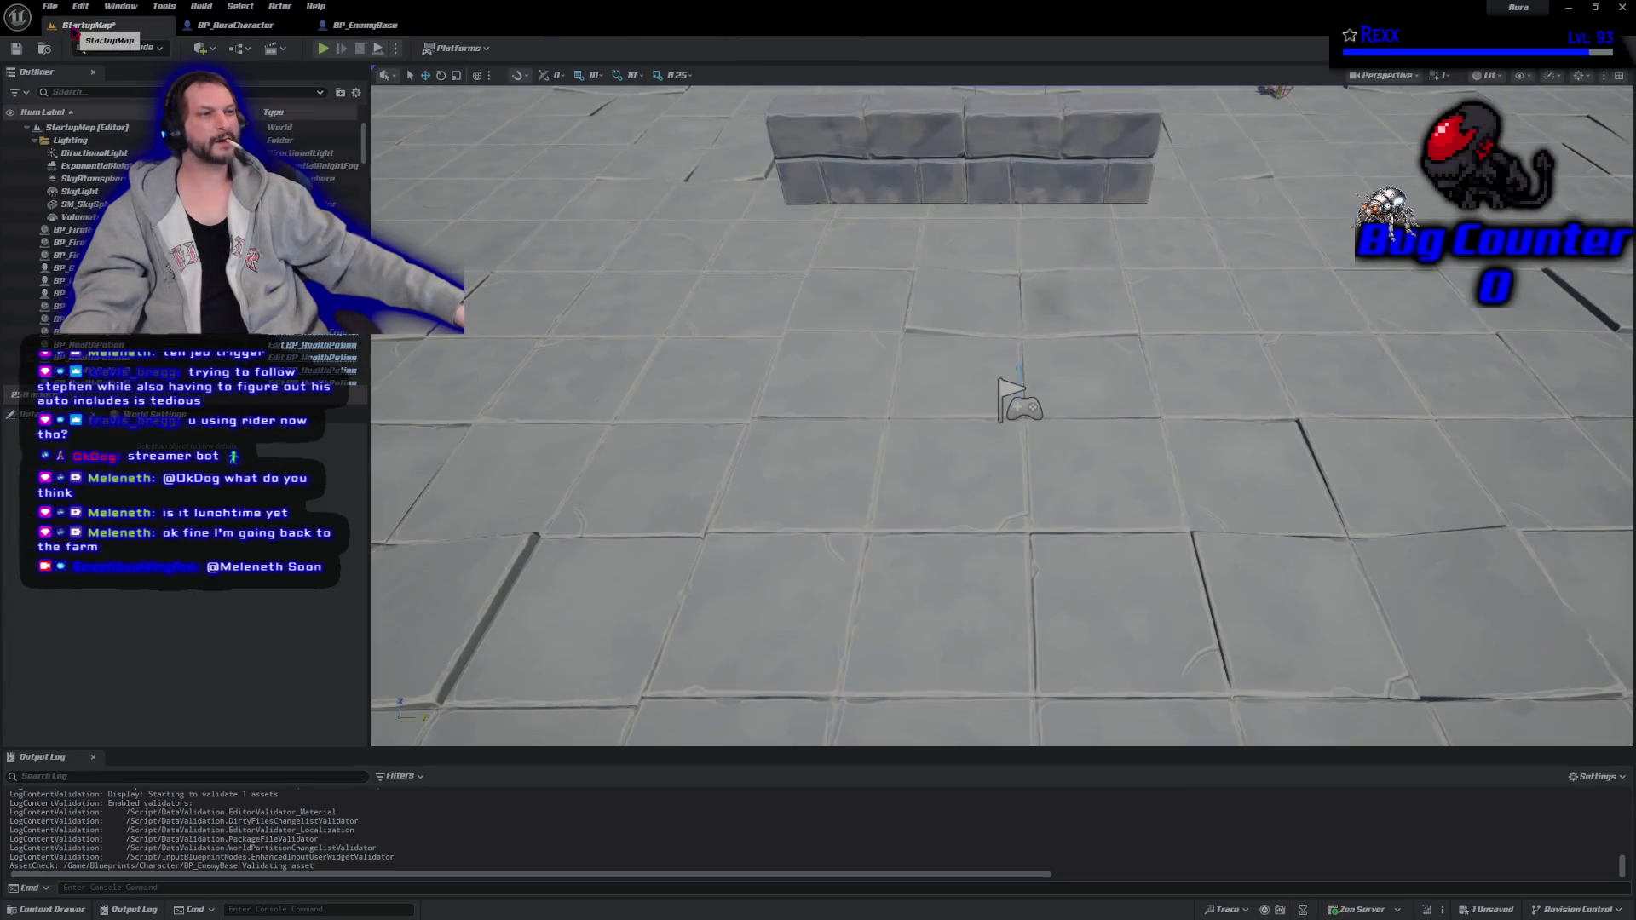
# Select the ghoul enemy in the level and open its Blueprint with Ctrl+E.
pyautogui.scroll(-5, 1002, 416)
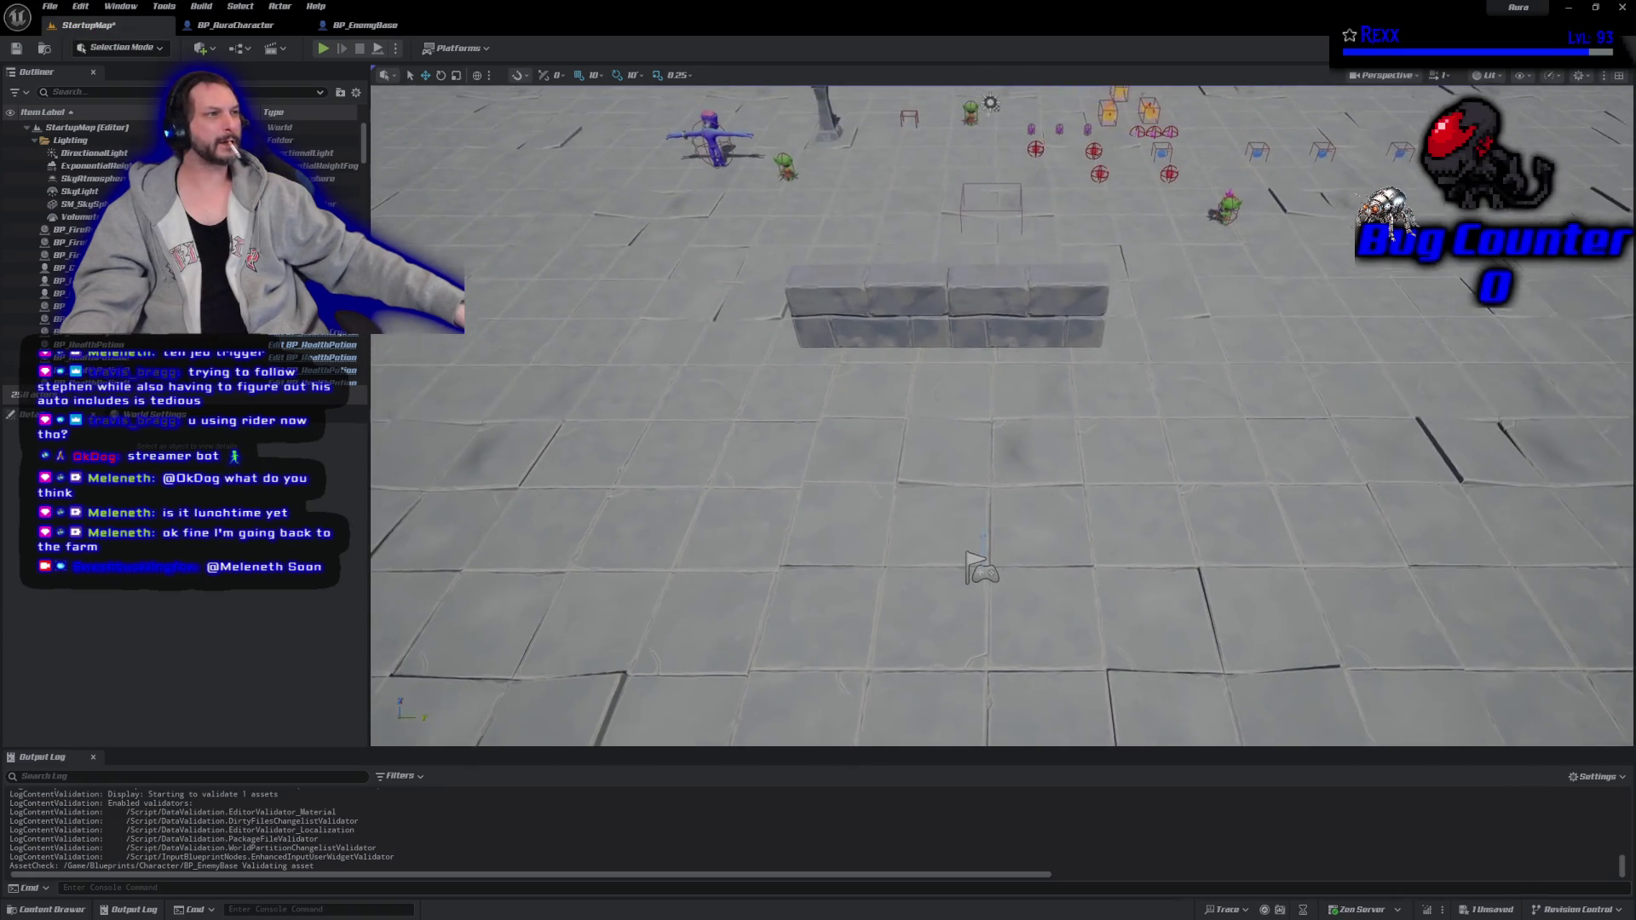
pyautogui.click(708, 138)
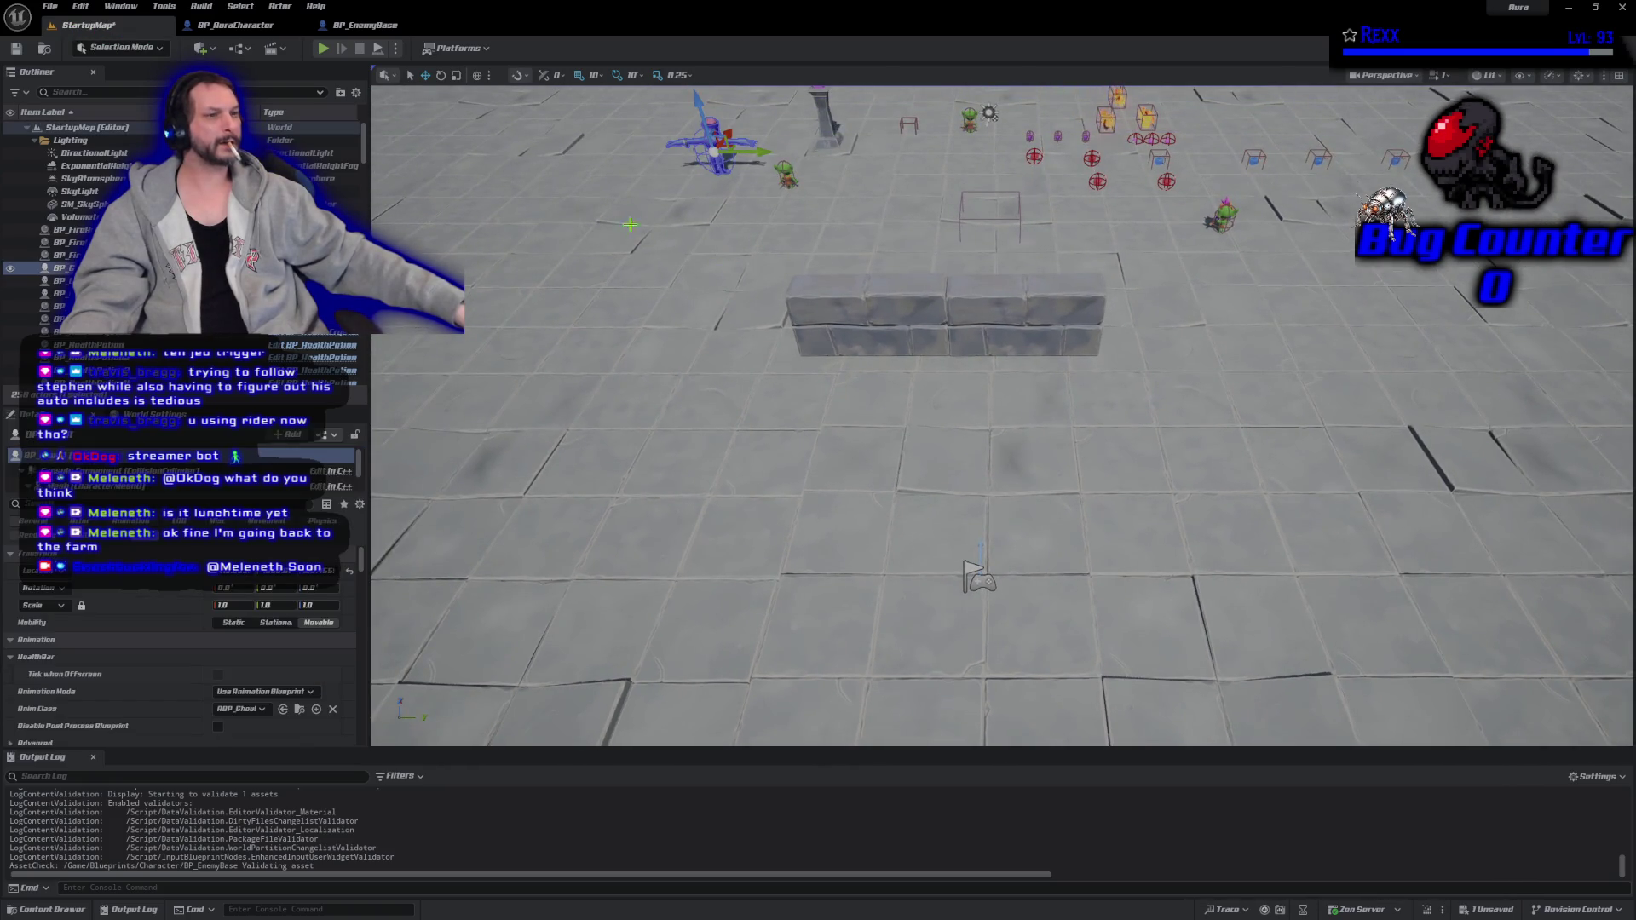
pyautogui.hotkey('ctrl', 'e')
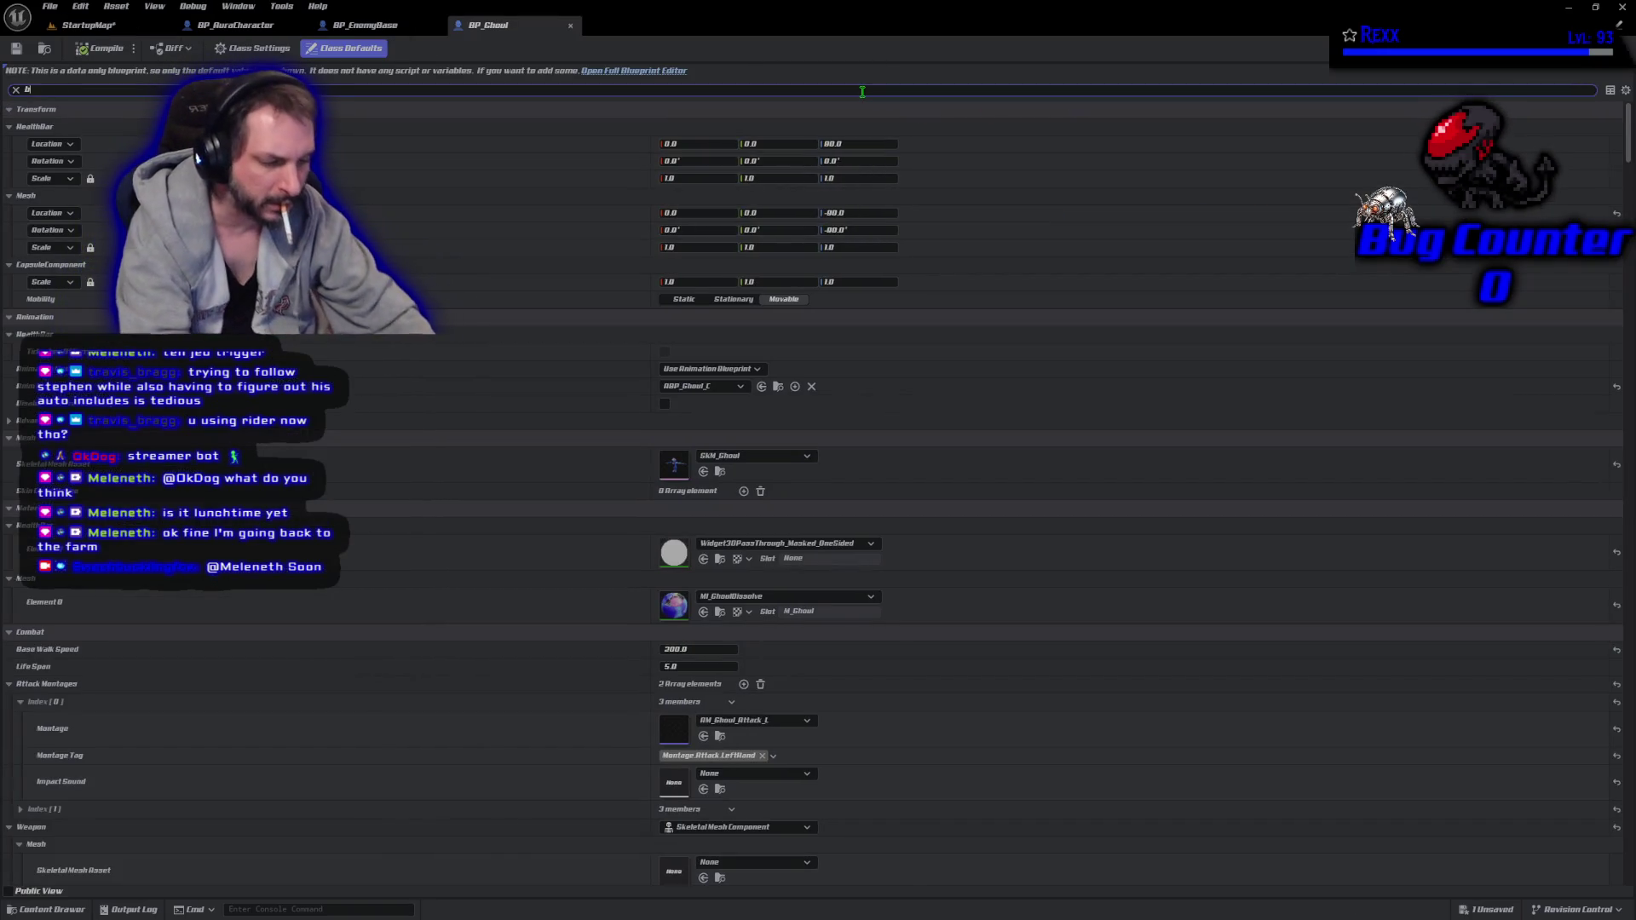
# Duplicate NS_BloodImpact_Green as NS_BloodImpact_Blue and open the new system.
pyautogui.write('blood')
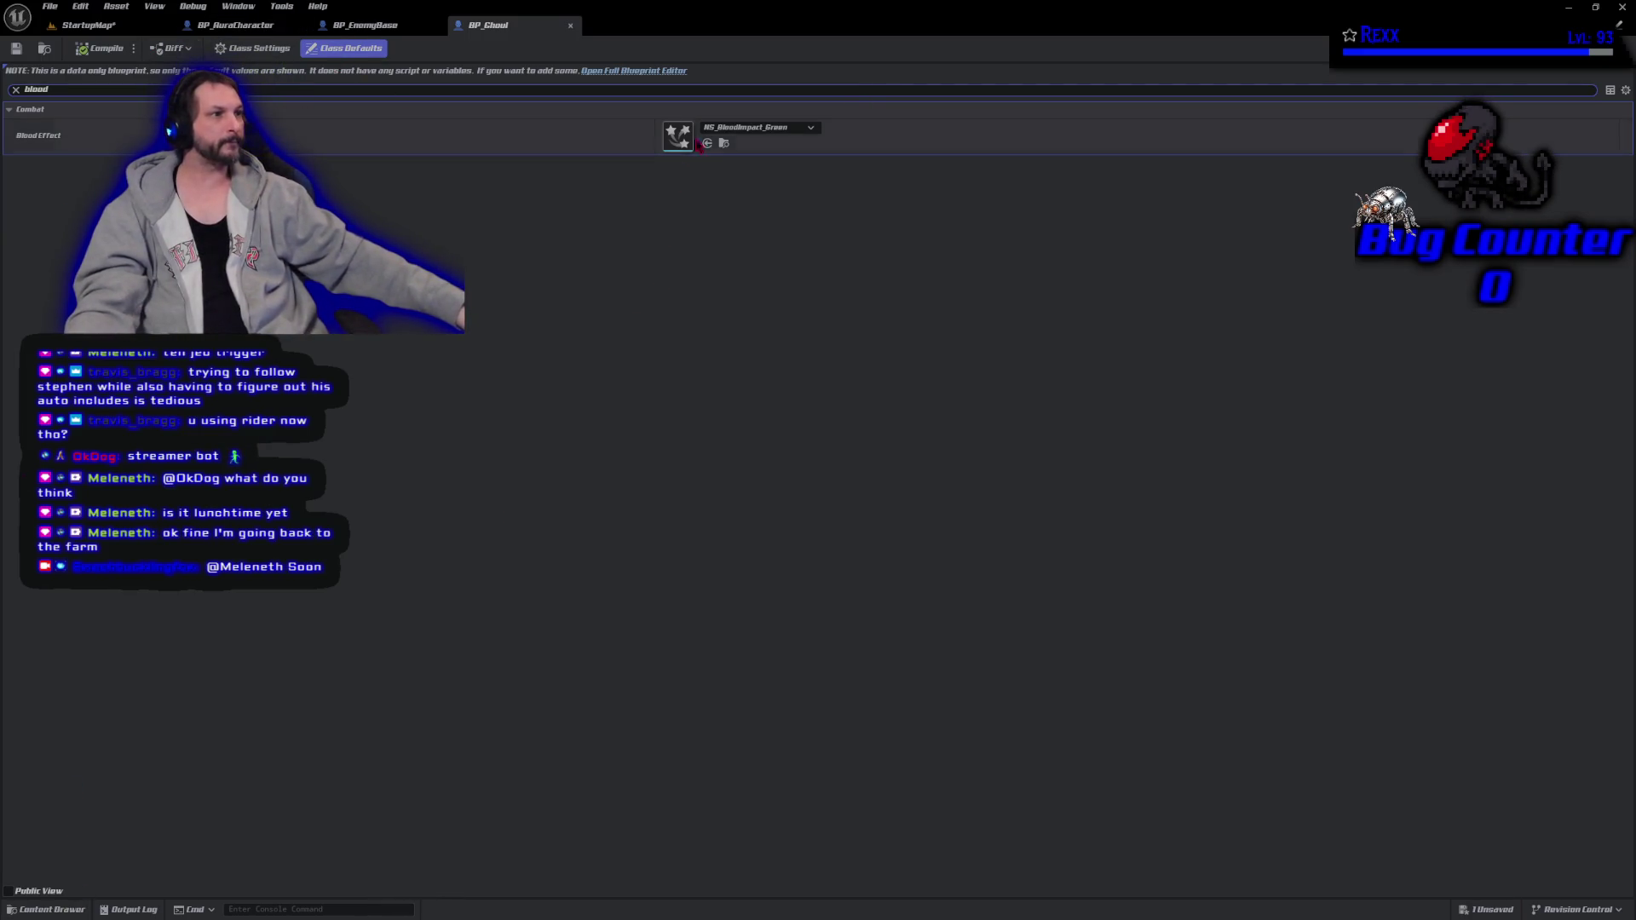
pyautogui.click(724, 143)
pyautogui.rightClick(328, 780)
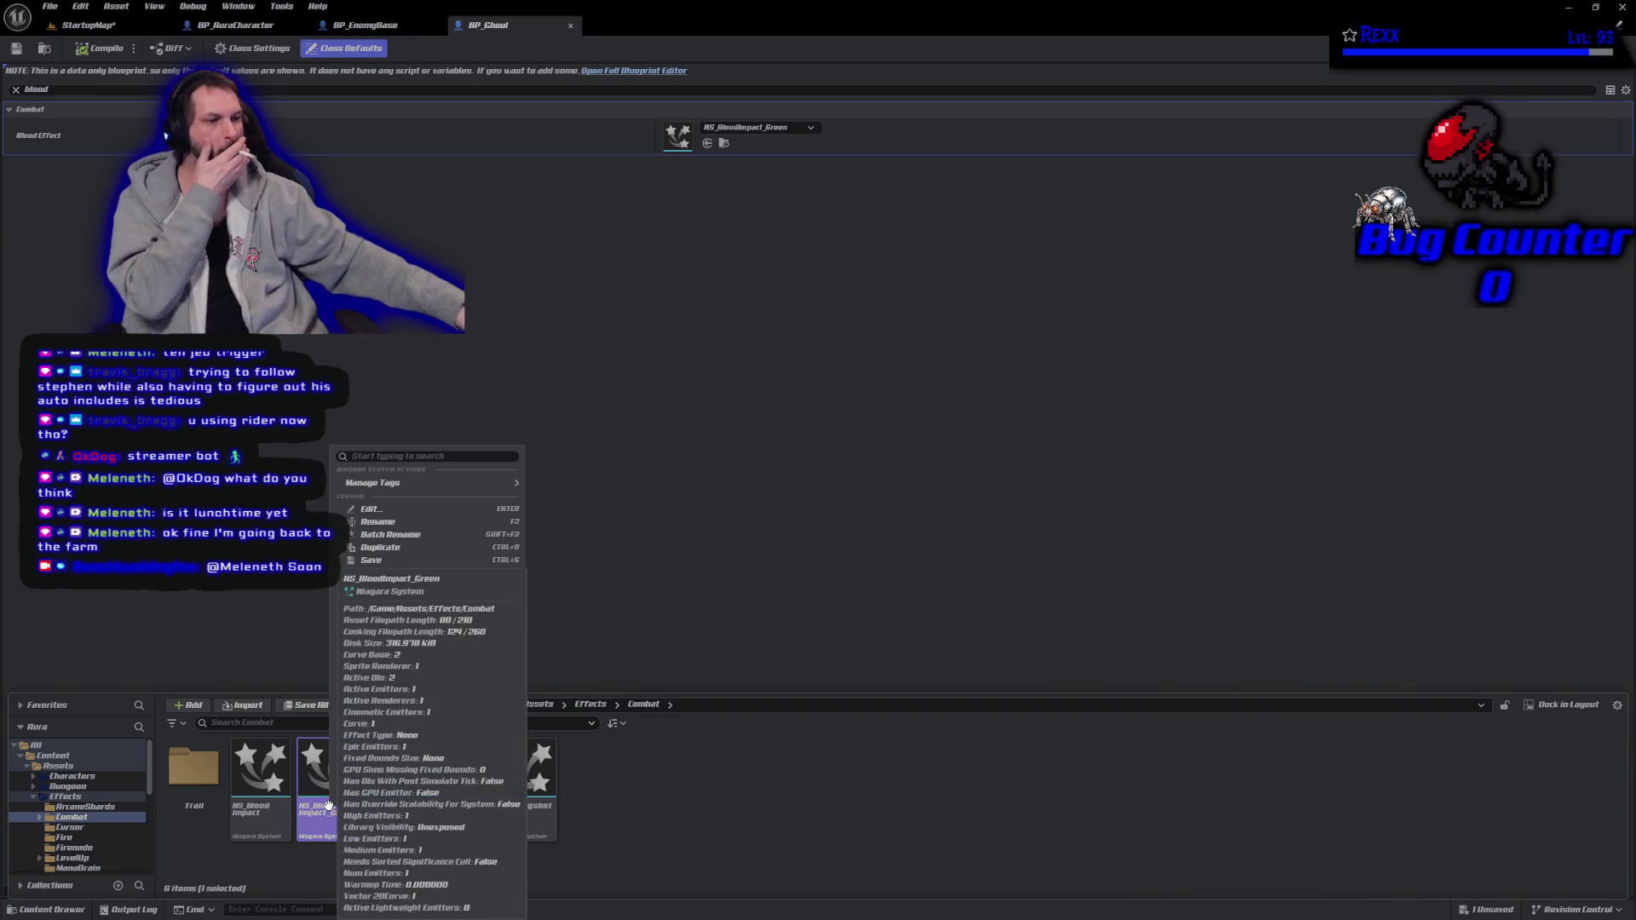
pyautogui.click(434, 547)
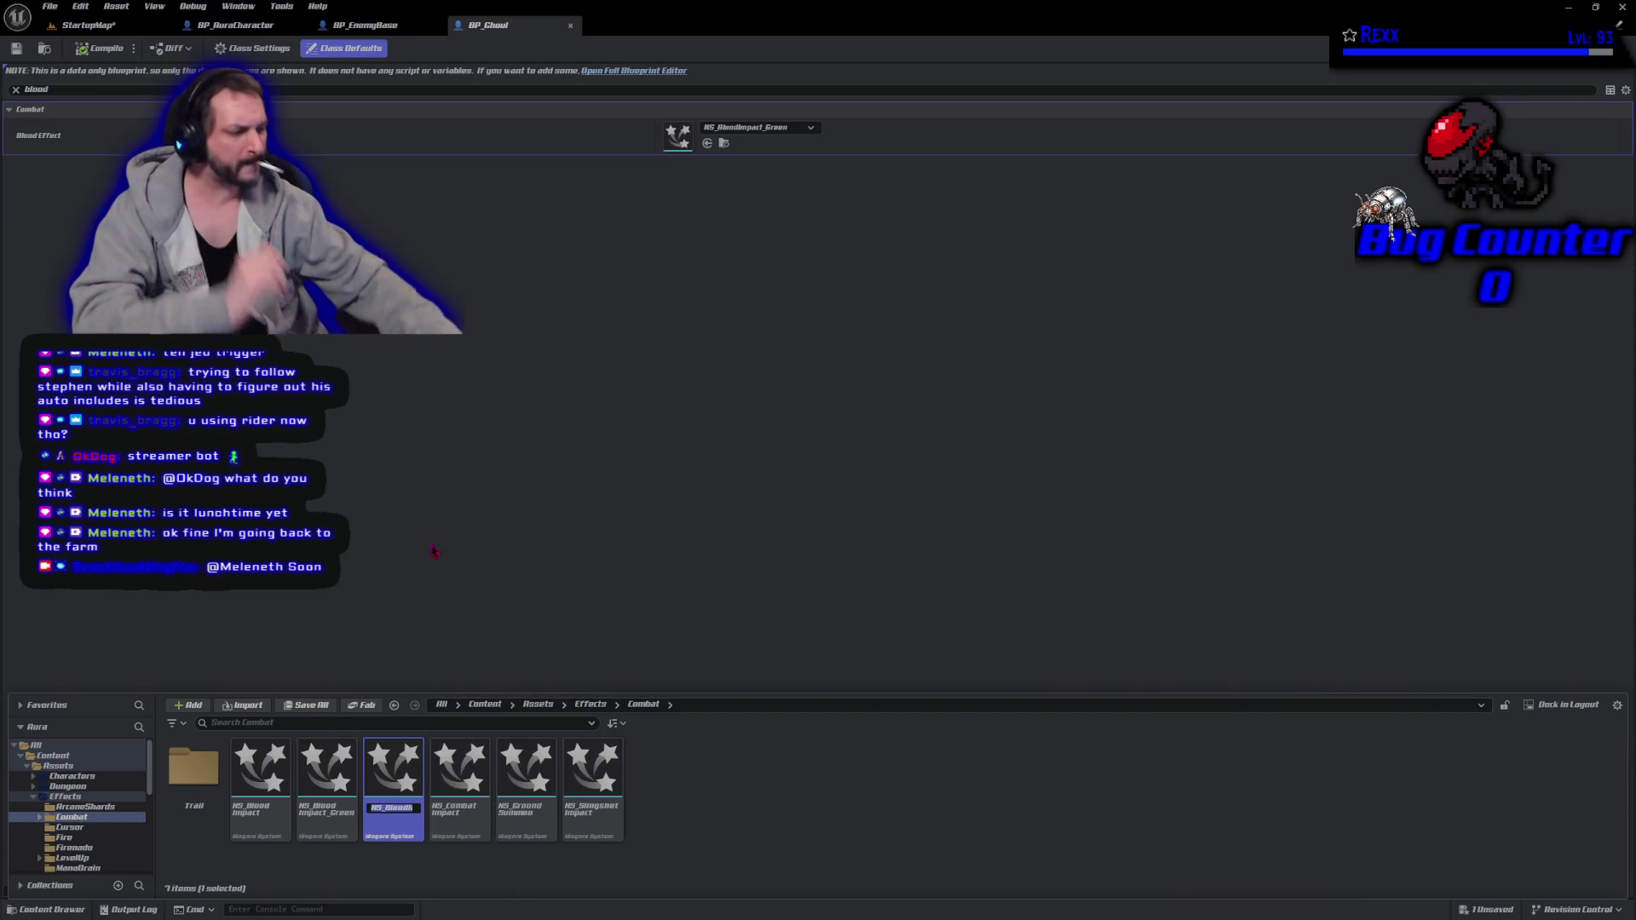
pyautogui.press('End')
pyautogui.press('BackSpace')
pyautogui.press('BackSpace')
pyautogui.press('BackSpace')
pyautogui.write('Blue')
pyautogui.press('Return')
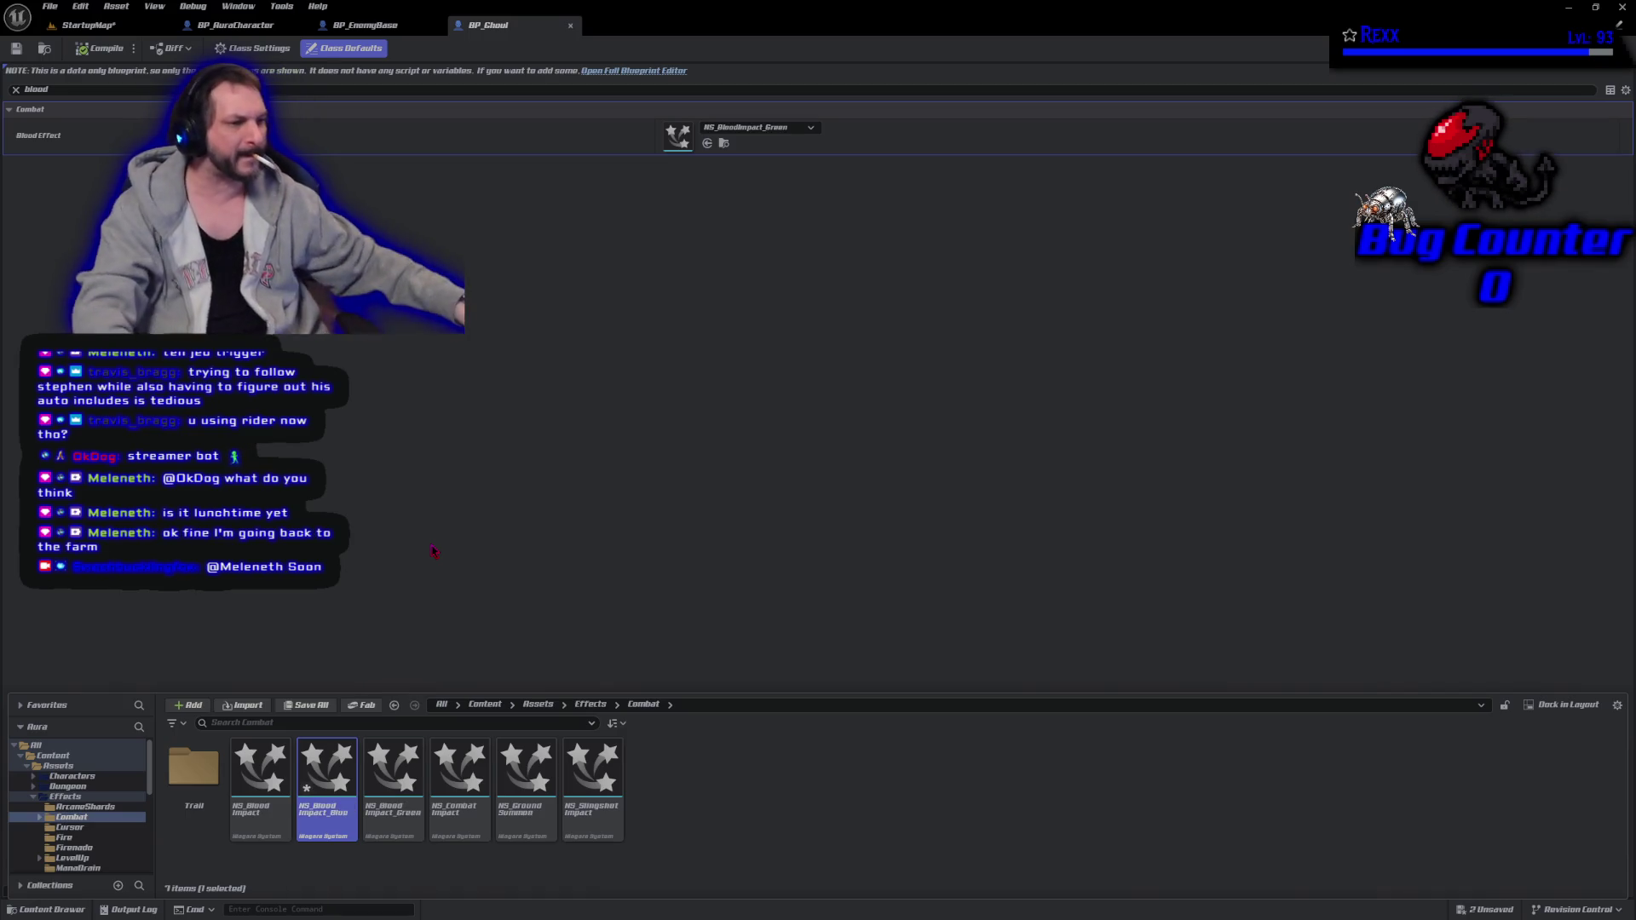
pyautogui.doubleClick(326, 780)
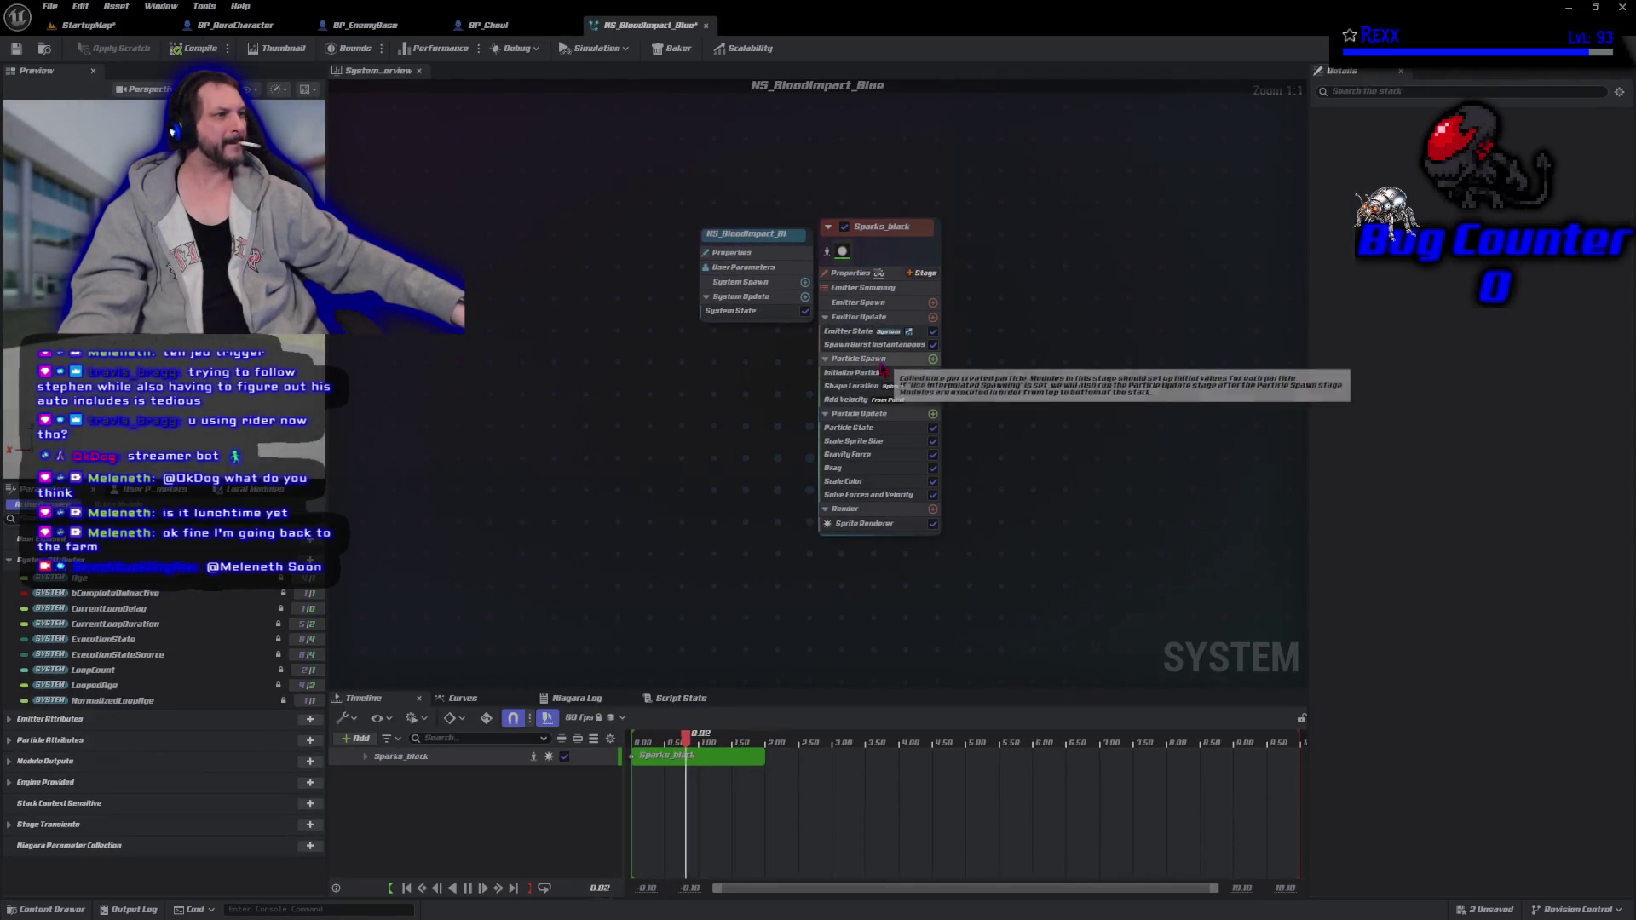
# Change Sparks_black's Initialize Particle colour to dark blue, save, and return to BP_Ghoul's Blood Effect.
pyautogui.click(856, 372)
pyautogui.click(1432, 262)
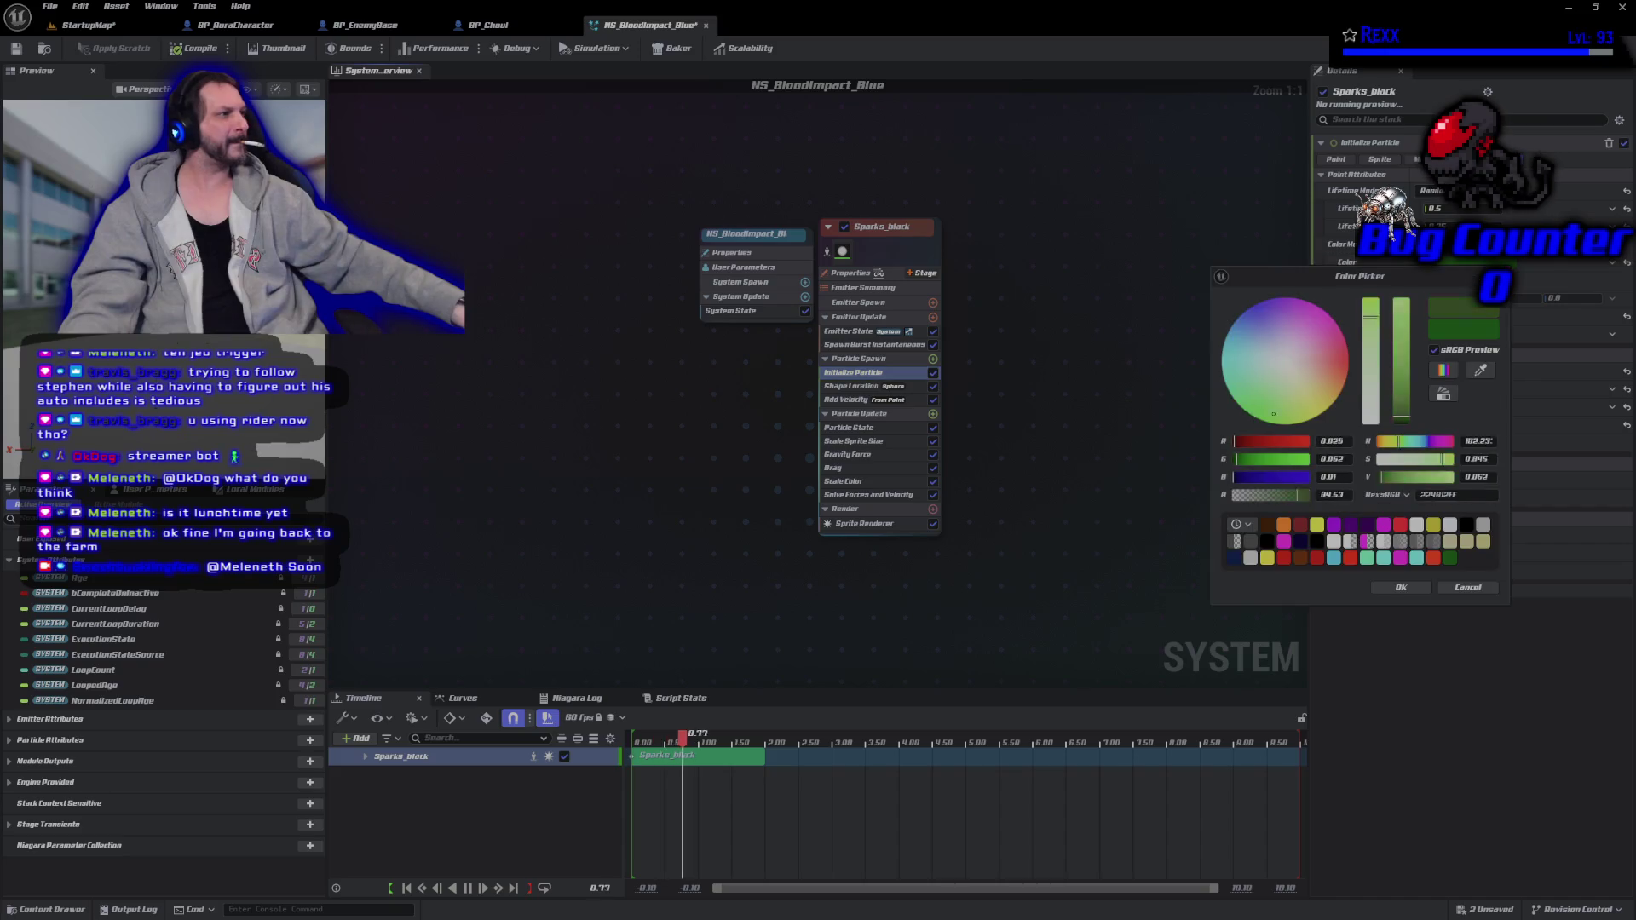
pyautogui.moveTo(1238, 317); pyautogui.dragTo(1235, 331)
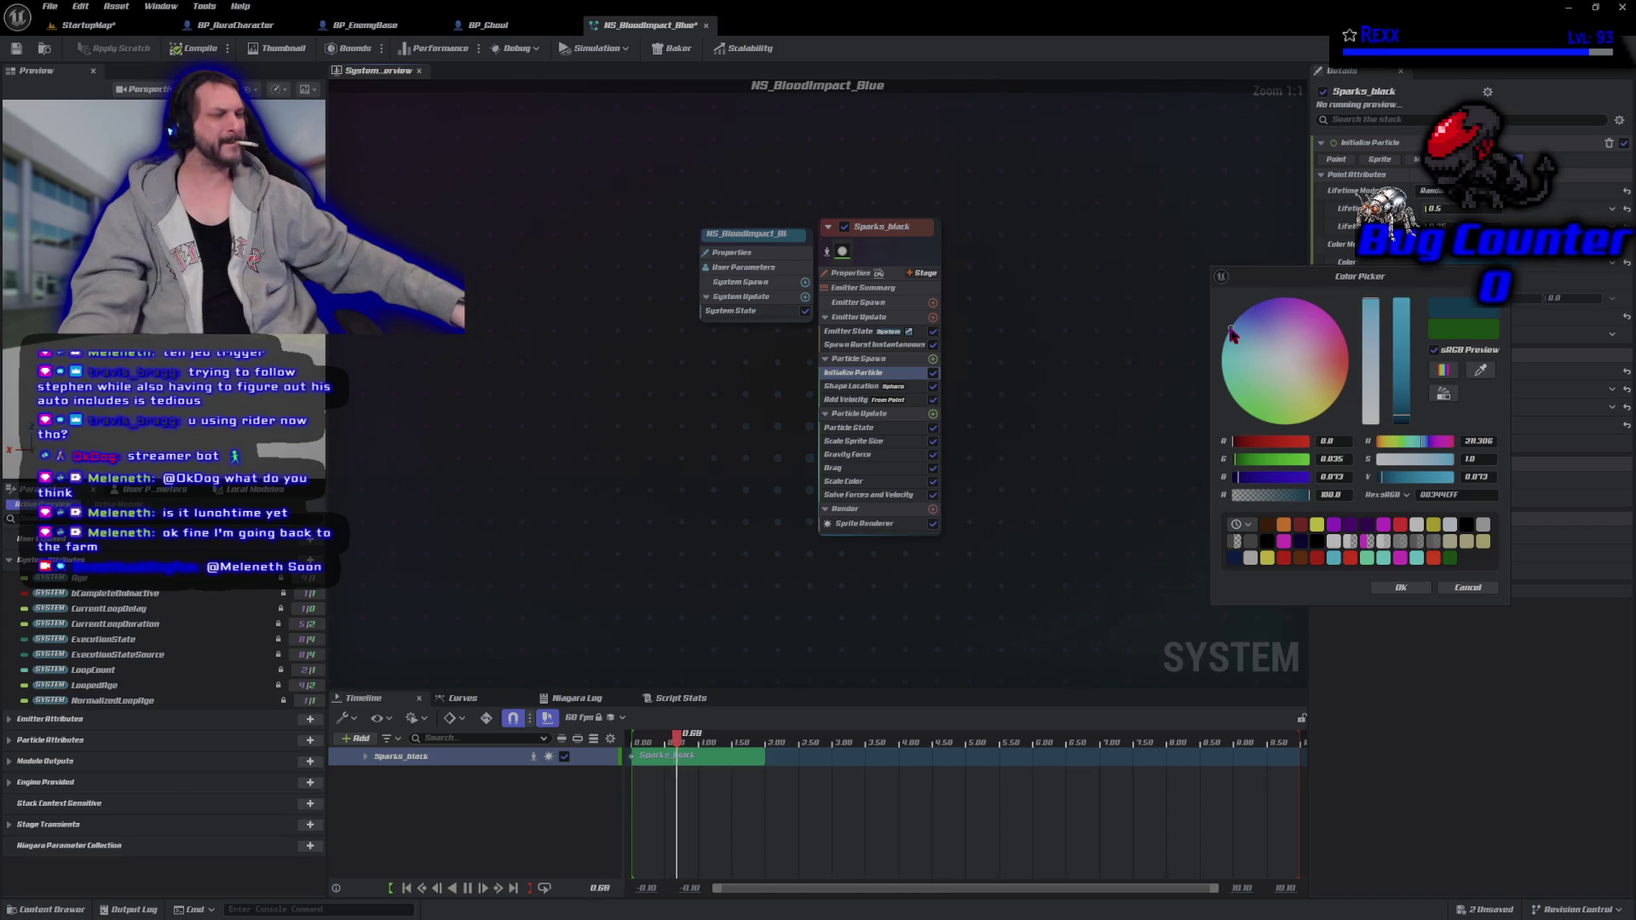
pyautogui.click(1400, 587)
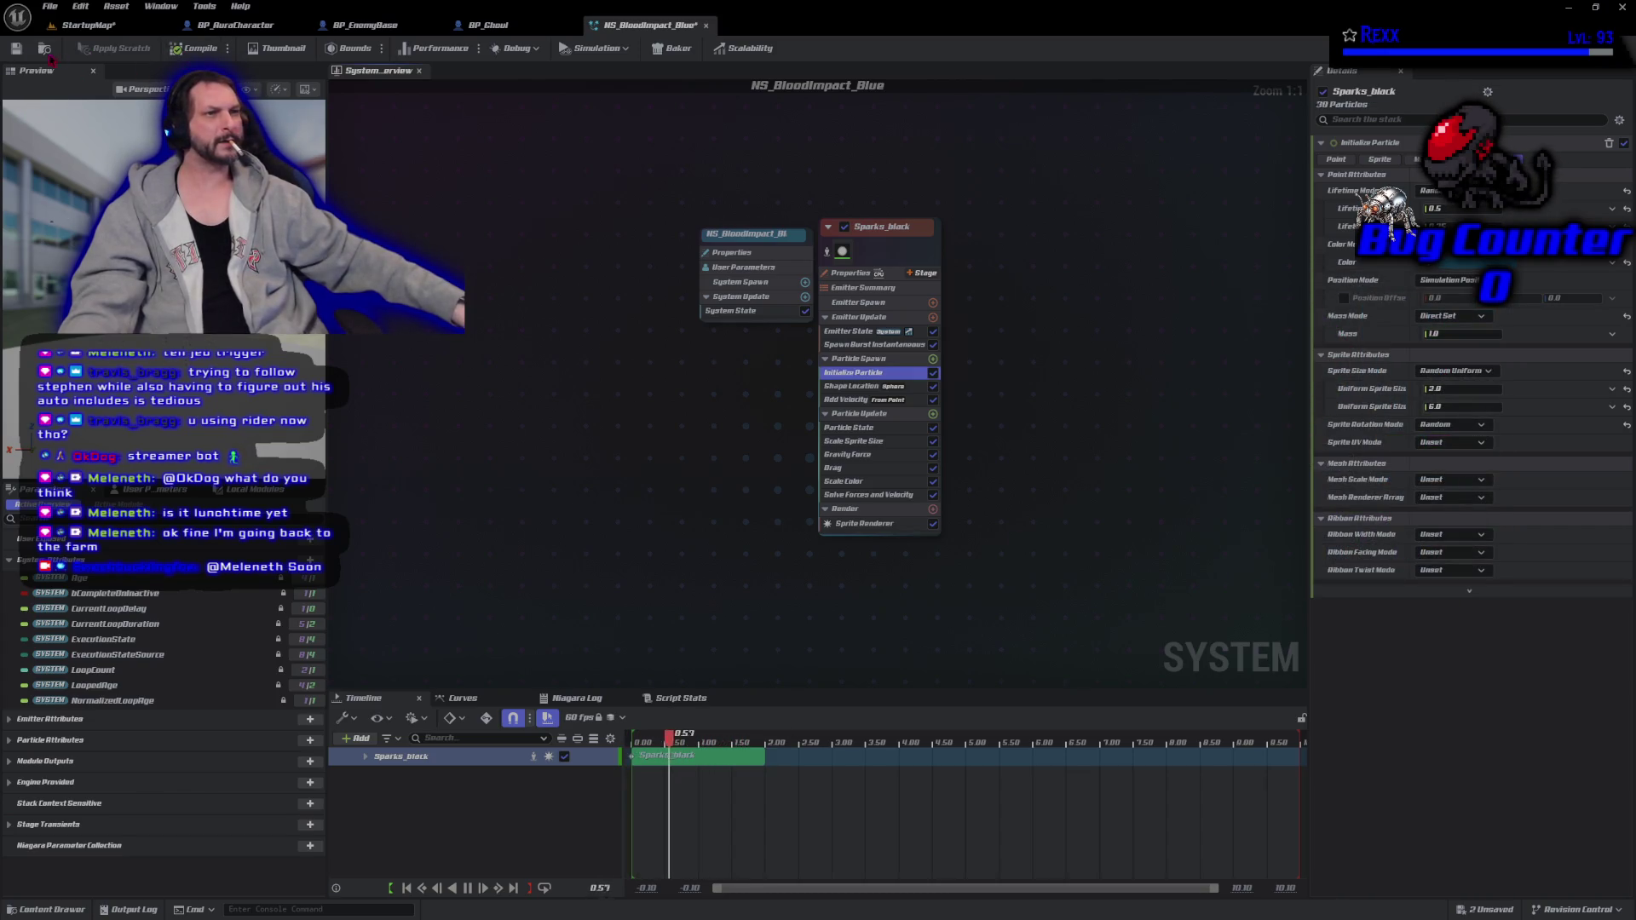
pyautogui.click(16, 49)
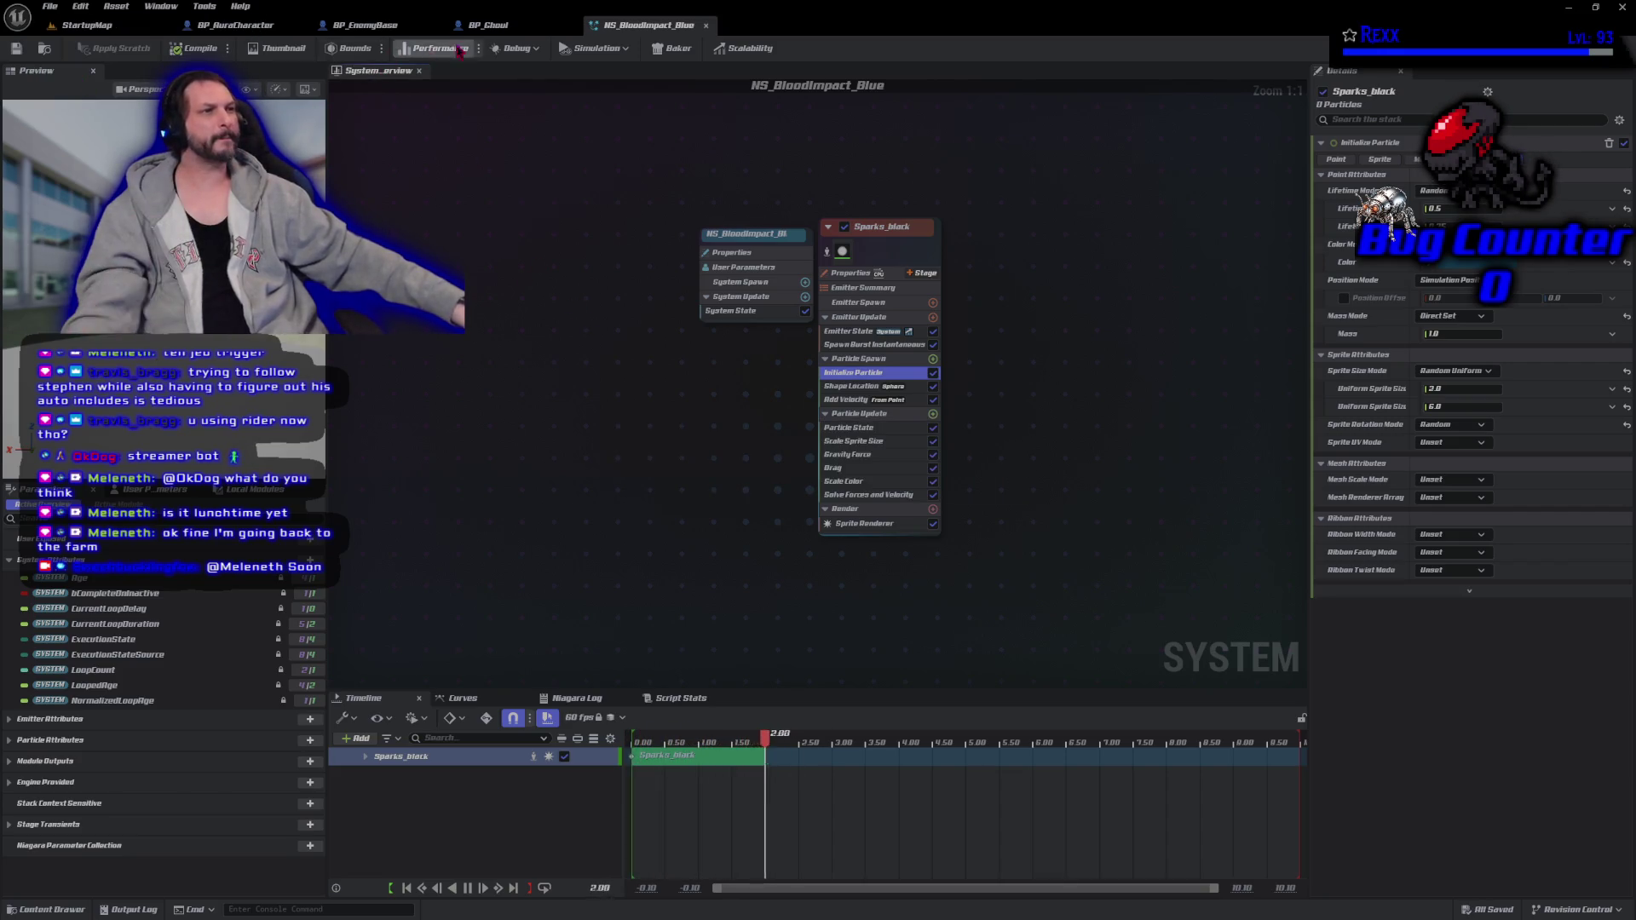
pyautogui.click(488, 25)
pyautogui.click(757, 127)
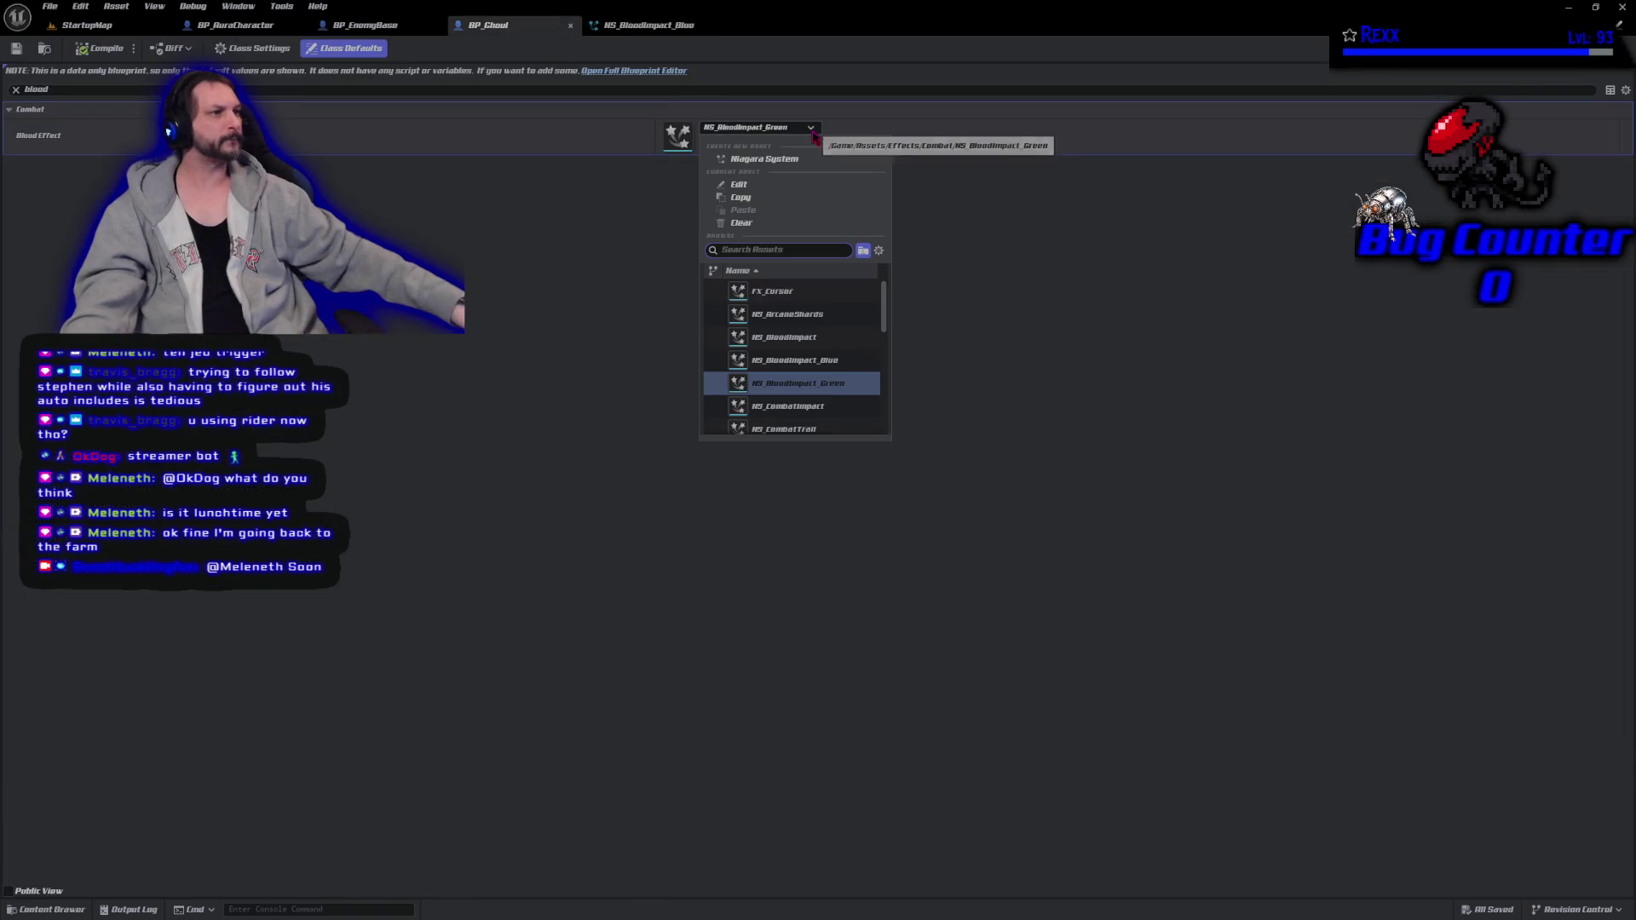
# Assign NS_BloodImpact_Blue as the ghoul's Blood Effect, then compile and save BP_Ghoul.
pyautogui.click(831, 360)
pyautogui.click(78, 51)
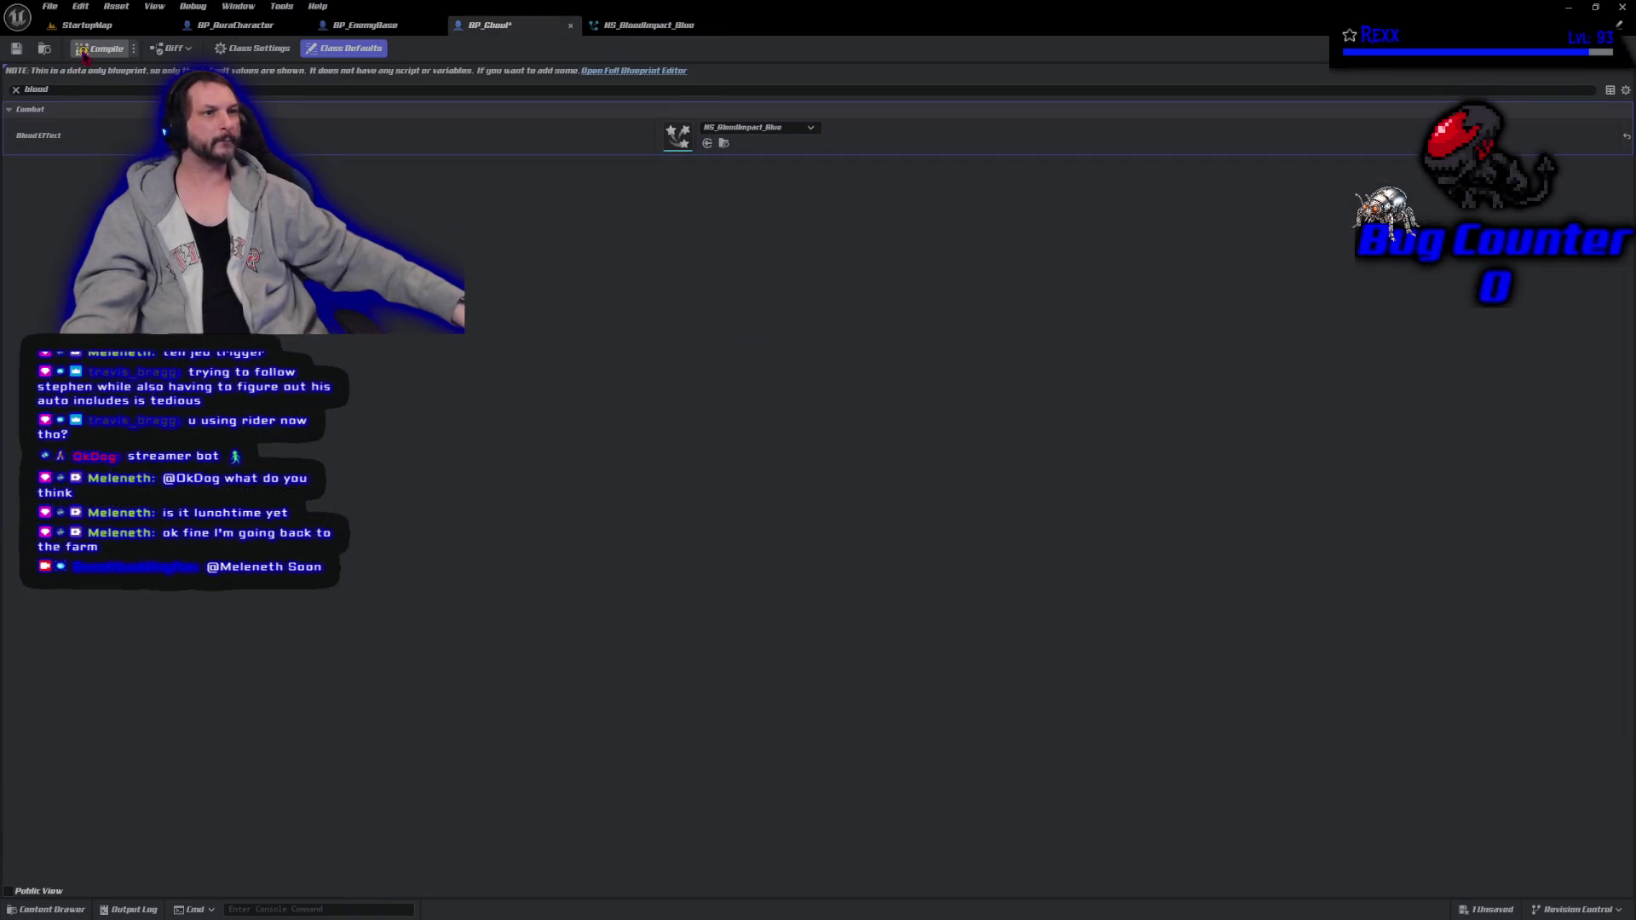
pyautogui.click(17, 48)
# Close the NS_BloodImpact_Blue and BP_Ghoul editor tabs.
pyautogui.click(85, 25)
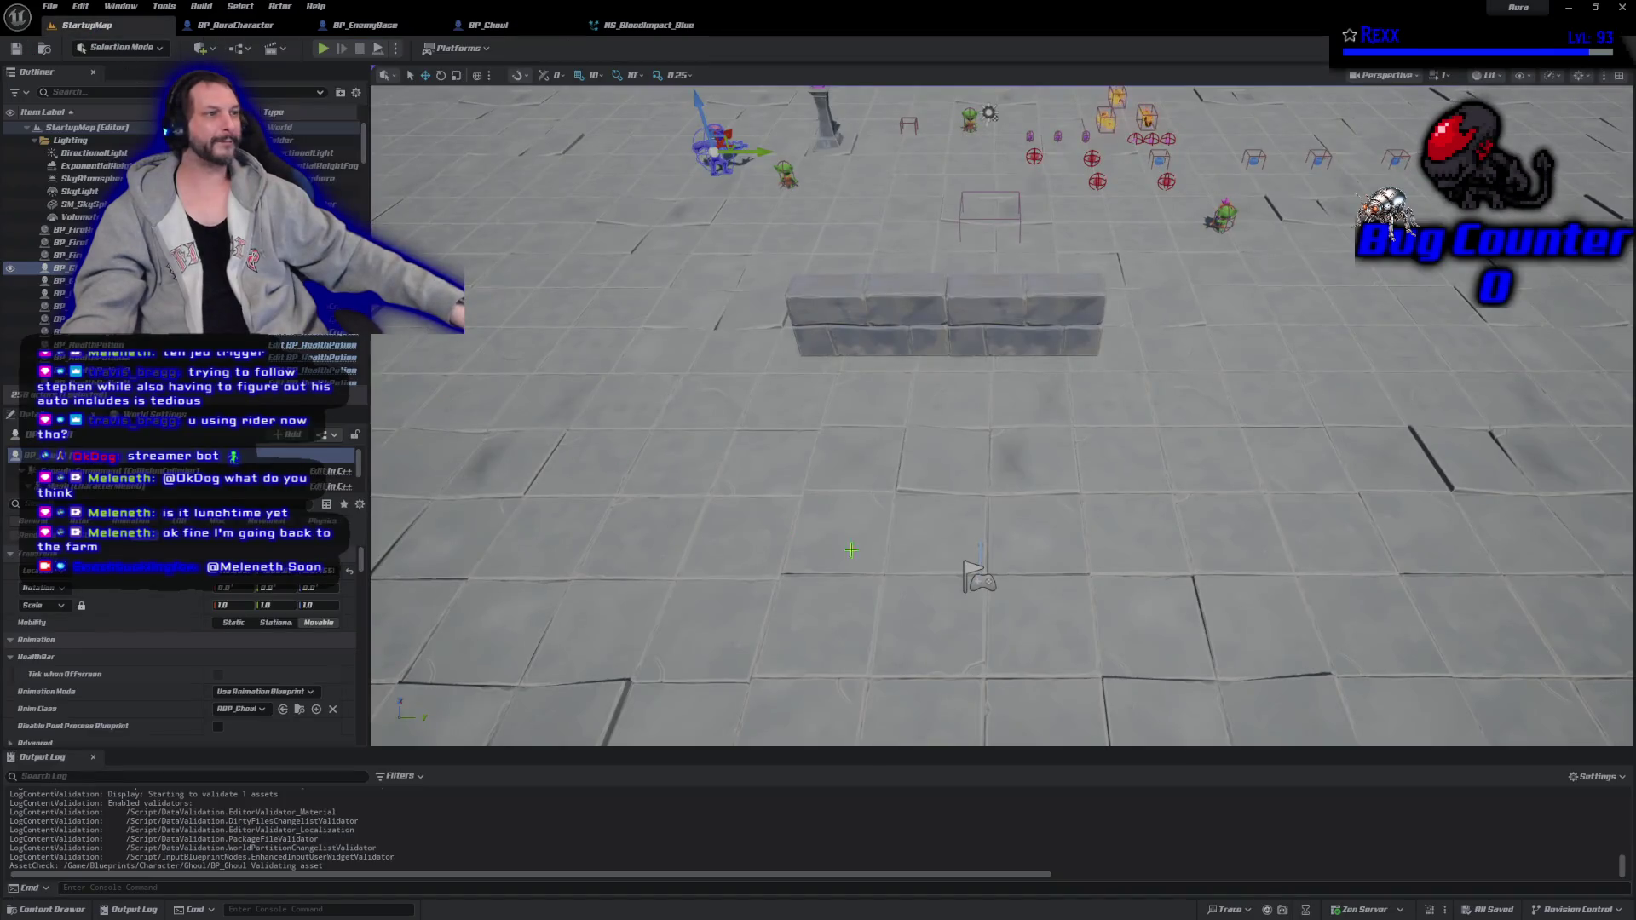
pyautogui.click(725, 434)
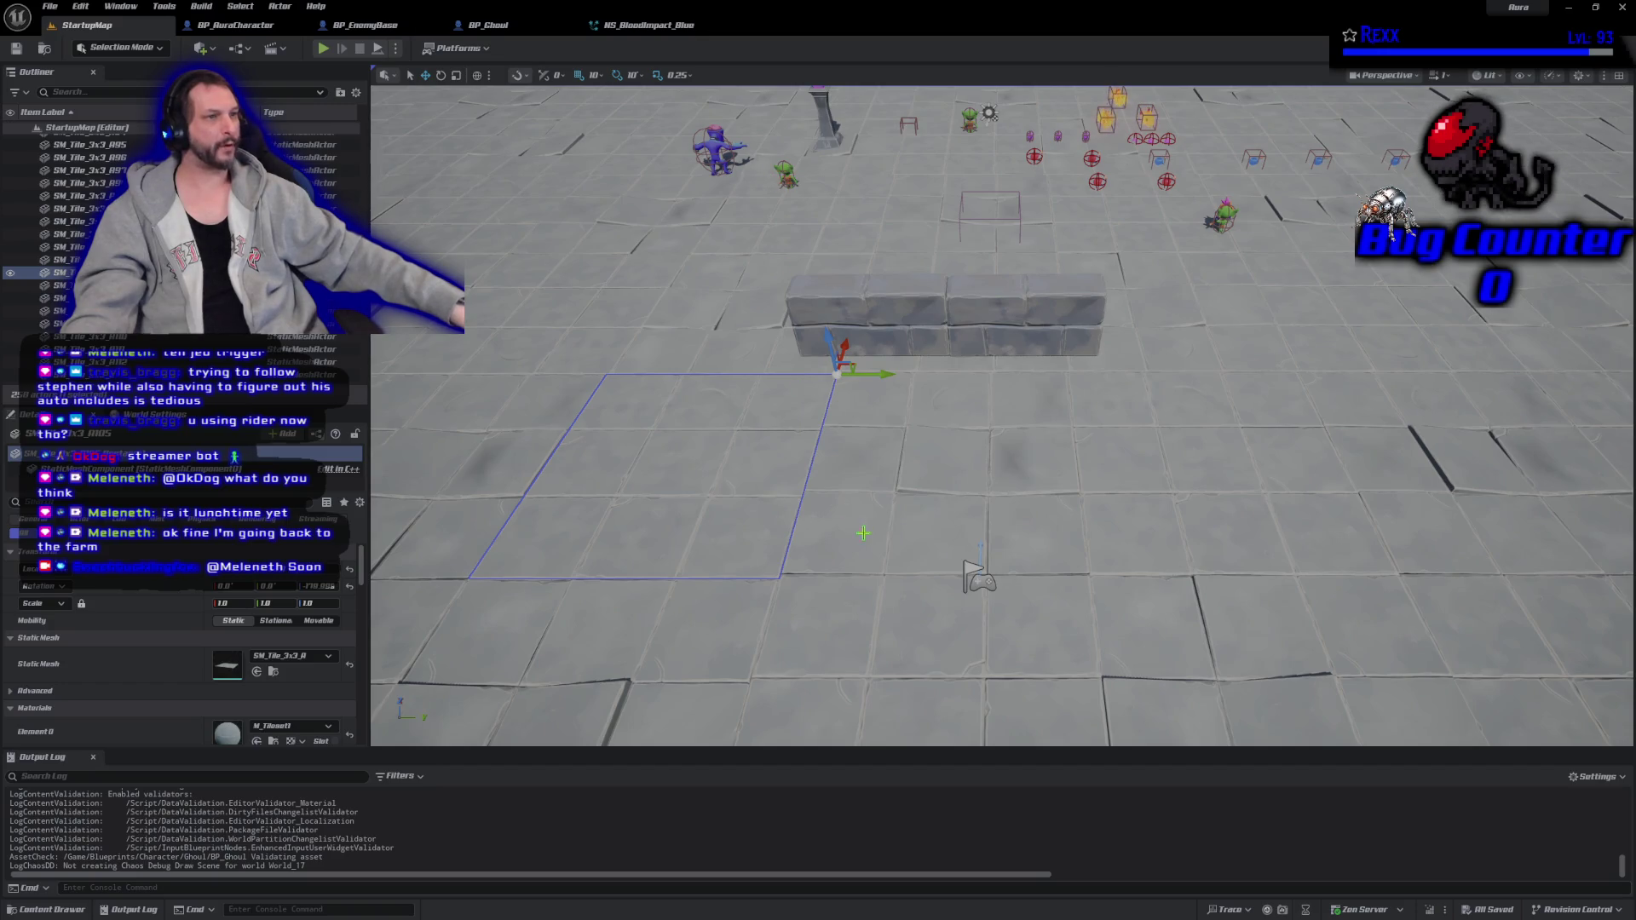
pyautogui.click(648, 25)
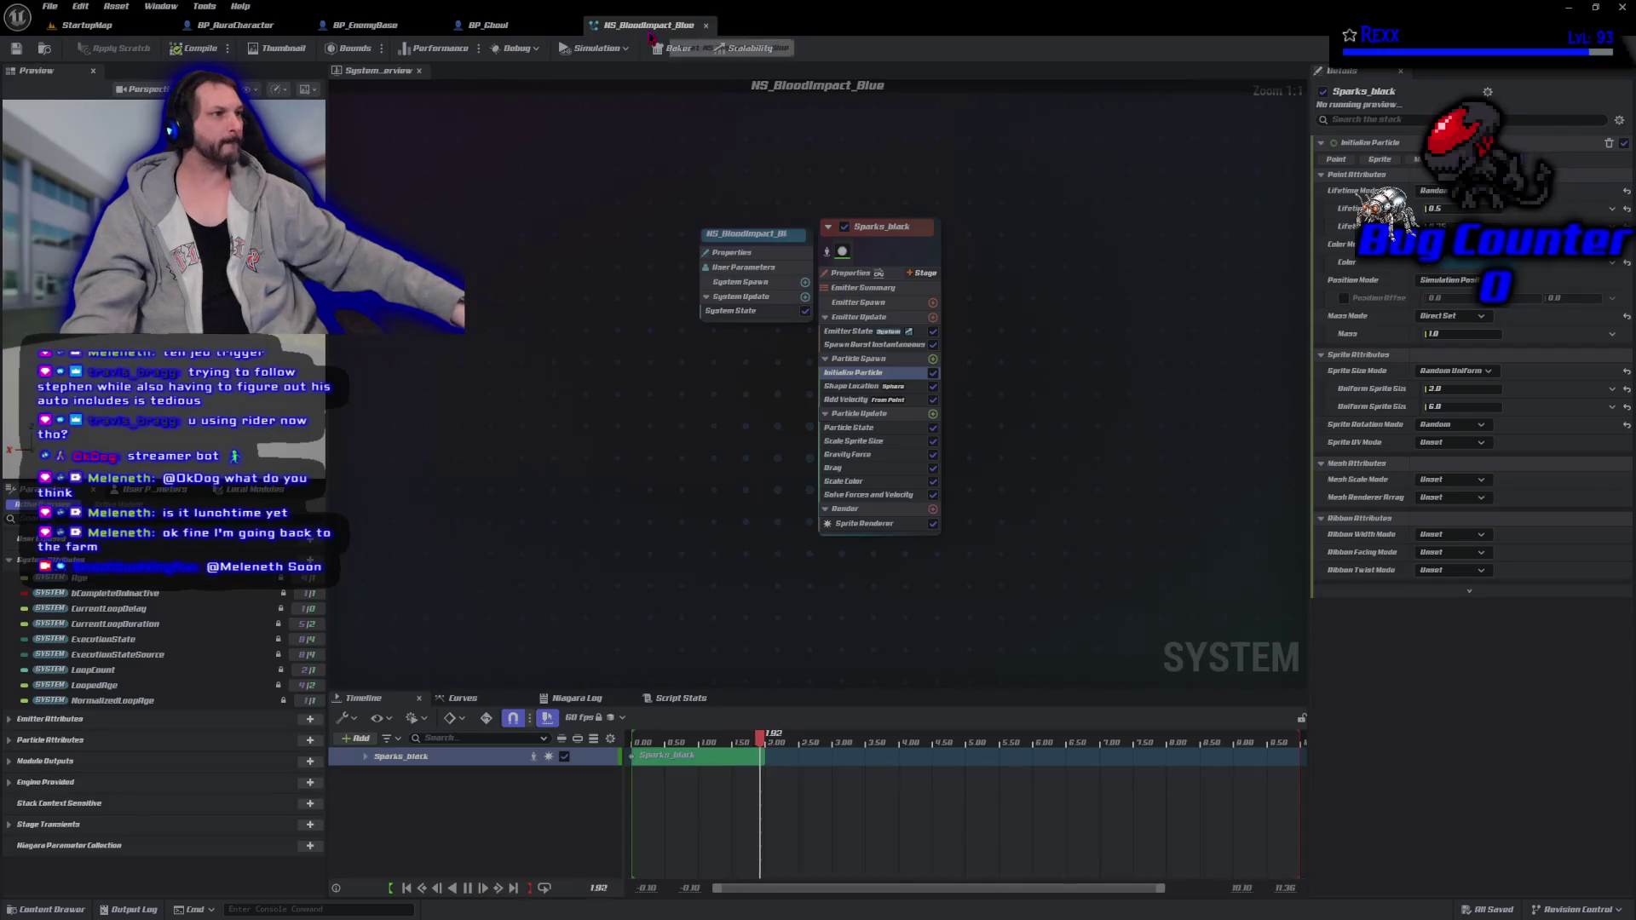
pyautogui.click(706, 25)
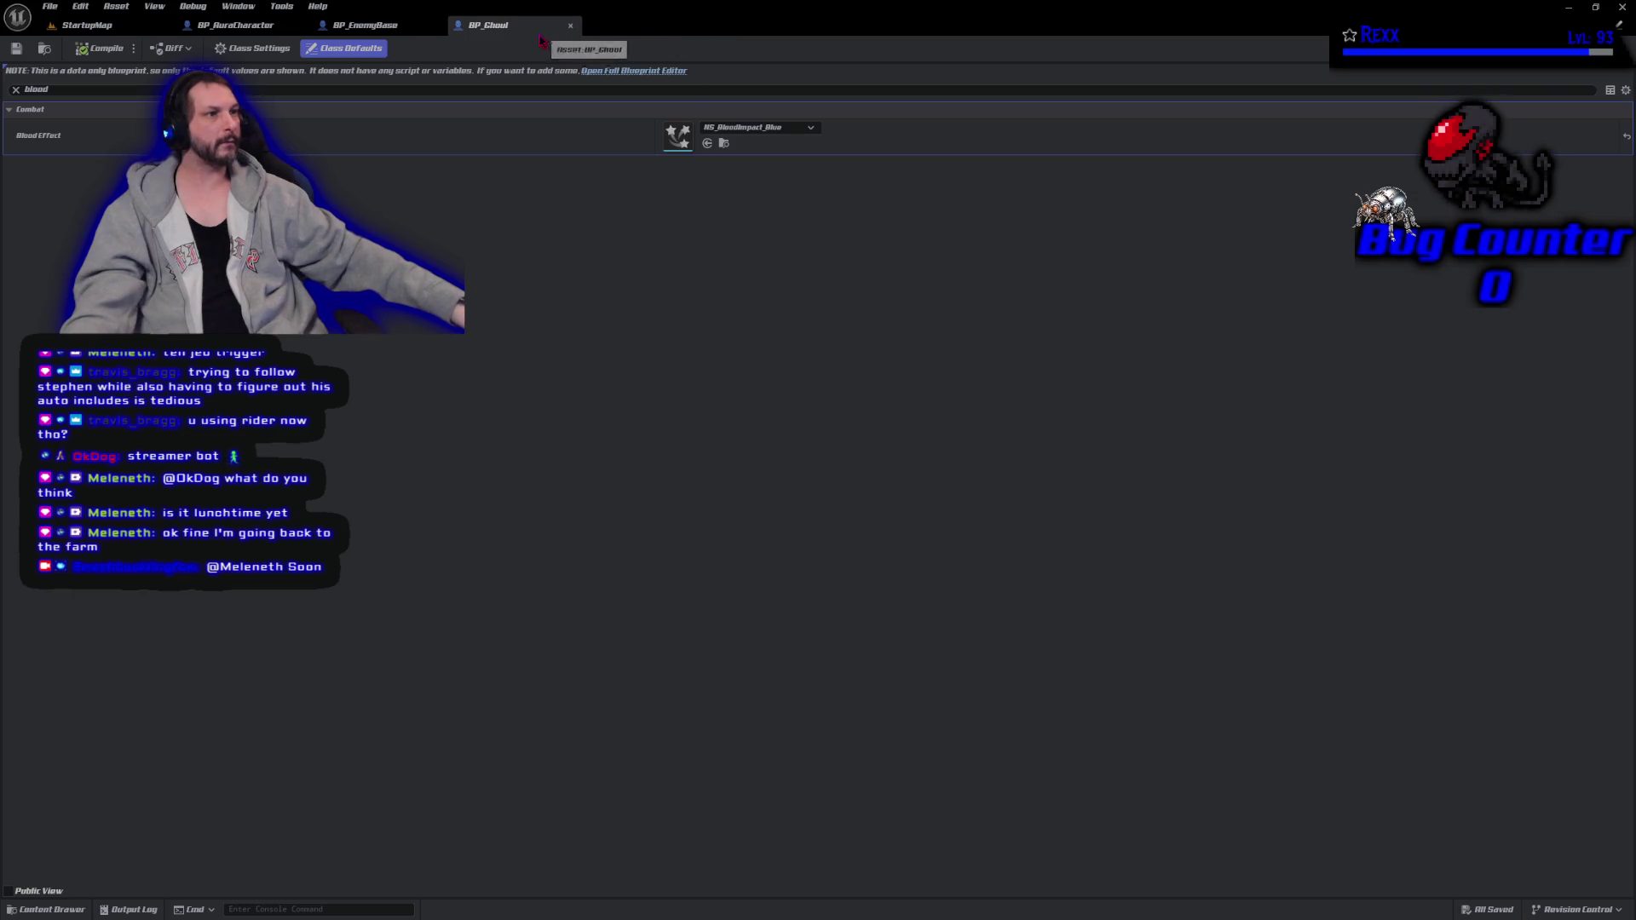
pyautogui.click(570, 25)
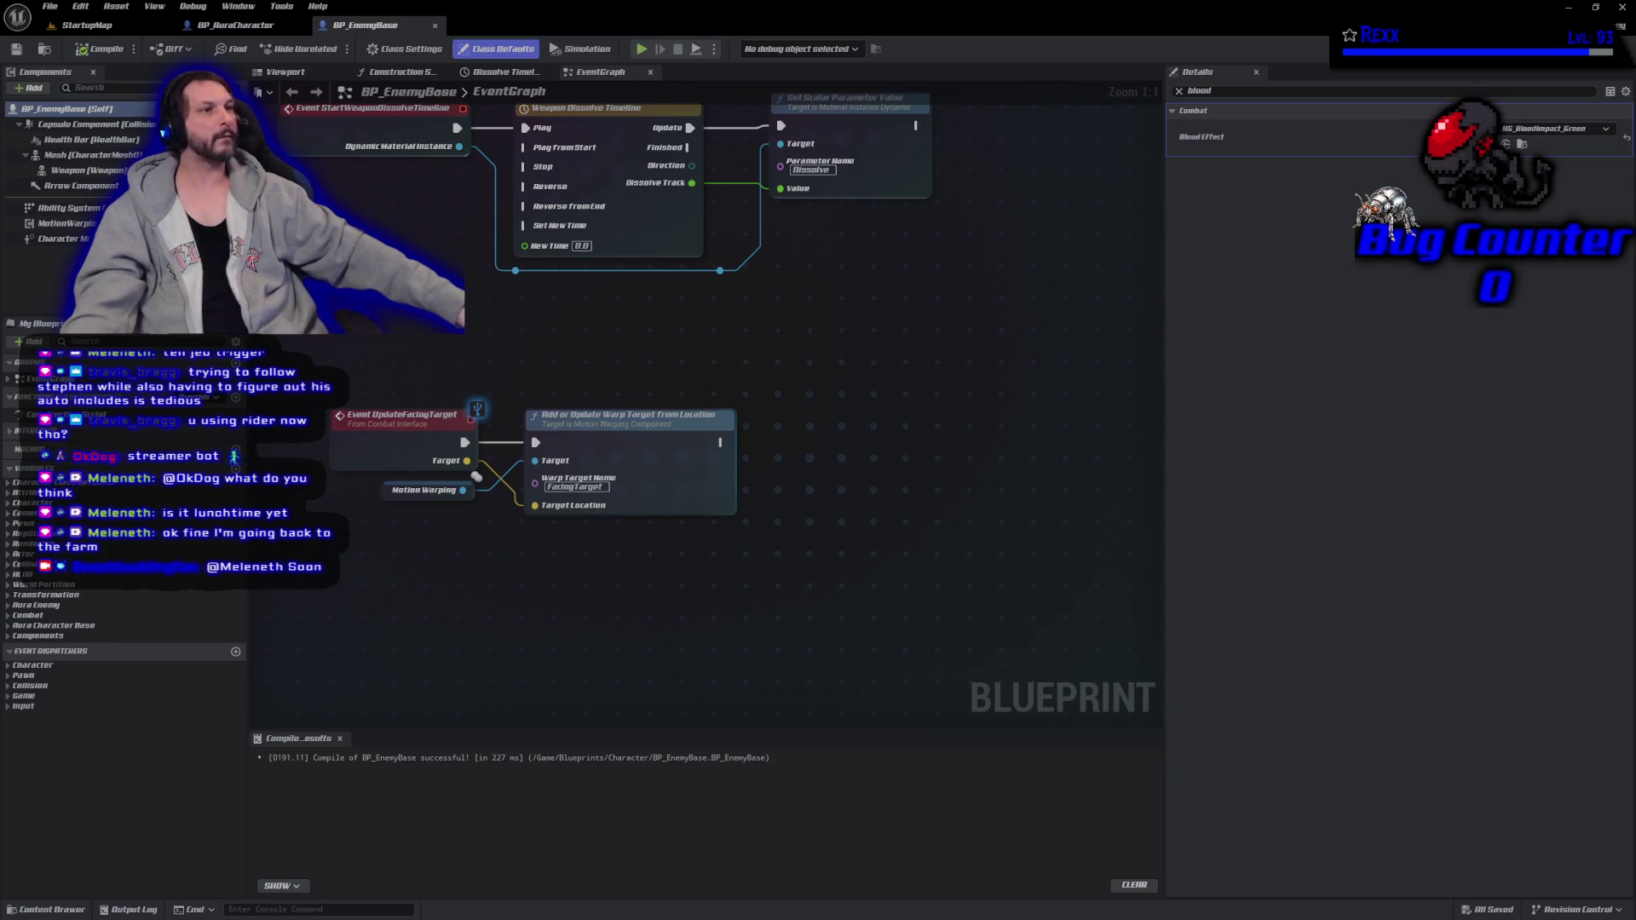
# Close BP_EnemyBase, then select the goblin in StartupMap and open its BP_GoblinSpear Blueprint.
pyautogui.middleClick(368, 30)
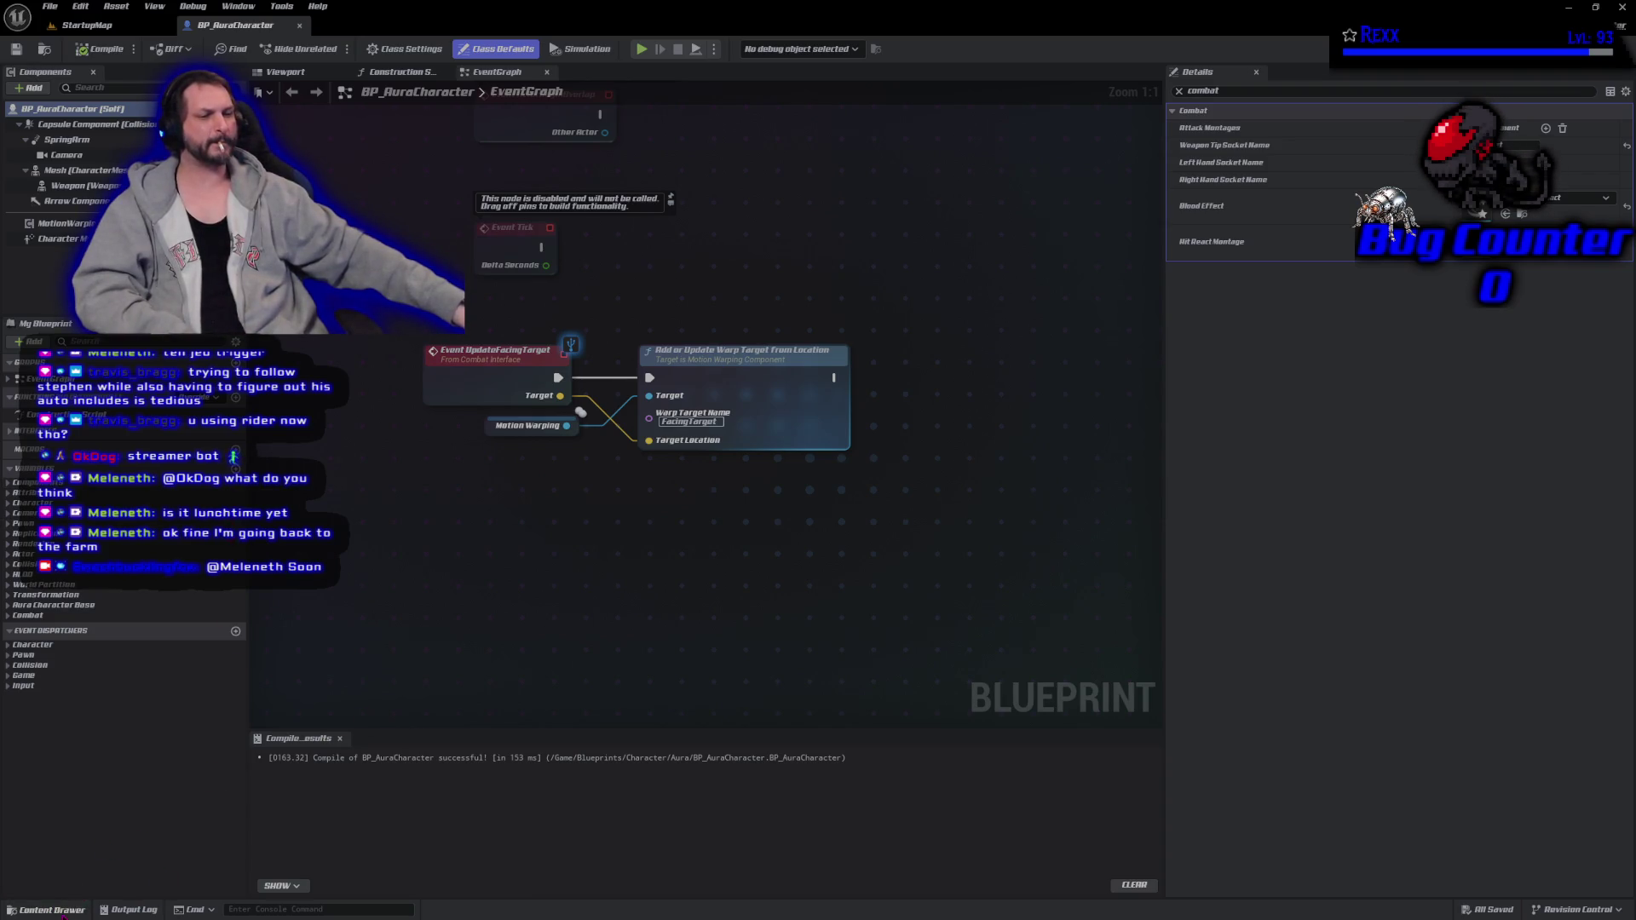
pyautogui.click(51, 910)
pyautogui.click(85, 25)
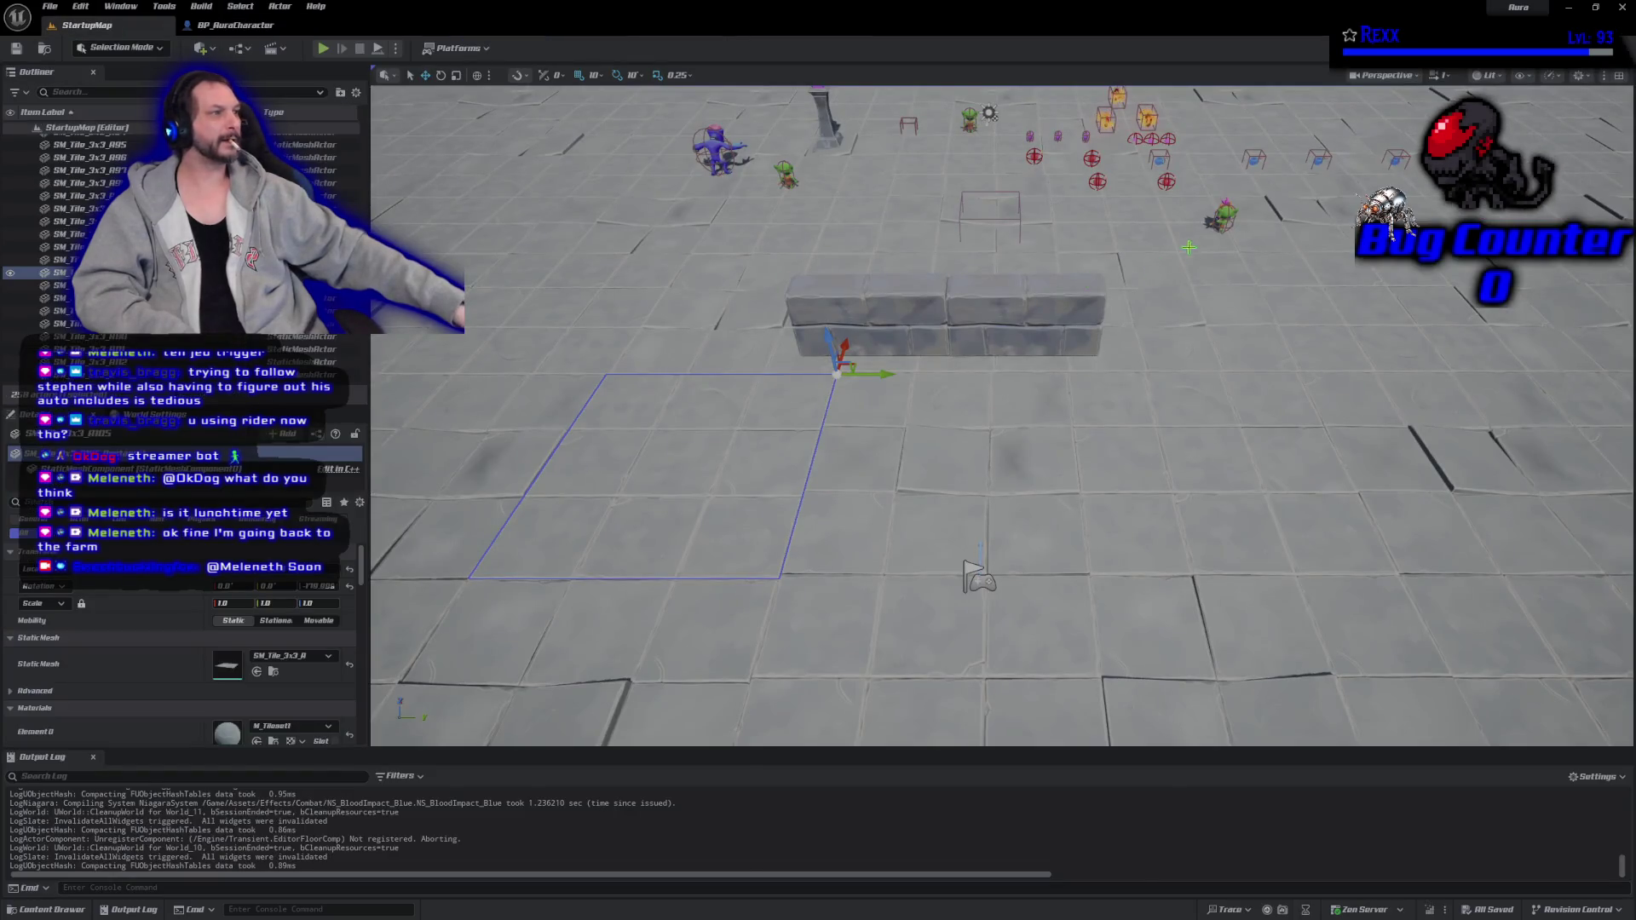
pyautogui.click(970, 121)
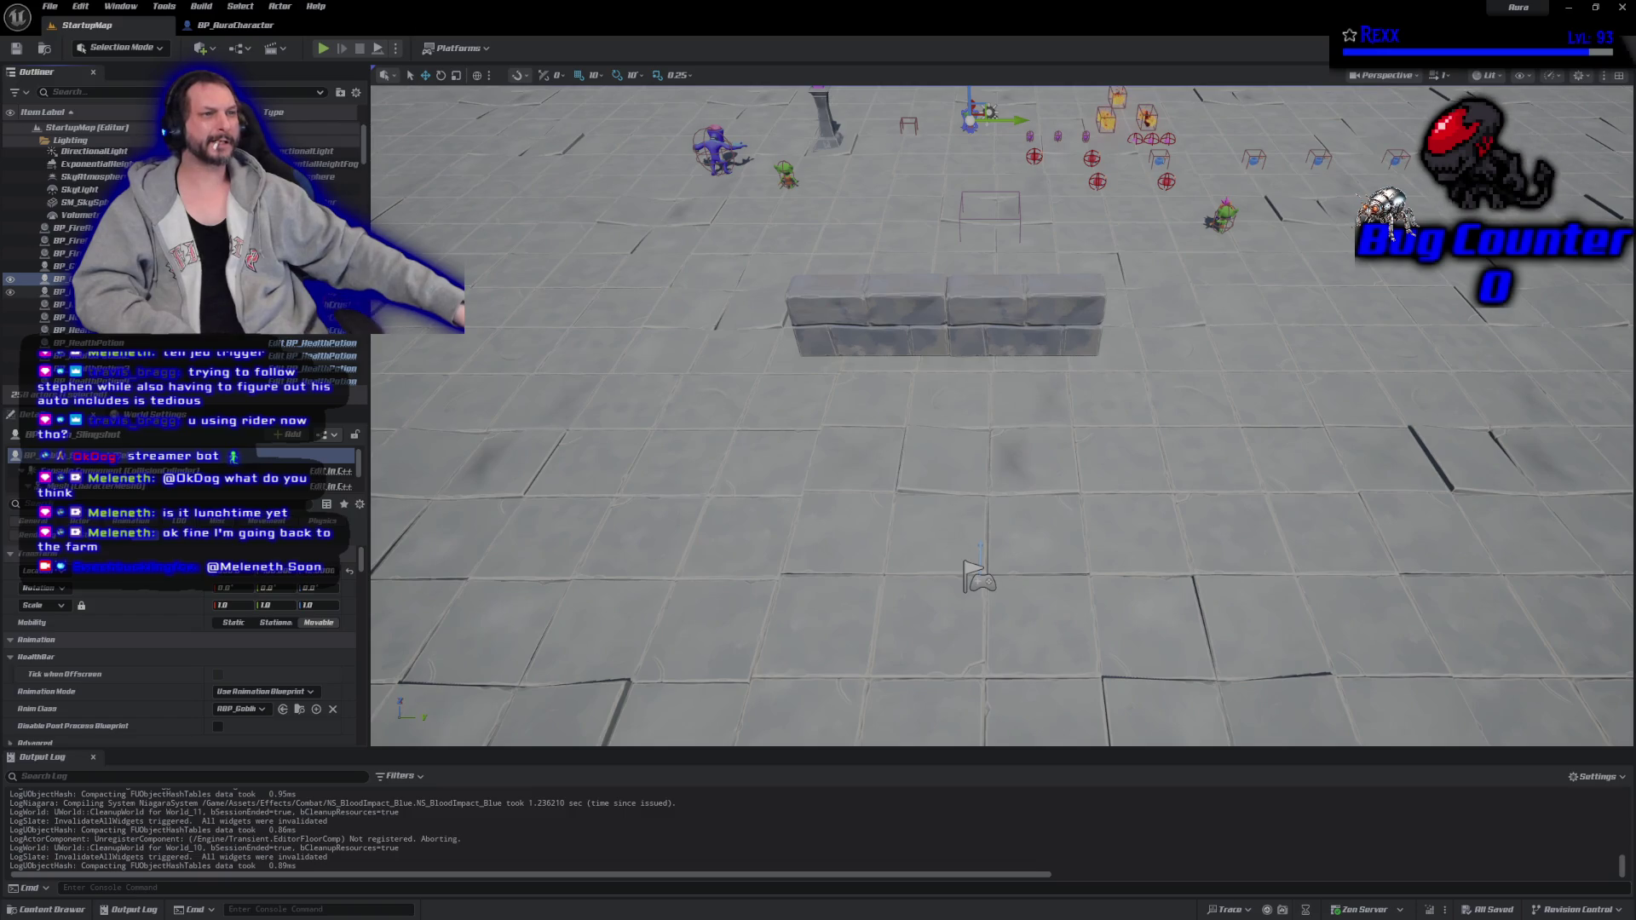
pyautogui.hotkey('ctrl', 'e')
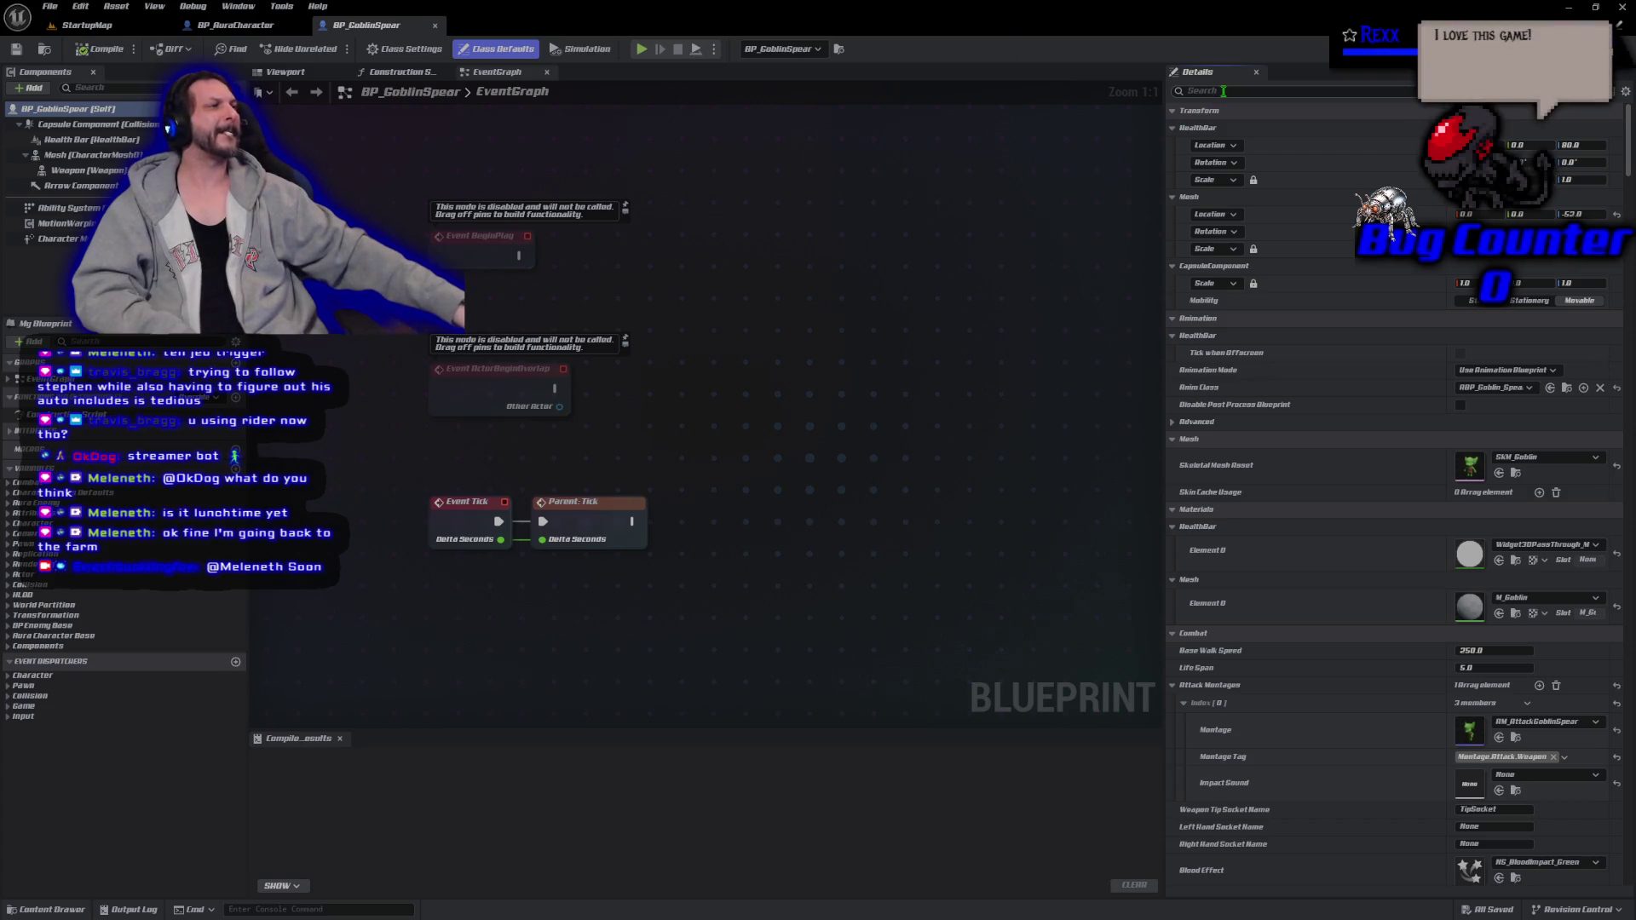
# Filter BP_GoblinSpear's Details by 'attack' to show the Attack Montages Impact Sound entry.
pyautogui.write('atta')
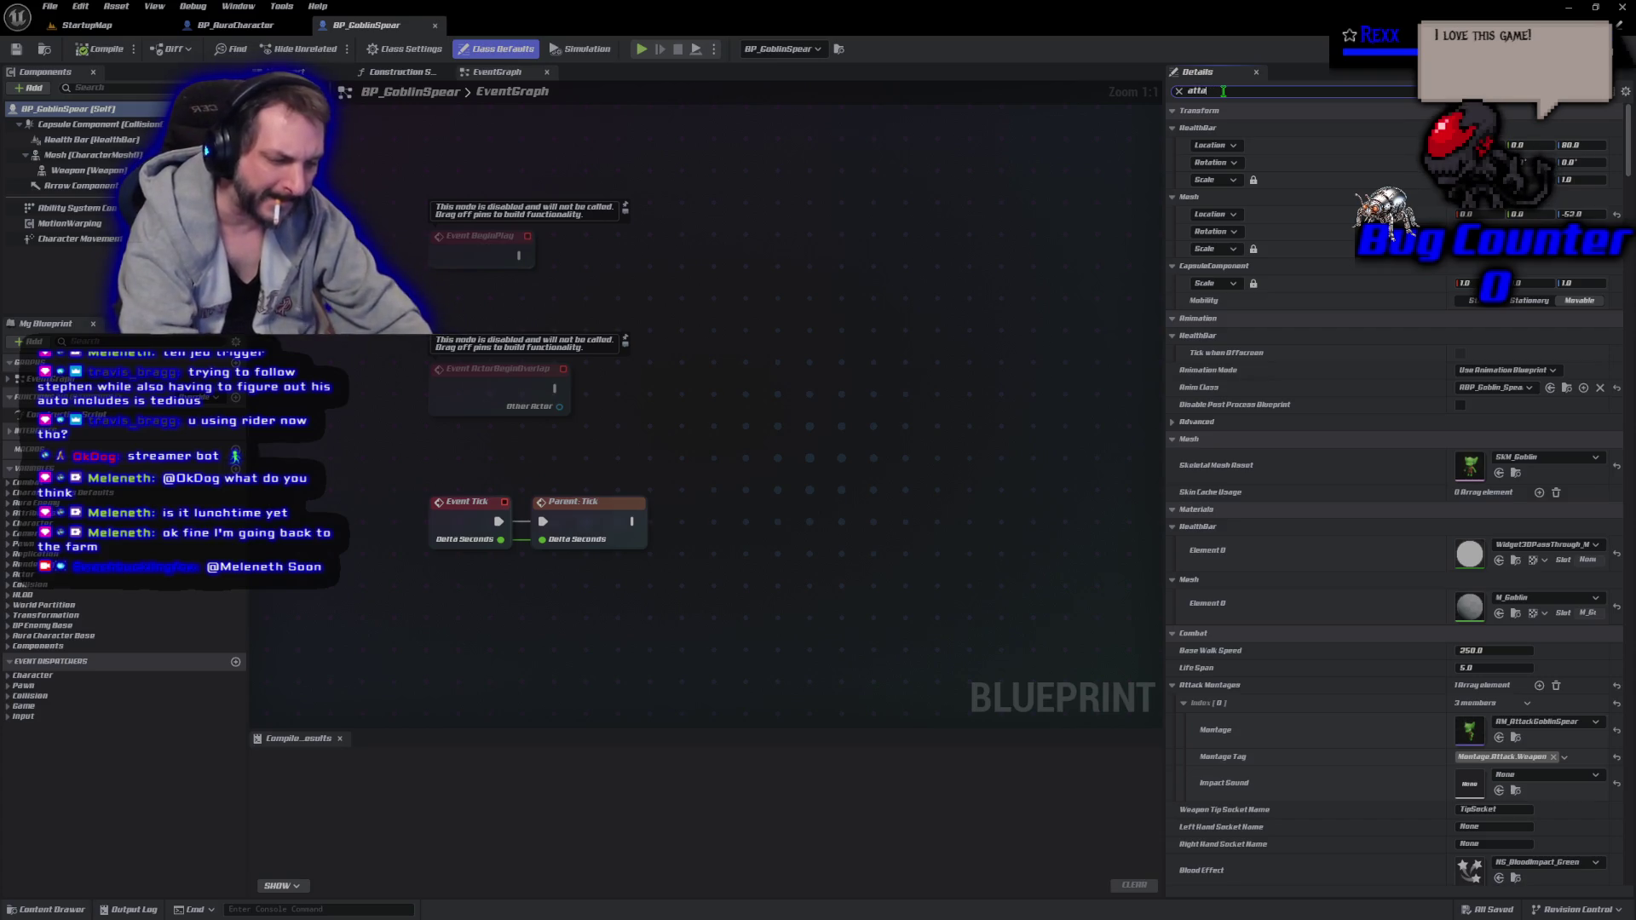
pyautogui.write('ck')
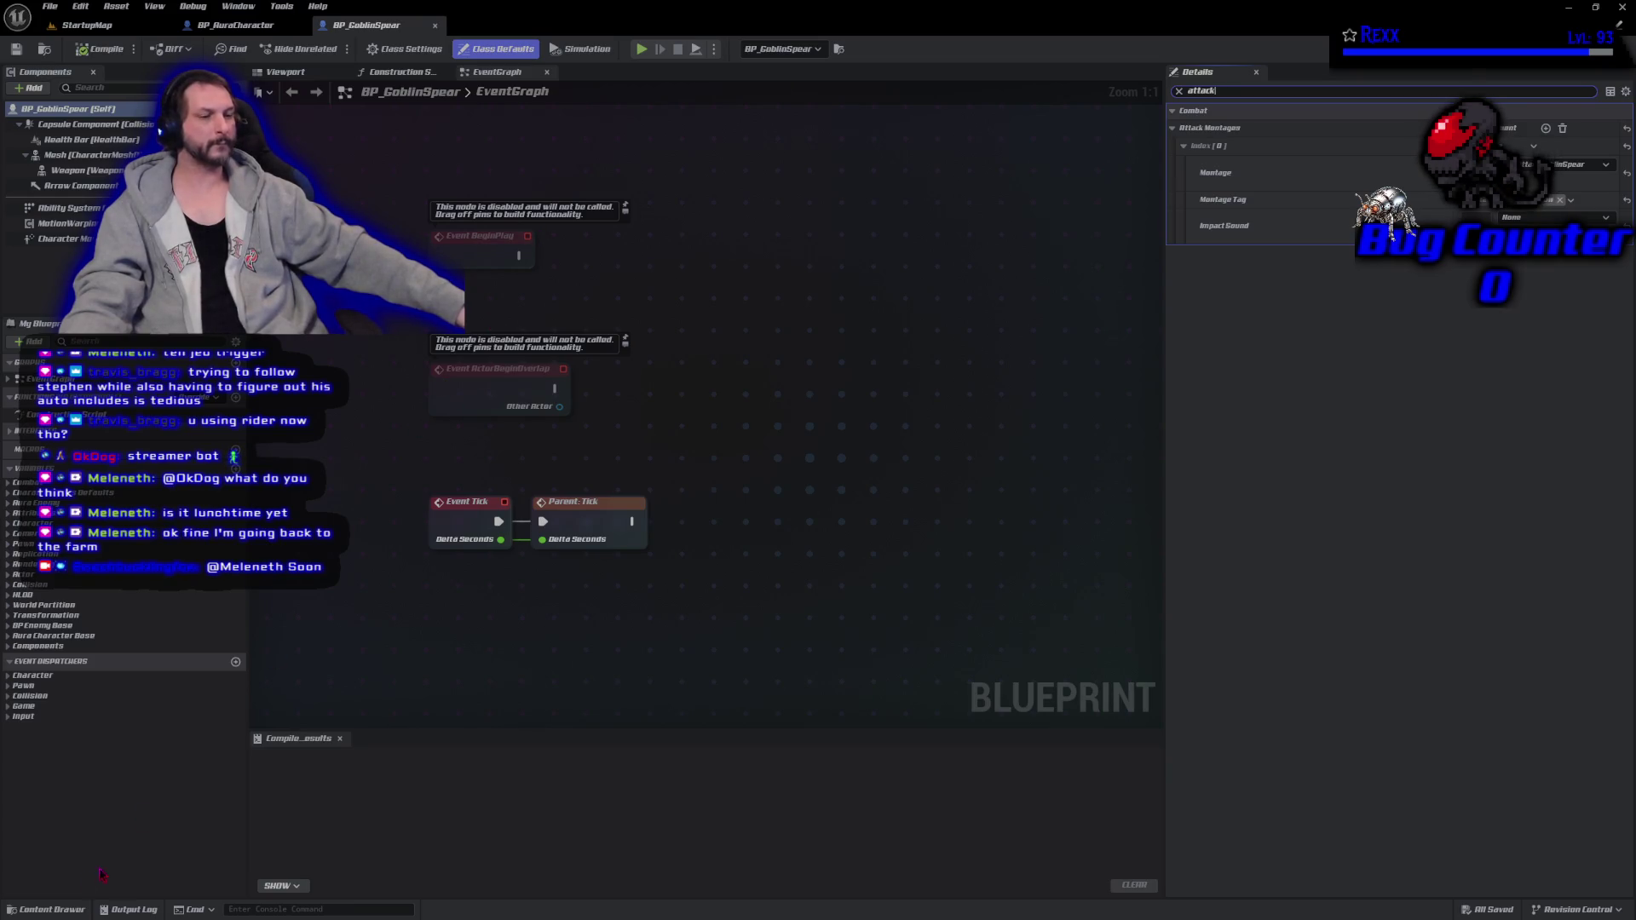
pyautogui.click(46, 910)
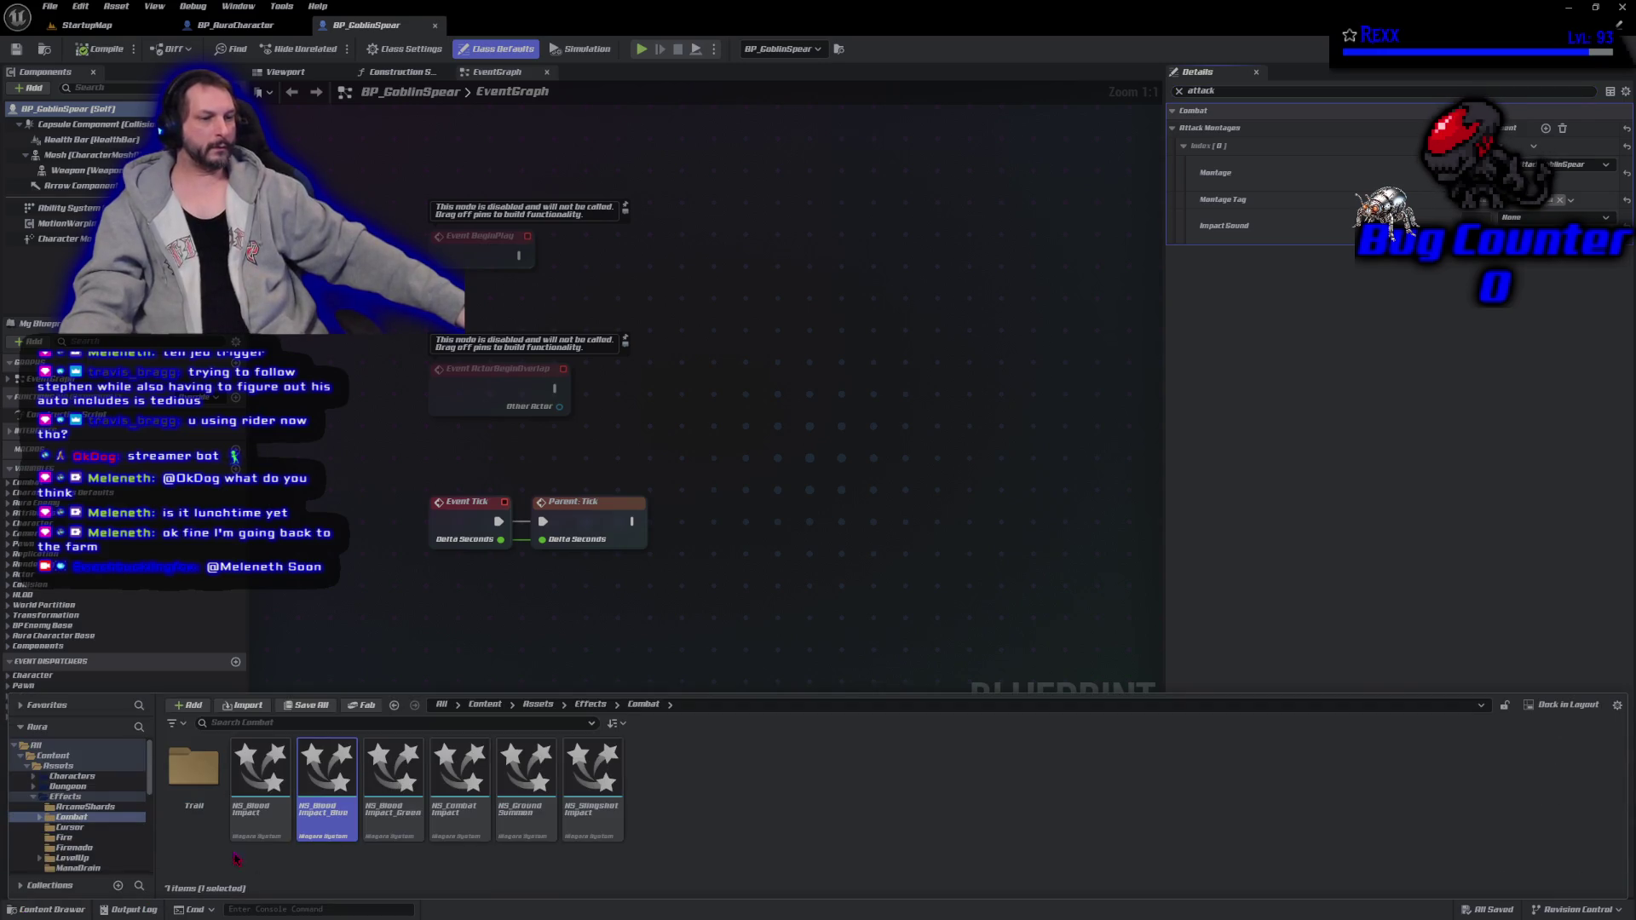
# Copy sfx_Template_multi into Sounds > Enemies > Ghoul > Swipe and open the copy.
pyautogui.scroll(-3, 96, 818)
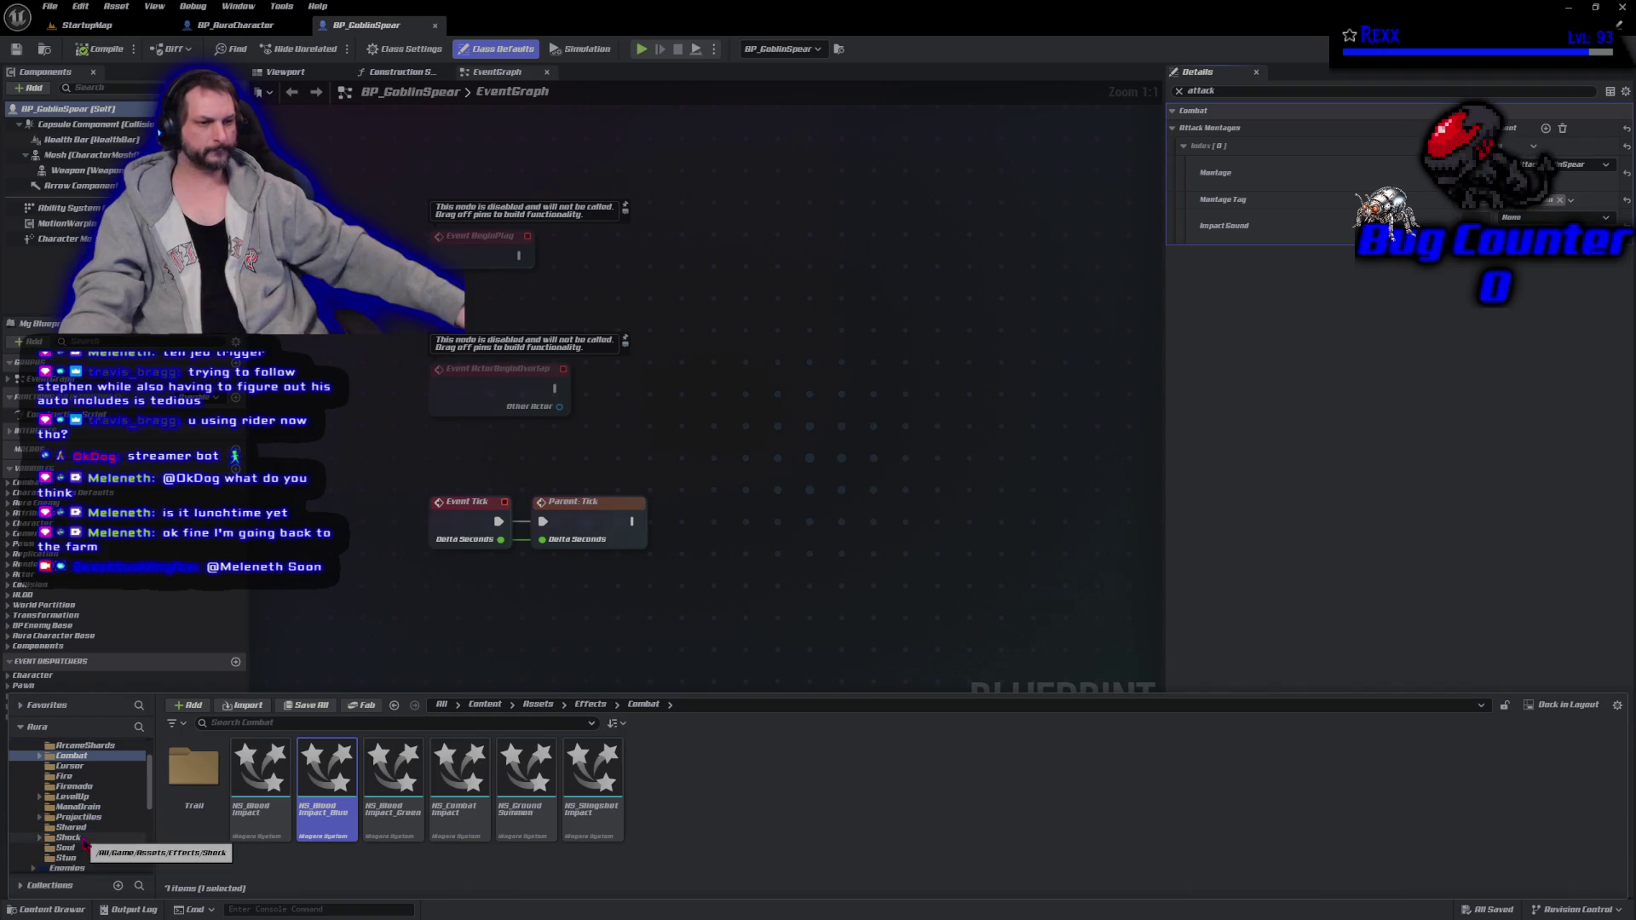
pyautogui.scroll(2, 85, 844)
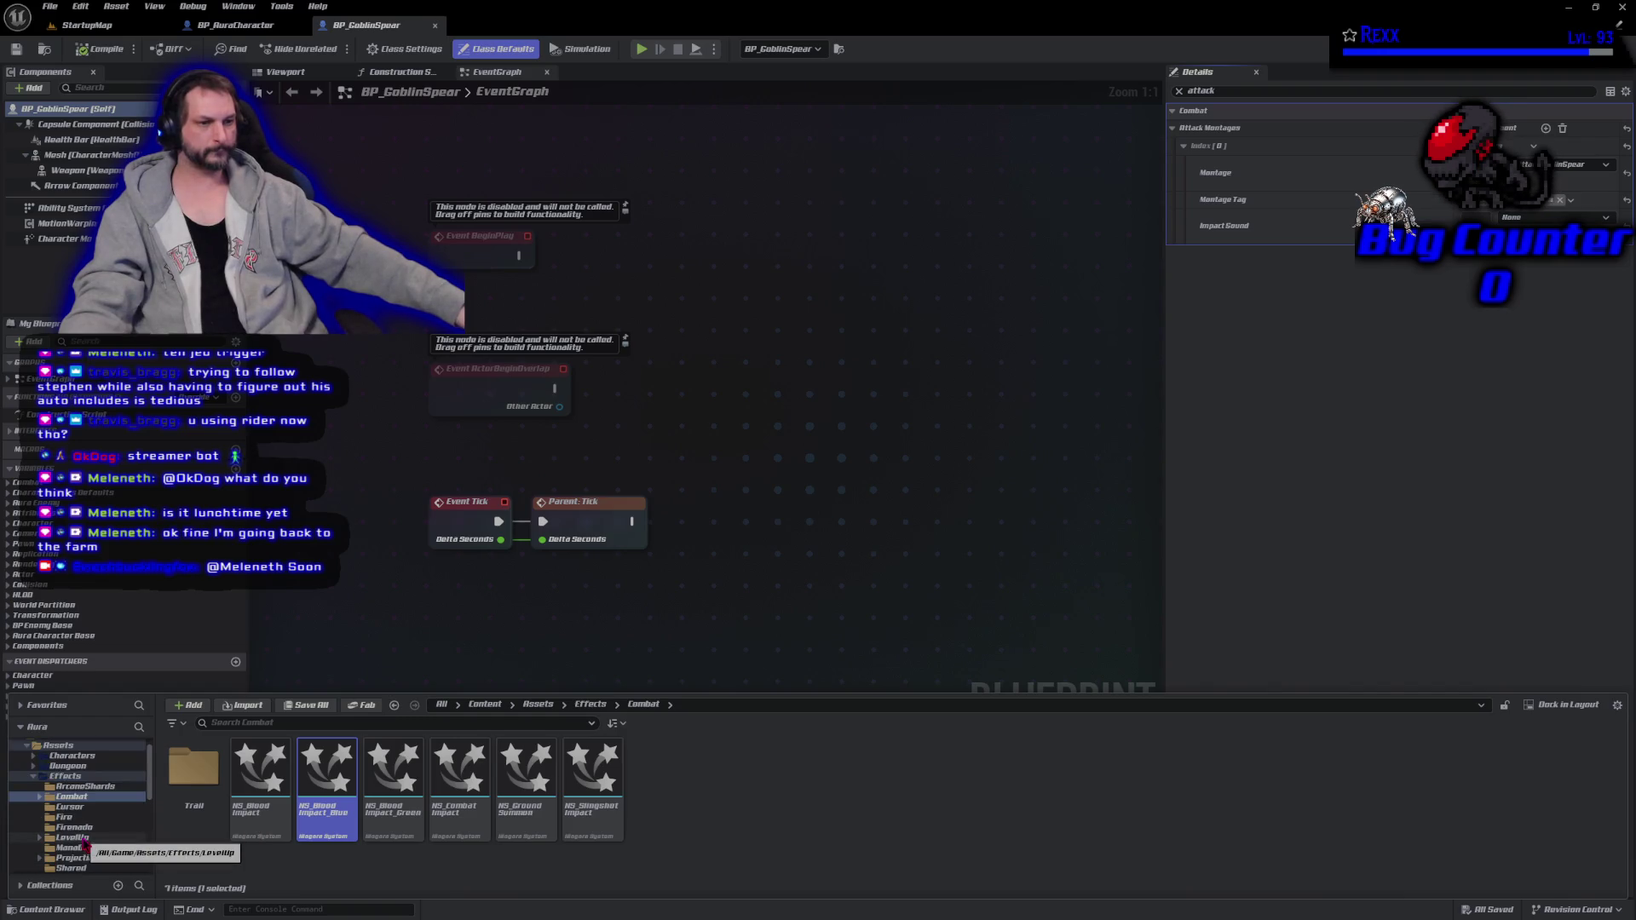
pyautogui.click(33, 777)
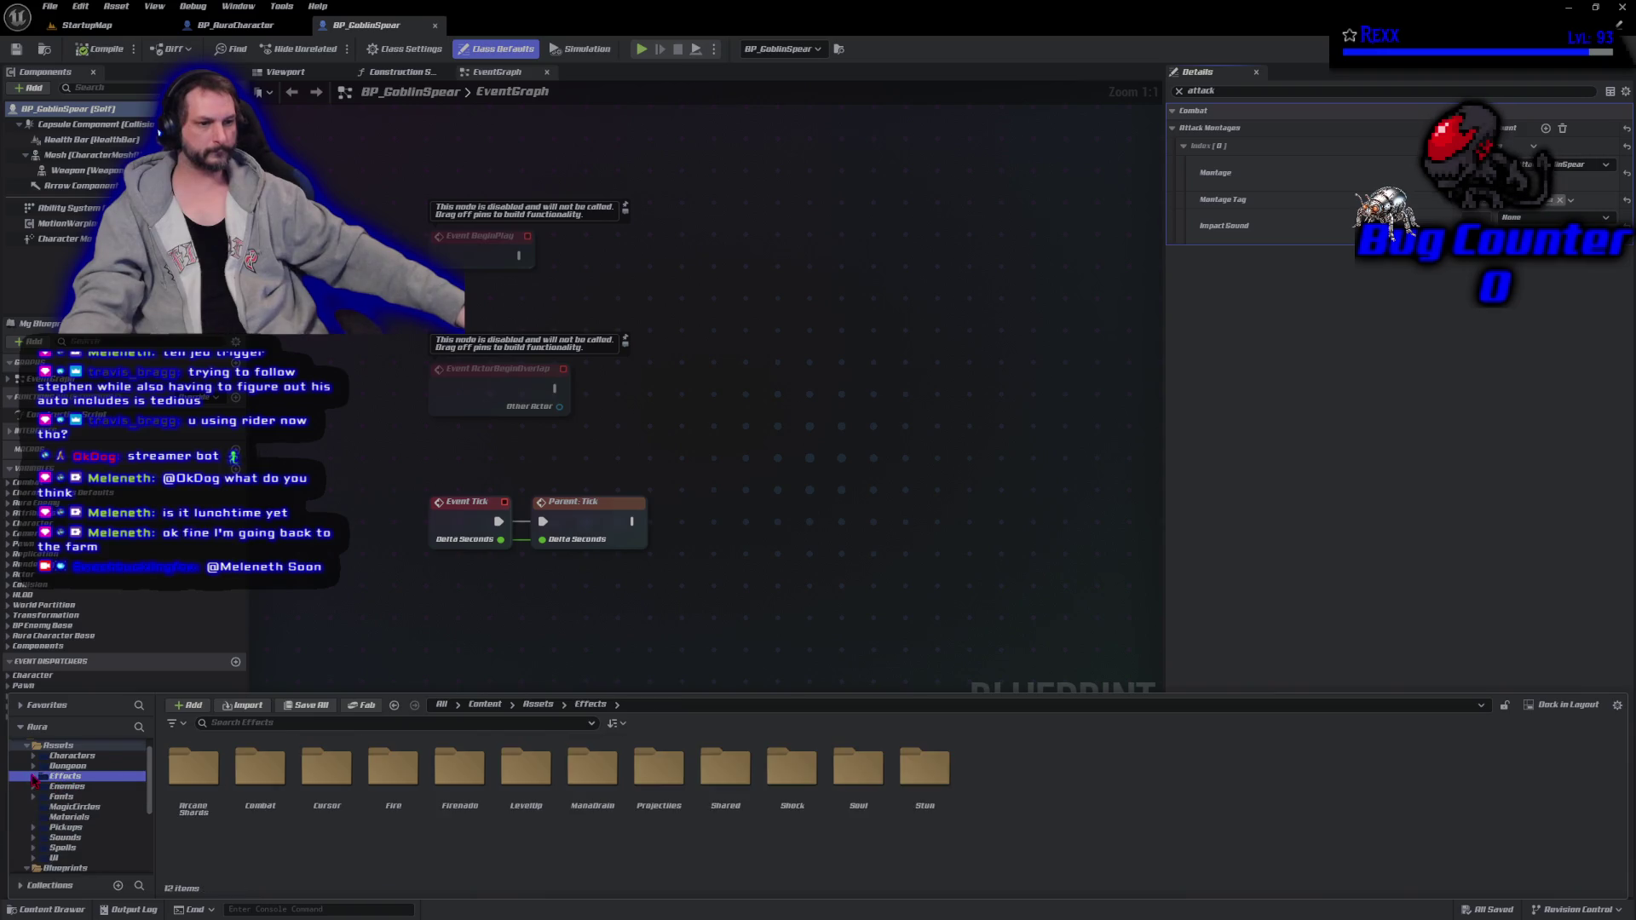
pyautogui.click(67, 839)
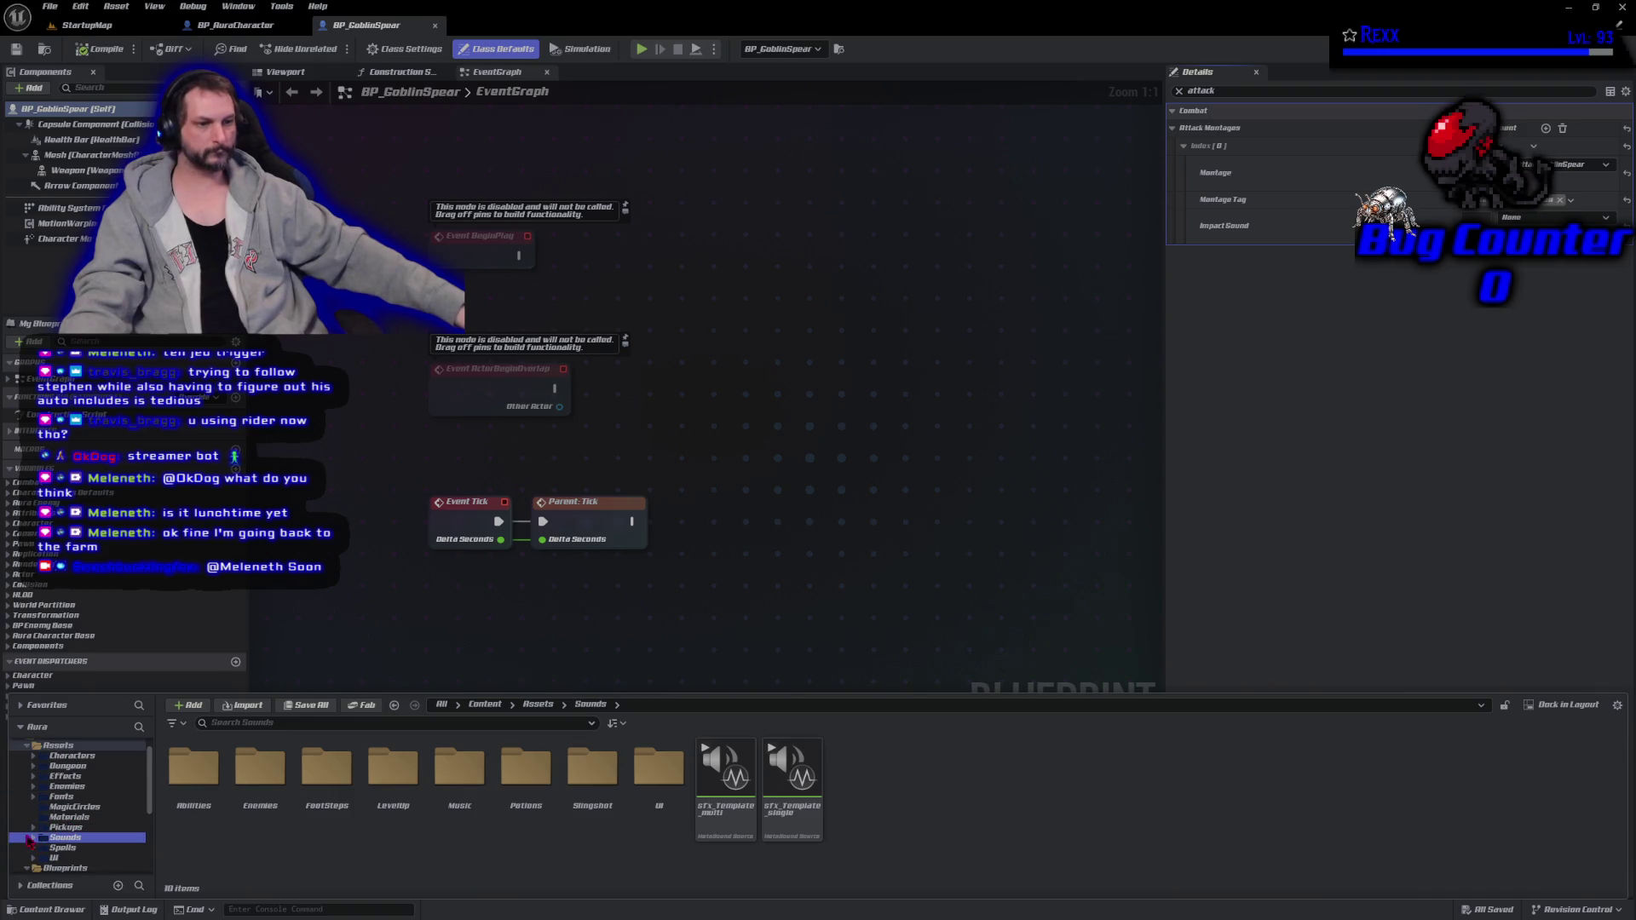
pyautogui.scroll(-2, 40, 843)
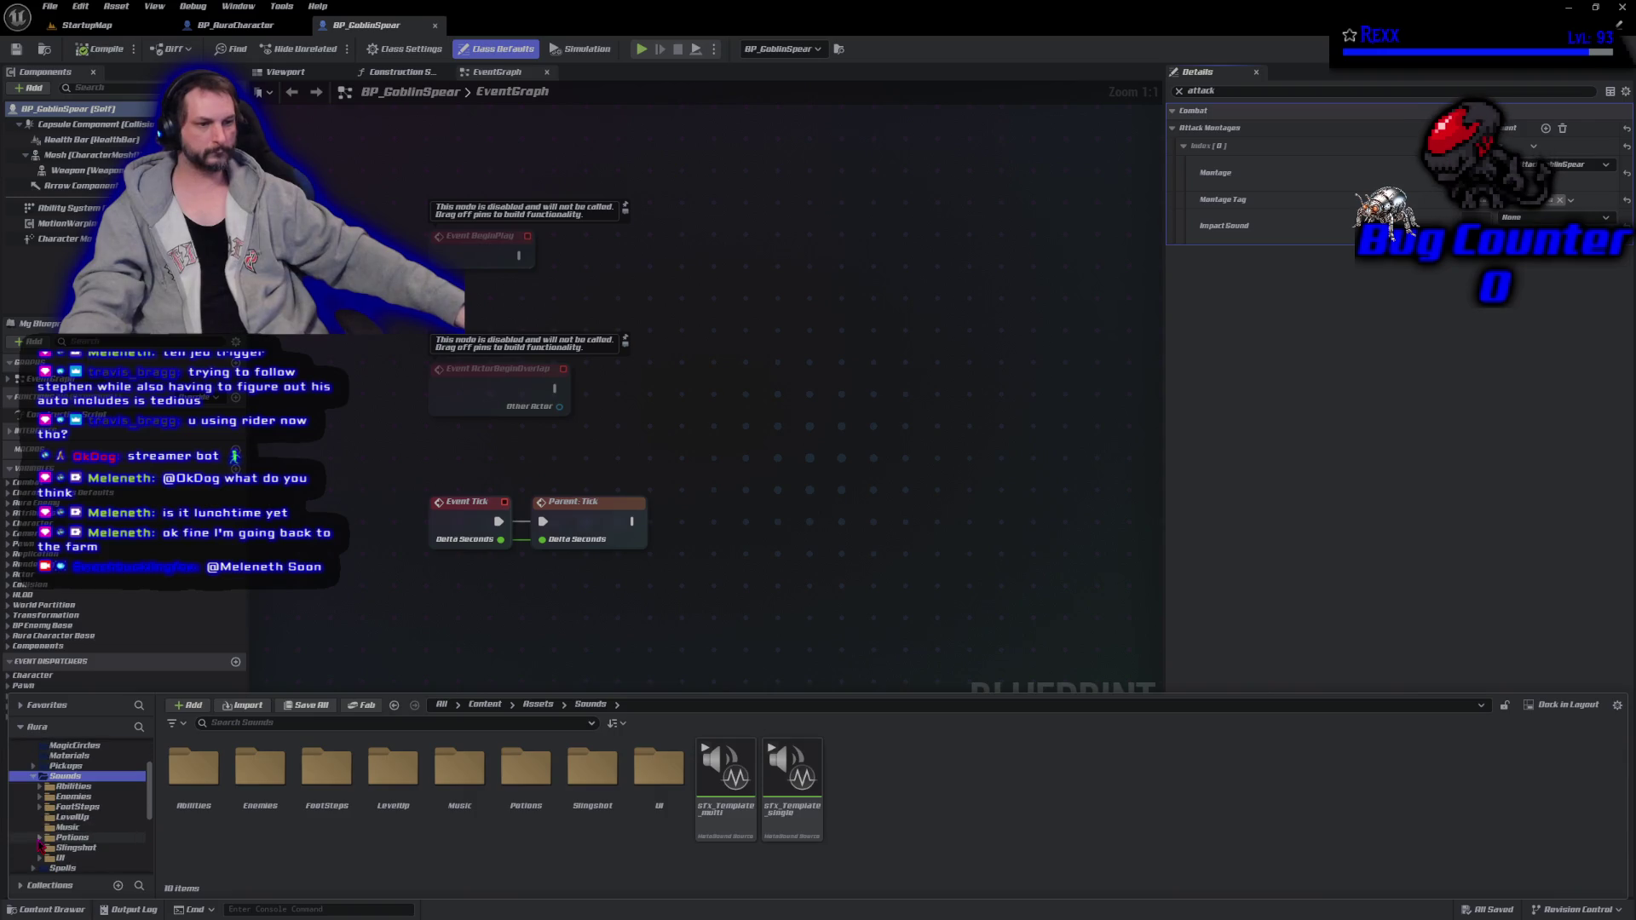
pyautogui.click(39, 797)
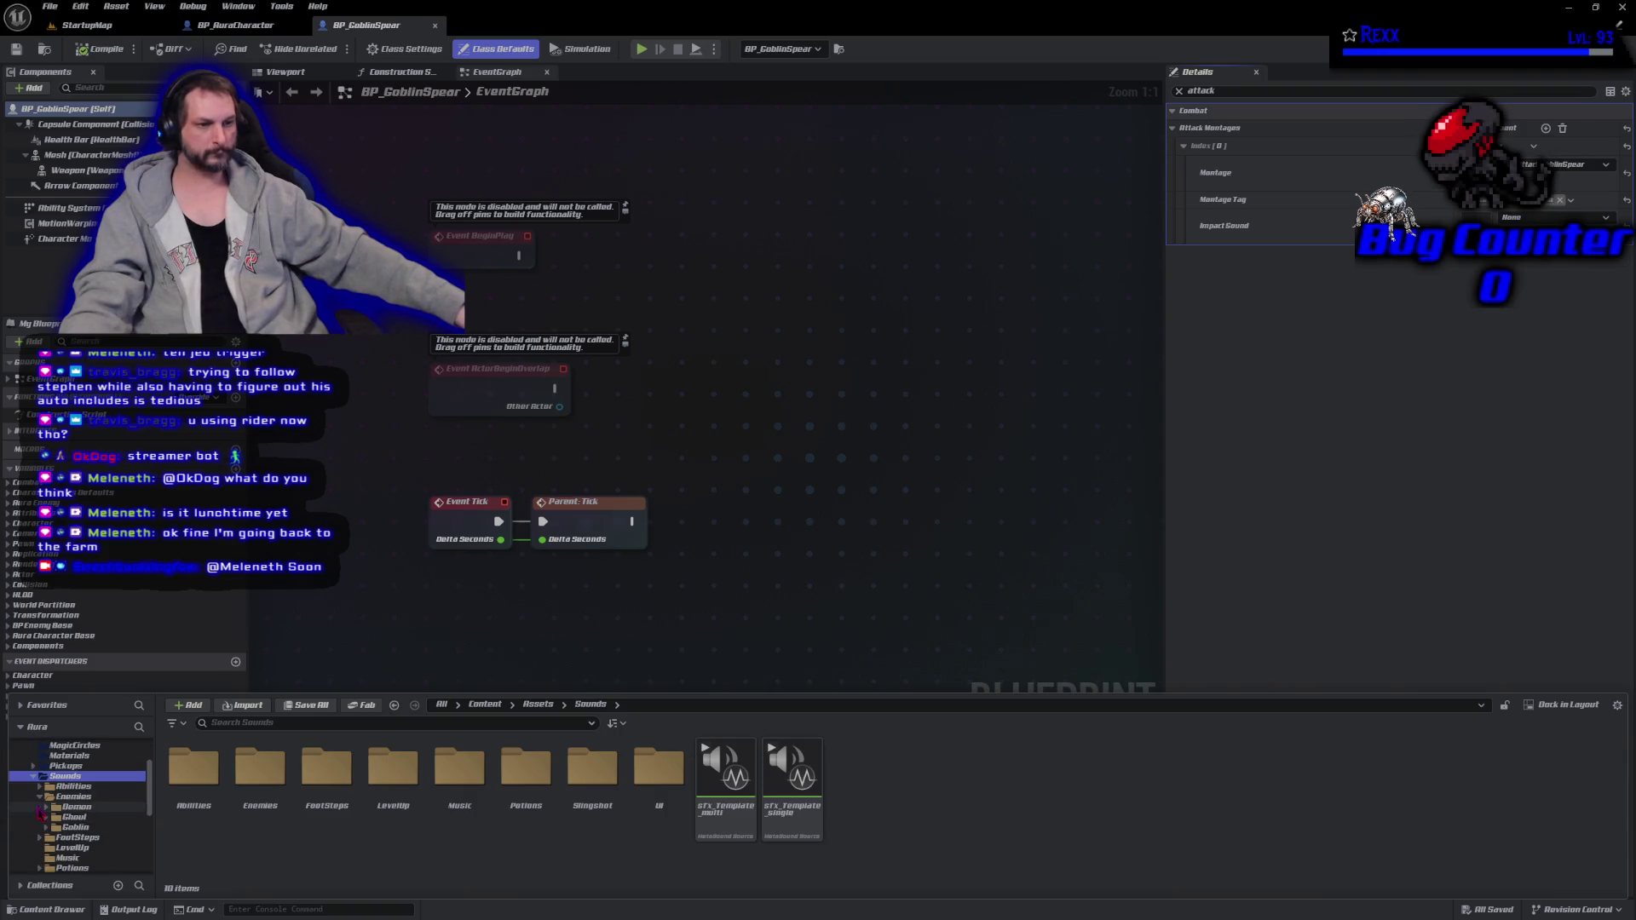
pyautogui.click(46, 820)
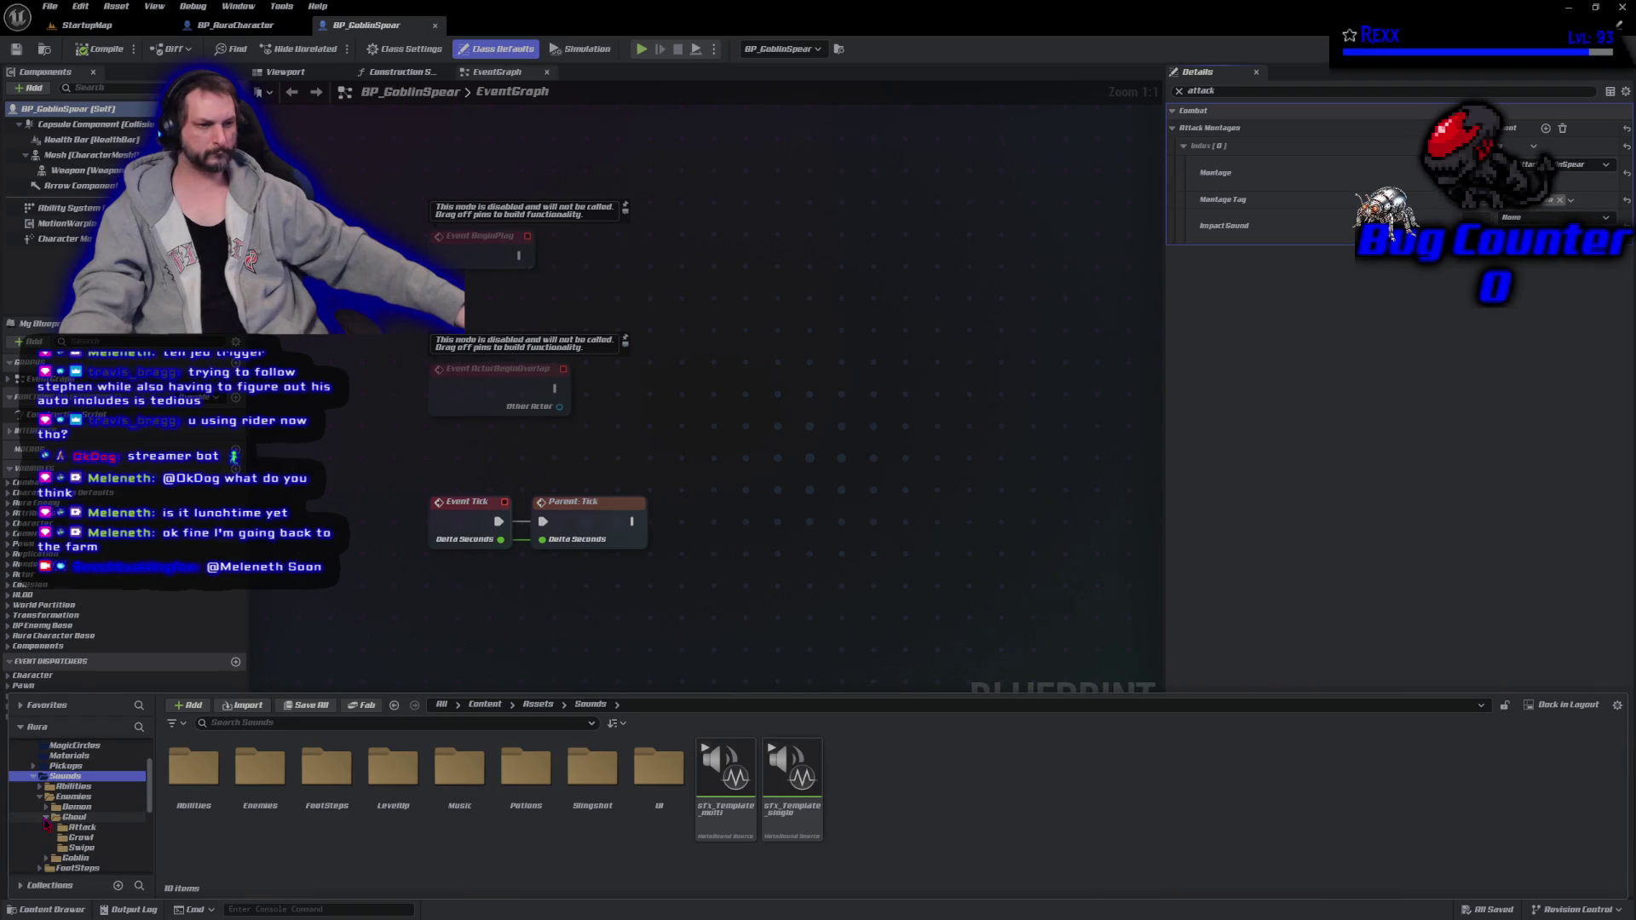
pyautogui.moveTo(720, 809)
pyautogui.mouseDown()
pyautogui.moveTo(109, 830)
pyautogui.moveTo(94, 852)
pyautogui.mouseUp()
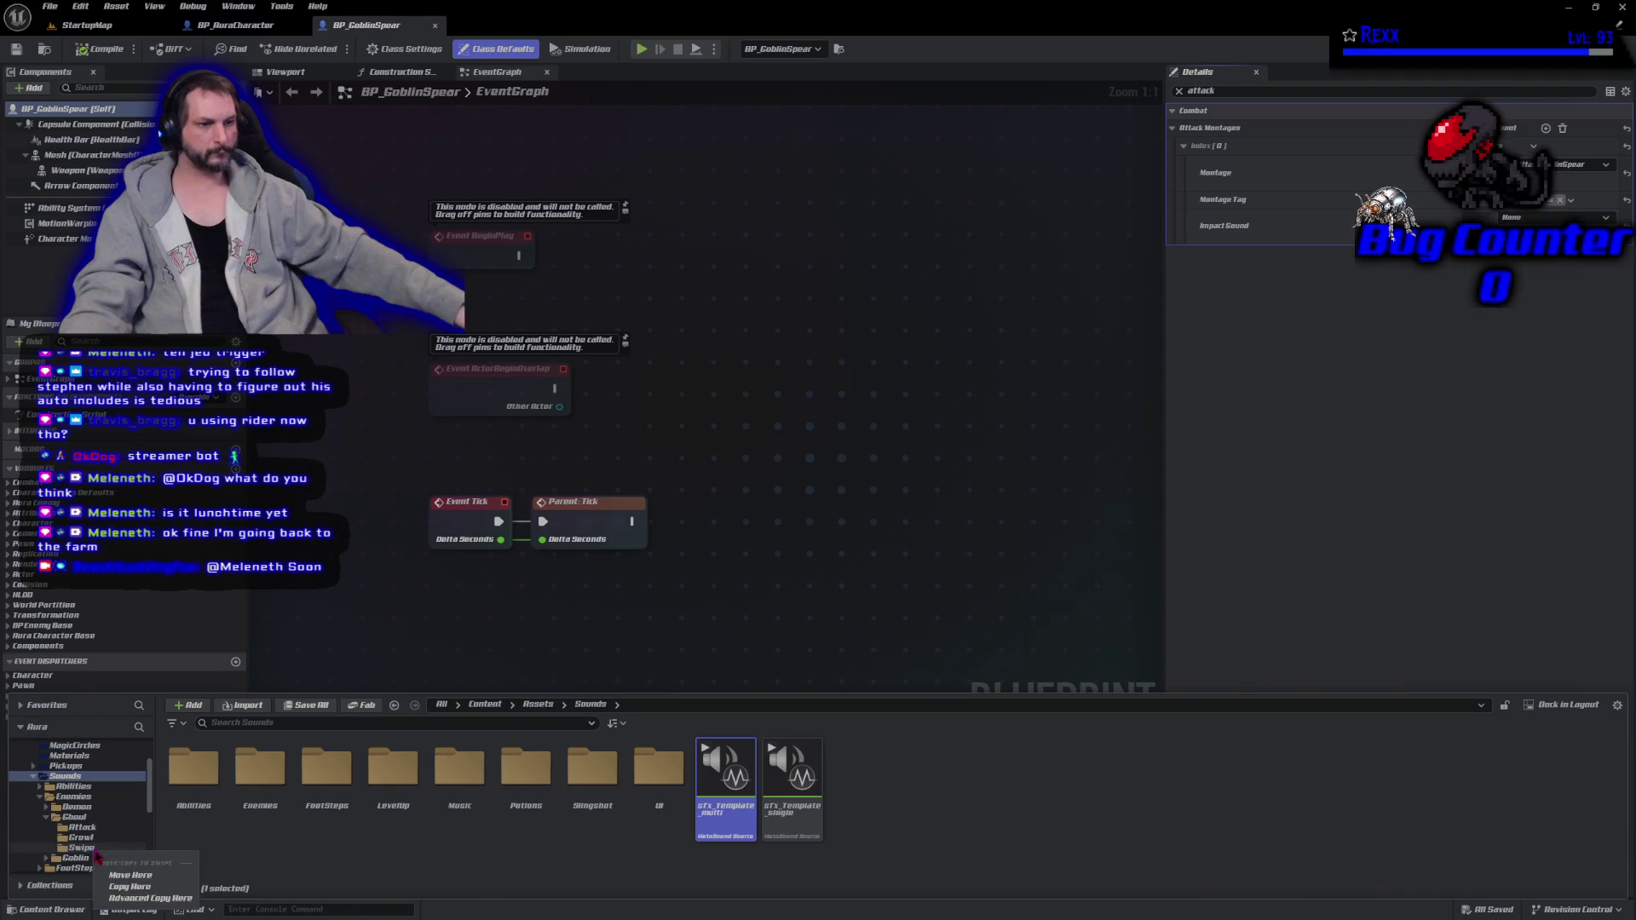
pyautogui.click(130, 887)
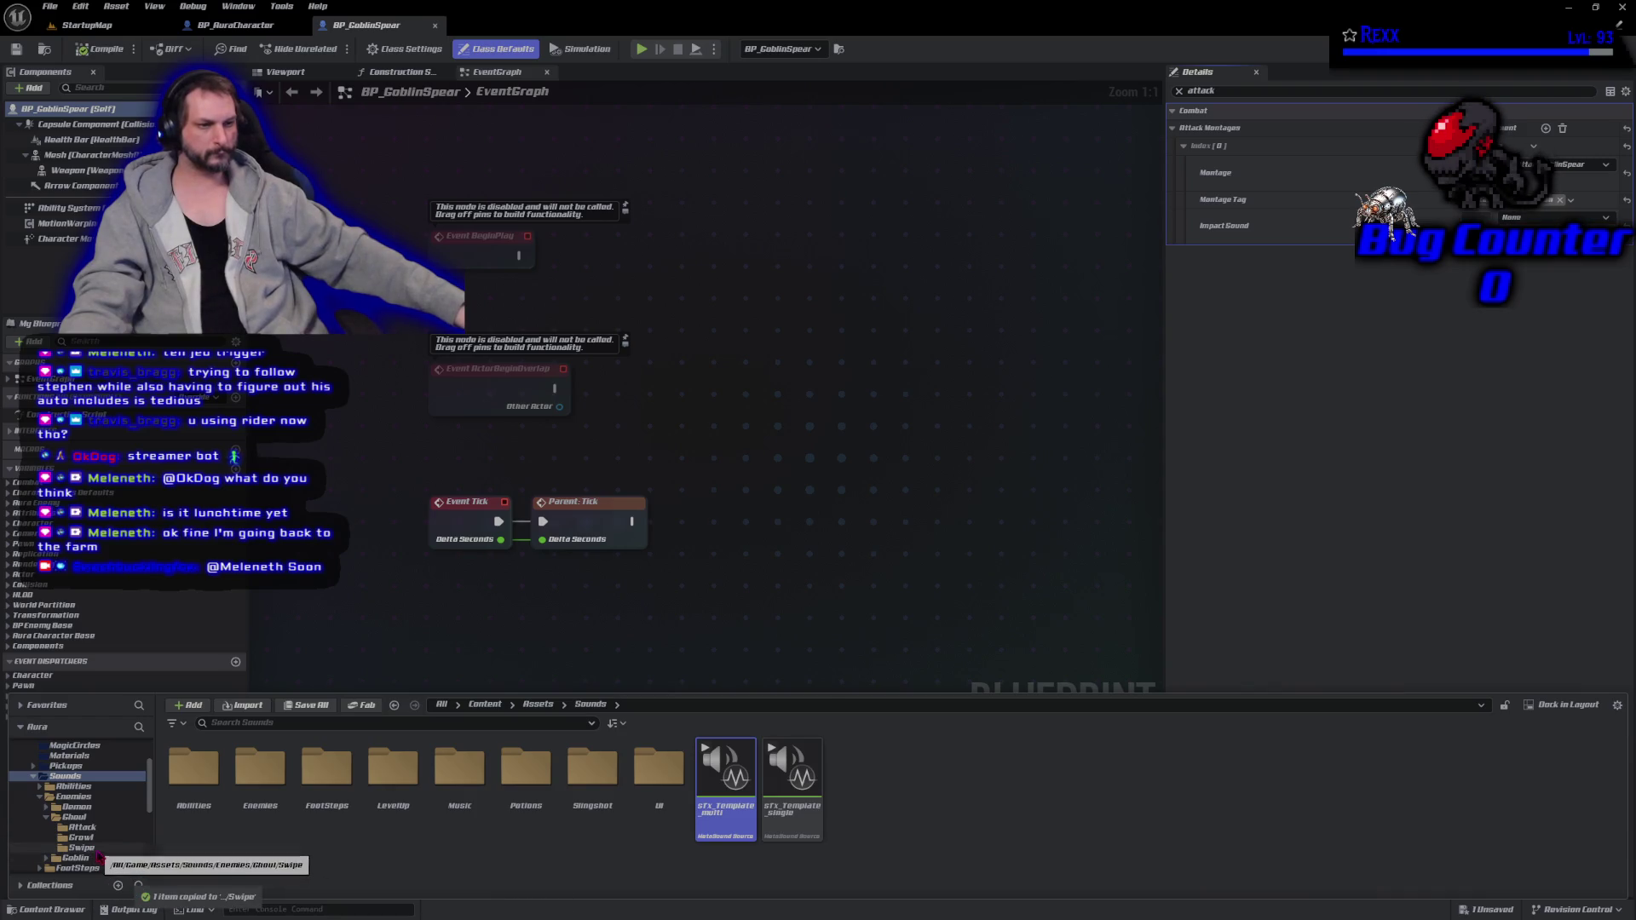
pyautogui.click(94, 849)
pyautogui.doubleClick(421, 824)
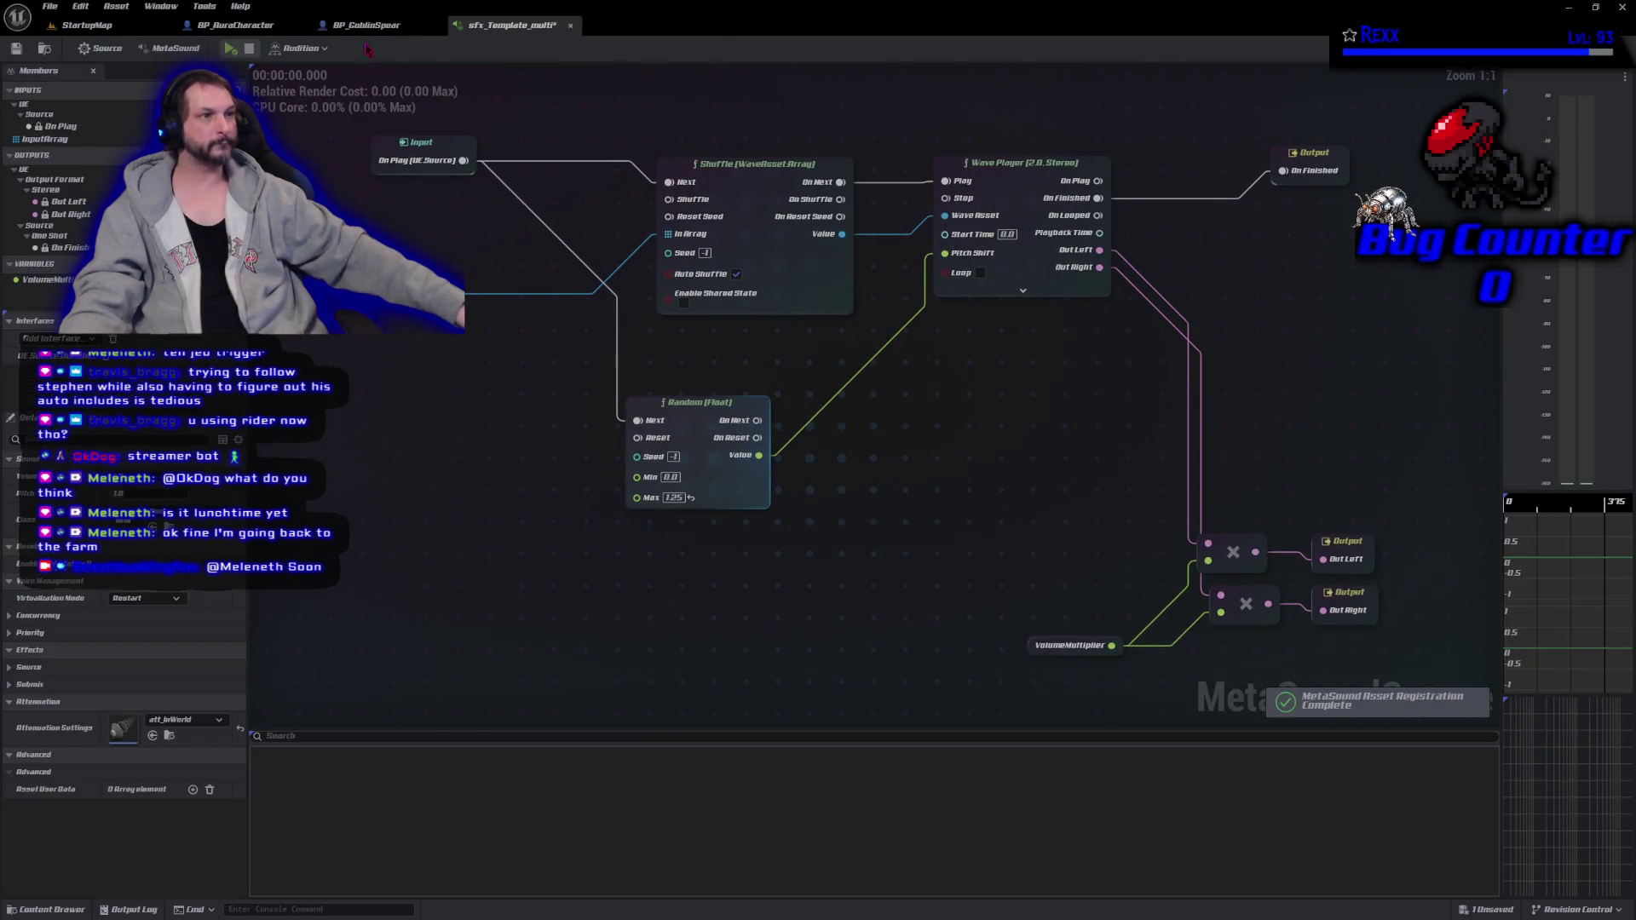
# Add SFX_Swipe_01–03 to the MetaSound's InputArray default and save it.
pyautogui.click(53, 909)
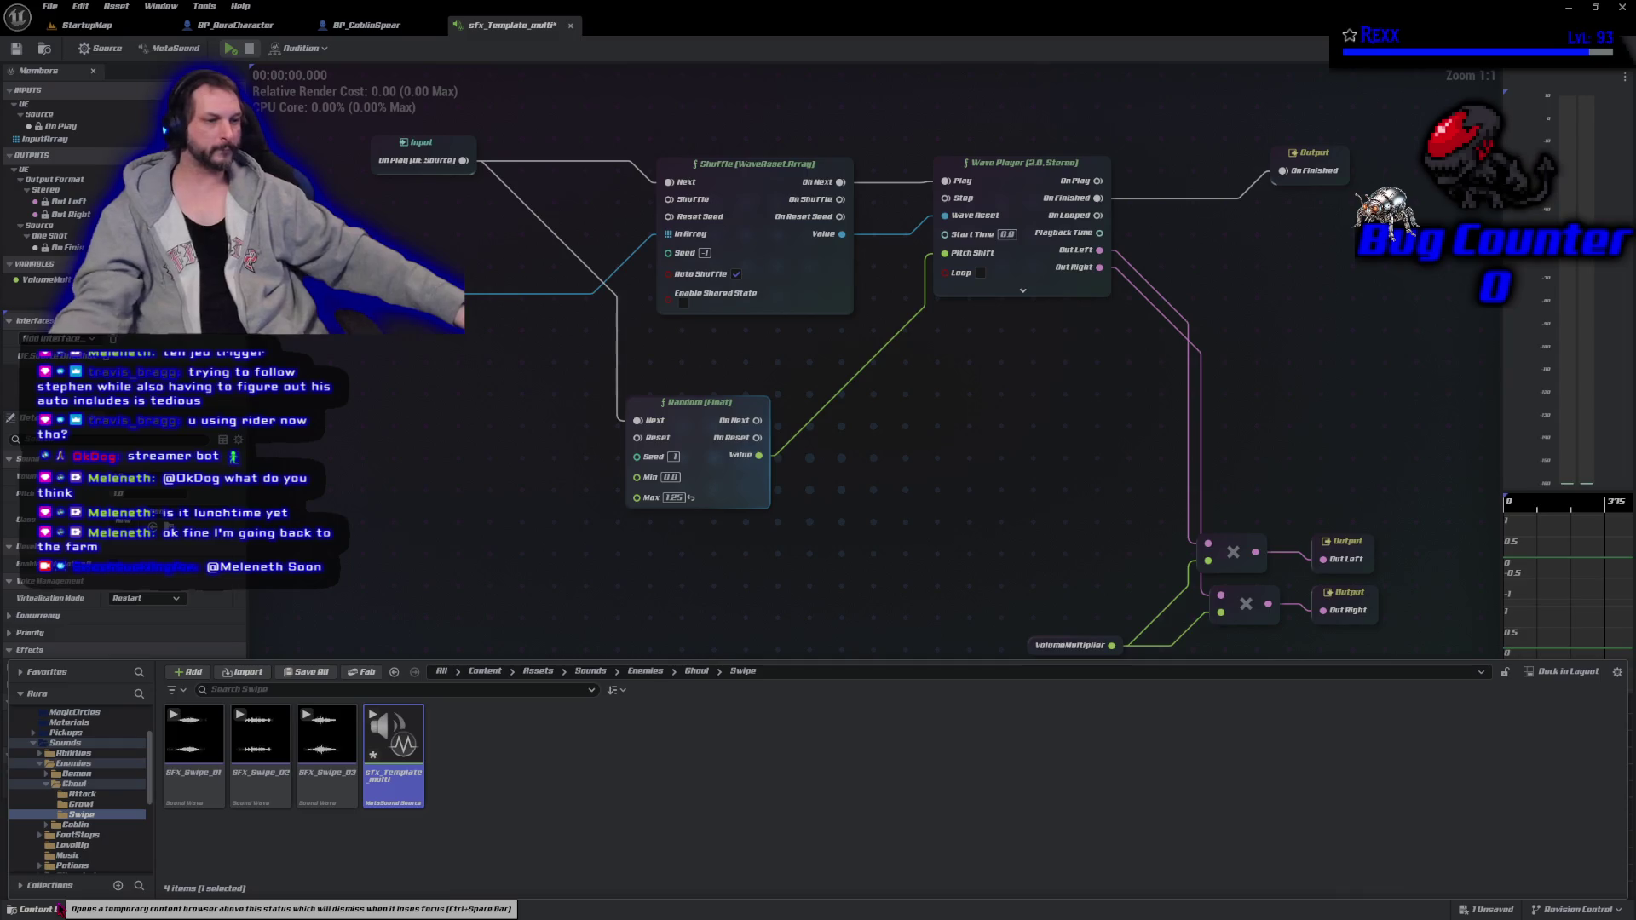
pyautogui.keyDown('shift'); pyautogui.click(327, 742); pyautogui.keyUp('shift')
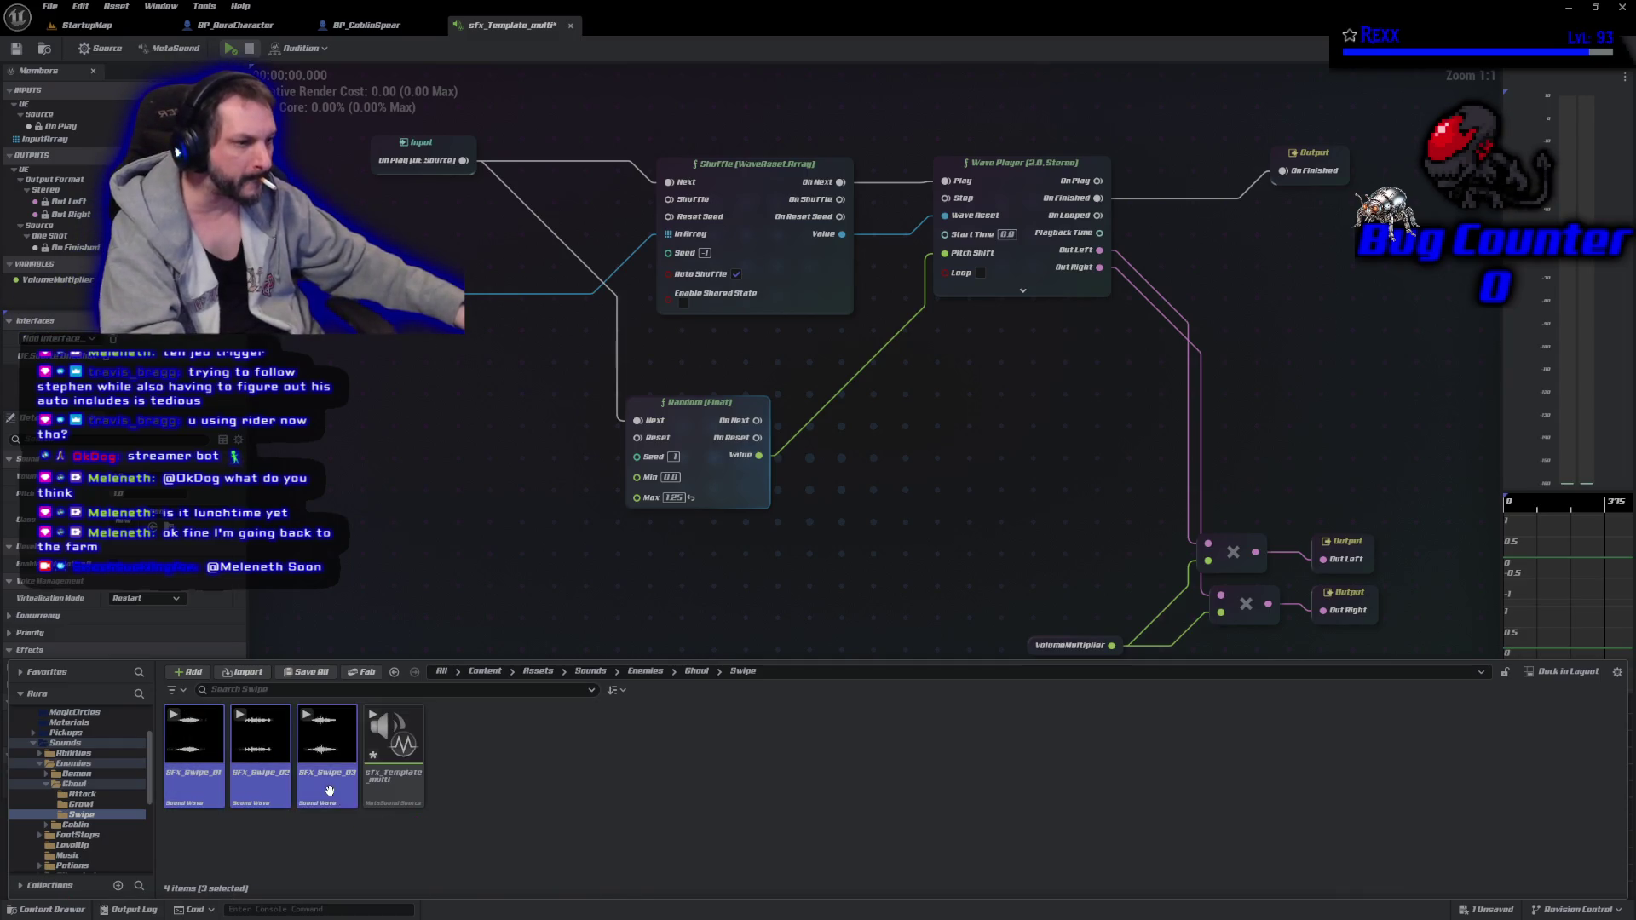
pyautogui.moveTo(340, 654); pyautogui.dragTo(358, 741)
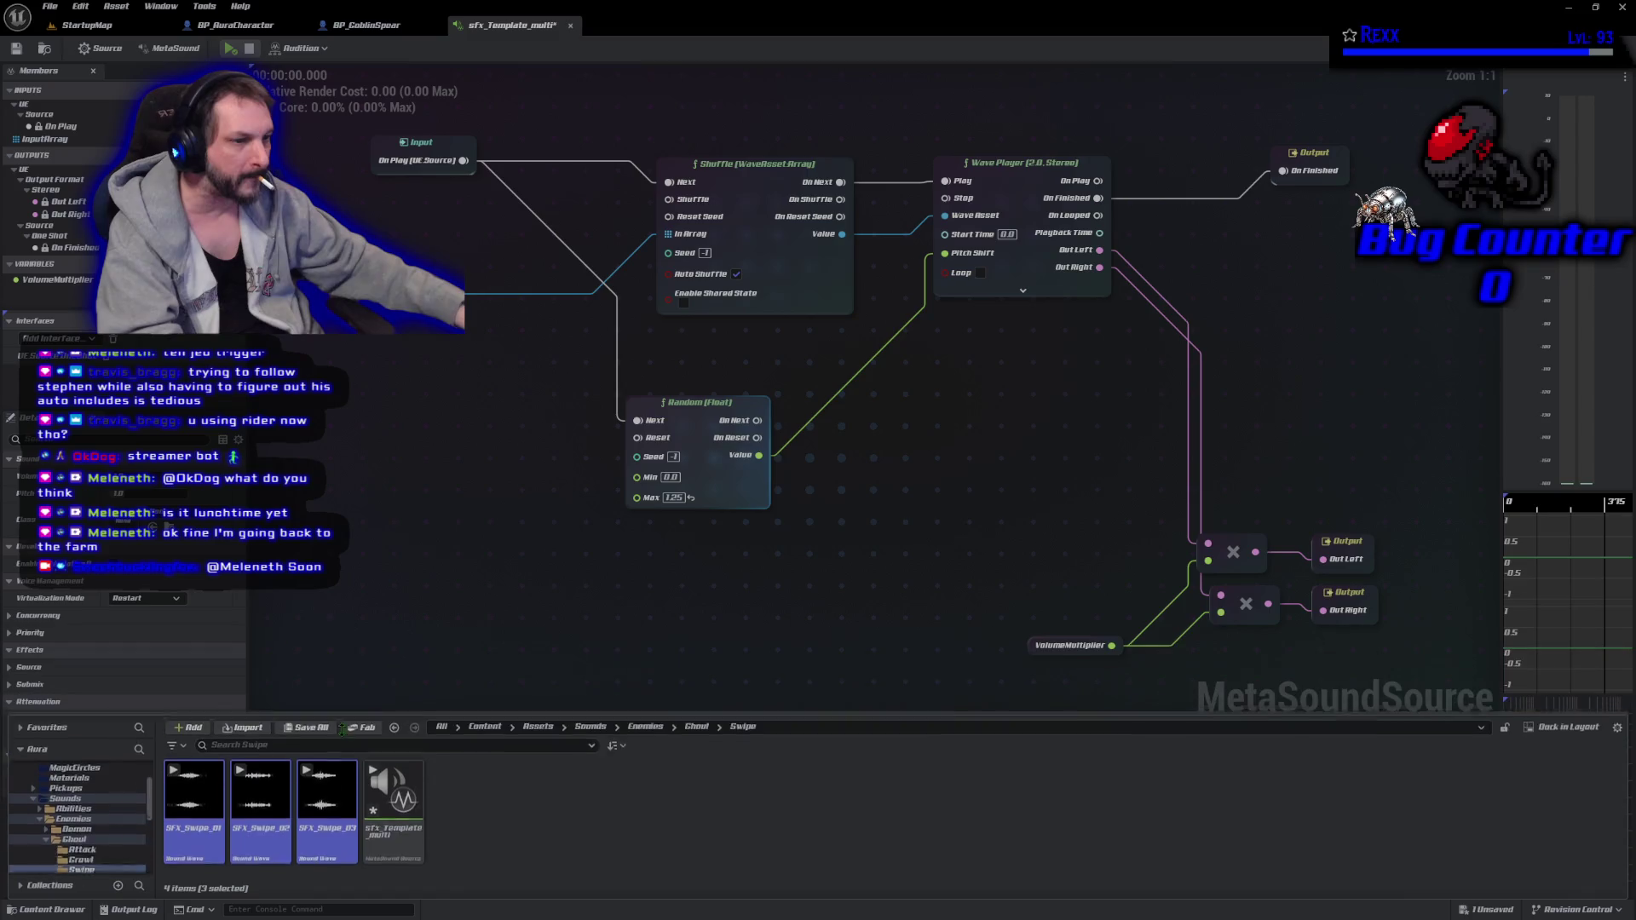
pyautogui.click(1065, 645)
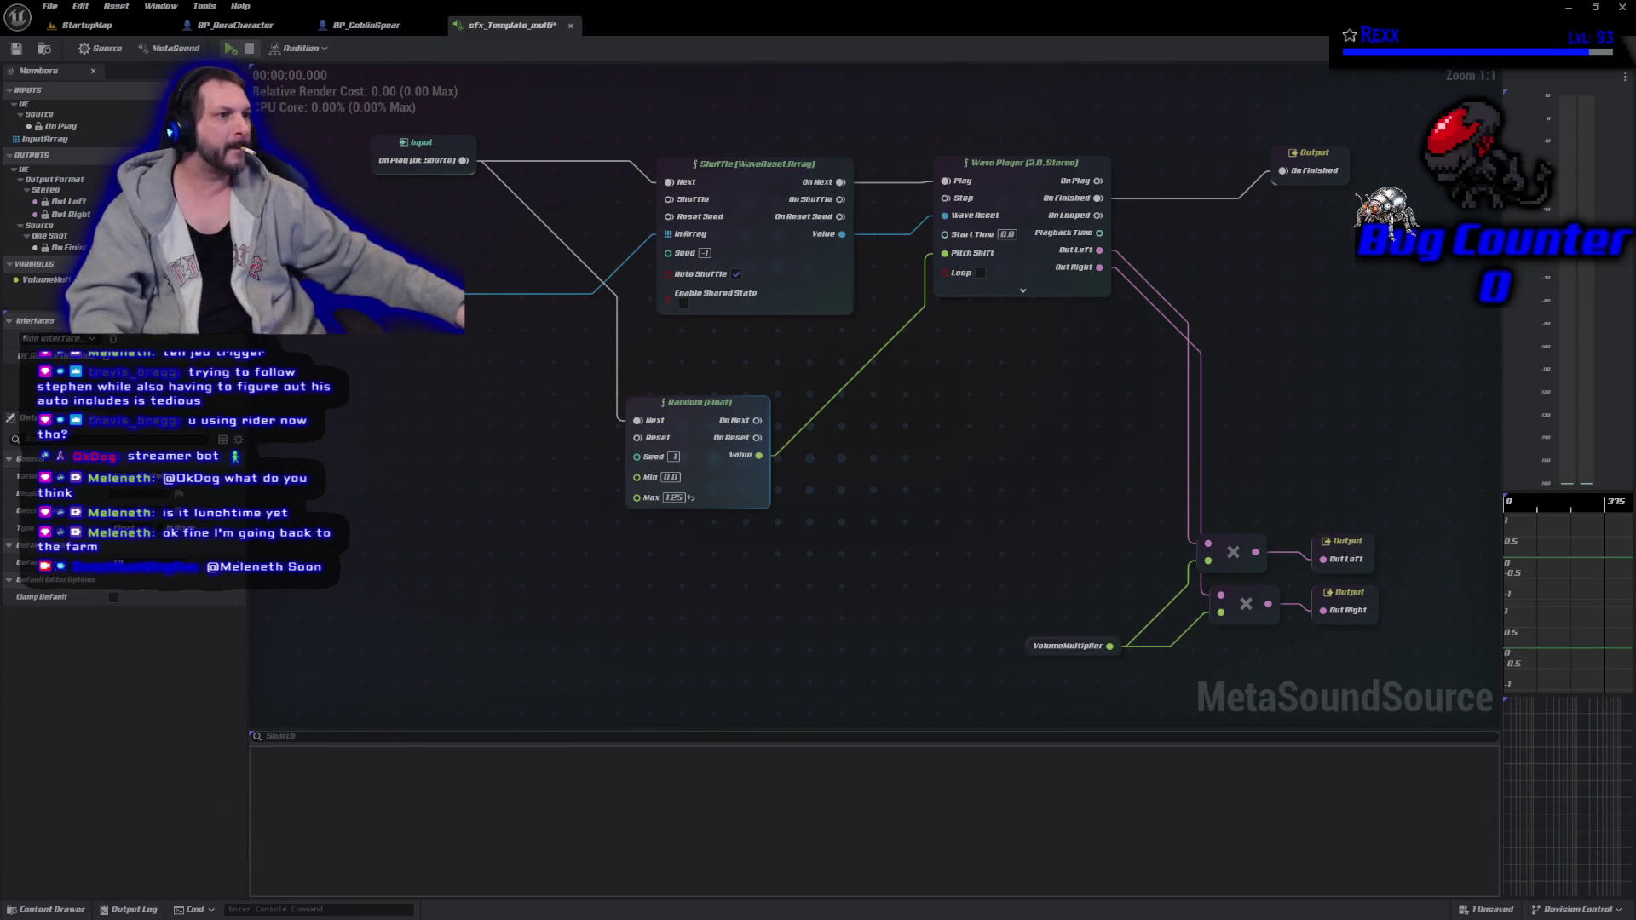
pyautogui.click(44, 139)
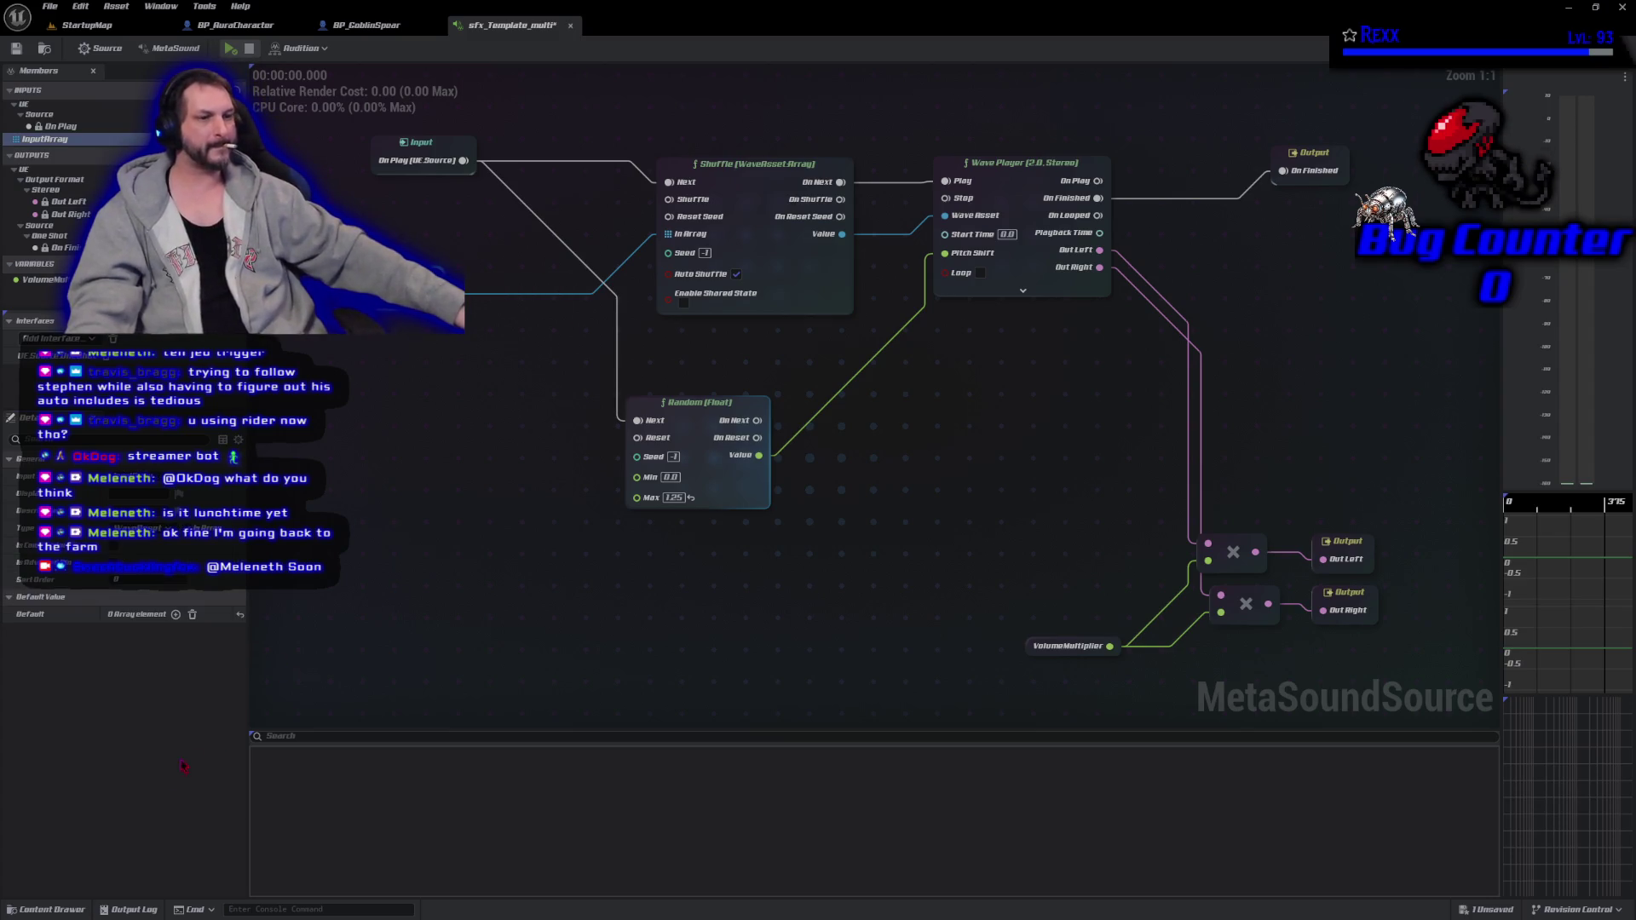
pyautogui.click(51, 909)
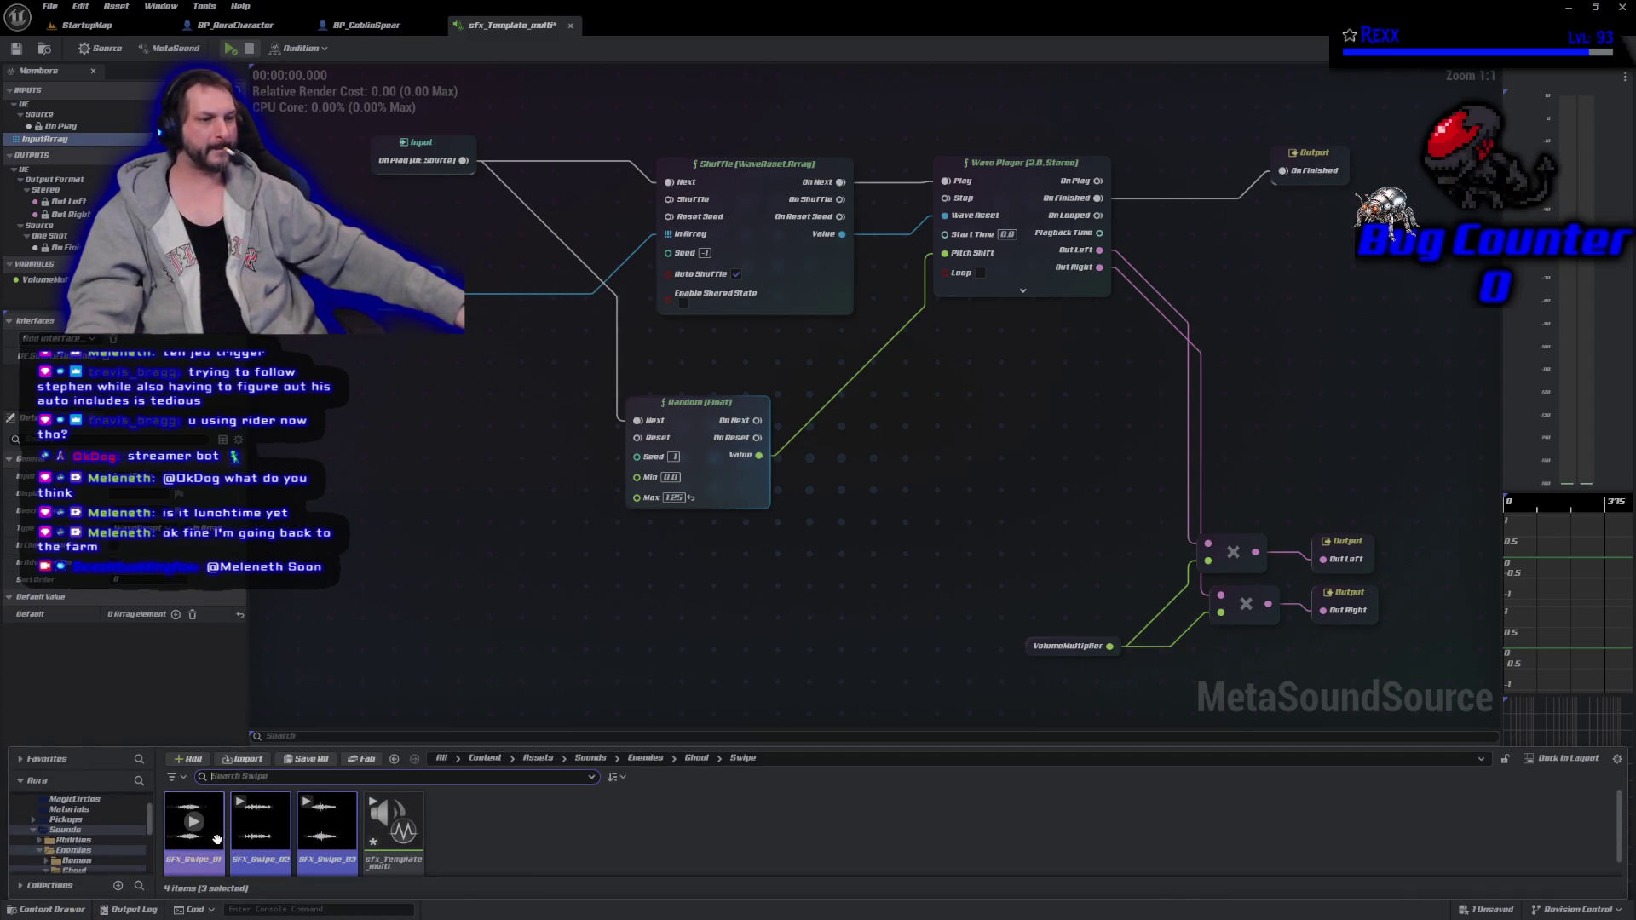
pyautogui.moveTo(194, 852); pyautogui.dragTo(145, 615)
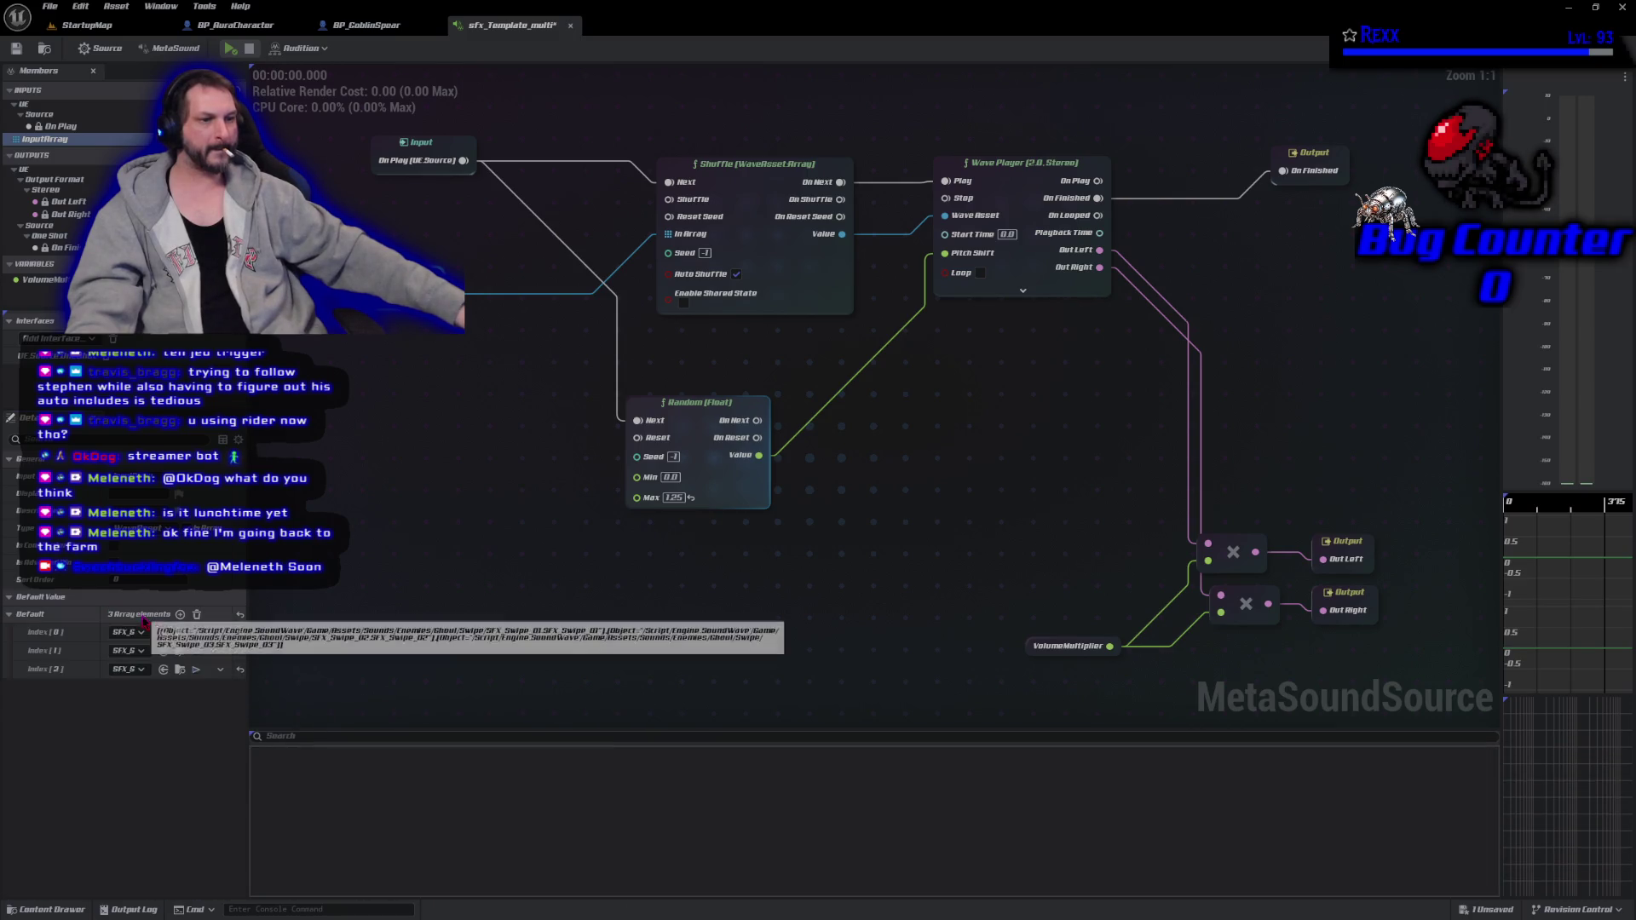
pyautogui.click(26, 51)
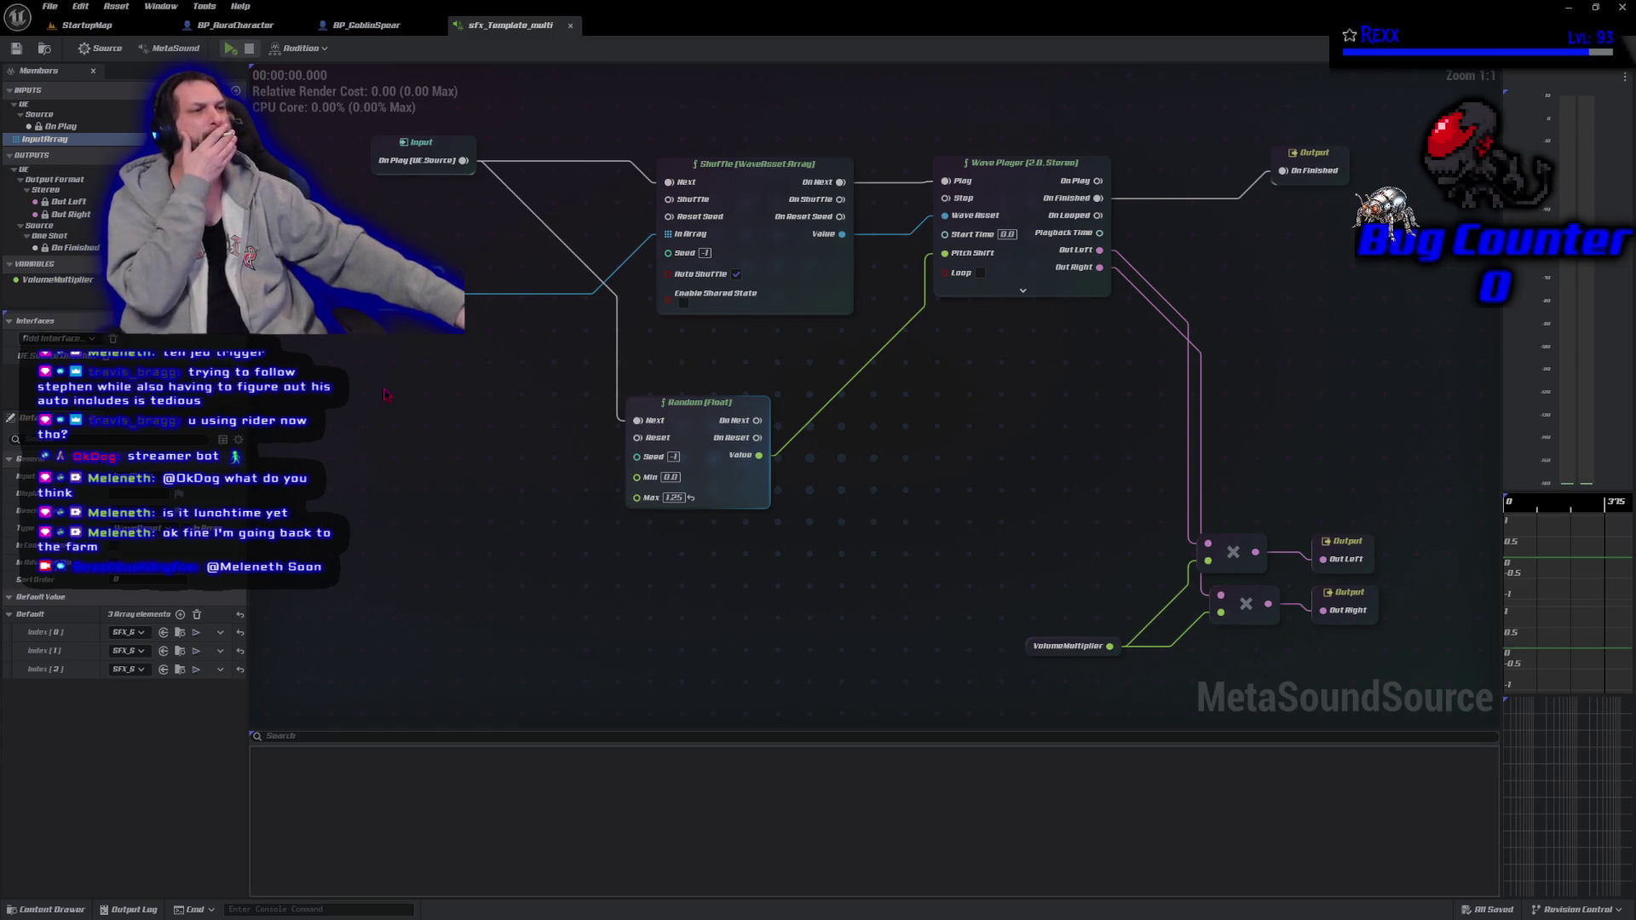
# Start renaming the copied MetaSound in the Swipe folder to 'SFX_Template_S…'.
pyautogui.click(74, 912)
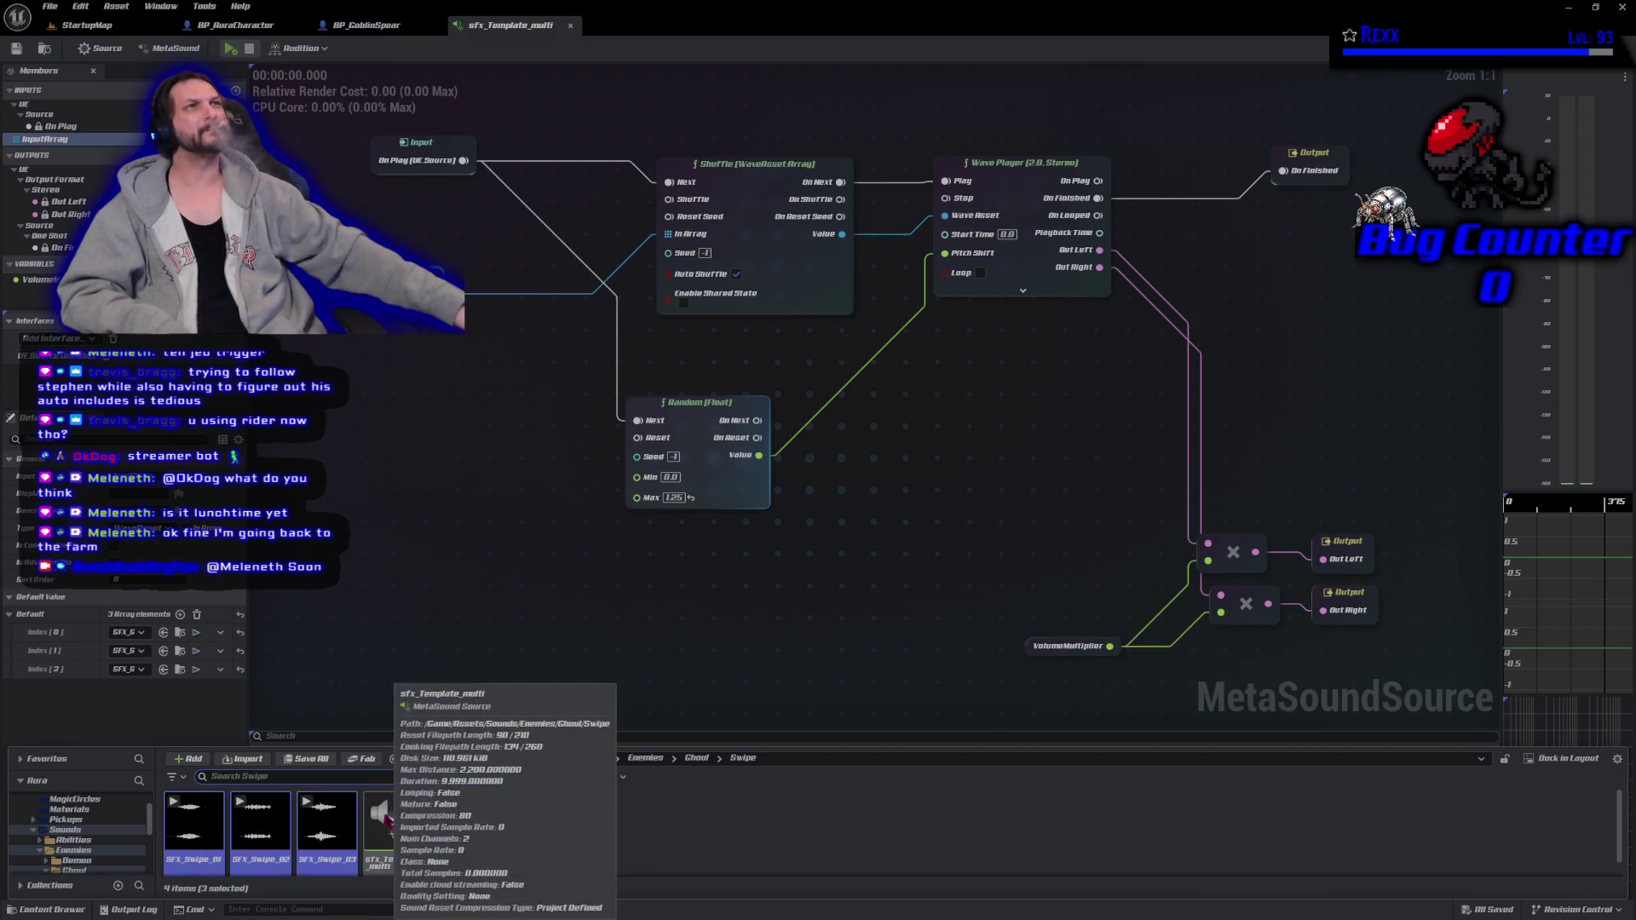
pyautogui.click(394, 827)
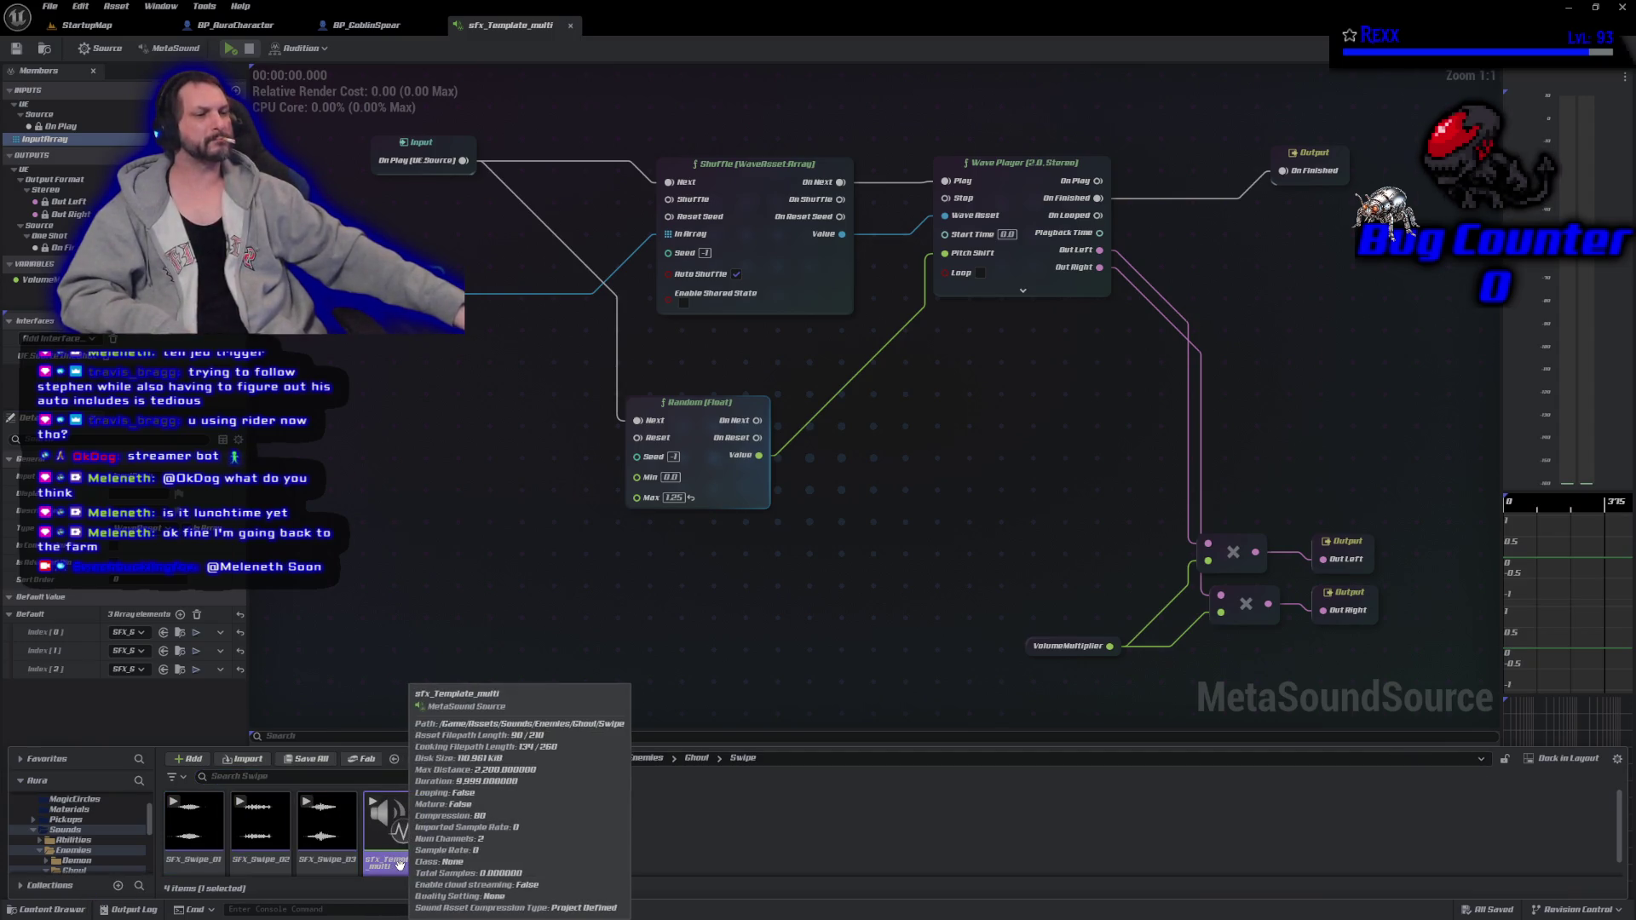
pyautogui.press('F2')
pyautogui.write('SFX_Template_S')
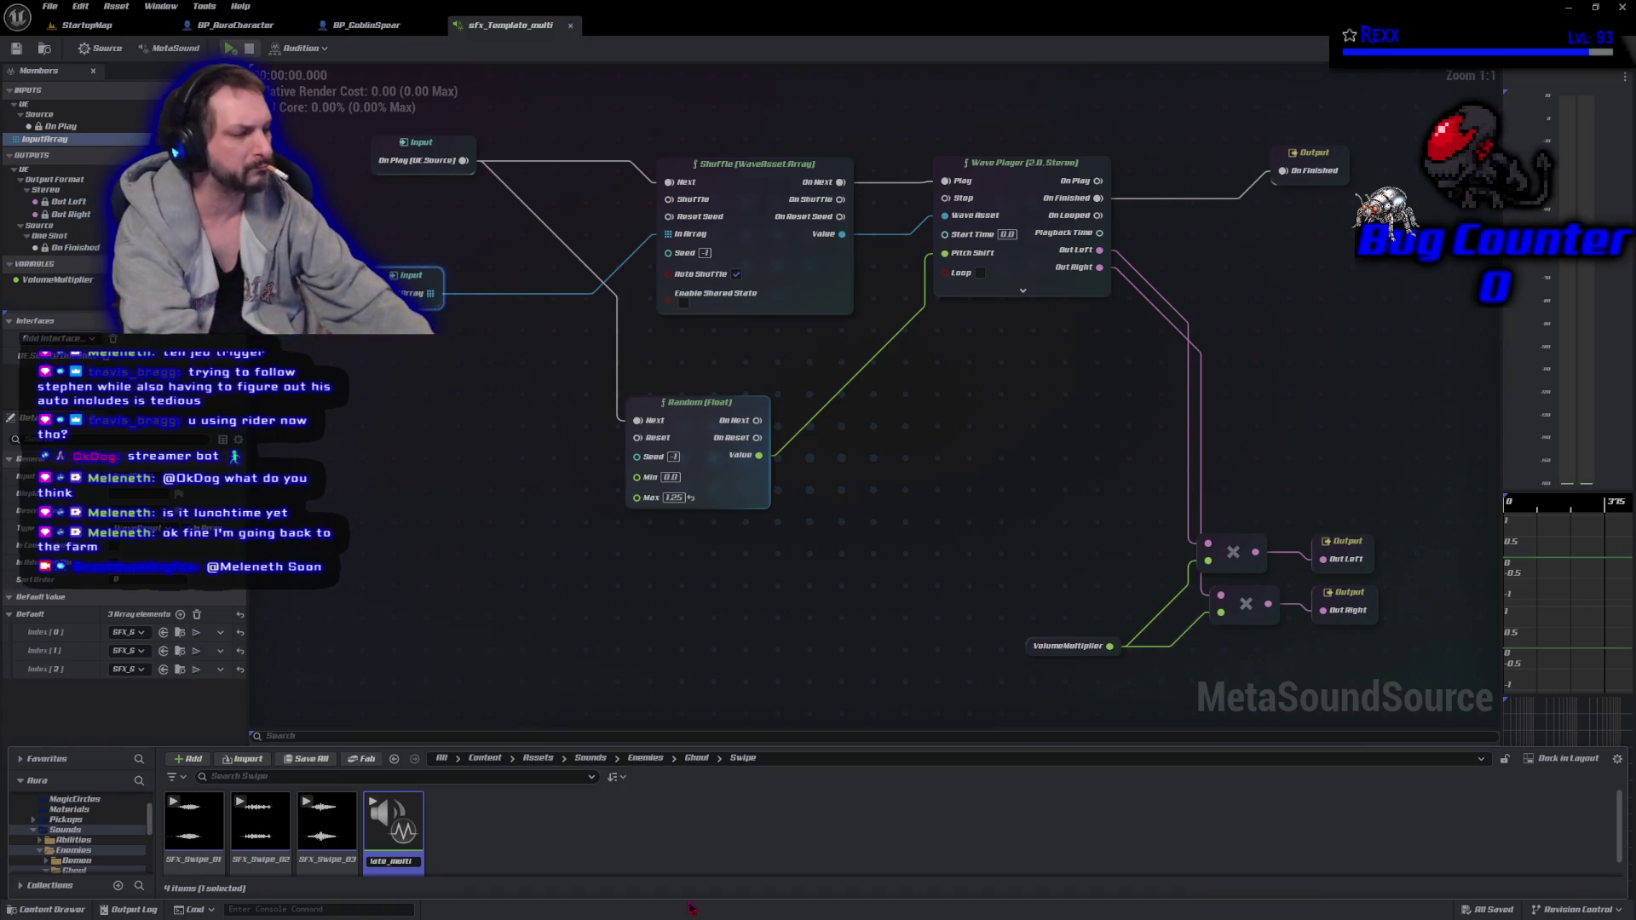
# Confirm the sfx_Template_Swipe name, make it the attack's Impact Sound, then compile and save BP_GoblinSpear.
pyautogui.press('Return')
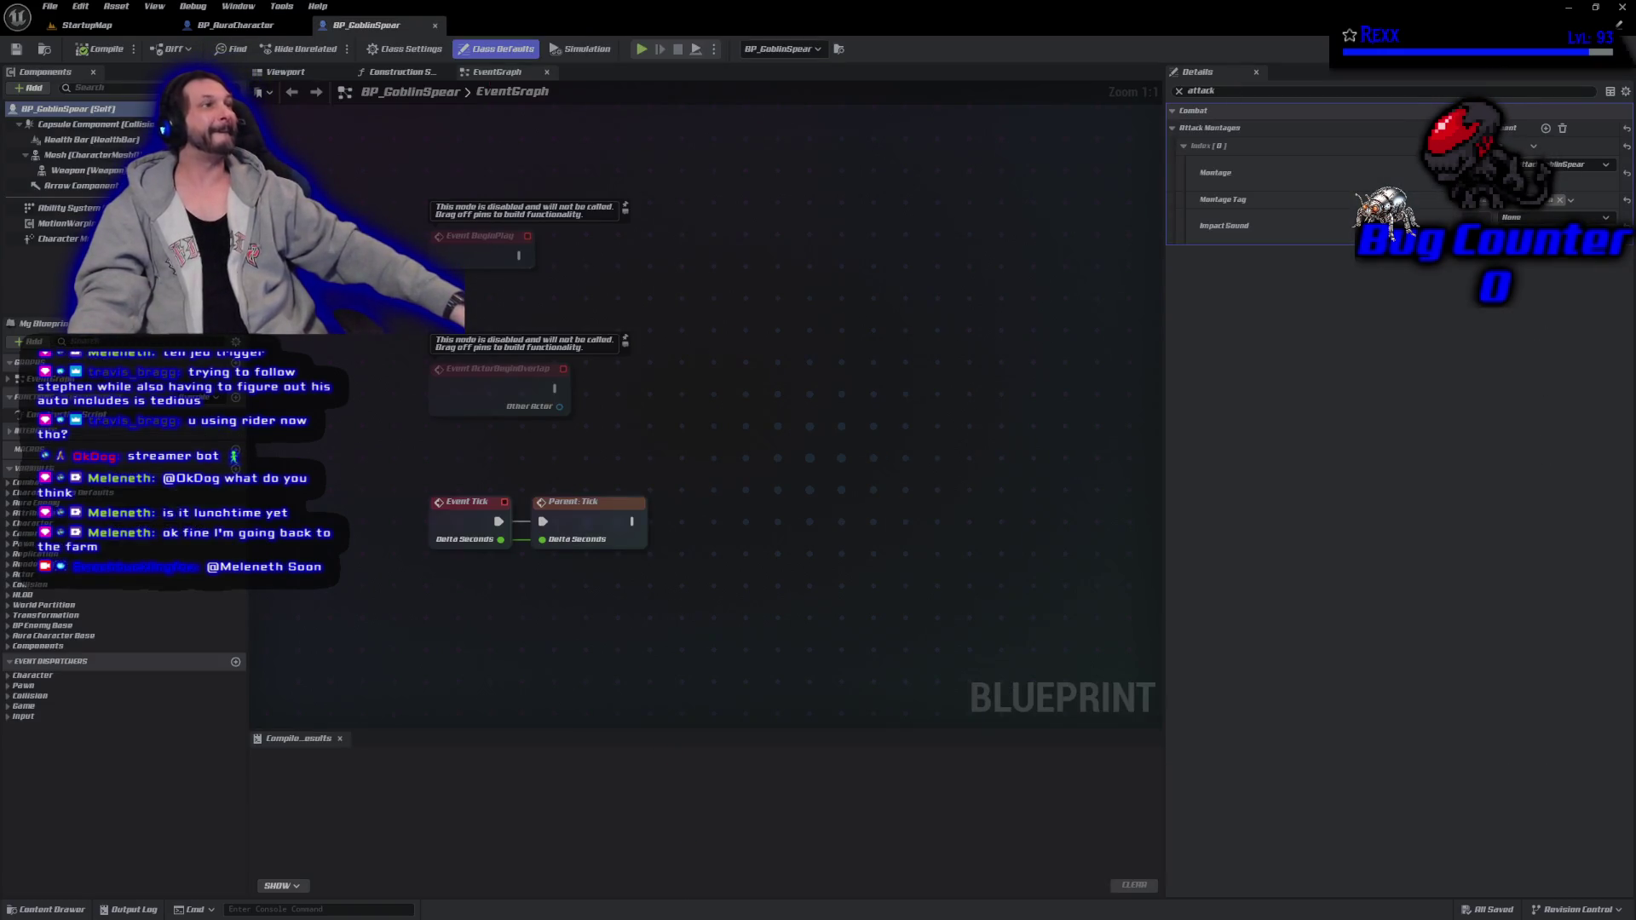
pyautogui.click(1523, 219)
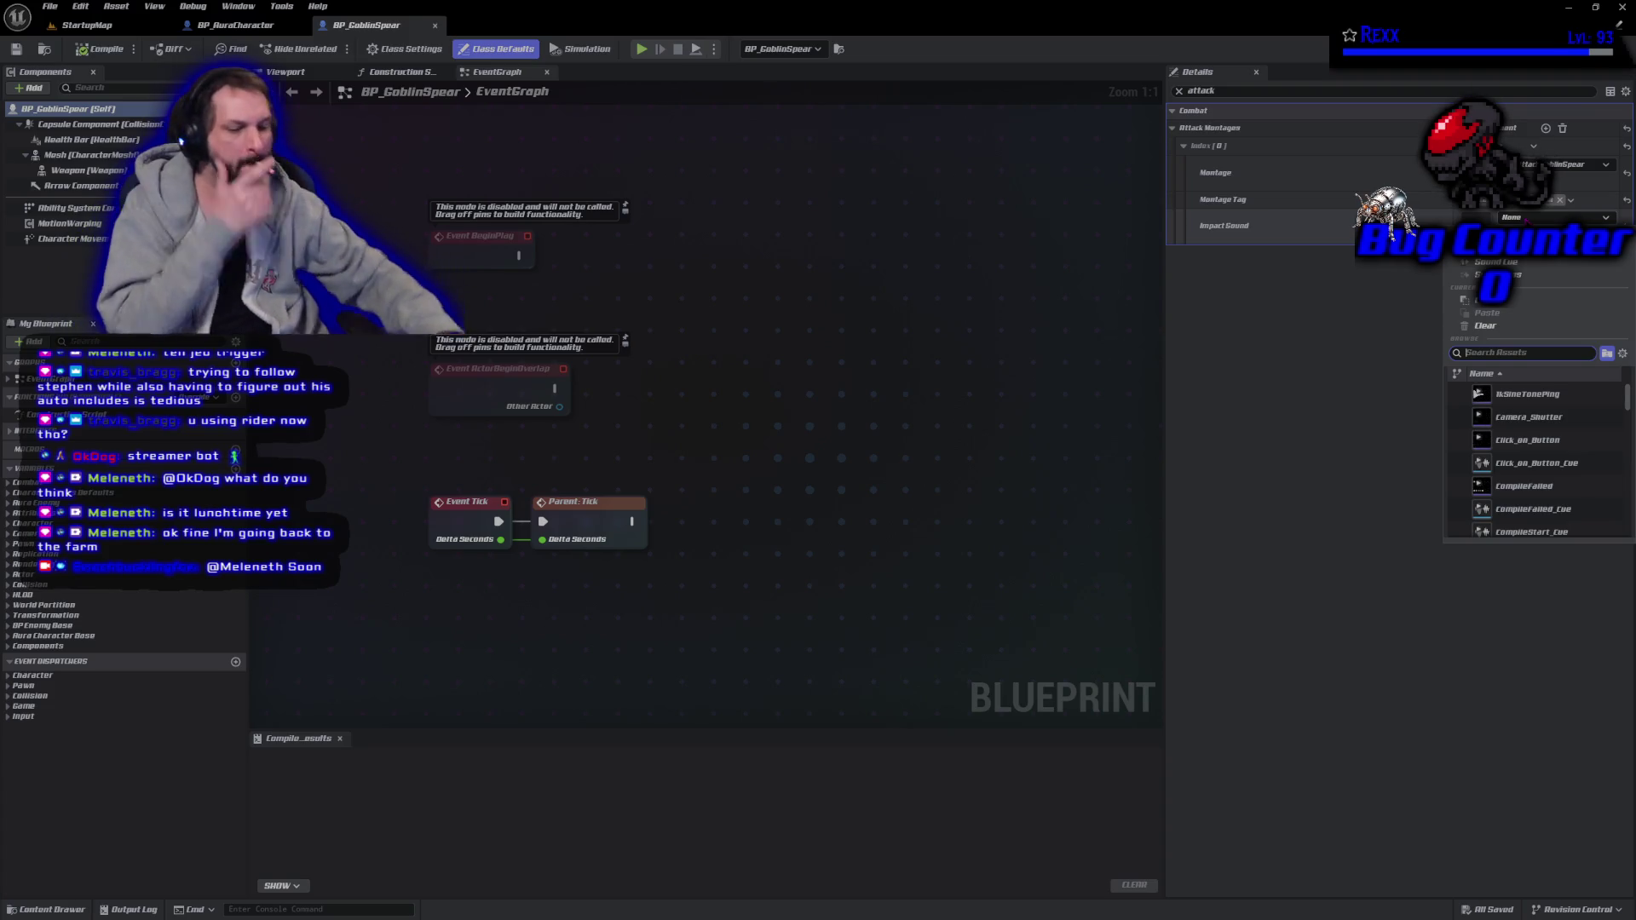
pyautogui.write('swipe')
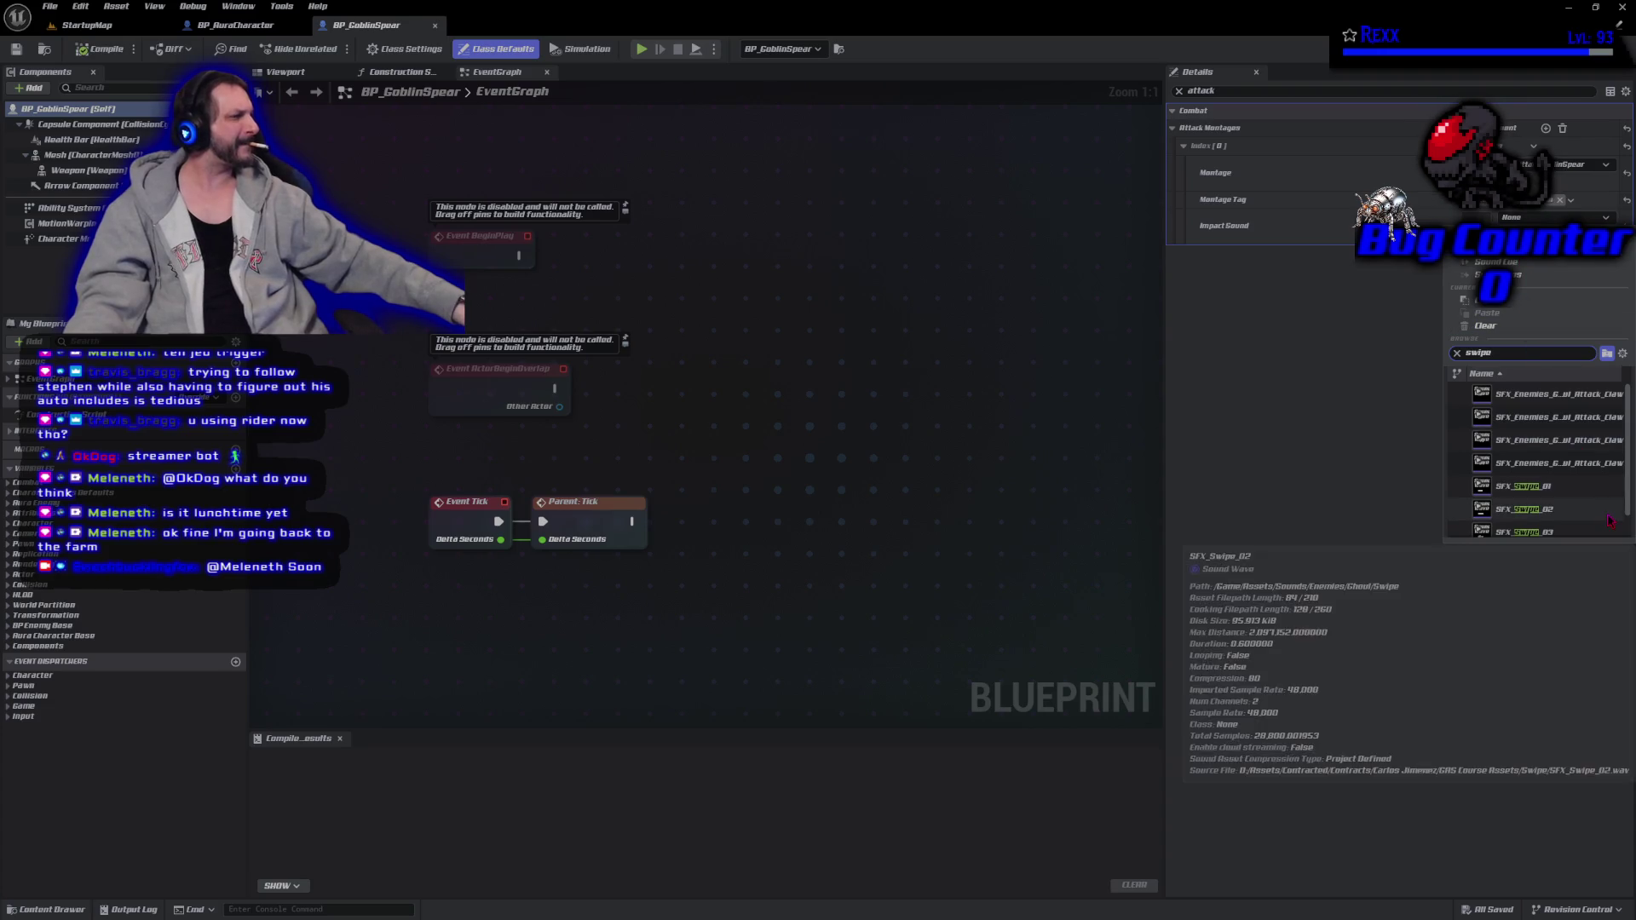
pyautogui.scroll(-1, 1608, 522)
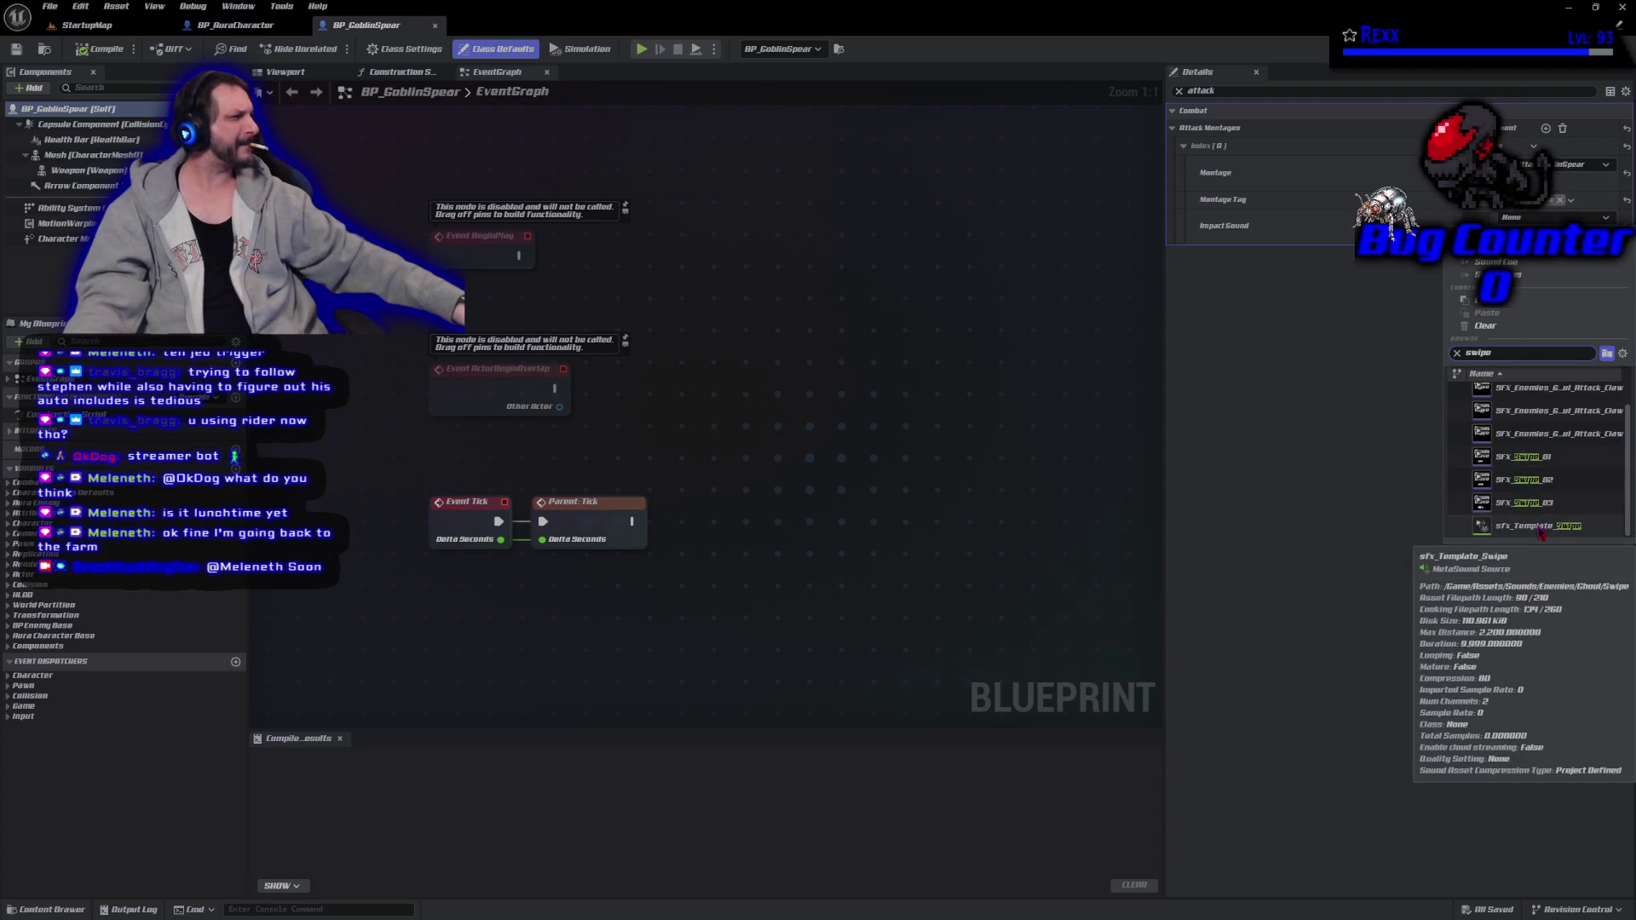
pyautogui.click(1602, 525)
pyautogui.click(93, 50)
pyautogui.click(17, 50)
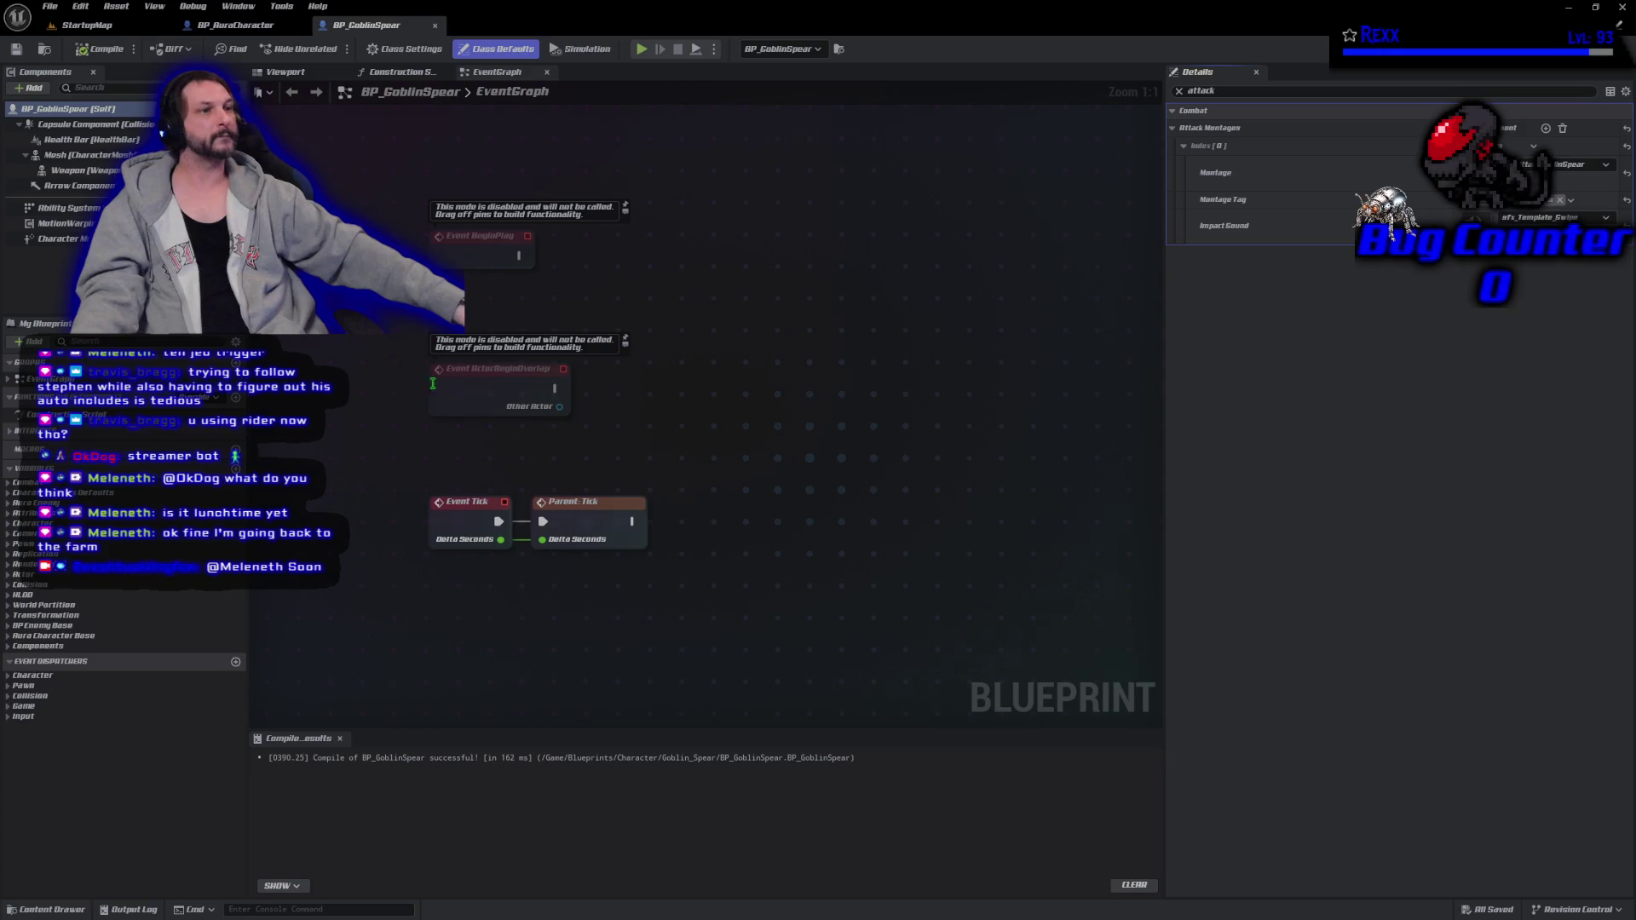
# Open sfx_Template_Swipe, inspect its VolumeMultiplier input, and save it via File > Save.
pyautogui.doubleClick(1534, 220)
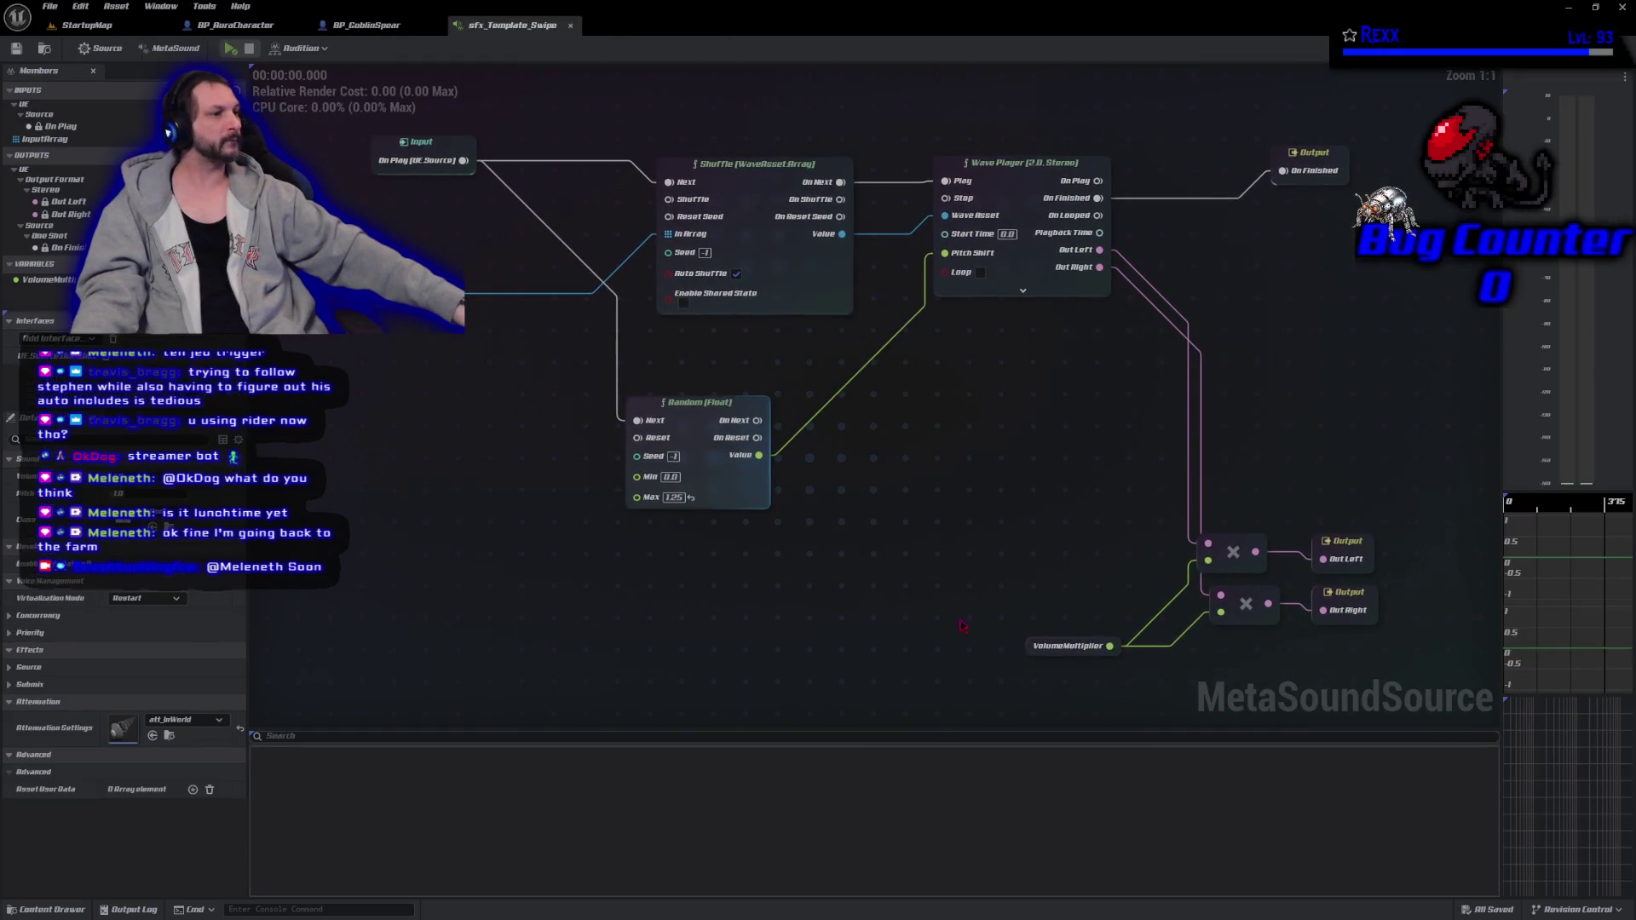
pyautogui.click(1028, 652)
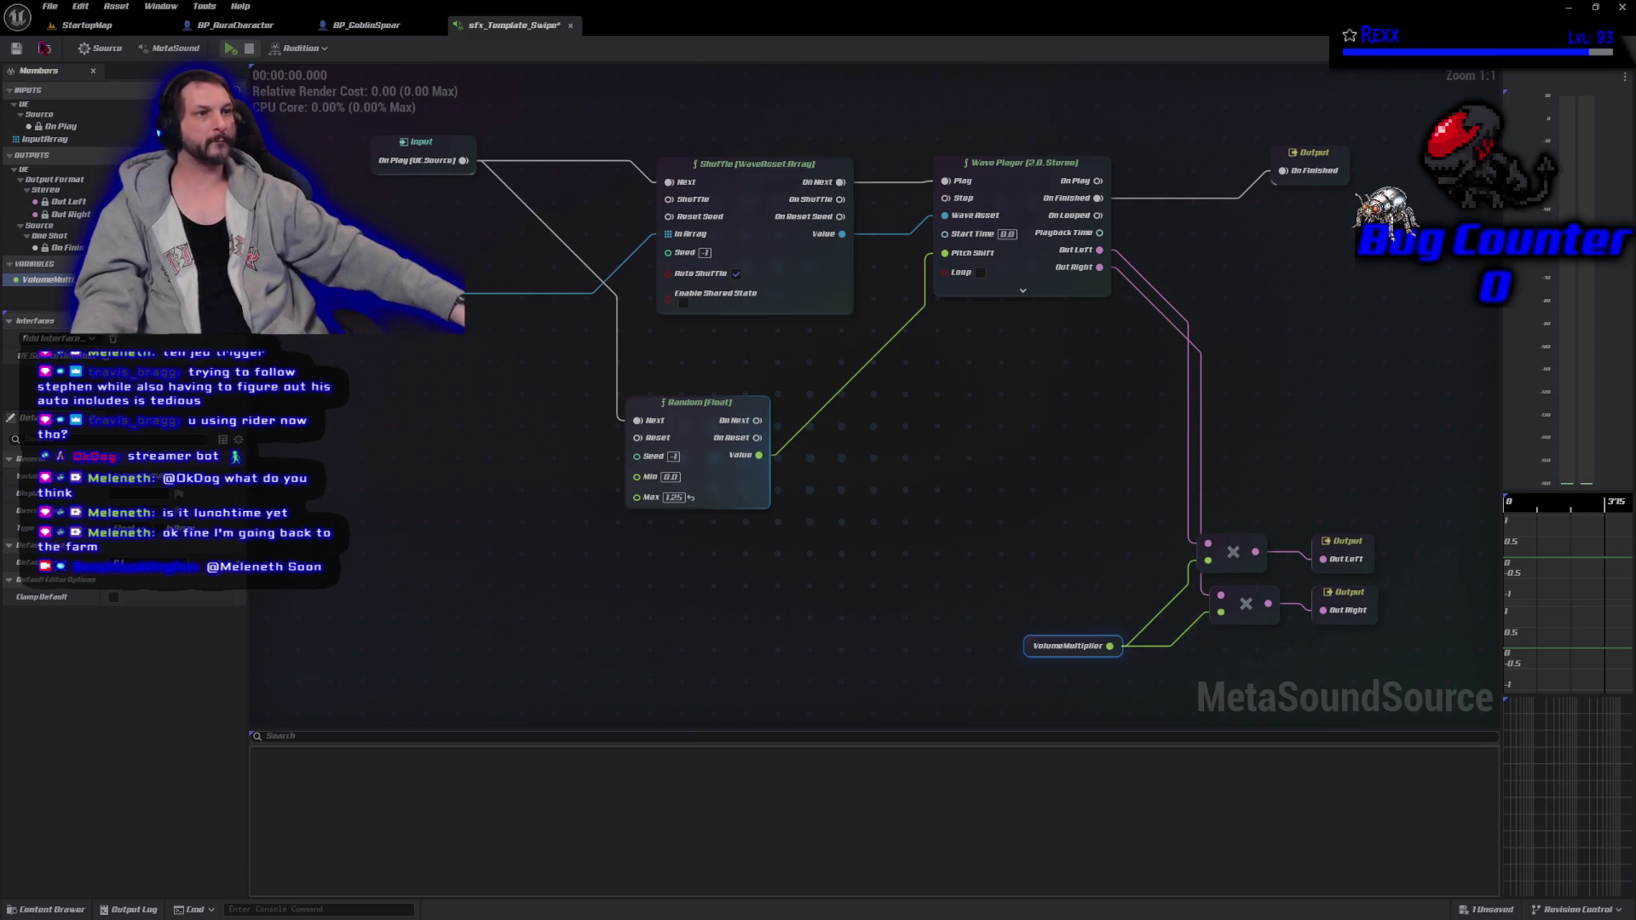
pyautogui.click(50, 6)
pyautogui.click(77, 103)
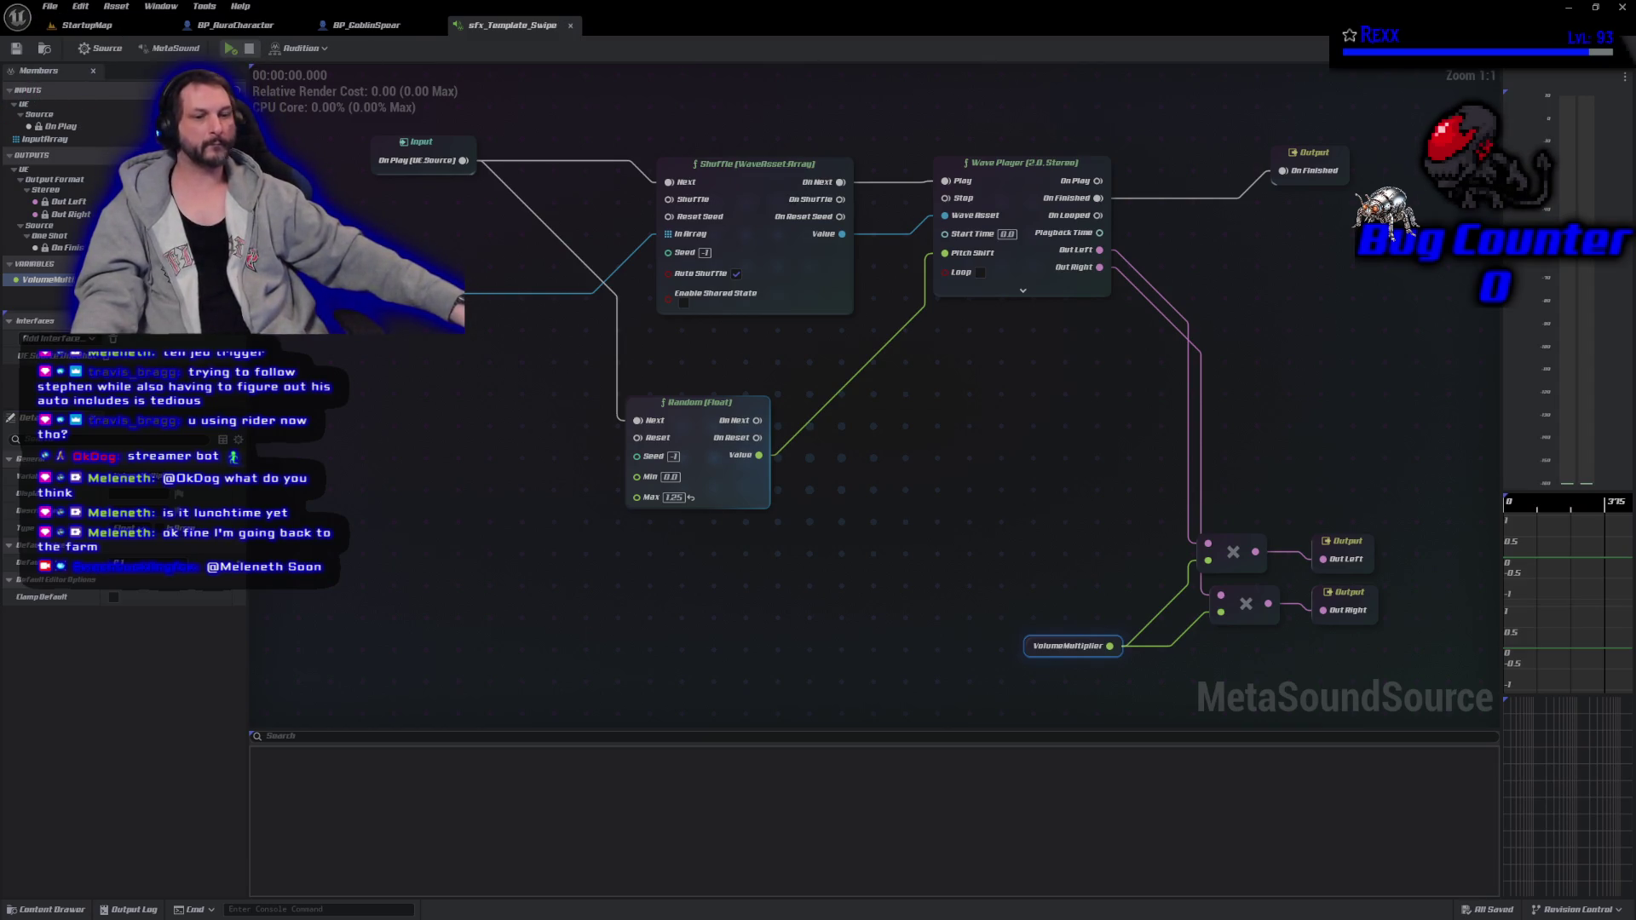
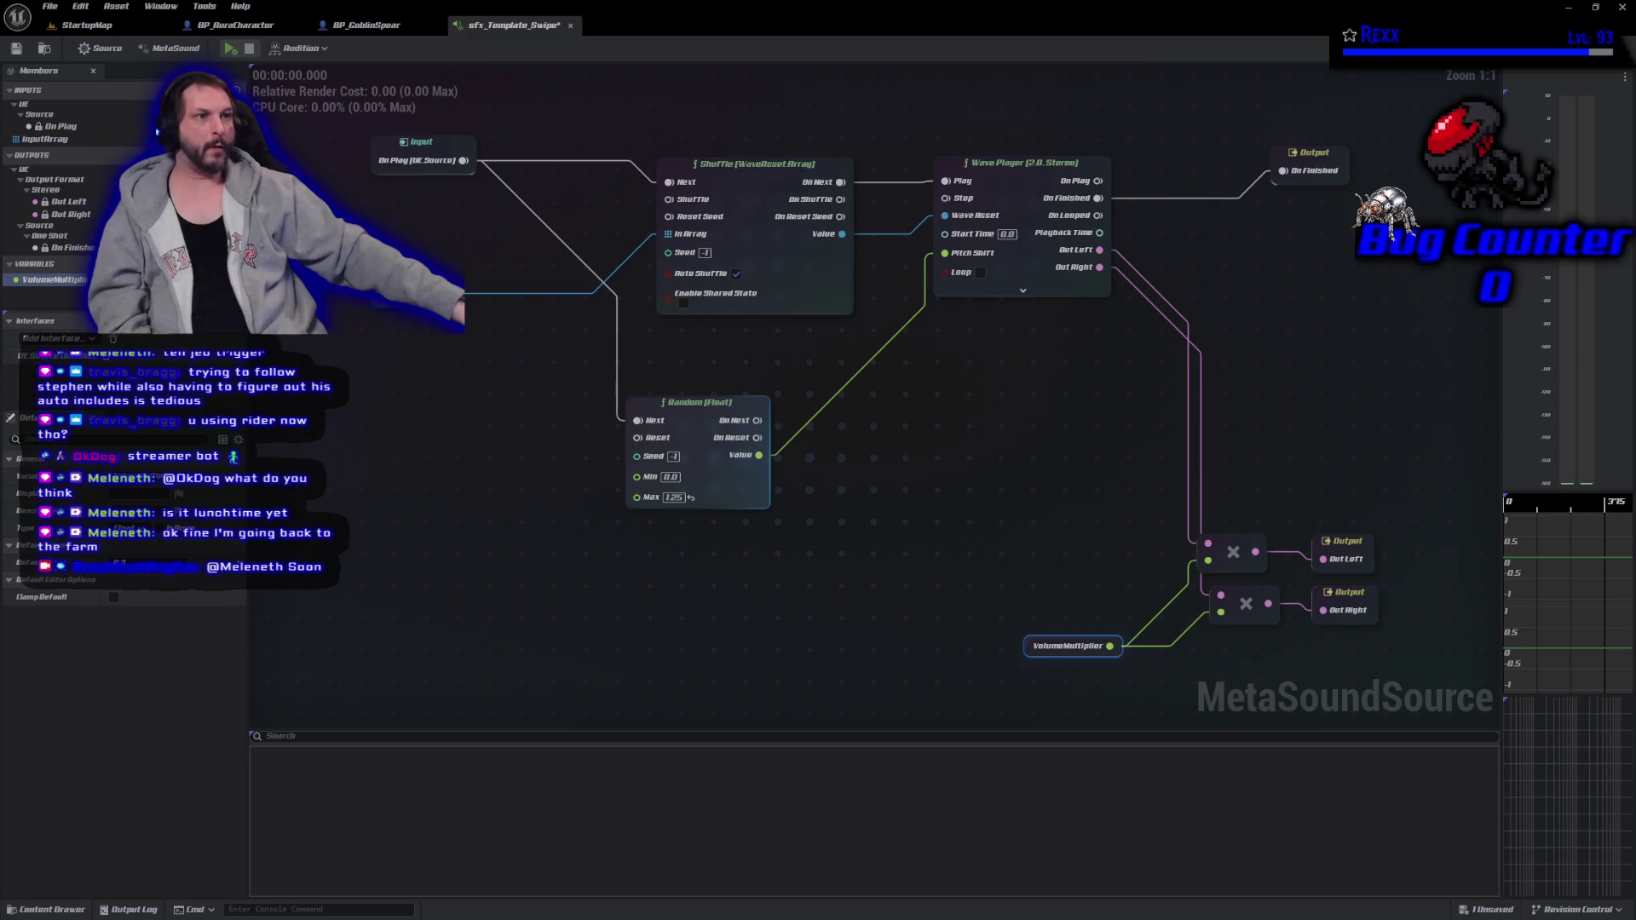
# Save all assets, preview sfx_Template_Swipe five times, and return to BP_GoblinSpear.
pyautogui.click(50, 6)
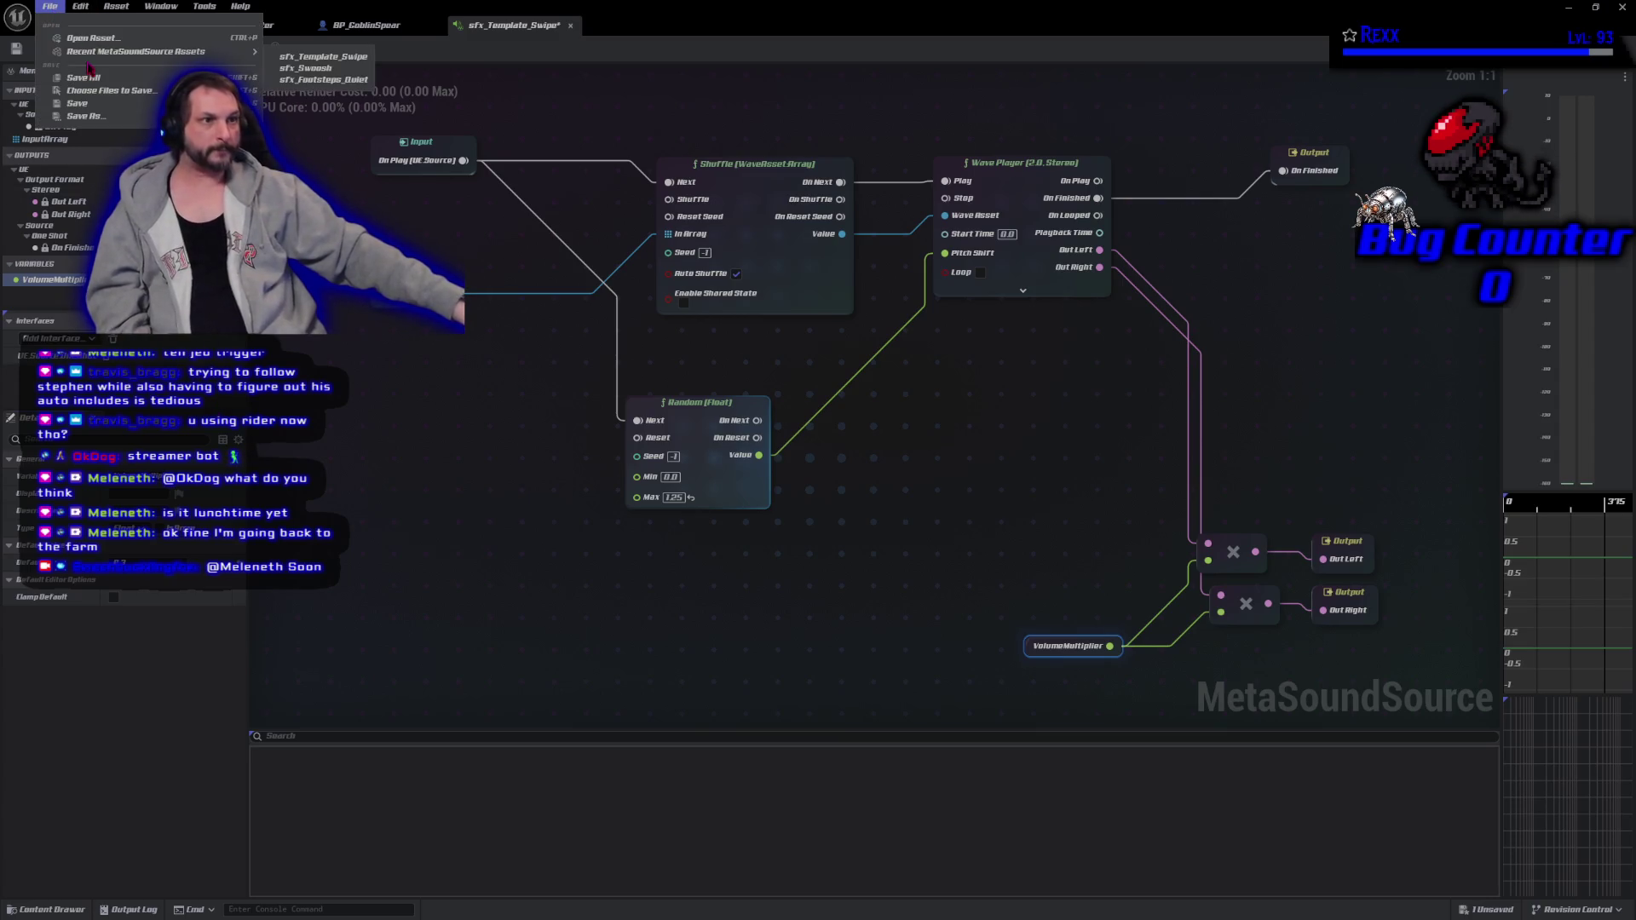
pyautogui.click(96, 79)
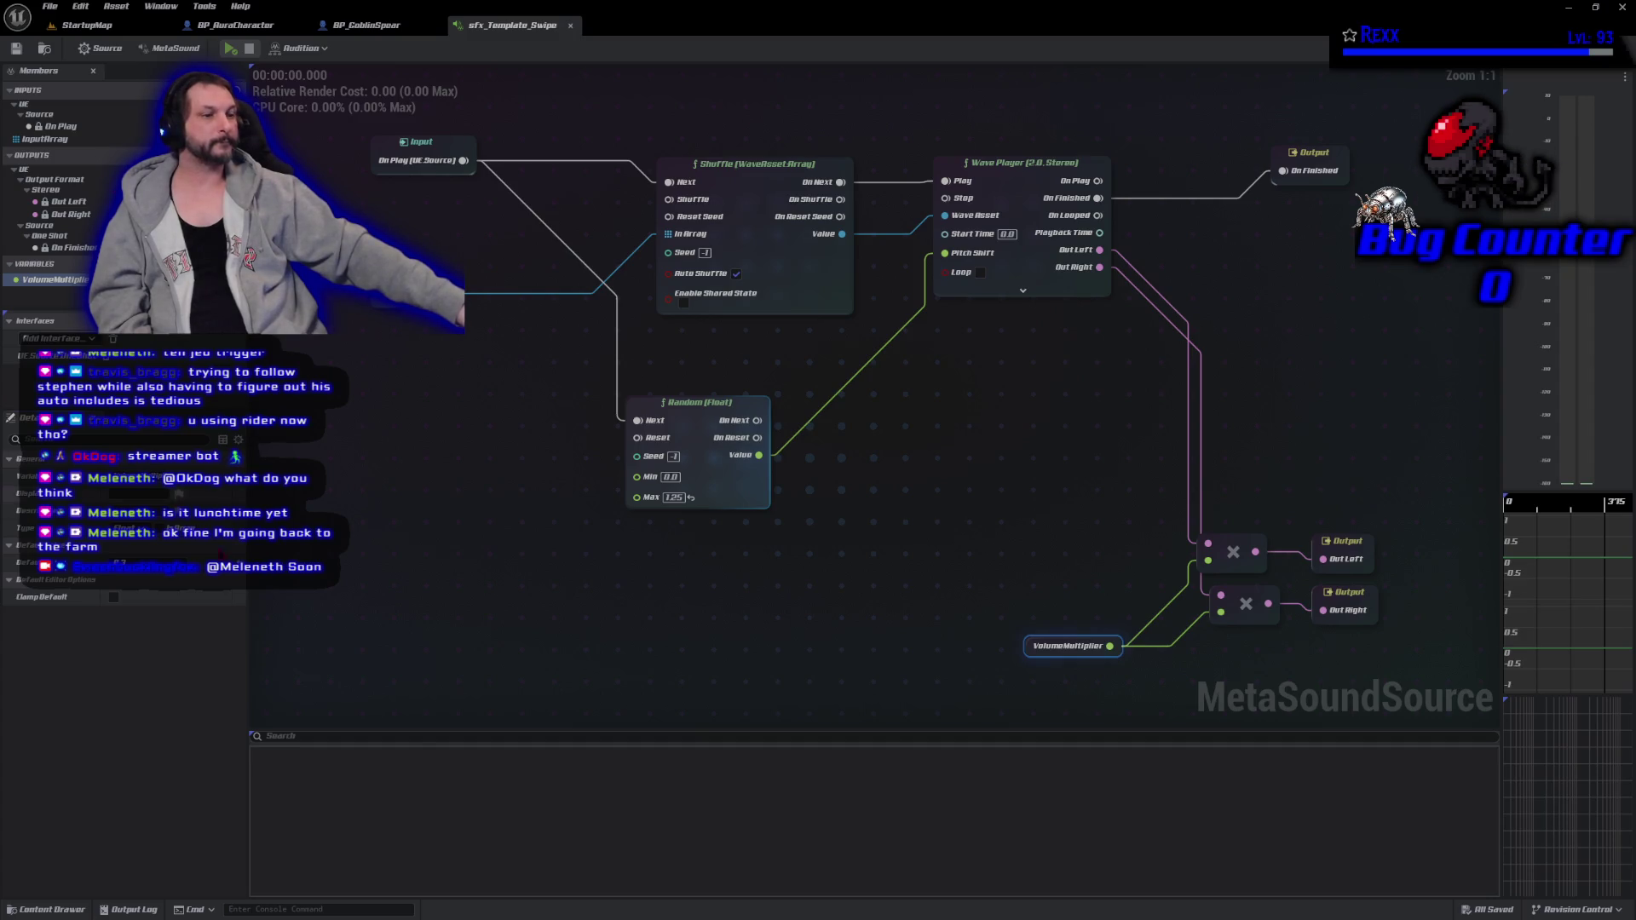
pyautogui.click(229, 49)
pyautogui.click(230, 49)
pyautogui.click(230, 49)
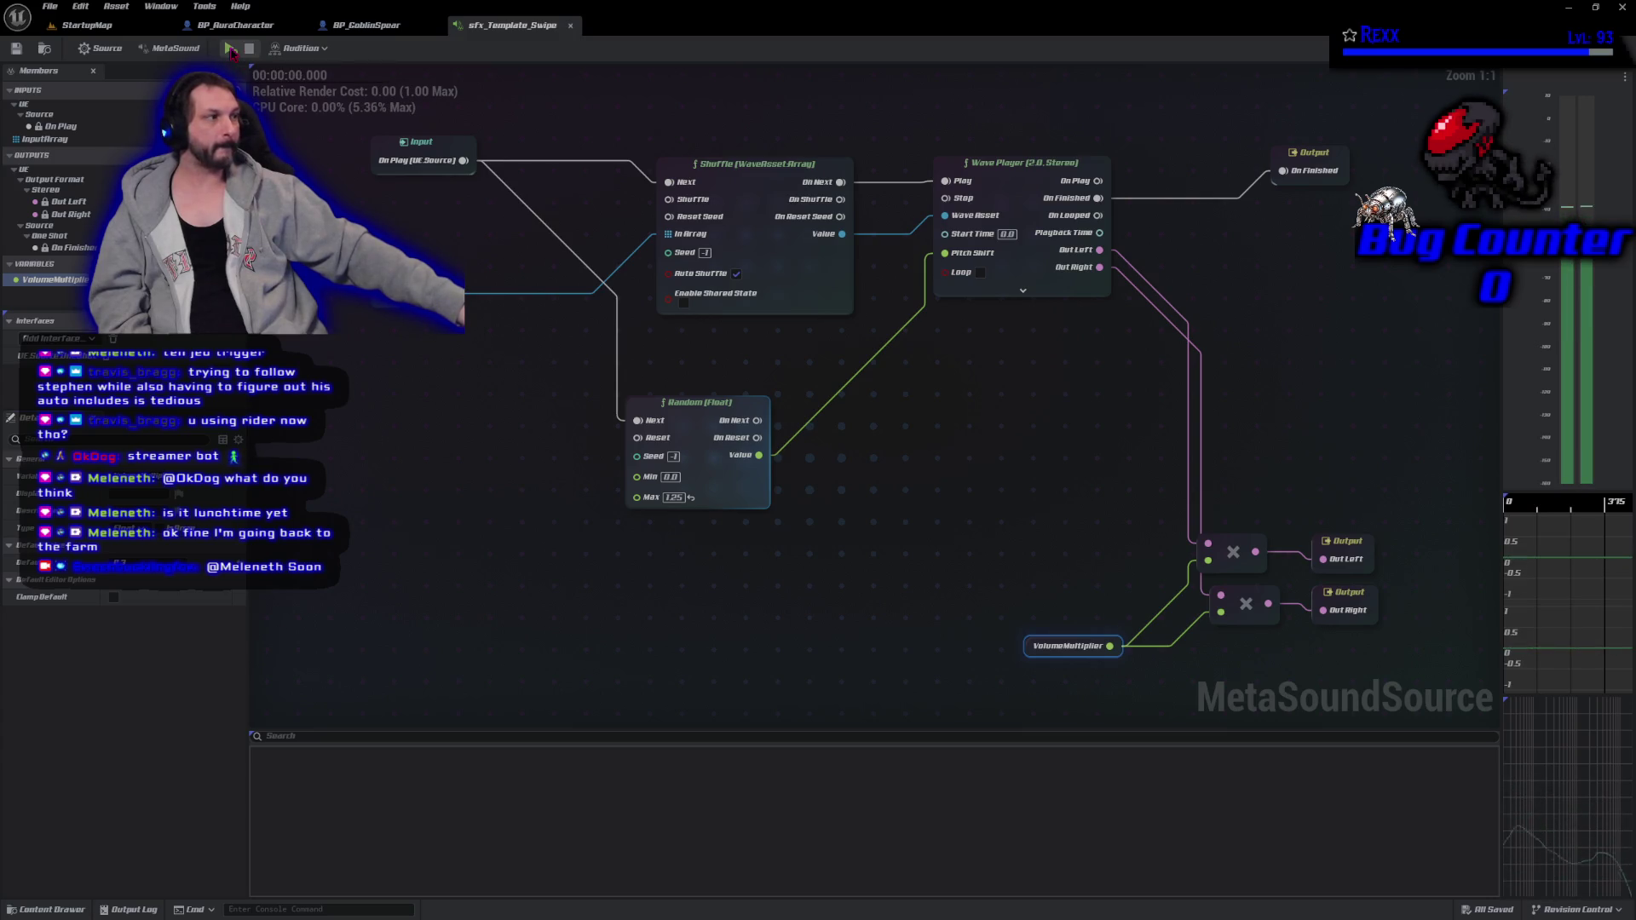
pyautogui.click(230, 50)
pyautogui.click(230, 49)
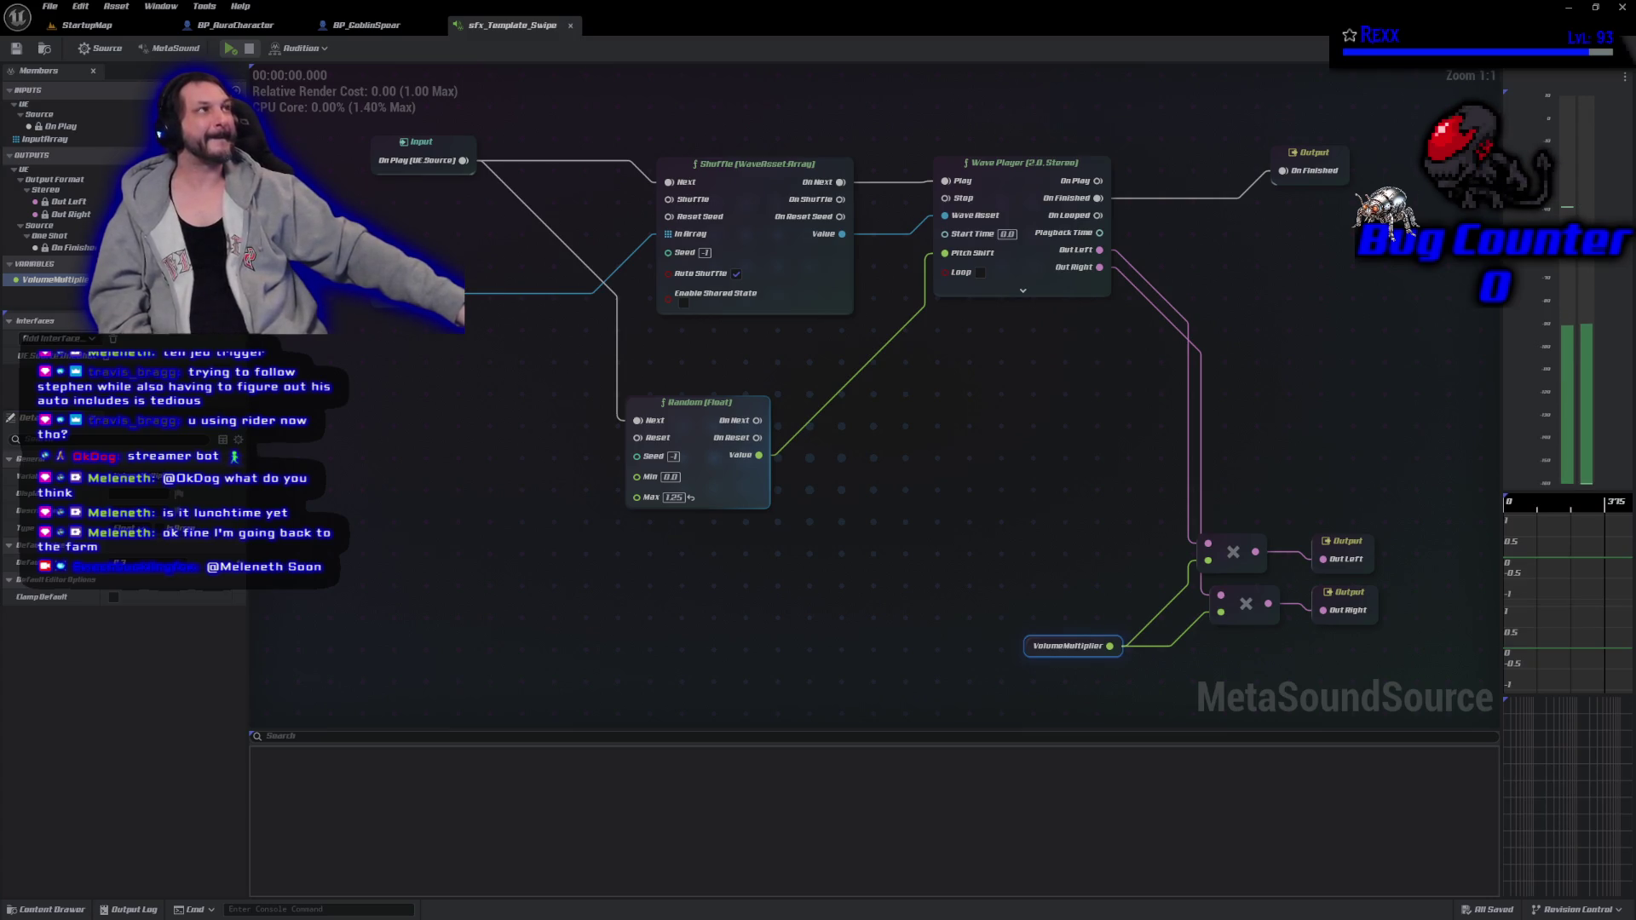
pyautogui.click(366, 25)
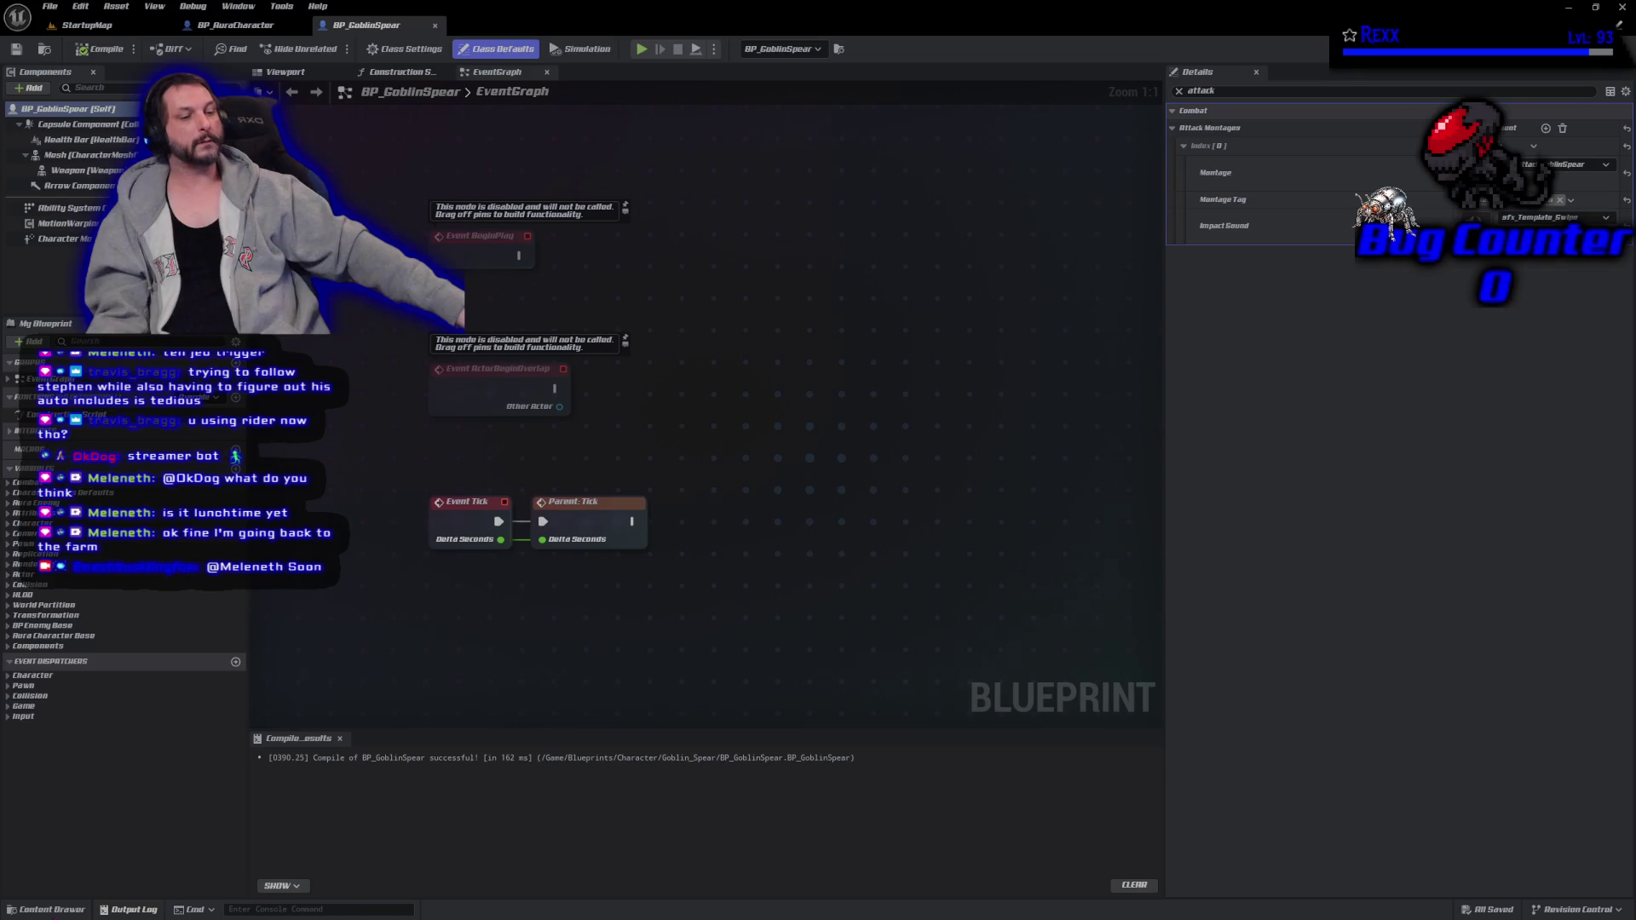
# Browse the Content Drawer to Blueprints/AbilitySystem/Enemy/Abilities and open GA_MeleeAttack.
pyautogui.click(47, 909)
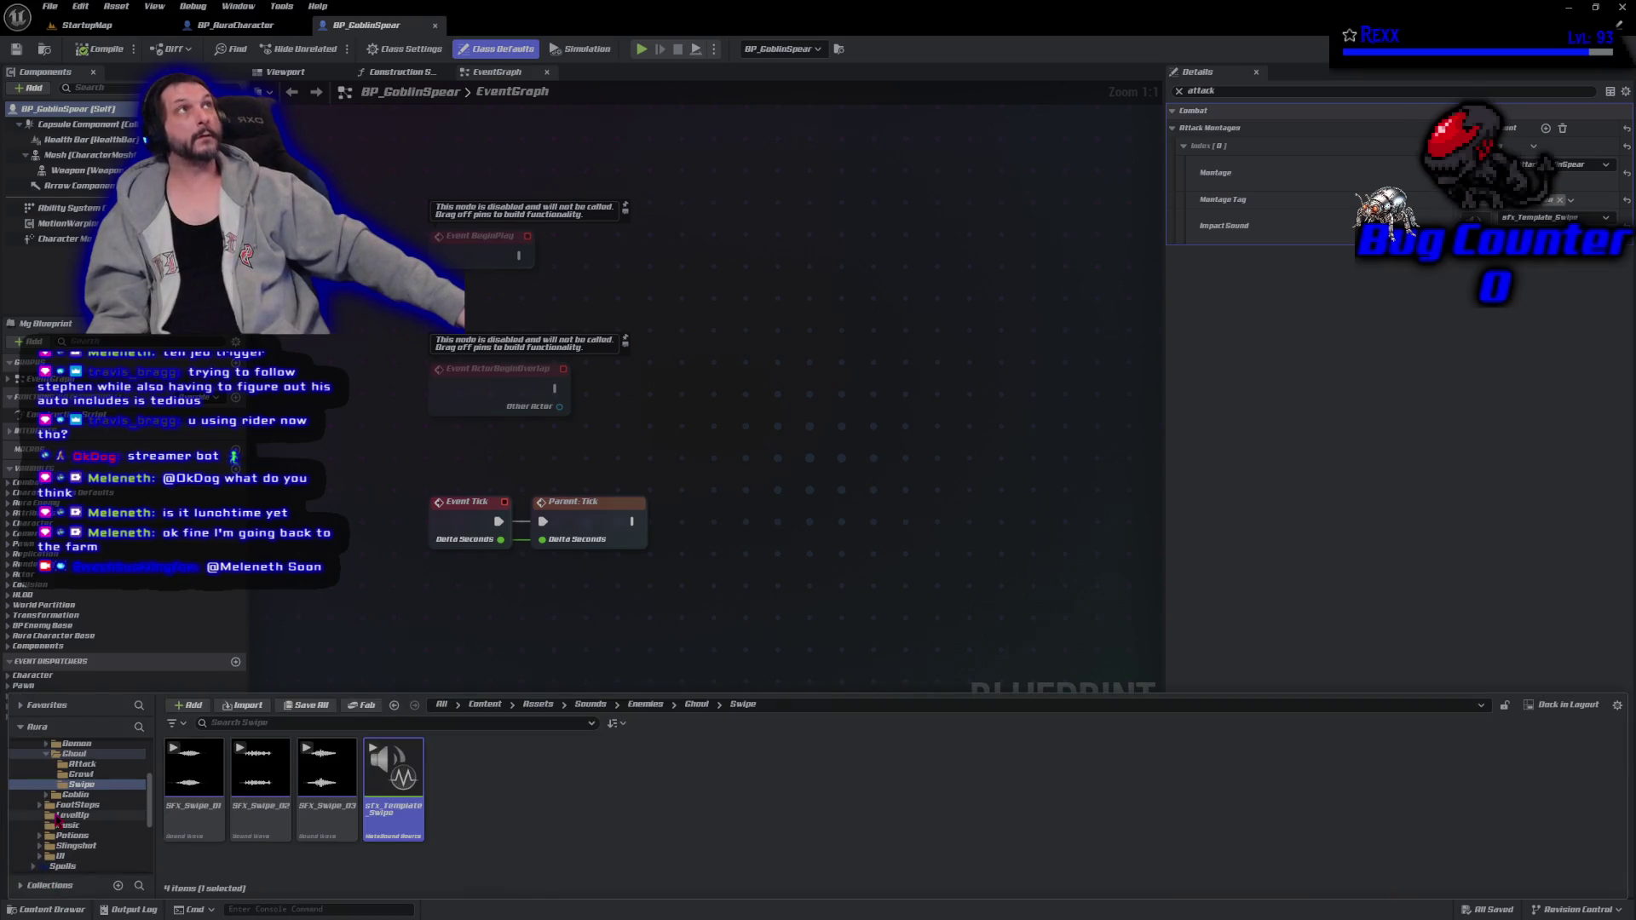
pyautogui.scroll(-5, 66, 808)
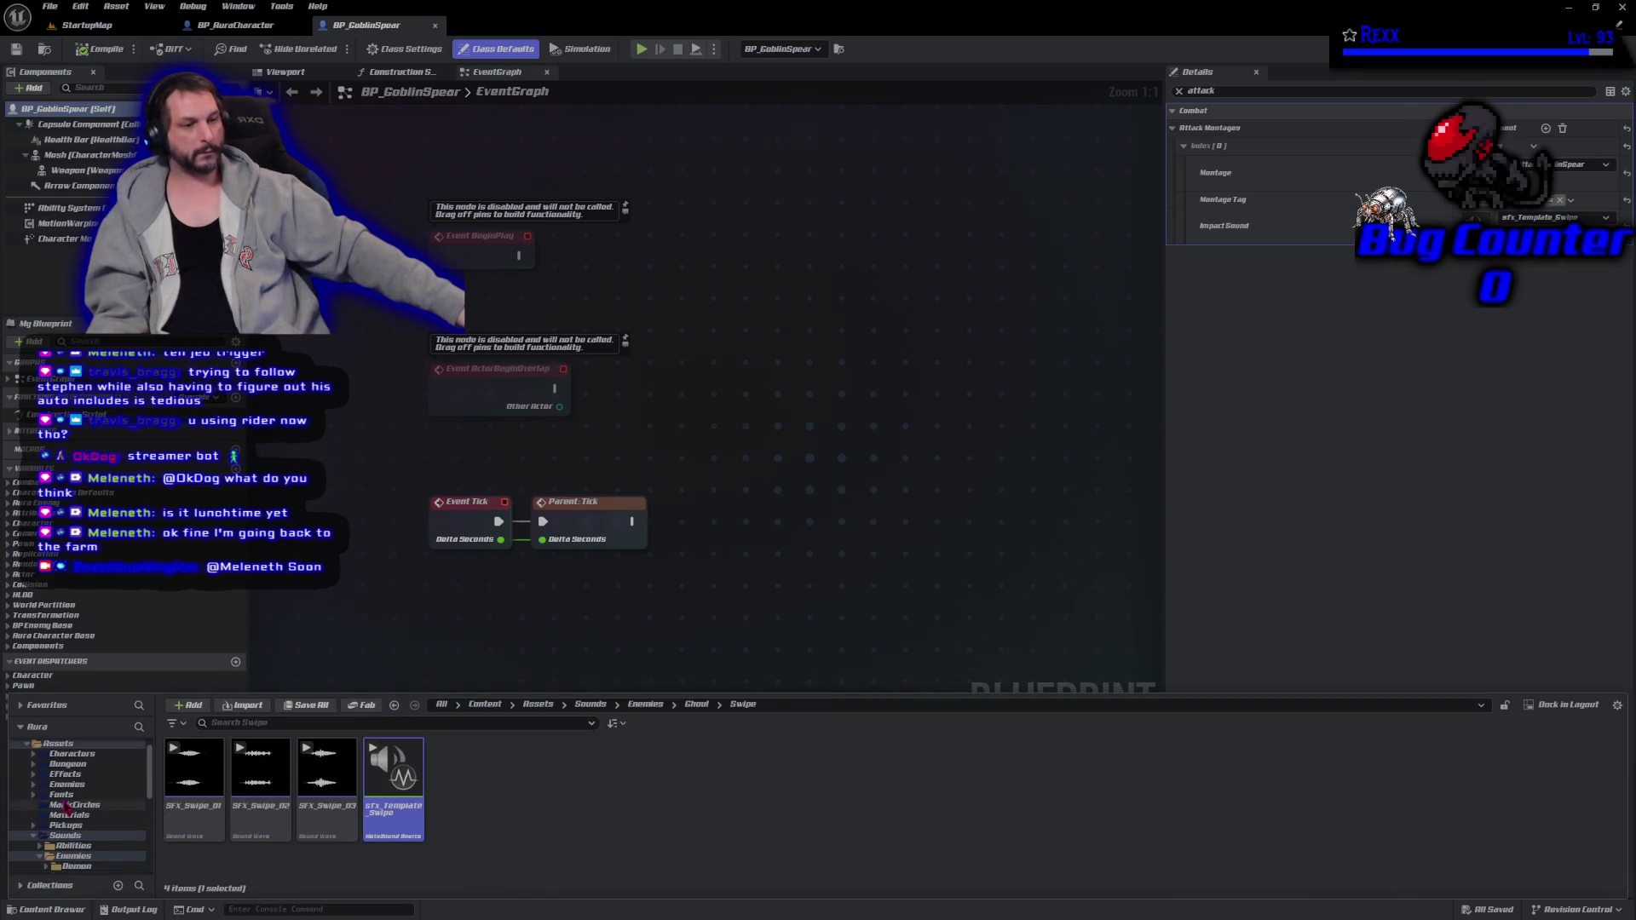
pyautogui.scroll(-1, 65, 806)
pyautogui.click(79, 773)
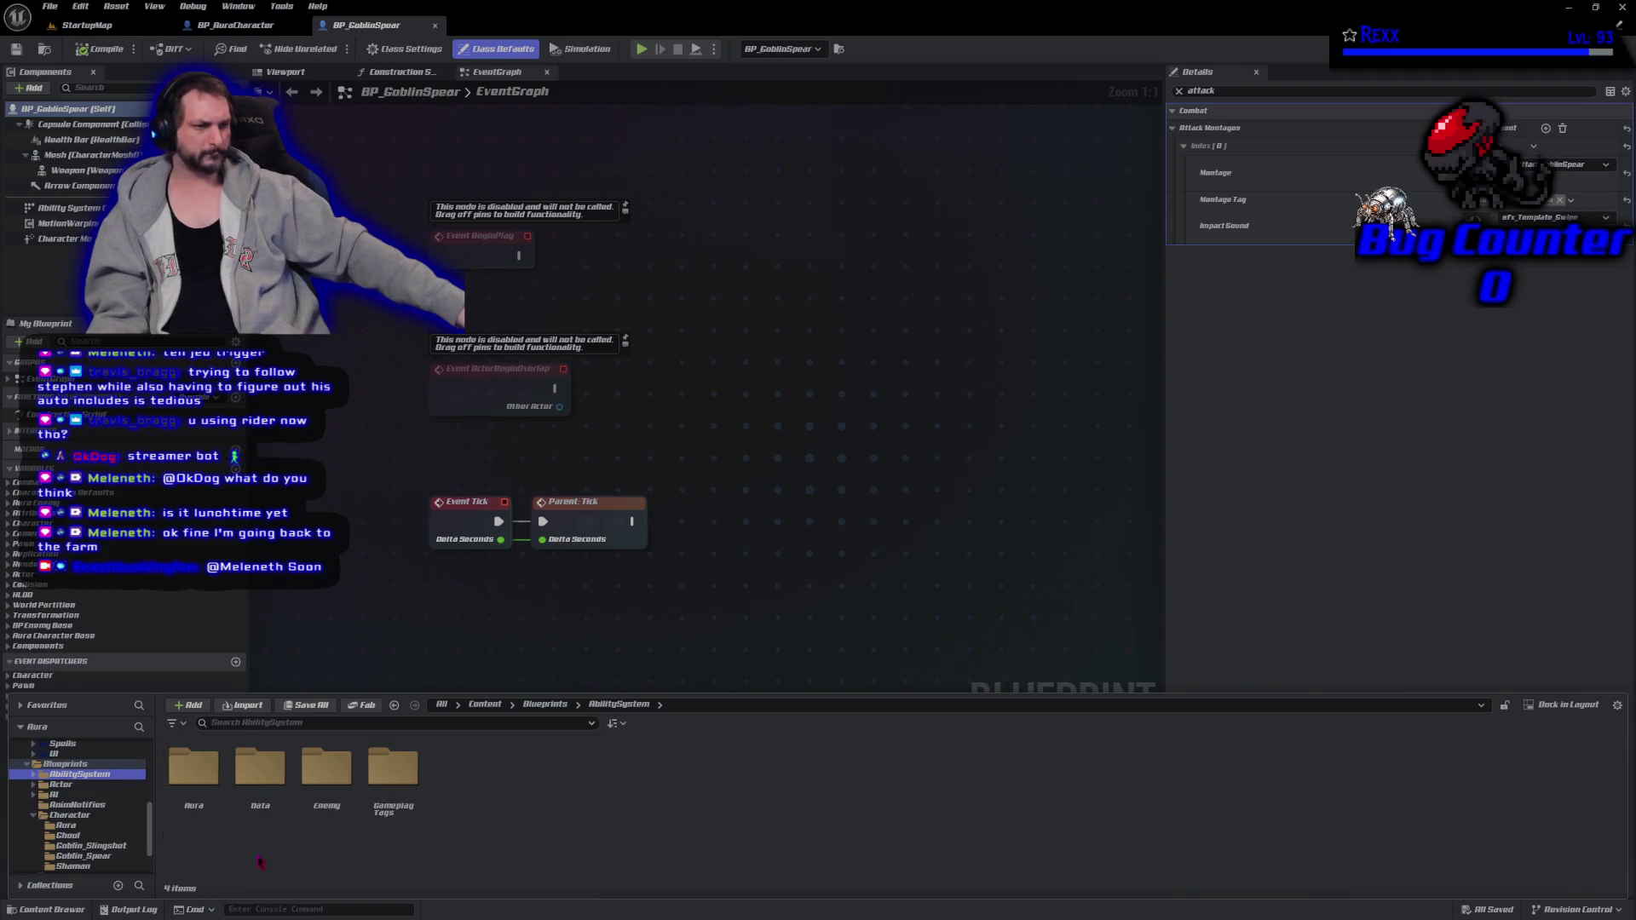
pyautogui.doubleClick(326, 772)
pyautogui.click(212, 808)
pyautogui.doubleClick(211, 809)
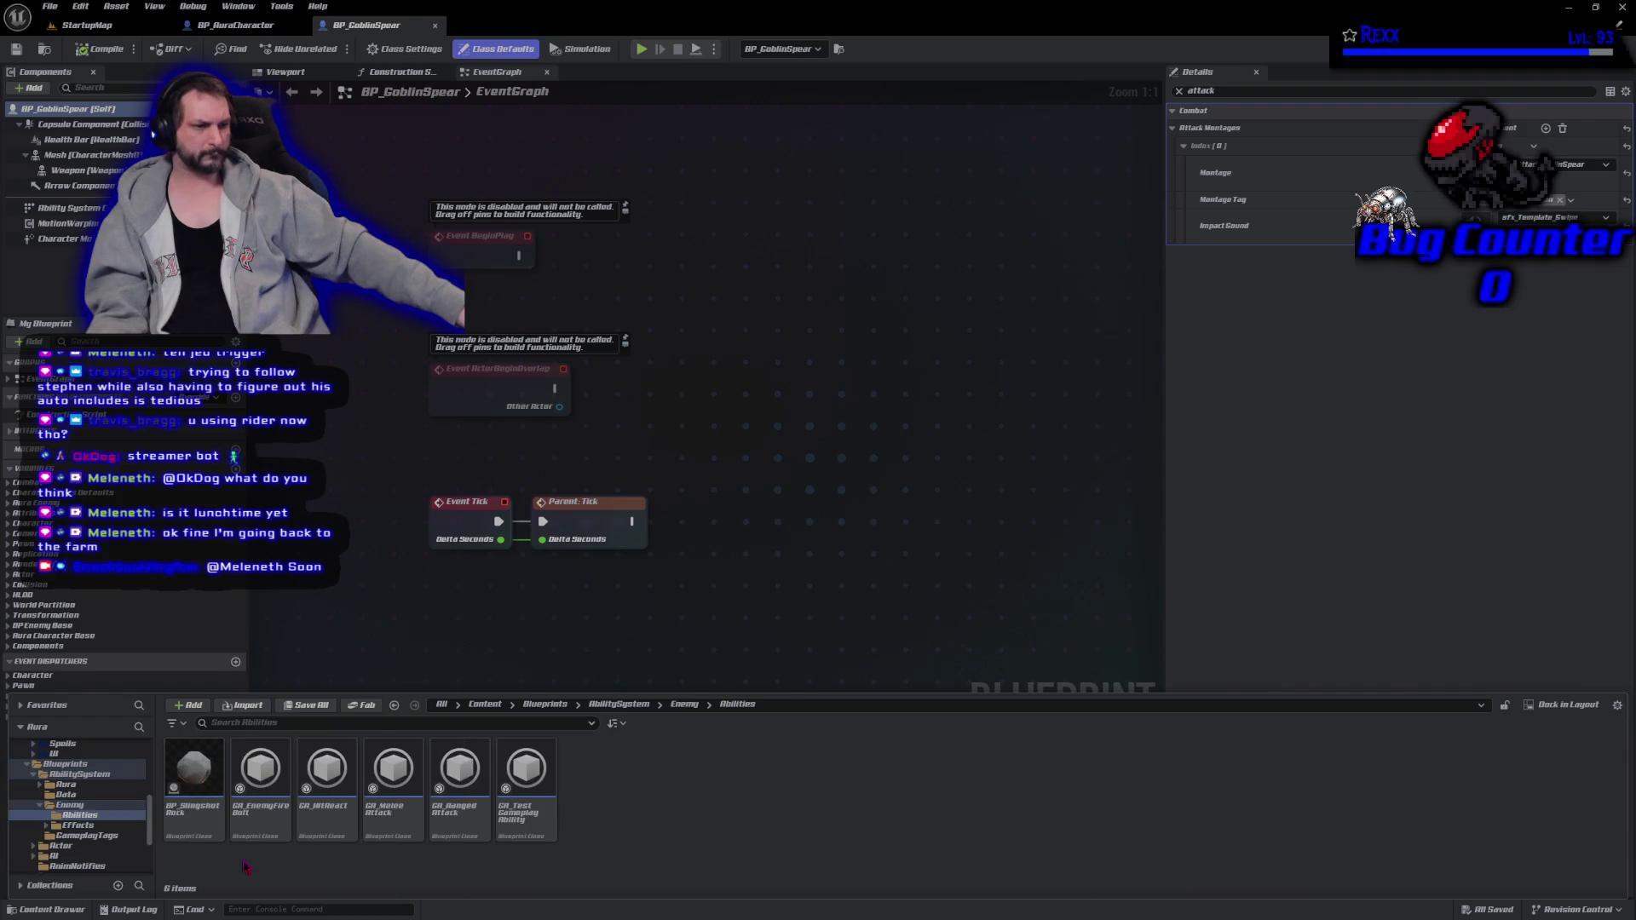
pyautogui.doubleClick(393, 784)
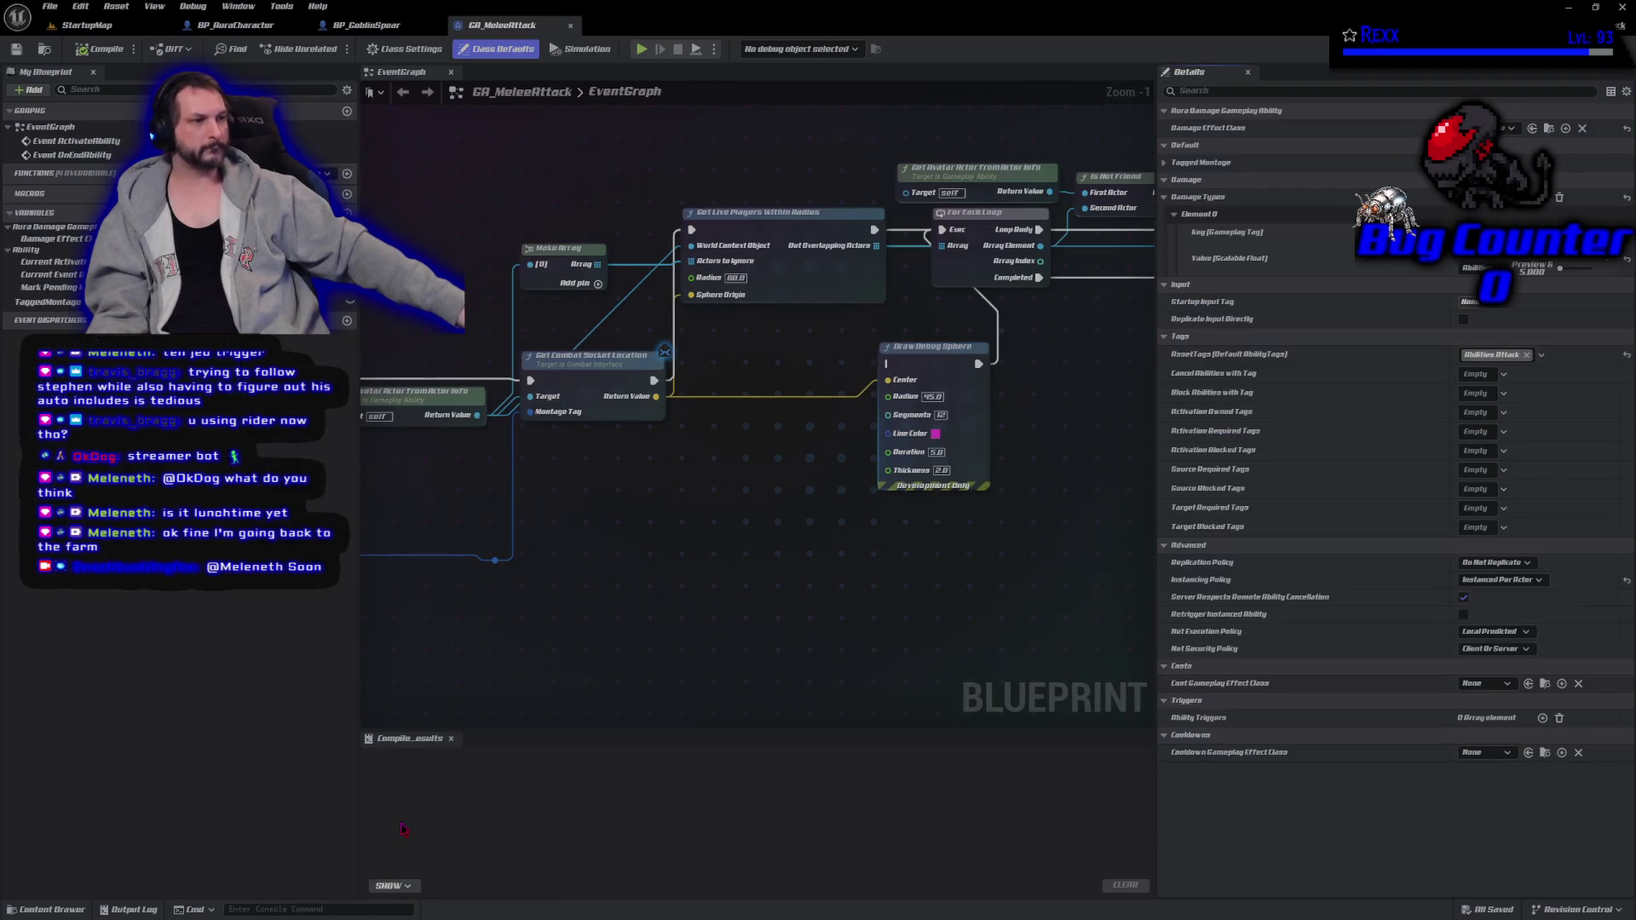
pyautogui.moveTo(1047, 487); pyautogui.dragTo(424, 355)
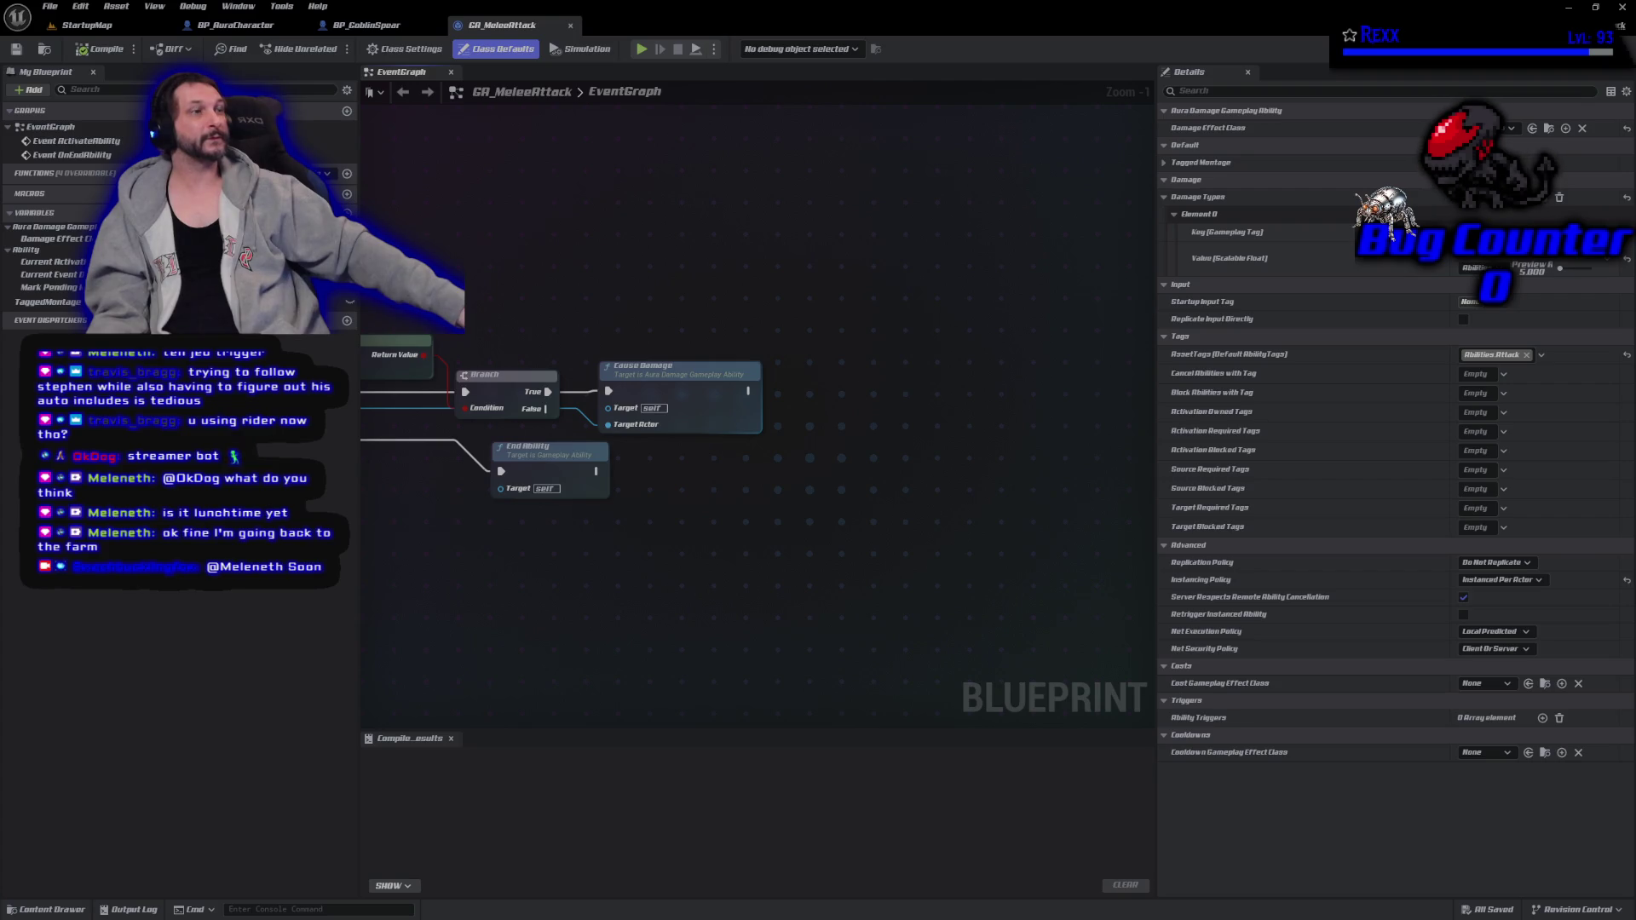
pyautogui.scroll(1, 835, 449)
pyautogui.moveTo(835, 450); pyautogui.dragTo(718, 484)
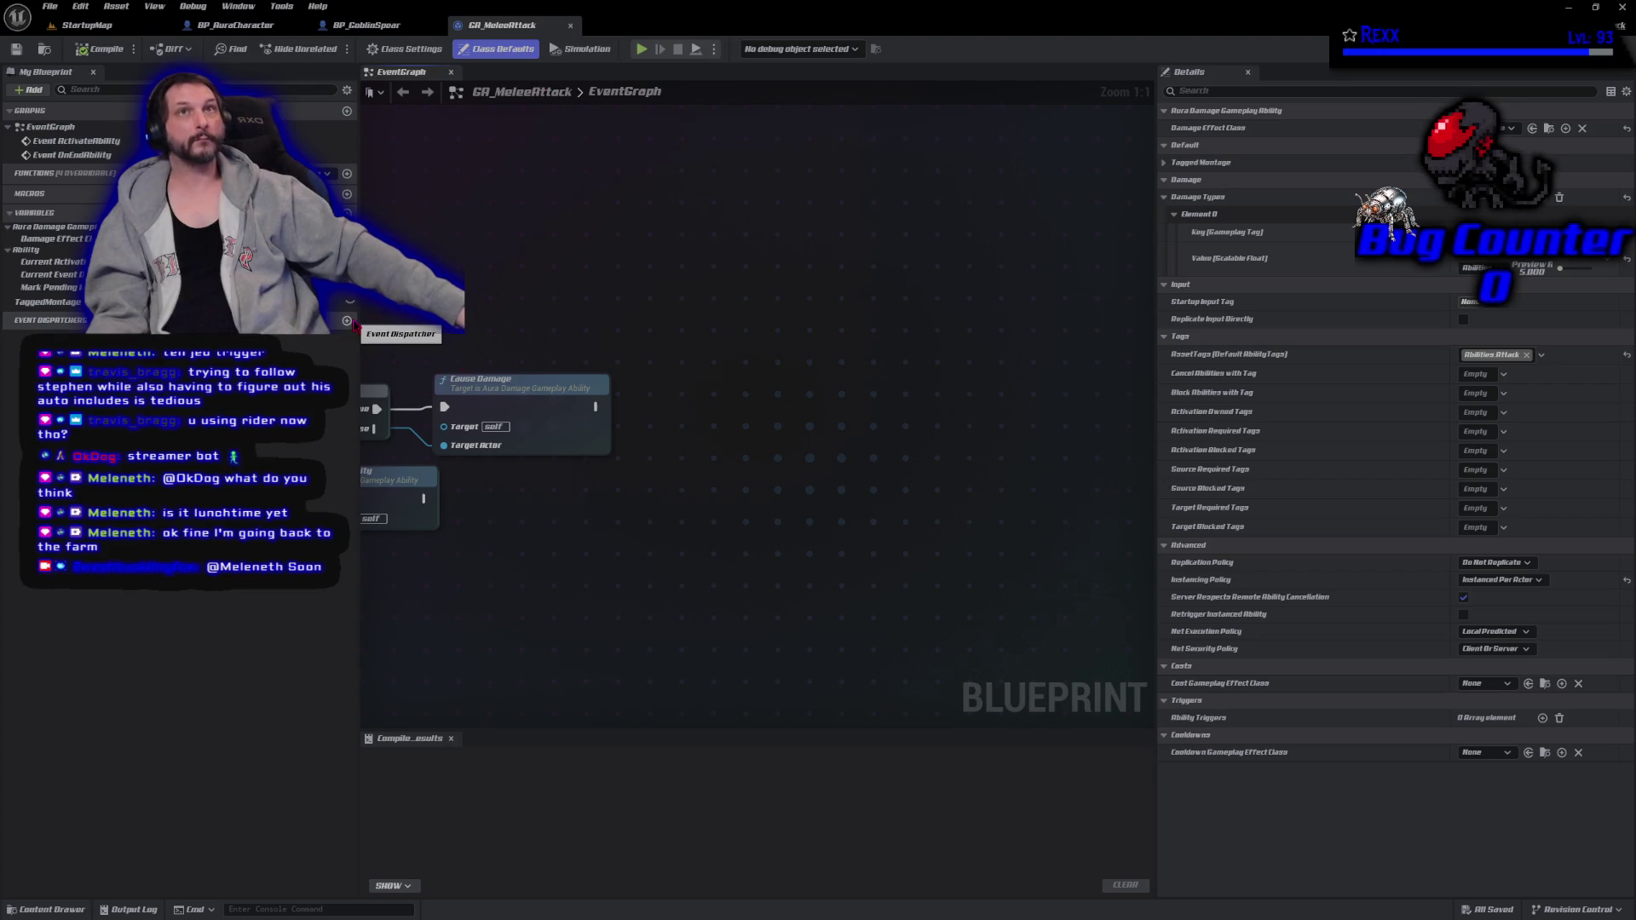
# Add a new boolean variable named HasHitTarget to GA_MeleeAttack.
pyautogui.click(347, 213)
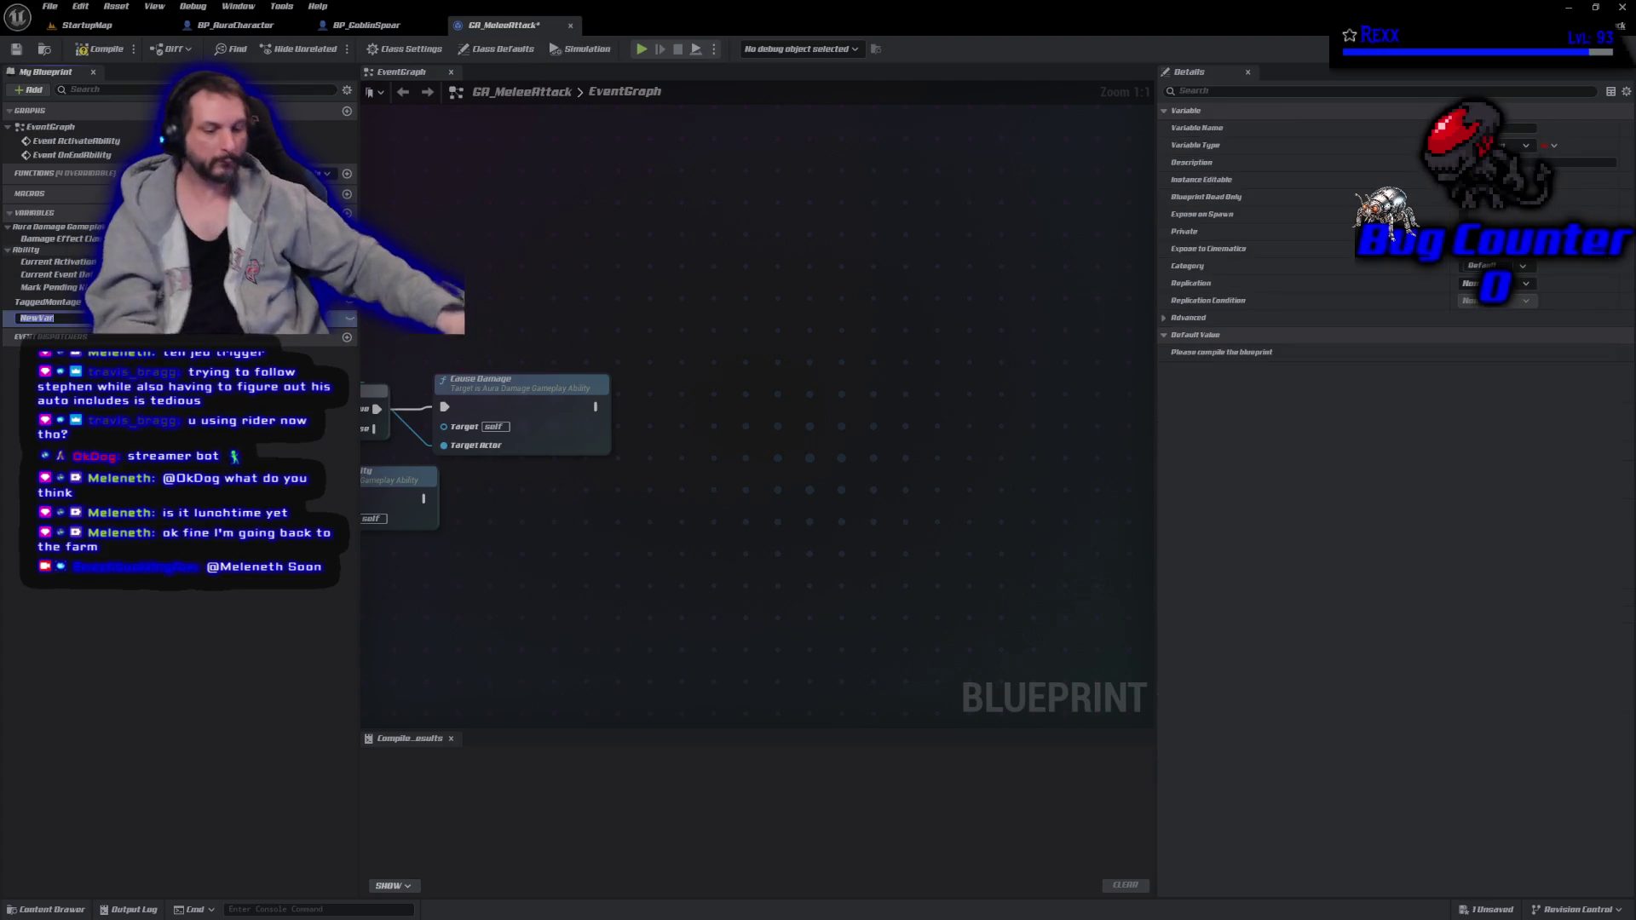
pyautogui.write('HasHit')
pyautogui.press('Return')
pyautogui.write('get')
pyautogui.press('Return')
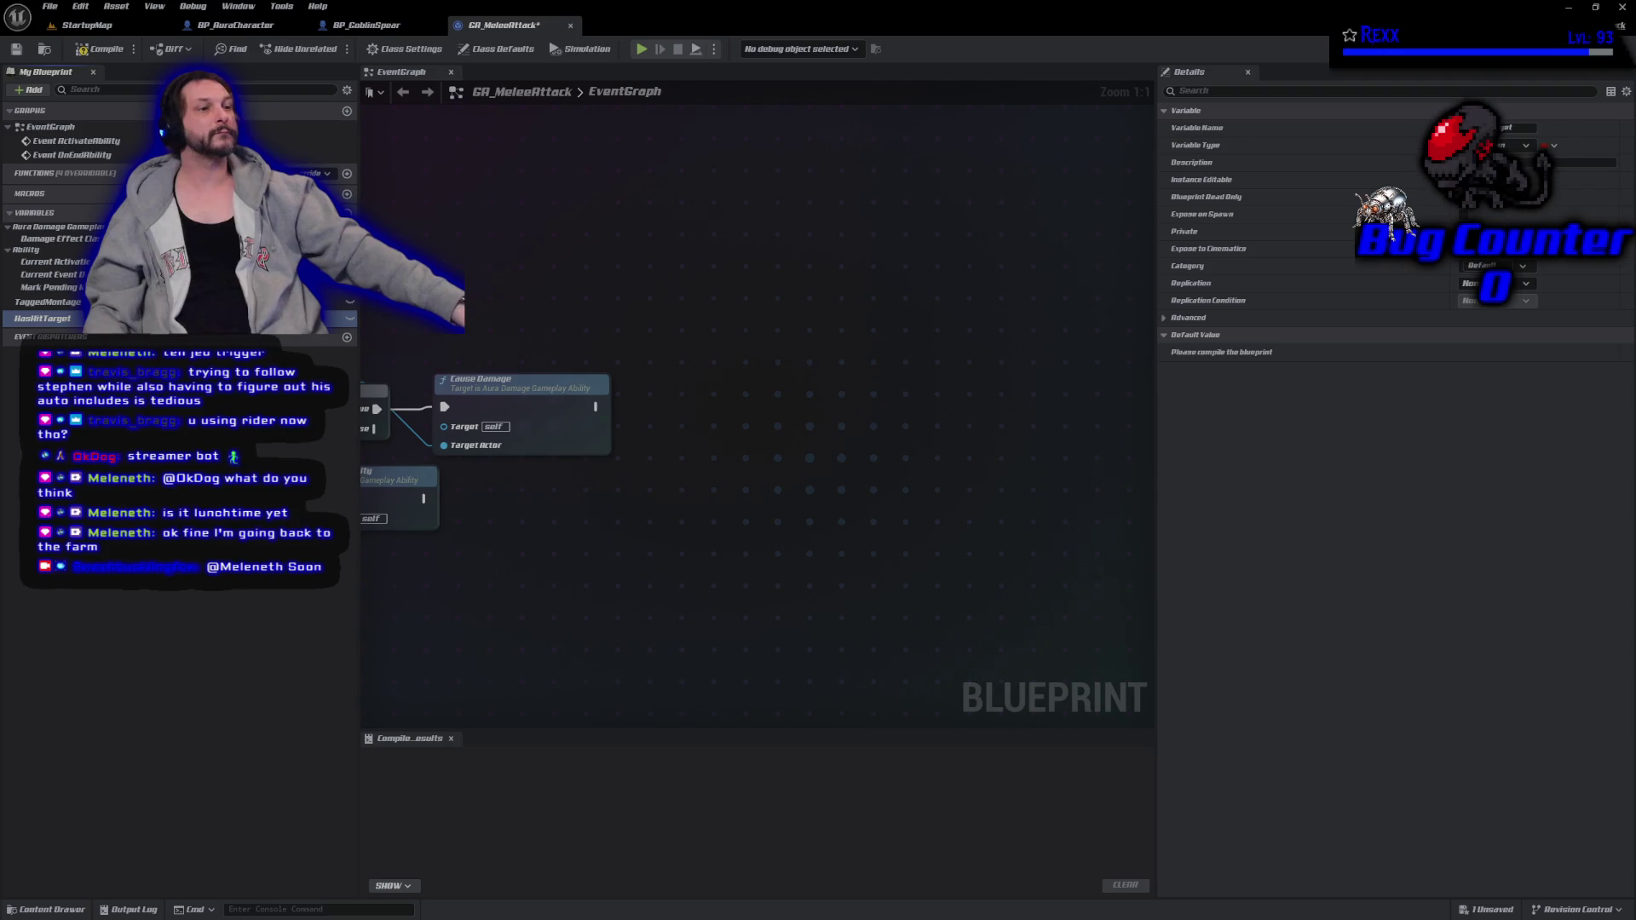
# Set HasHitTarget to true right after Cause Damage executes.
pyautogui.moveTo(48, 328)
pyautogui.mouseDown()
pyautogui.moveTo(596, 430)
pyautogui.moveTo(603, 410)
pyautogui.moveTo(743, 418)
pyautogui.mouseUp()
pyautogui.click(662, 420)
pyautogui.scroll(-1, 710, 397)
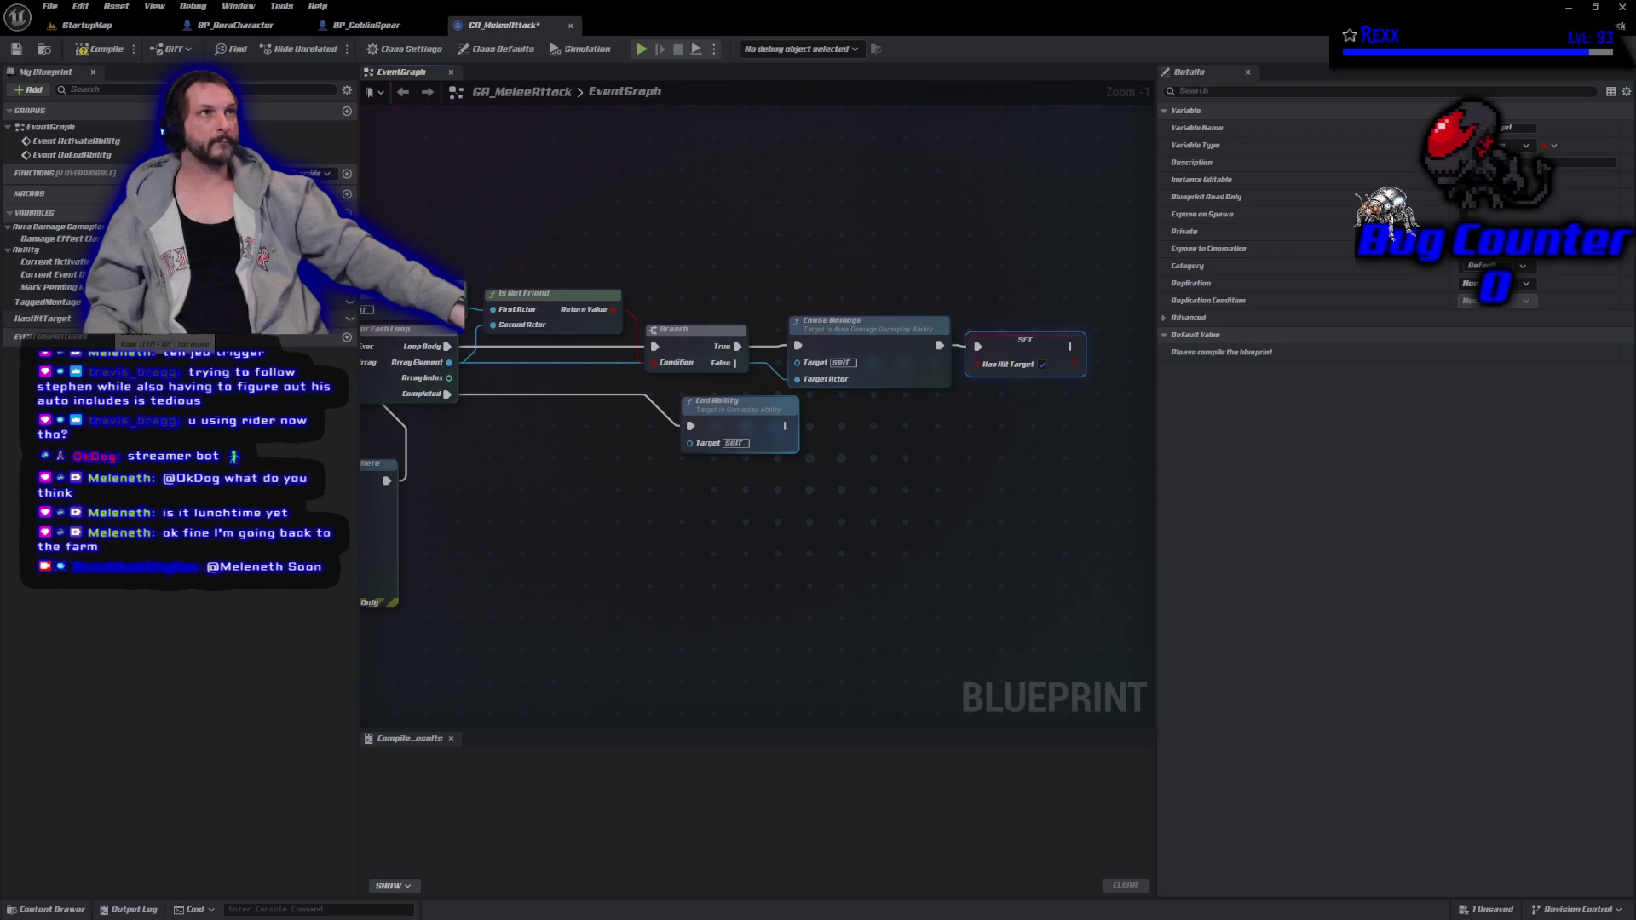
# Place a HasHitTarget getter below the loop and convert it to a branch.
pyautogui.moveTo(42, 319)
pyautogui.mouseDown()
pyautogui.moveTo(545, 524)
pyautogui.moveTo(561, 499)
pyautogui.mouseUp()
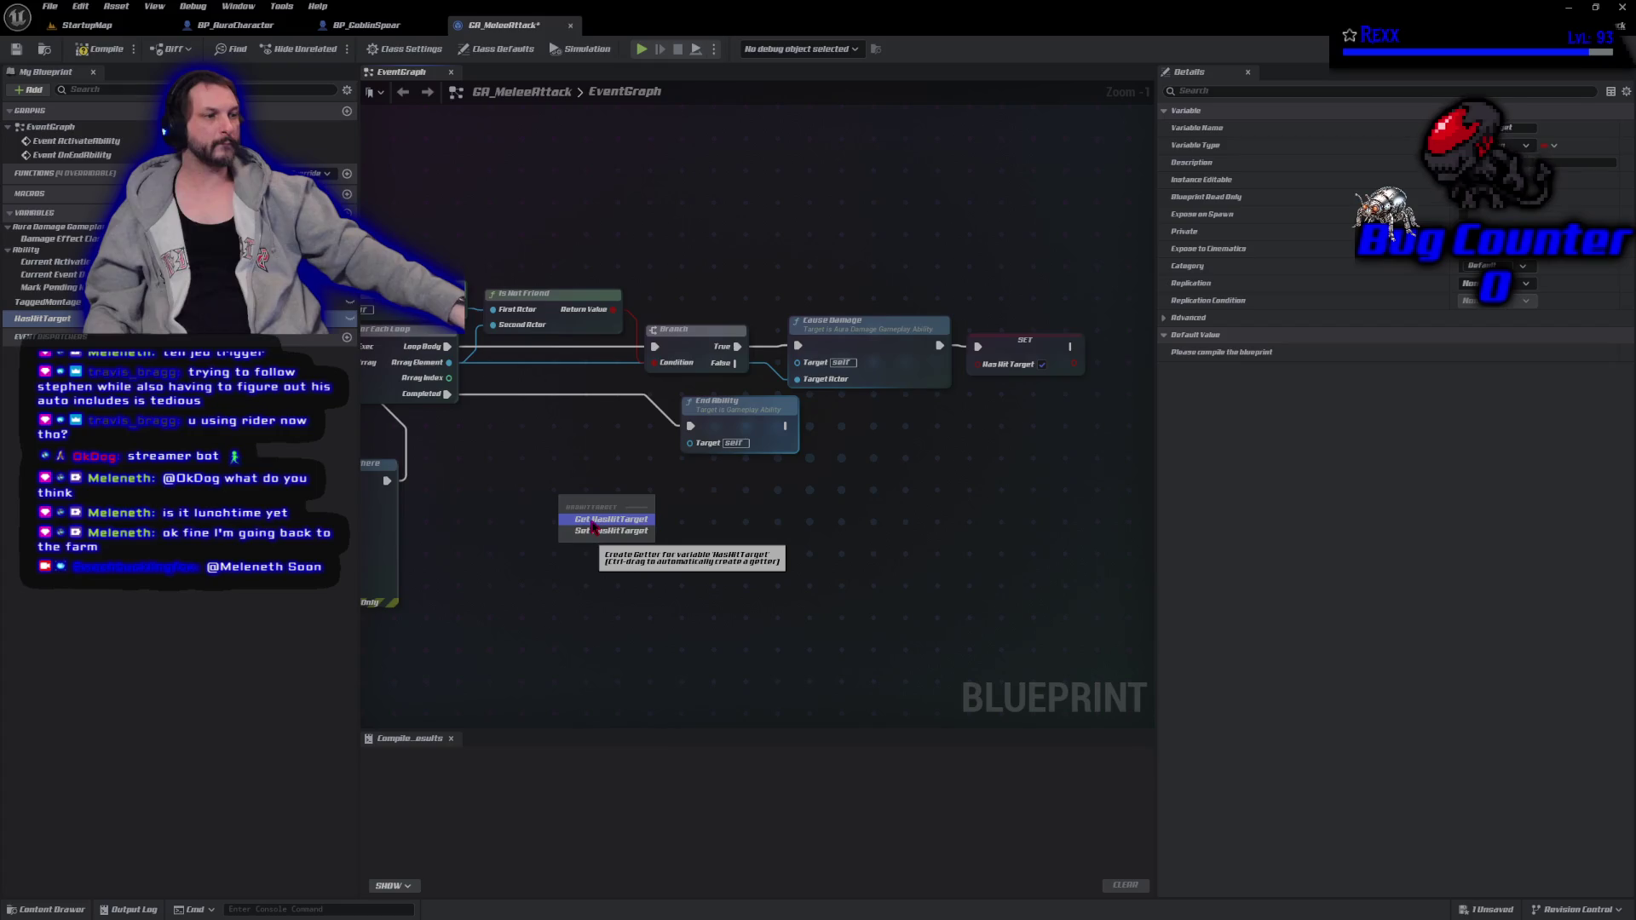
pyautogui.click(592, 522)
pyautogui.rightClick(564, 503)
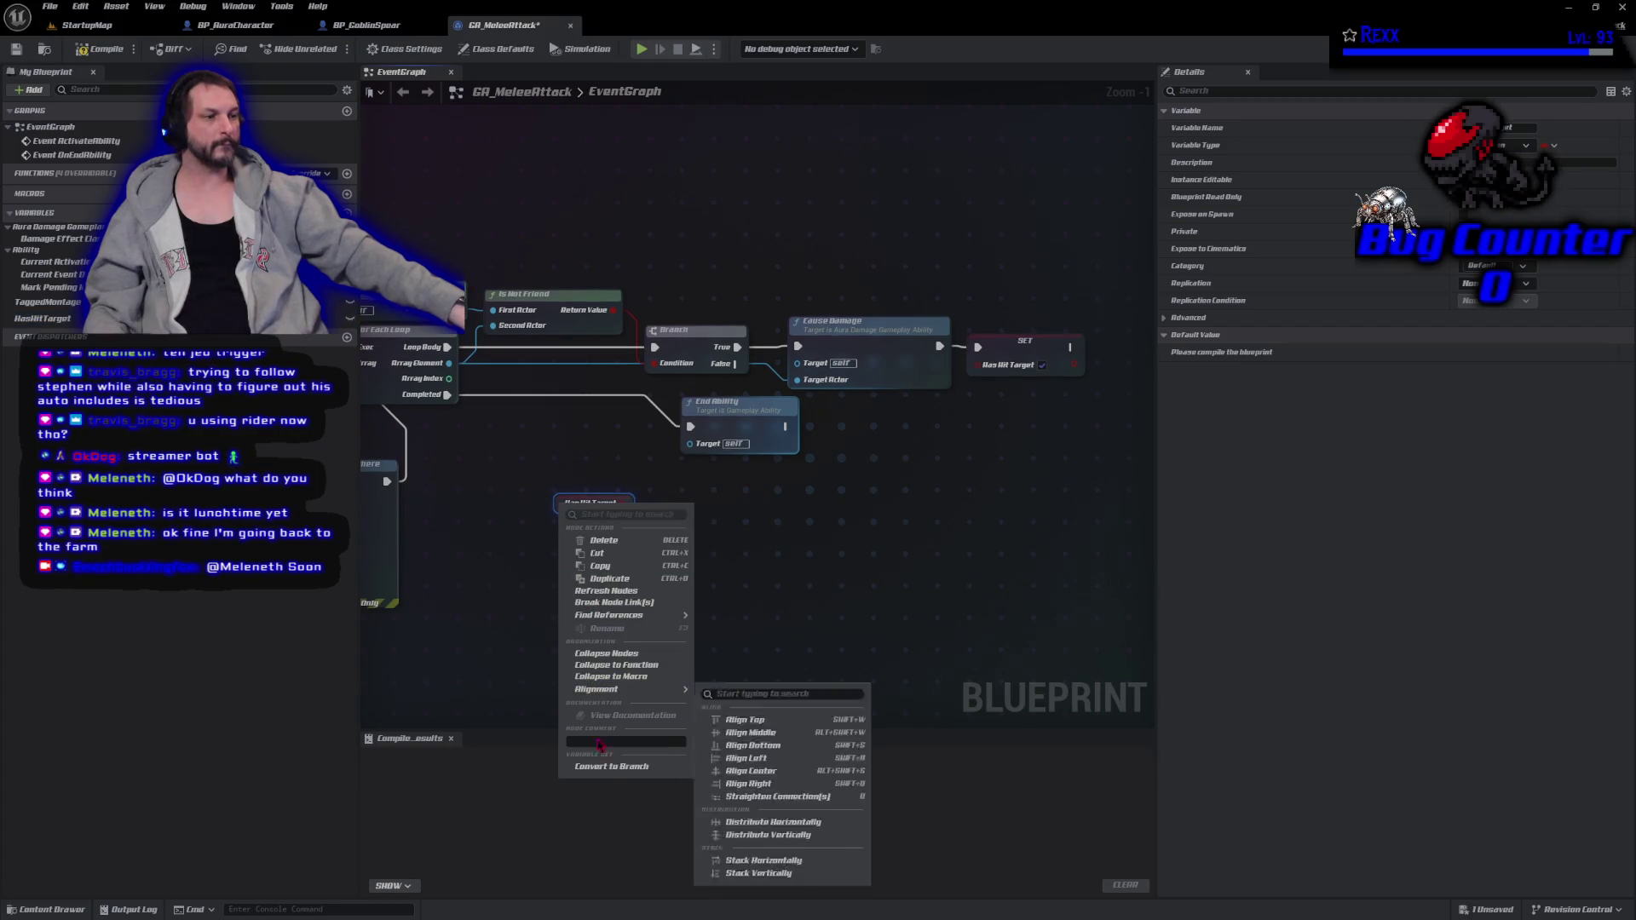
pyautogui.click(611, 766)
pyautogui.moveTo(603, 504)
pyautogui.mouseDown()
pyautogui.moveTo(581, 392)
pyautogui.moveTo(581, 424)
pyautogui.mouseUp()
# Wire the loop's Completed output into the branch and its True path to End Ability.
pyautogui.doubleClick(450, 400)
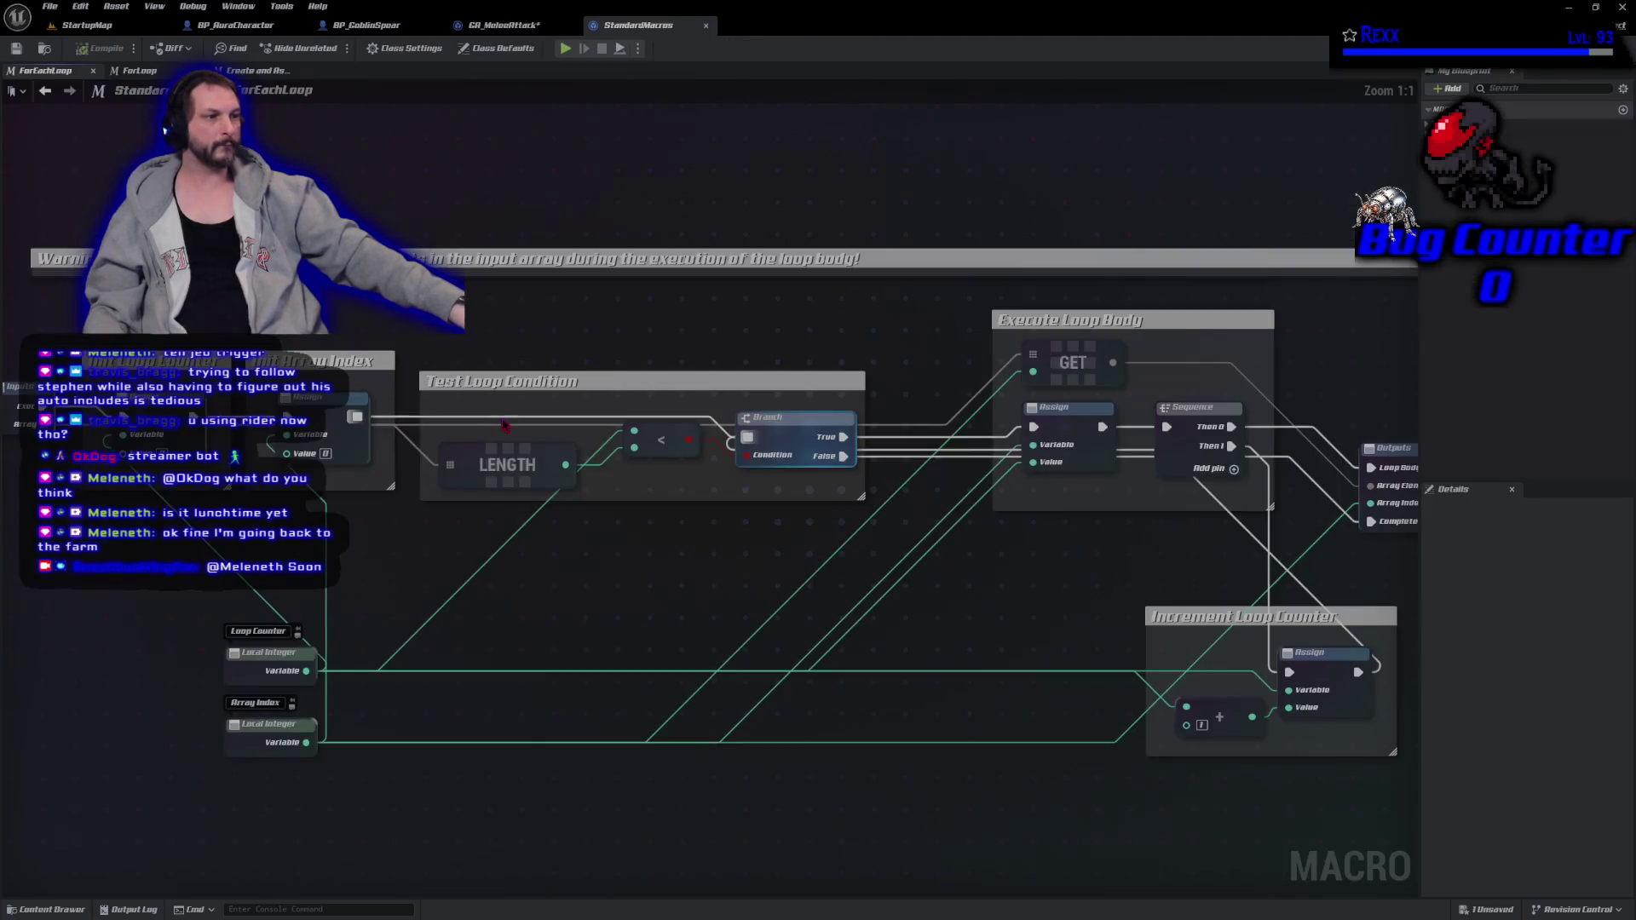
pyautogui.middleClick(652, 24)
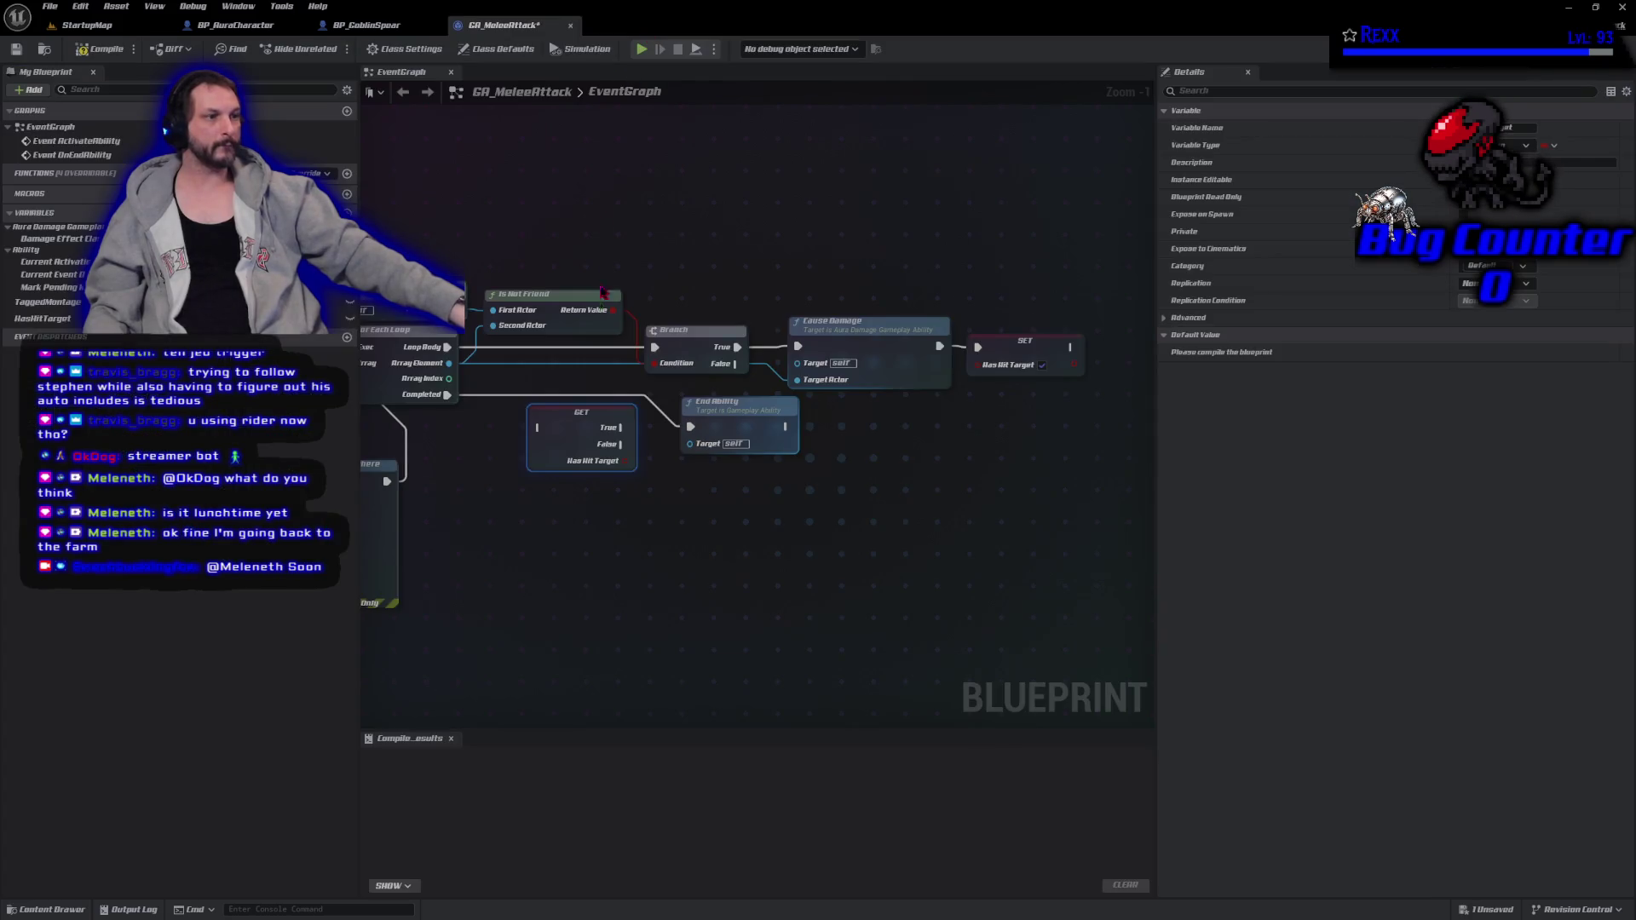
pyautogui.moveTo(448, 395)
pyautogui.mouseDown()
pyautogui.moveTo(539, 427)
pyautogui.moveTo(509, 452)
pyautogui.mouseUp()
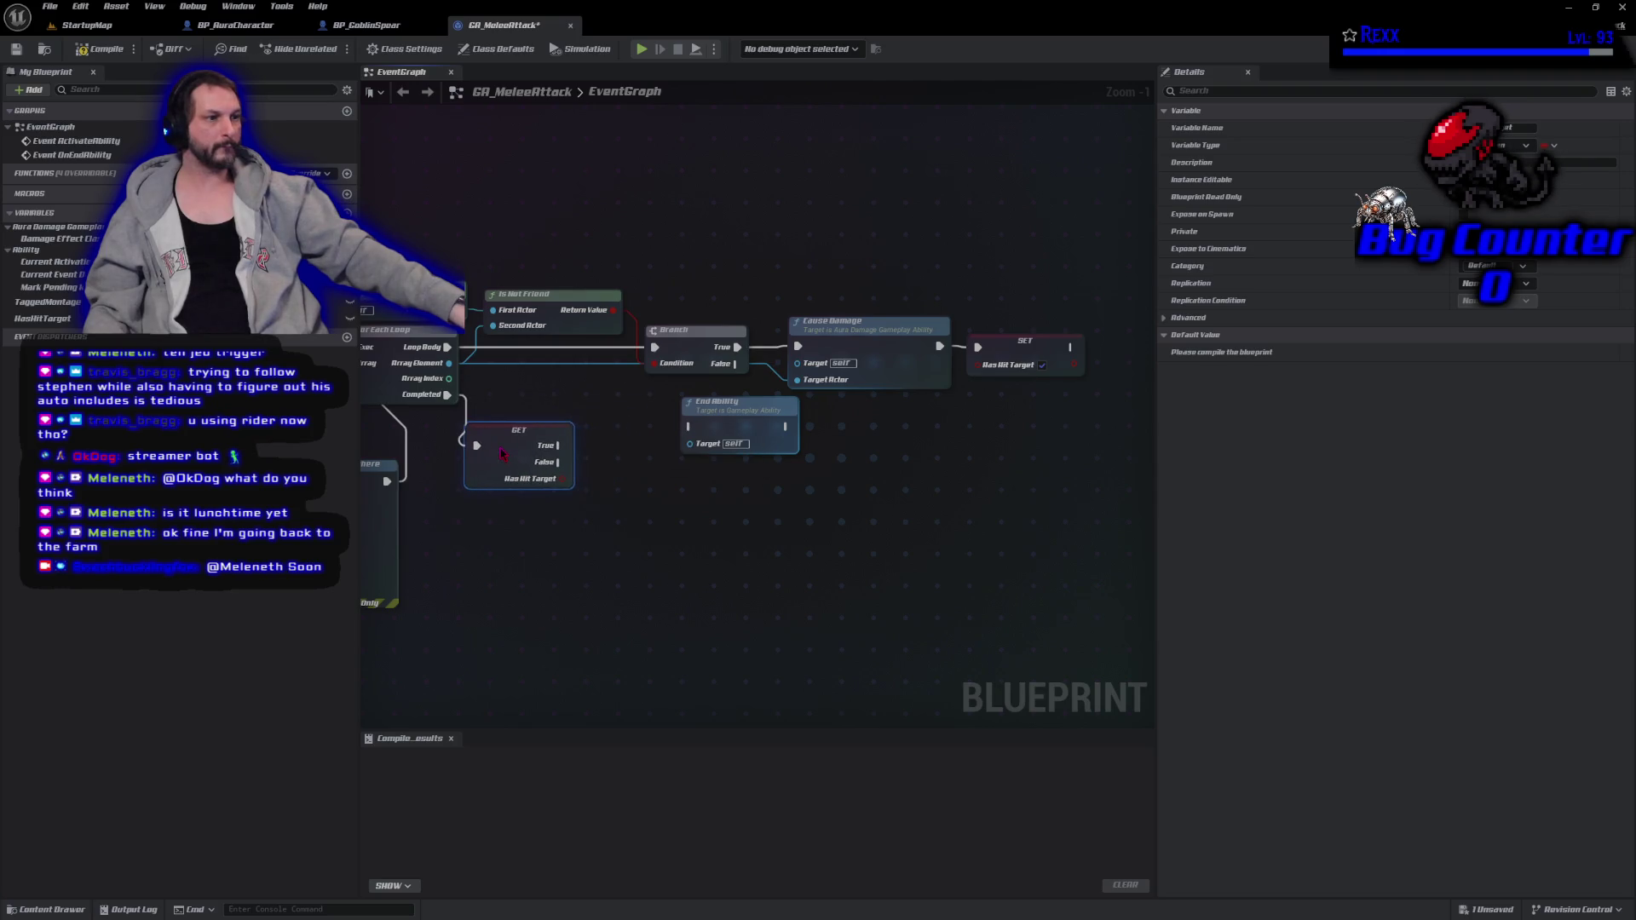
pyautogui.moveTo(692, 418); pyautogui.dragTo(672, 452)
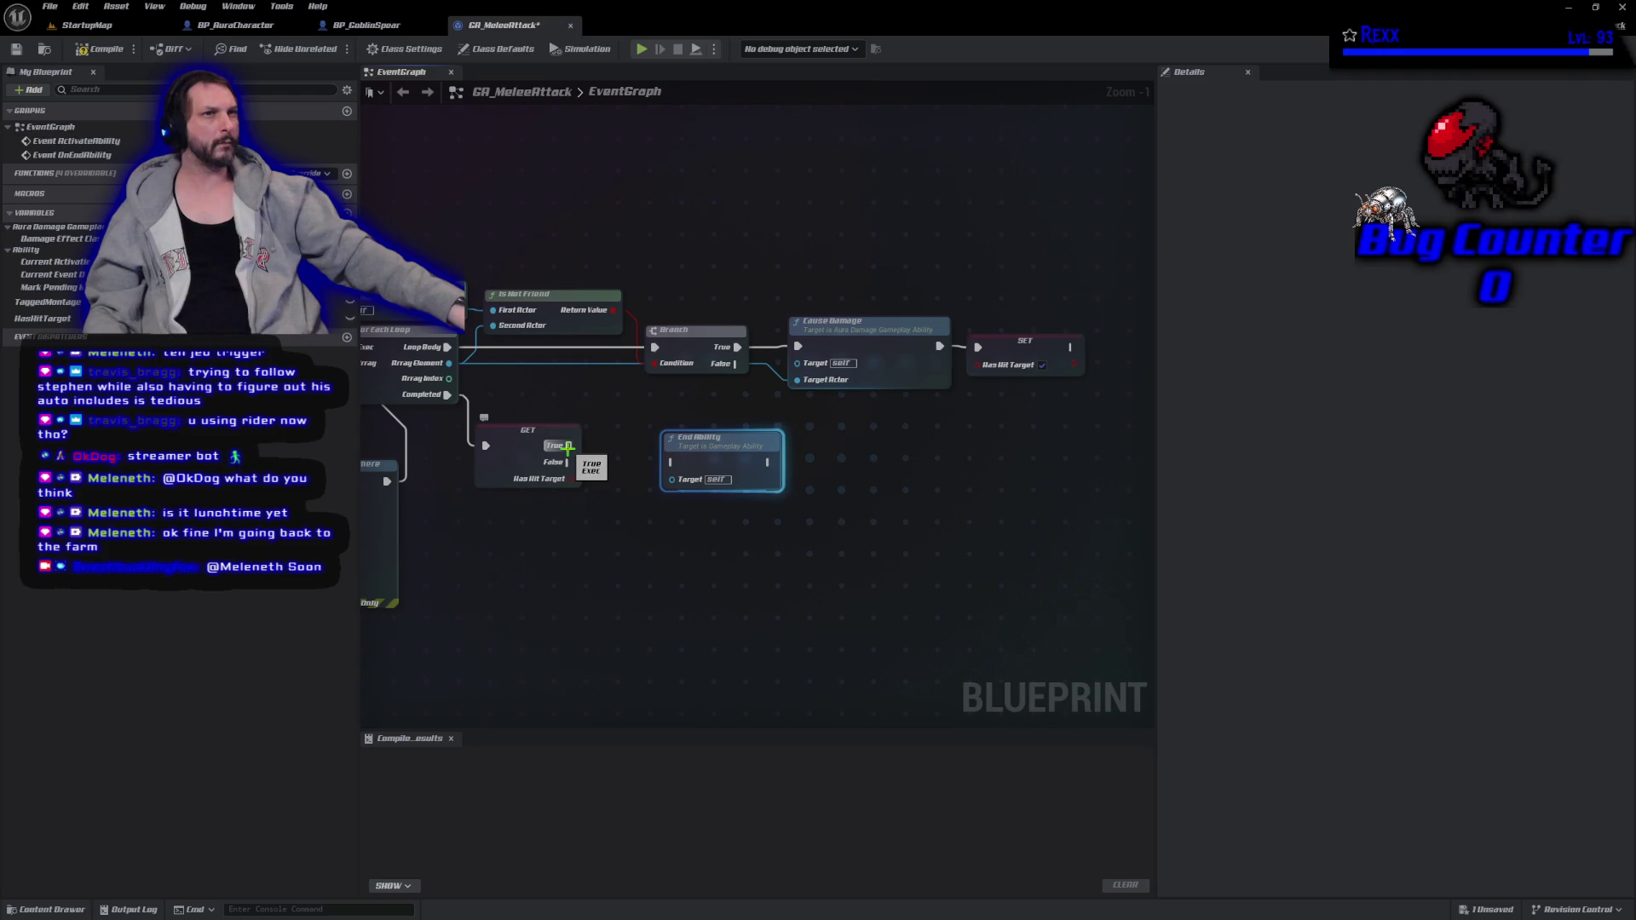
pyautogui.moveTo(569, 446)
pyautogui.mouseDown()
pyautogui.moveTo(690, 468)
pyautogui.moveTo(673, 461)
pyautogui.mouseUp()
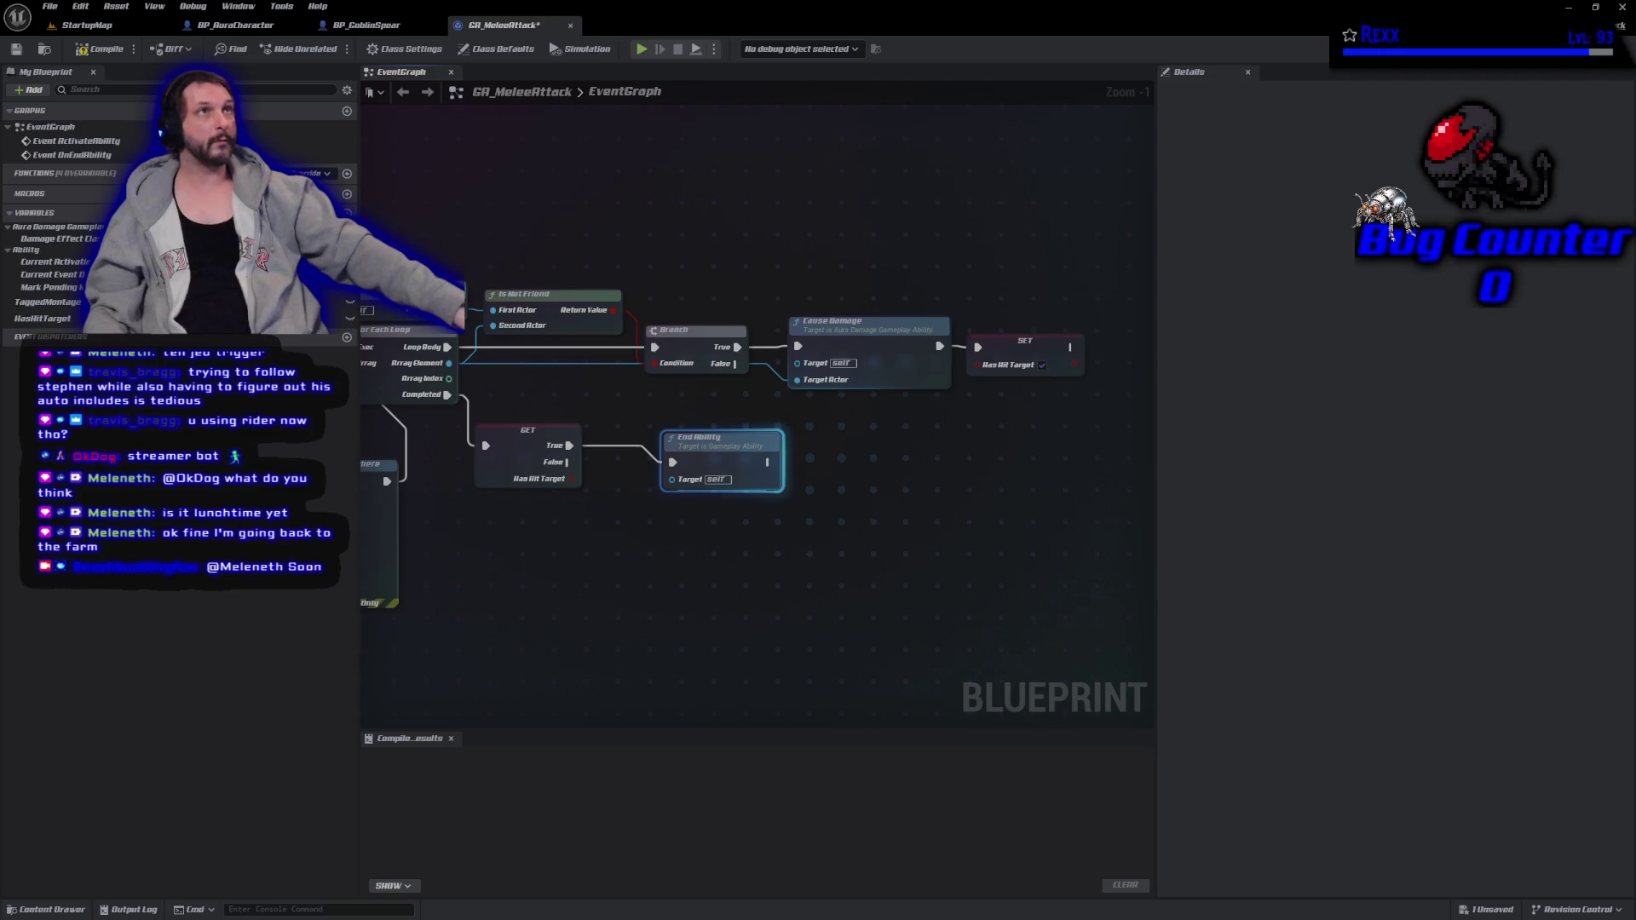
pyautogui.moveTo(465, 603)
pyautogui.mouseDown()
pyautogui.moveTo(596, 631)
pyautogui.moveTo(699, 626)
pyautogui.moveTo(658, 634)
pyautogui.moveTo(980, 595)
pyautogui.moveTo(891, 588)
pyautogui.mouseUp()
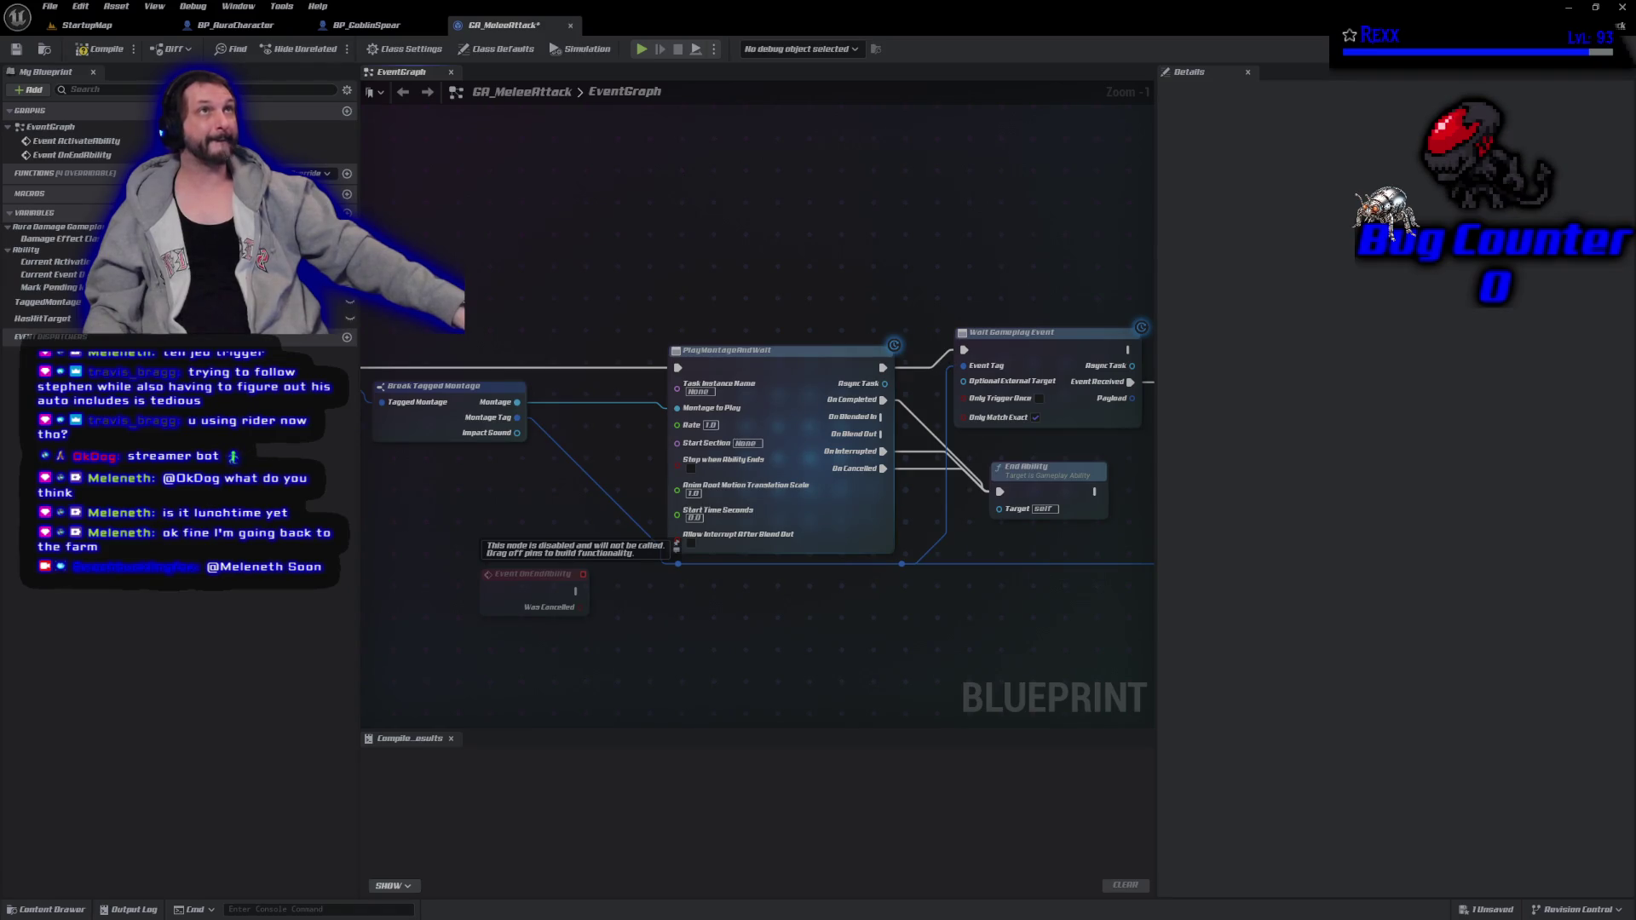
# Promote Impact Sound to a variable set before PlayMontageAndWait, then compile and save.
pyautogui.moveTo(517, 433); pyautogui.dragTo(556, 430)
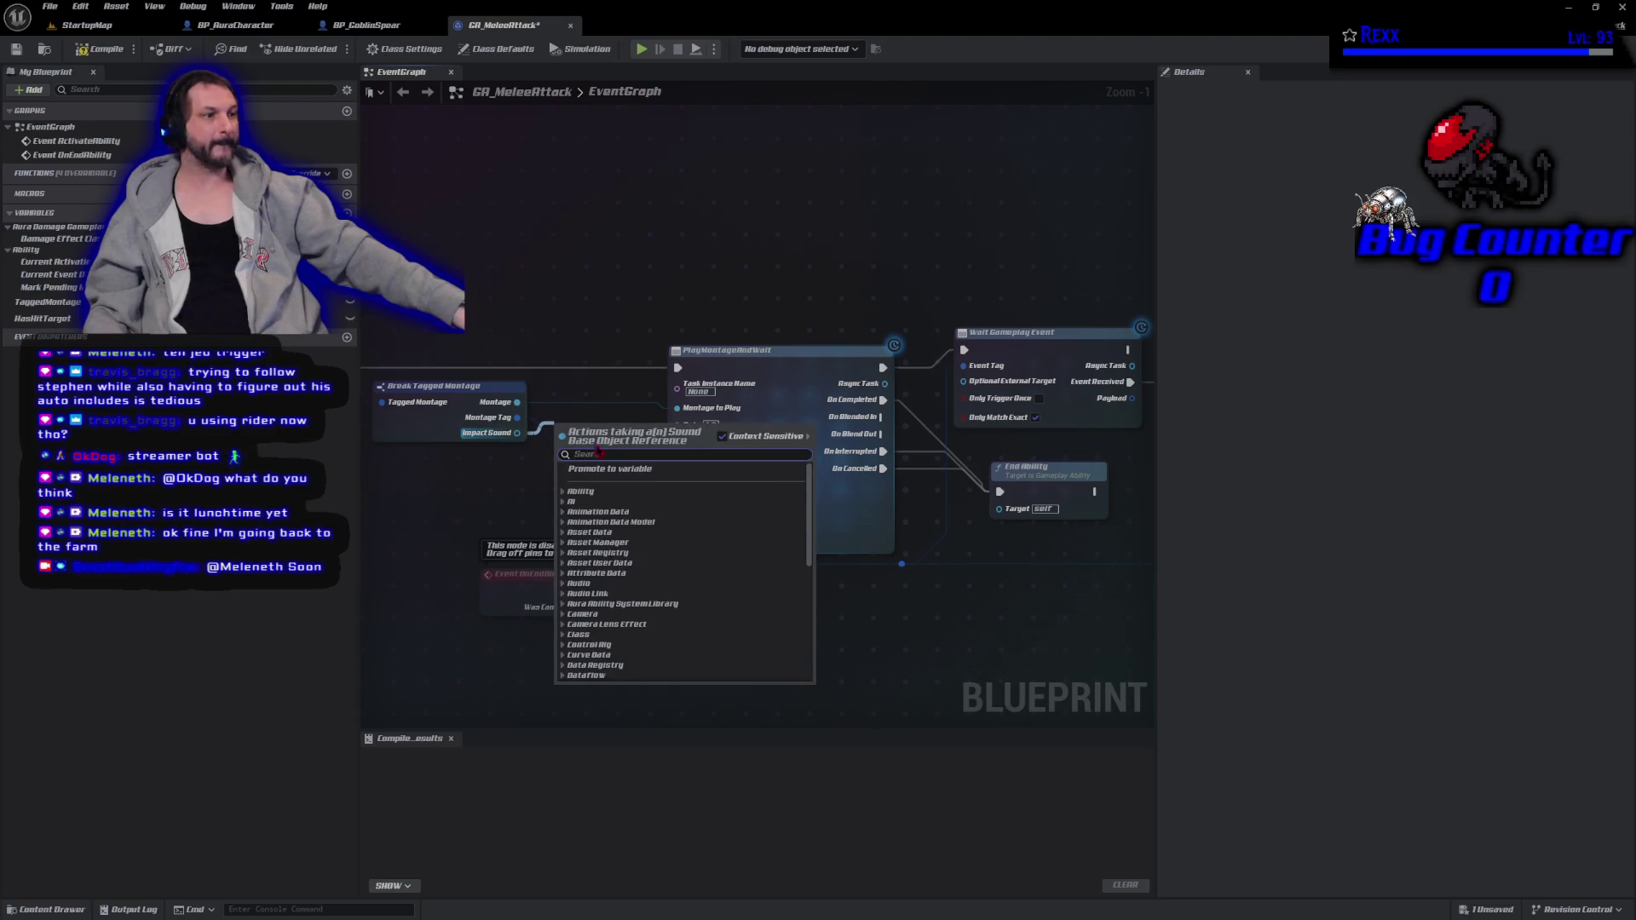
pyautogui.click(629, 484)
pyautogui.click(597, 495)
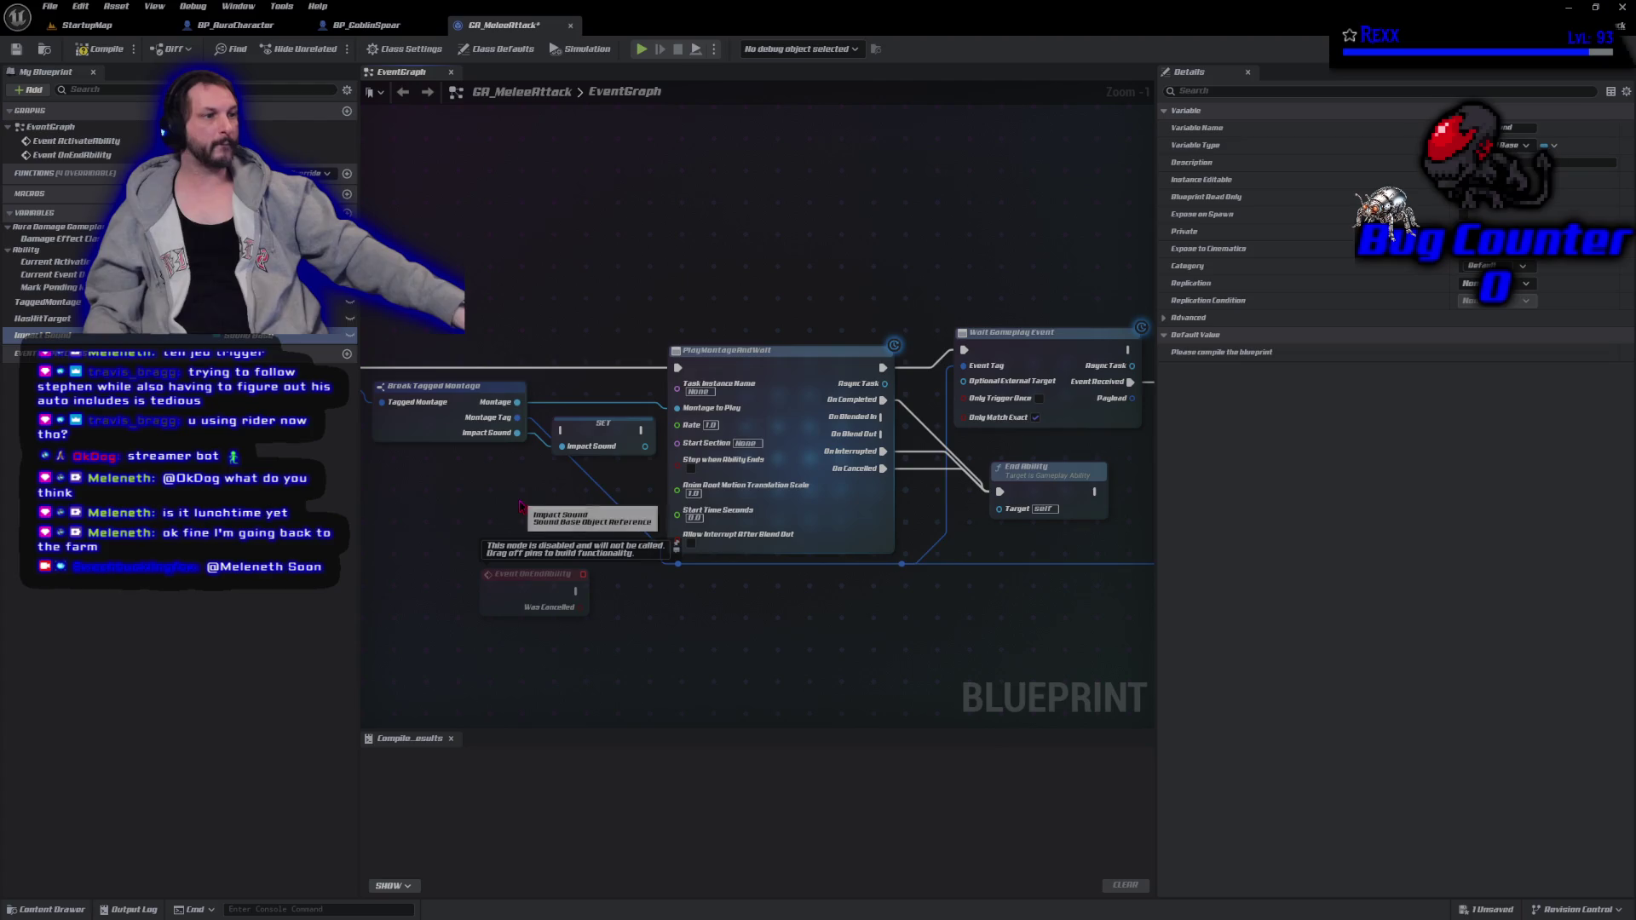
pyautogui.moveTo(602, 433); pyautogui.dragTo(585, 369)
pyautogui.moveTo(529, 477)
pyautogui.mouseDown()
pyautogui.moveTo(565, 503)
pyautogui.moveTo(734, 515)
pyautogui.mouseUp()
pyautogui.moveTo(543, 405)
pyautogui.mouseDown()
pyautogui.moveTo(789, 434)
pyautogui.moveTo(822, 402)
pyautogui.moveTo(884, 407)
pyautogui.mouseUp()
pyautogui.moveTo(676, 591)
pyautogui.mouseDown()
pyautogui.moveTo(541, 511)
pyautogui.moveTo(395, 459)
pyautogui.mouseUp()
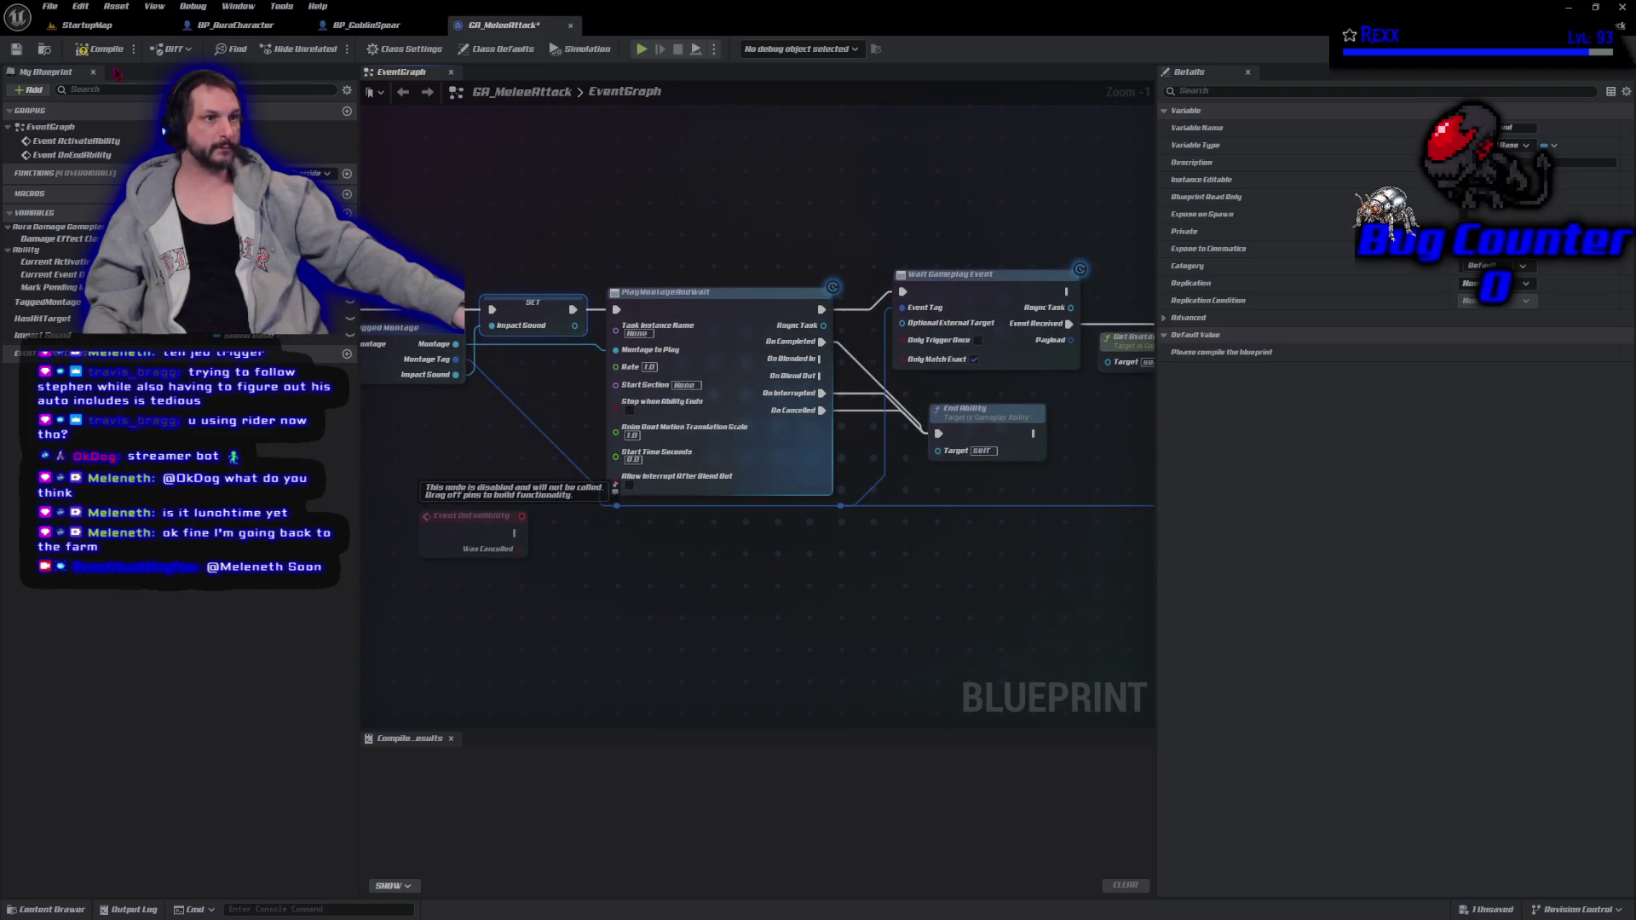
pyautogui.press('F7')
pyautogui.hotkey('ctrl', 's')
# Place an Impact Sound getter below the loop logic.
pyautogui.moveTo(43, 335)
pyautogui.mouseDown()
pyautogui.moveTo(348, 403)
pyautogui.moveTo(1167, 532)
pyautogui.moveTo(1107, 555)
pyautogui.moveTo(441, 569)
pyautogui.moveTo(921, 520)
pyautogui.mouseUp()
pyautogui.click(1057, 564)
pyautogui.moveTo(934, 435)
pyautogui.mouseDown()
pyautogui.moveTo(519, 497)
pyautogui.moveTo(451, 543)
pyautogui.moveTo(721, 552)
pyautogui.moveTo(752, 480)
pyautogui.mouseUp()
pyautogui.moveTo(870, 577)
pyautogui.mouseDown()
pyautogui.moveTo(618, 701)
pyautogui.moveTo(613, 720)
pyautogui.moveTo(570, 724)
pyautogui.mouseUp()
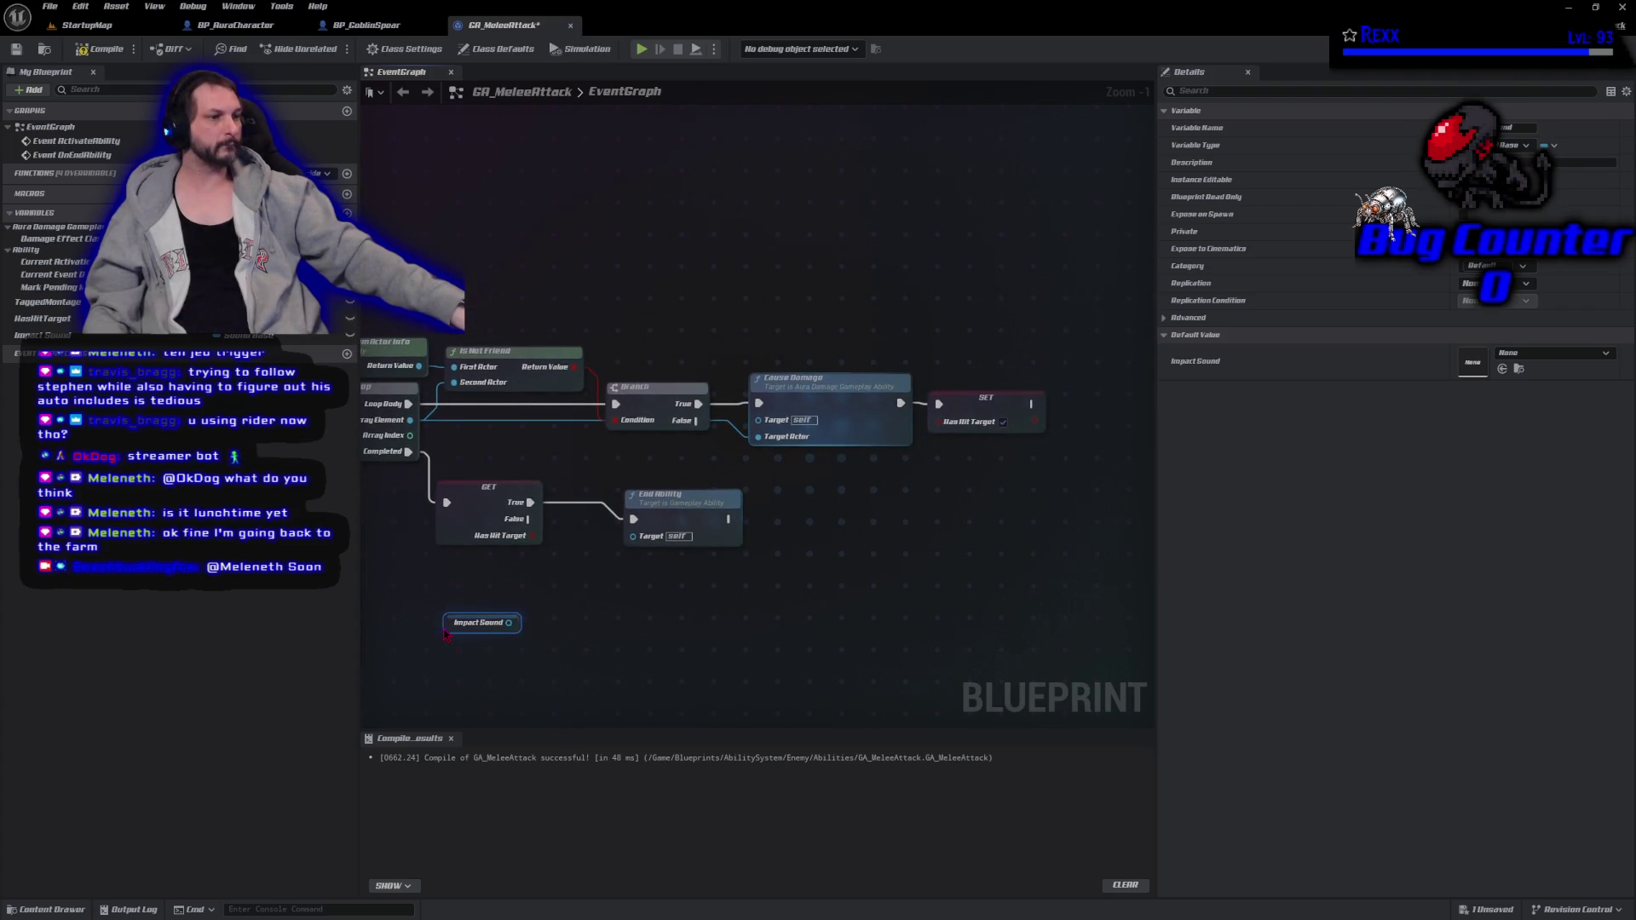
# Add a Play Sound at Location node beside the Impact Sound getter.
pyautogui.moveTo(450, 623); pyautogui.dragTo(468, 569)
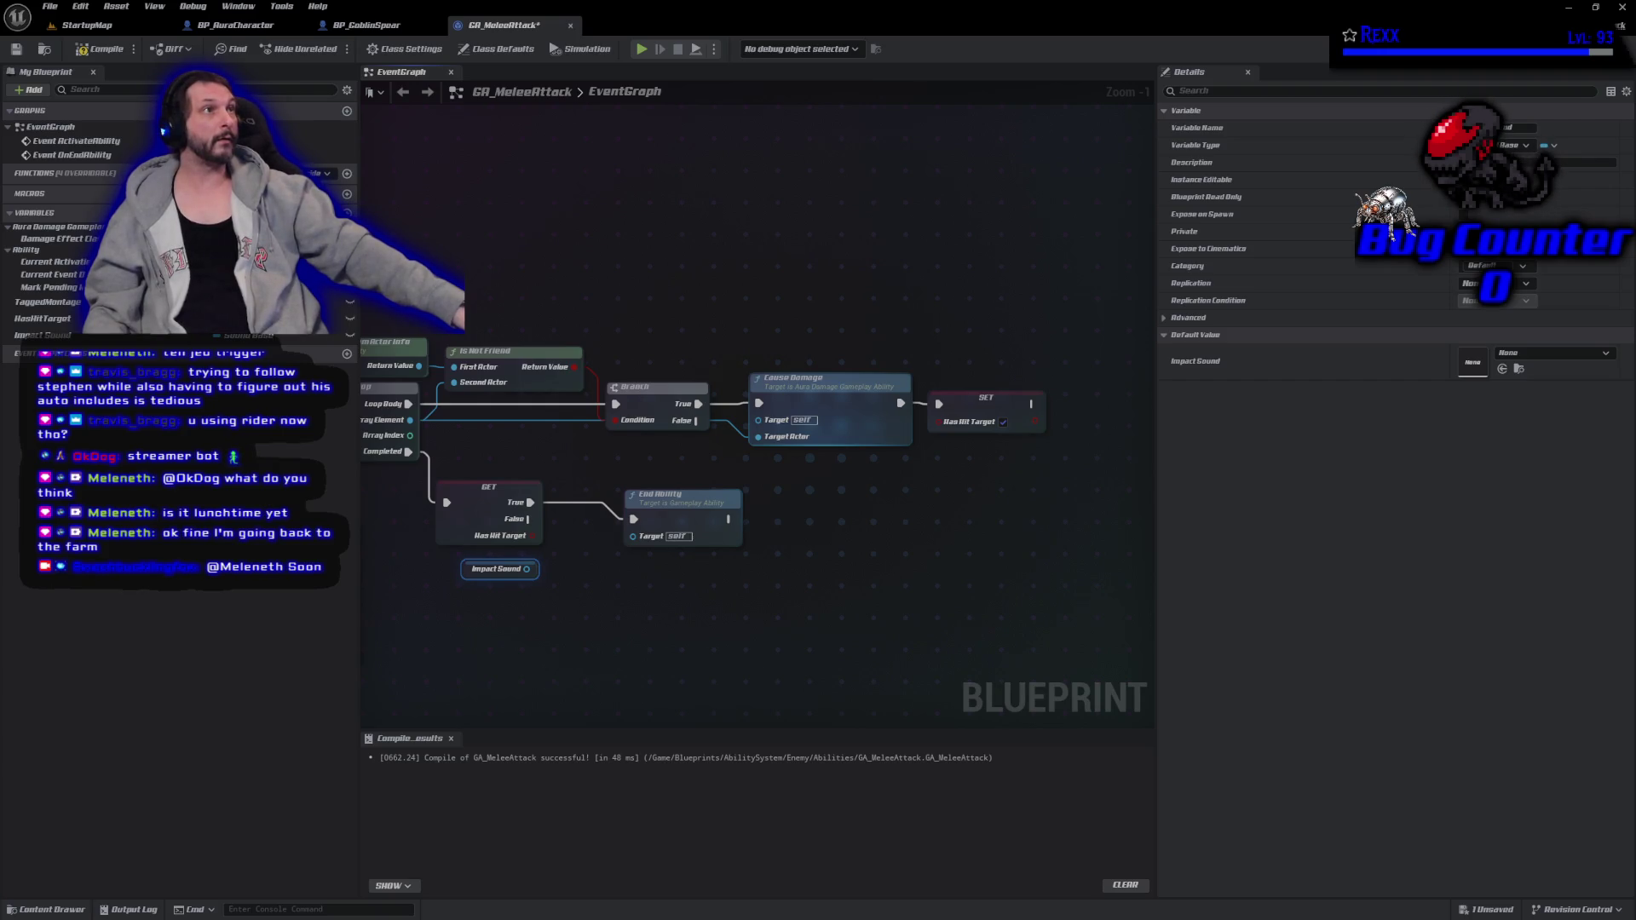
pyautogui.moveTo(527, 569); pyautogui.dragTo(586, 602)
pyautogui.write('play sopu')
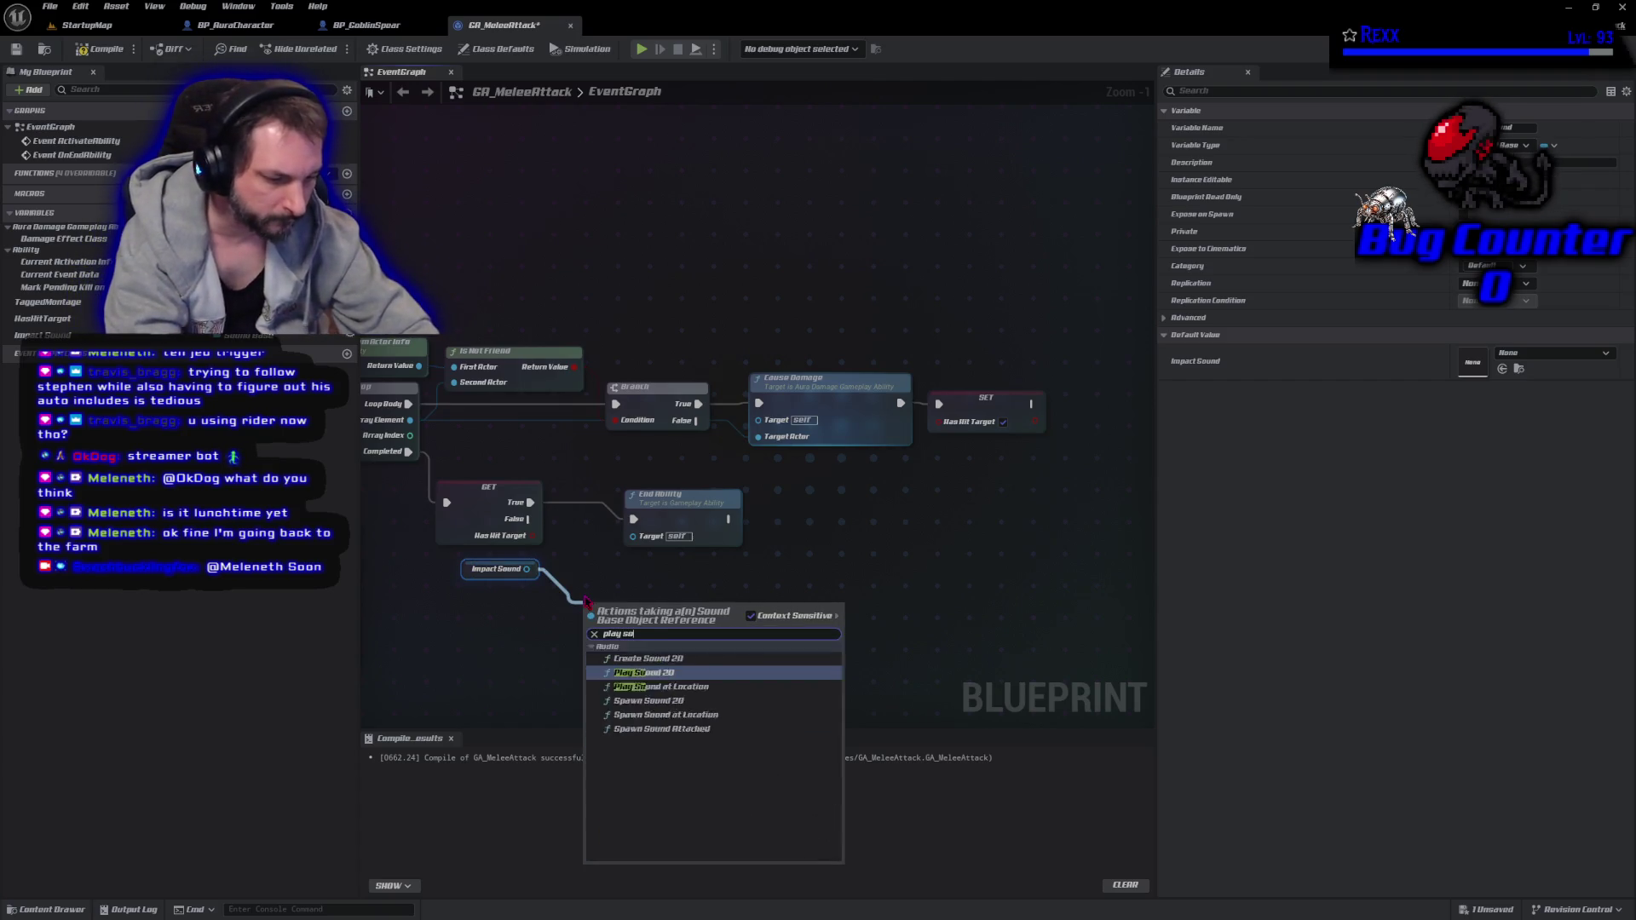
pyautogui.press('BackSpace')
pyautogui.press('BackSpace')
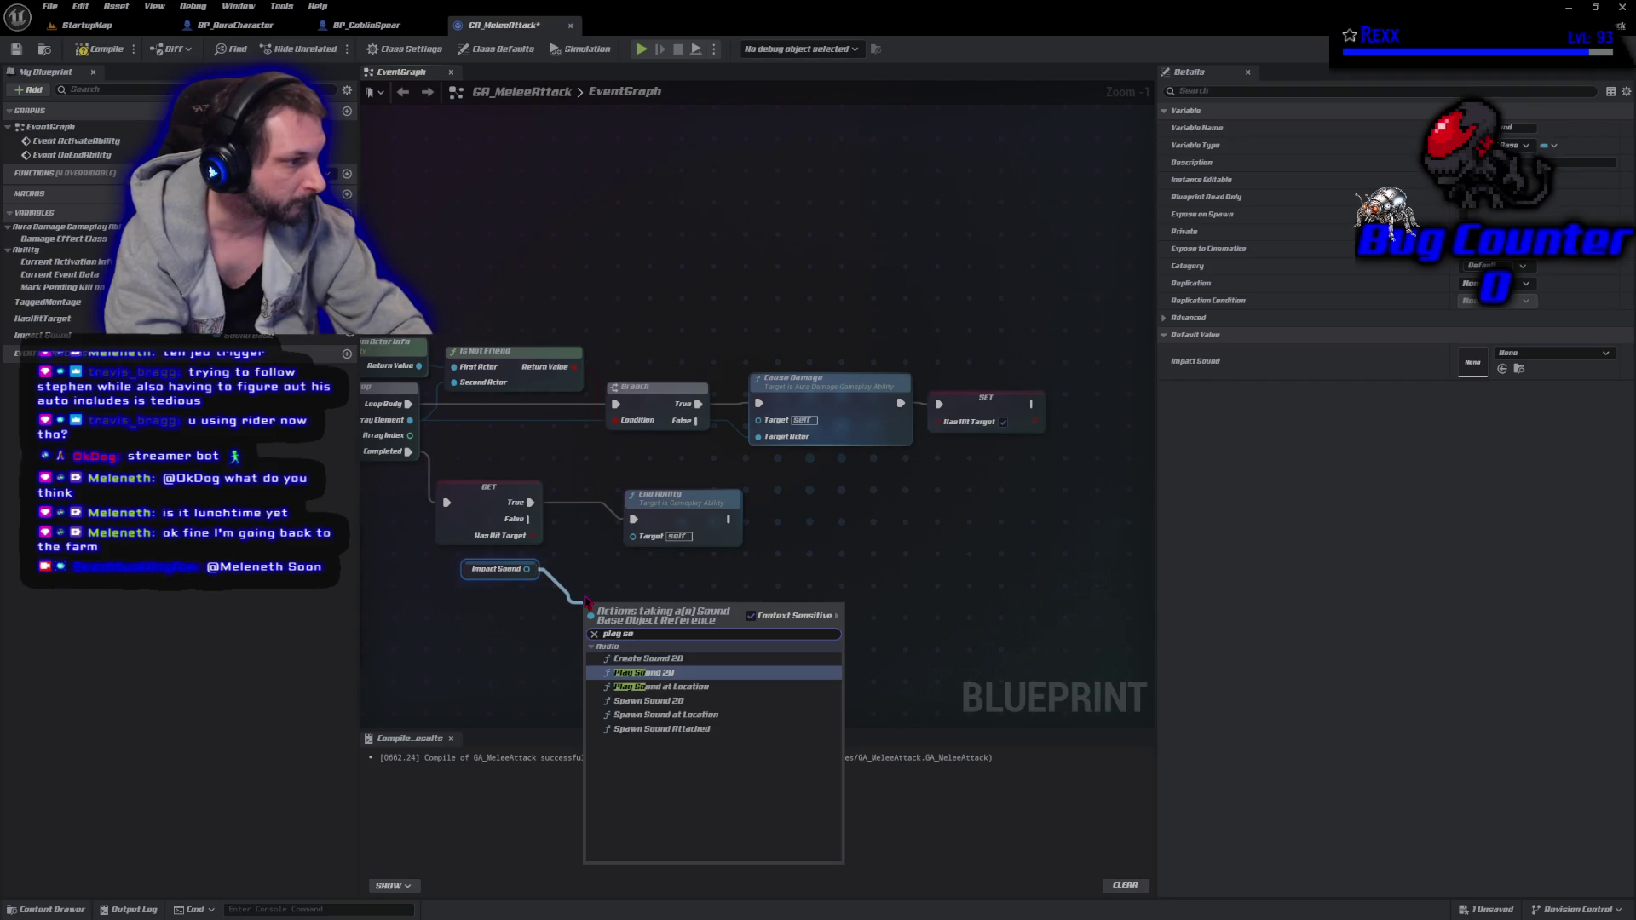
pyautogui.press('Return')
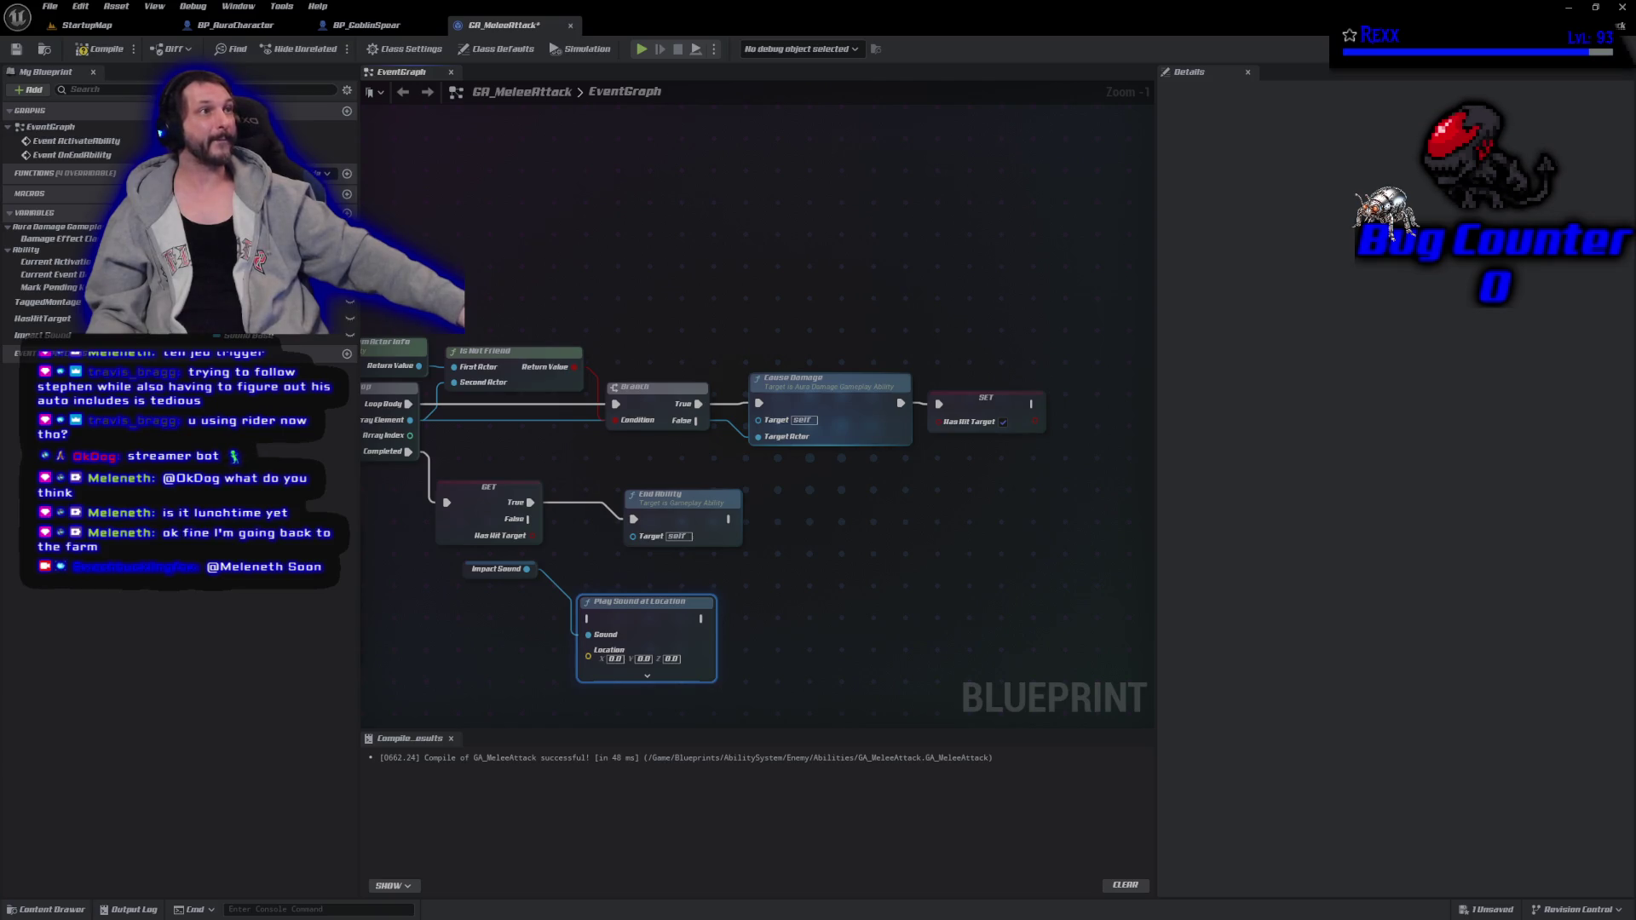
# Wire the hit location into the sound's Location and delete Draw Debug Sphere.
pyautogui.moveTo(375, 716)
pyautogui.mouseDown()
pyautogui.moveTo(532, 679)
pyautogui.moveTo(709, 687)
pyautogui.moveTo(550, 662)
pyautogui.mouseUp()
pyautogui.moveTo(420, 410)
pyautogui.mouseDown()
pyautogui.moveTo(1014, 643)
pyautogui.moveTo(962, 526)
pyautogui.moveTo(973, 493)
pyautogui.mouseUp()
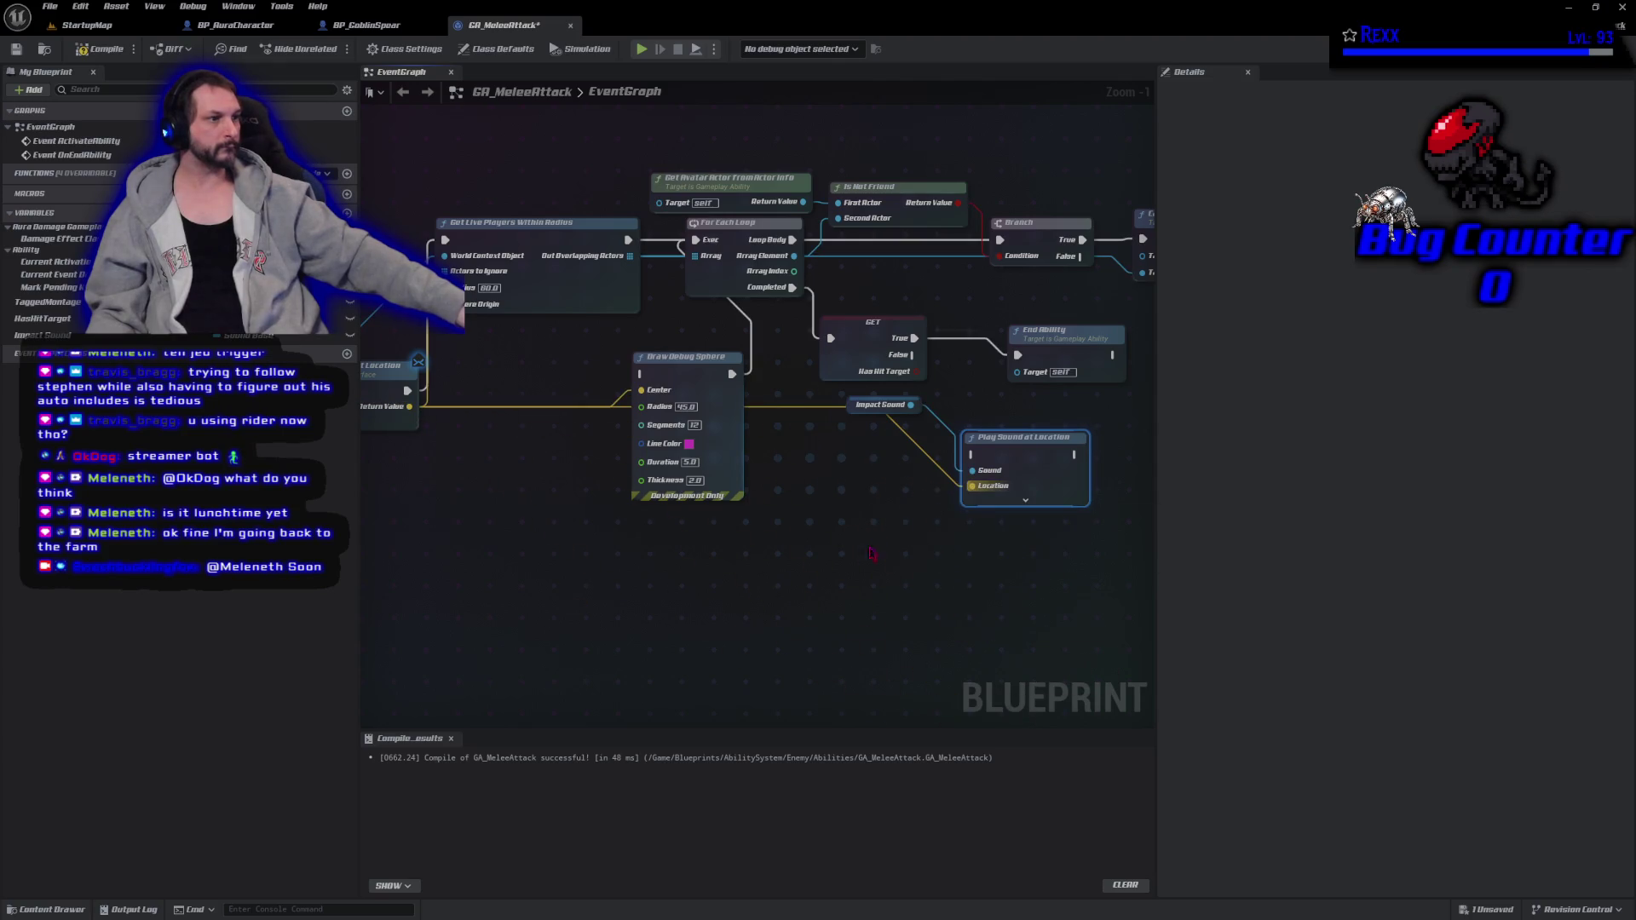
pyautogui.click(686, 357)
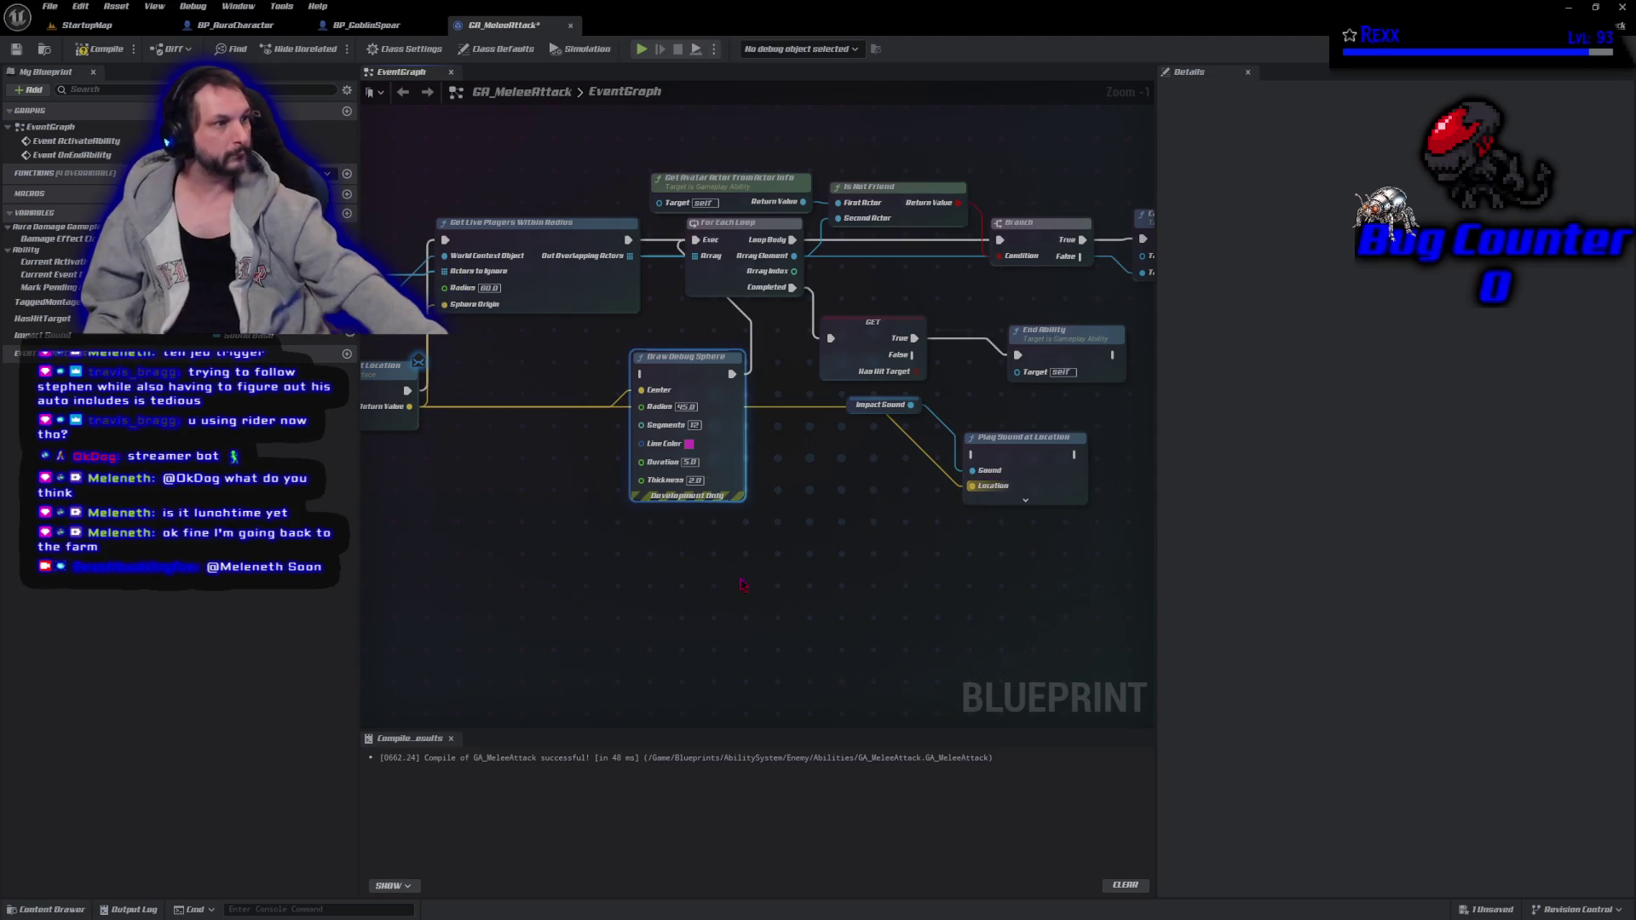
pyautogui.press('Delete')
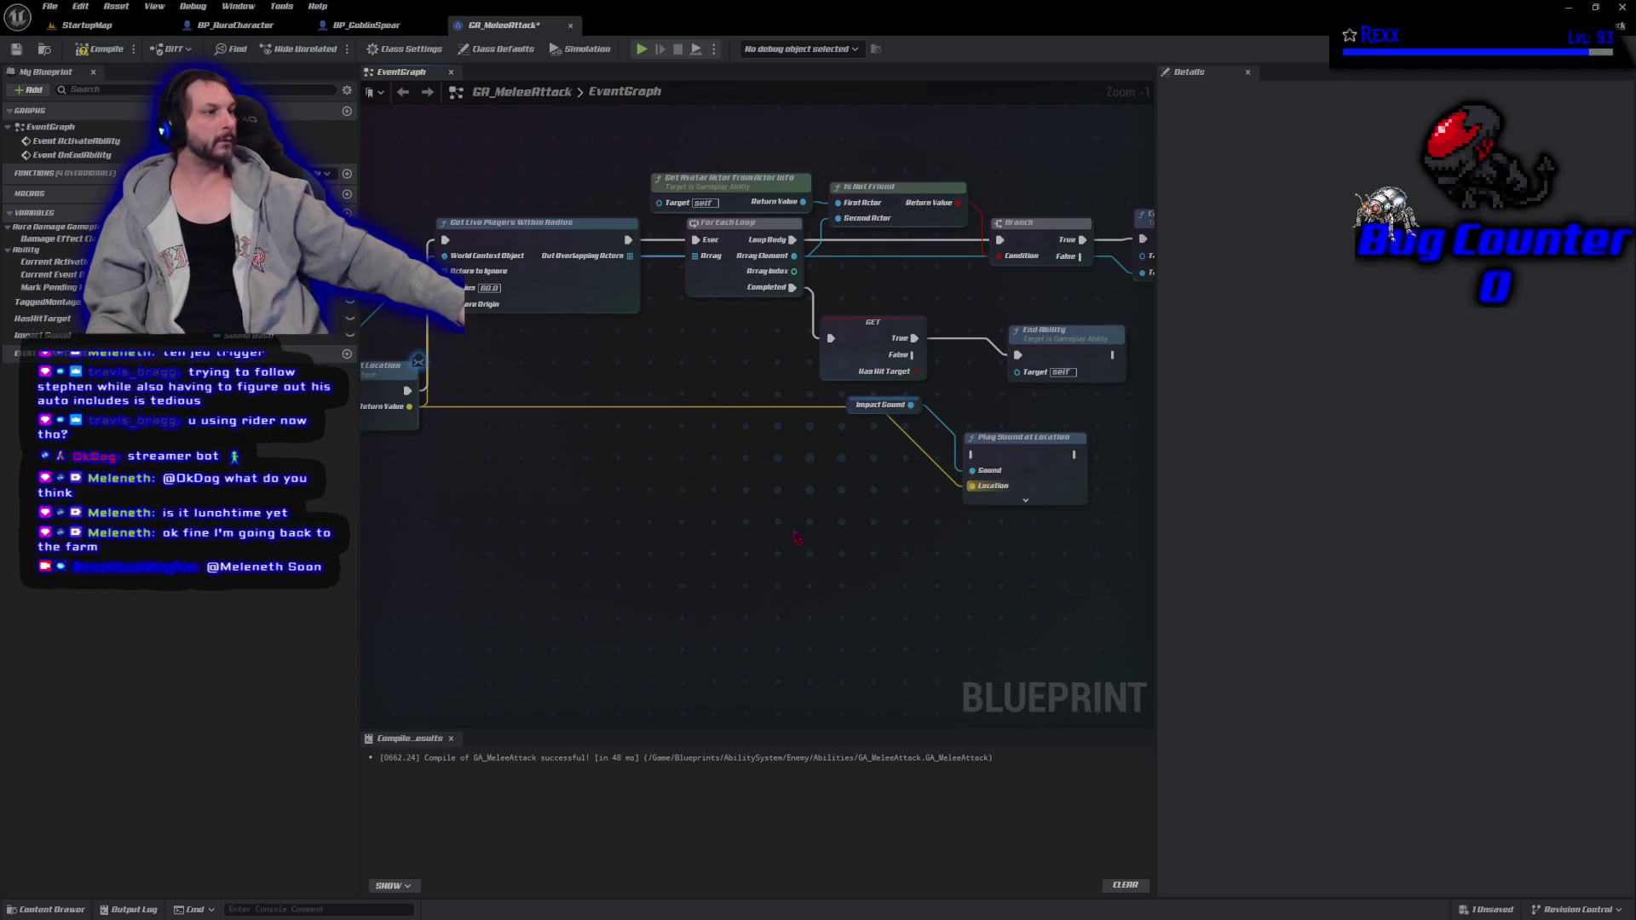
# Connect GET's True output to Play Sound at Location and arrange the nodes beside GET.
pyautogui.moveTo(804, 467)
pyautogui.mouseDown()
pyautogui.moveTo(827, 529)
pyautogui.moveTo(682, 688)
pyautogui.moveTo(701, 625)
pyautogui.moveTo(651, 637)
pyautogui.mouseUp()
pyautogui.moveTo(725, 464); pyautogui.dragTo(781, 582)
pyautogui.moveTo(904, 466); pyautogui.dragTo(1035, 471)
pyautogui.moveTo(822, 577)
pyautogui.mouseDown()
pyautogui.moveTo(829, 458)
pyautogui.moveTo(821, 468)
pyautogui.mouseUp()
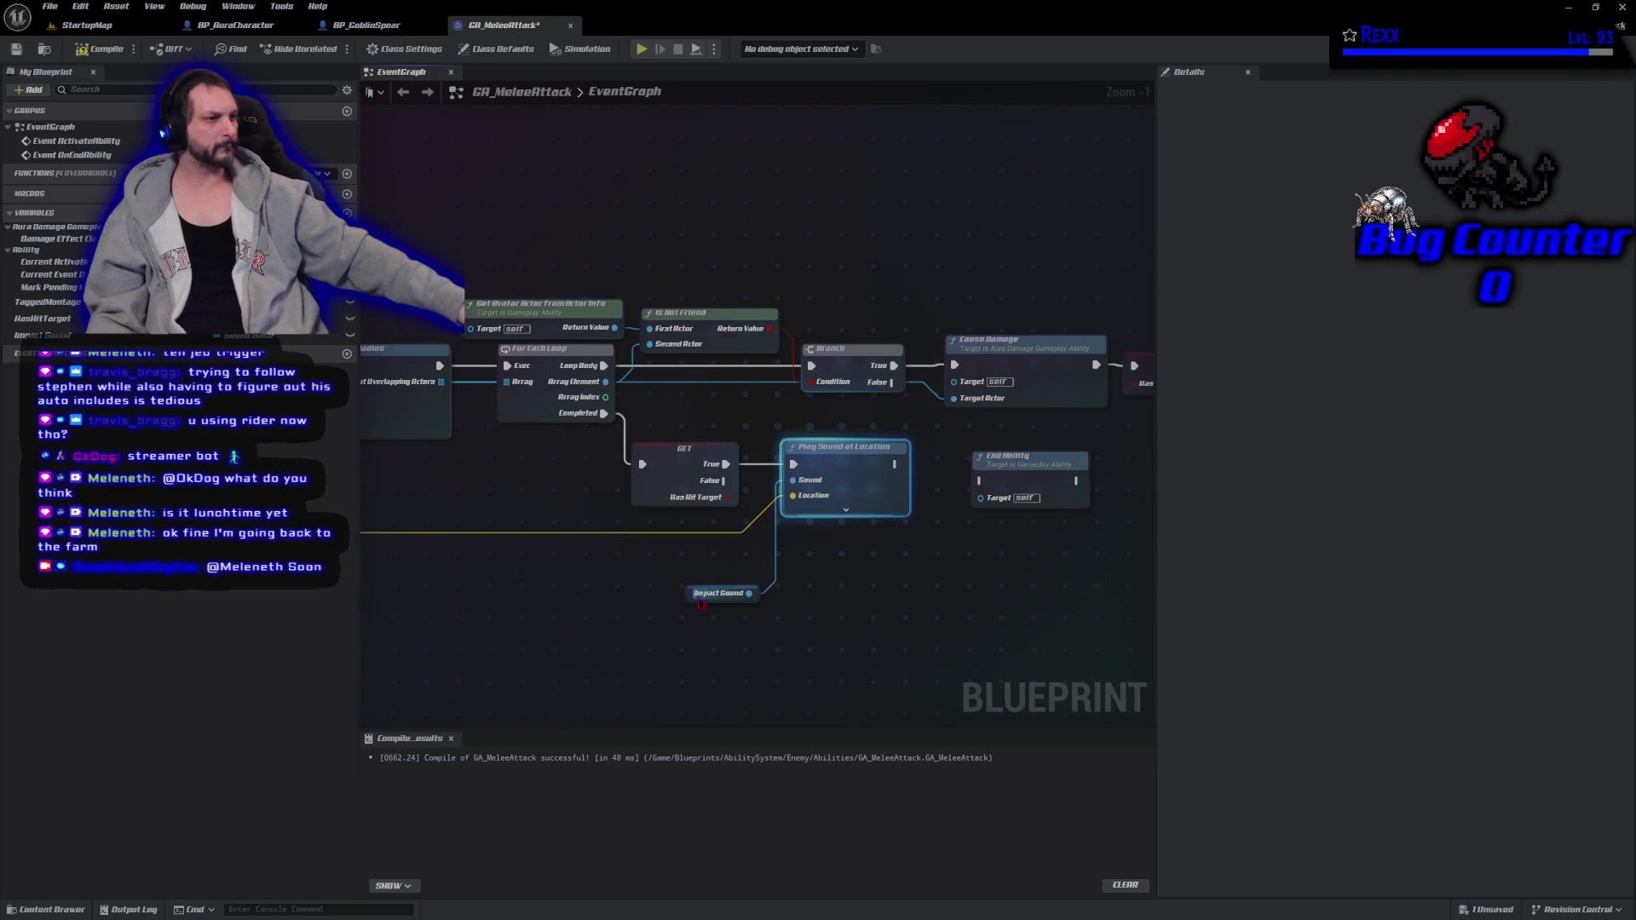
pyautogui.moveTo(688, 599); pyautogui.dragTo(664, 526)
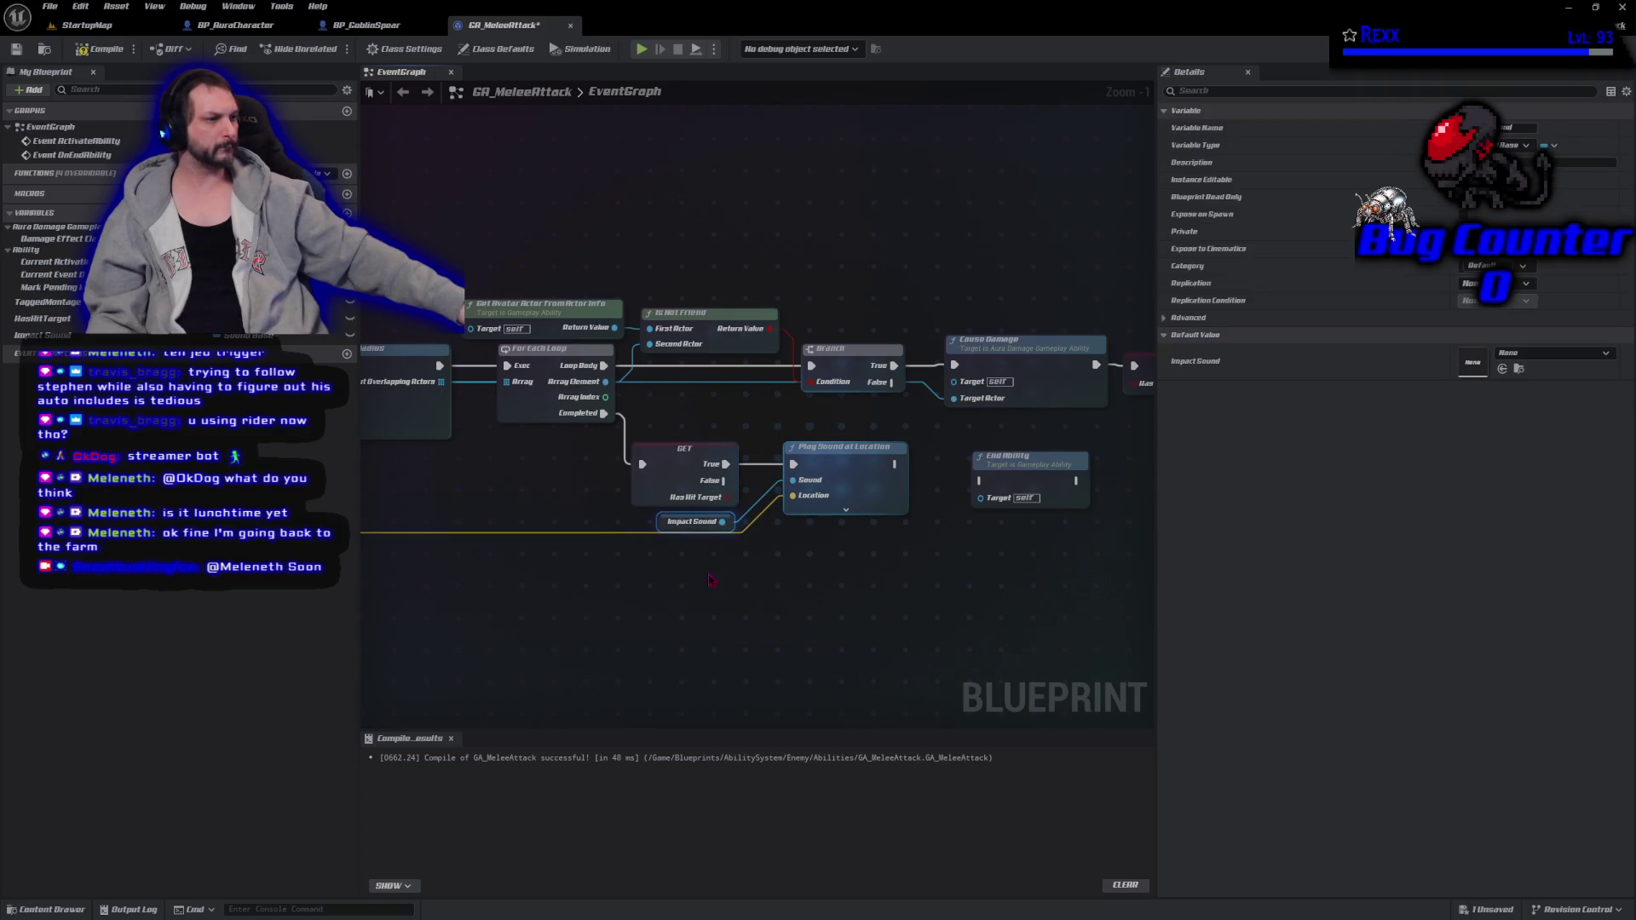
# End the ability on GET's False path and with a copied End Ability after the sound.
pyautogui.moveTo(836, 600); pyautogui.dragTo(744, 601)
pyautogui.moveTo(942, 486); pyautogui.dragTo(754, 559)
pyautogui.moveTo(633, 489); pyautogui.dragTo(703, 560)
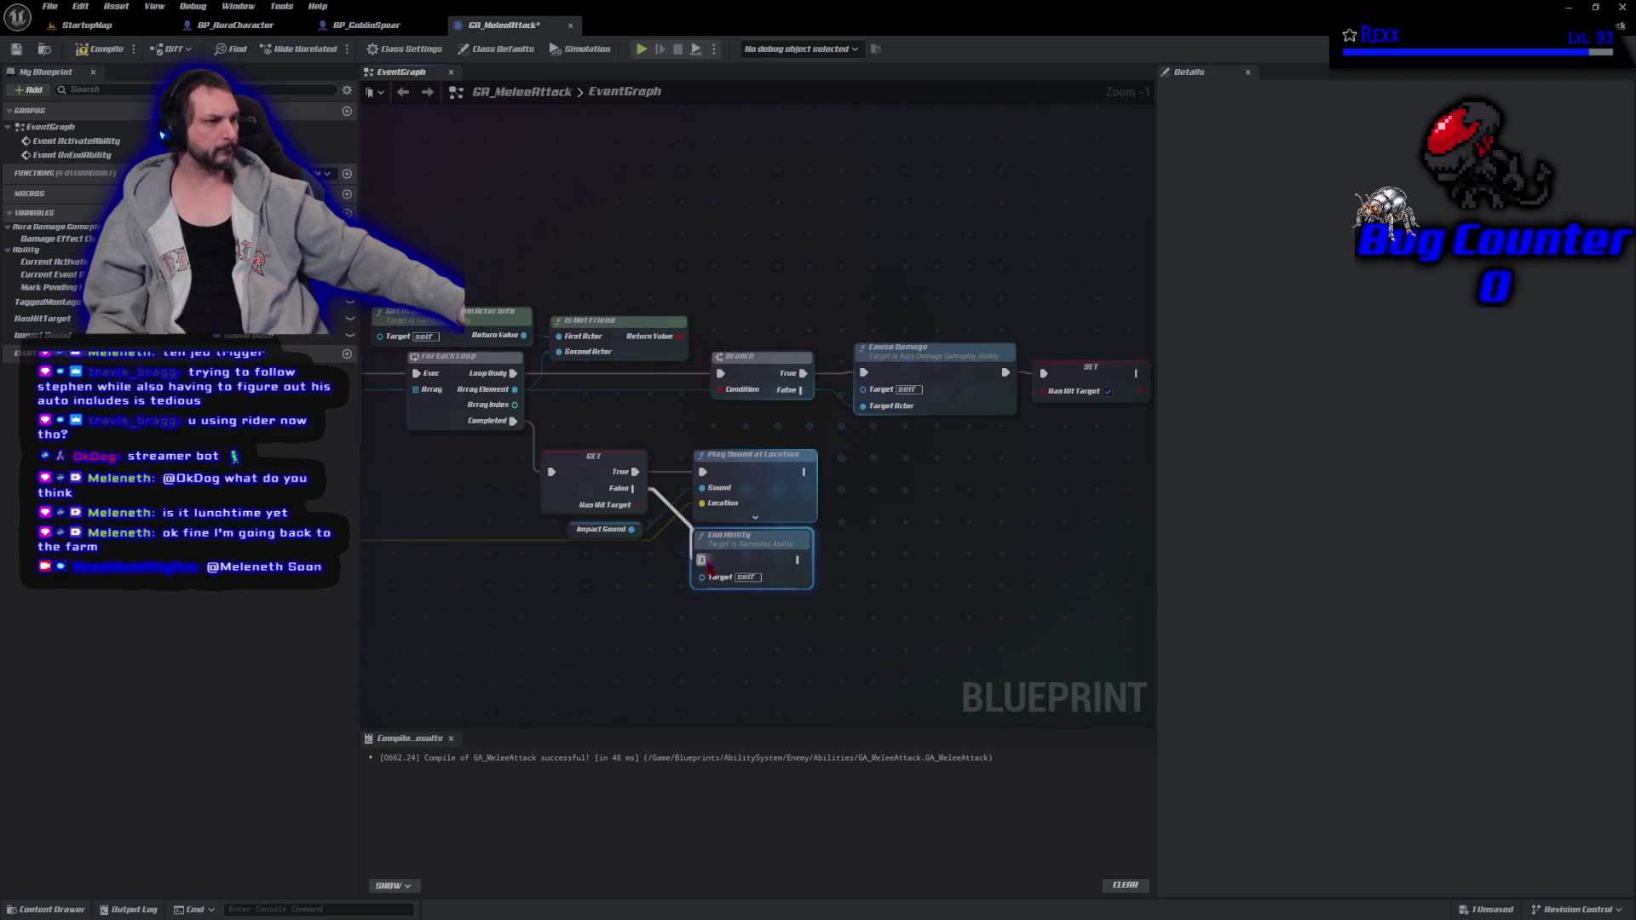
pyautogui.hotkey('ctrl', 'c')
pyautogui.hotkey('ctrl', 'v')
pyautogui.moveTo(933, 514)
pyautogui.mouseDown()
pyautogui.moveTo(844, 480)
pyautogui.moveTo(886, 446)
pyautogui.mouseUp()
# Compile GA_MeleeAttack and save all changes.
pyautogui.click(101, 48)
pyautogui.click(50, 6)
pyautogui.click(78, 89)
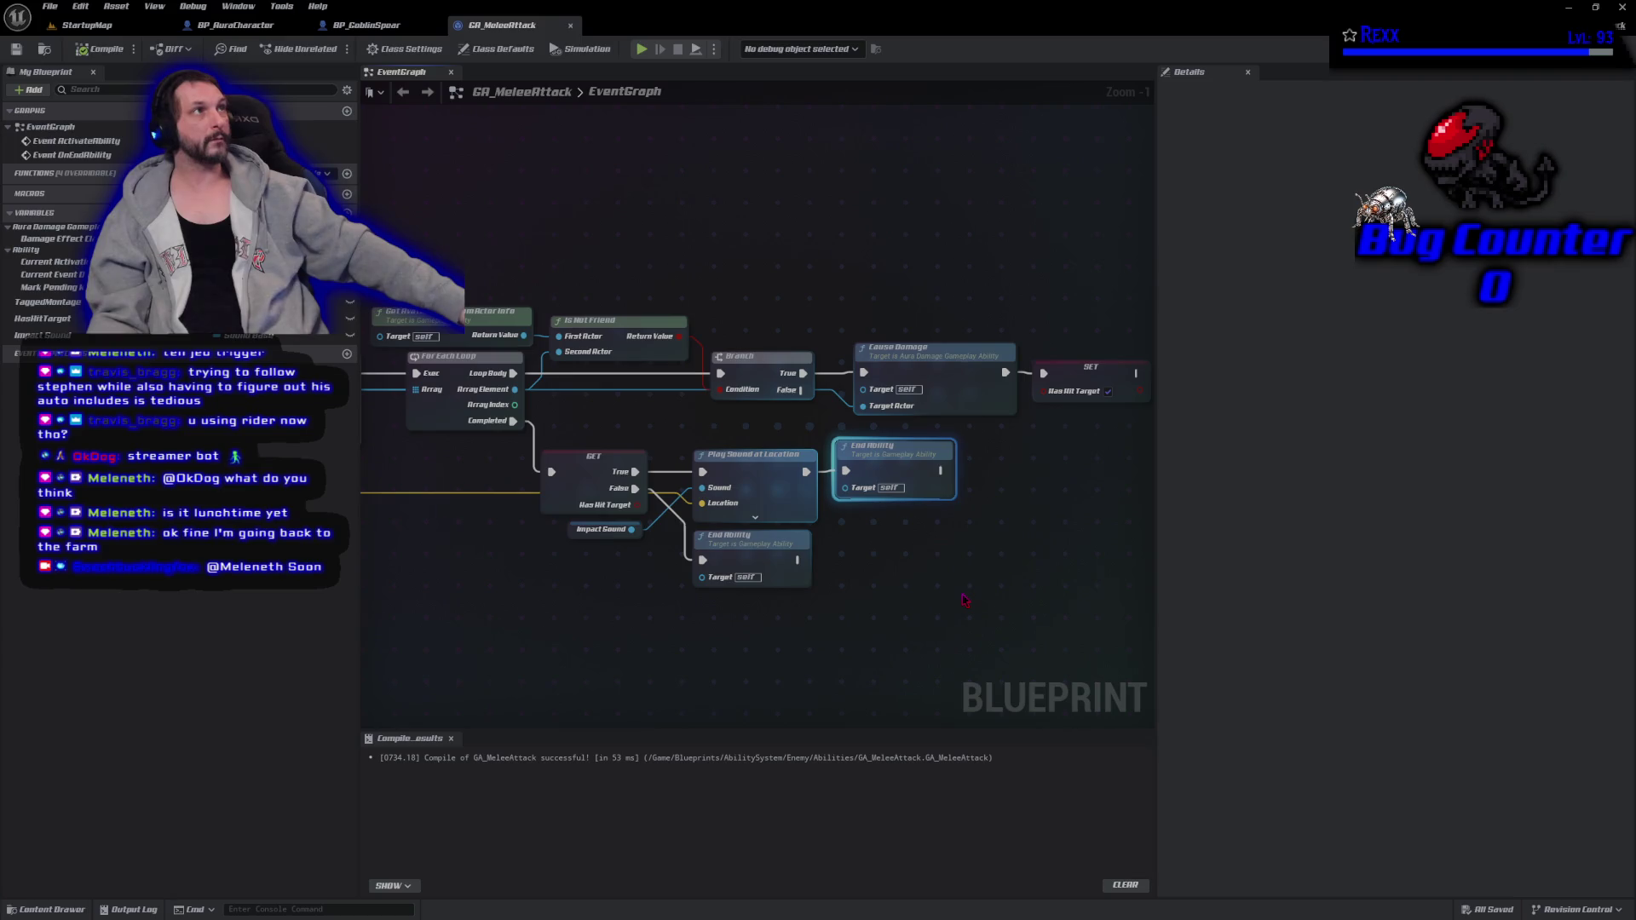
pyautogui.moveTo(1038, 562)
pyautogui.mouseDown()
pyautogui.moveTo(693, 559)
pyautogui.moveTo(759, 551)
pyautogui.moveTo(687, 577)
pyautogui.moveTo(607, 531)
pyautogui.moveTo(522, 555)
pyautogui.mouseUp()
pyautogui.scroll(1, 606, 530)
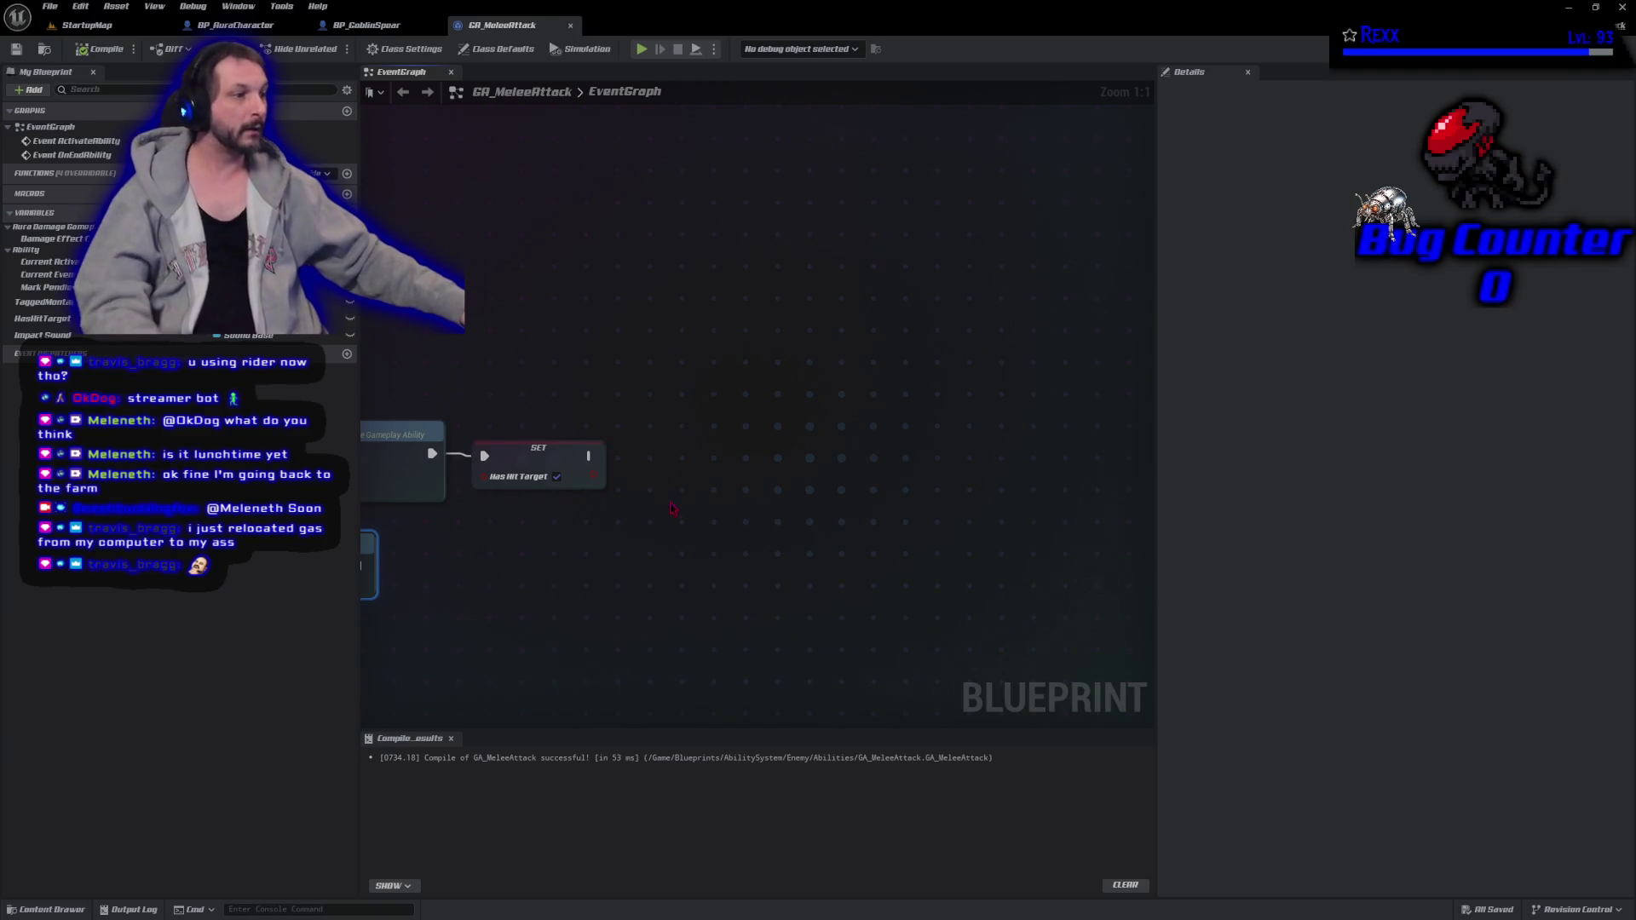
# Add a Get Blood Effect node to the graph.
pyautogui.rightClick(672, 509)
pyautogui.write('get blood effect')
pyautogui.press('Return')
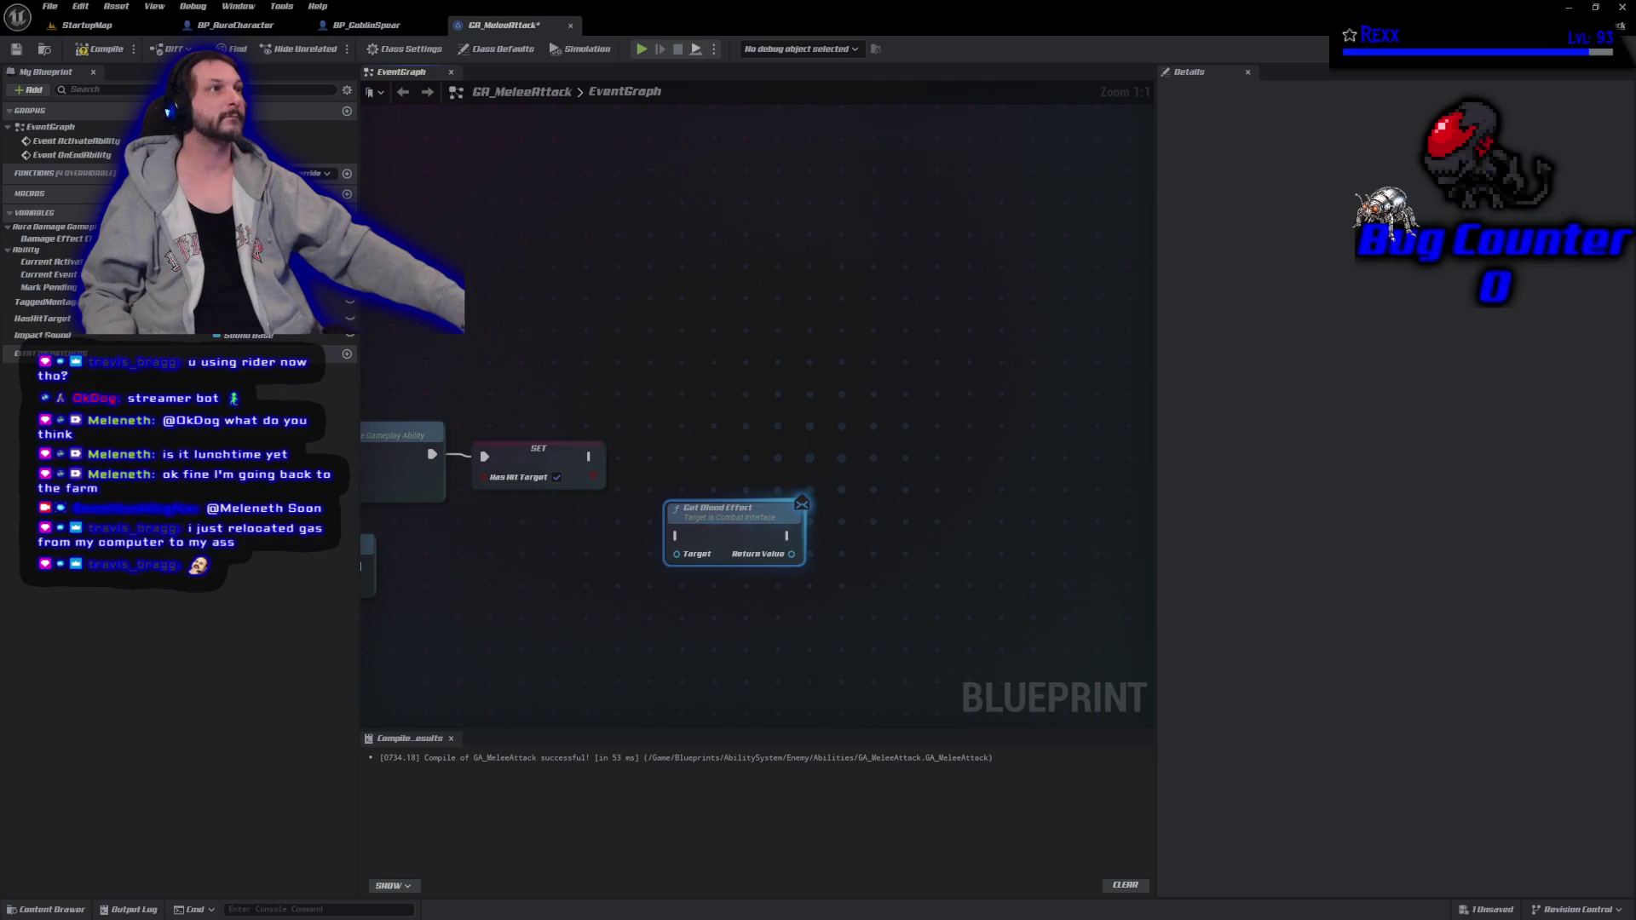
pyautogui.scroll(-2, 584, 571)
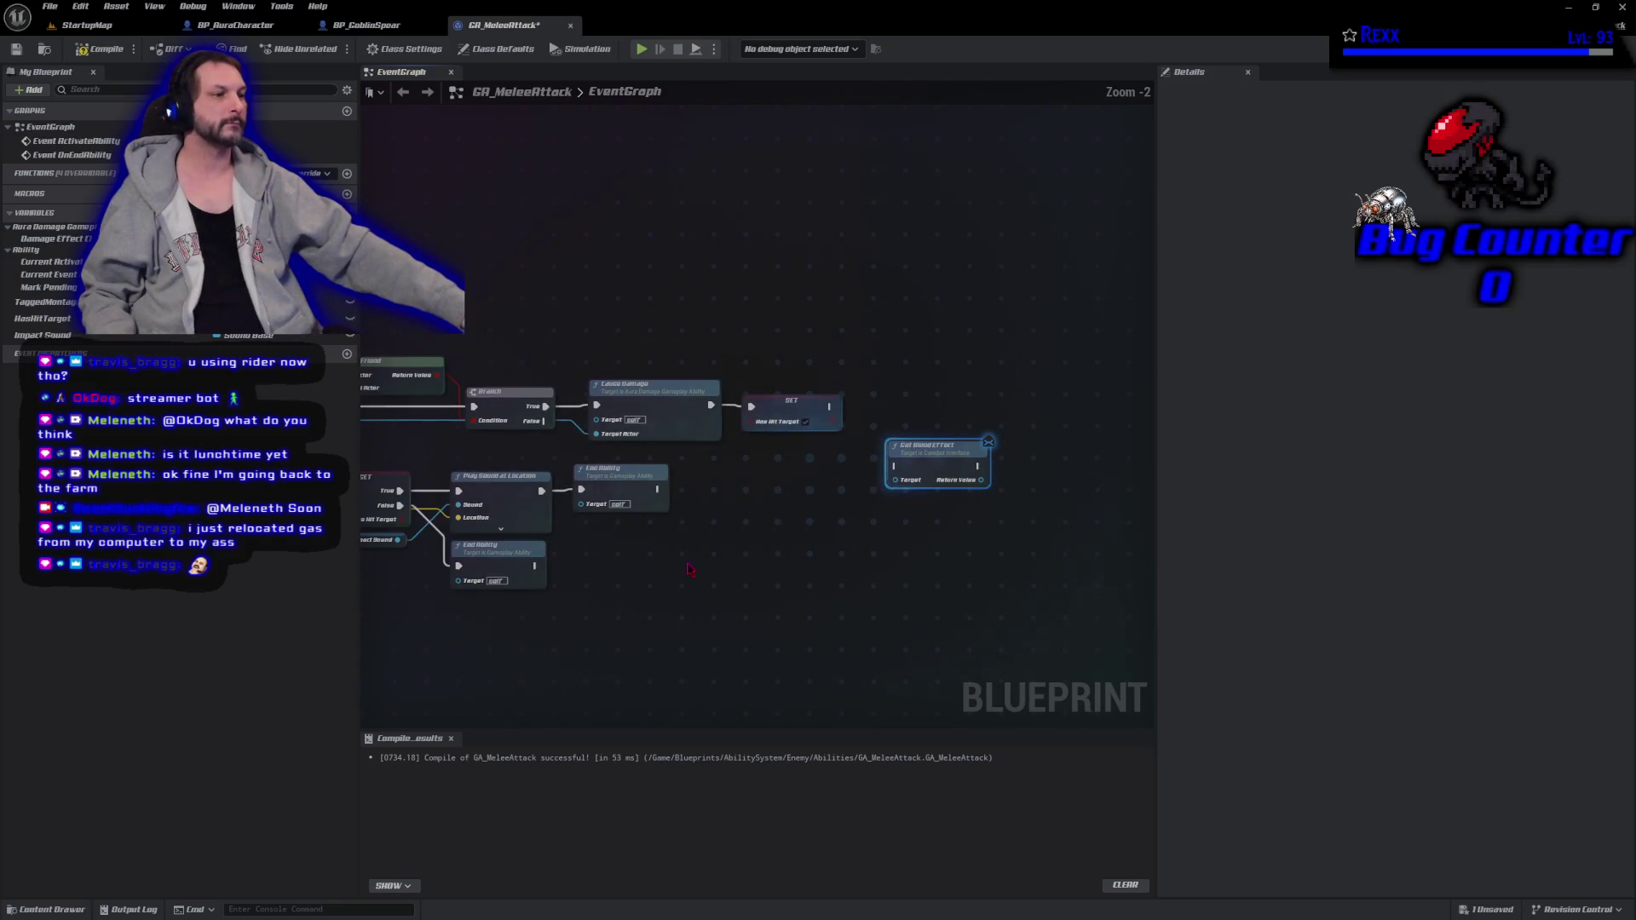
# Route the loop's Array Element through two reroutes into Get Blood Effect's Target, run after SET.
pyautogui.moveTo(487, 429)
pyautogui.mouseDown()
pyautogui.moveTo(855, 486)
pyautogui.moveTo(672, 463)
pyautogui.mouseUp()
pyautogui.write('rer')
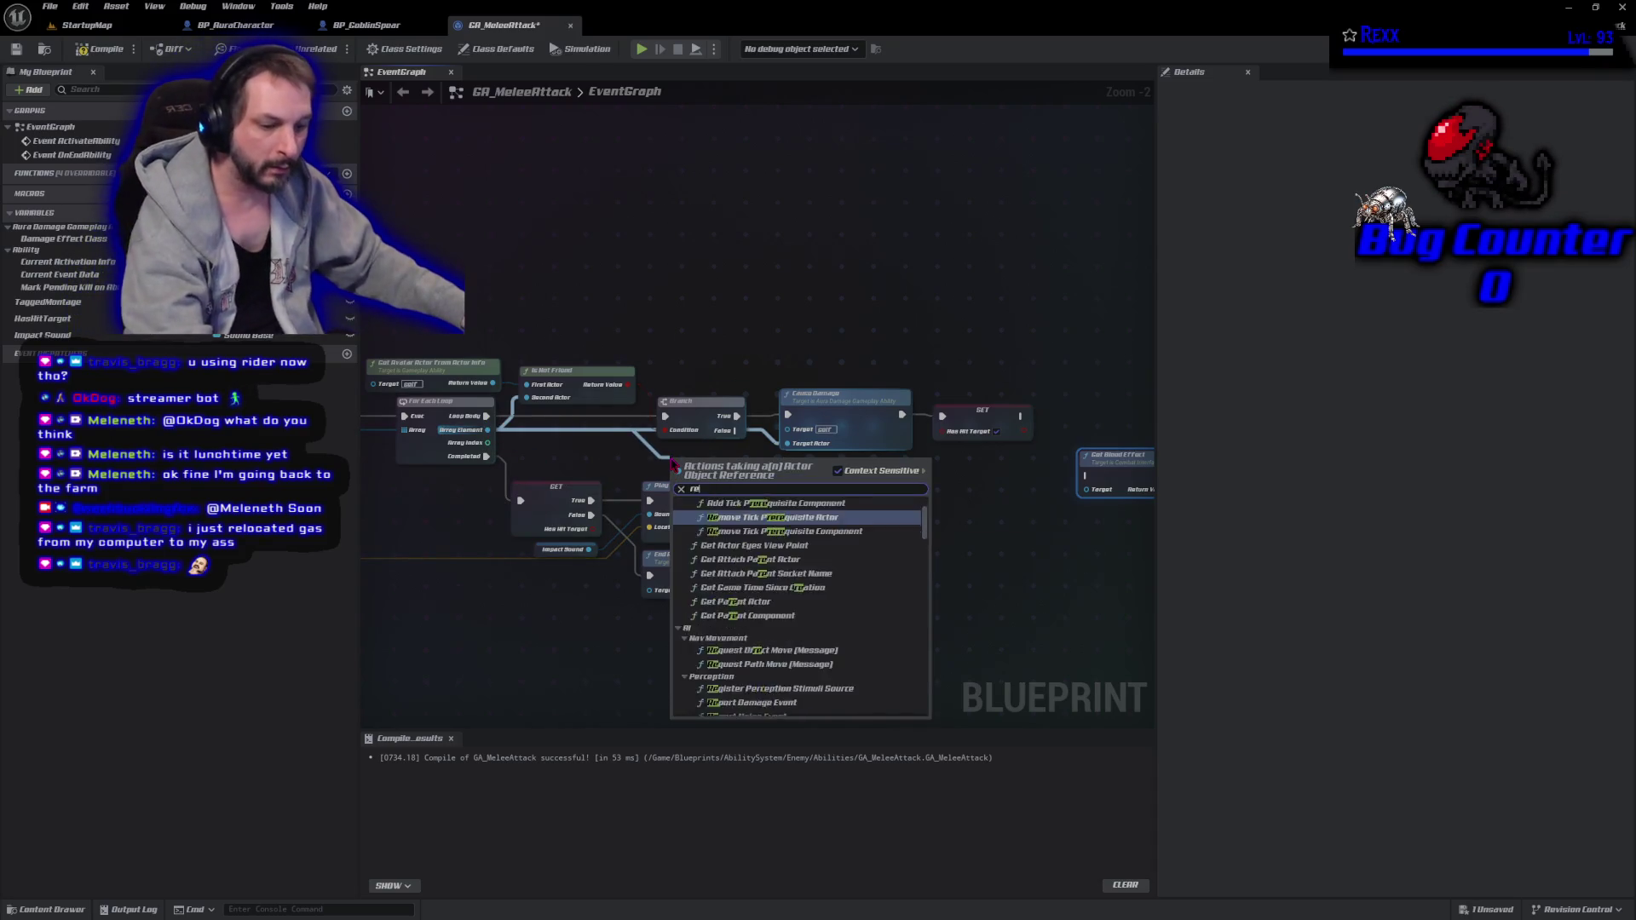
pyautogui.click(761, 614)
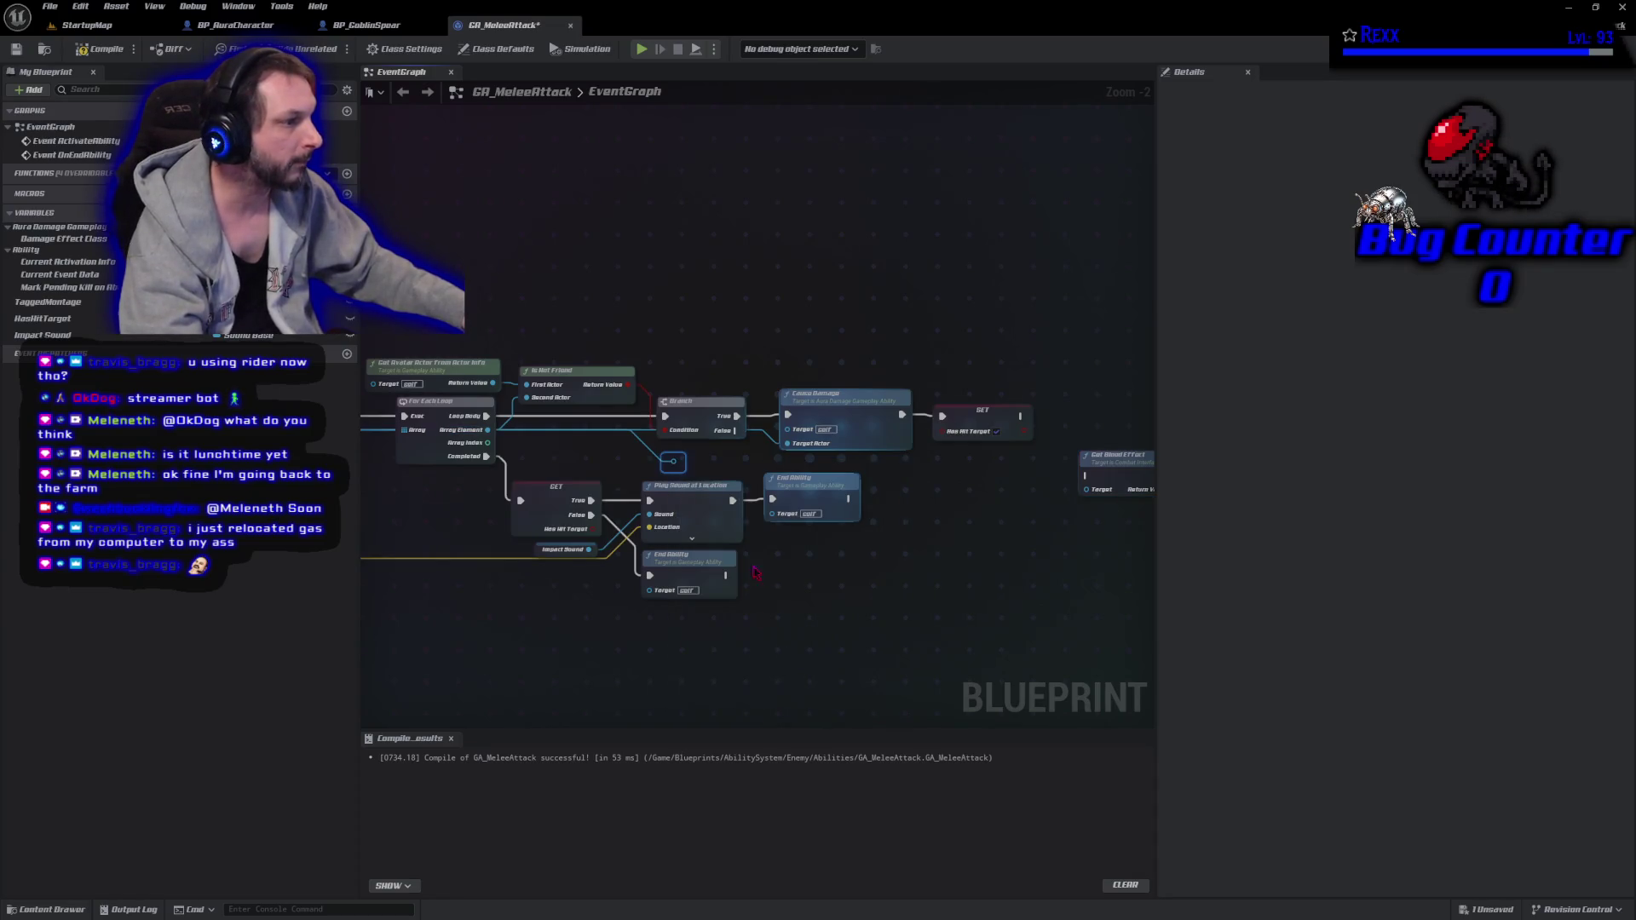
pyautogui.moveTo(673, 461); pyautogui.dragTo(1024, 464)
pyautogui.write('rer')
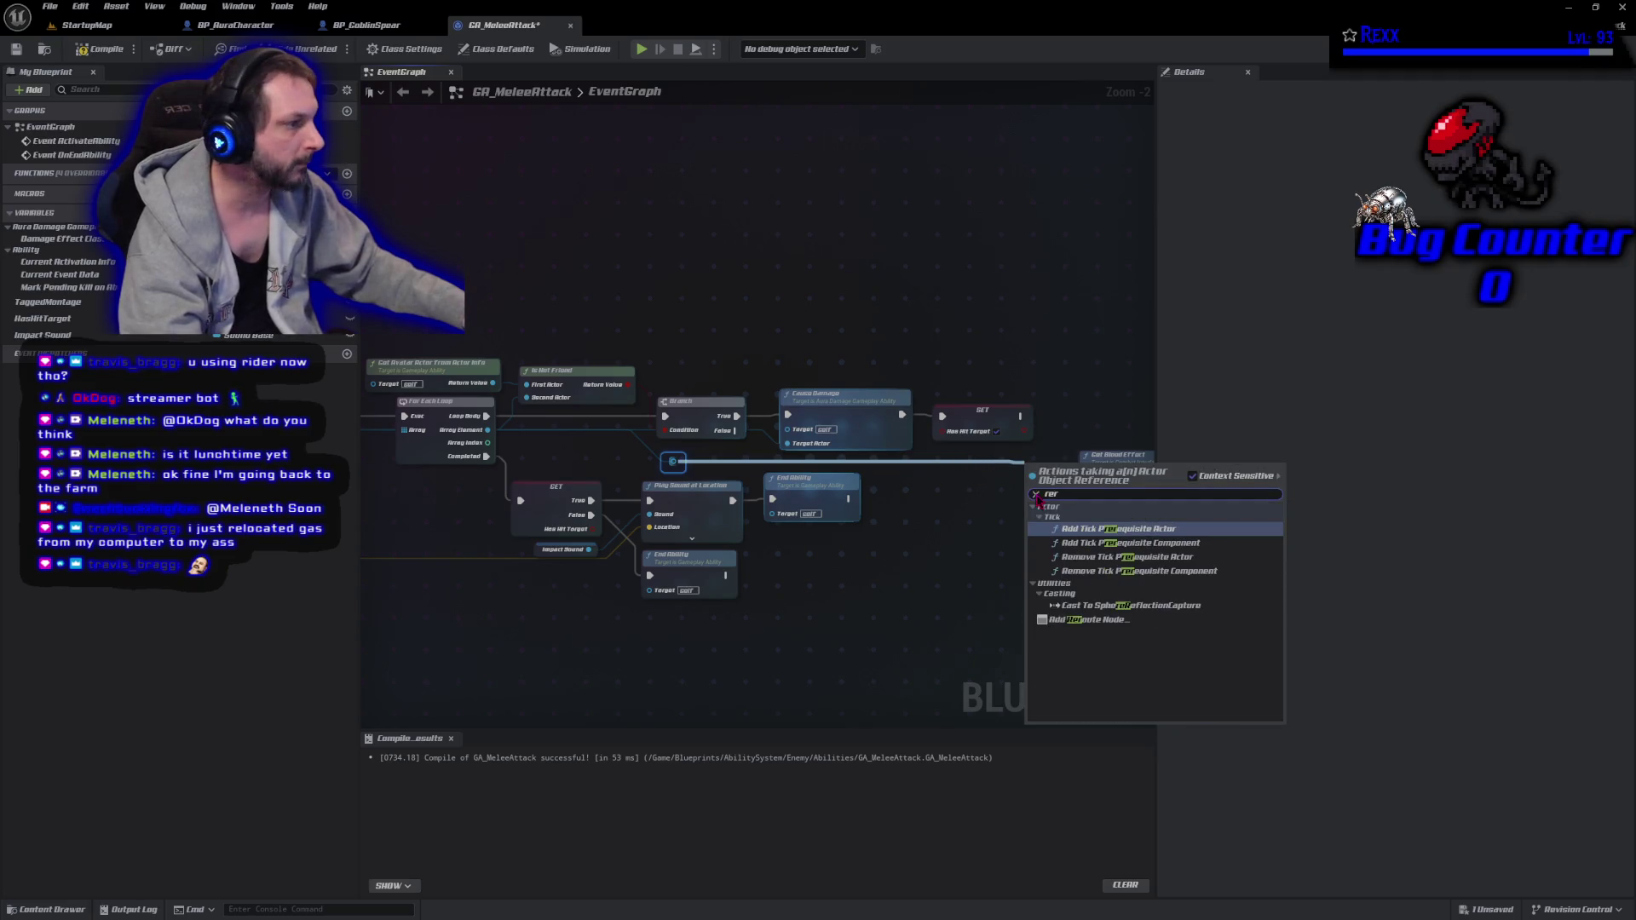
pyautogui.click(1084, 619)
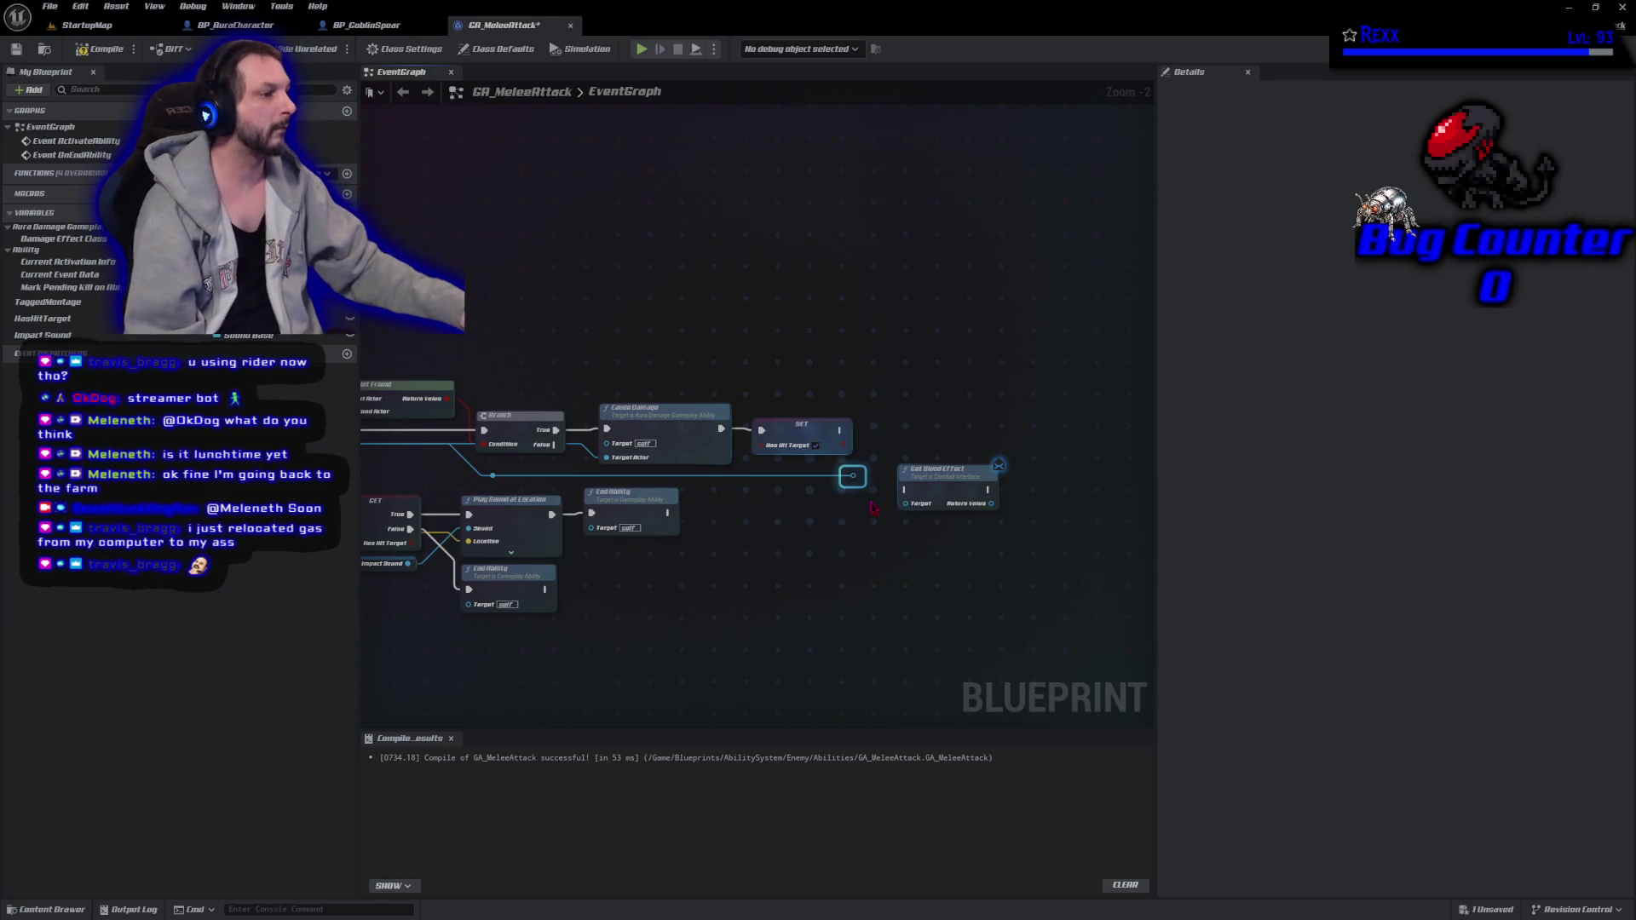
pyautogui.moveTo(853, 477)
pyautogui.mouseDown()
pyautogui.moveTo(905, 504)
pyautogui.moveTo(951, 431)
pyautogui.mouseUp()
pyautogui.moveTo(840, 431)
pyautogui.mouseDown()
pyautogui.moveTo(877, 456)
pyautogui.moveTo(943, 438)
pyautogui.moveTo(914, 431)
pyautogui.mouseUp()
# Add Spawn System at Location after Get Blood Effect.
pyautogui.moveTo(961, 484)
pyautogui.mouseDown()
pyautogui.moveTo(828, 486)
pyautogui.moveTo(902, 443)
pyautogui.mouseUp()
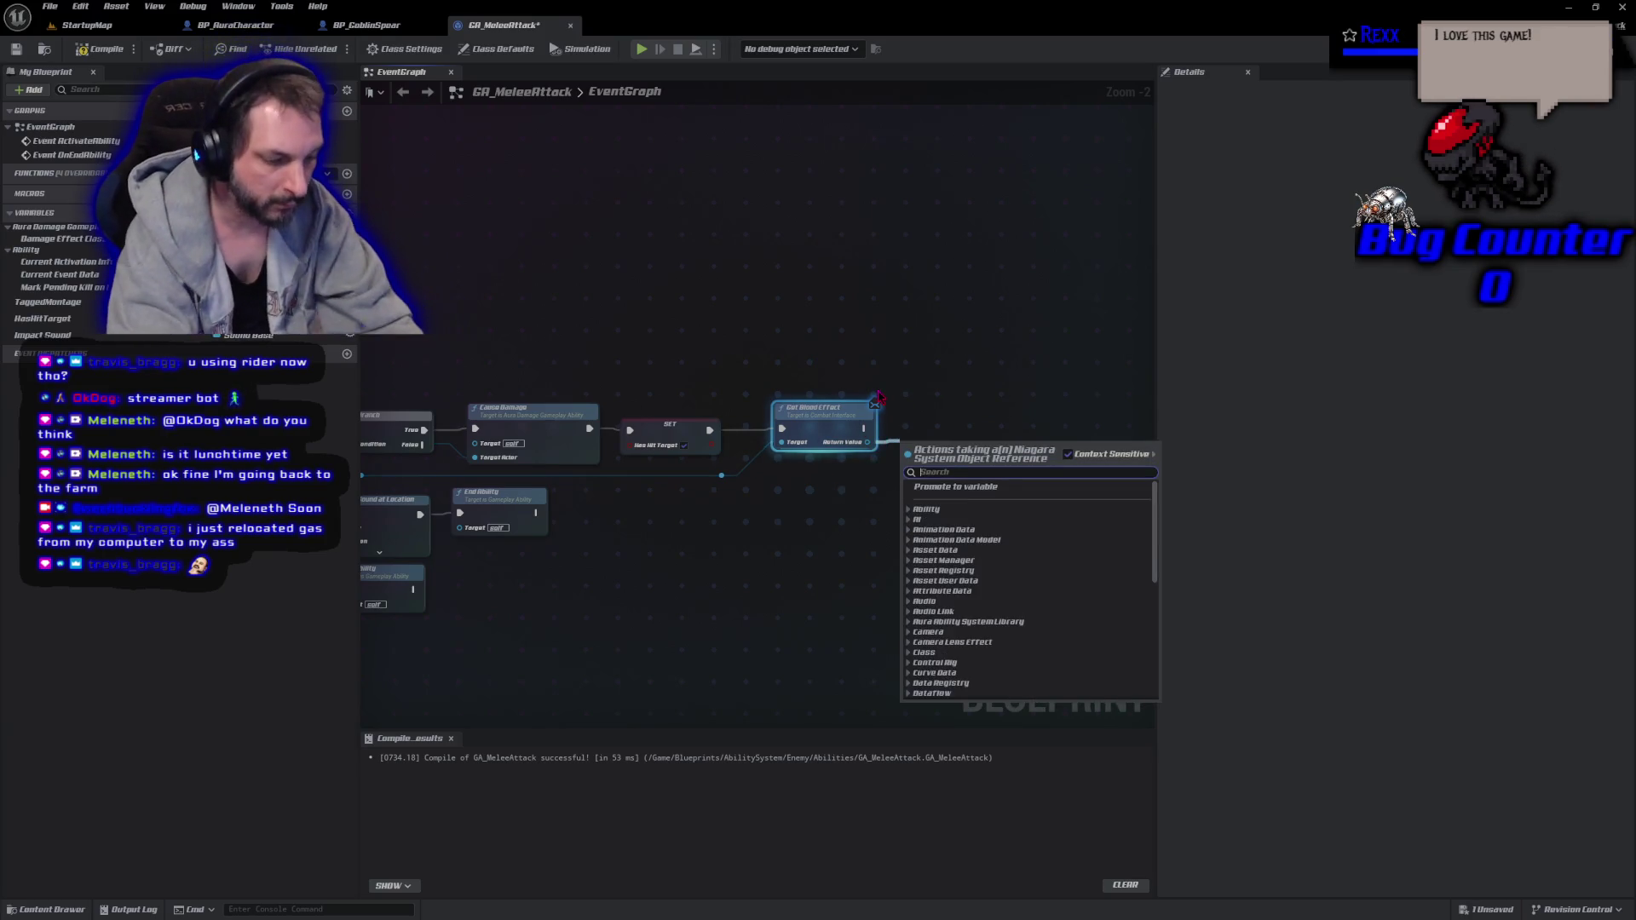
pyautogui.write('spawn system')
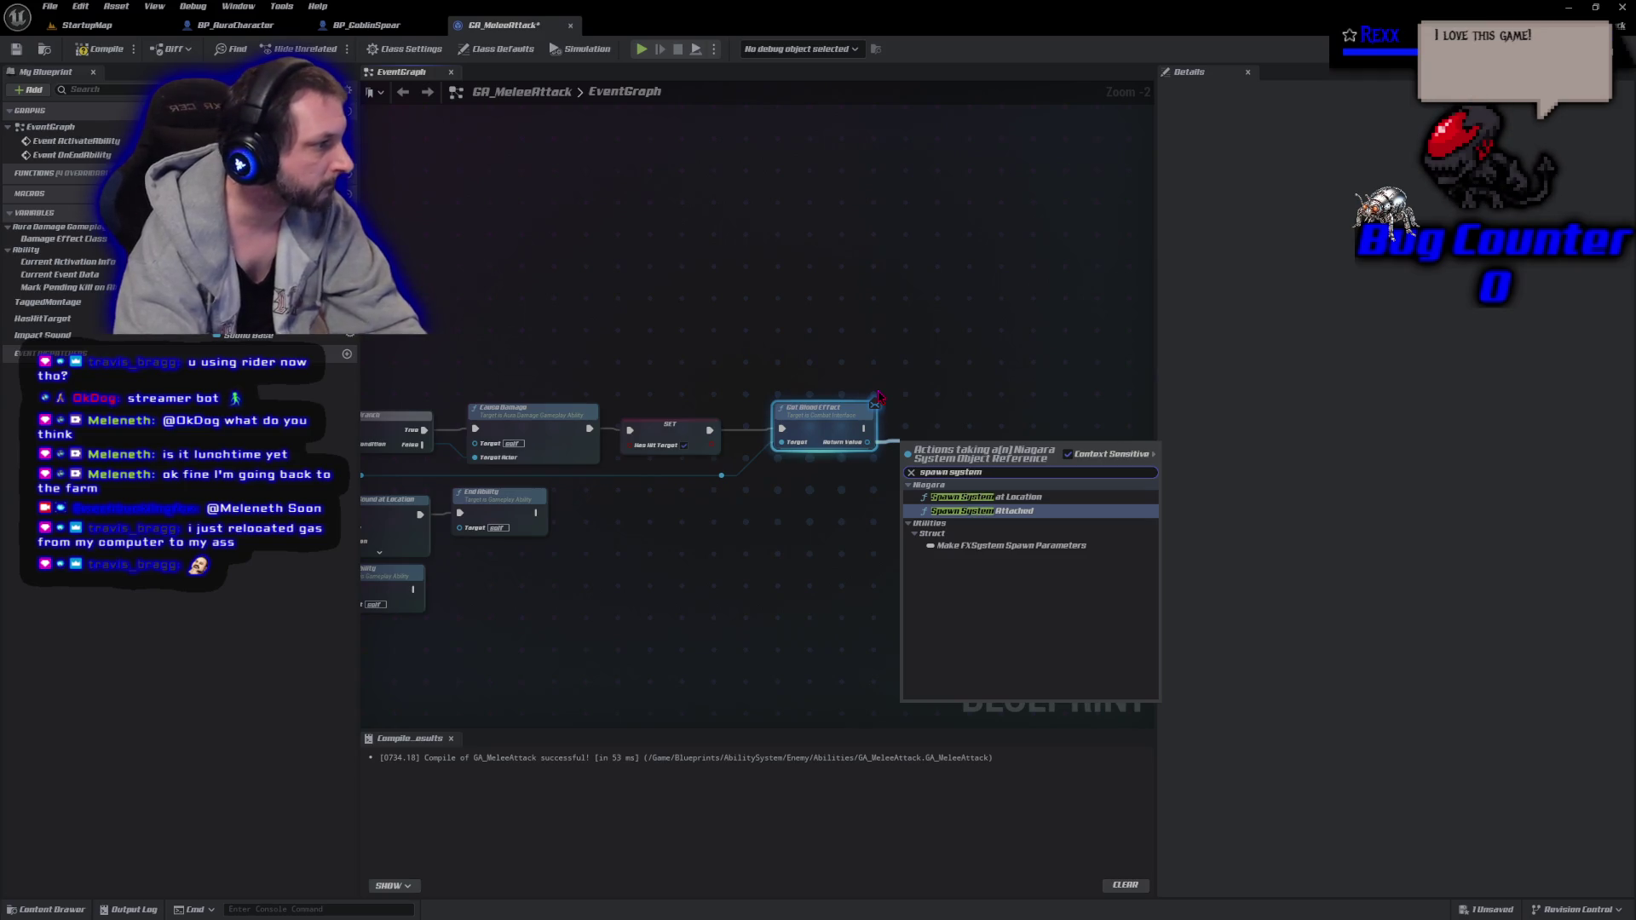
pyautogui.click(986, 497)
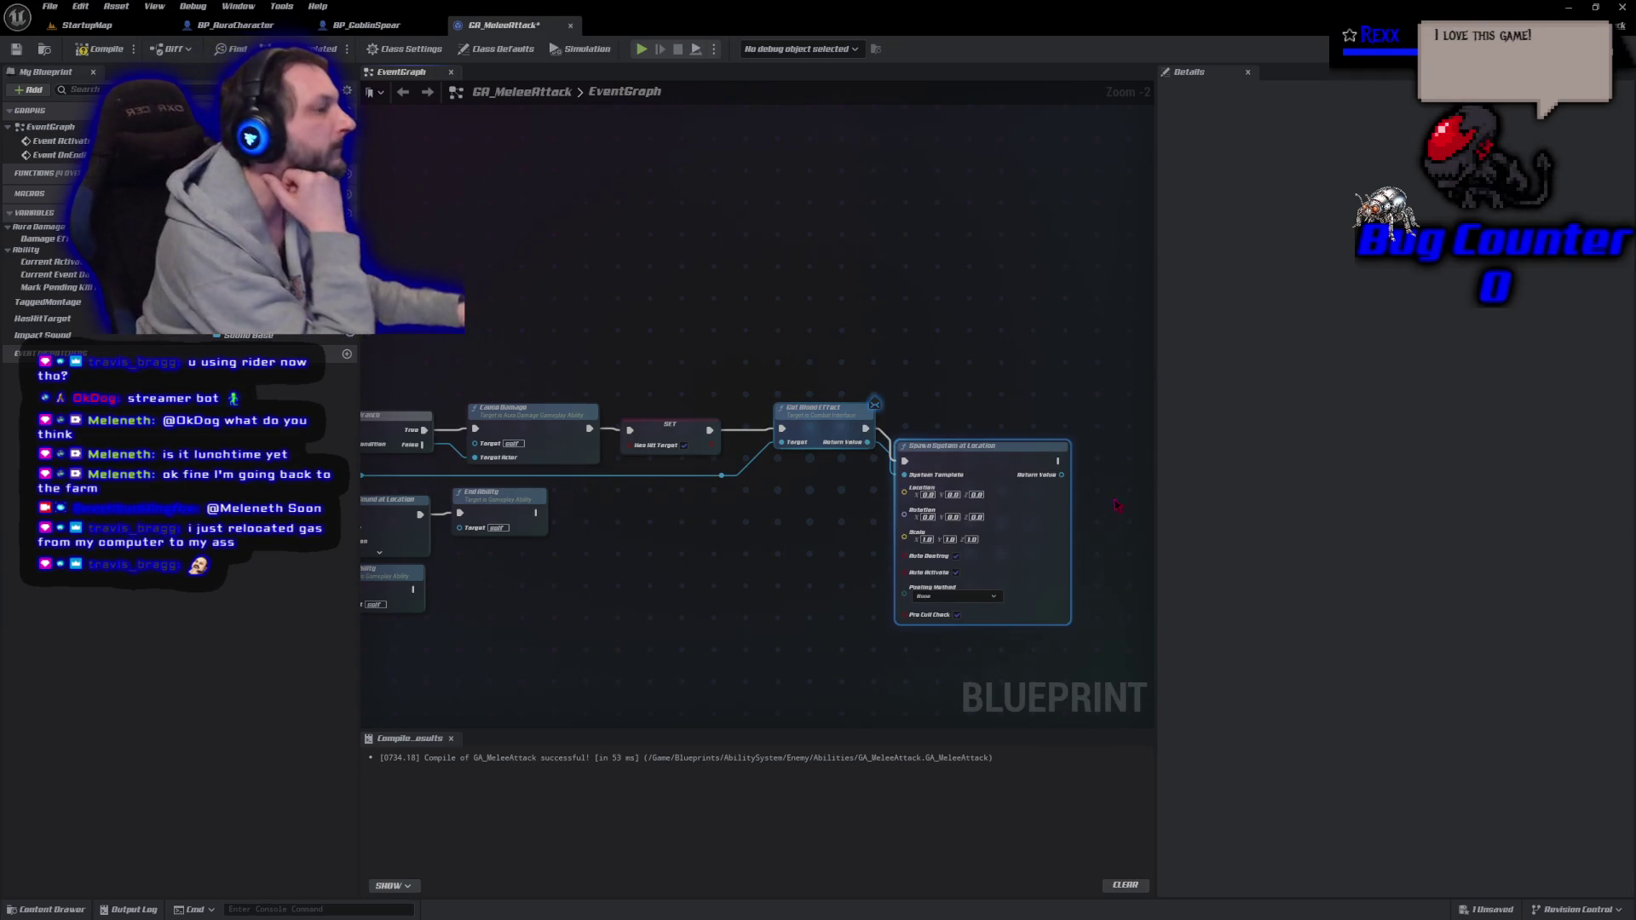
pyautogui.moveTo(1041, 447); pyautogui.dragTo(1072, 416)
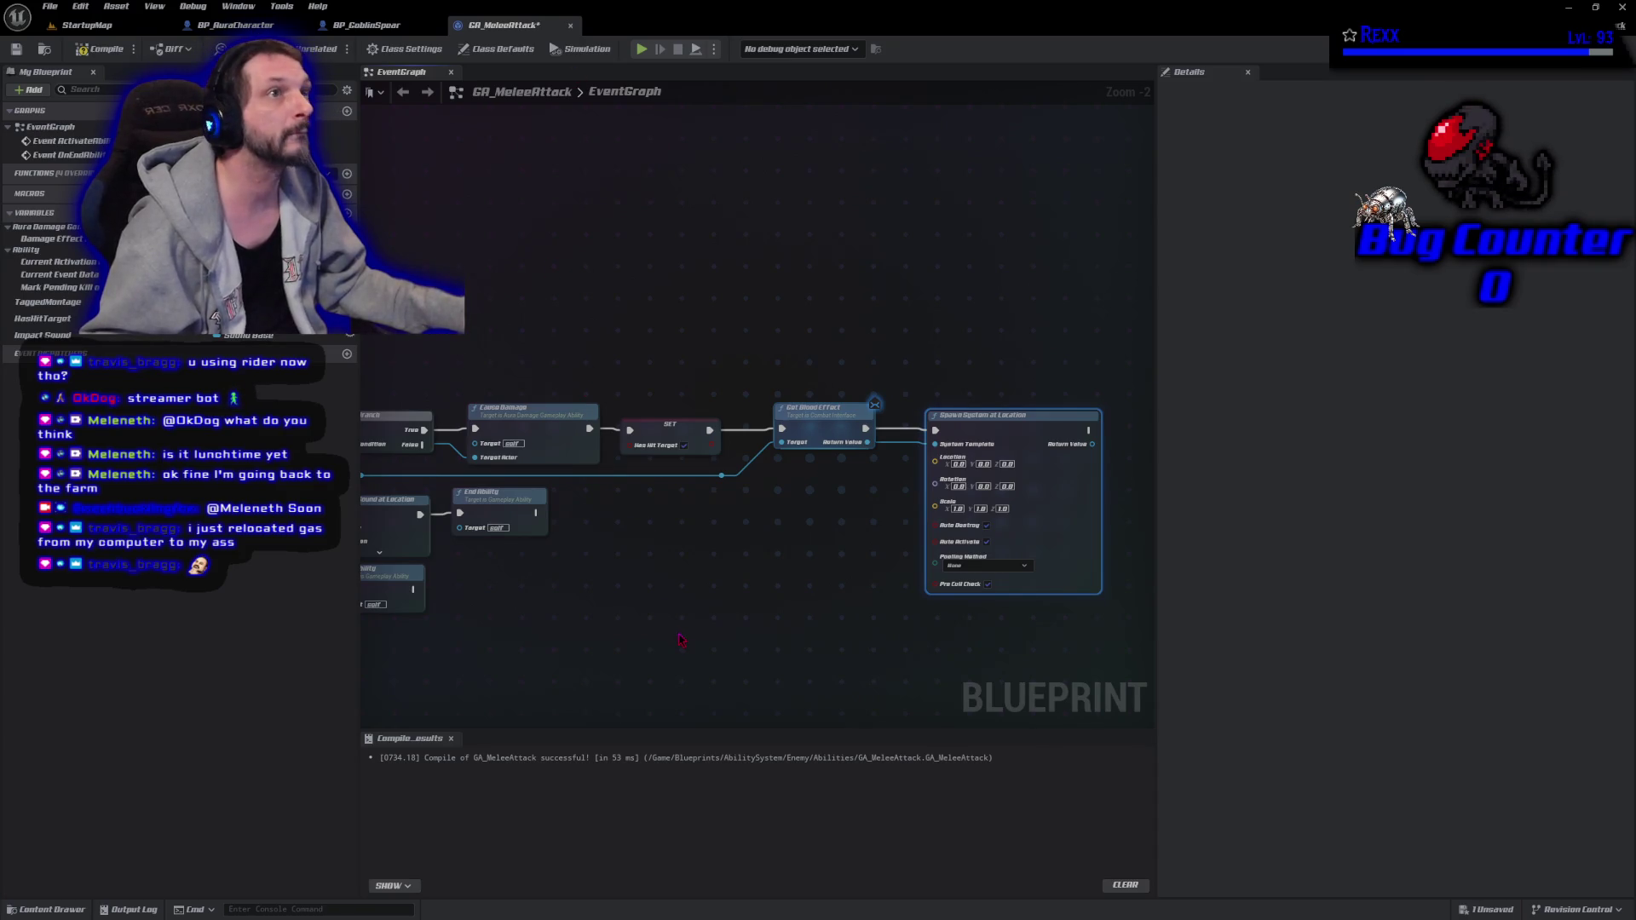
pyautogui.moveTo(713, 631); pyautogui.dragTo(1091, 486)
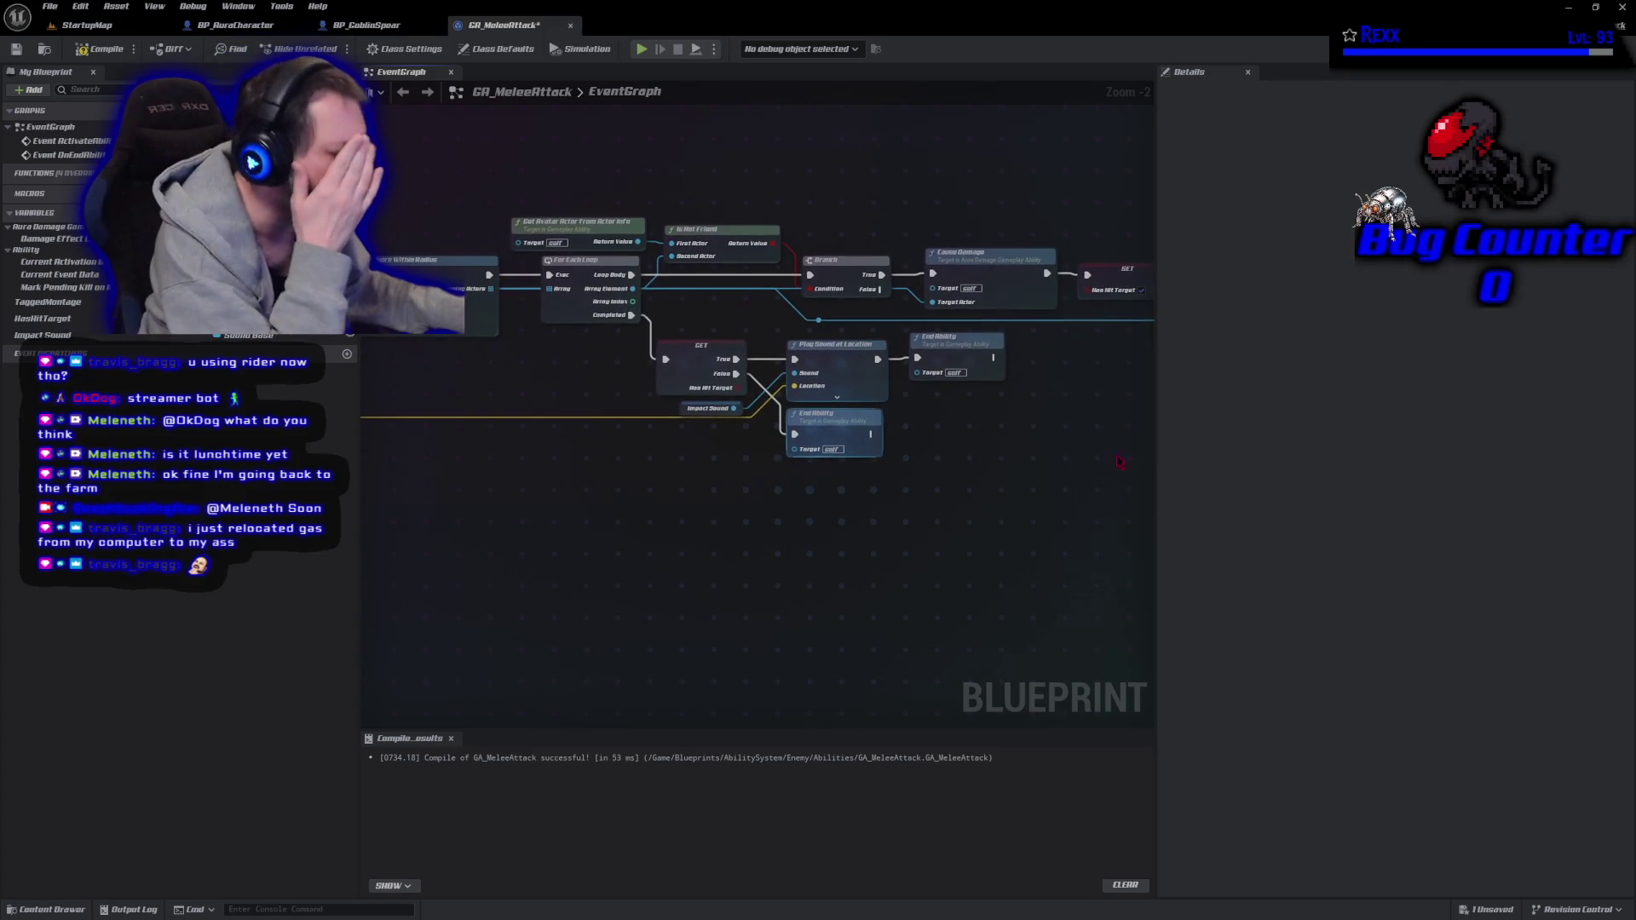
# Promote Get Combat Socket Location's return value to a CombatSocketLocation variable and set it.
pyautogui.keyDown('alt'); pyautogui.click(794, 386); pyautogui.keyUp('alt')
pyautogui.moveTo(705, 516); pyautogui.dragTo(733, 474)
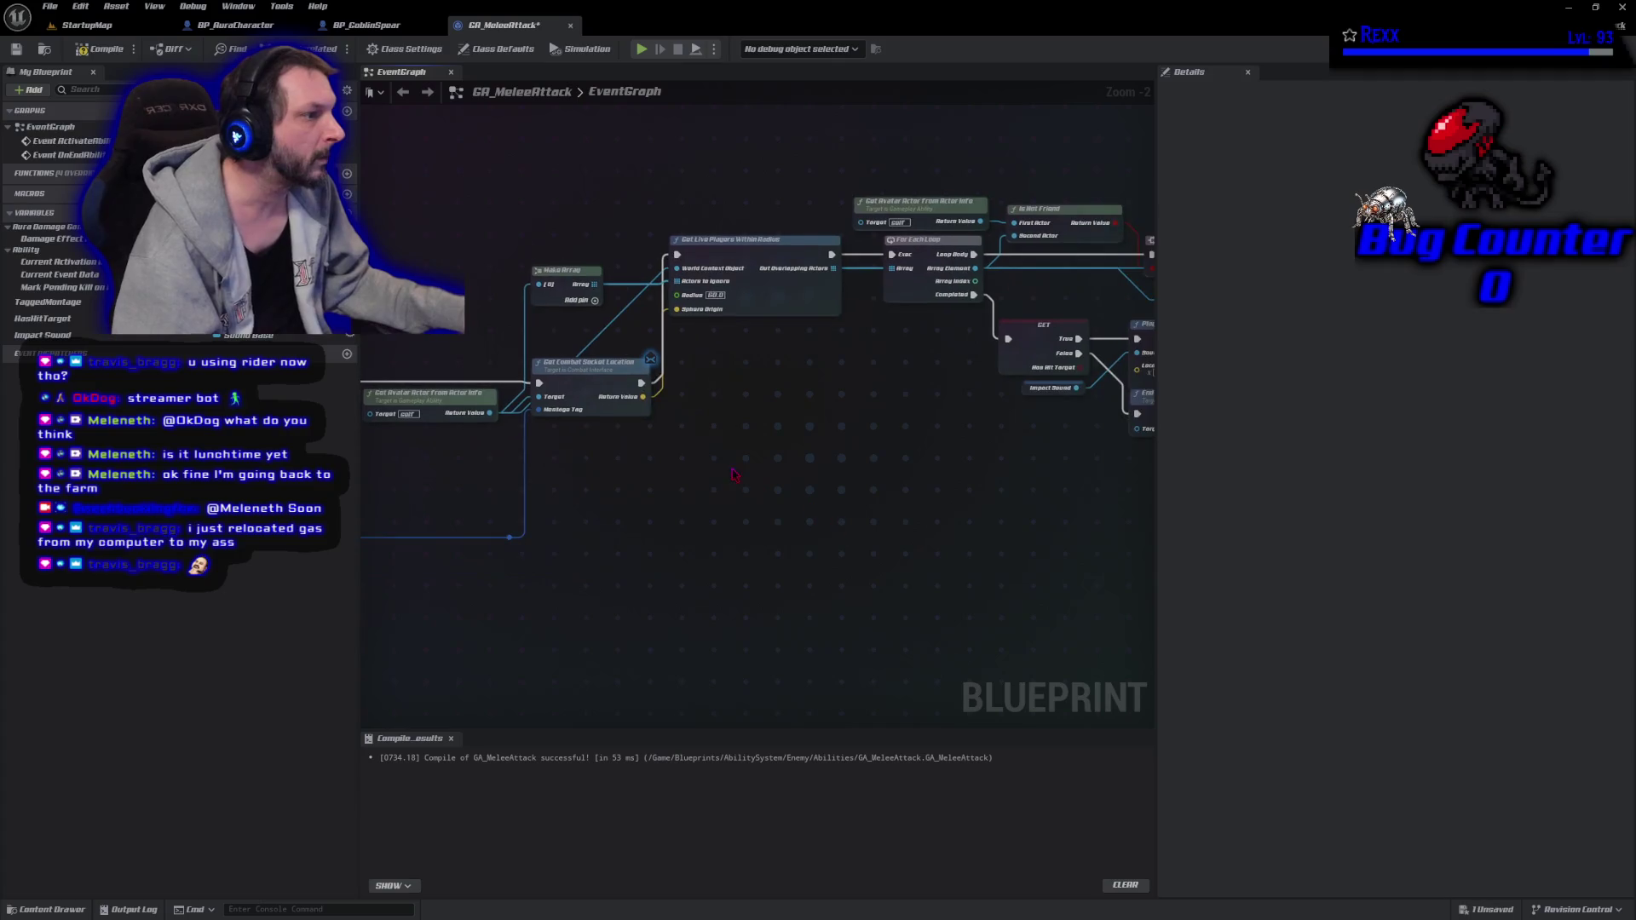
pyautogui.moveTo(642, 396); pyautogui.dragTo(706, 398)
pyautogui.click(761, 437)
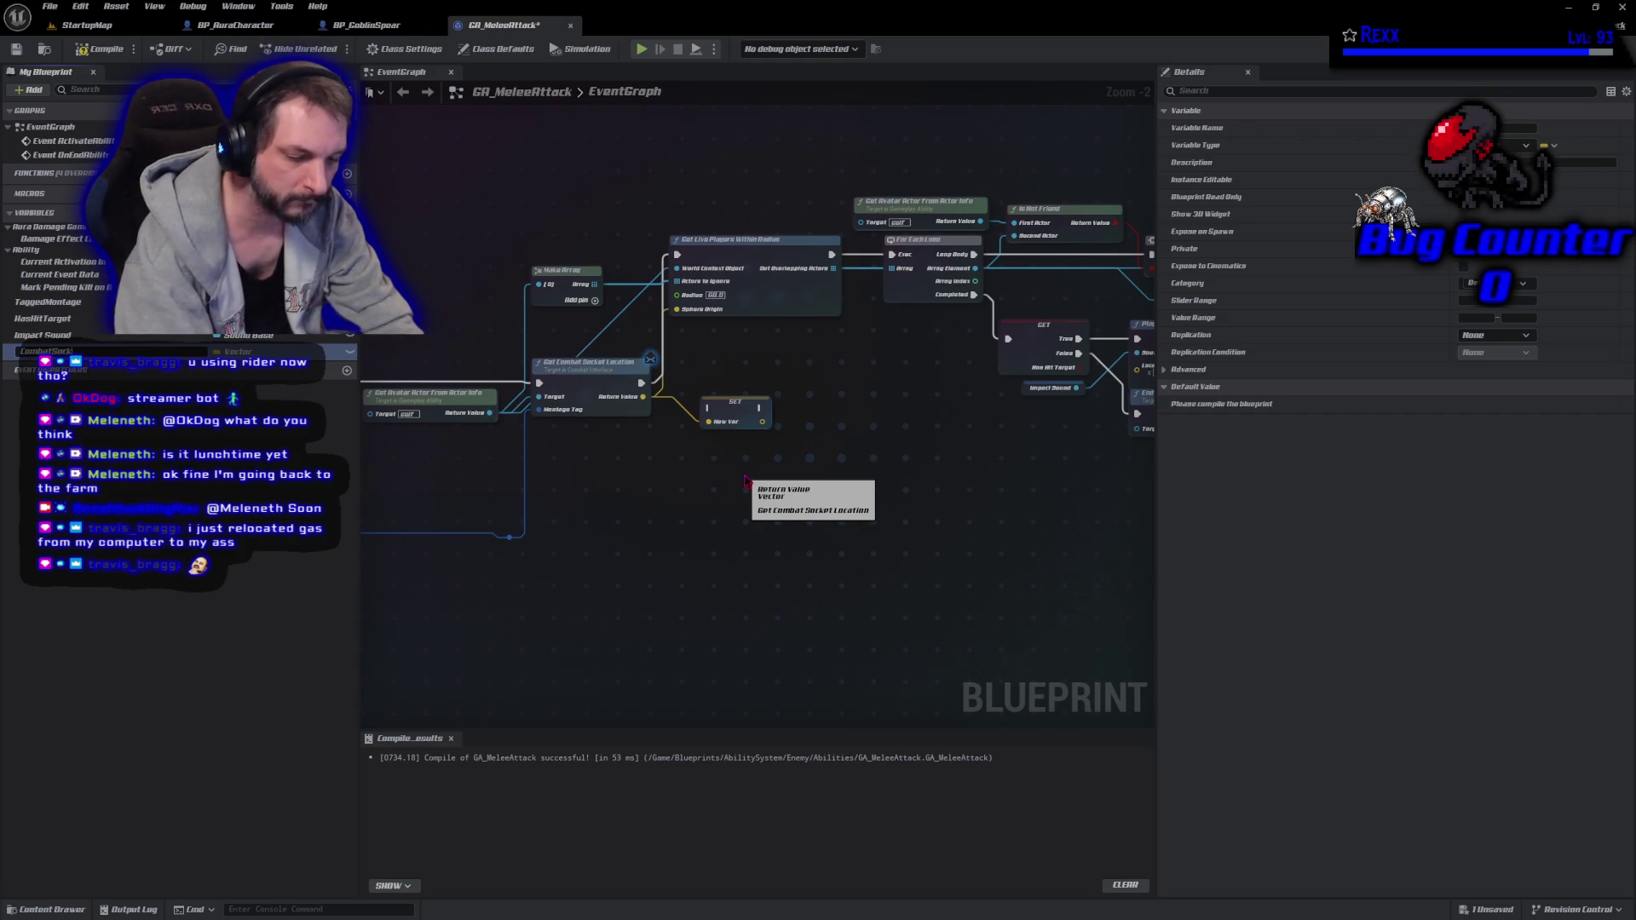
pyautogui.write('etLocation')
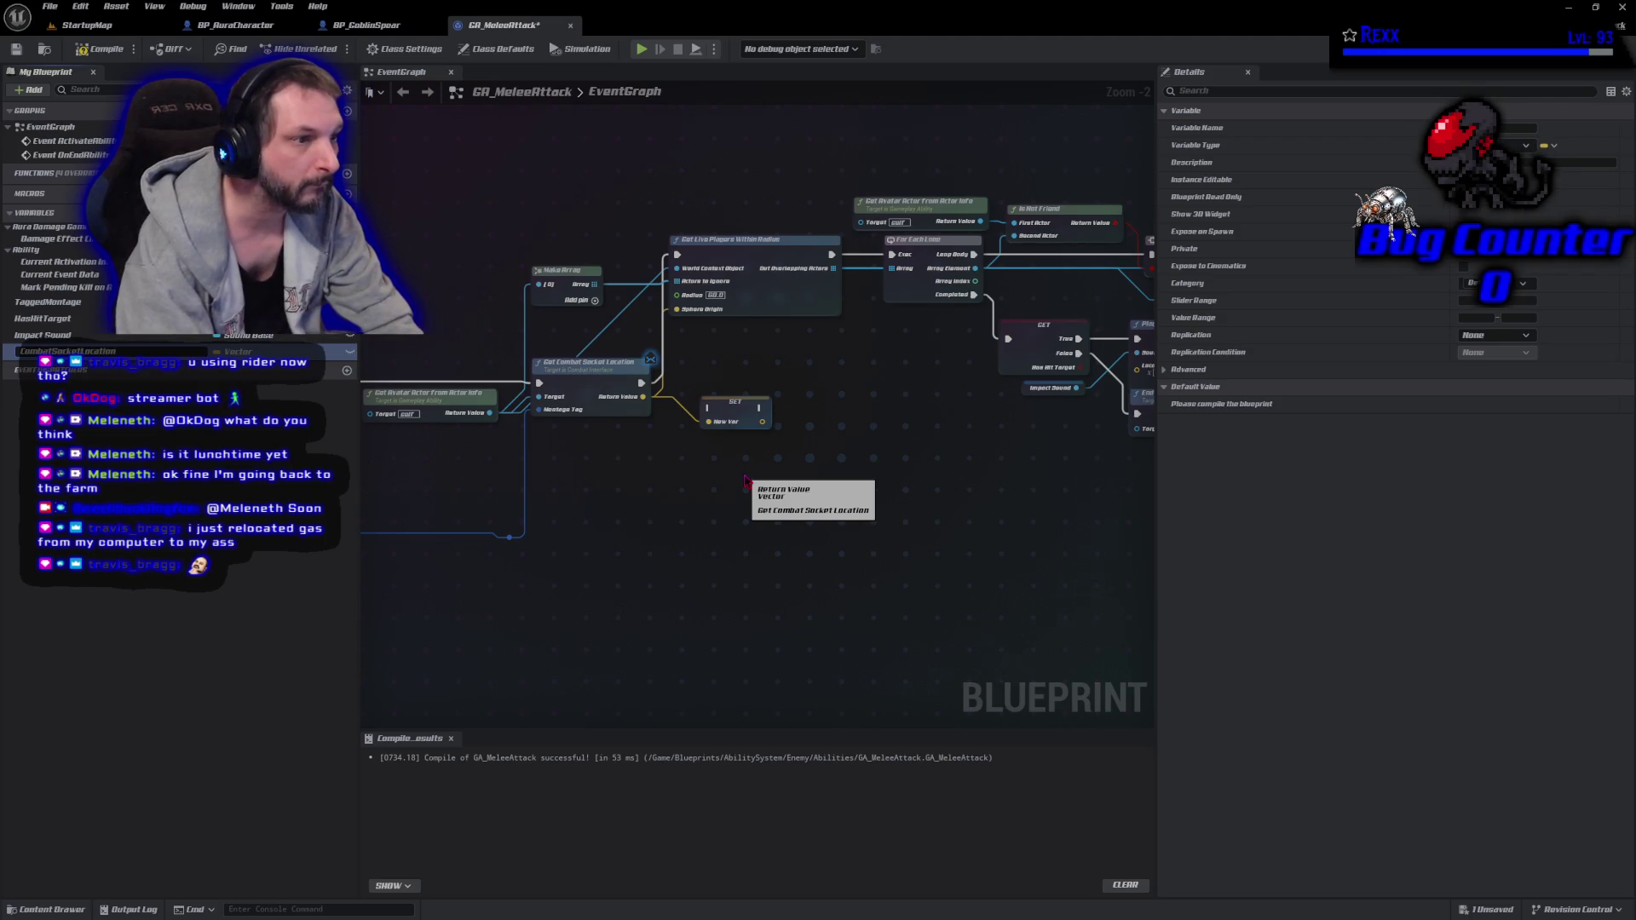
pyautogui.press('Return')
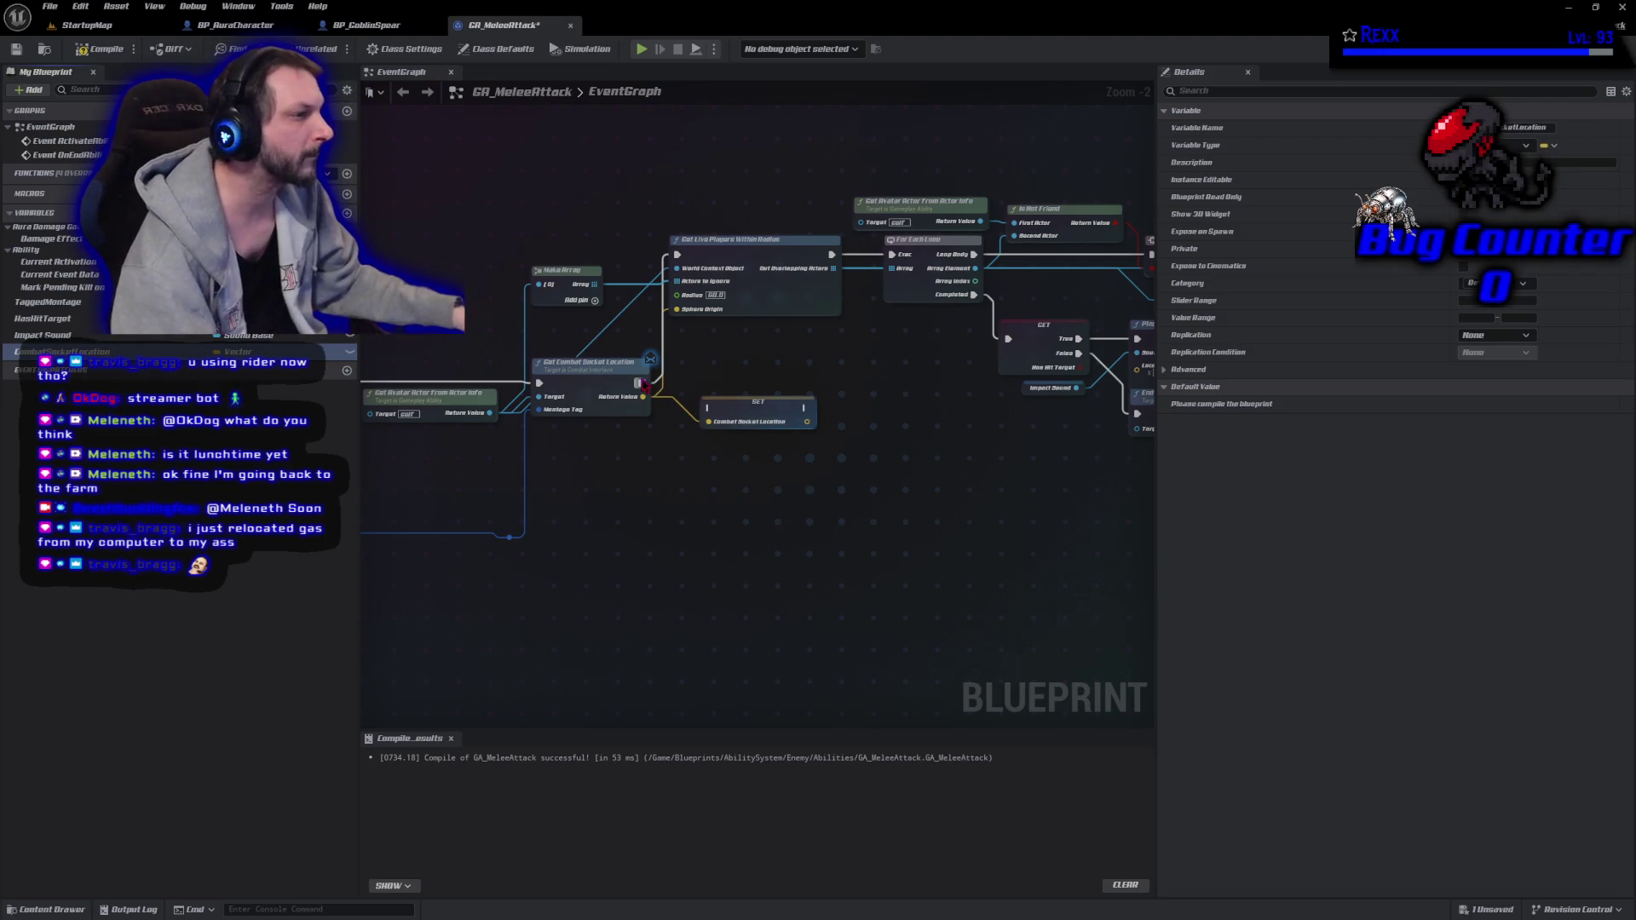
pyautogui.moveTo(641, 383)
pyautogui.mouseDown()
pyautogui.moveTo(755, 403)
pyautogui.moveTo(683, 338)
pyautogui.moveTo(679, 258)
pyautogui.mouseUp()
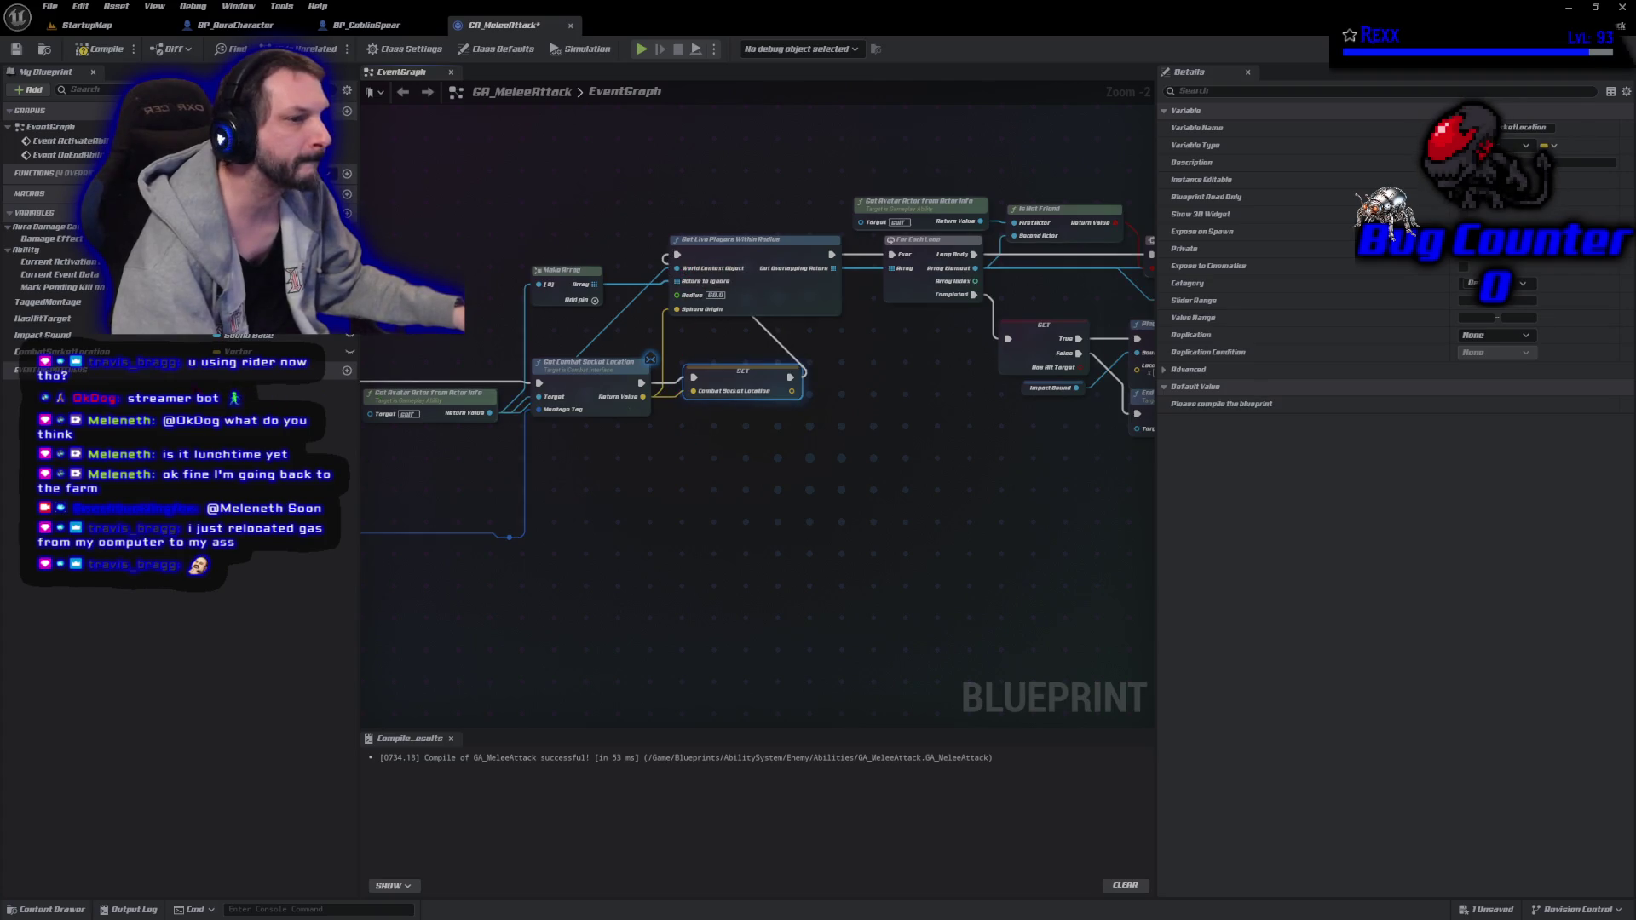
# Feed CombatSocketLocation into both the sound's and blood effect's Location pins and compile.
pyautogui.moveTo(9, 352); pyautogui.dragTo(675, 310)
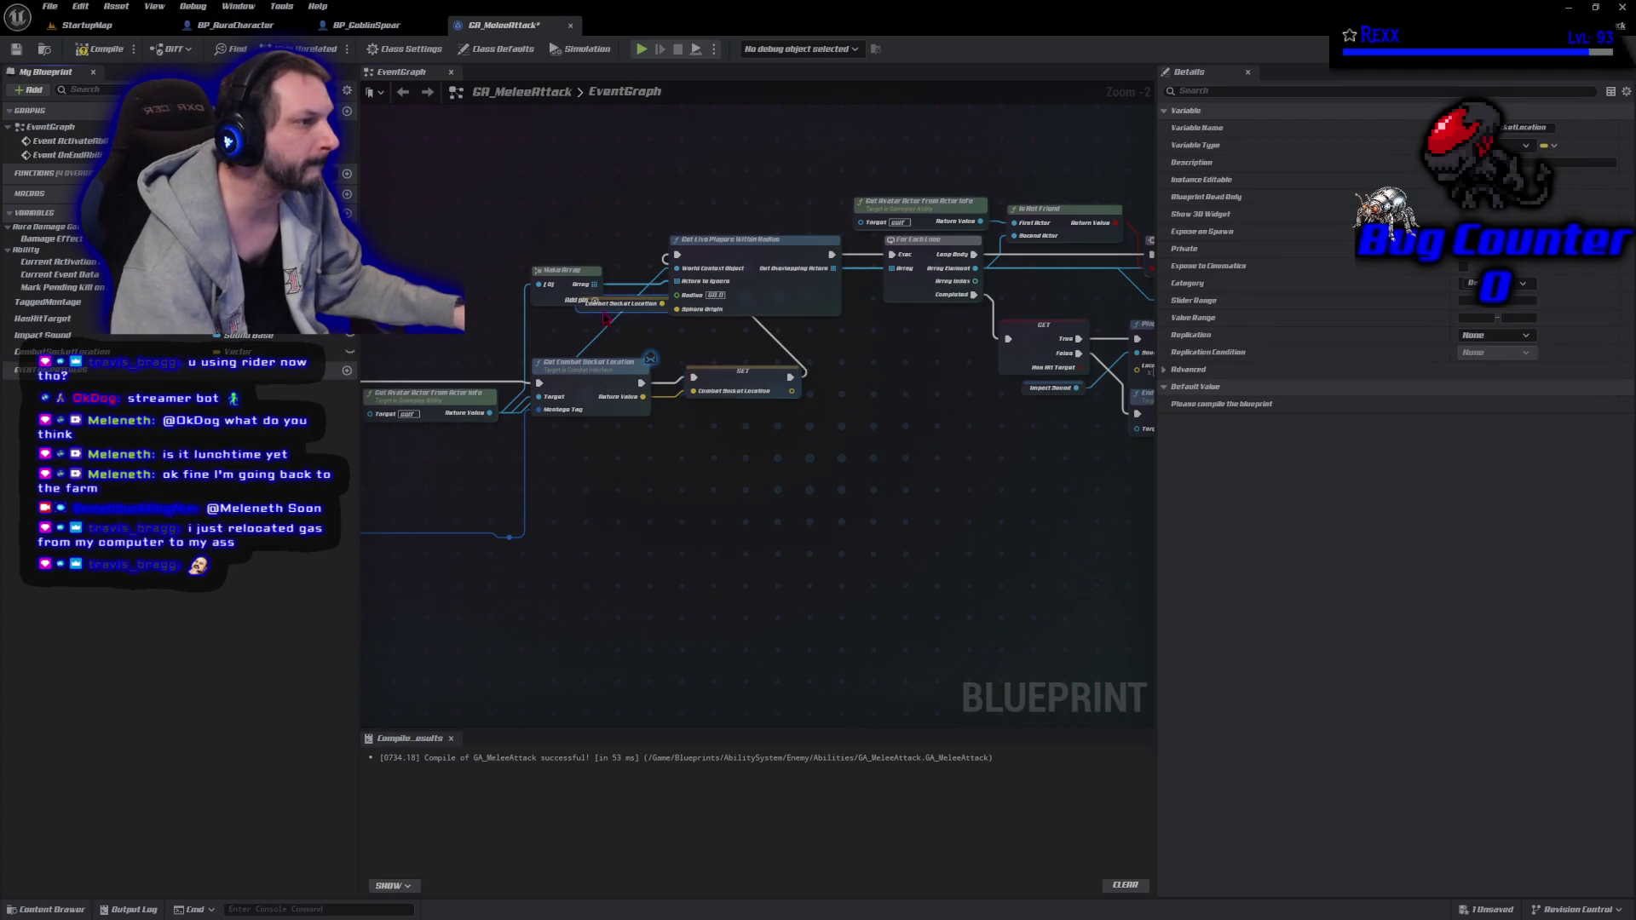
pyautogui.moveTo(606, 305); pyautogui.dragTo(575, 327)
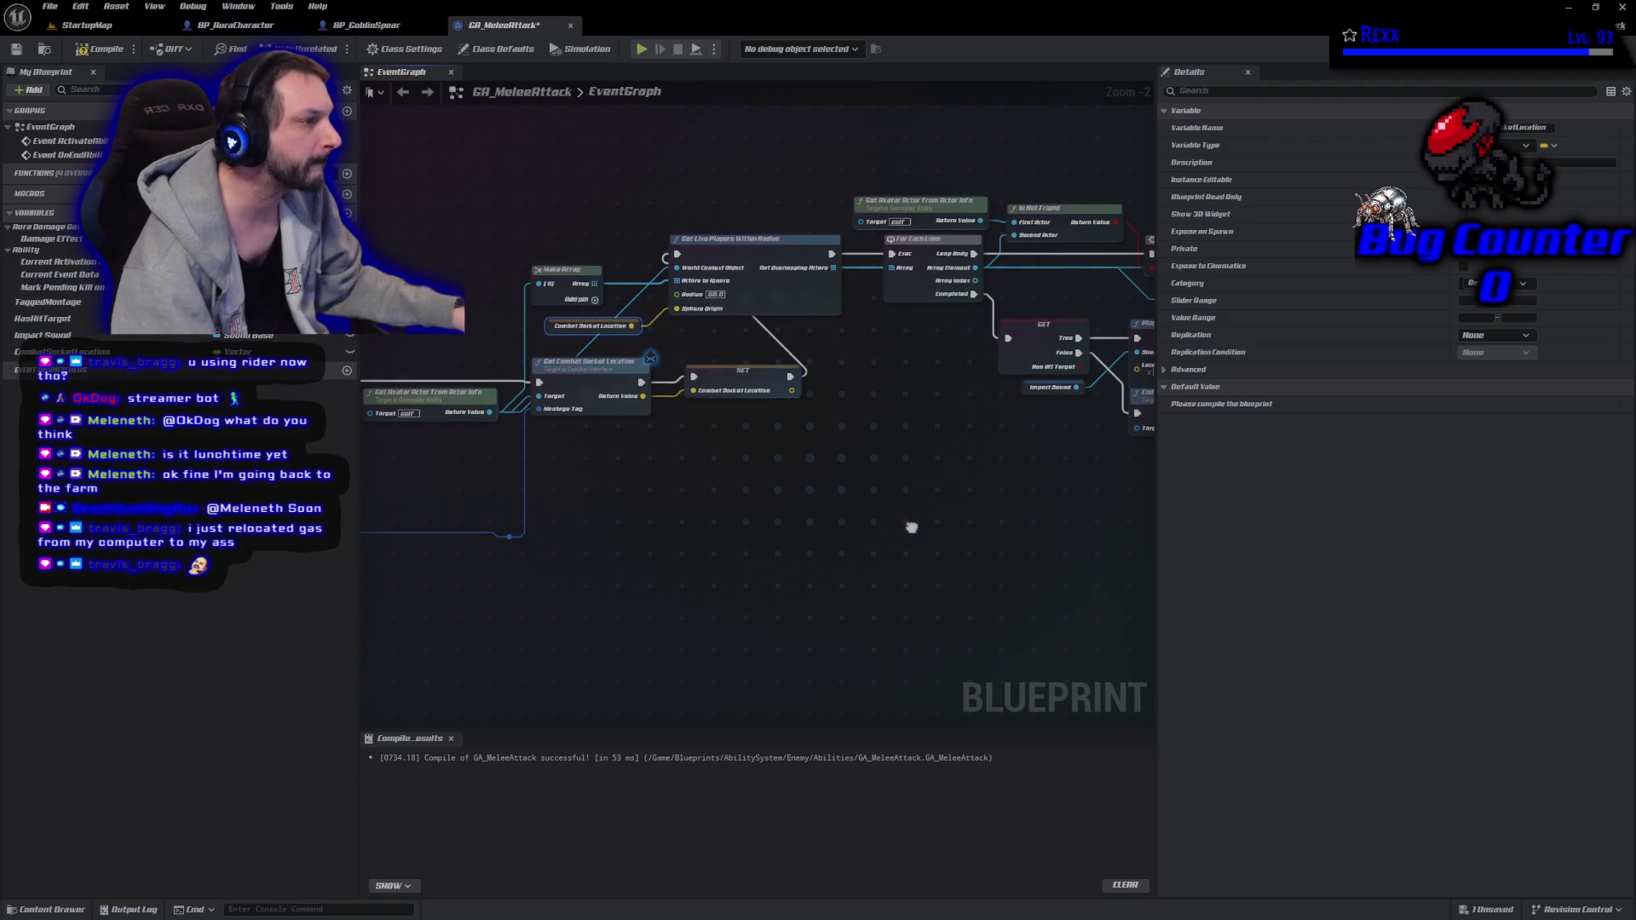
pyautogui.moveTo(911, 528); pyautogui.dragTo(533, 540)
pyautogui.moveTo(51, 351)
pyautogui.mouseDown()
pyautogui.moveTo(639, 426)
pyautogui.moveTo(758, 377)
pyautogui.moveTo(677, 417)
pyautogui.mouseUp()
pyautogui.press('F7')
pyautogui.moveTo(1098, 494)
pyautogui.mouseDown()
pyautogui.moveTo(855, 523)
pyautogui.moveTo(541, 514)
pyautogui.mouseUp()
pyautogui.moveTo(59, 351)
pyautogui.mouseDown()
pyautogui.moveTo(695, 368)
pyautogui.moveTo(804, 330)
pyautogui.moveTo(671, 342)
pyautogui.mouseUp()
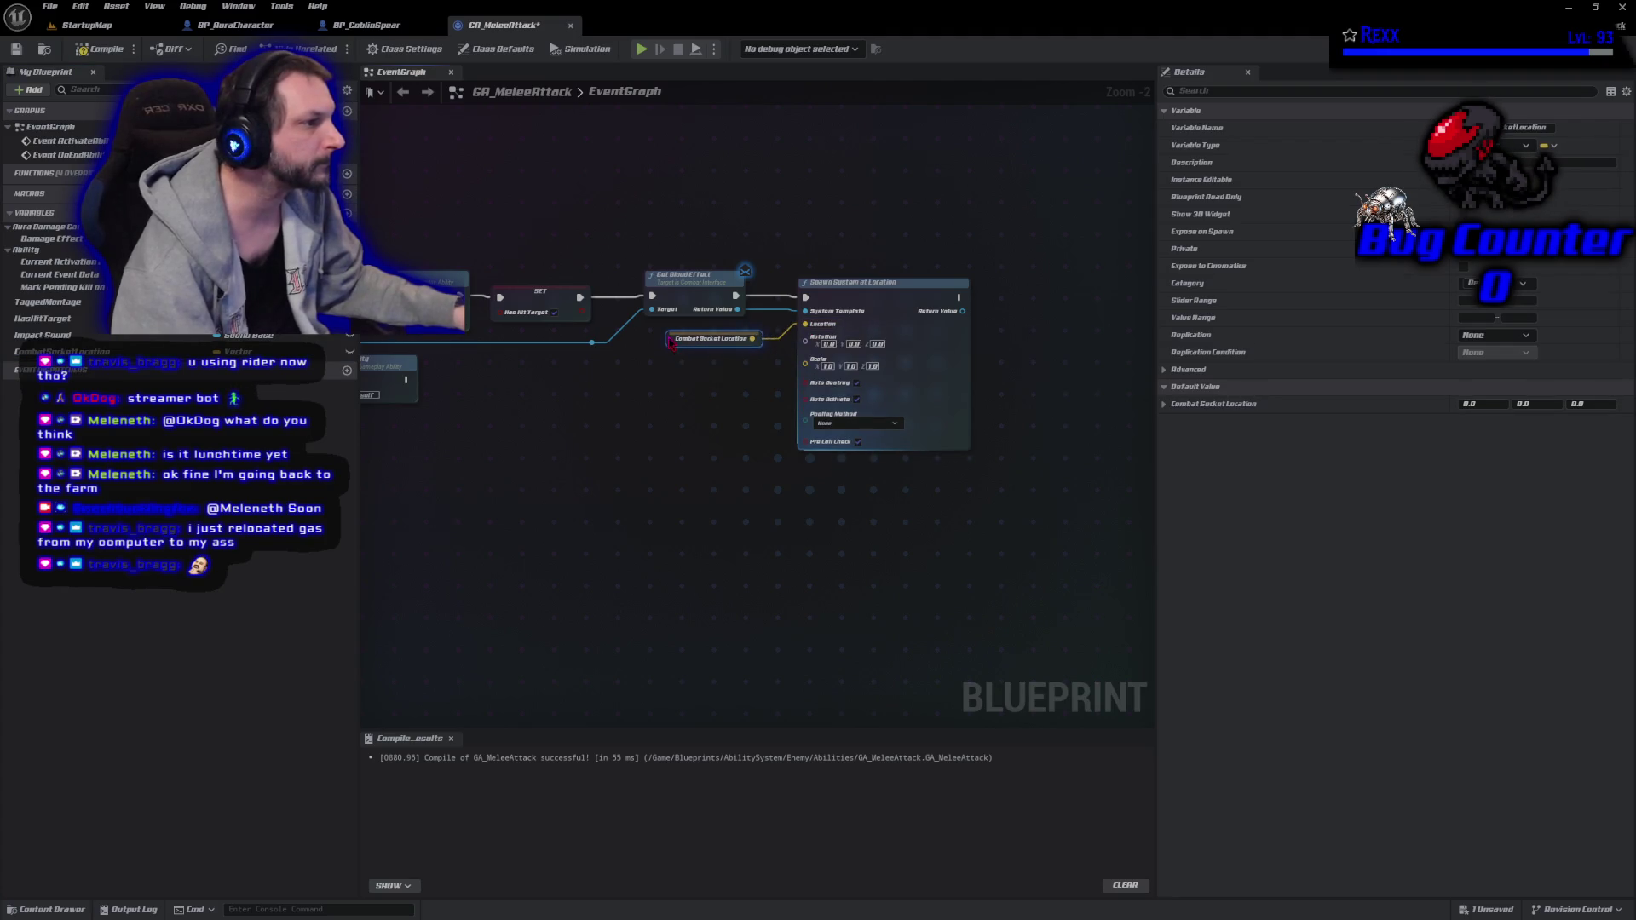
pyautogui.press('F7')
pyautogui.click(621, 594)
pyautogui.hotkey('ctrl', 's')
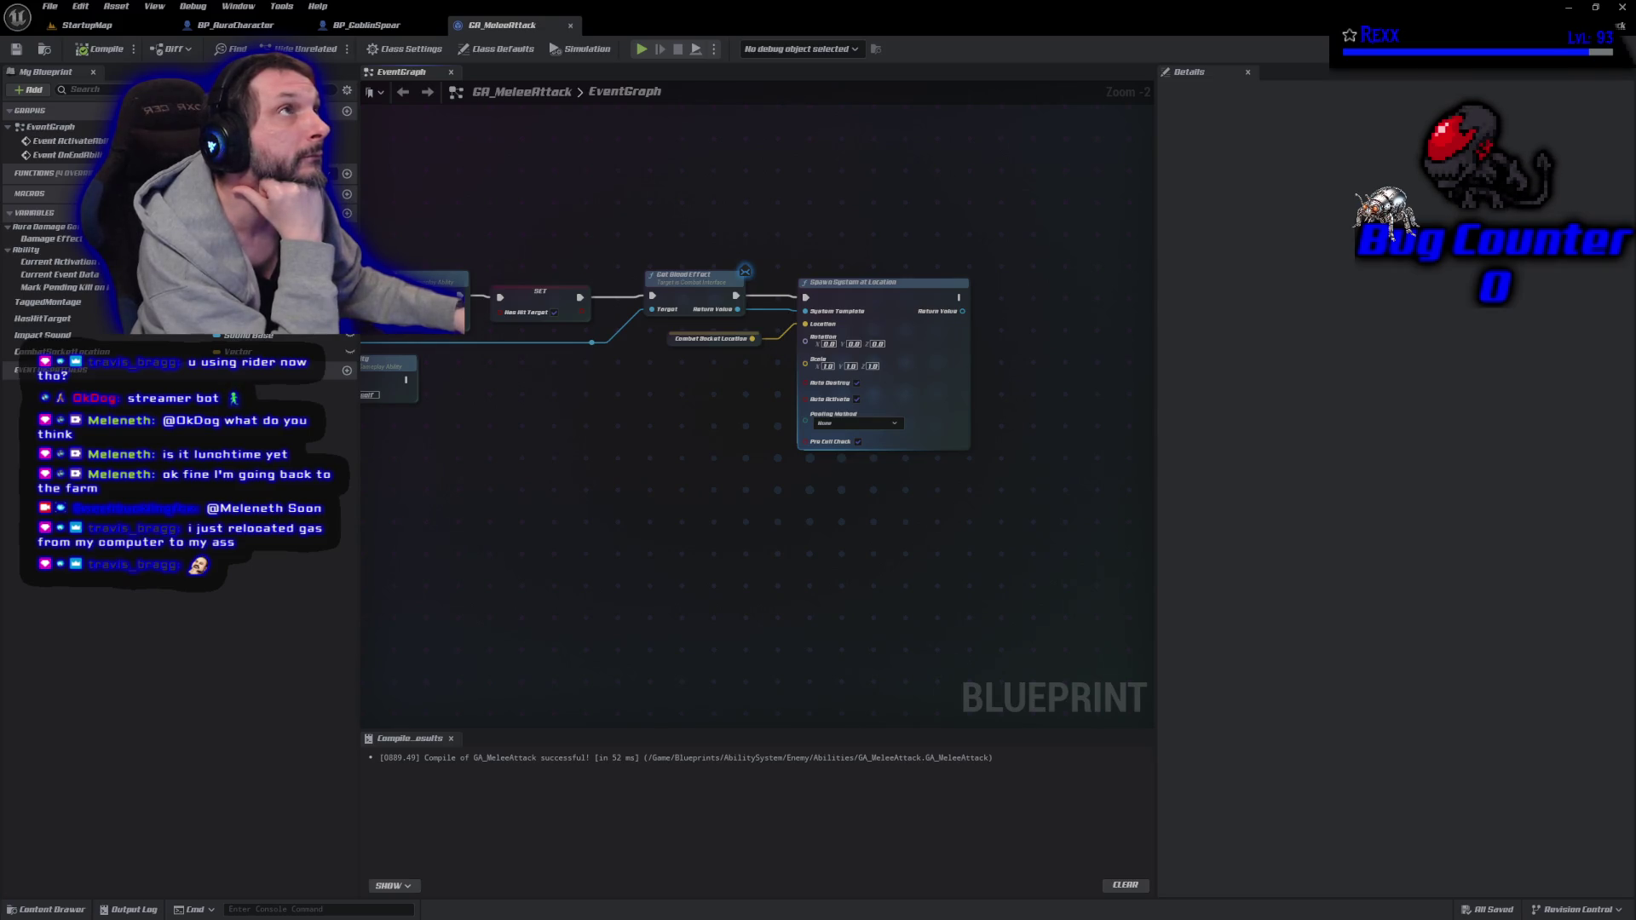
pyautogui.moveTo(746, 270)
pyautogui.mouseDown()
pyautogui.moveTo(869, 460)
pyautogui.moveTo(1099, 426)
pyautogui.moveTo(870, 439)
pyautogui.mouseUp()
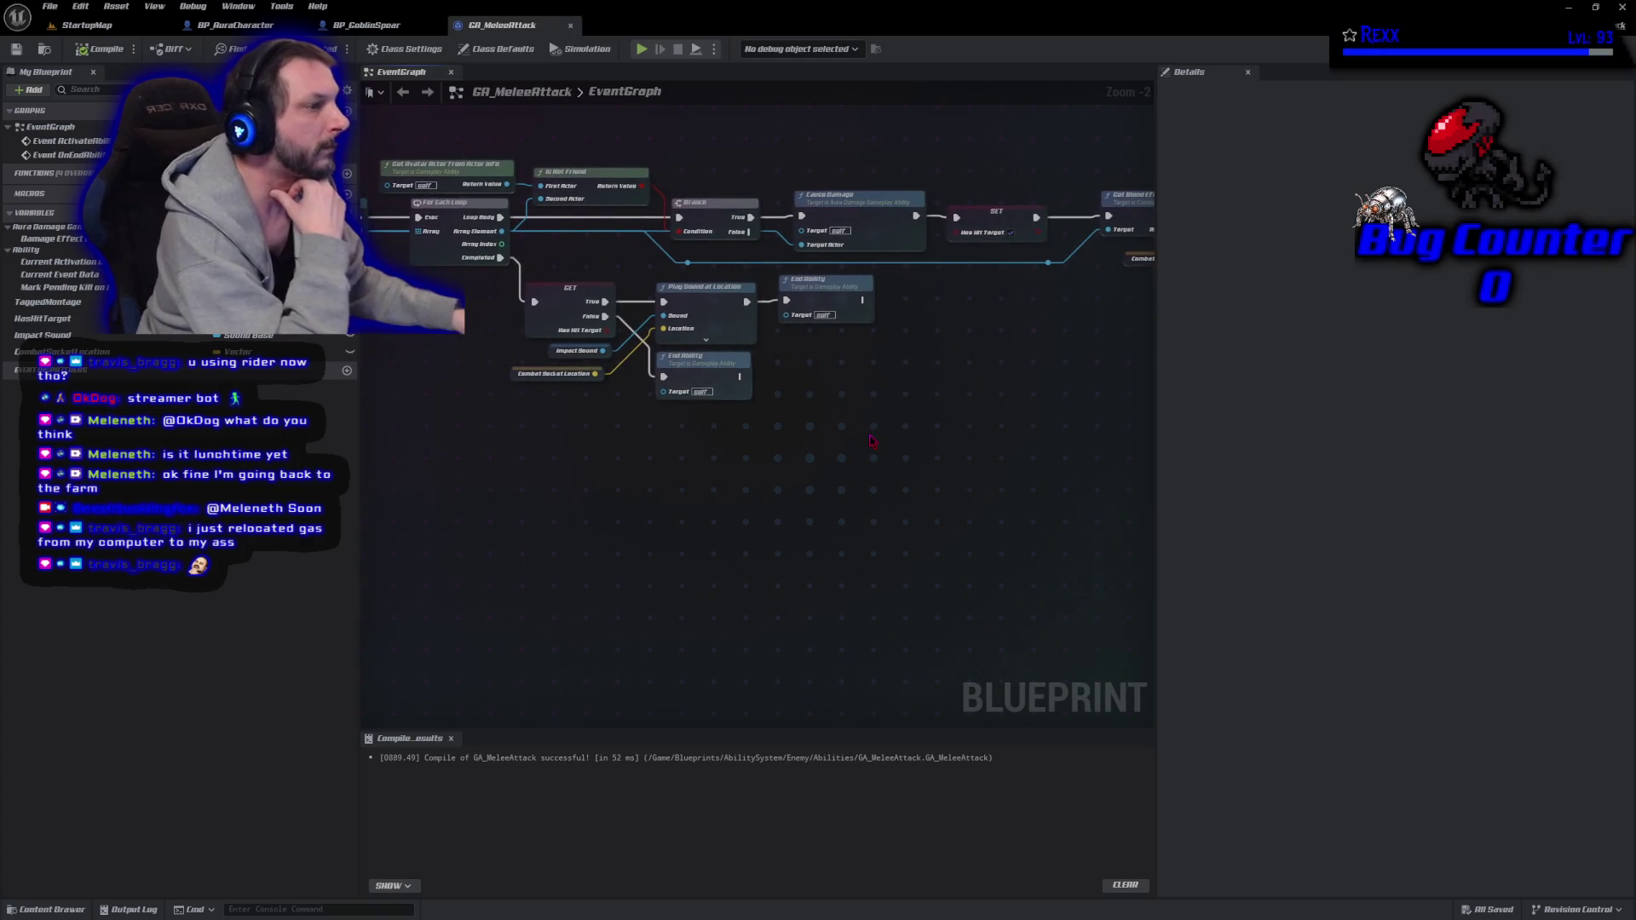
pyautogui.moveTo(554, 512); pyautogui.dragTo(644, 562)
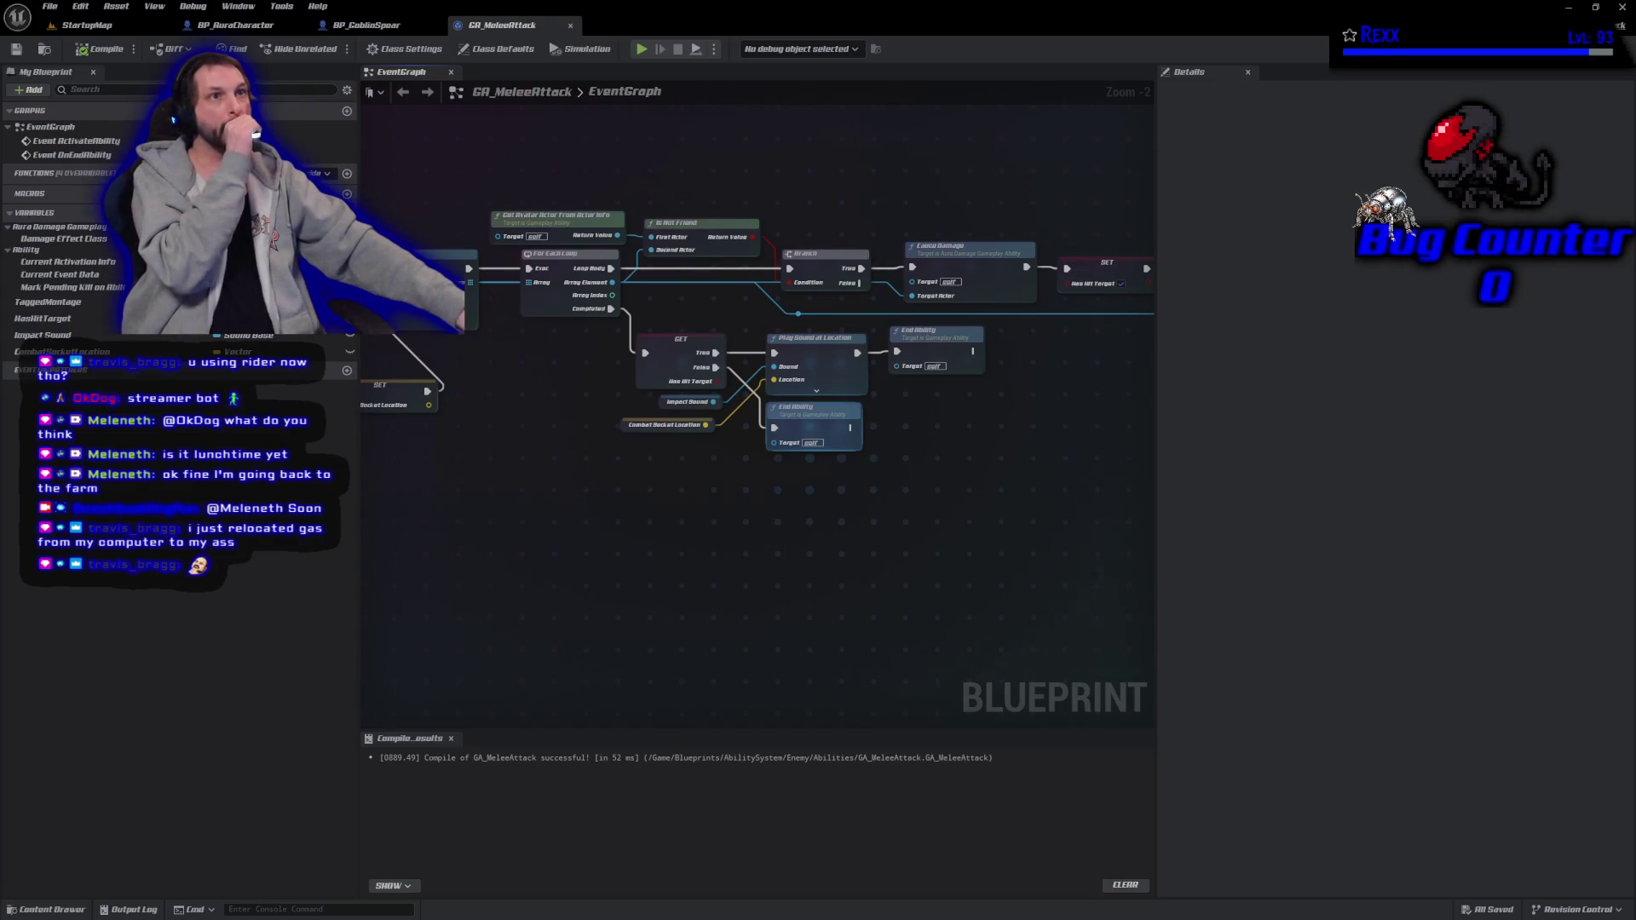
# Show Class Defaults and place a SET Has Hit Target node near Event ActivateAbility.
pyautogui.click(509, 50)
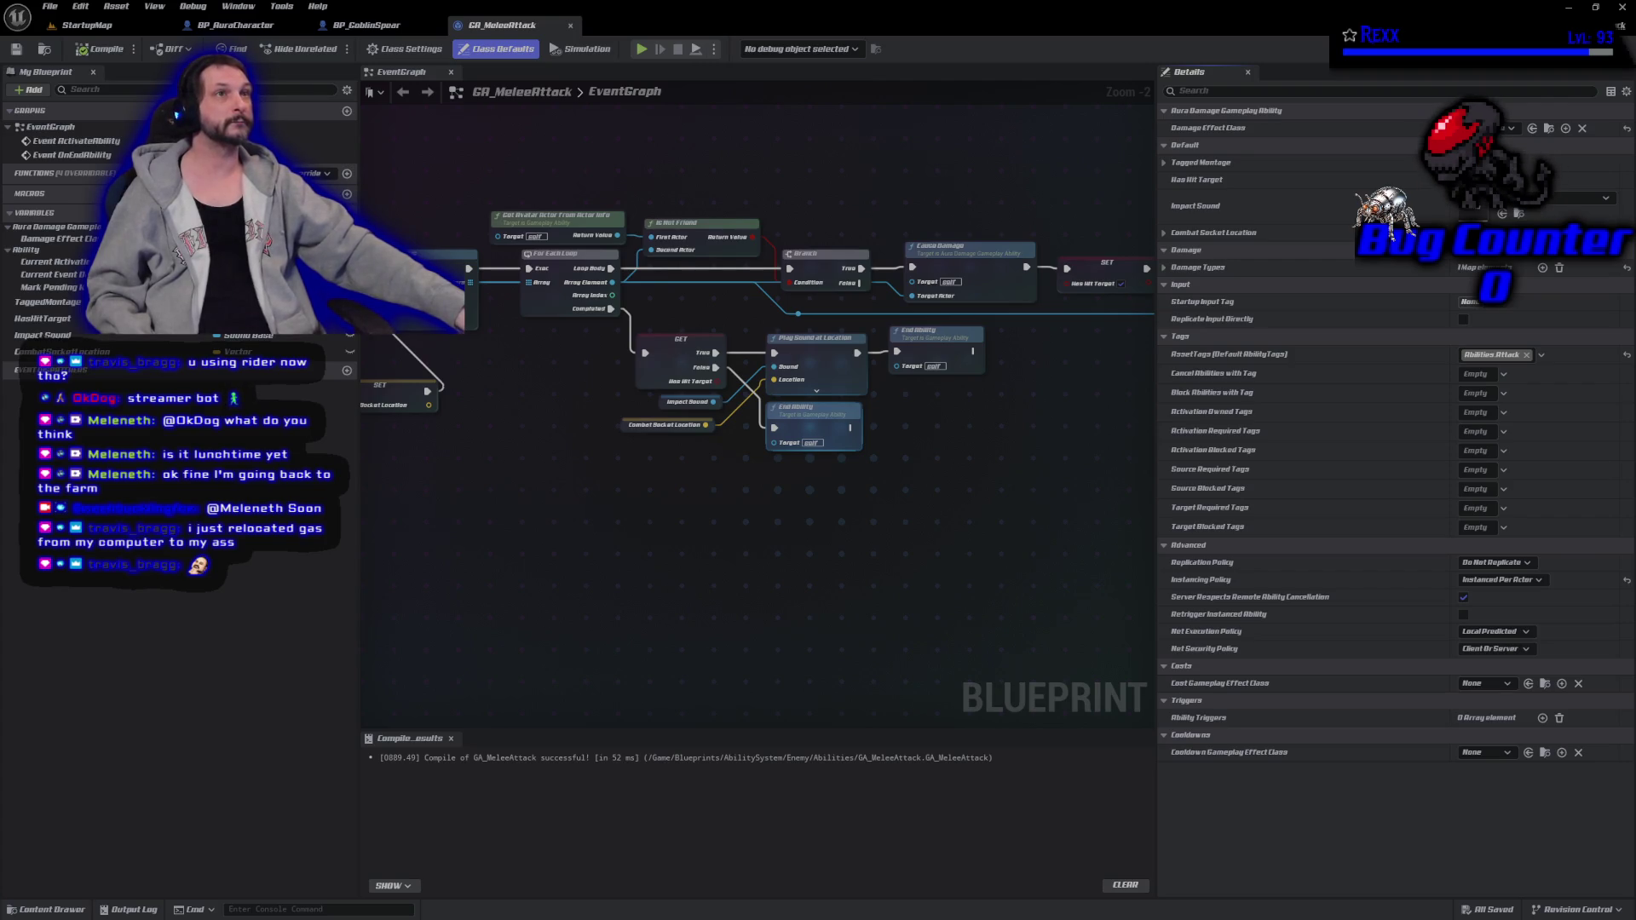
pyautogui.moveTo(581, 610); pyautogui.dragTo(858, 763)
pyautogui.moveTo(852, 512); pyautogui.dragTo(503, 522)
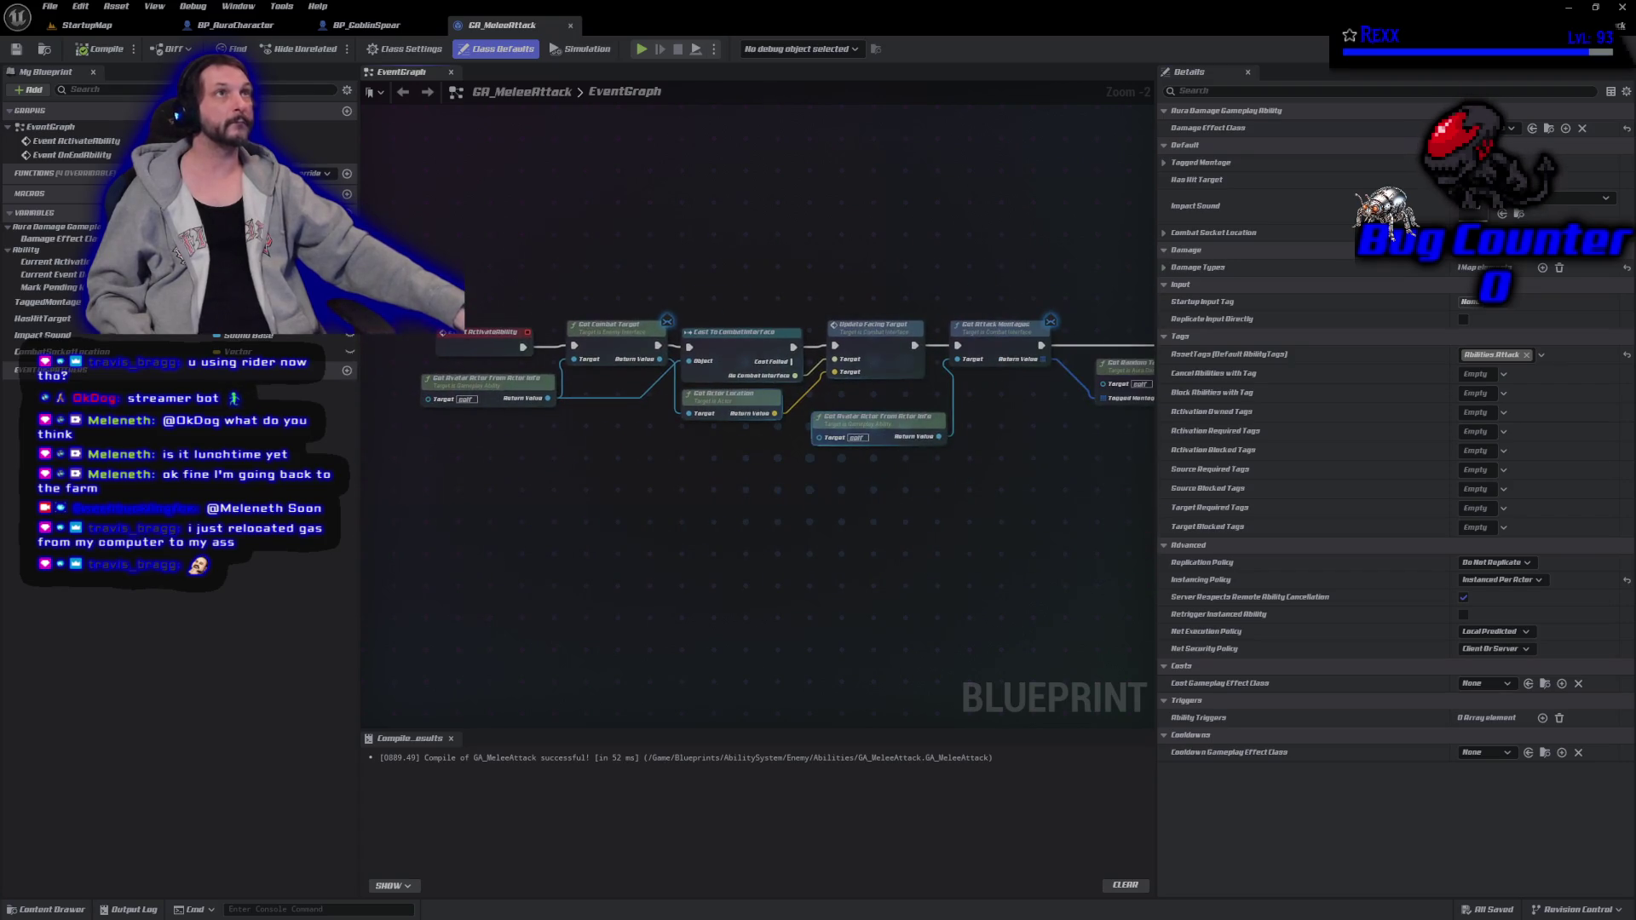
pyautogui.moveTo(42, 318); pyautogui.dragTo(442, 269)
pyautogui.click(476, 294)
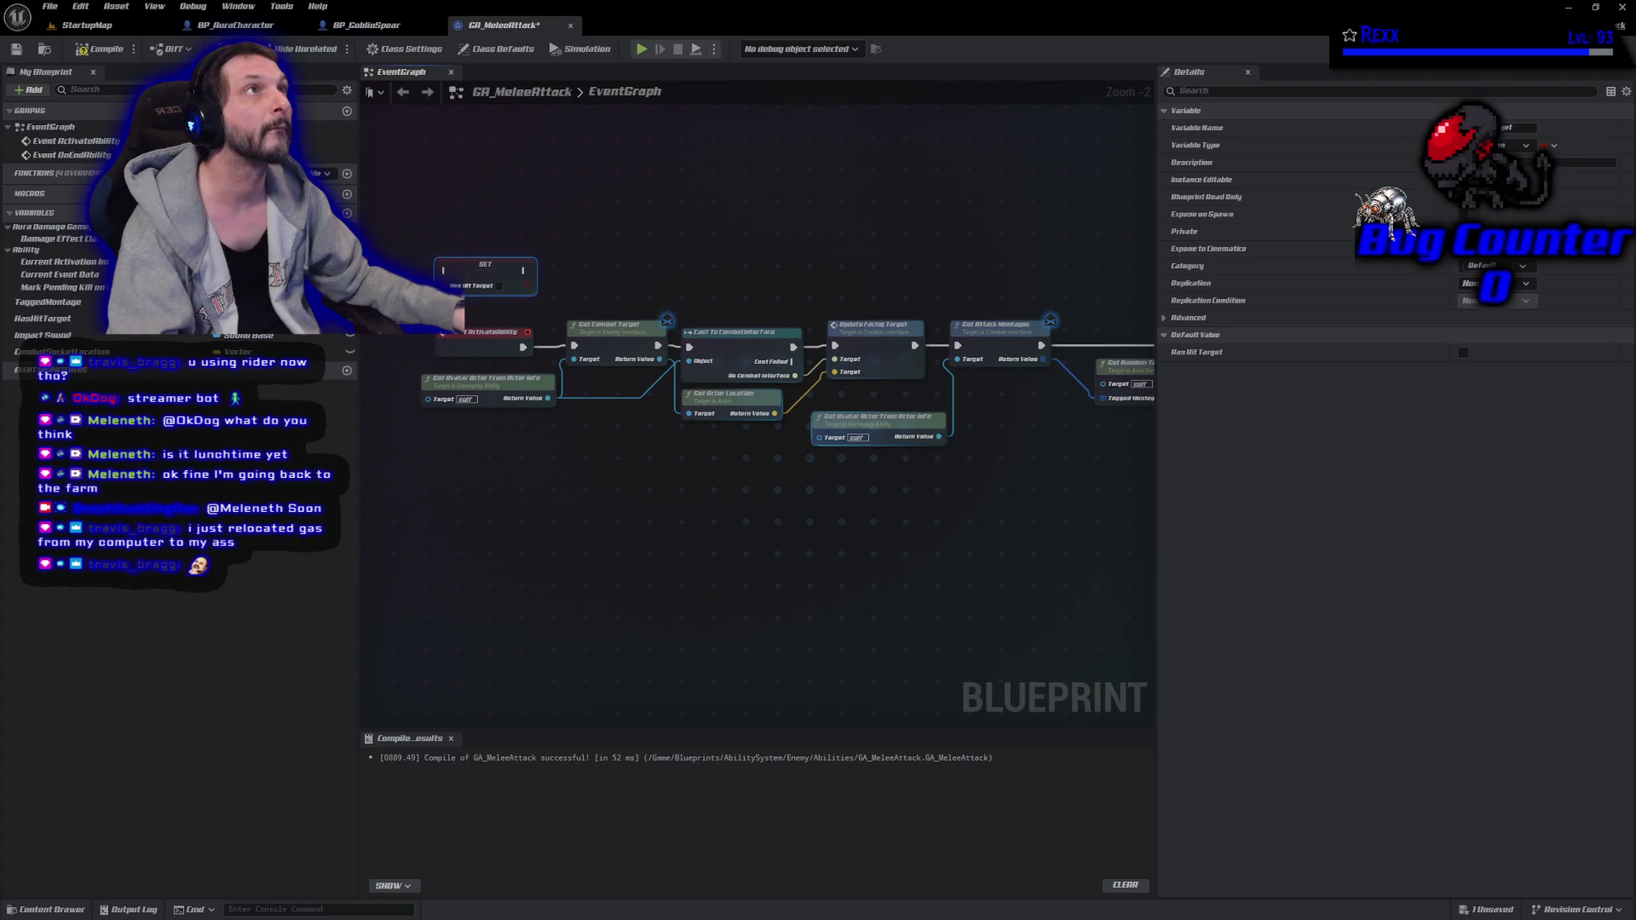
# Wire Event ActivateAbility into SET Has Hit Target, tidy the nodes, and save GA_MeleeAttack.
pyautogui.moveTo(523, 346)
pyautogui.mouseDown()
pyautogui.moveTo(448, 271)
pyautogui.moveTo(477, 267)
pyautogui.mouseUp()
pyautogui.moveTo(474, 342)
pyautogui.mouseDown()
pyautogui.moveTo(806, 375)
pyautogui.moveTo(637, 385)
pyautogui.mouseUp()
pyautogui.moveTo(809, 305)
pyautogui.mouseDown()
pyautogui.moveTo(802, 375)
pyautogui.moveTo(909, 377)
pyautogui.mouseUp()
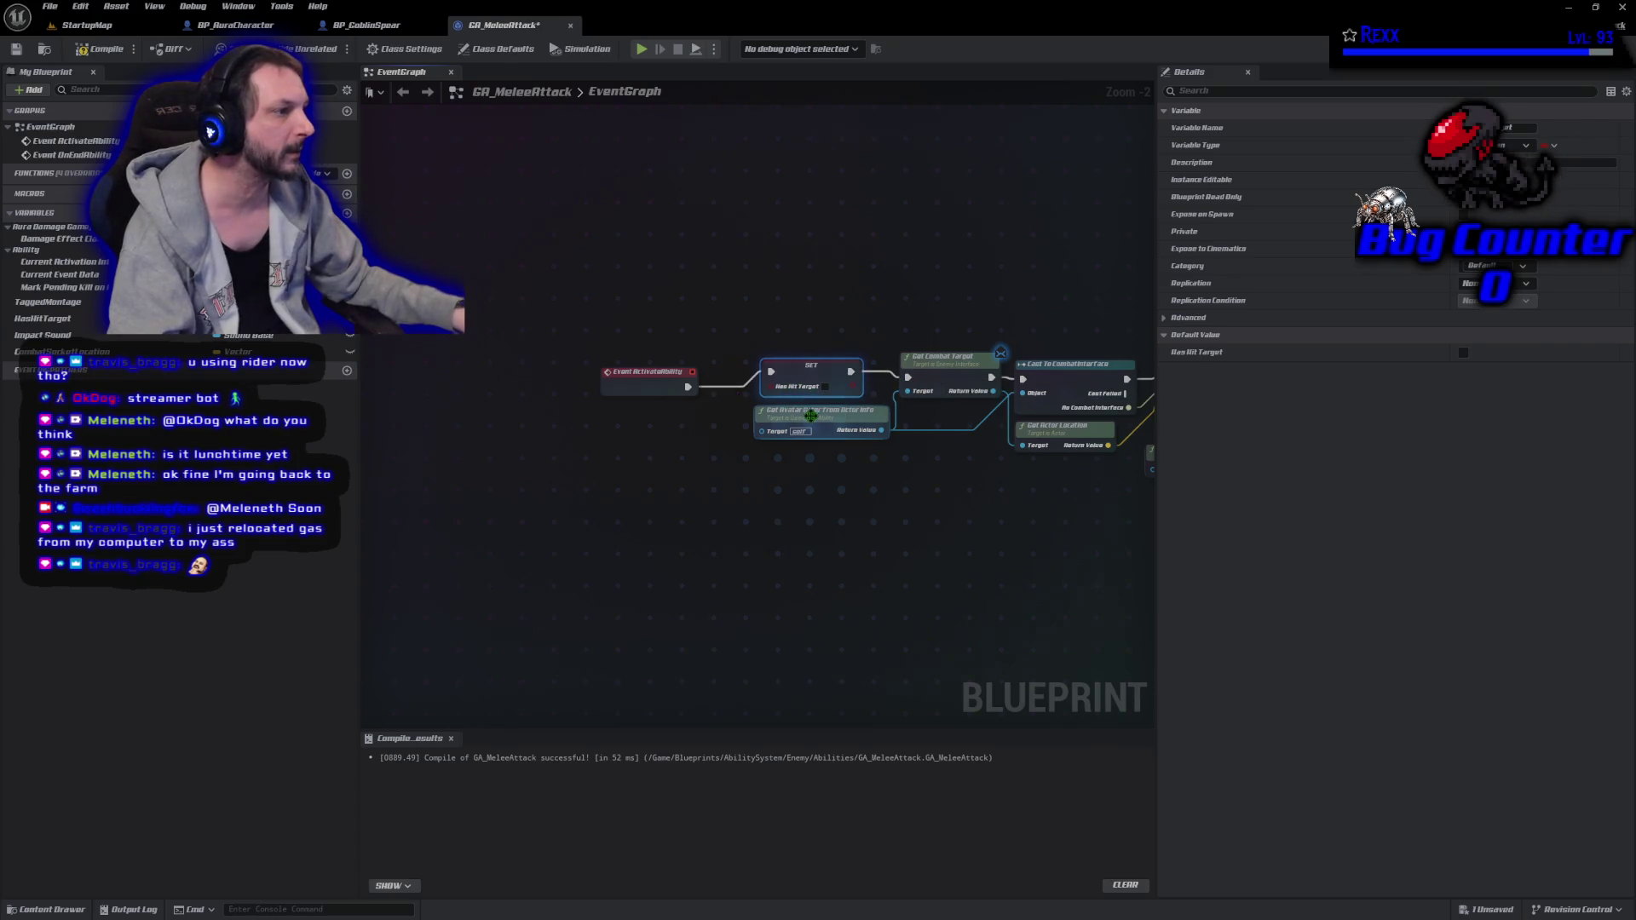
pyautogui.moveTo(810, 416); pyautogui.dragTo(808, 385)
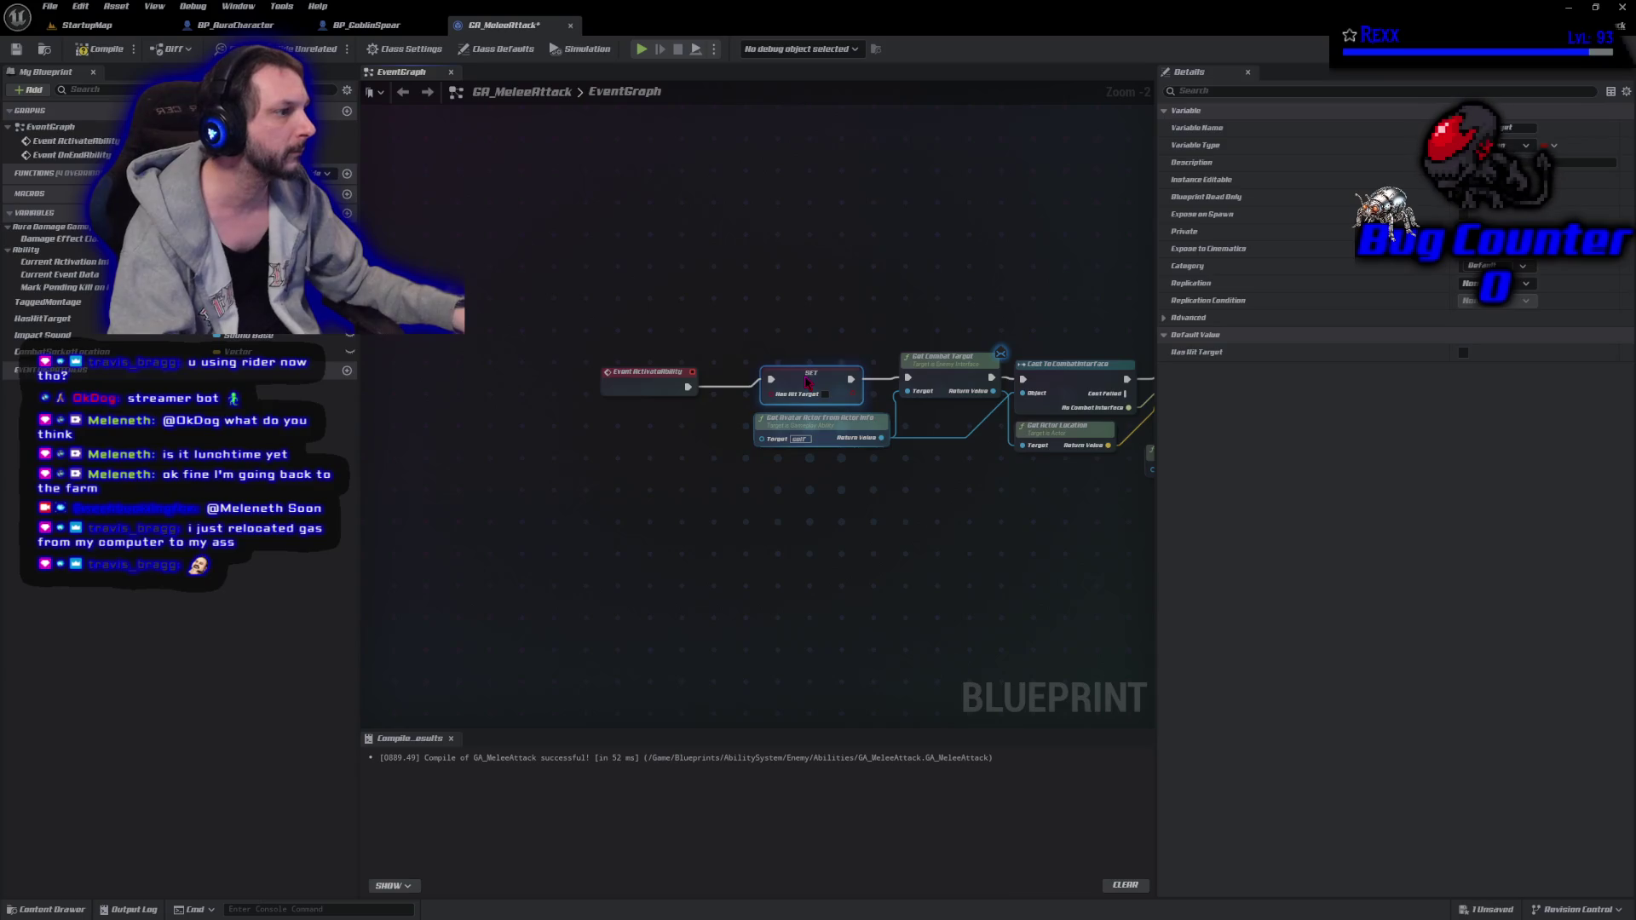
pyautogui.moveTo(647, 372); pyautogui.dragTo(686, 365)
pyautogui.hotkey('ctrl', 's')
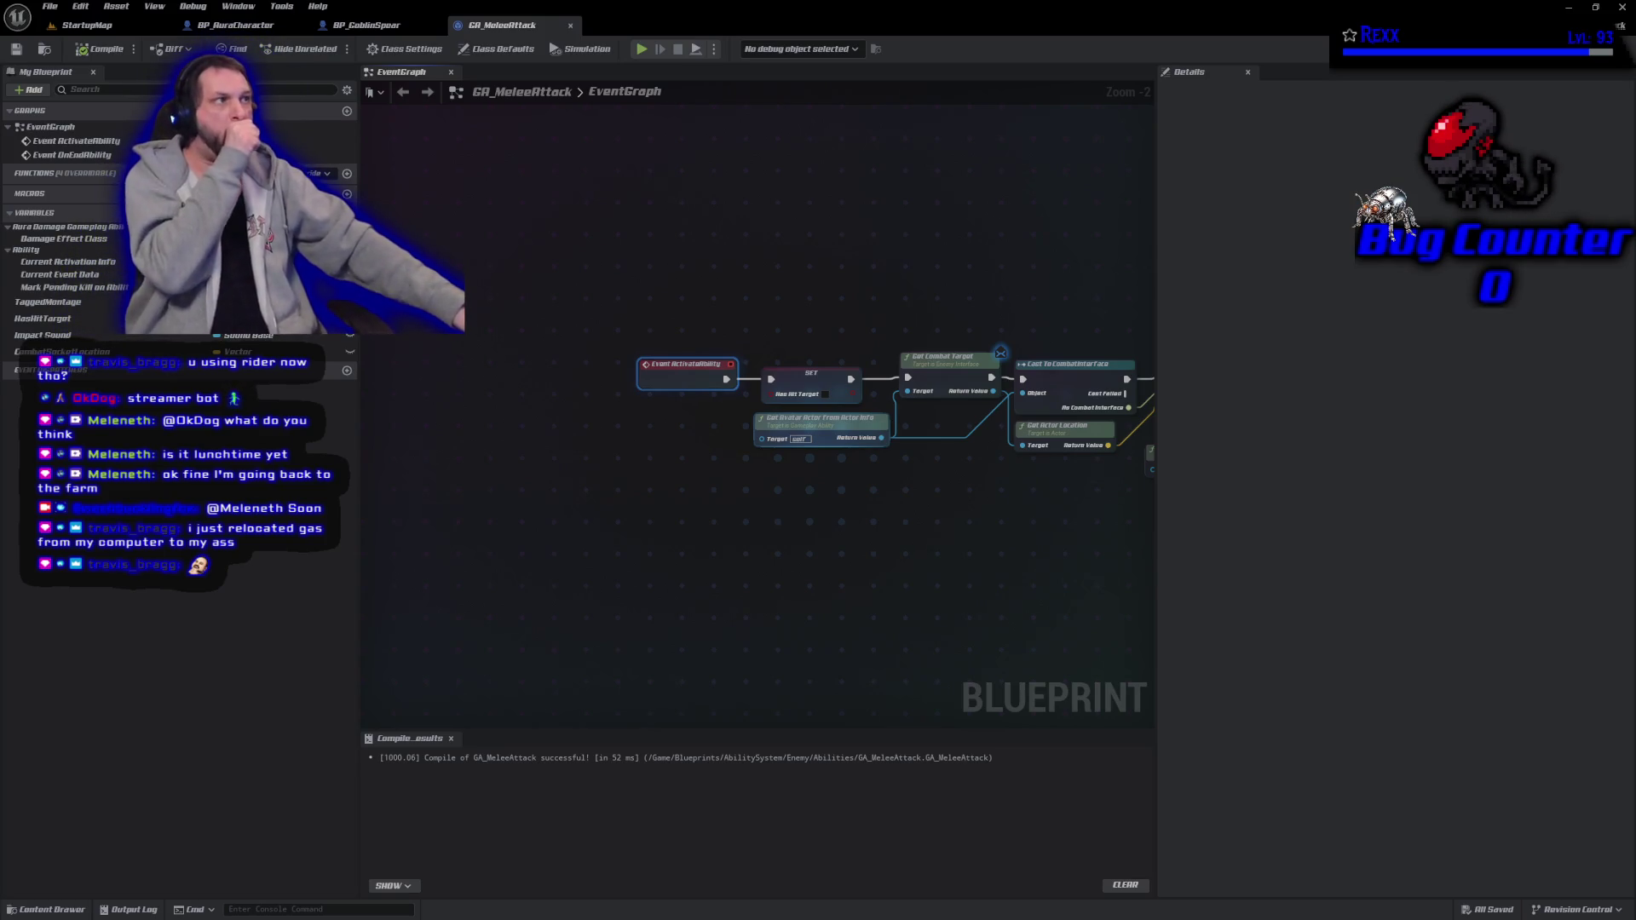
pyautogui.click(86, 25)
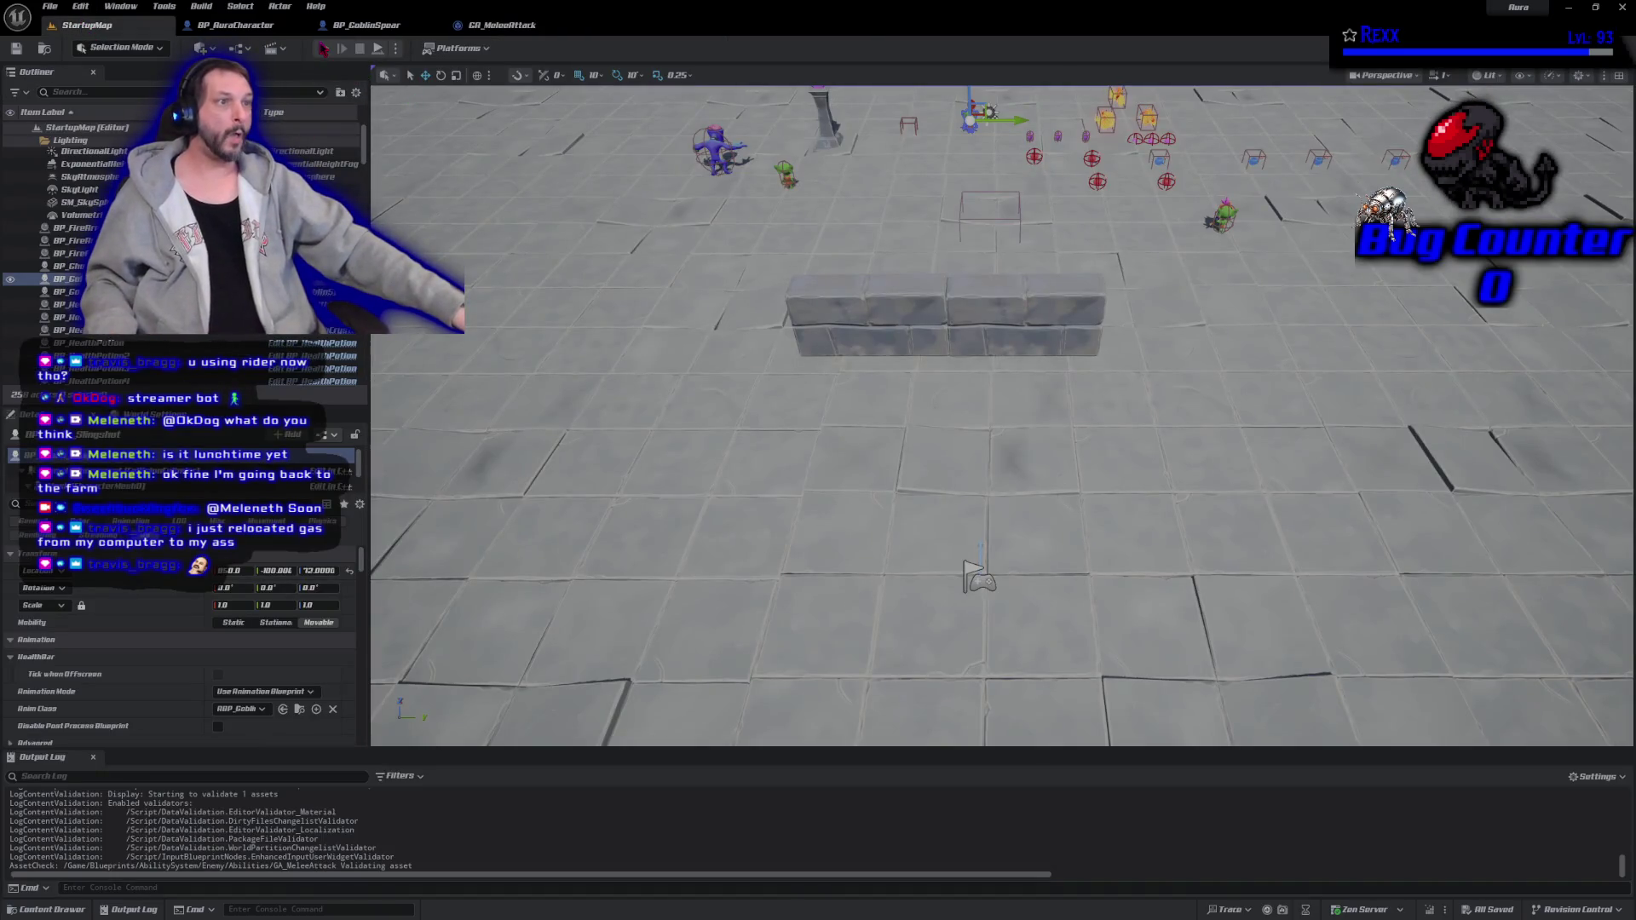
# Start a single-player Play-in-Editor session of StartupMap.
pyautogui.hotkey('alt', 'p')
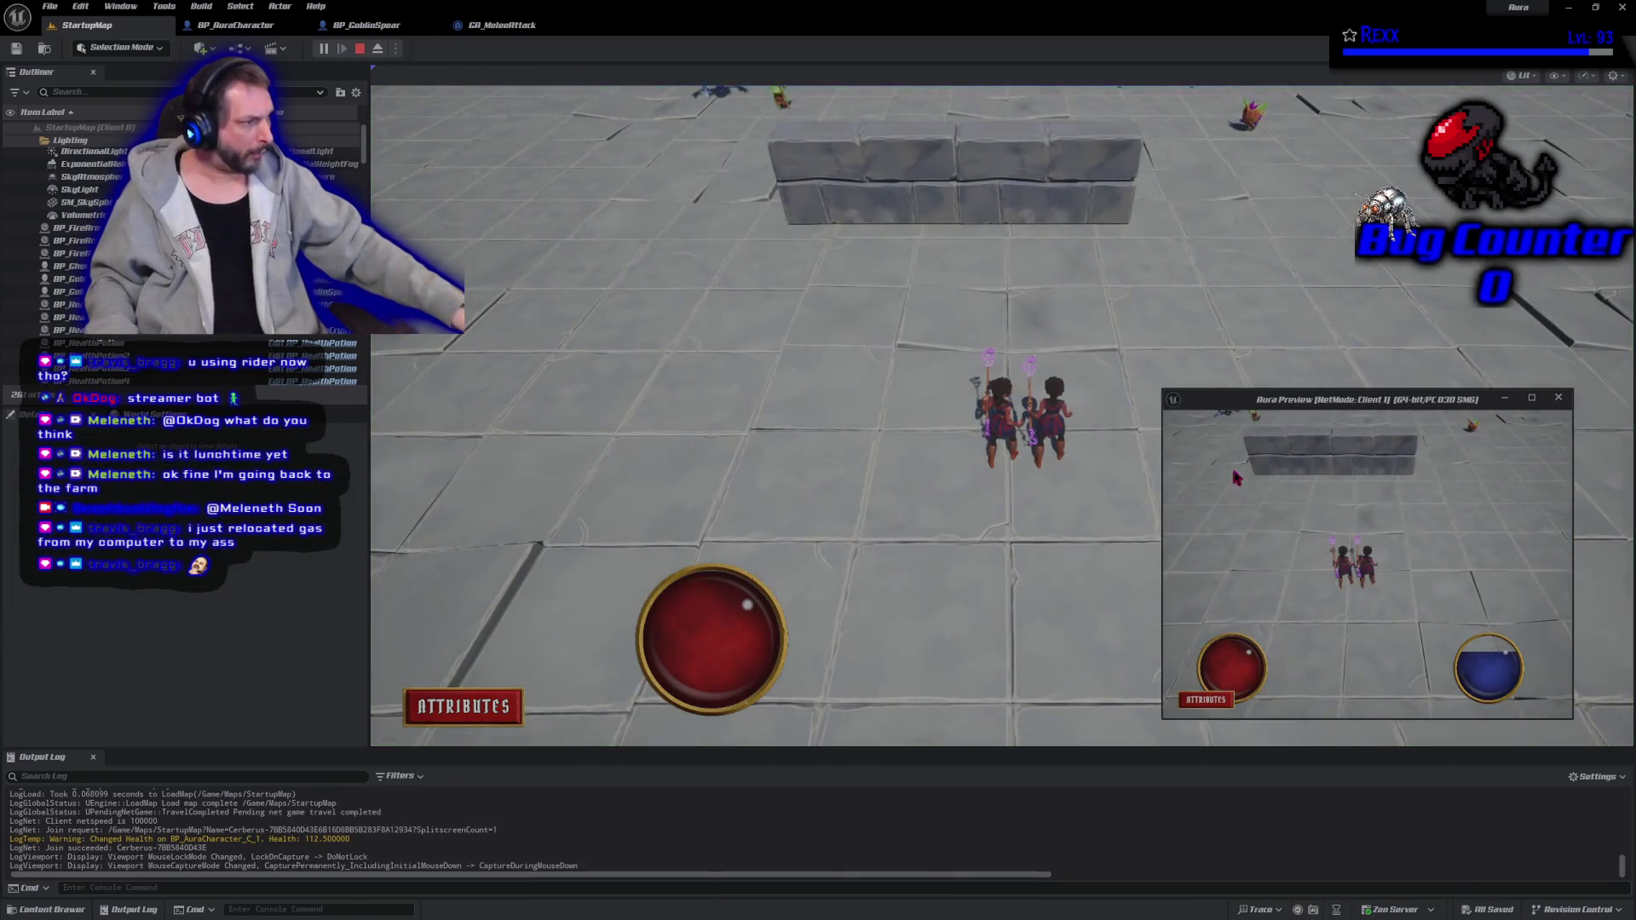
pyautogui.click(361, 49)
pyautogui.hotkey('alt', 'p')
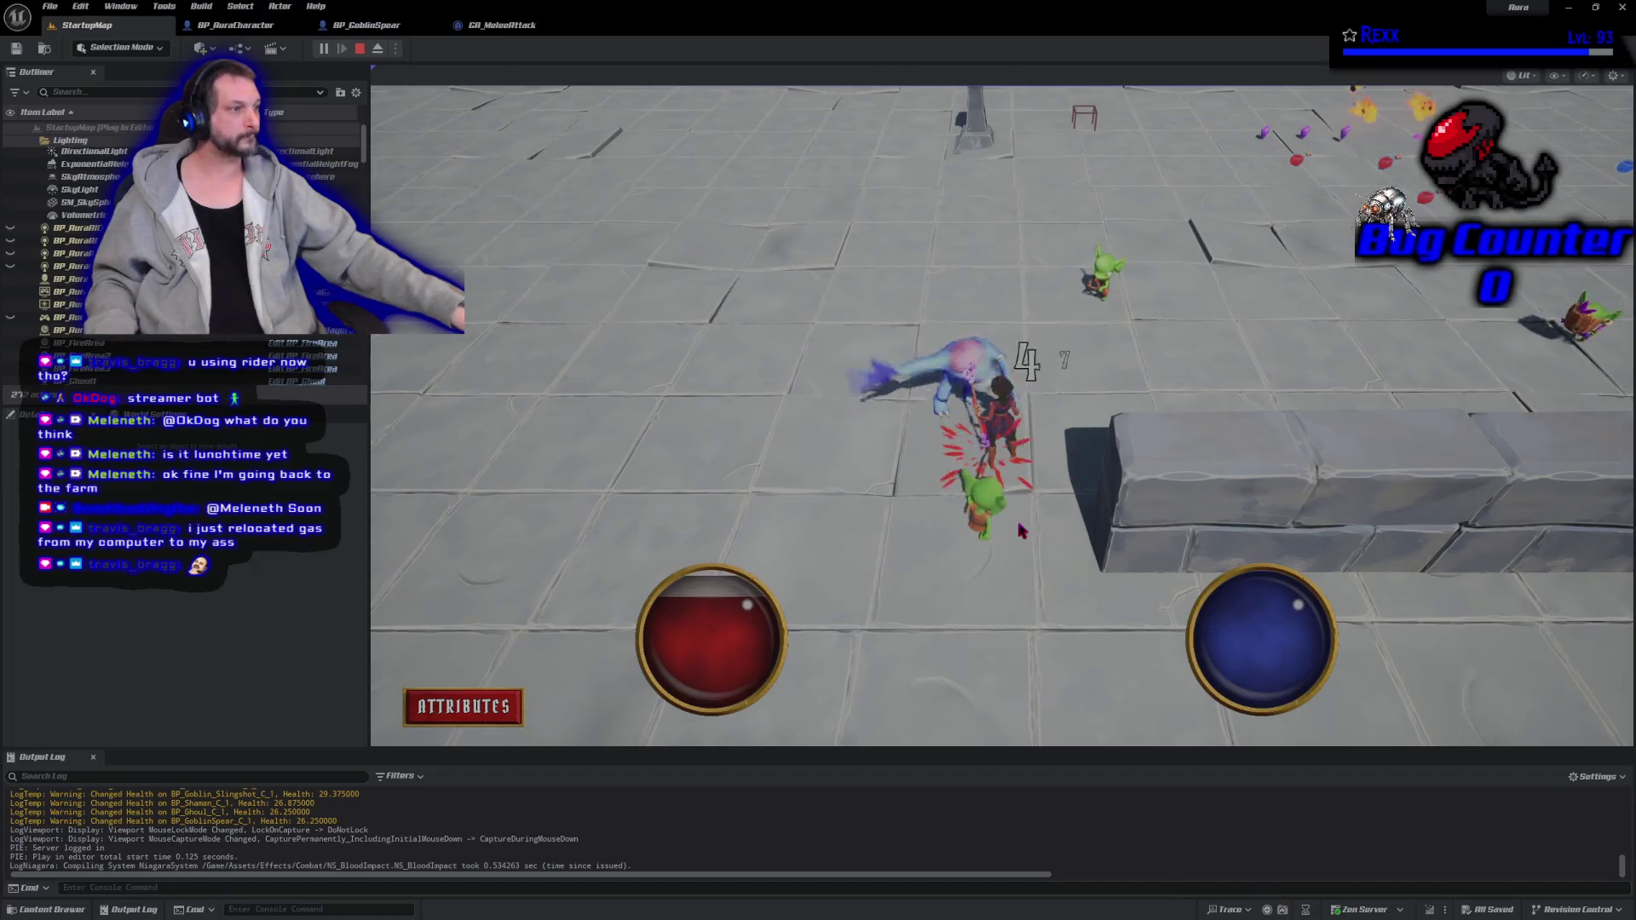
# Attack the goblins around the arena to check the impacts, then stop playing.
pyautogui.click(913, 471)
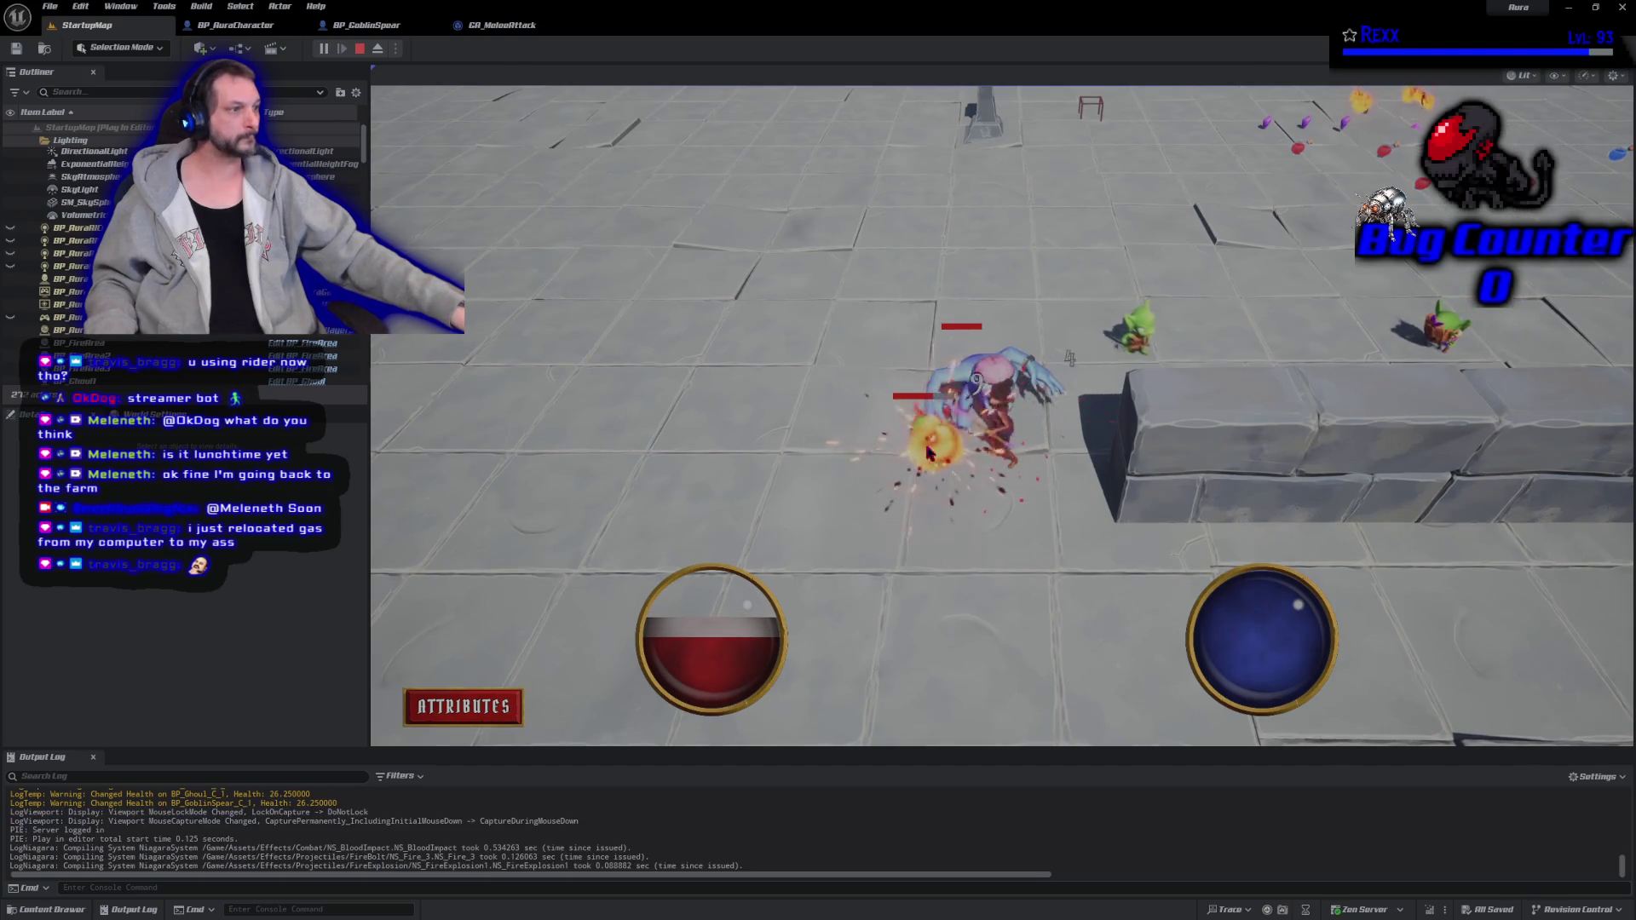
pyautogui.click(986, 381)
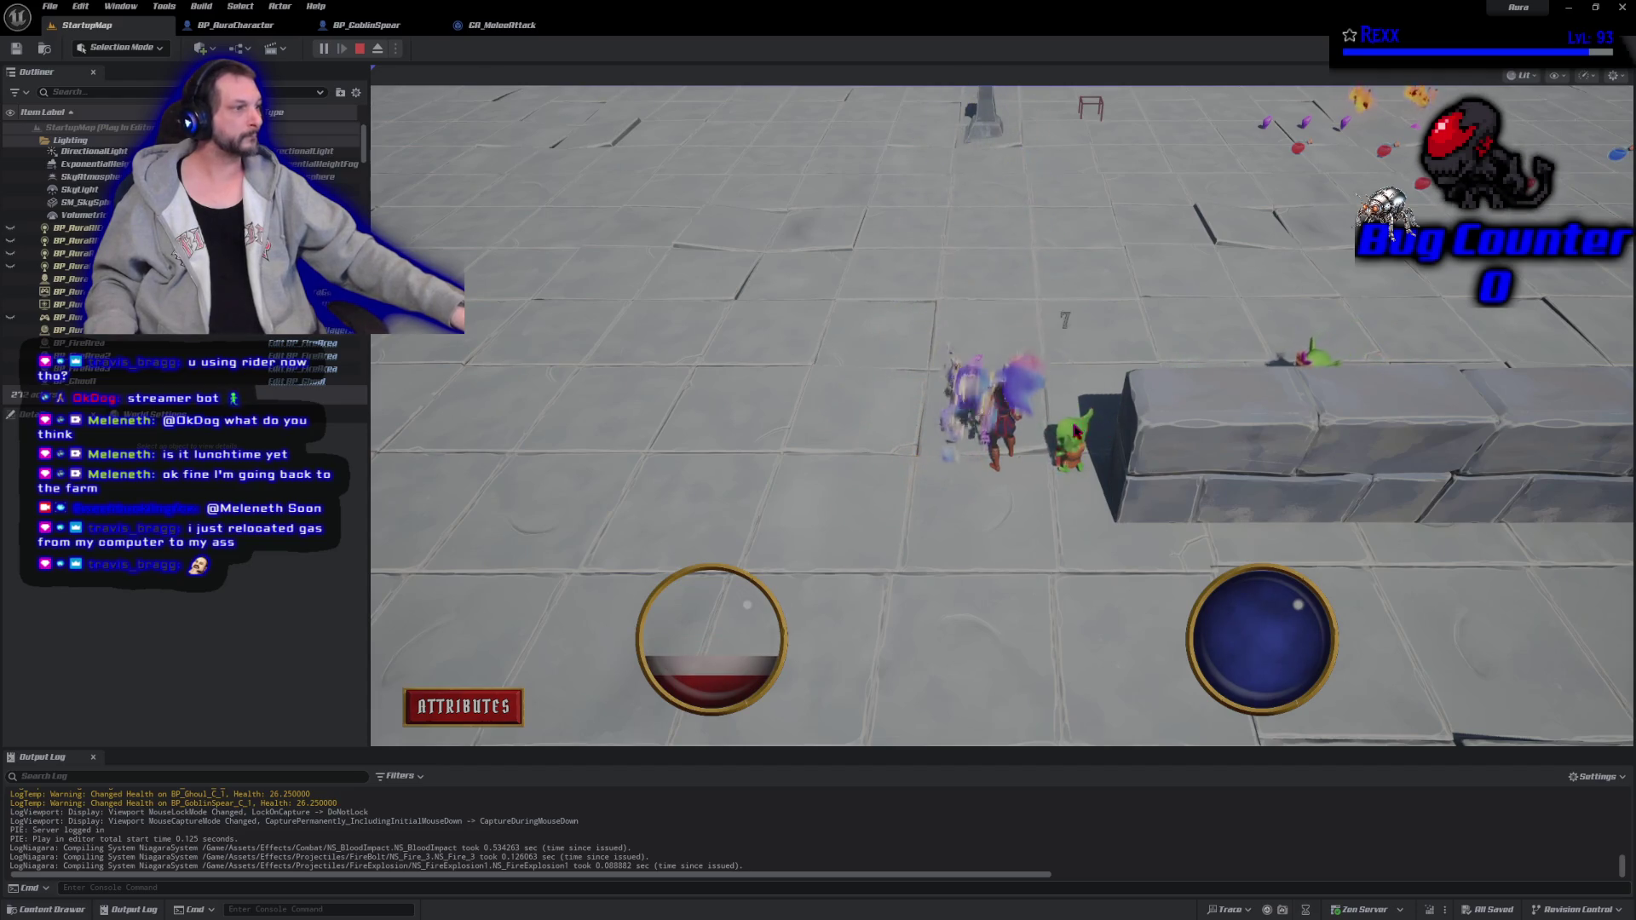
pyautogui.click(1000, 501)
pyautogui.click(980, 507)
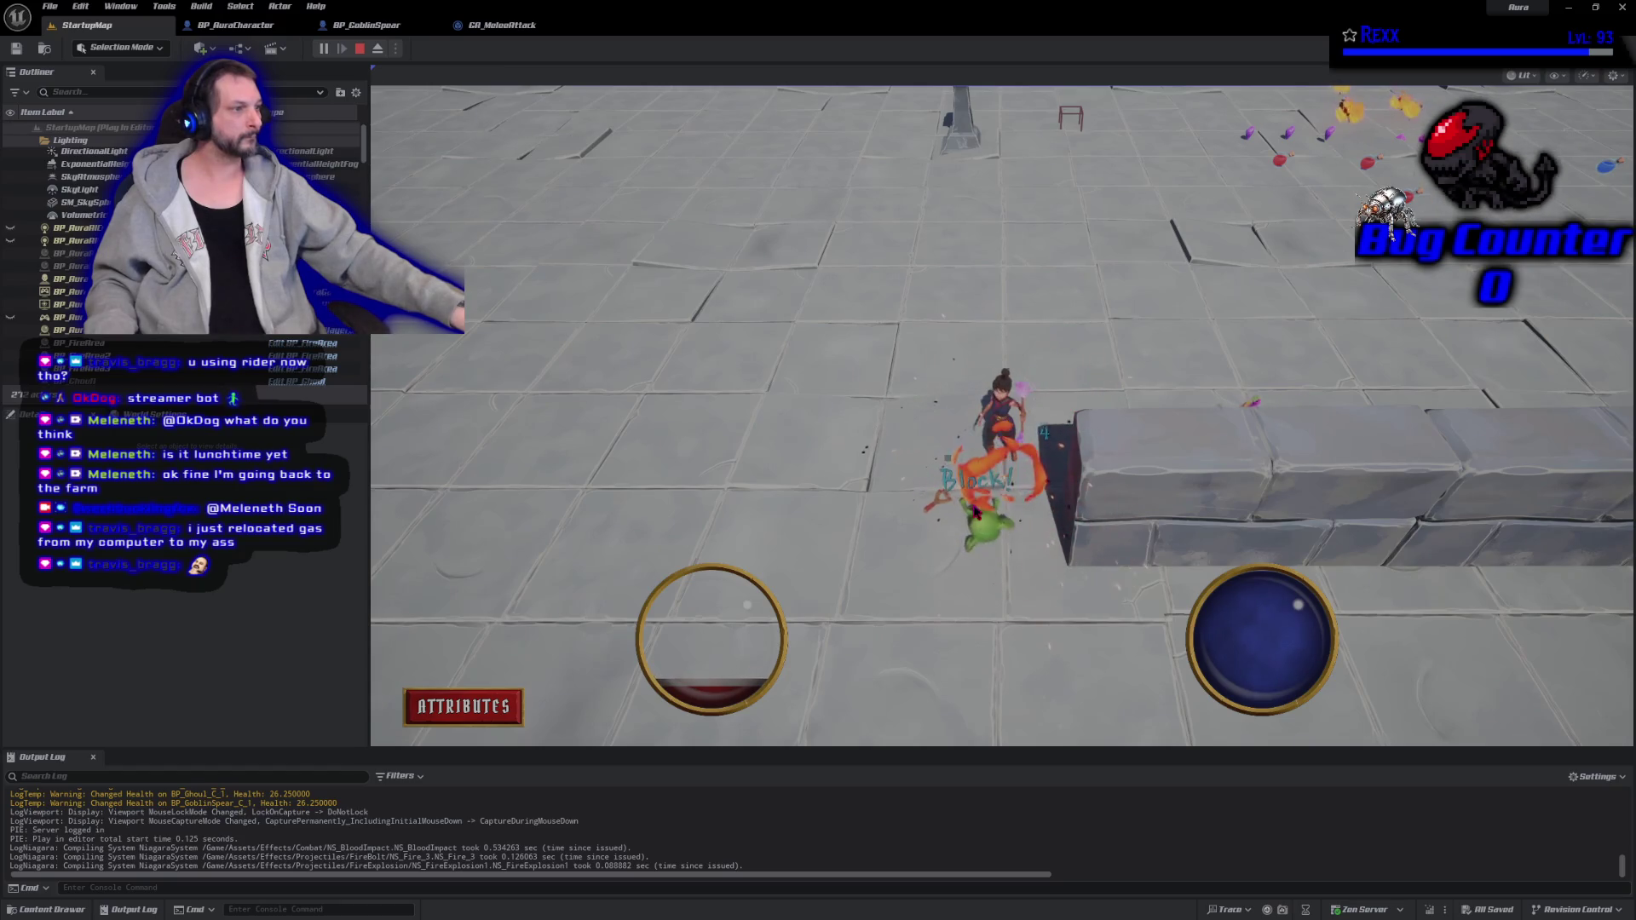
pyautogui.click(971, 358)
pyautogui.click(1043, 377)
pyautogui.click(948, 590)
pyautogui.click(1227, 430)
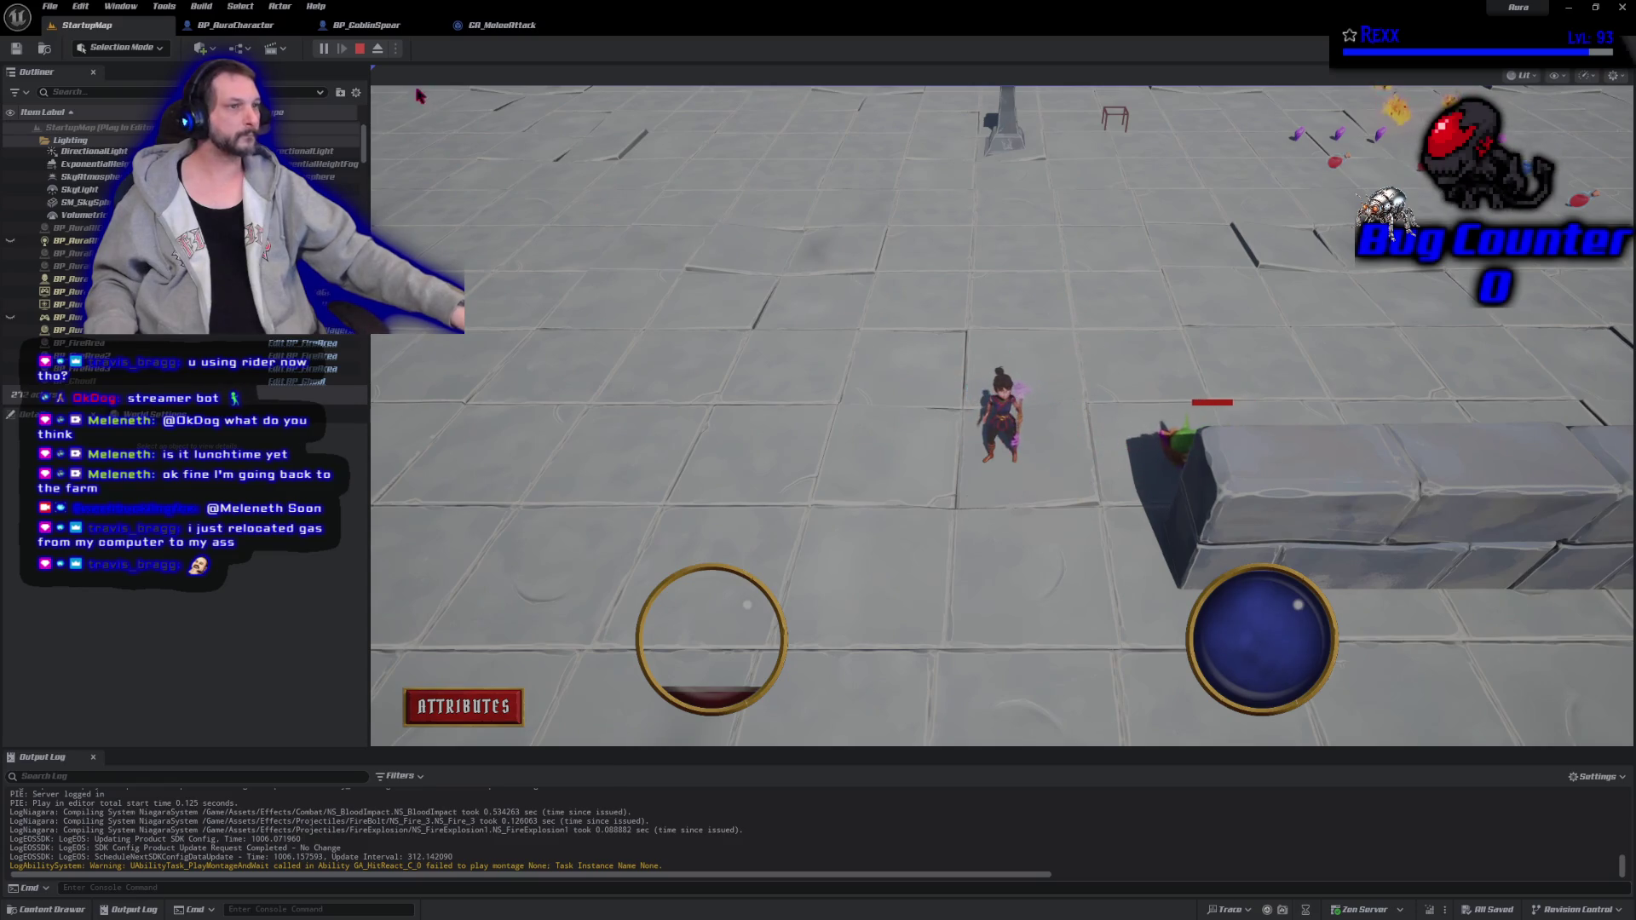
pyautogui.click(360, 48)
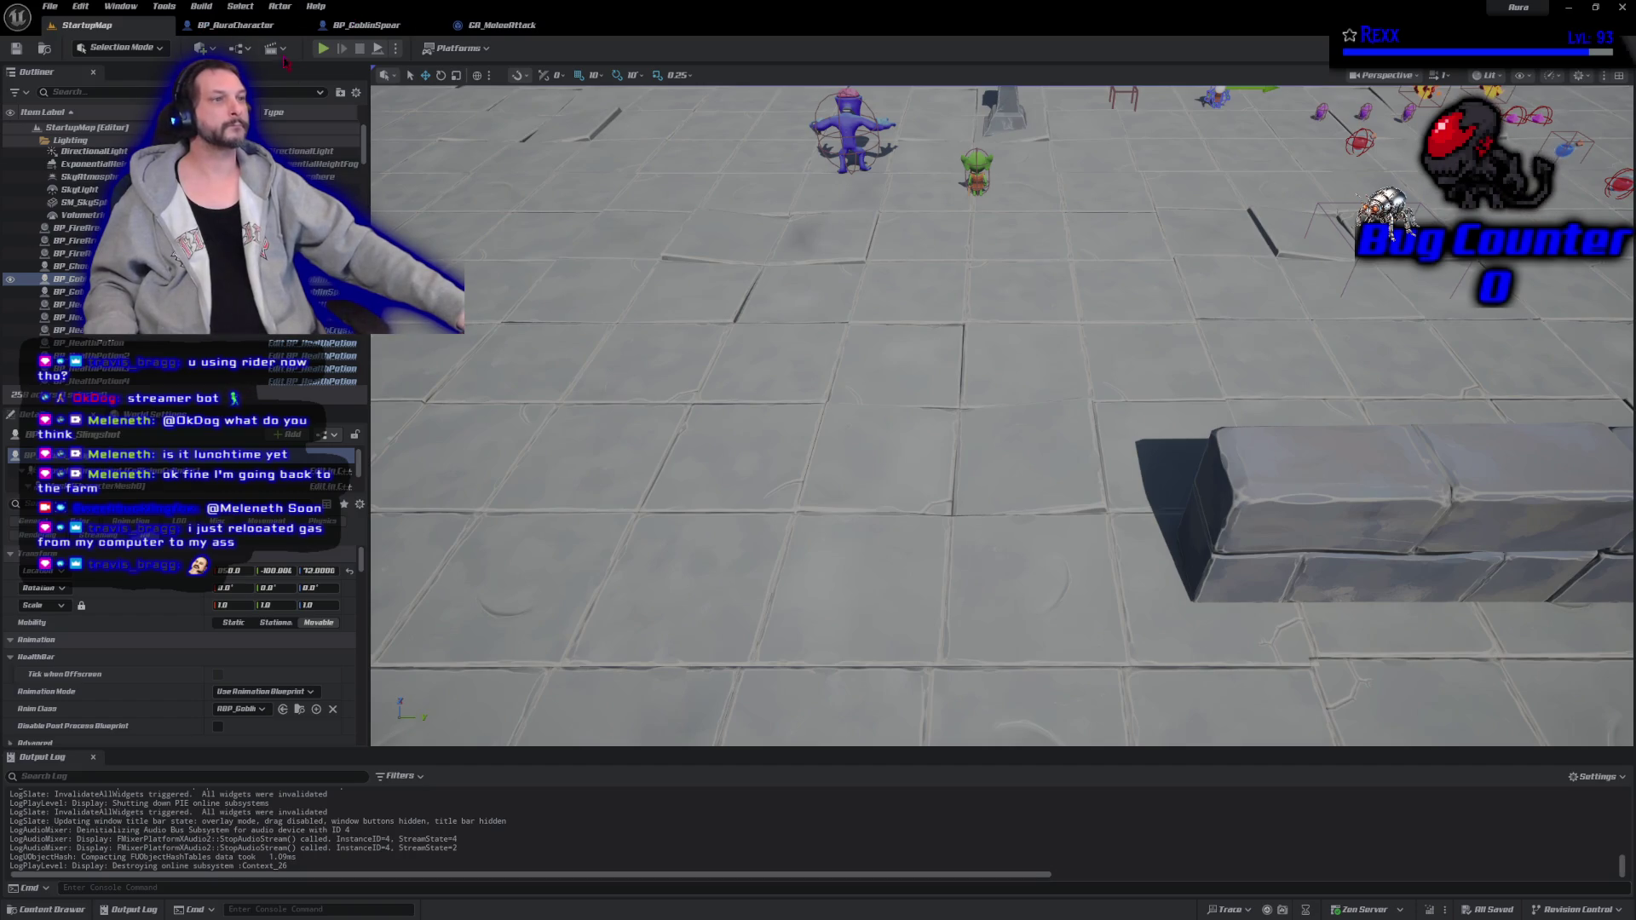
# Run a second play session toward the stone wall, then end it with Escape.
pyautogui.click(323, 48)
pyautogui.click(714, 247)
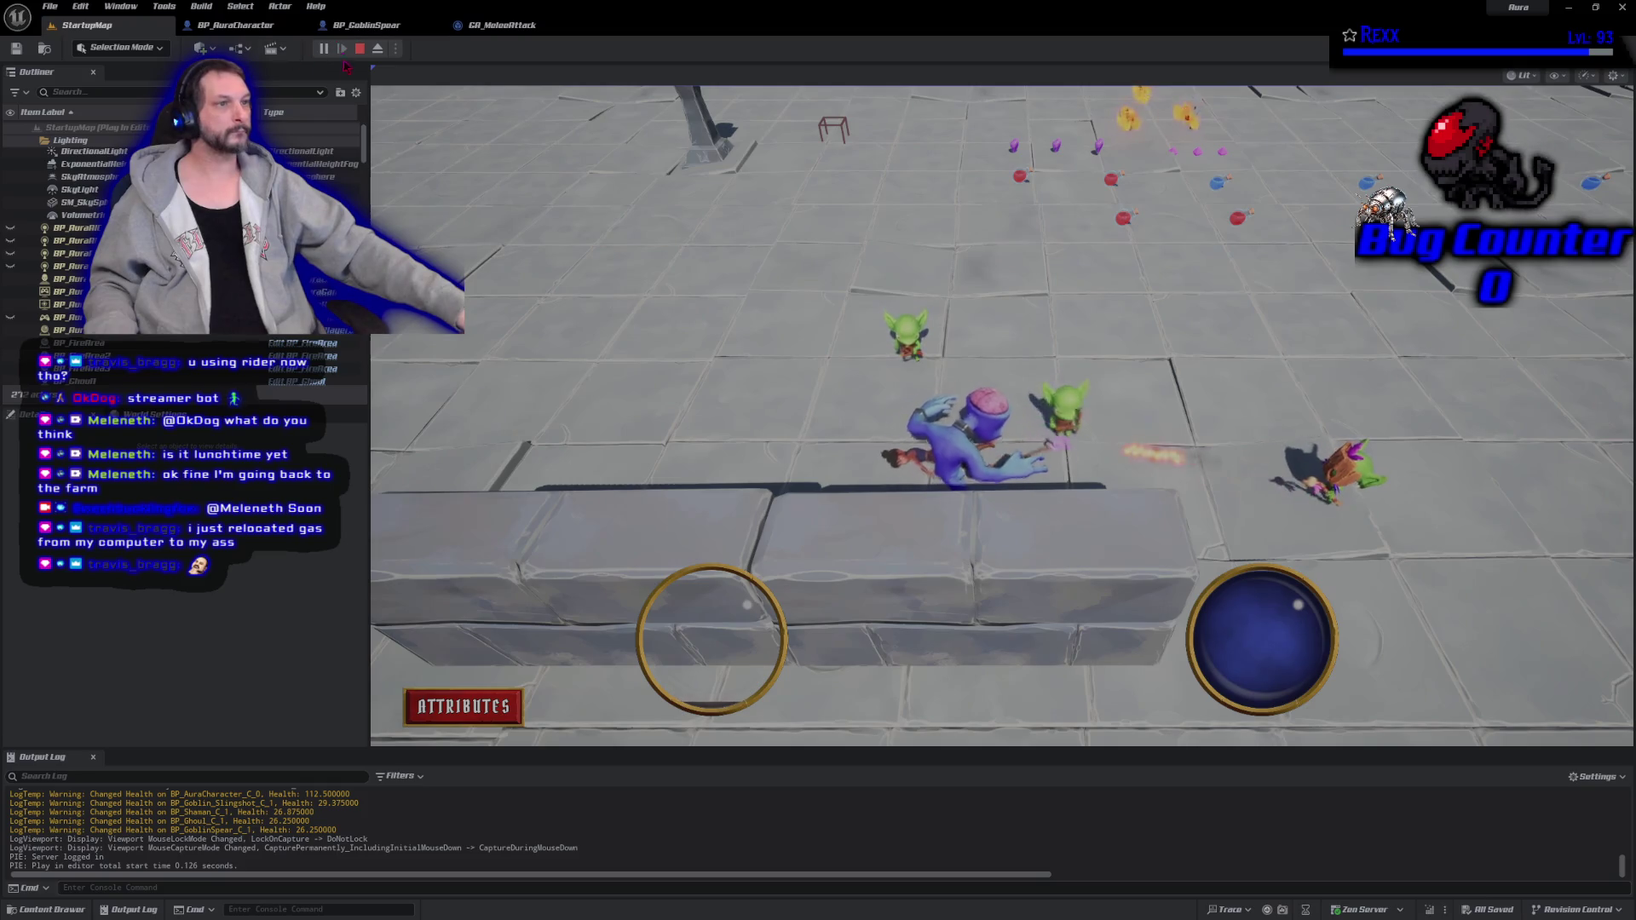
pyautogui.press('Escape')
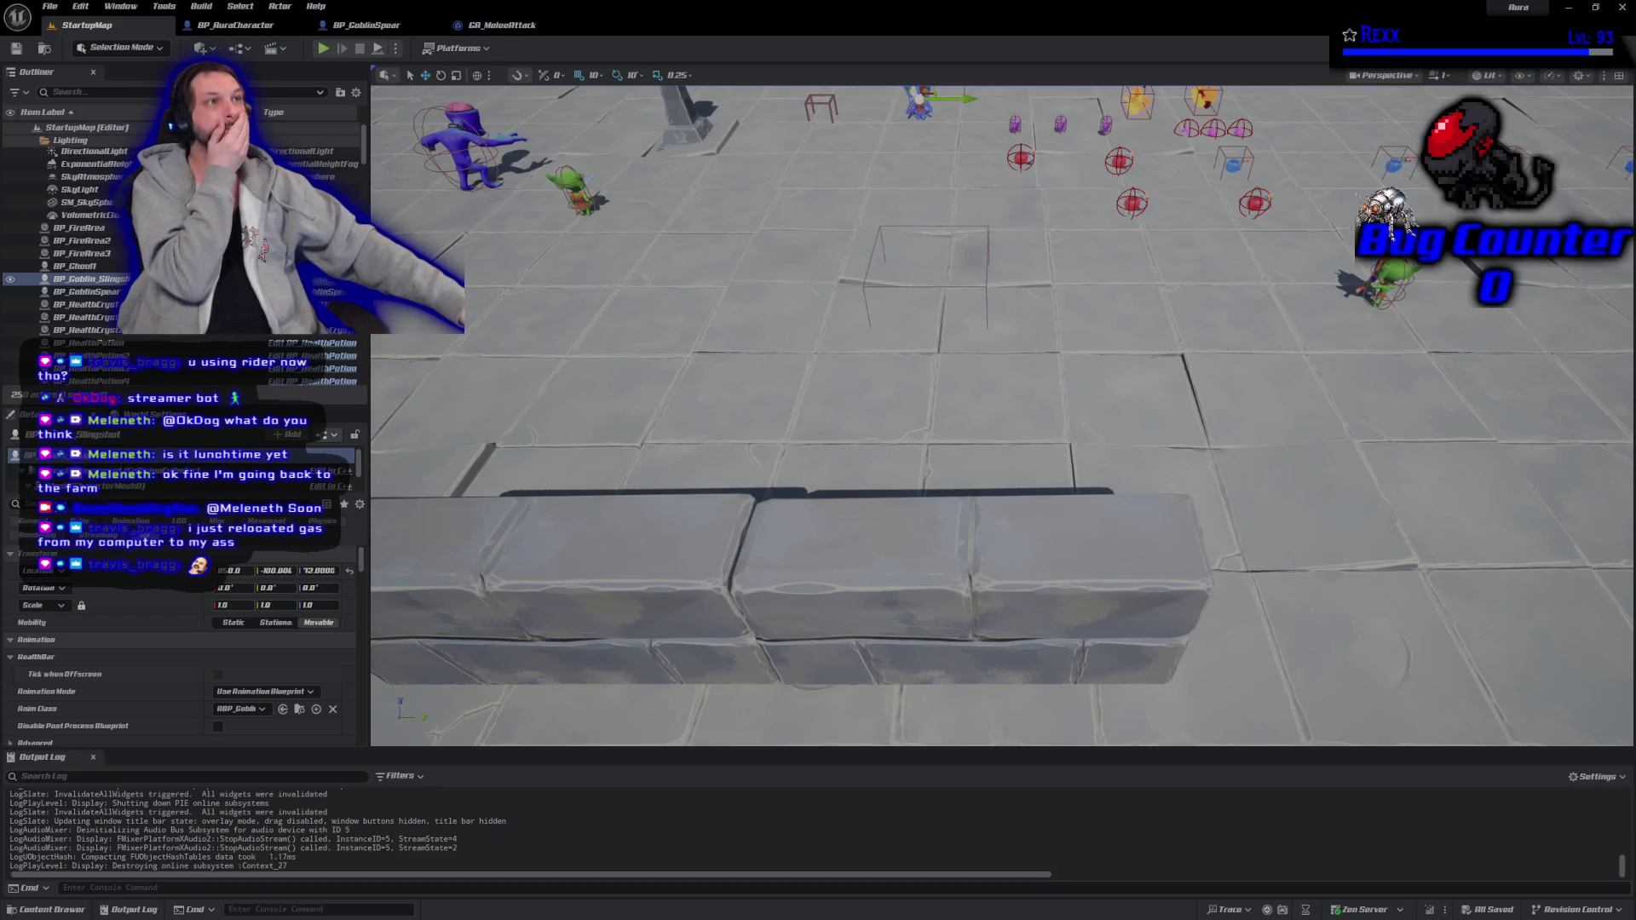
# Switch back to the GA_MeleeAttack blueprint tab.
pyautogui.click(504, 30)
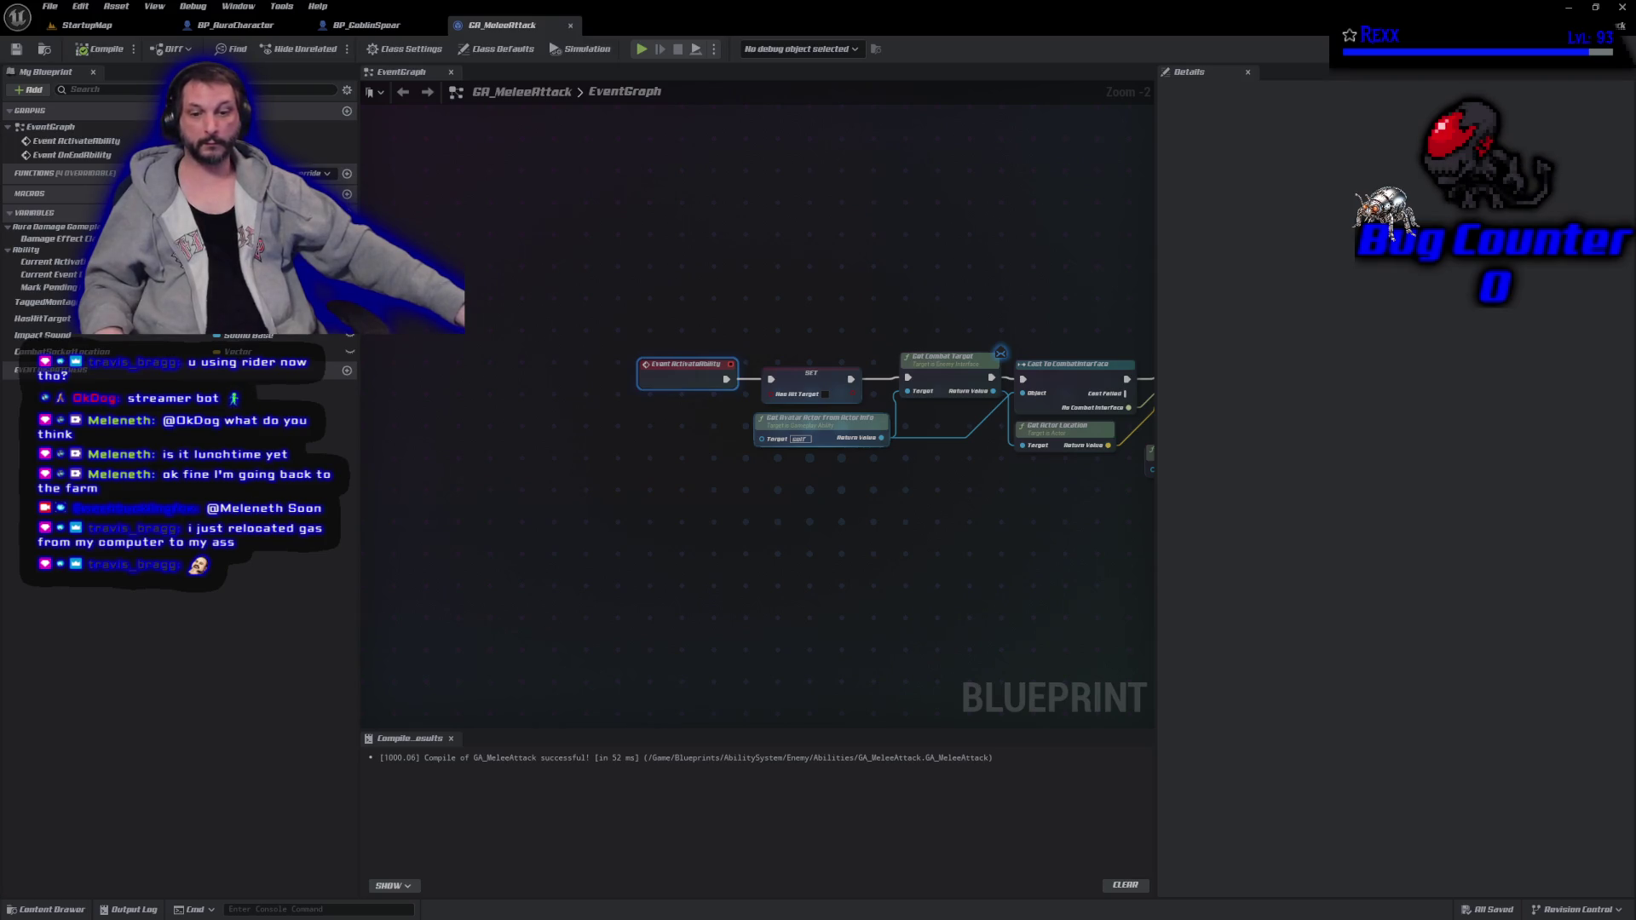
# Commit the 14 changed files to Development as 'Impact Effects', push to origin, and close GitHub Desktop.
pyautogui.hotkey('alt', 'Tab')
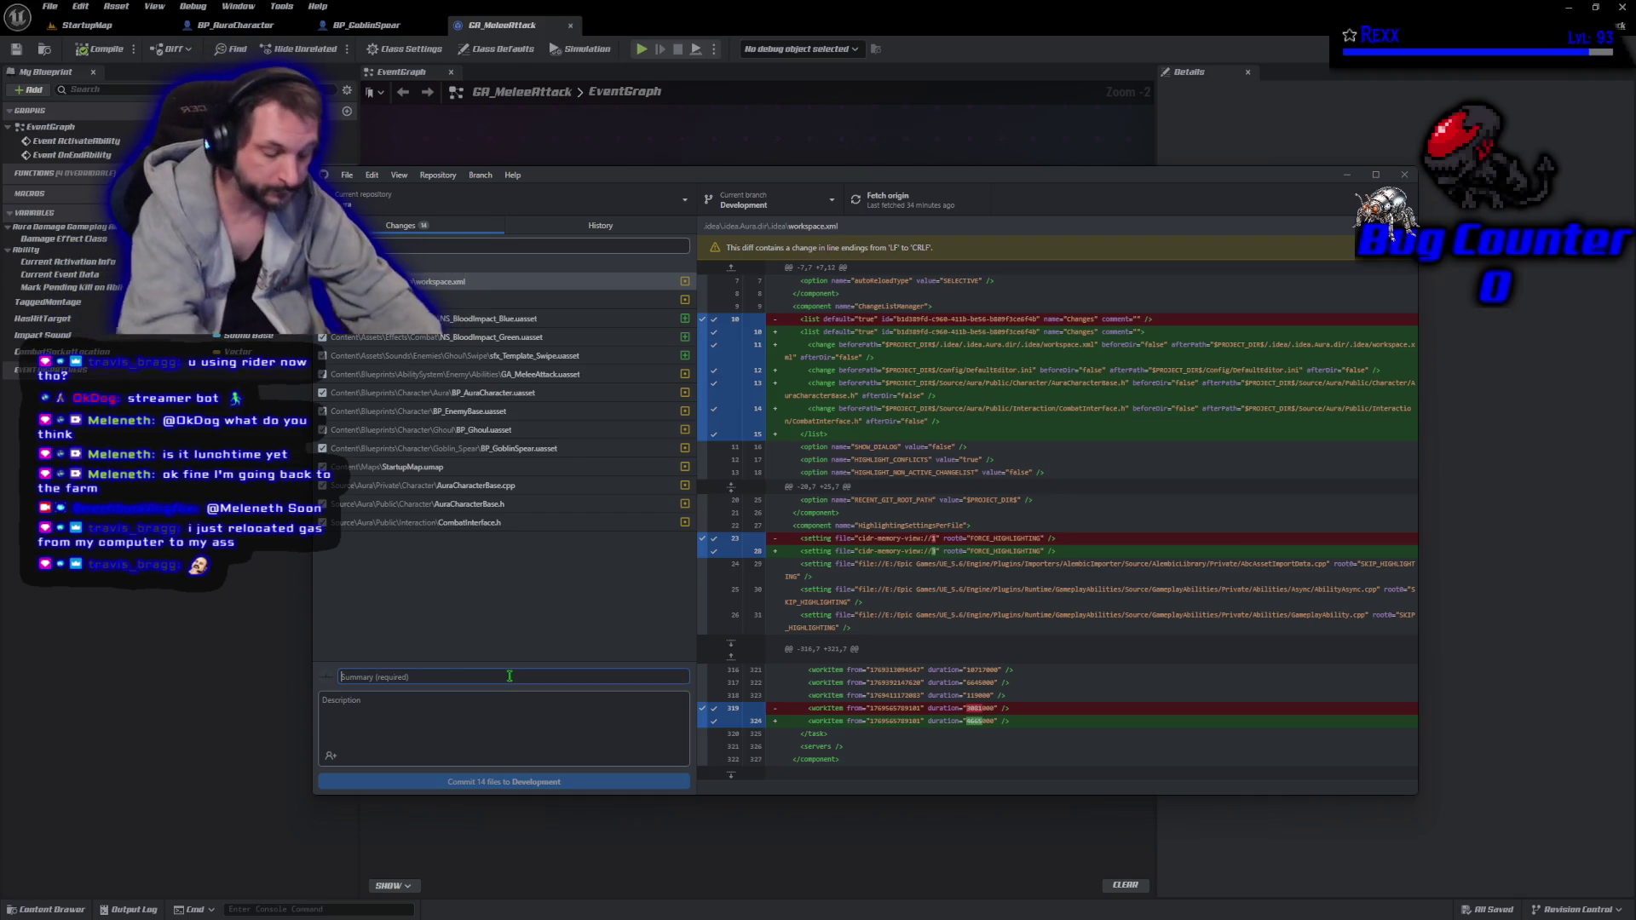
pyautogui.write('Impact Effec')
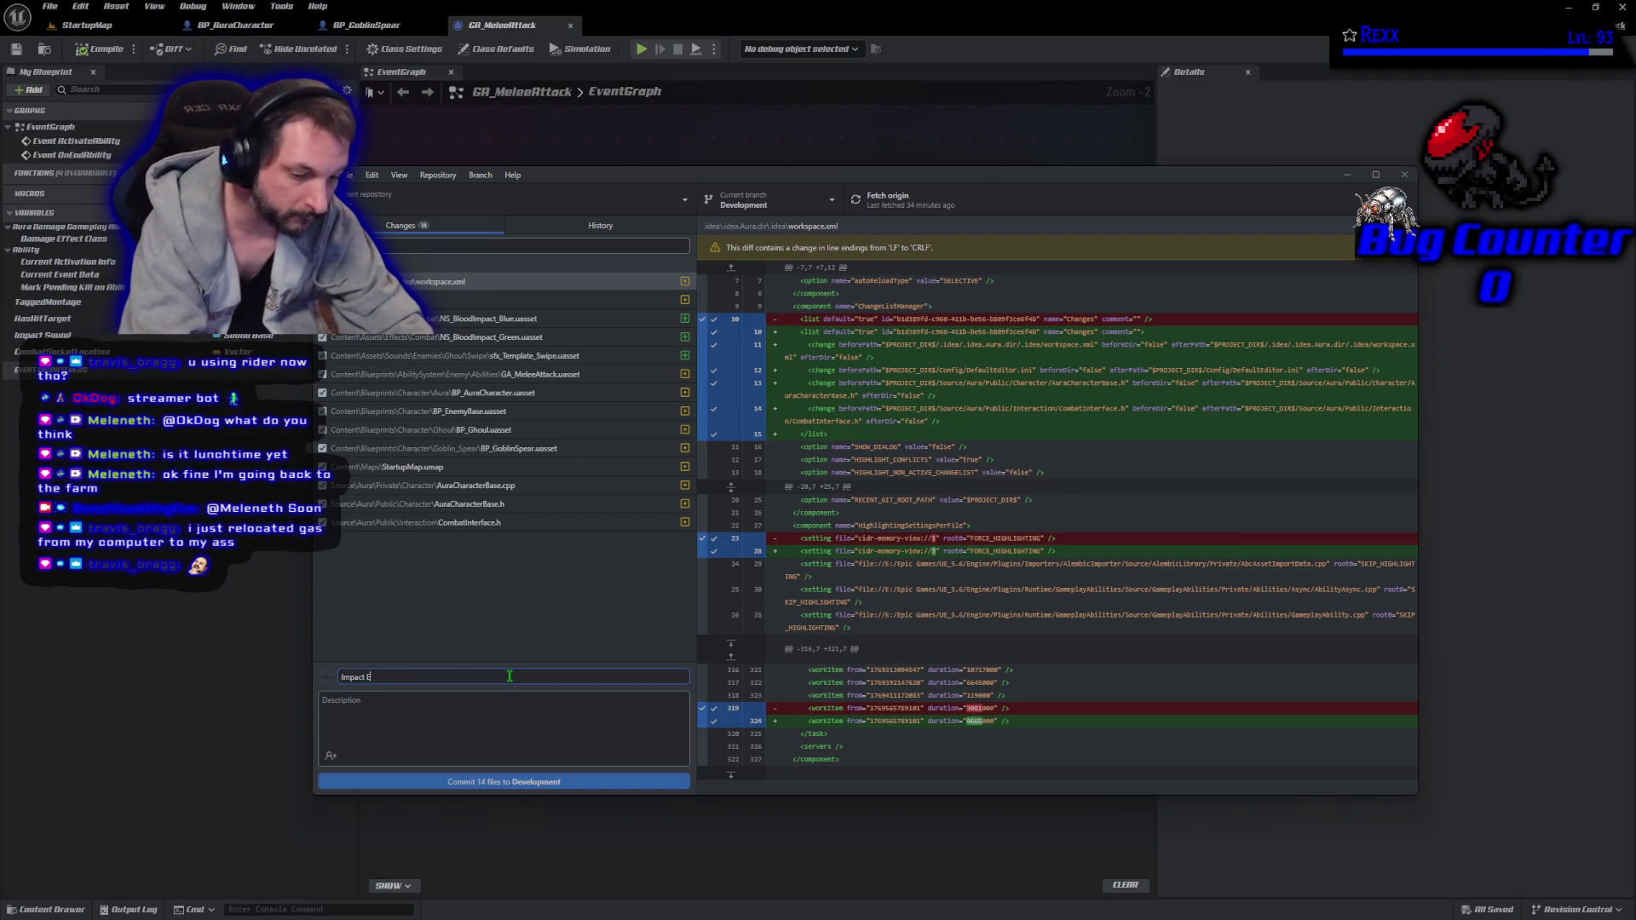
pyautogui.write('ts')
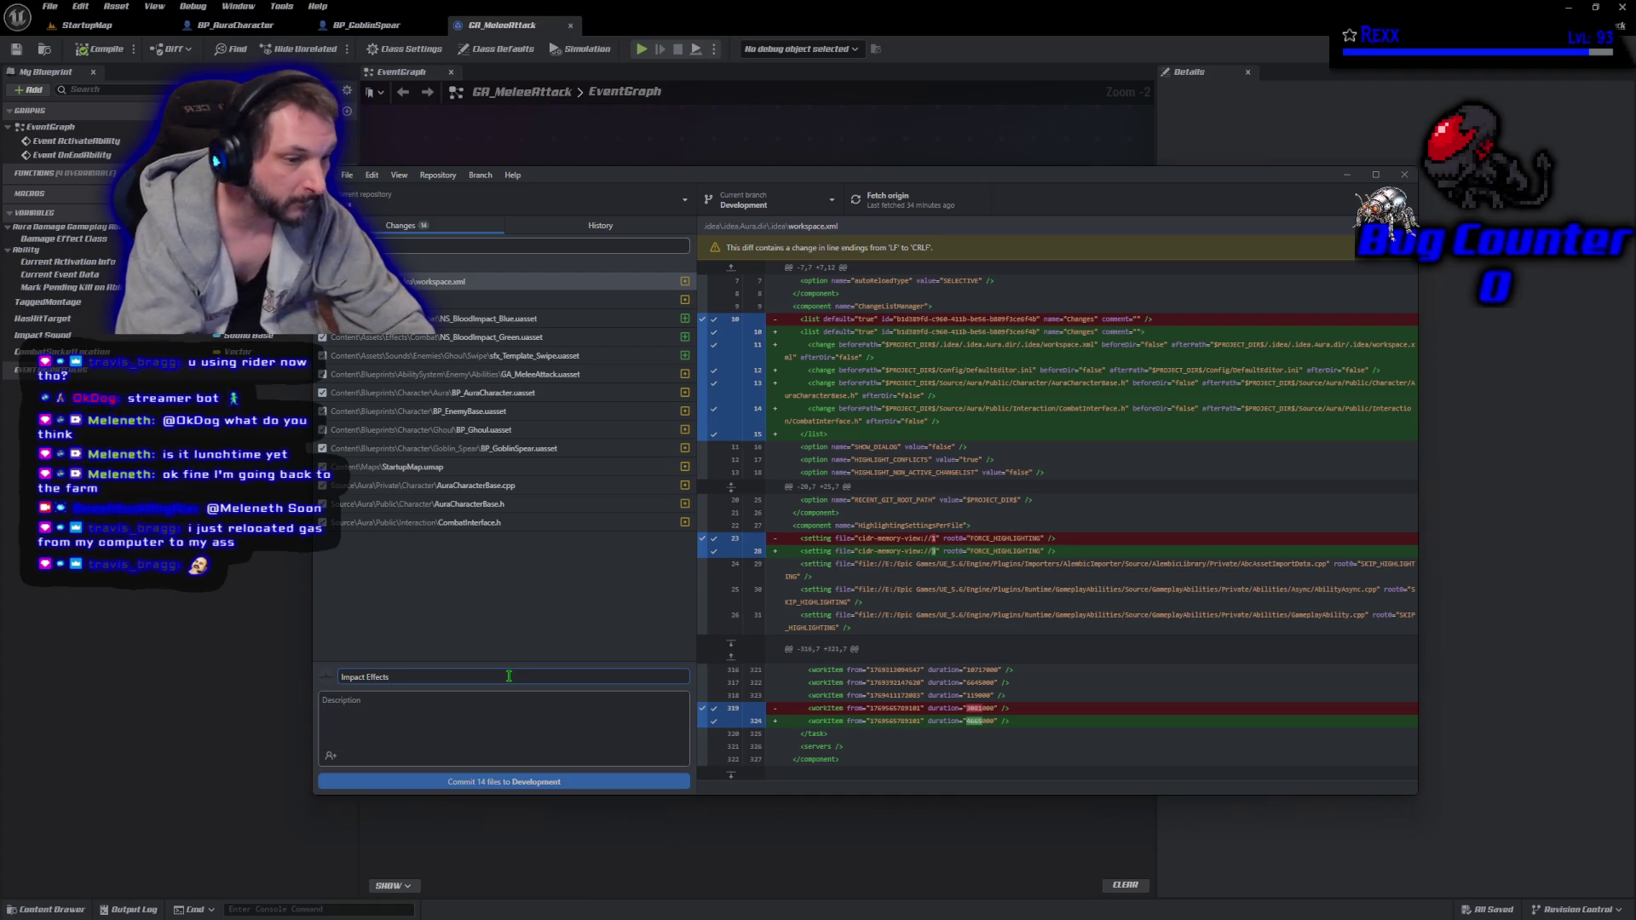
pyautogui.click(582, 782)
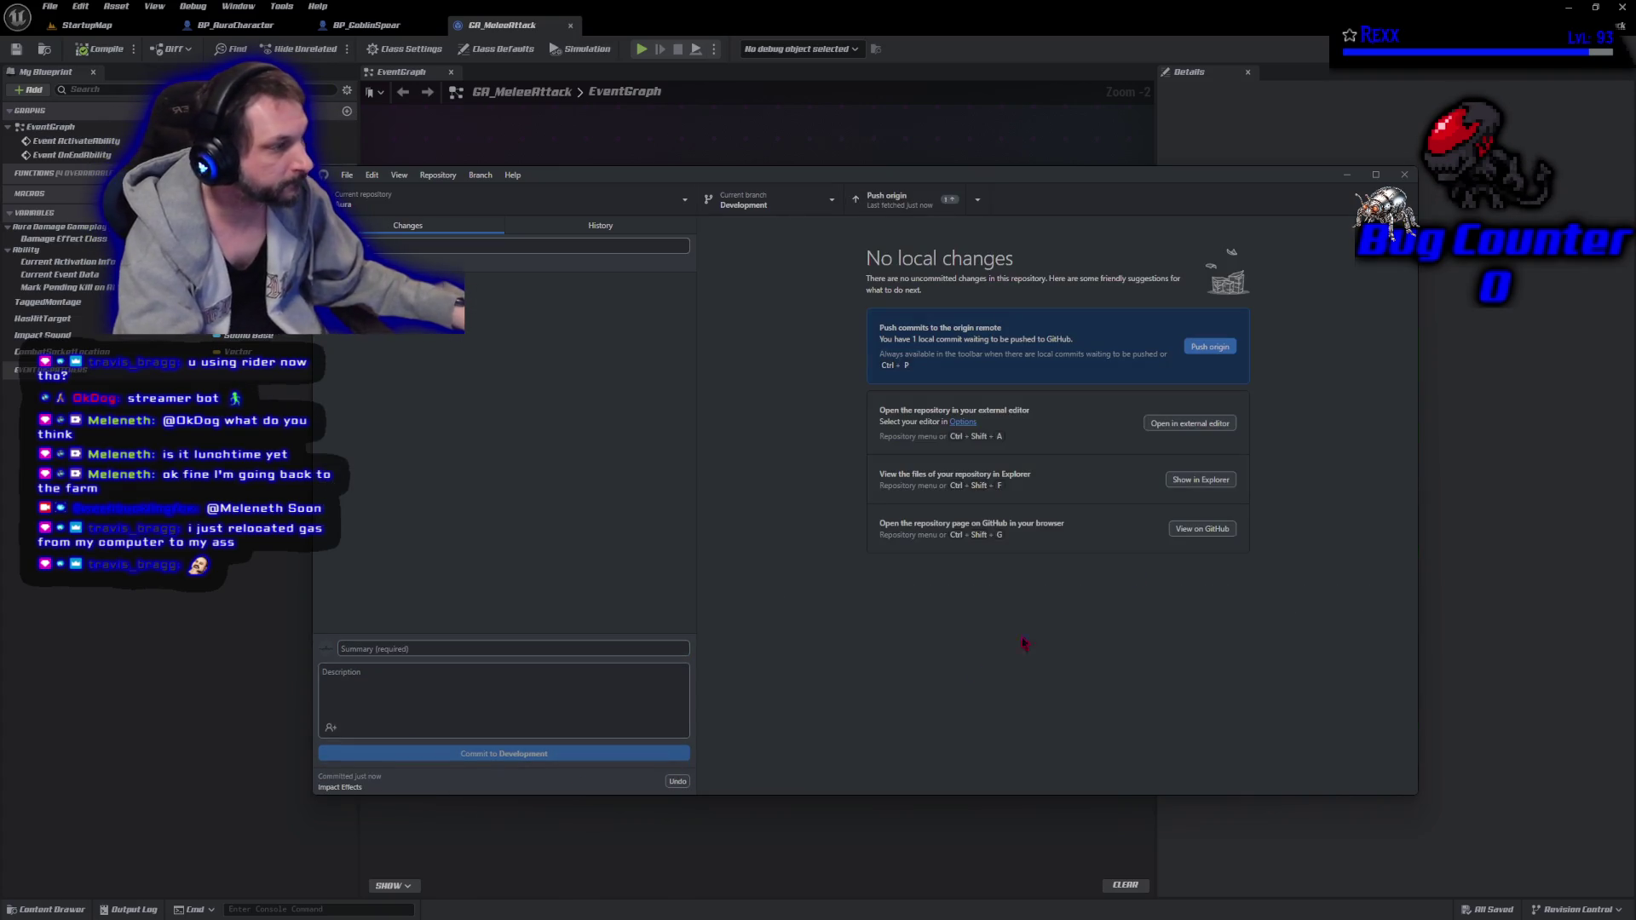
pyautogui.click(1227, 349)
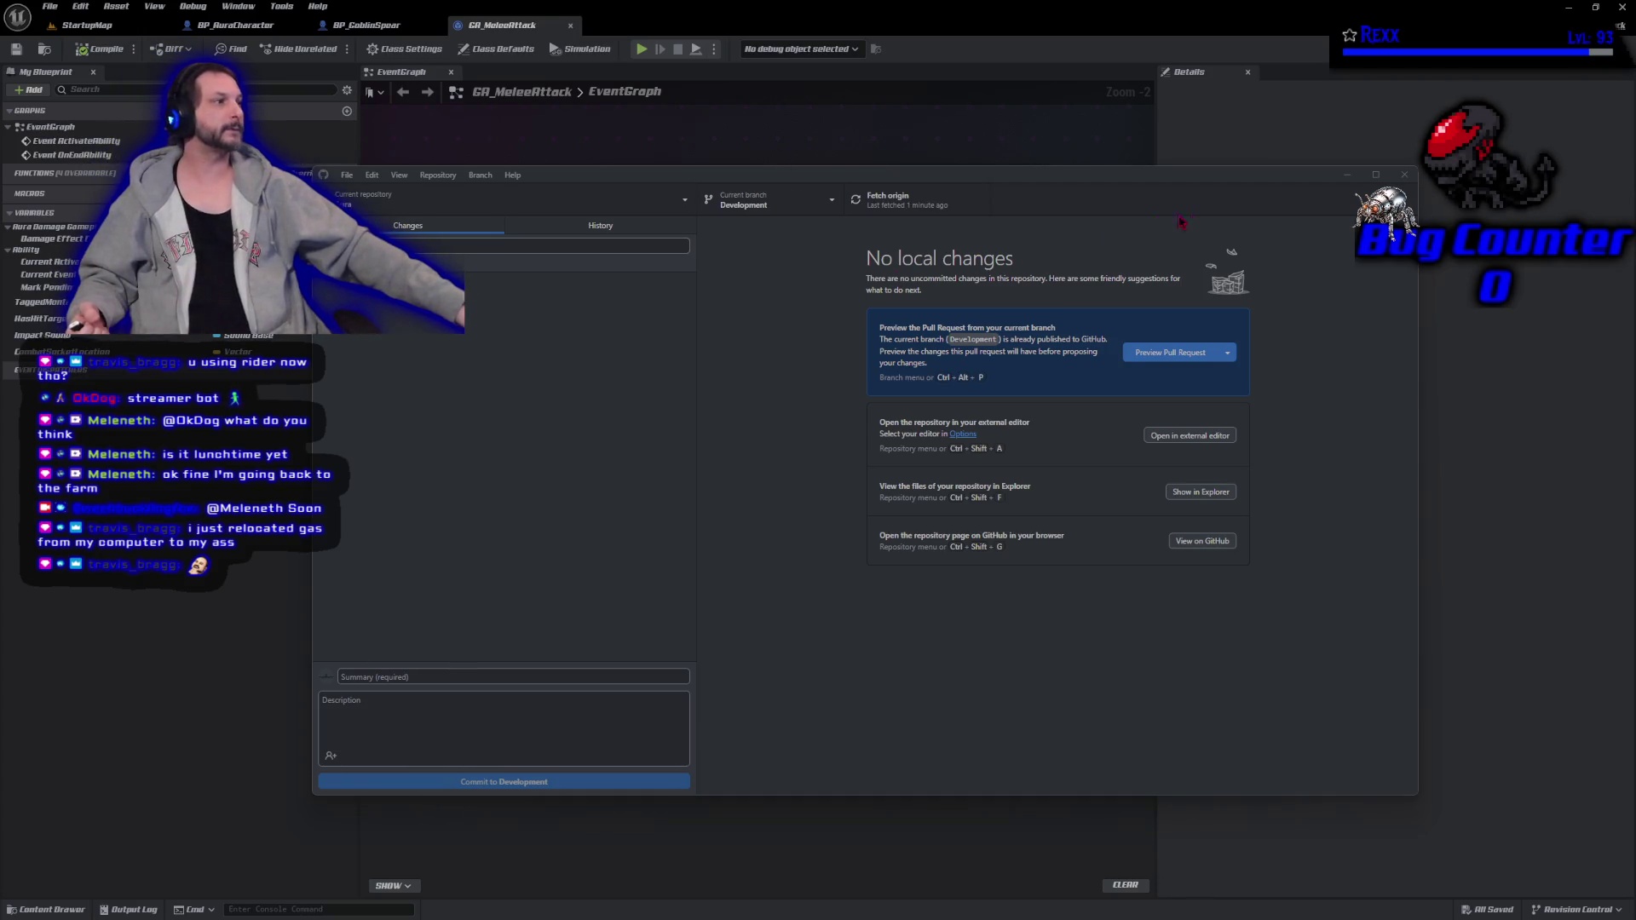
pyautogui.click(1404, 175)
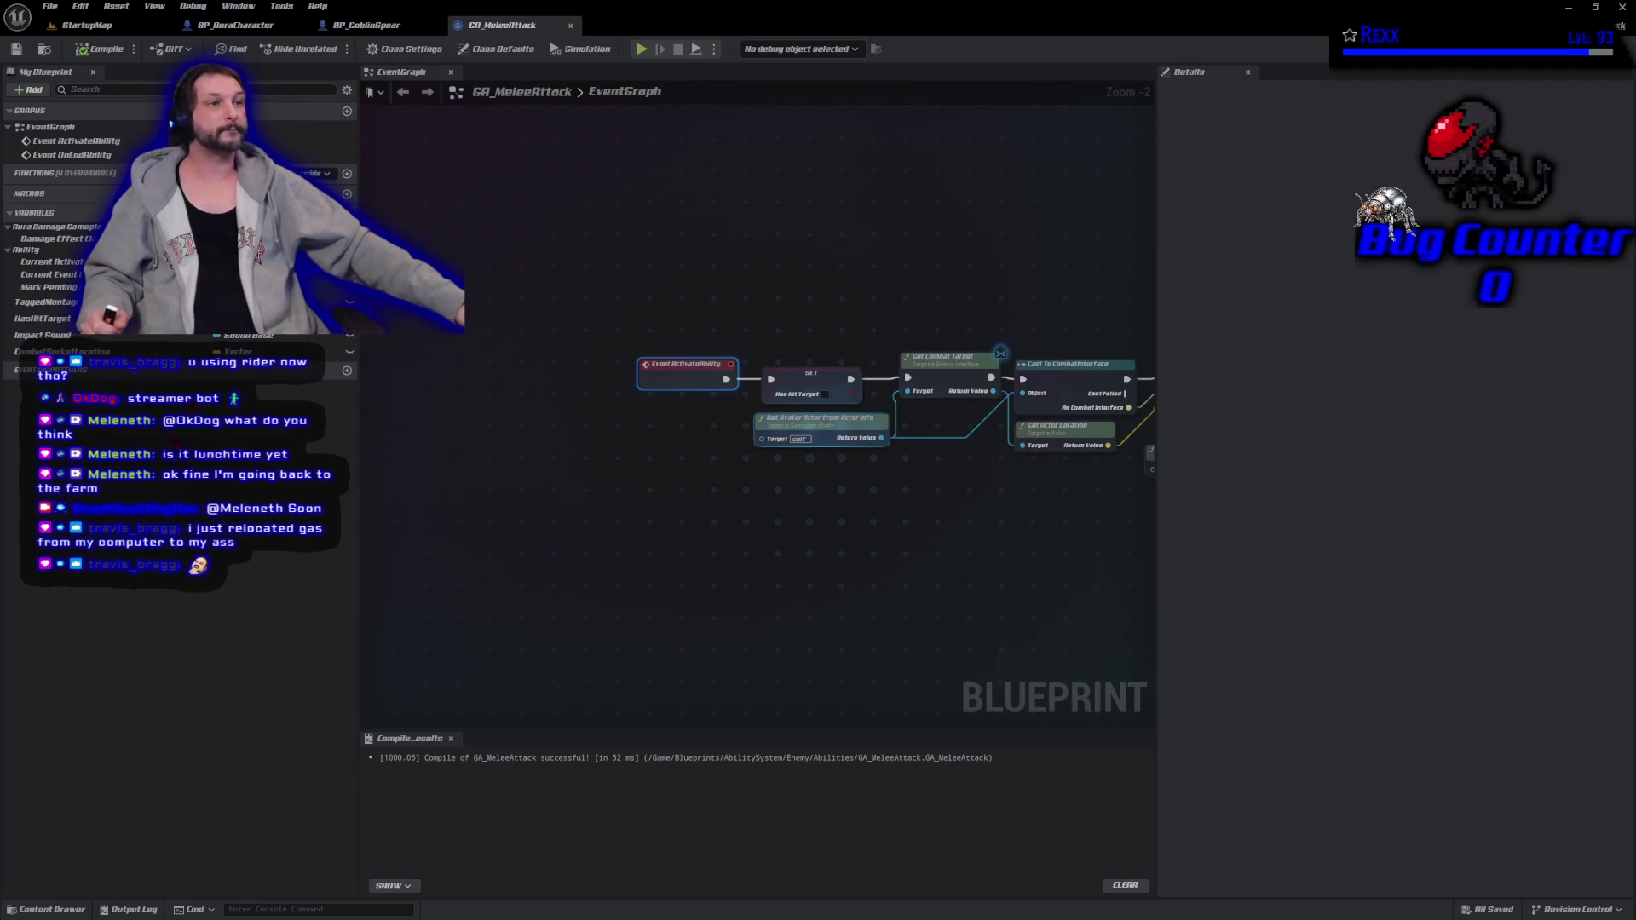
# Close the three open blueprints and browse to the AbilitySystem Enemy folder.
pyautogui.middleClick(236, 34)
pyautogui.middleClick(236, 34)
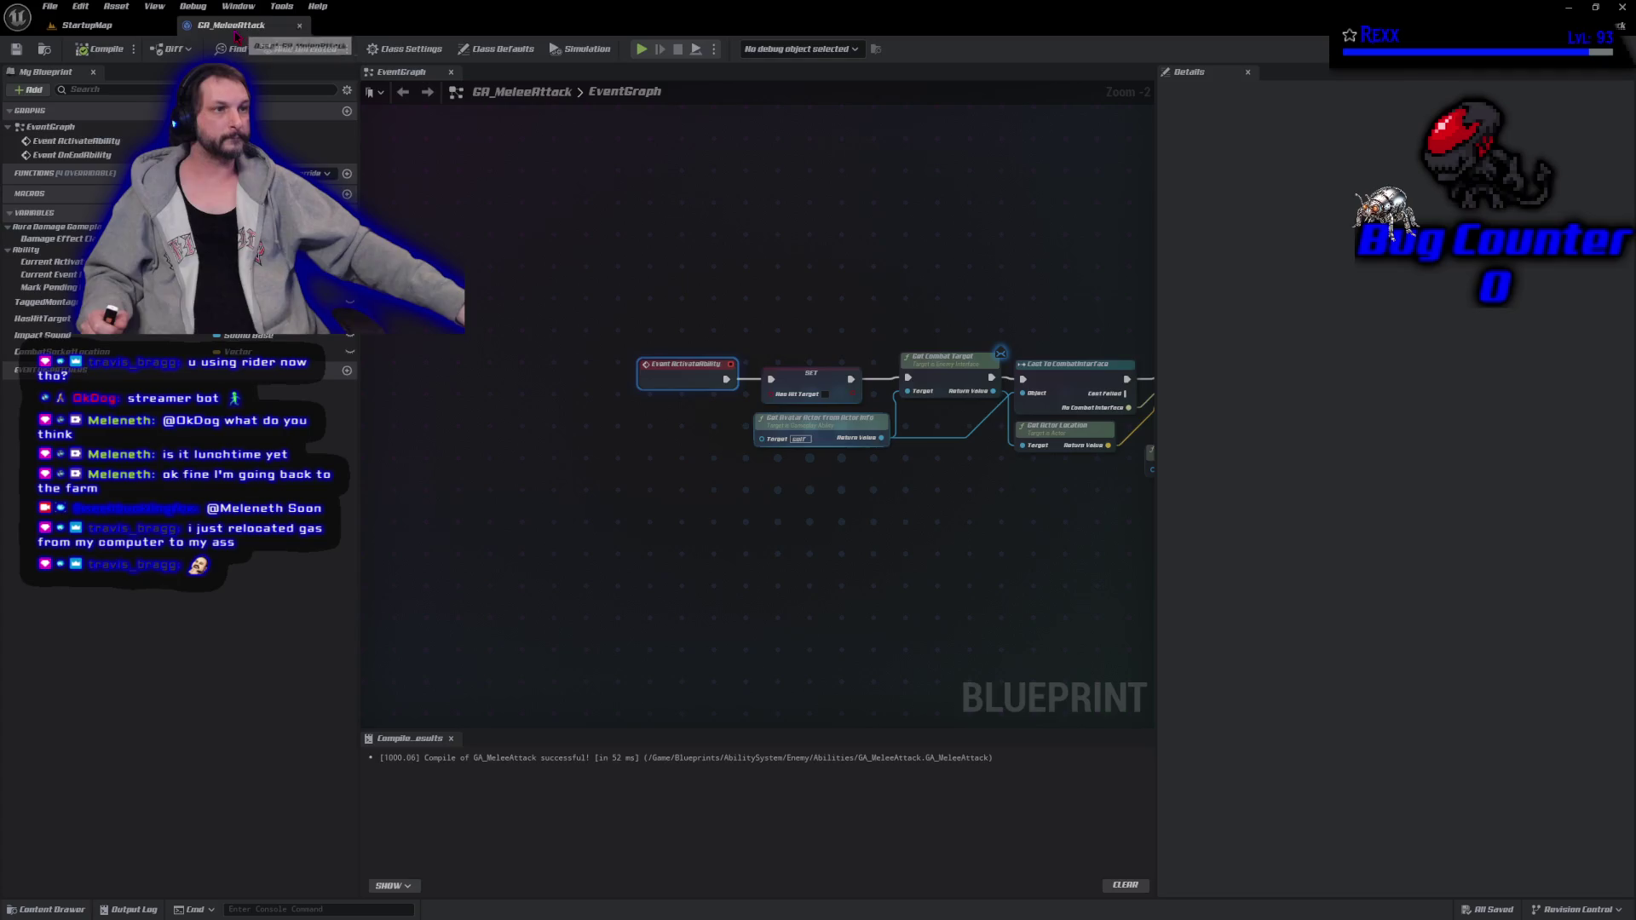
pyautogui.middleClick(237, 36)
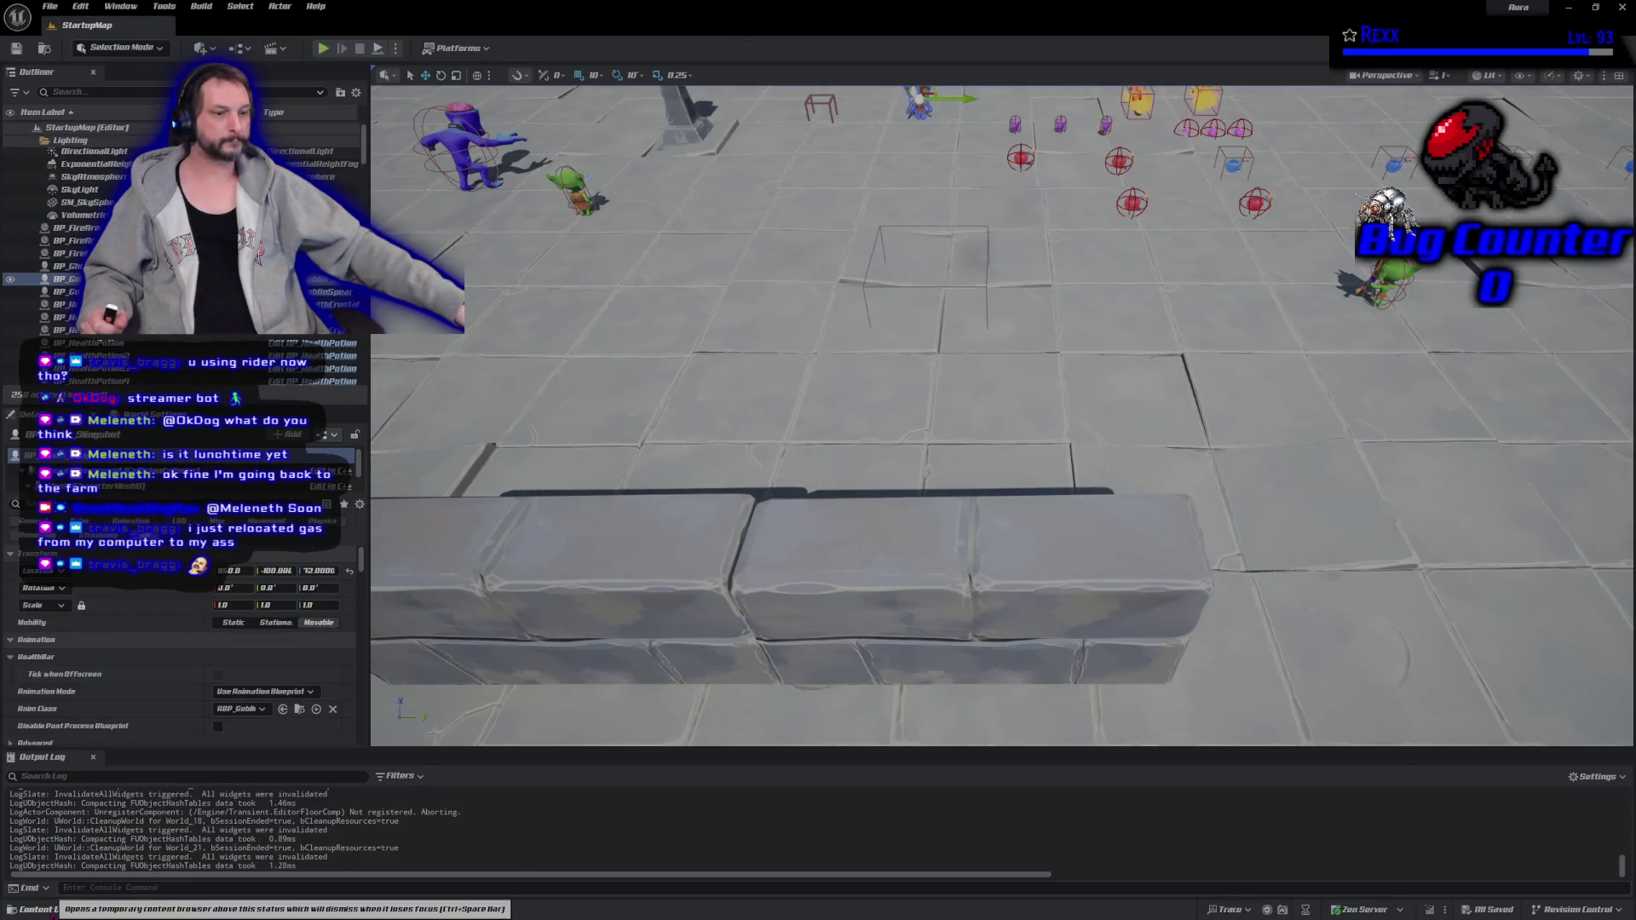
pyautogui.click(35, 909)
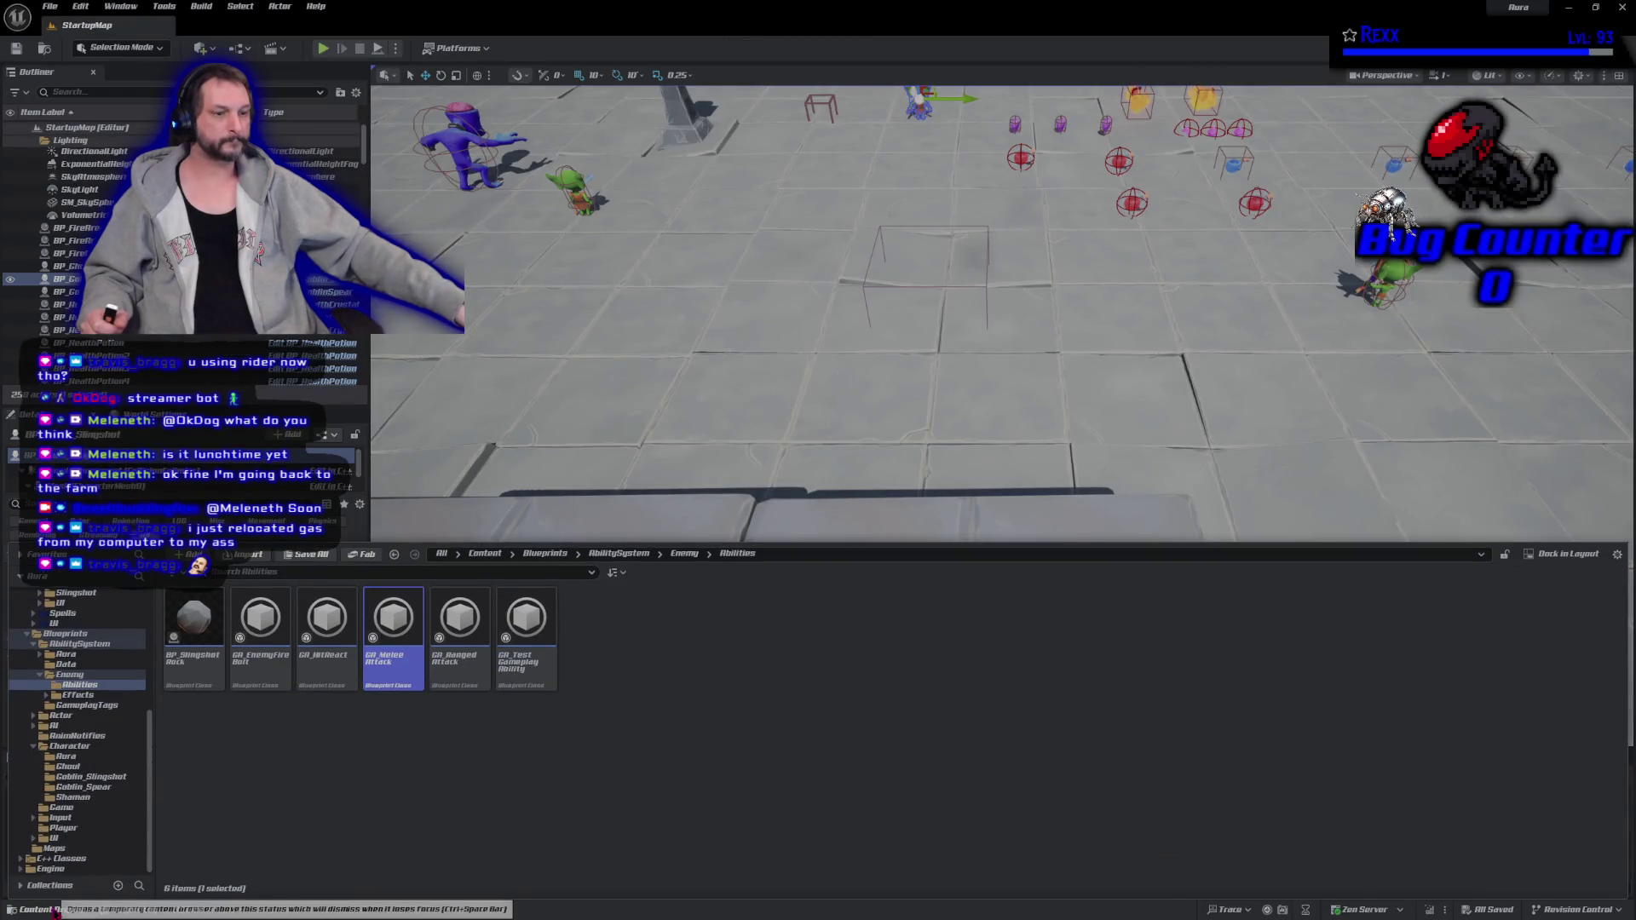
pyautogui.click(53, 644)
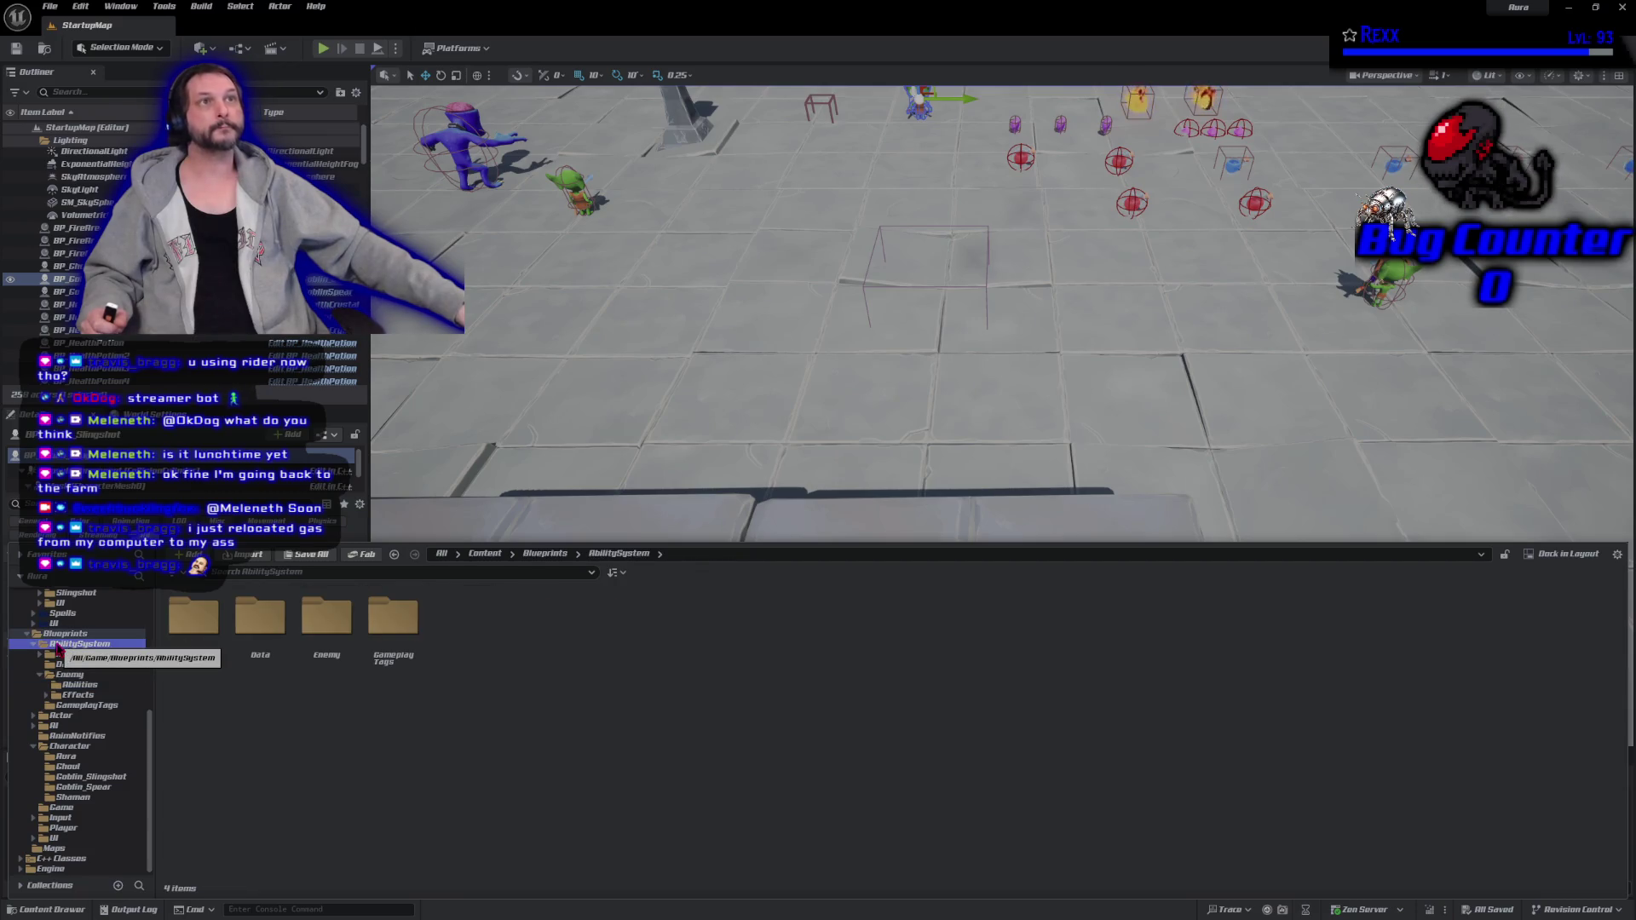
pyautogui.doubleClick(324, 618)
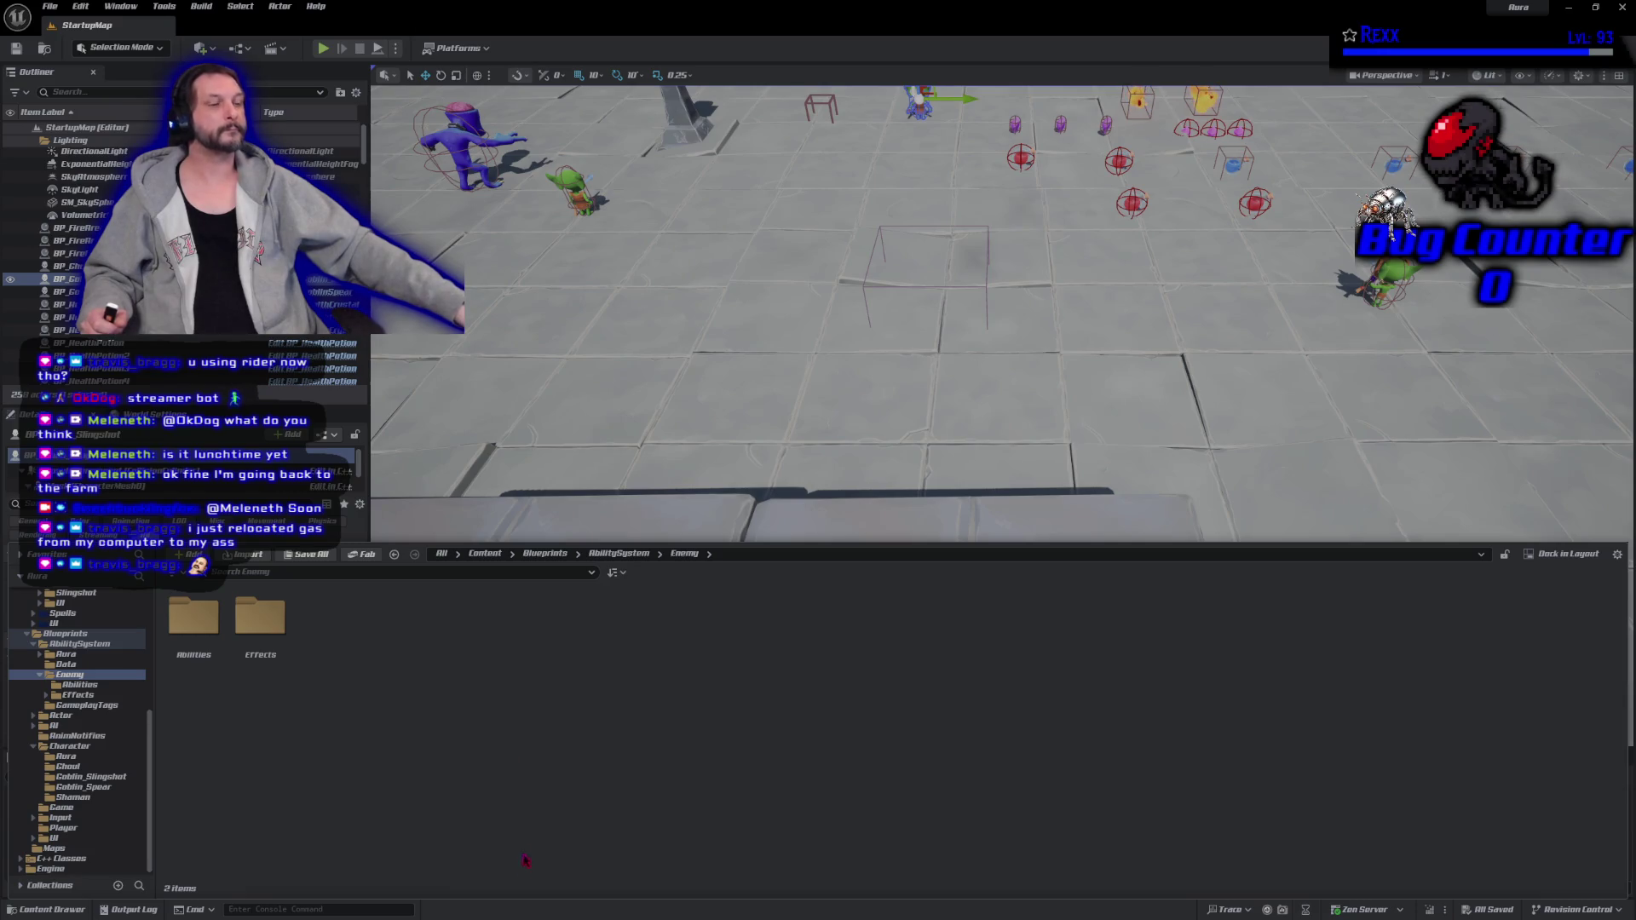
# Create a folder named Cues in Enemy, correcting the 'Gue' typo, and open it.
pyautogui.rightClick(405, 668)
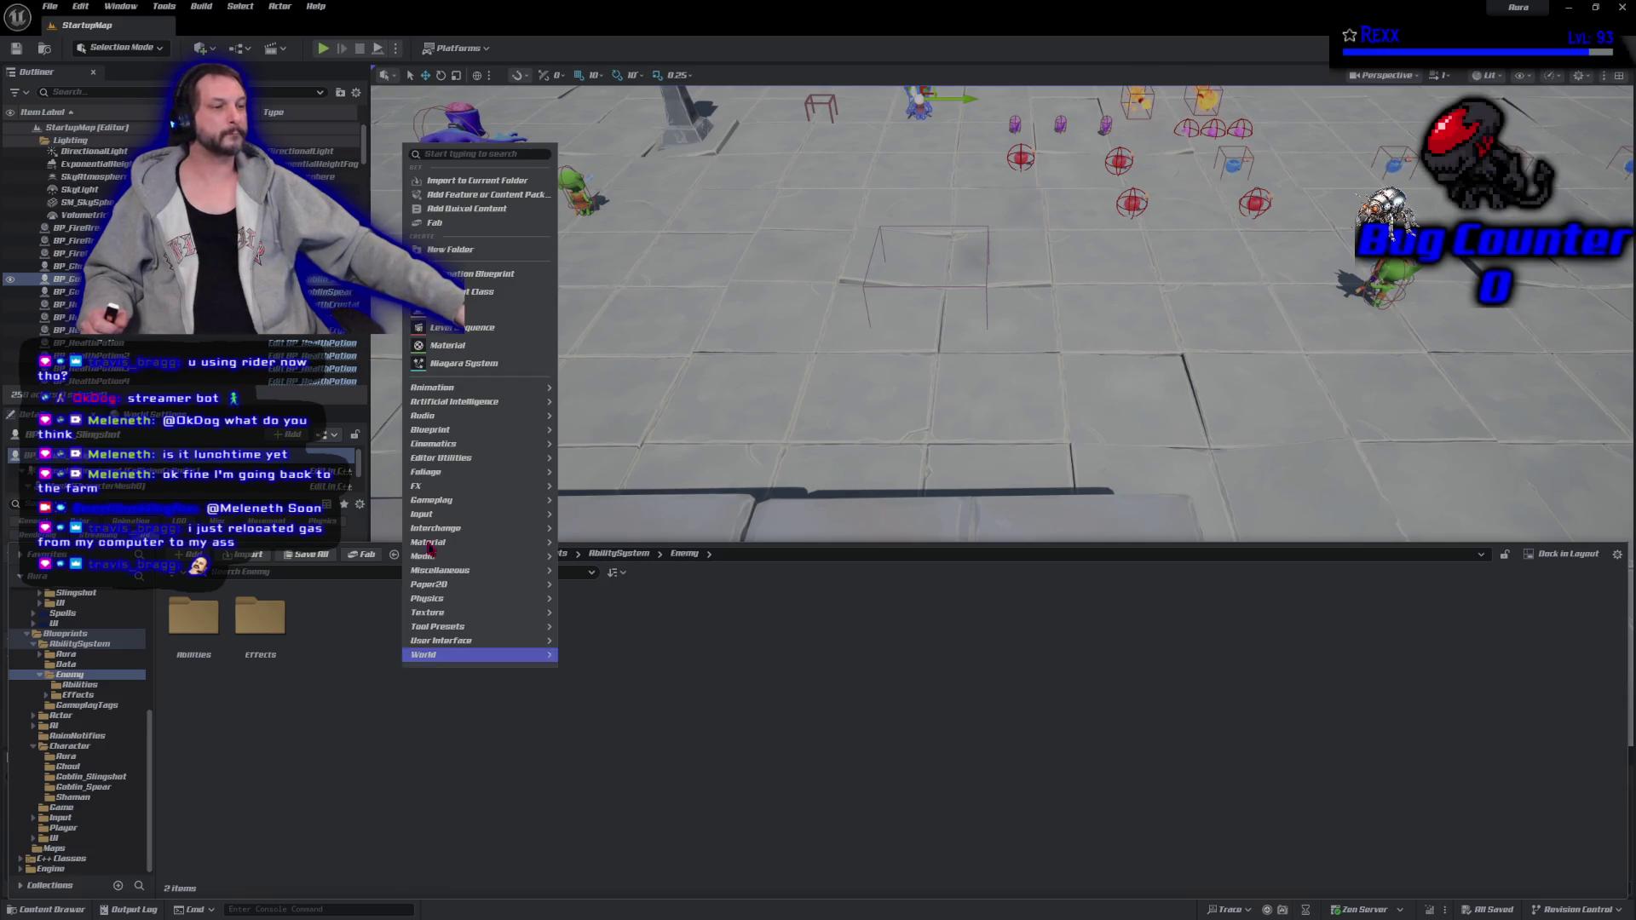
pyautogui.click(450, 248)
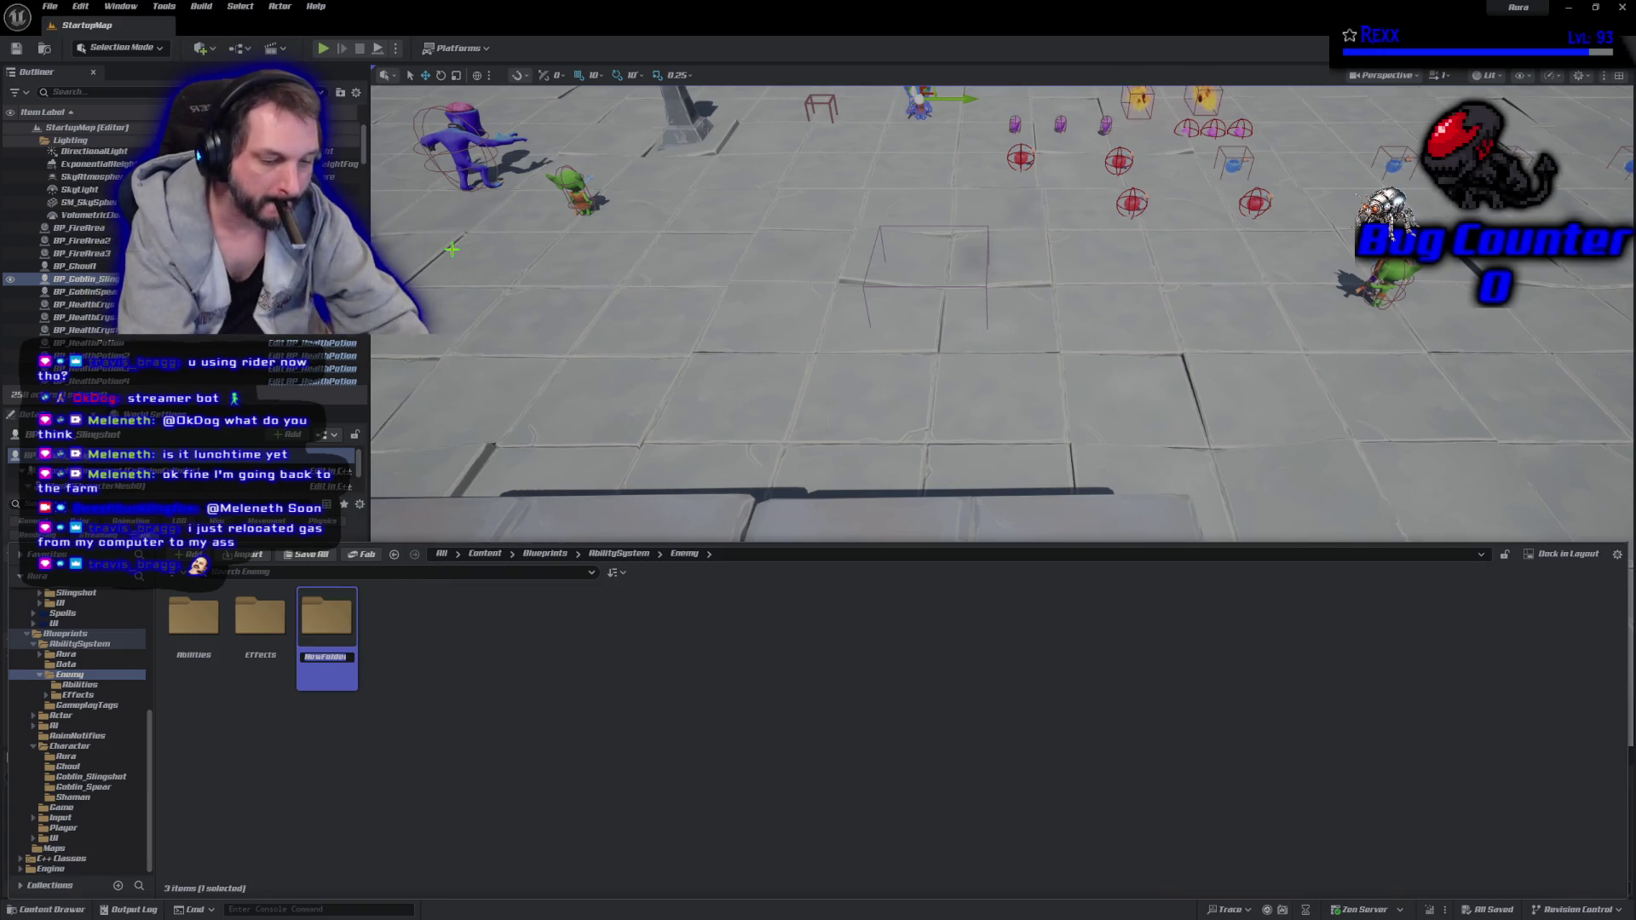
pyautogui.write('Gue')
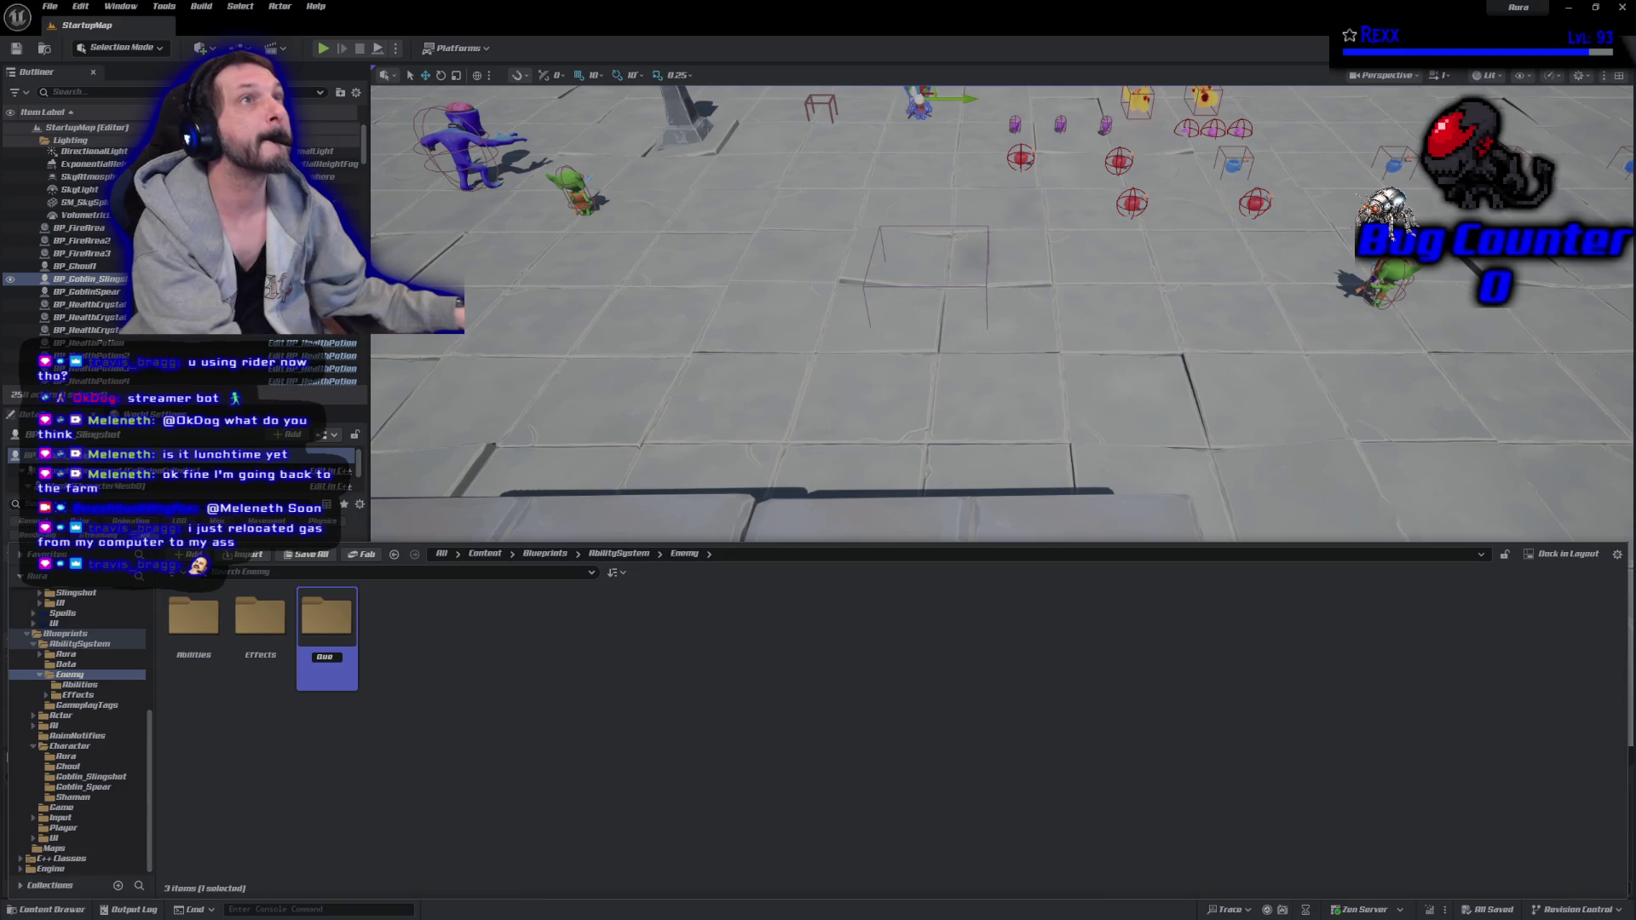
pyautogui.press('Return')
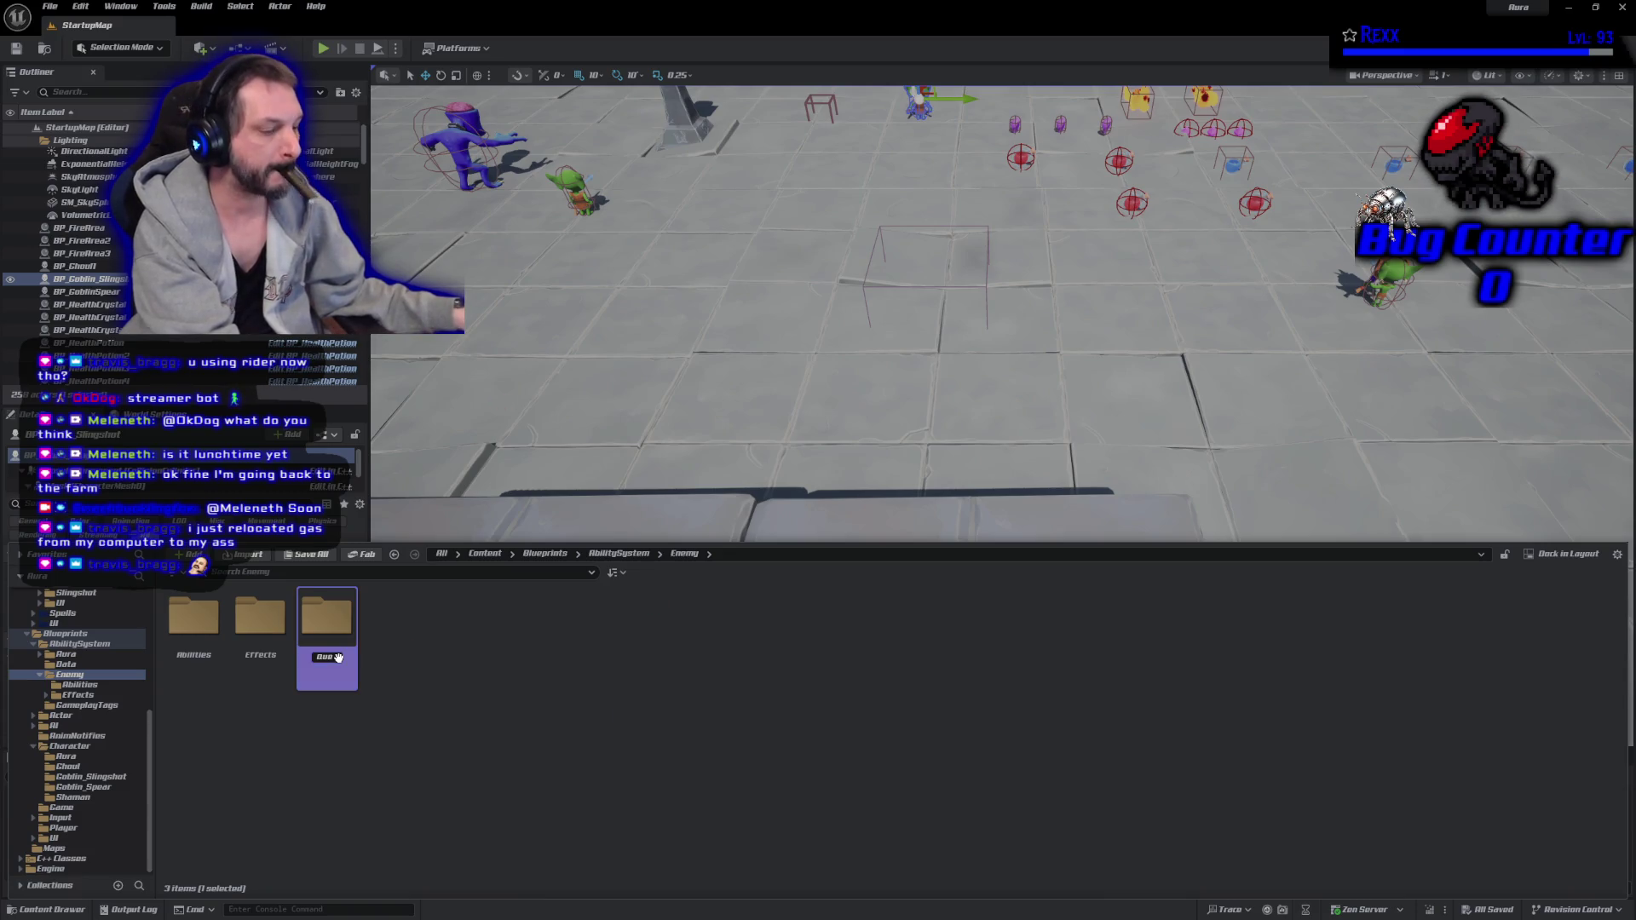
pyautogui.press('F2')
pyautogui.write('Cues')
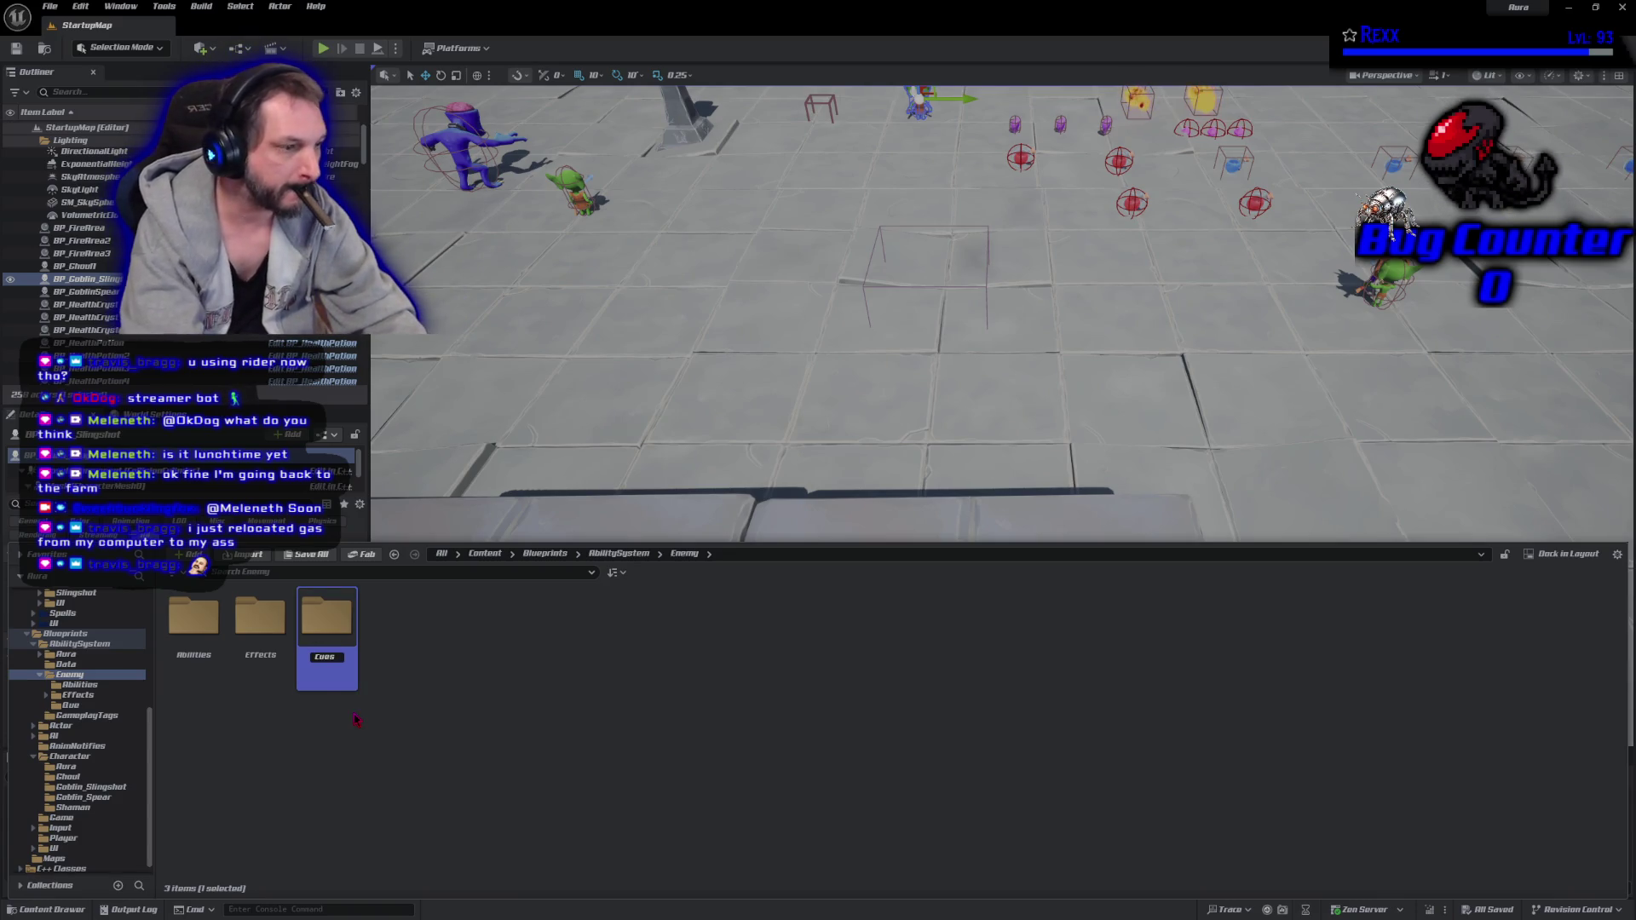
pyautogui.press('Return')
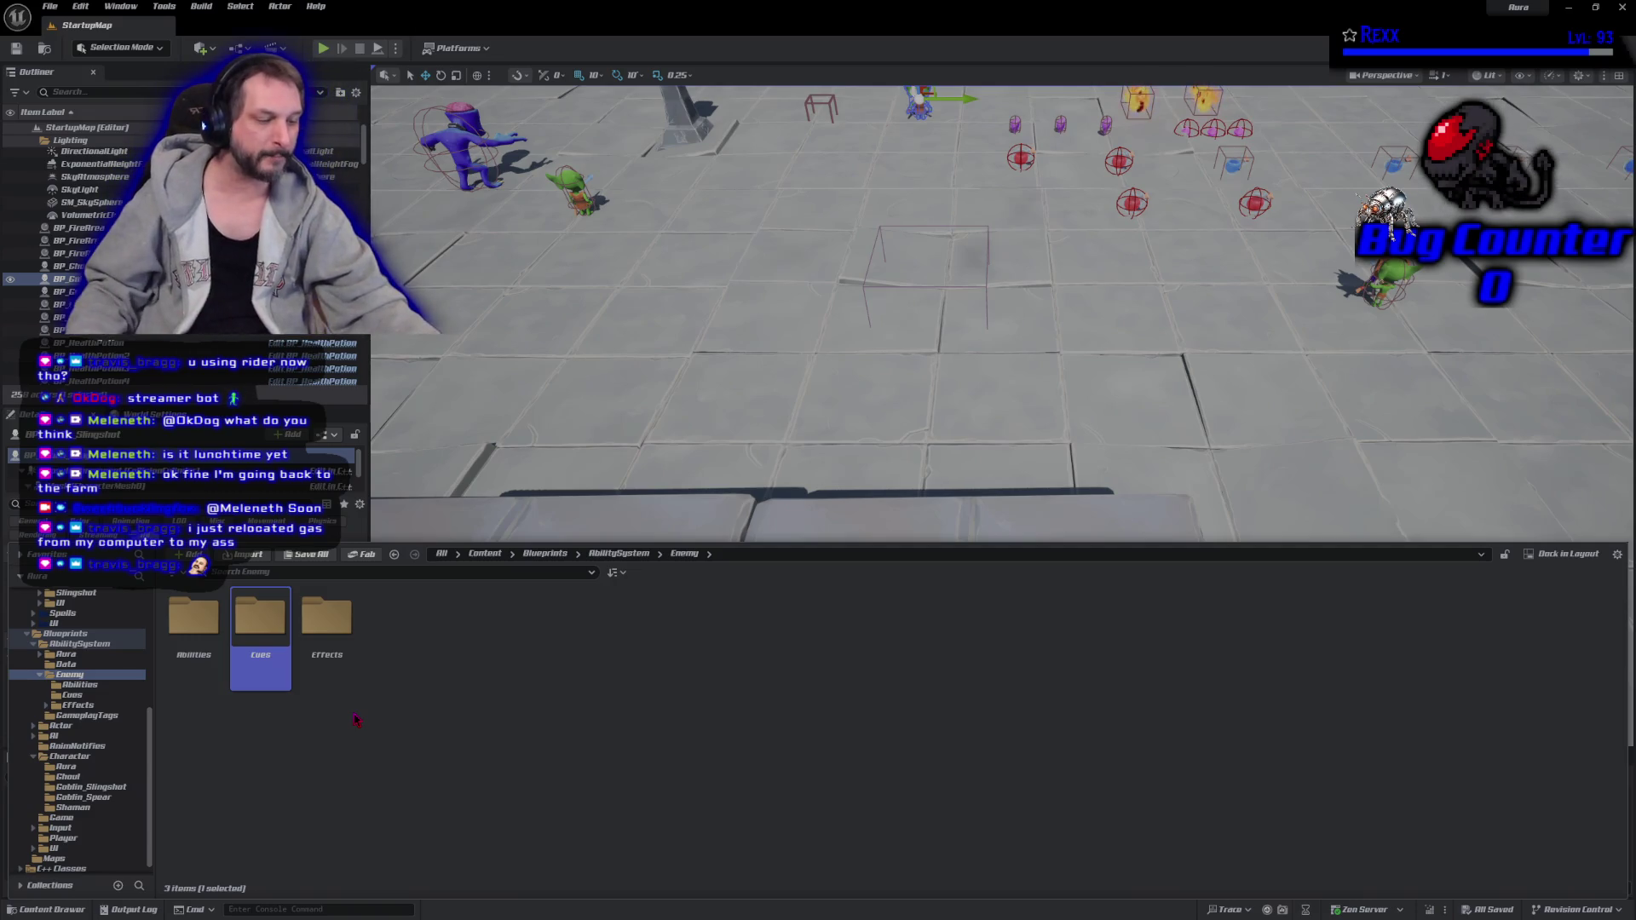
pyautogui.press('Return')
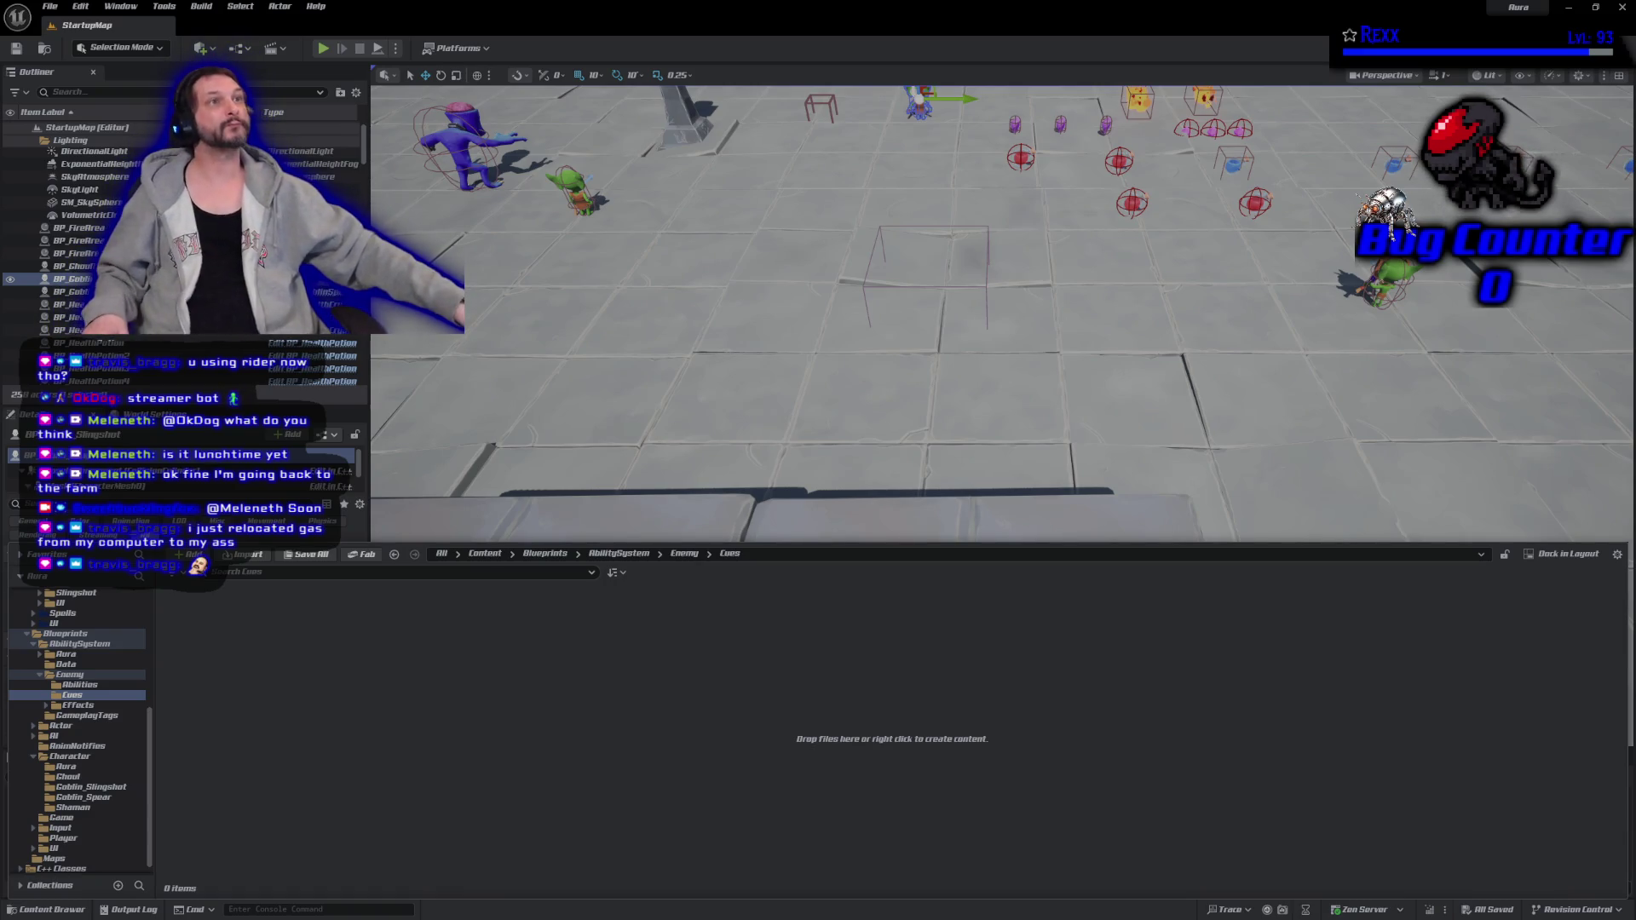
# Create a Blueprint class in Cues, searching 'GameplayCue' and picking GameplayCueNotify_Static as parent.
pyautogui.rightClick(325, 710)
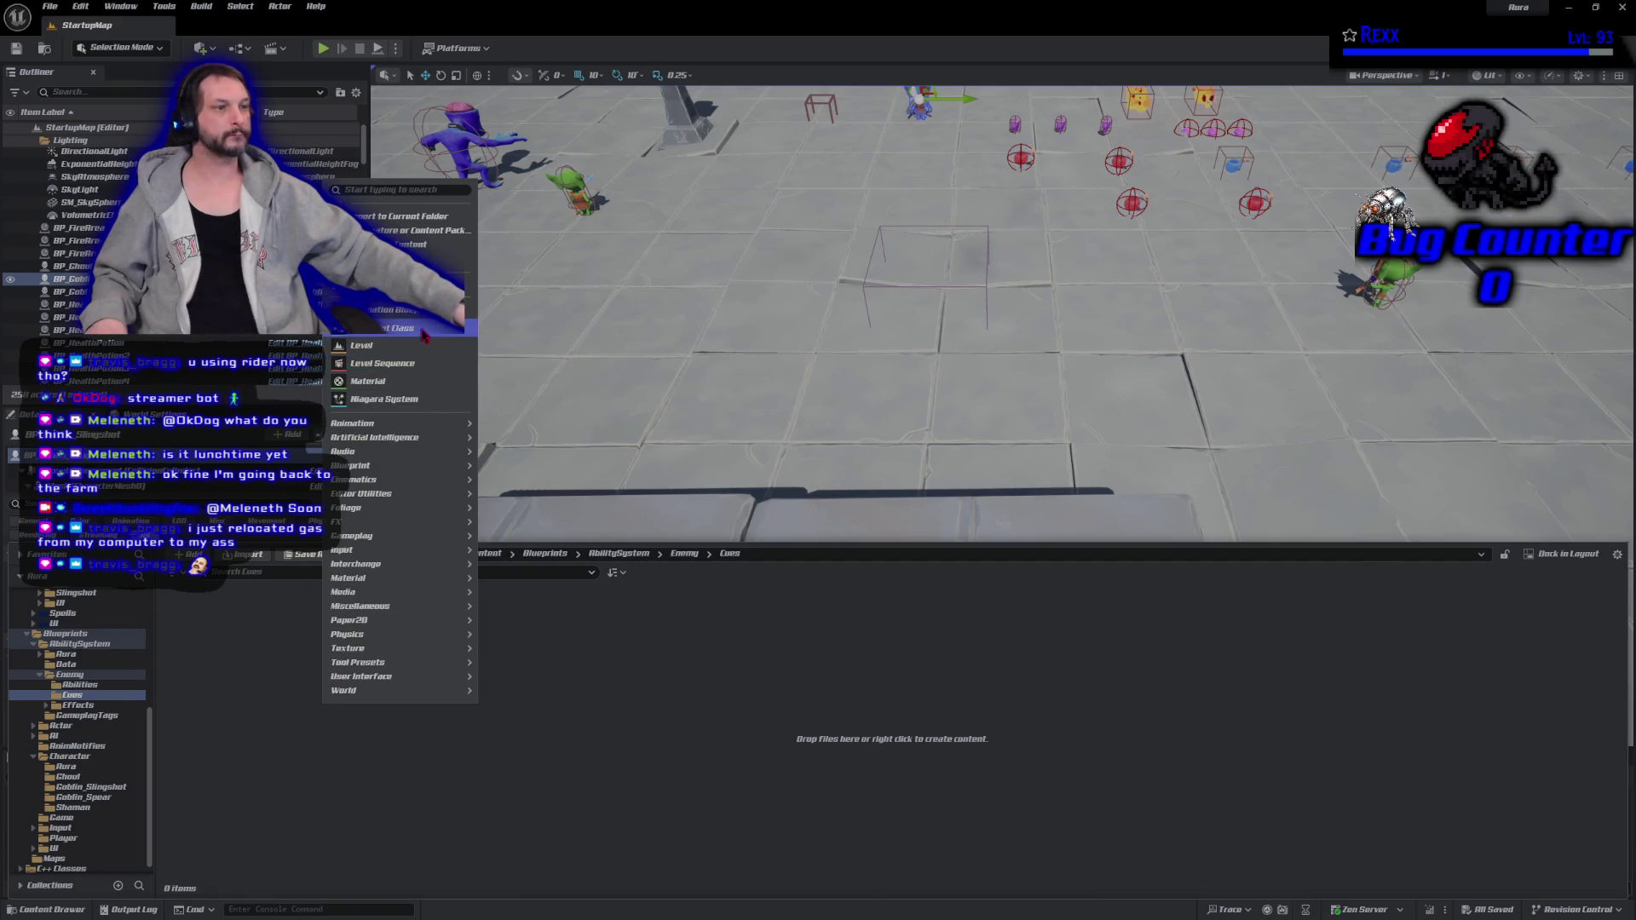
pyautogui.click(423, 339)
pyautogui.write('G')
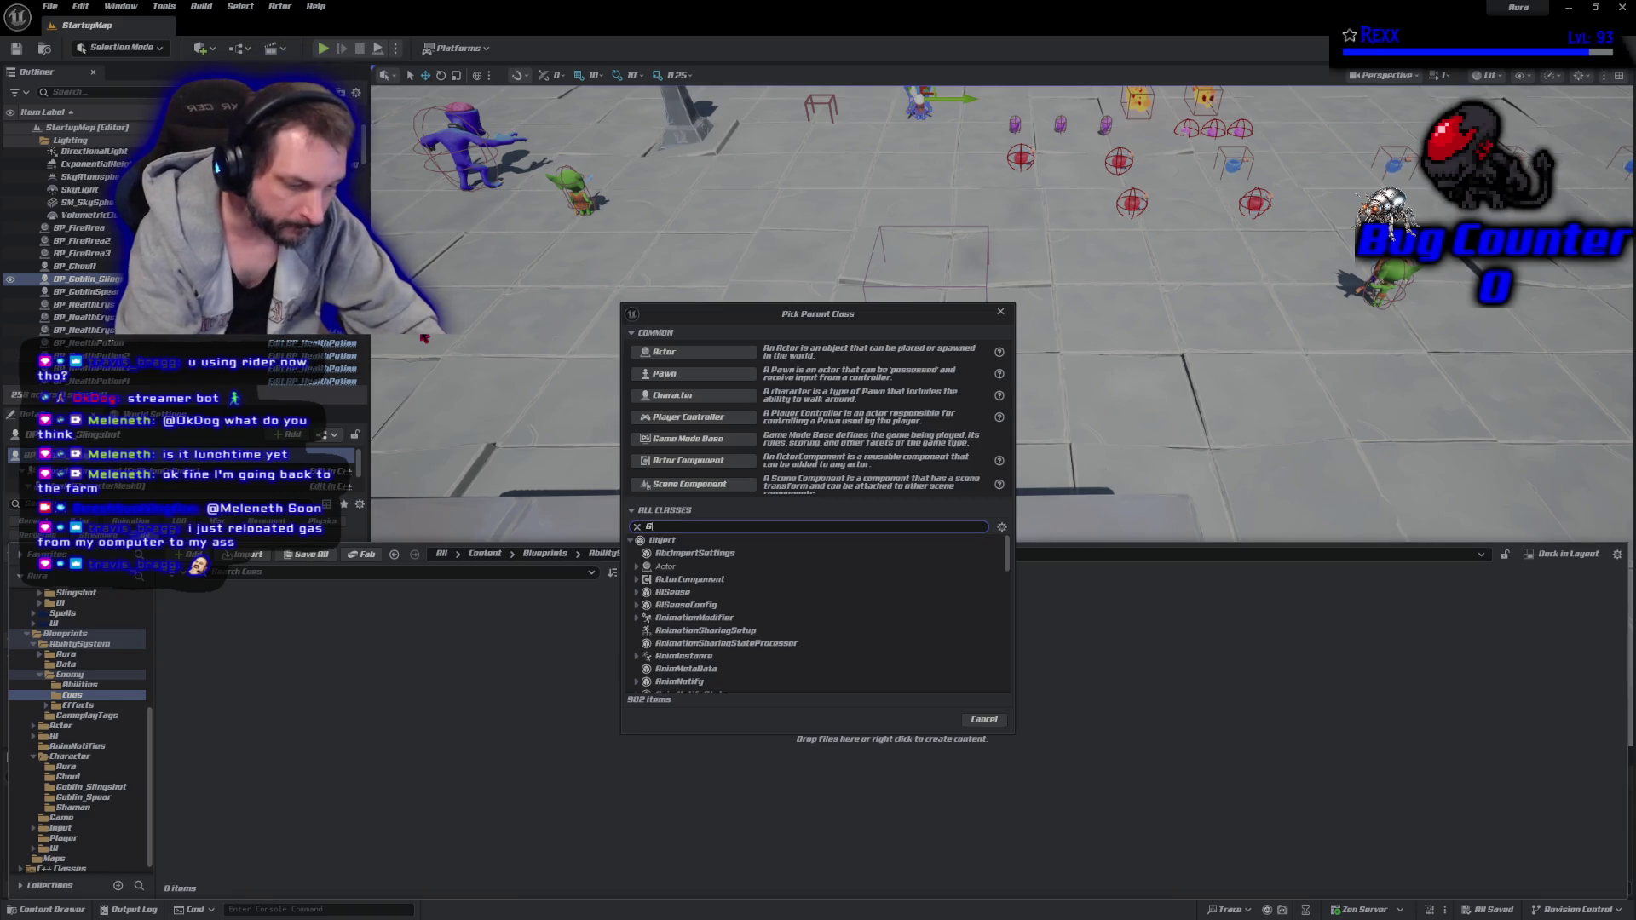
pyautogui.write('ameplay')
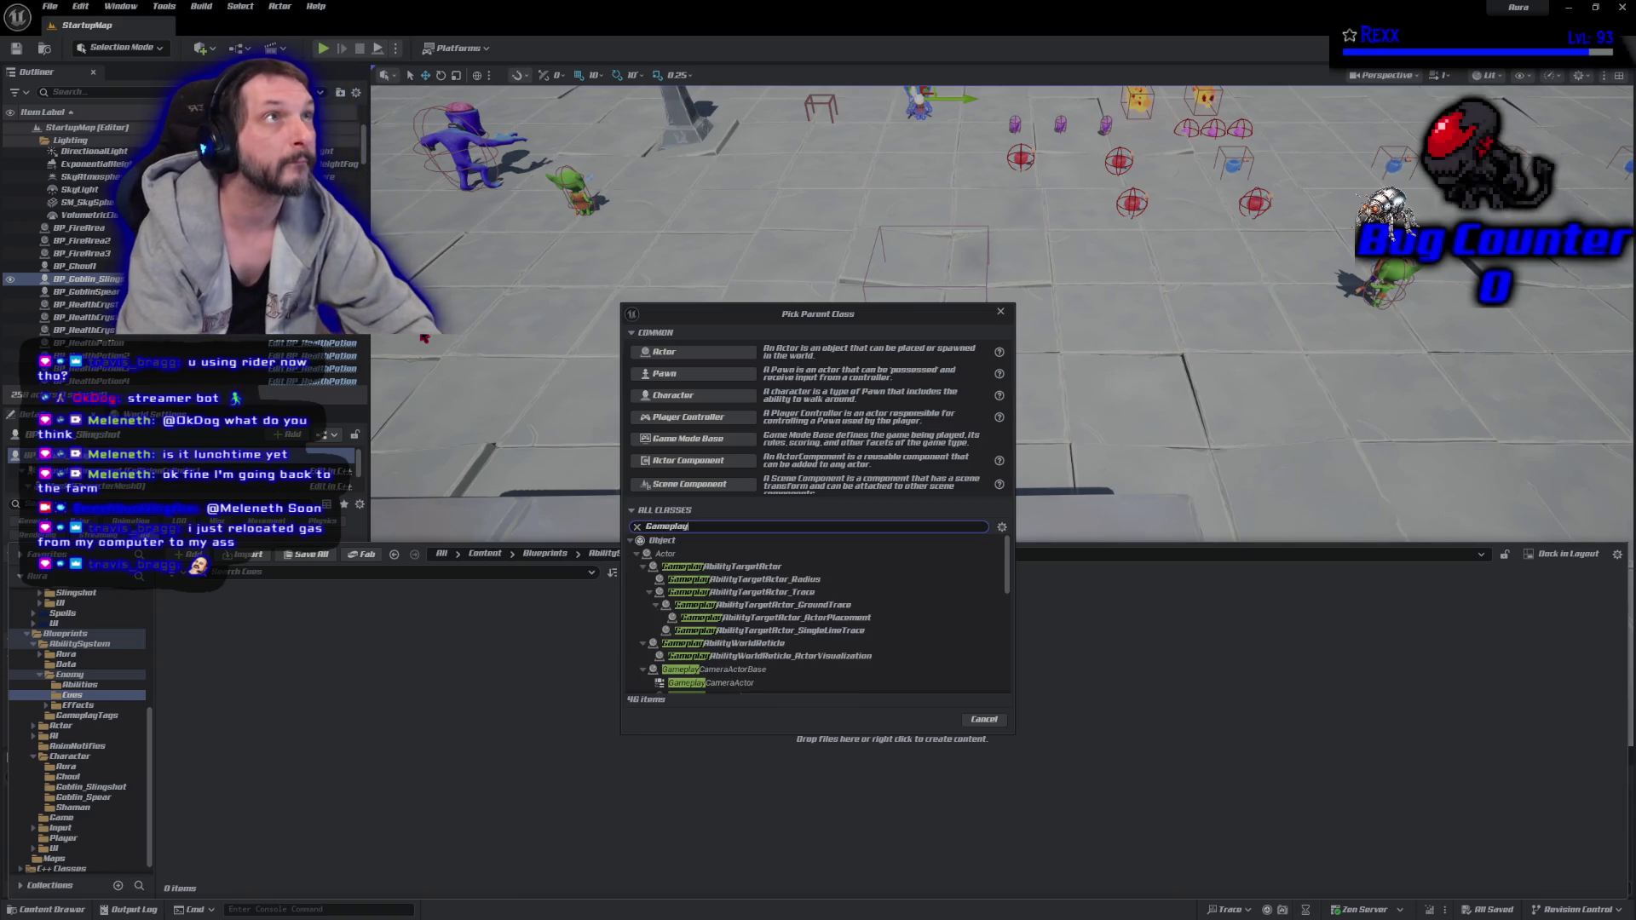
pyautogui.write('Cue')
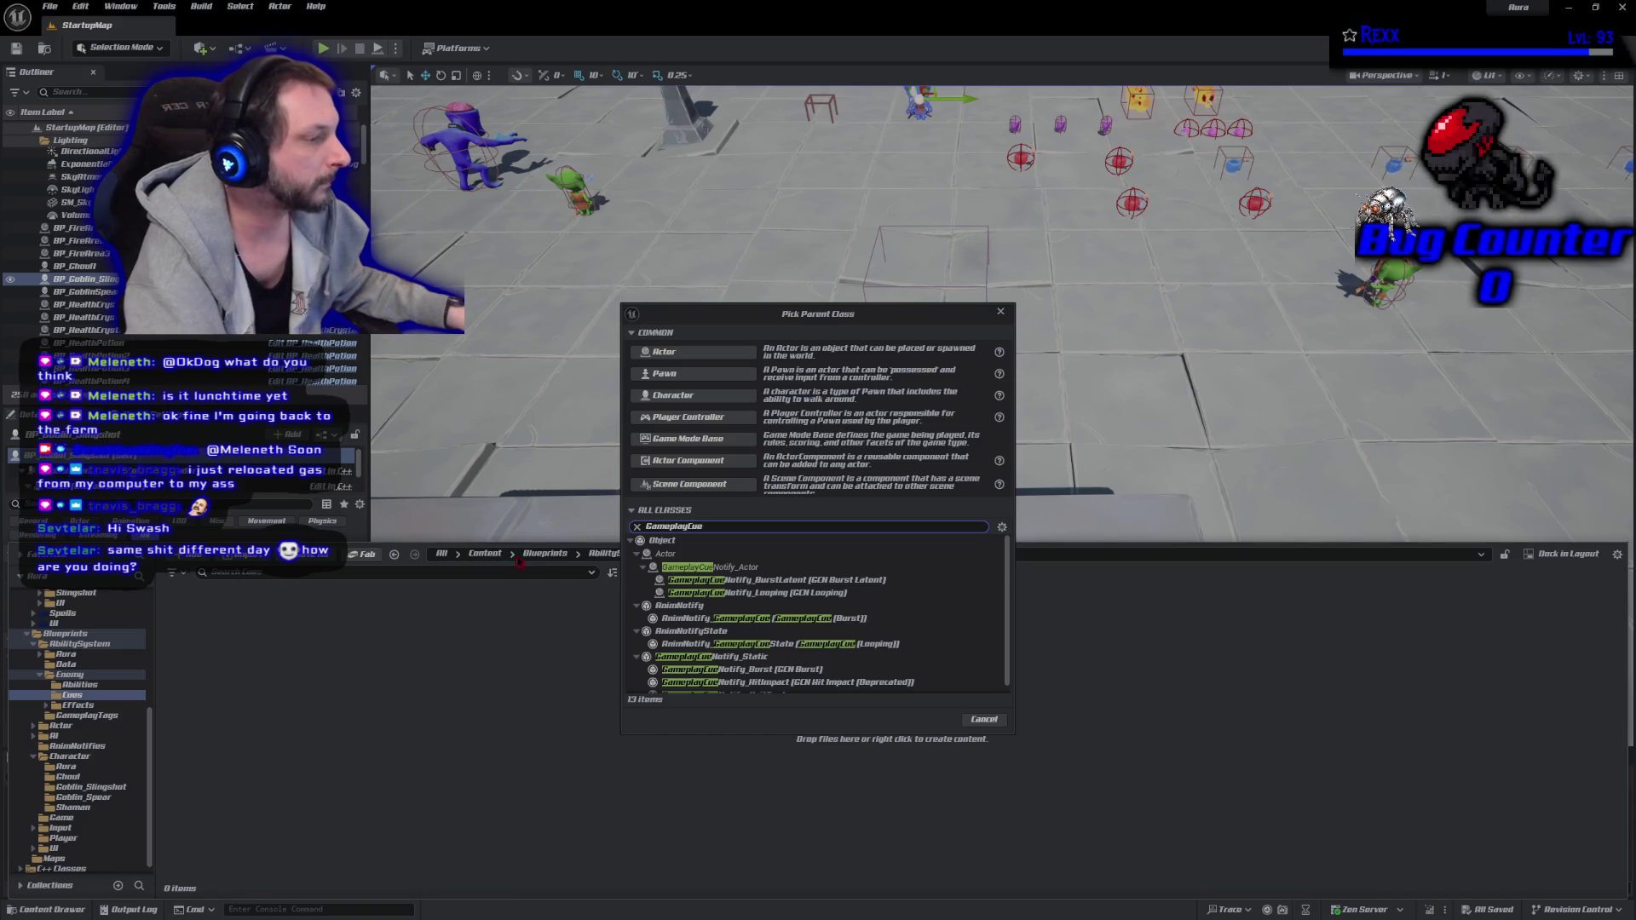
pyautogui.click(700, 660)
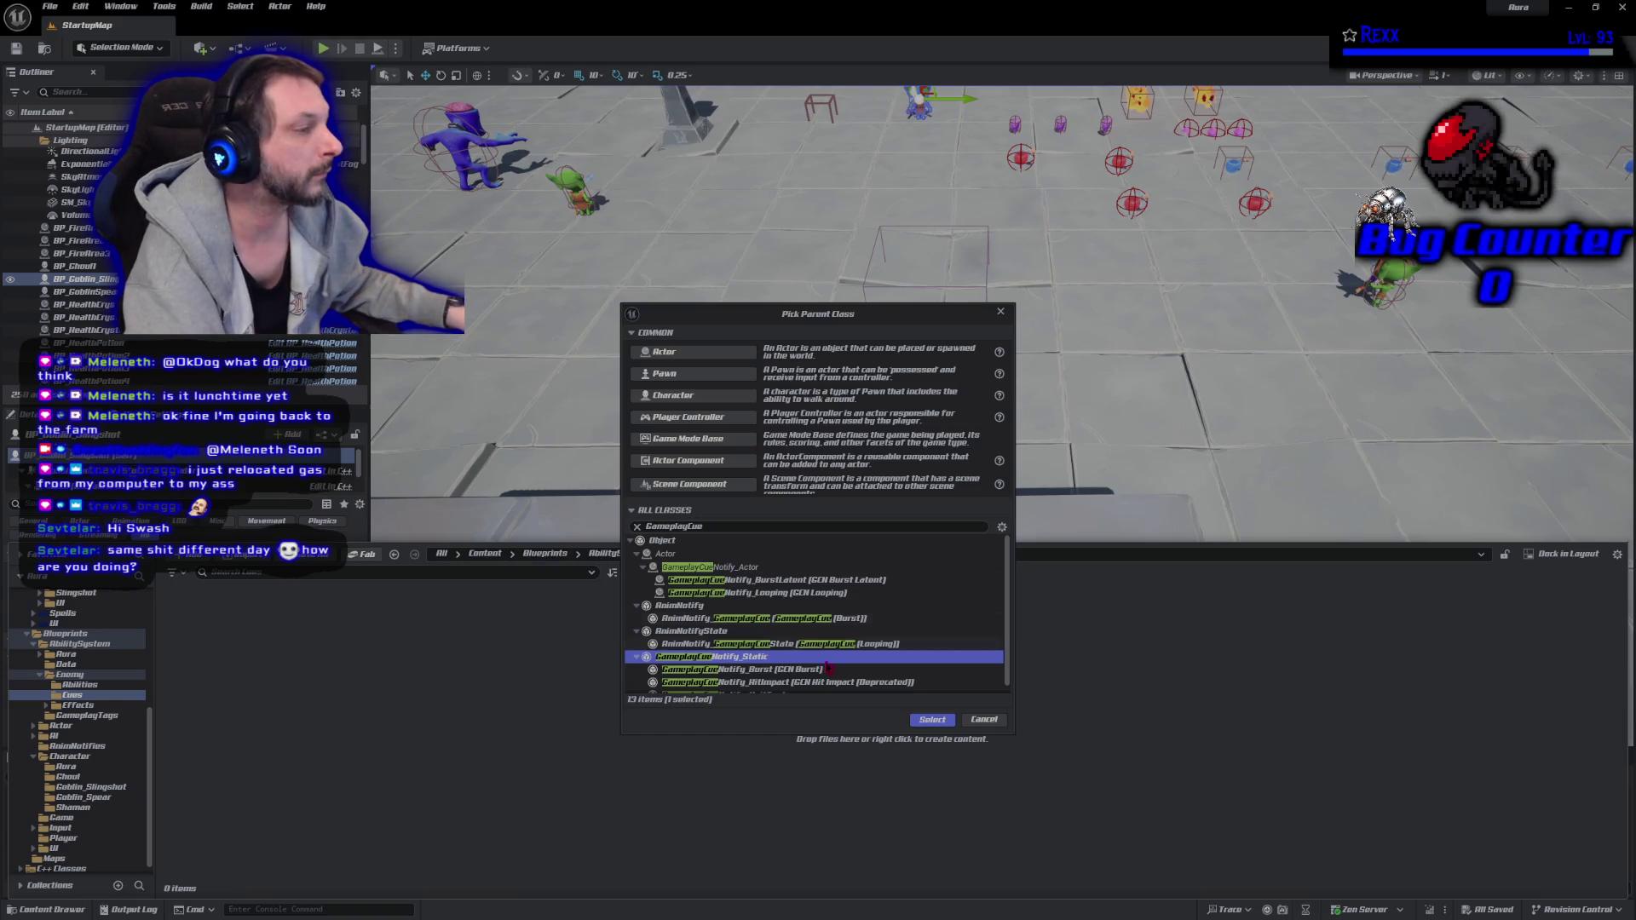
pyautogui.click(932, 720)
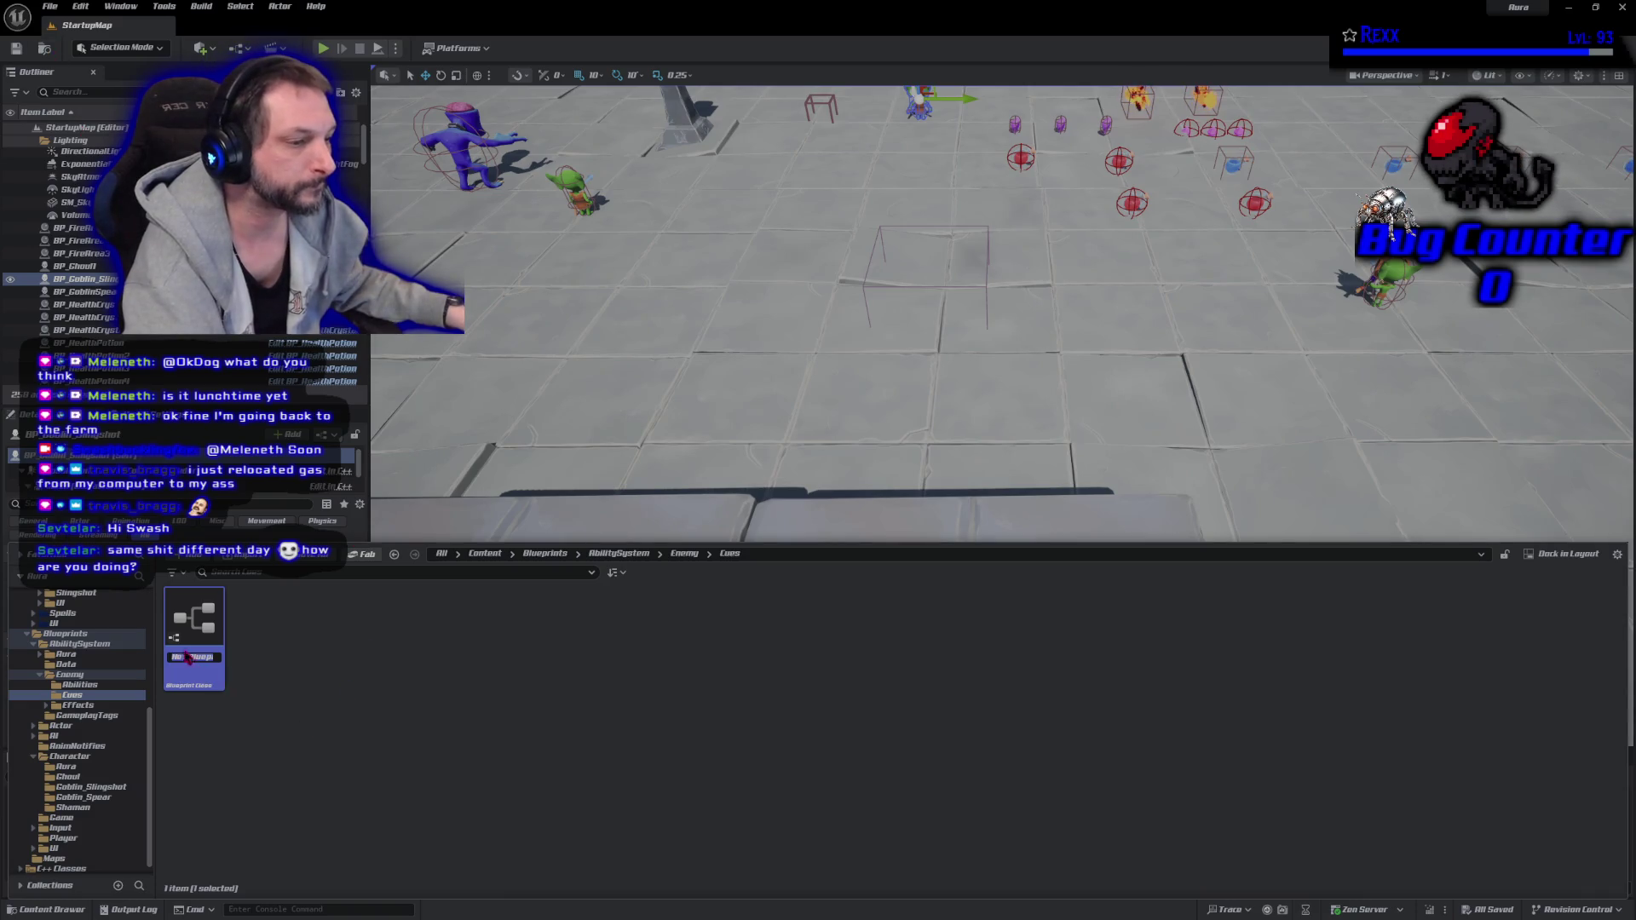
# Accept the default name, then rename the new cue blueprint to GC_MeleeImpact.
pyautogui.press('Return')
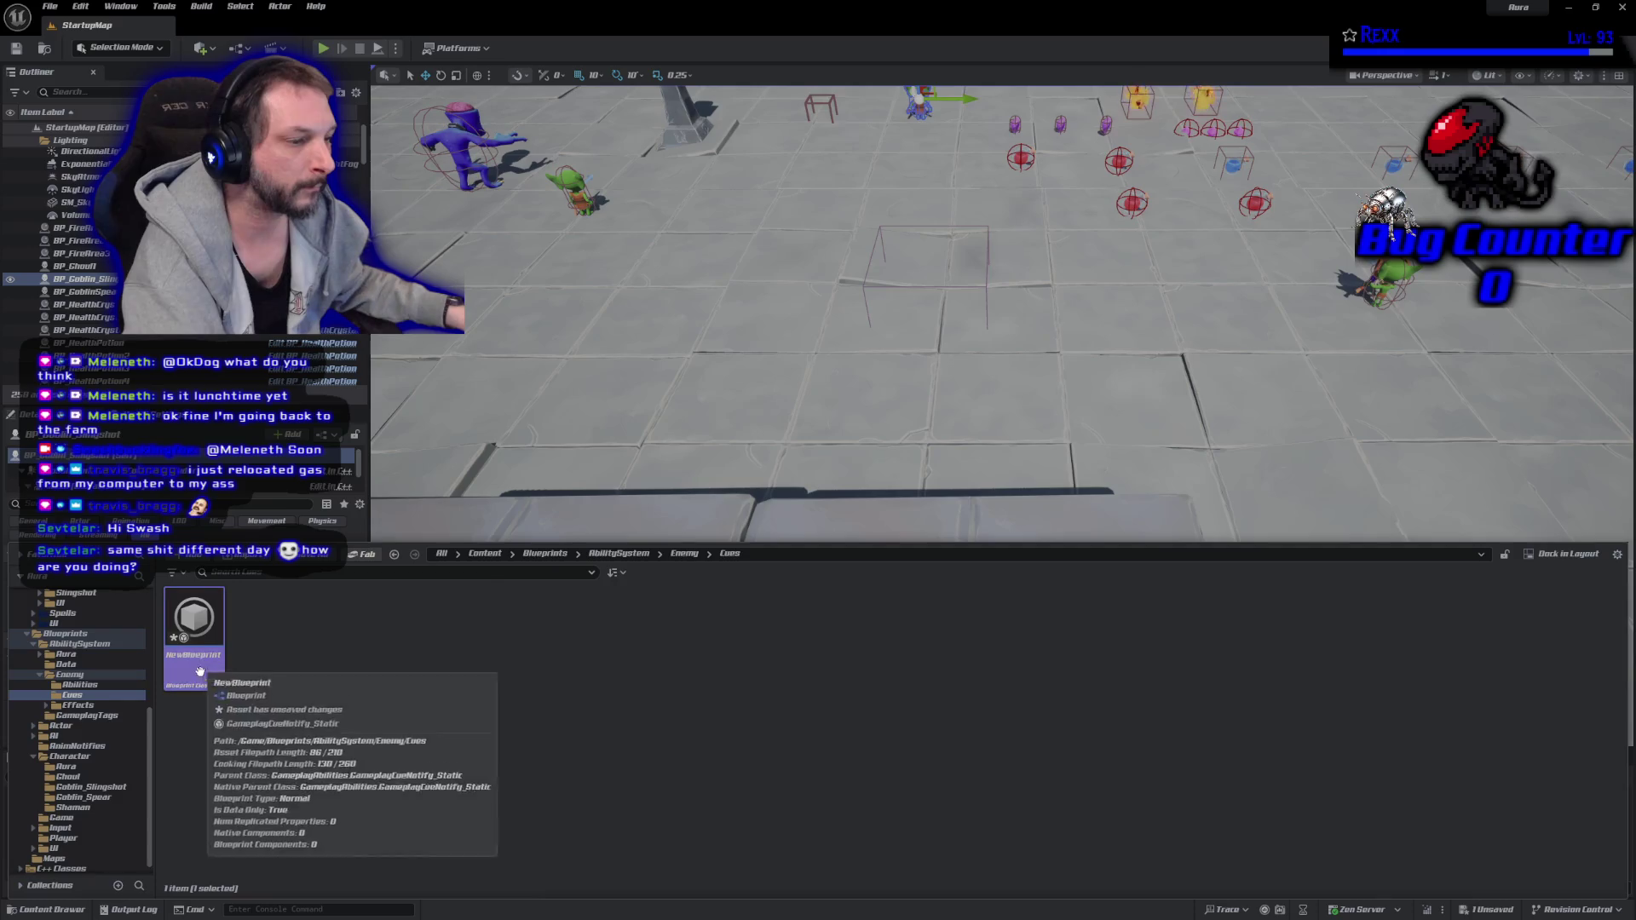
pyautogui.press('F2')
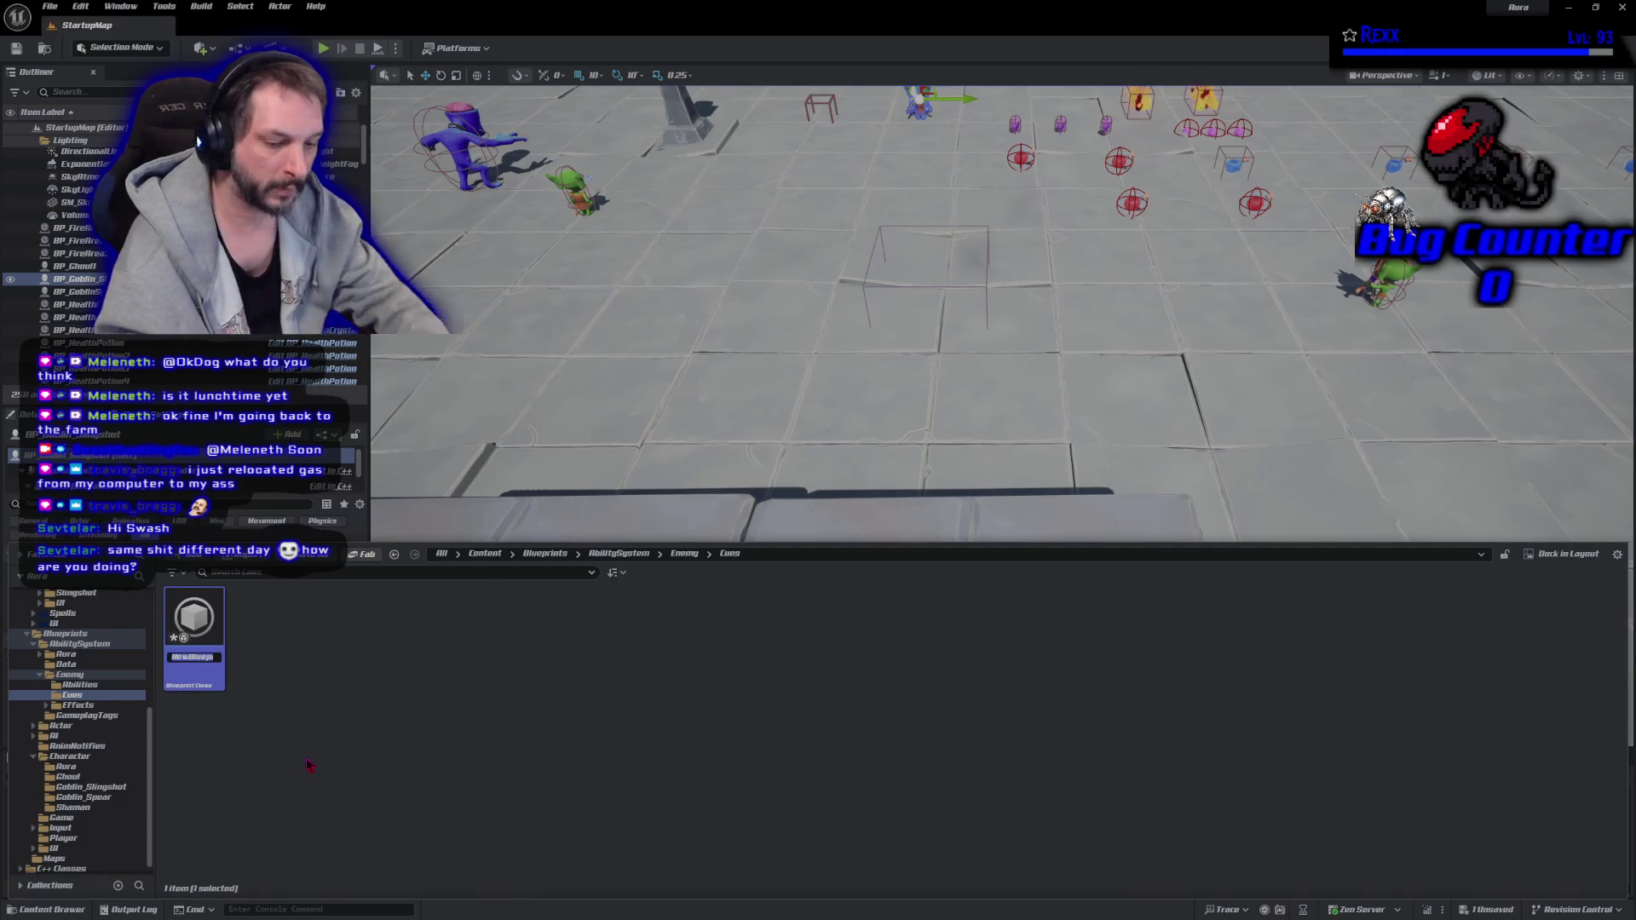
pyautogui.write('GC_M')
pyautogui.write('eleeImpac')
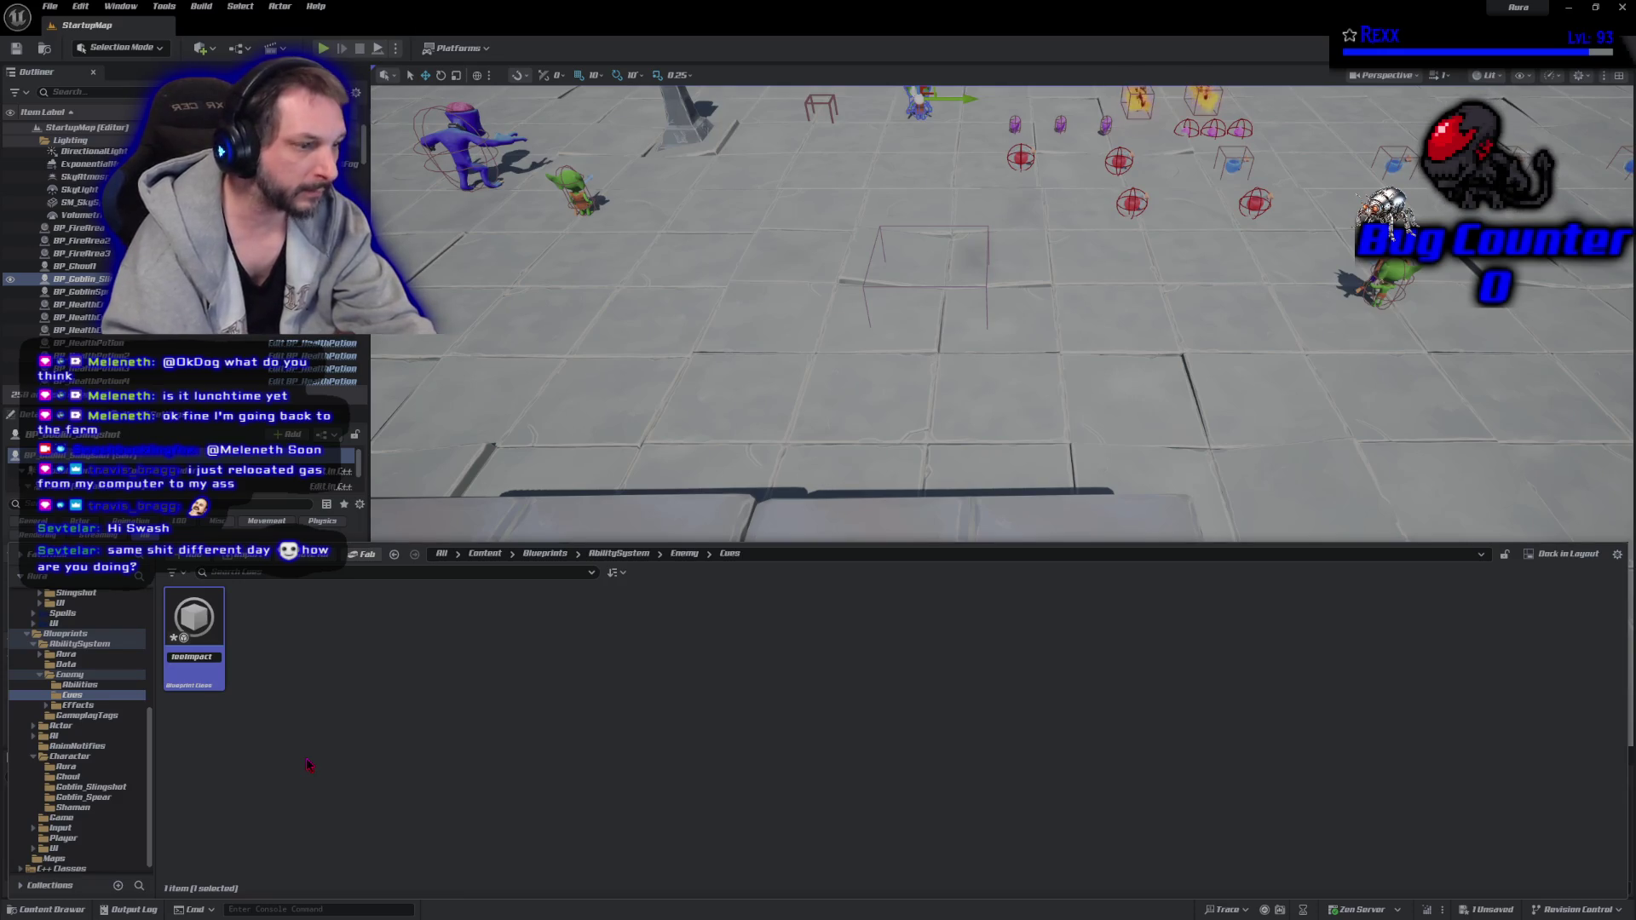
pyautogui.write('t')
pyautogui.press('Return')
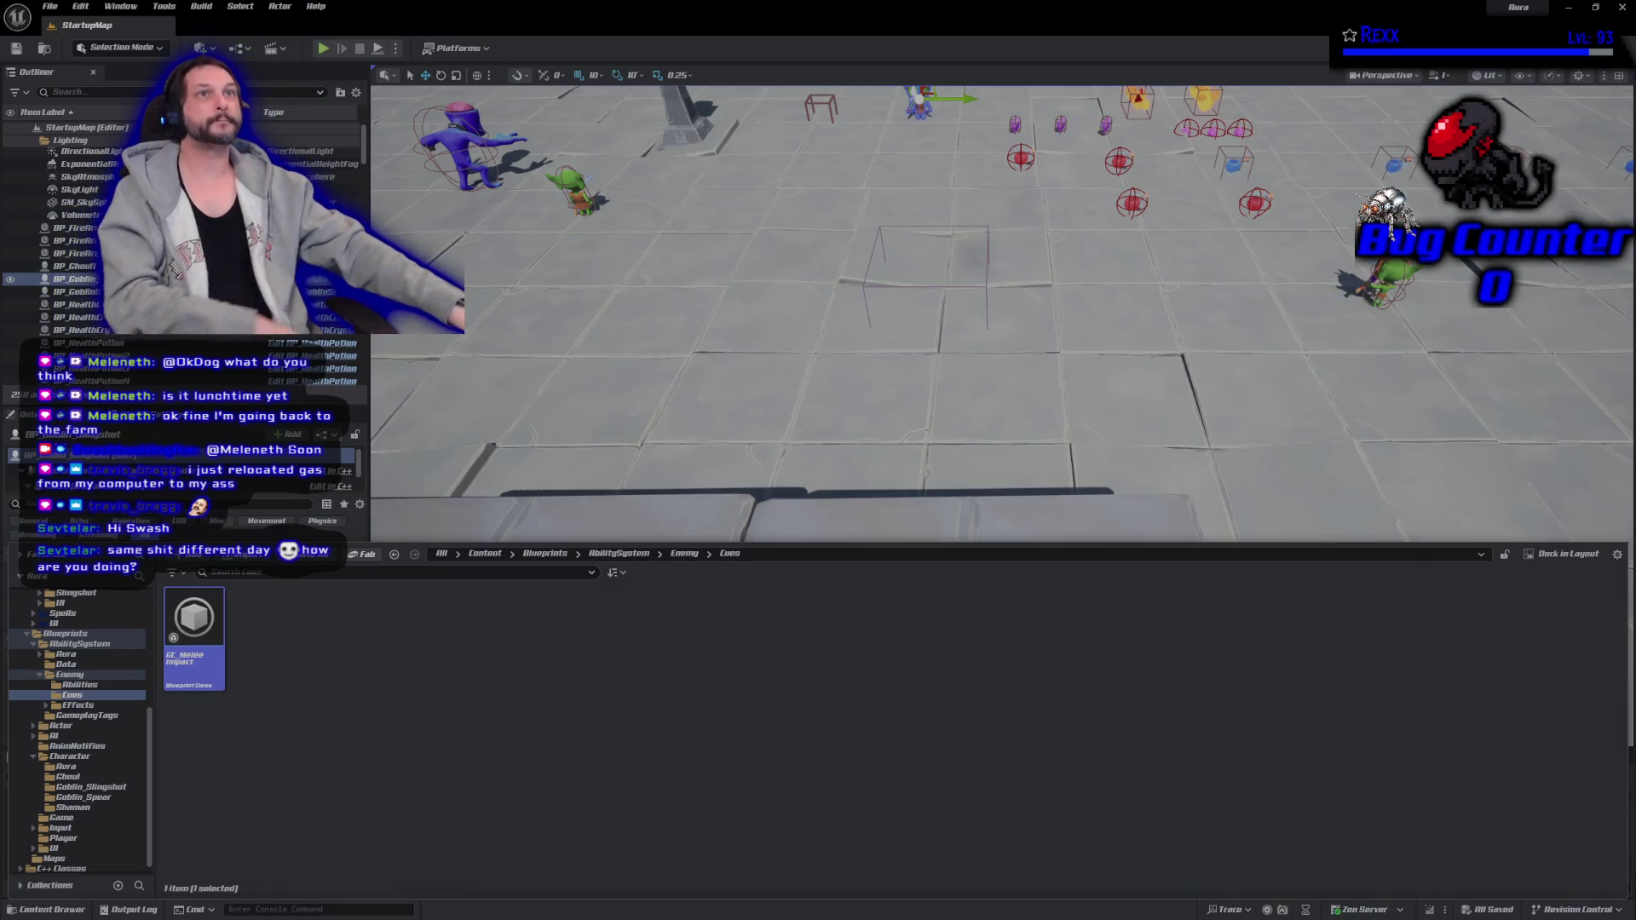
# Open GC_MeleeImpact and add an On Execute override from the Functions Override list.
pyautogui.doubleClick(193, 625)
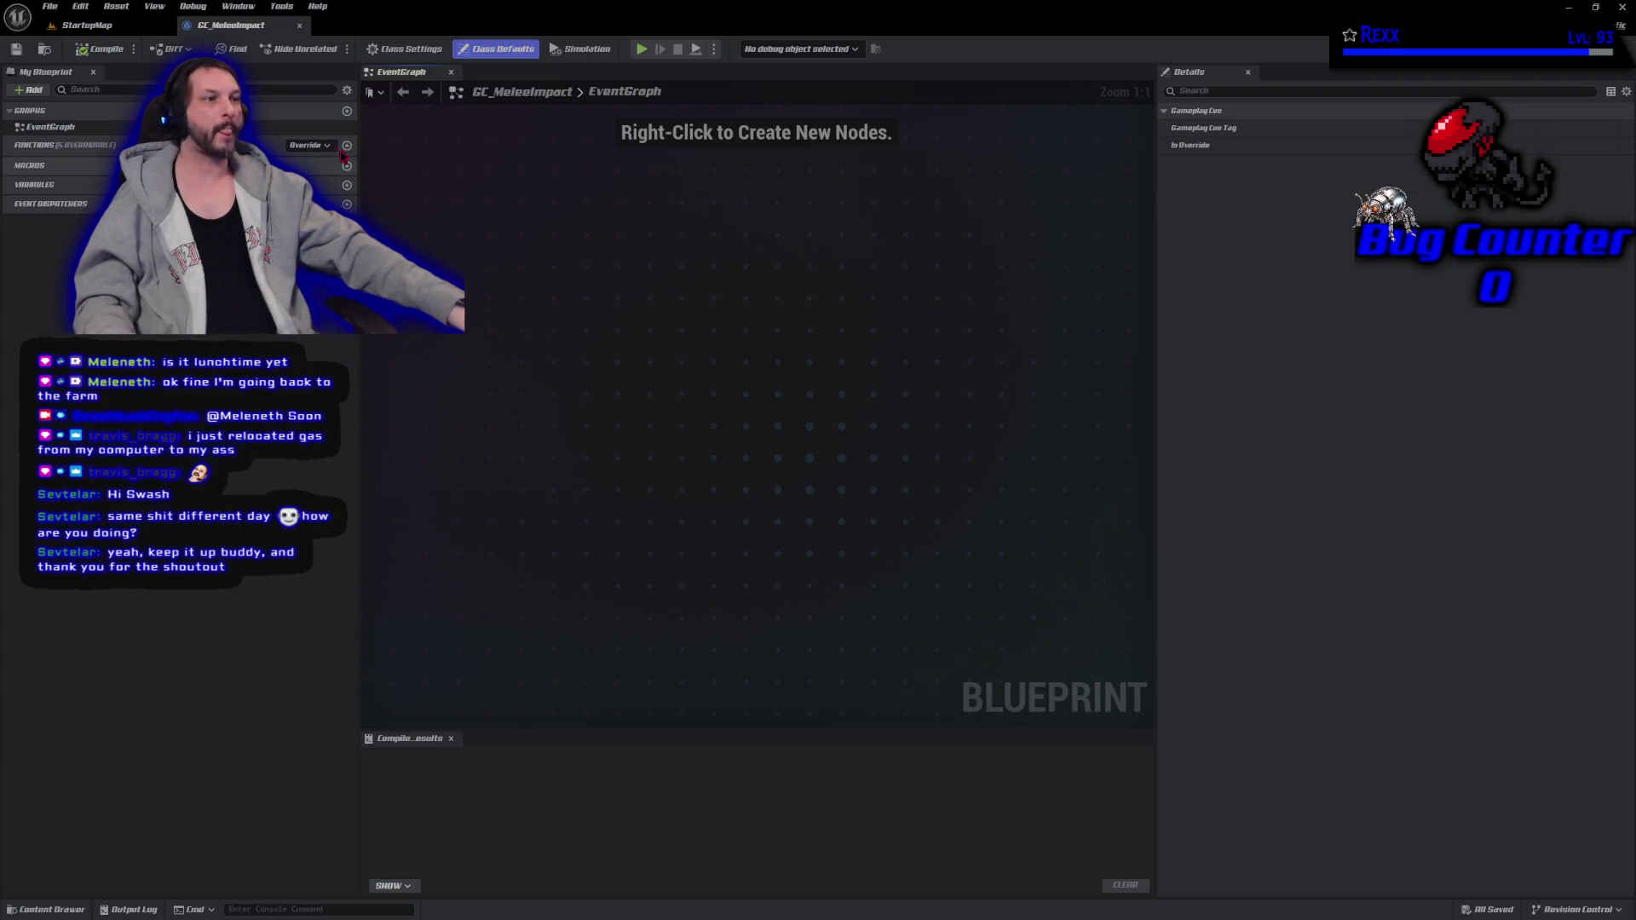
pyautogui.click(322, 146)
pyautogui.click(400, 201)
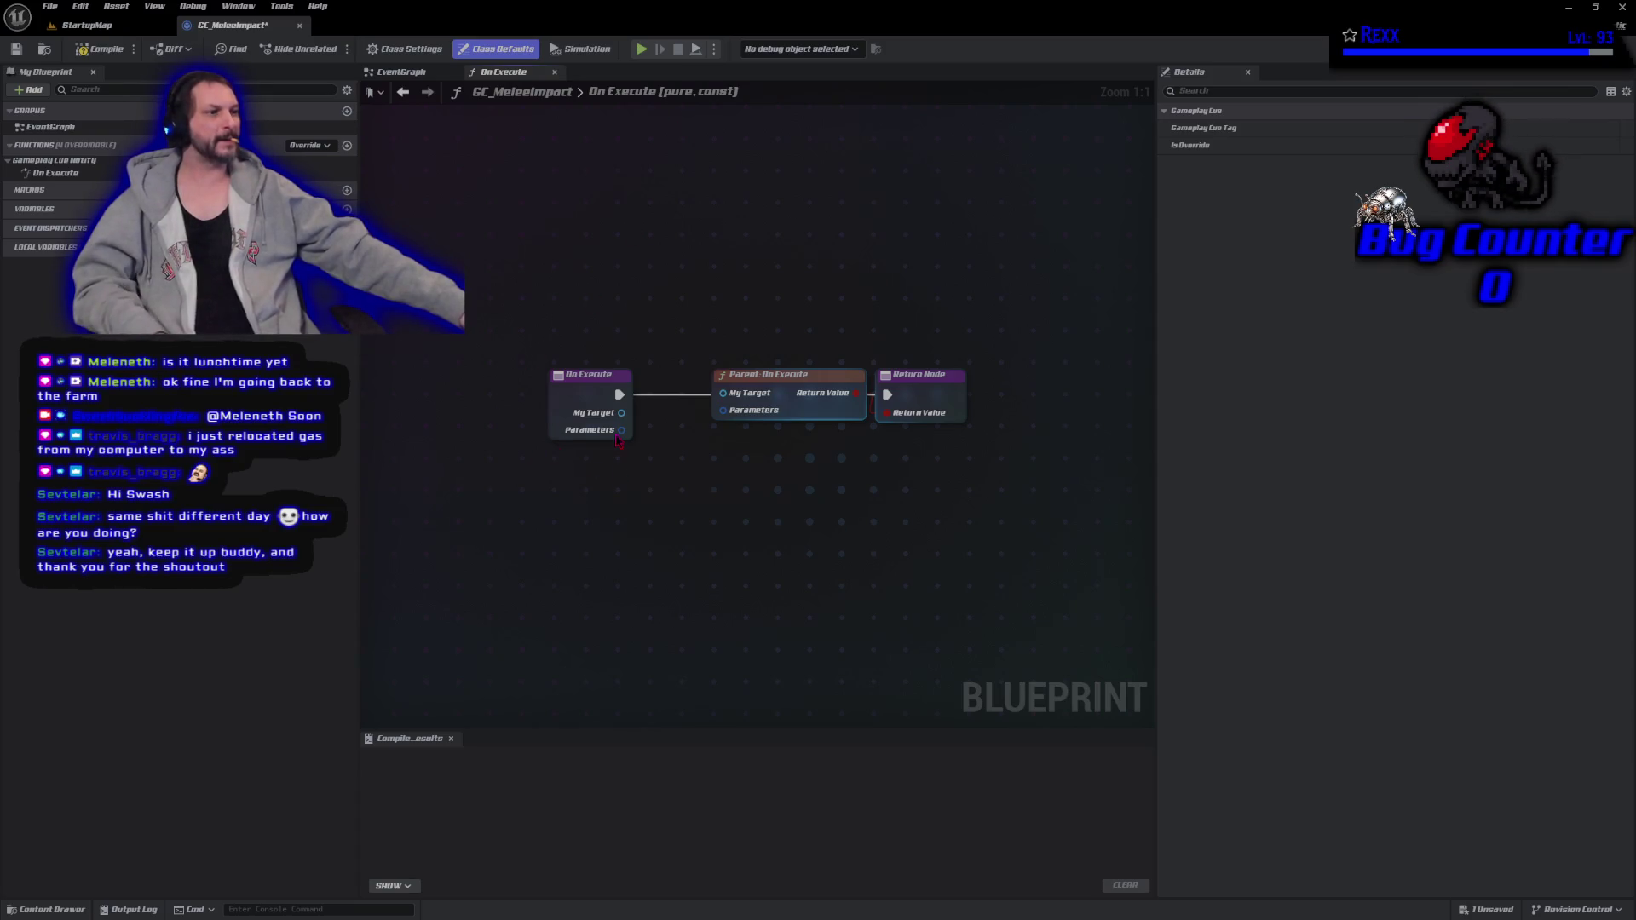
# Feed Parameters into a fully expanded Break Gameplay Cue Parameters node, then view its C++ source.
pyautogui.moveTo(622, 431); pyautogui.dragTo(586, 512)
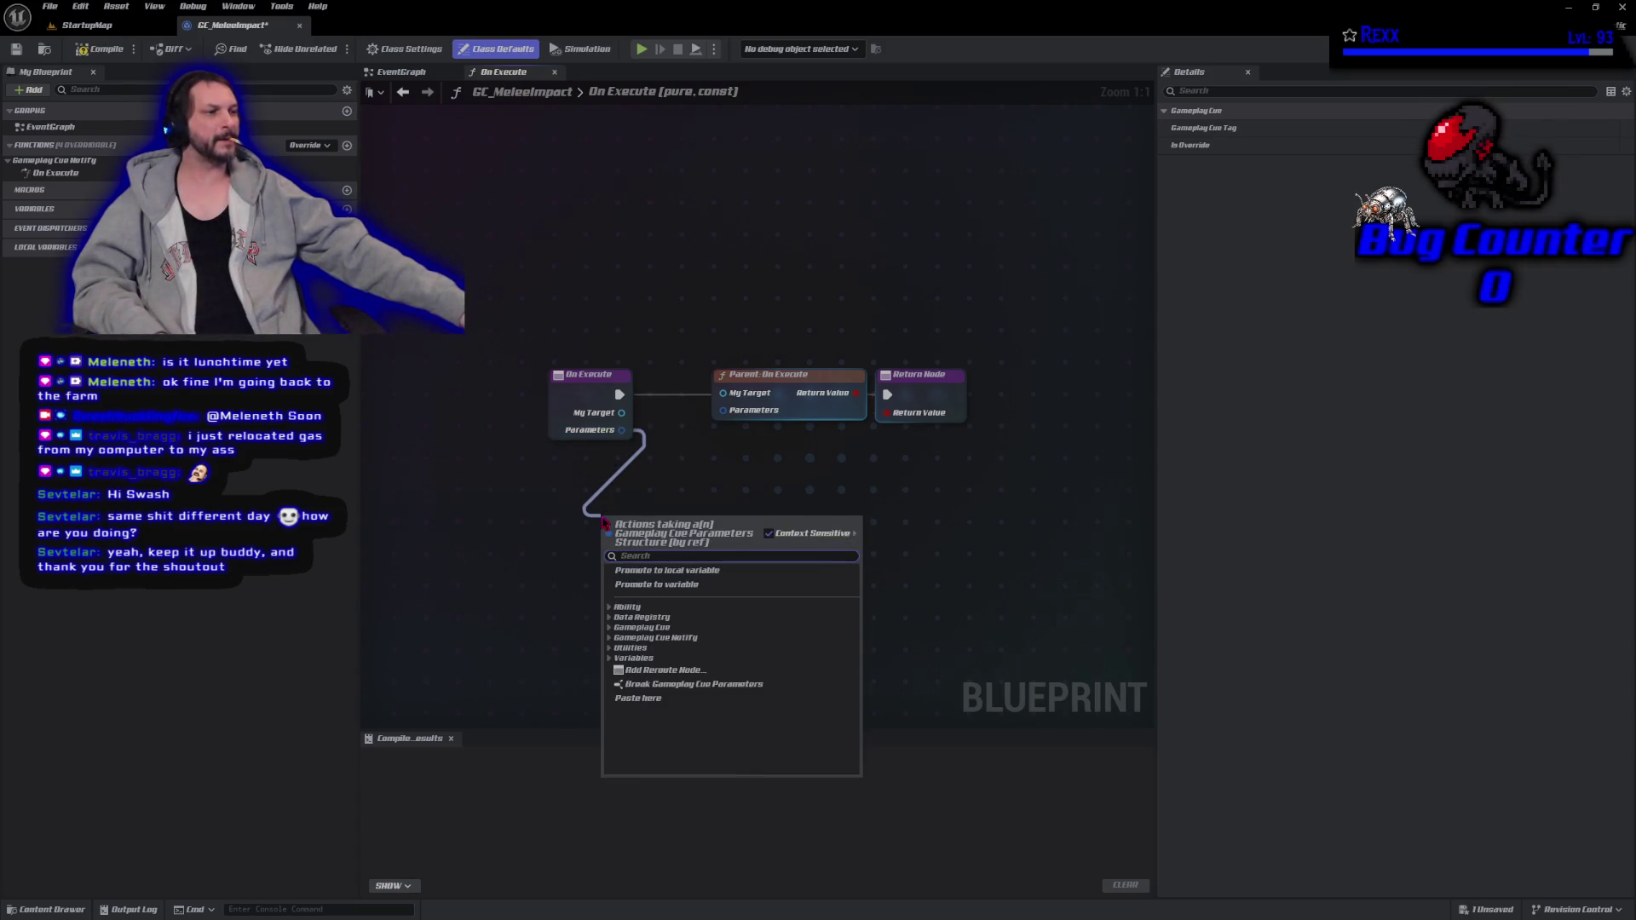
pyautogui.click(682, 684)
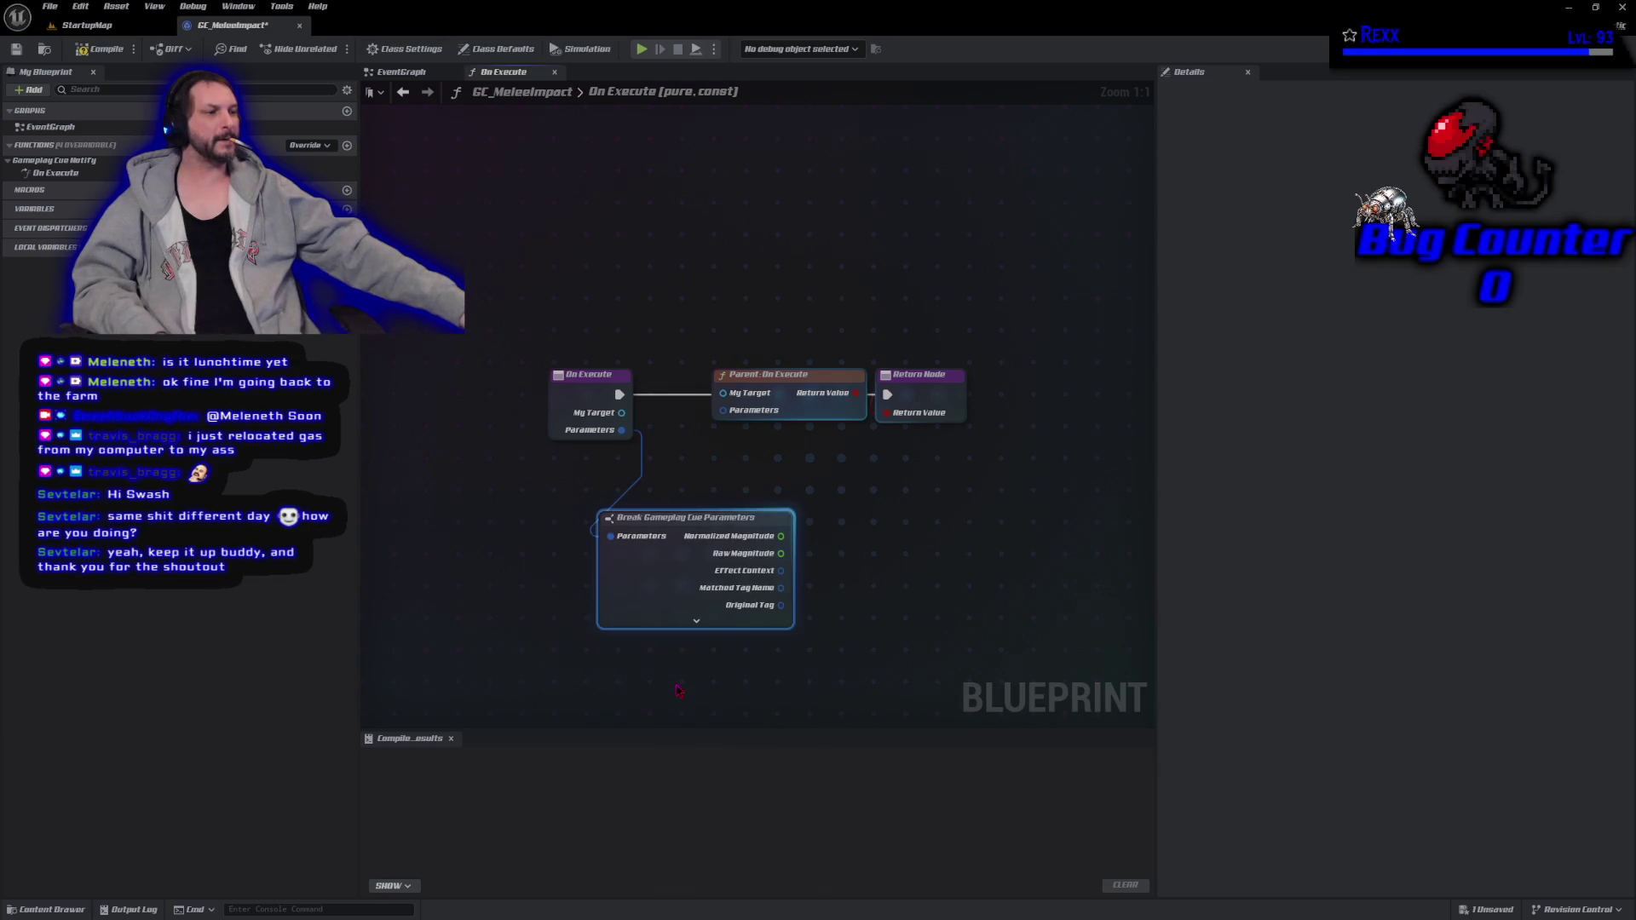
pyautogui.click(683, 628)
pyautogui.moveTo(588, 569)
pyautogui.mouseDown()
pyautogui.moveTo(427, 400)
pyautogui.moveTo(475, 401)
pyautogui.mouseUp()
pyautogui.doubleClick(596, 331)
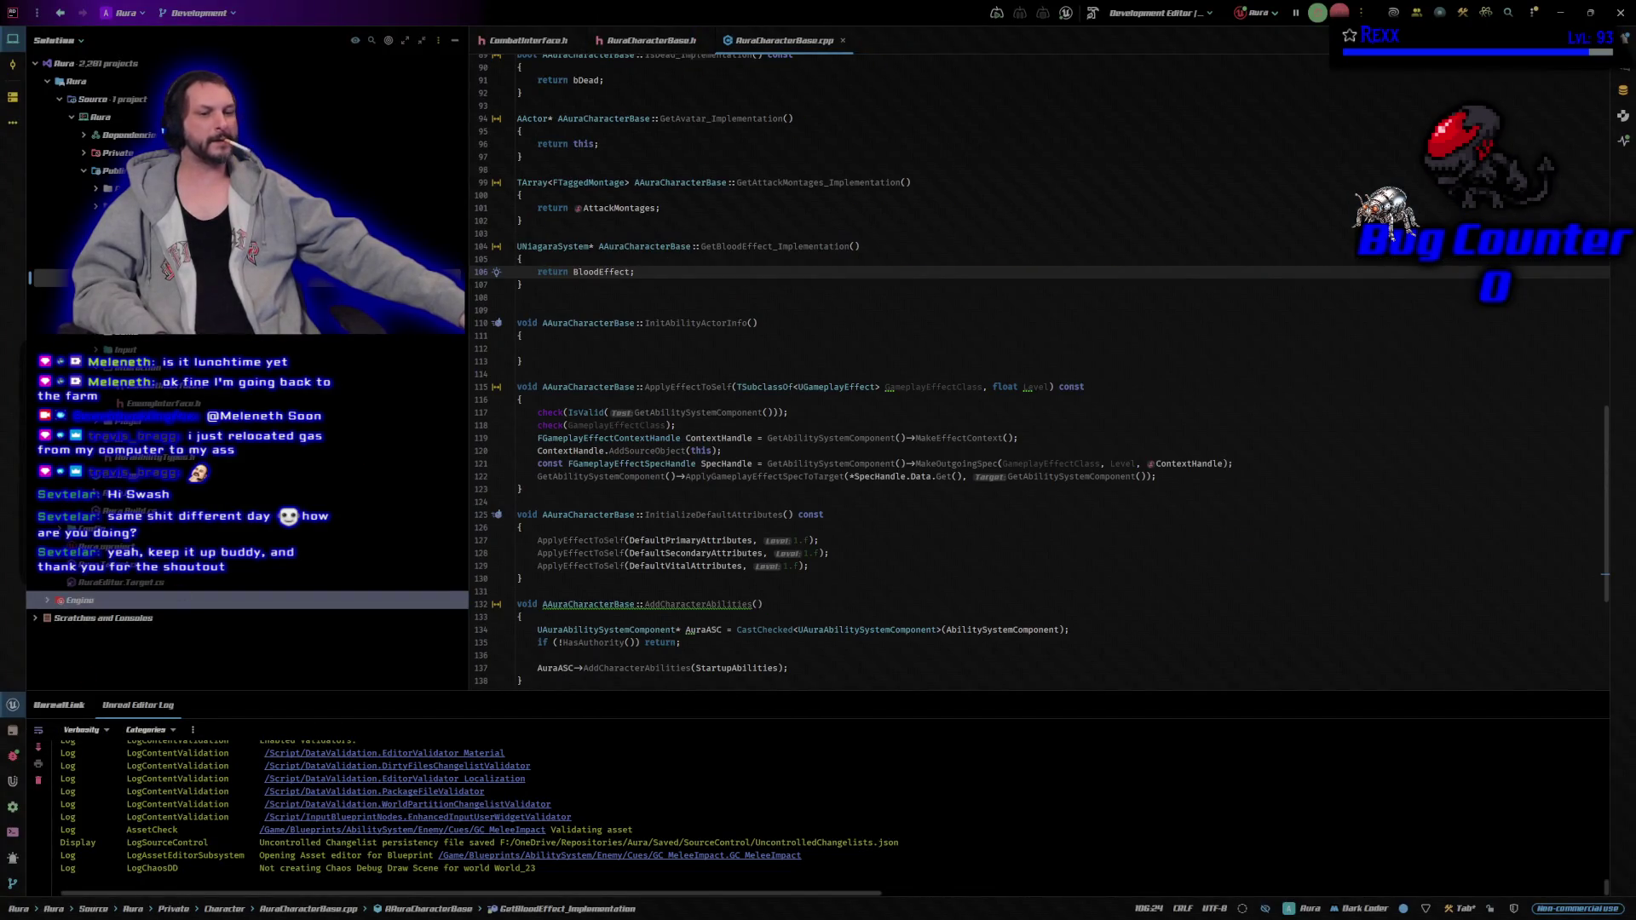
# Leave Rider and return to the GC_MeleeImpact On Execute graph in Unreal.
pyautogui.hotkey('alt', 'Tab')
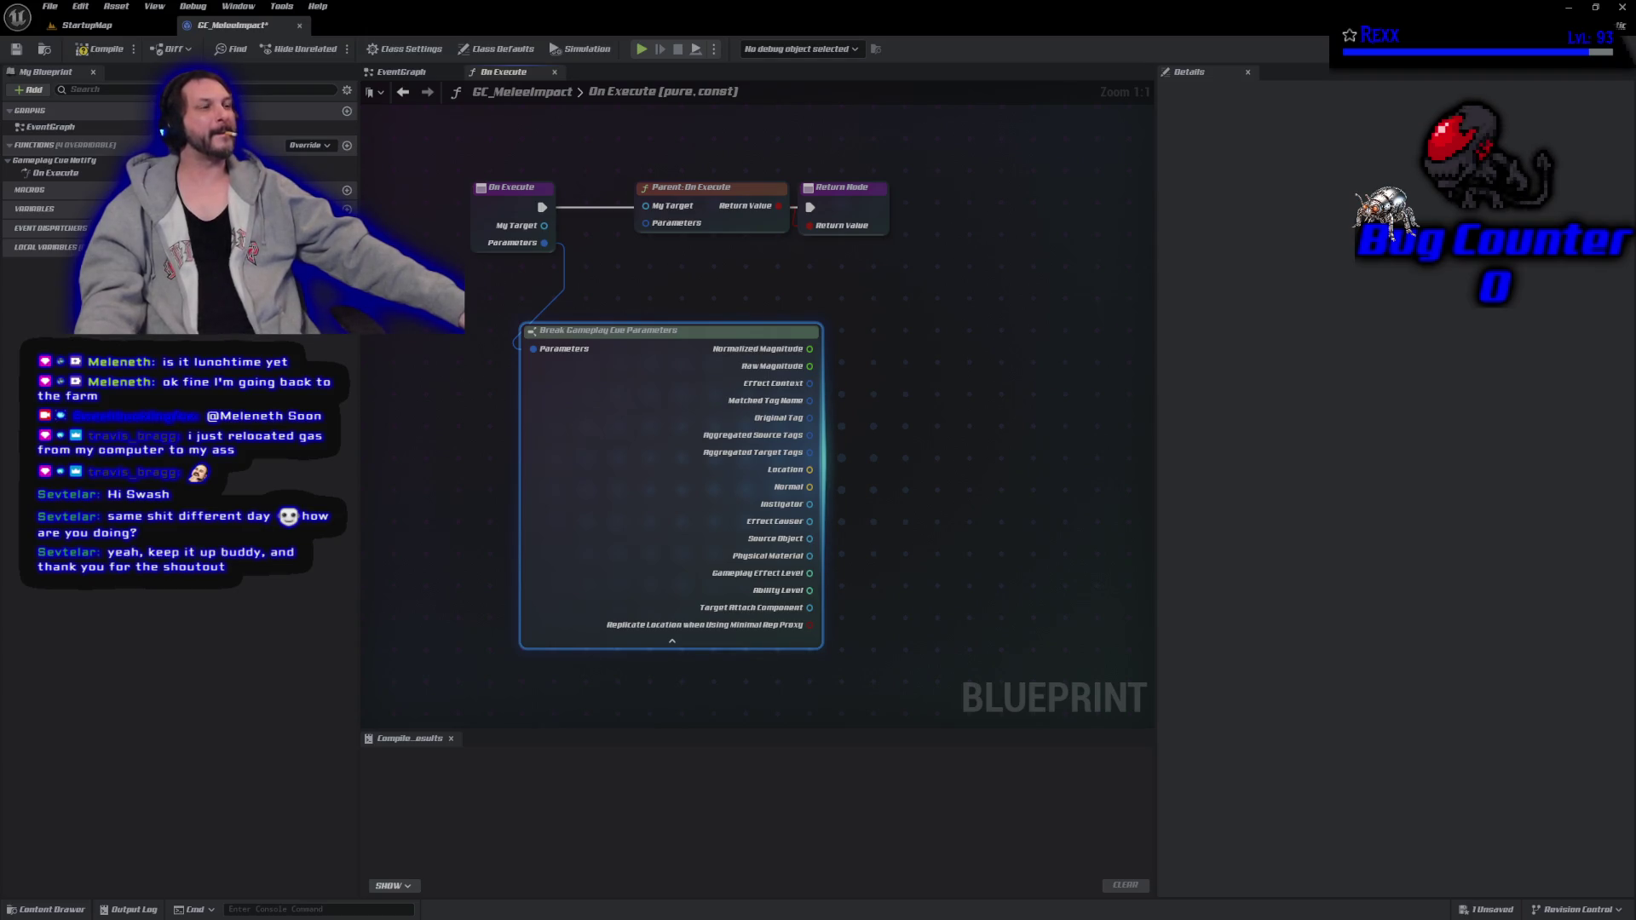
# Add a Play Sound at Location node to the On Execute graph by searching 'play sound'.
pyautogui.rightClick(941, 376)
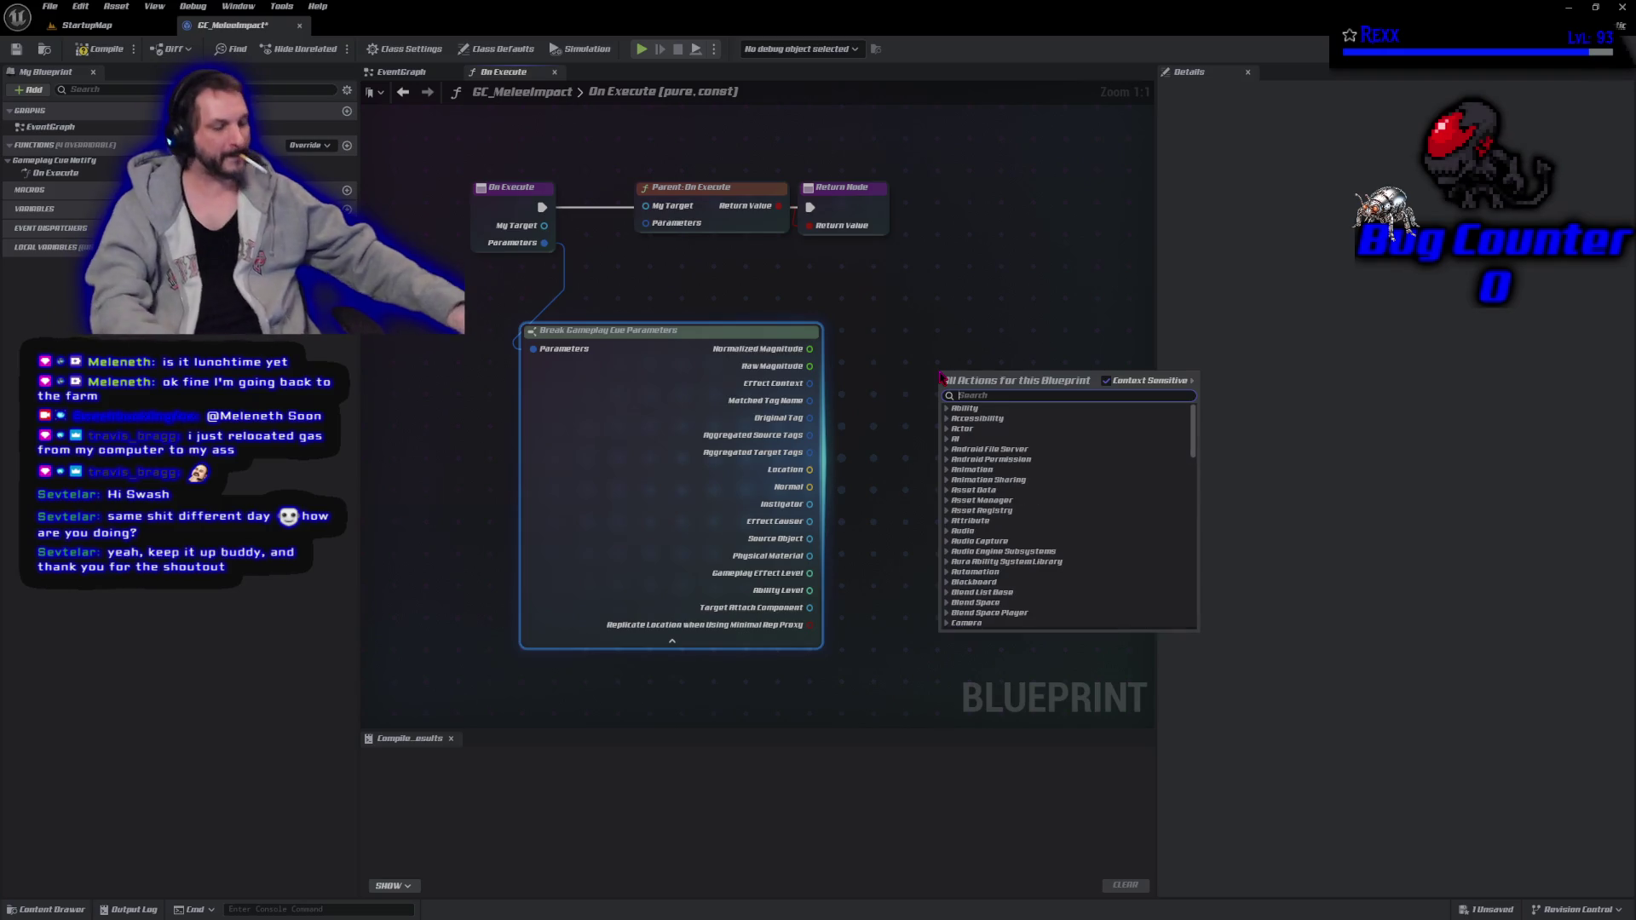
pyautogui.write('play sound')
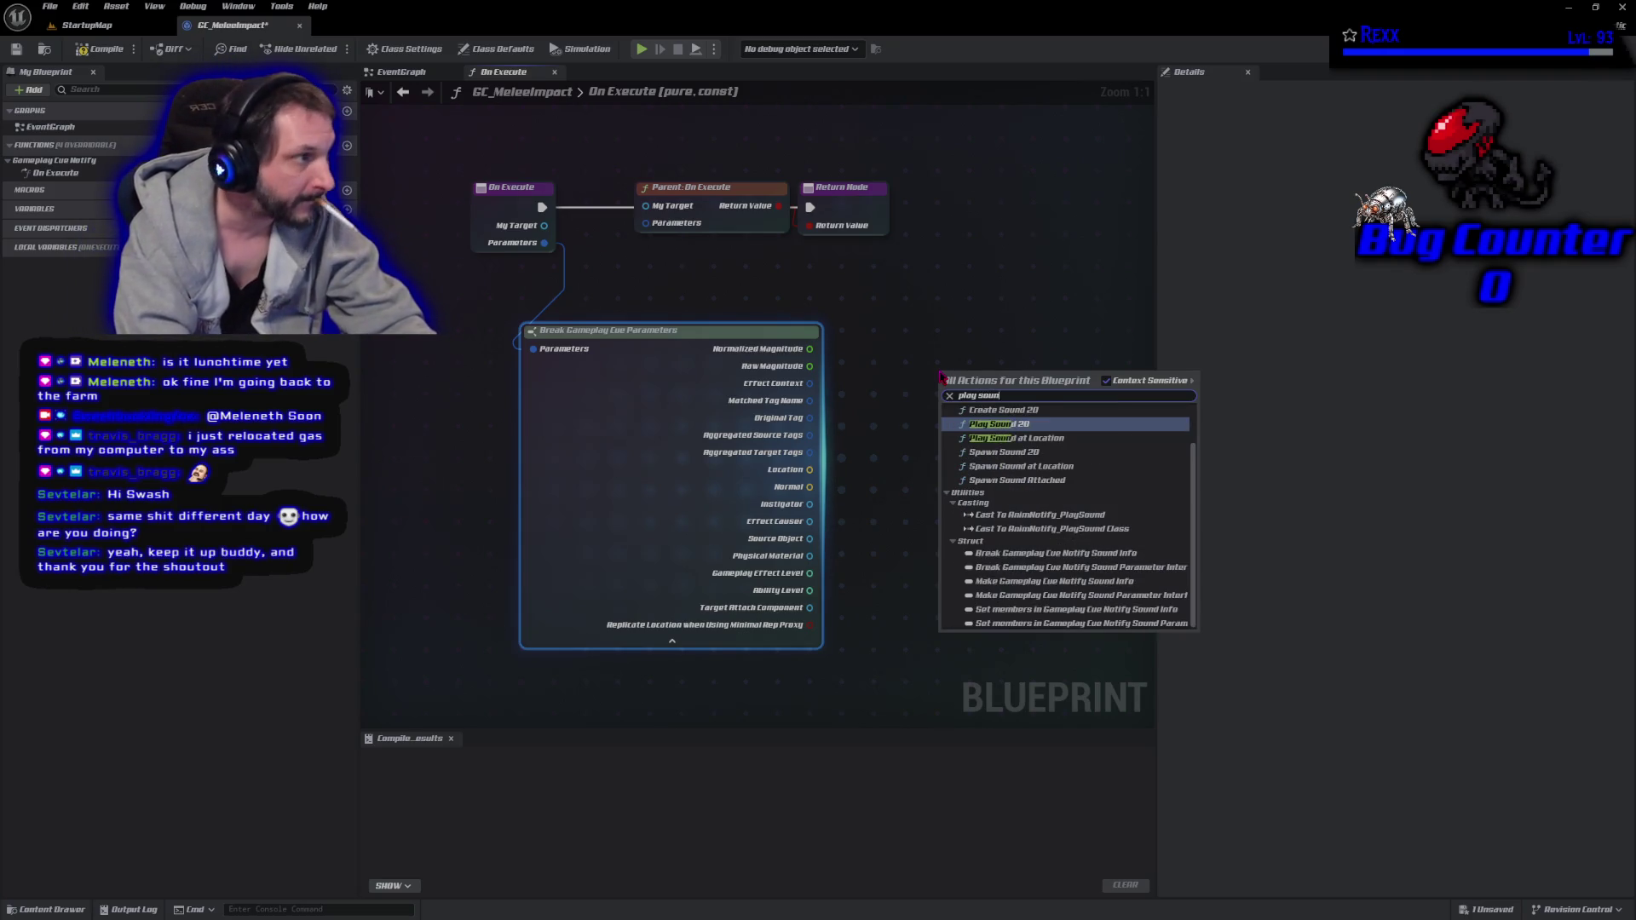
pyautogui.press('Down')
pyautogui.press('Return')
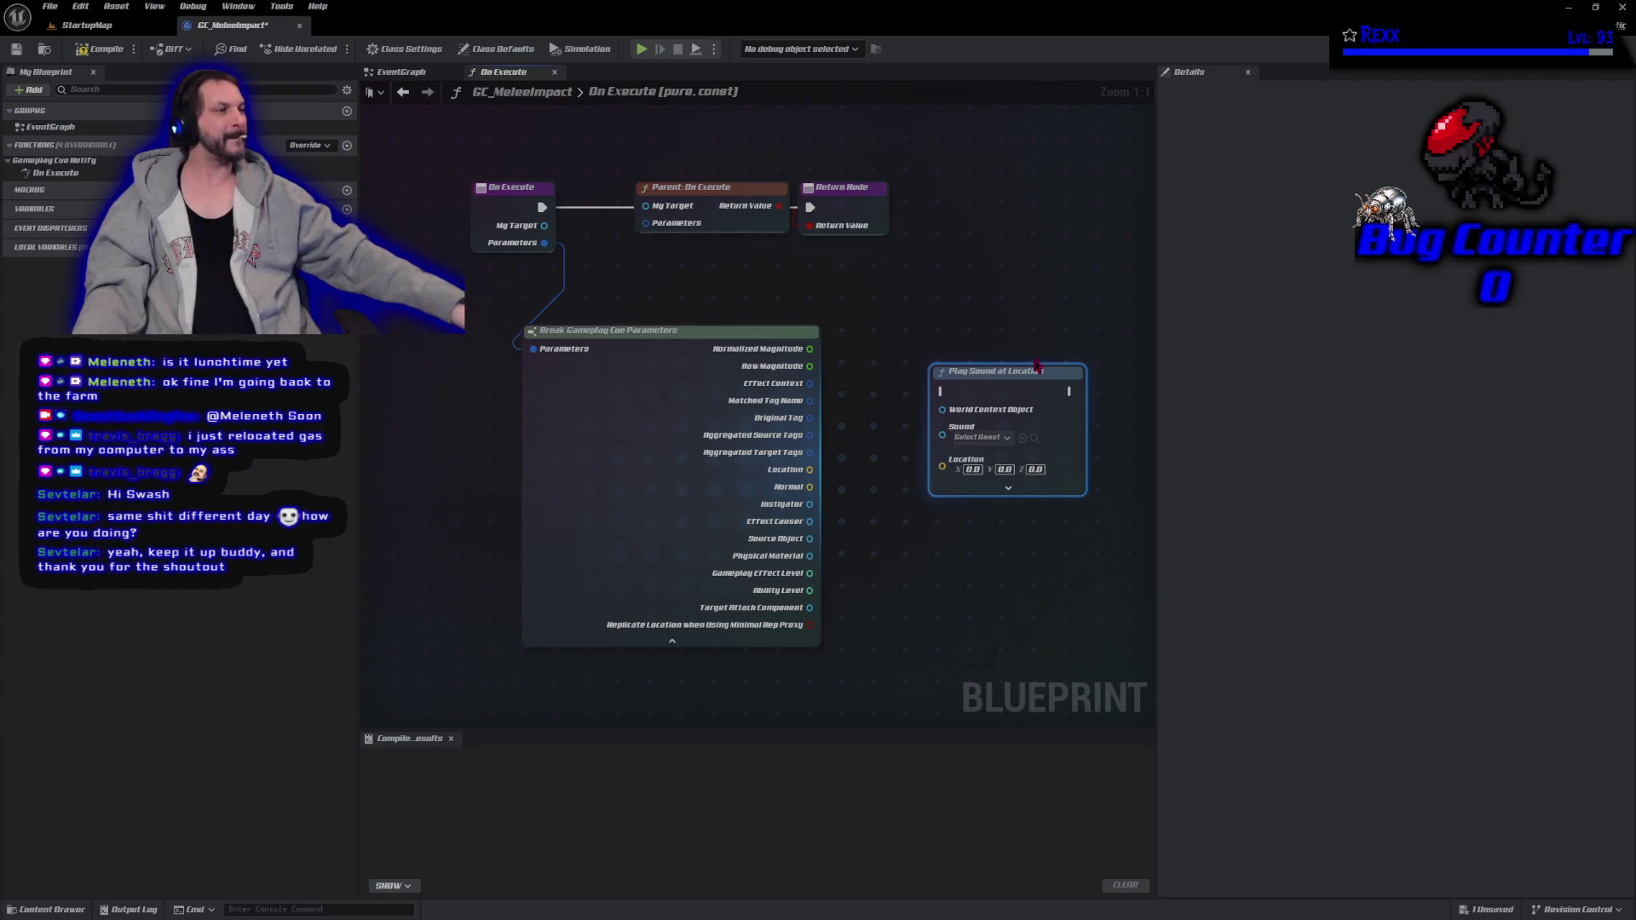
# Assign a swipe sound asset to the Play Sound at Location node's Sound input.
pyautogui.click(980, 437)
pyautogui.write('sfx_sw')
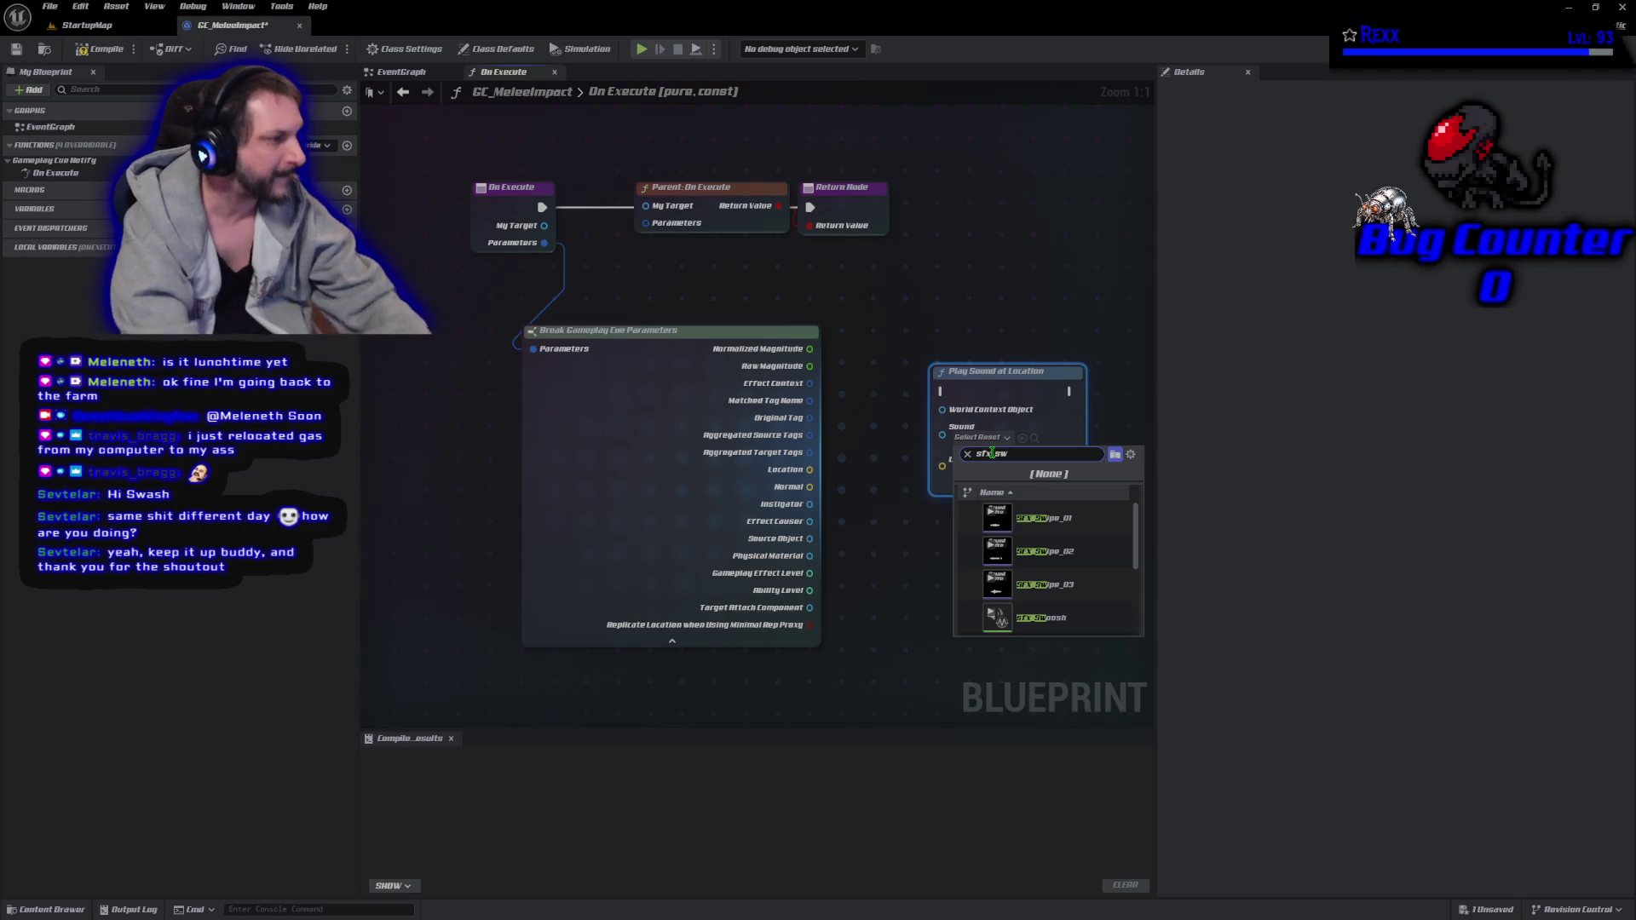
pyautogui.write('ipe')
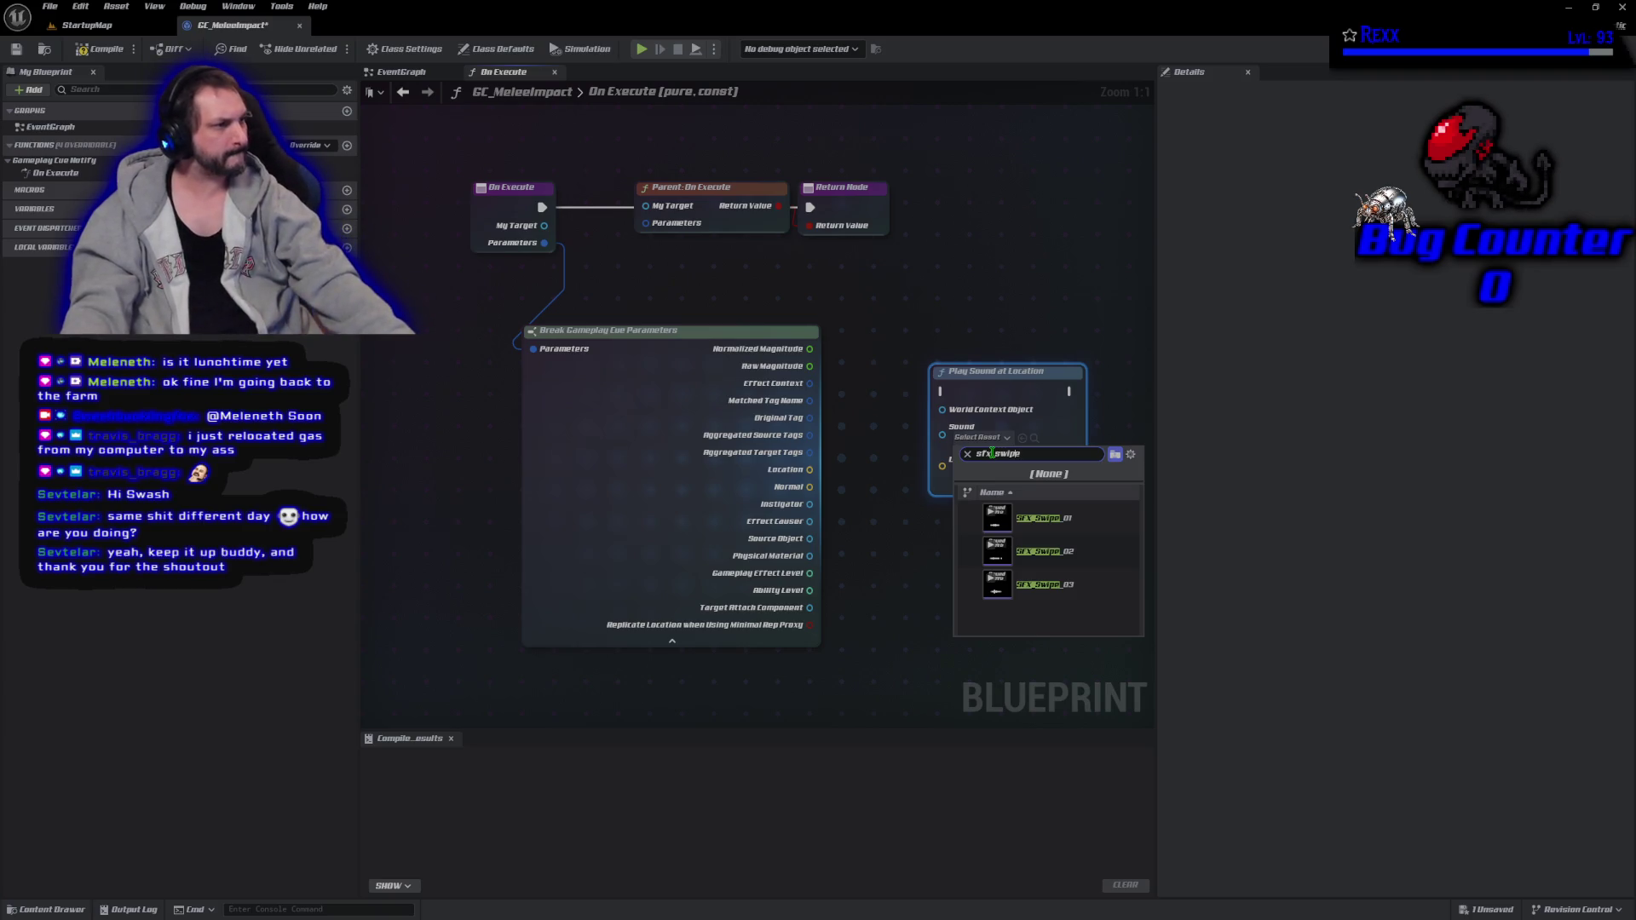
pyautogui.click(993, 453)
pyautogui.press('BackSpace')
pyautogui.press('BackSpace')
pyautogui.press('BackSpace')
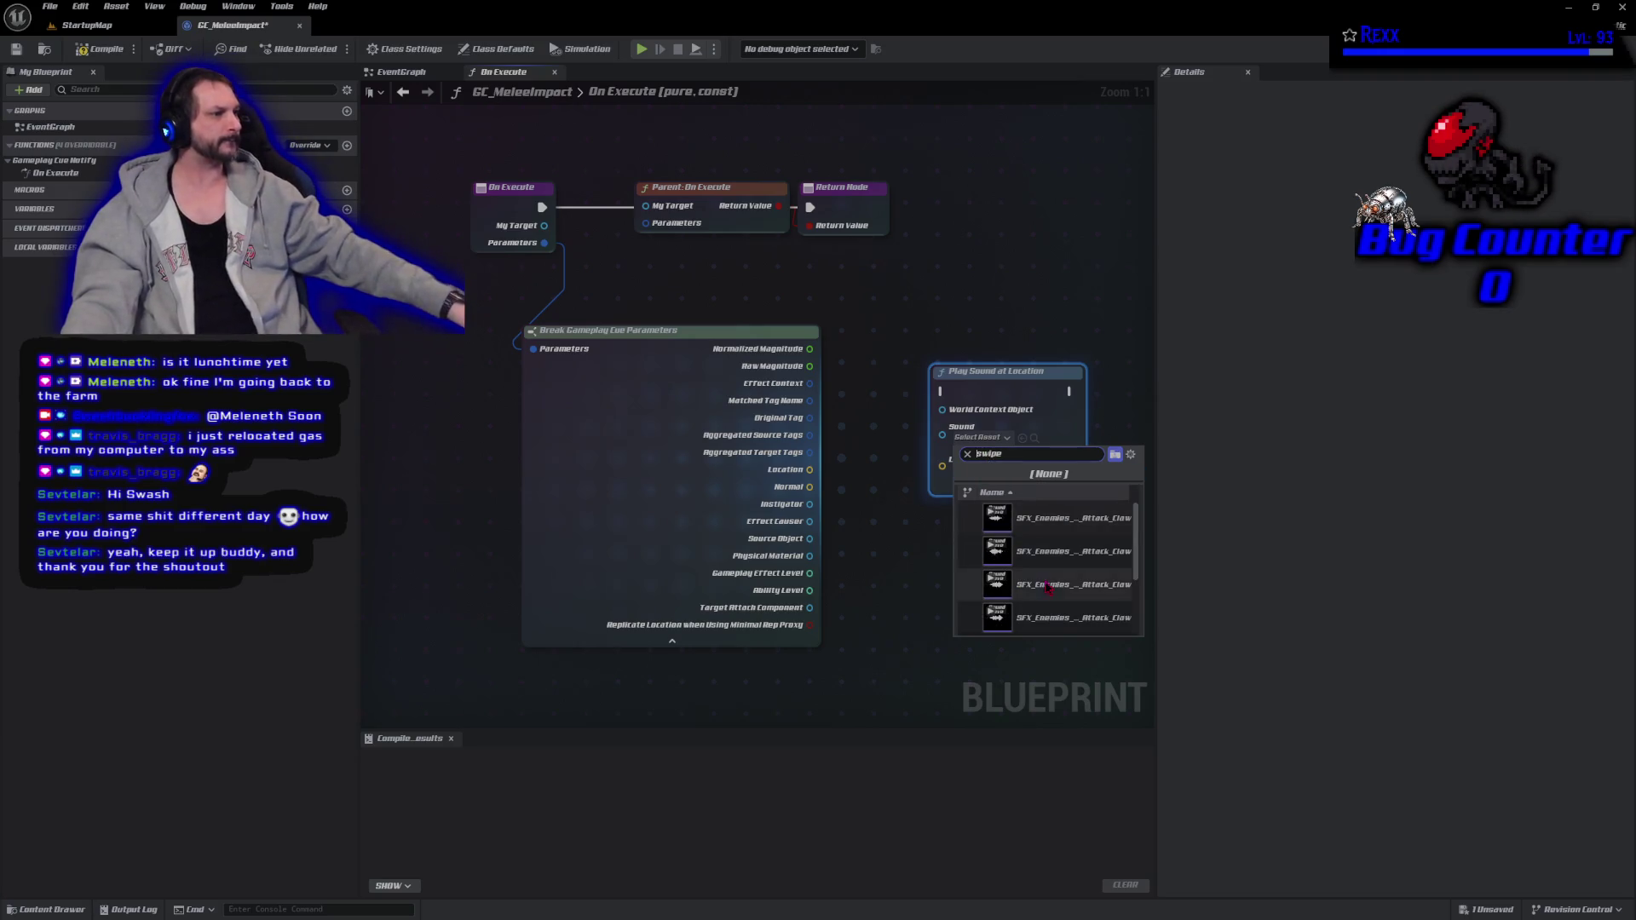
pyautogui.scroll(-3, 1096, 590)
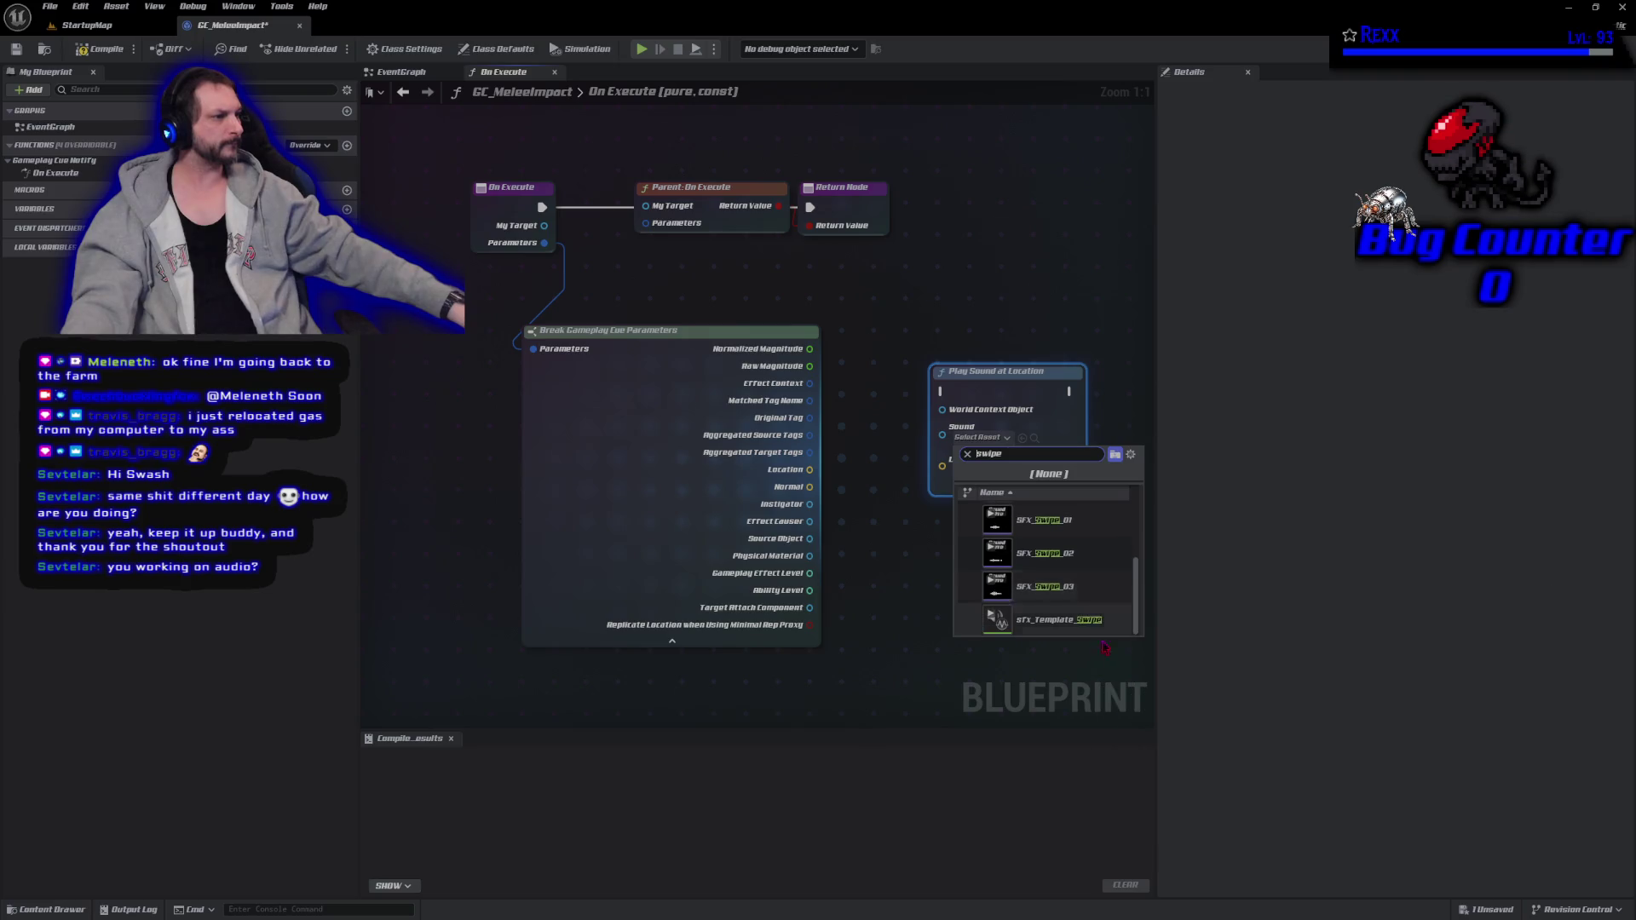
pyautogui.click(1075, 624)
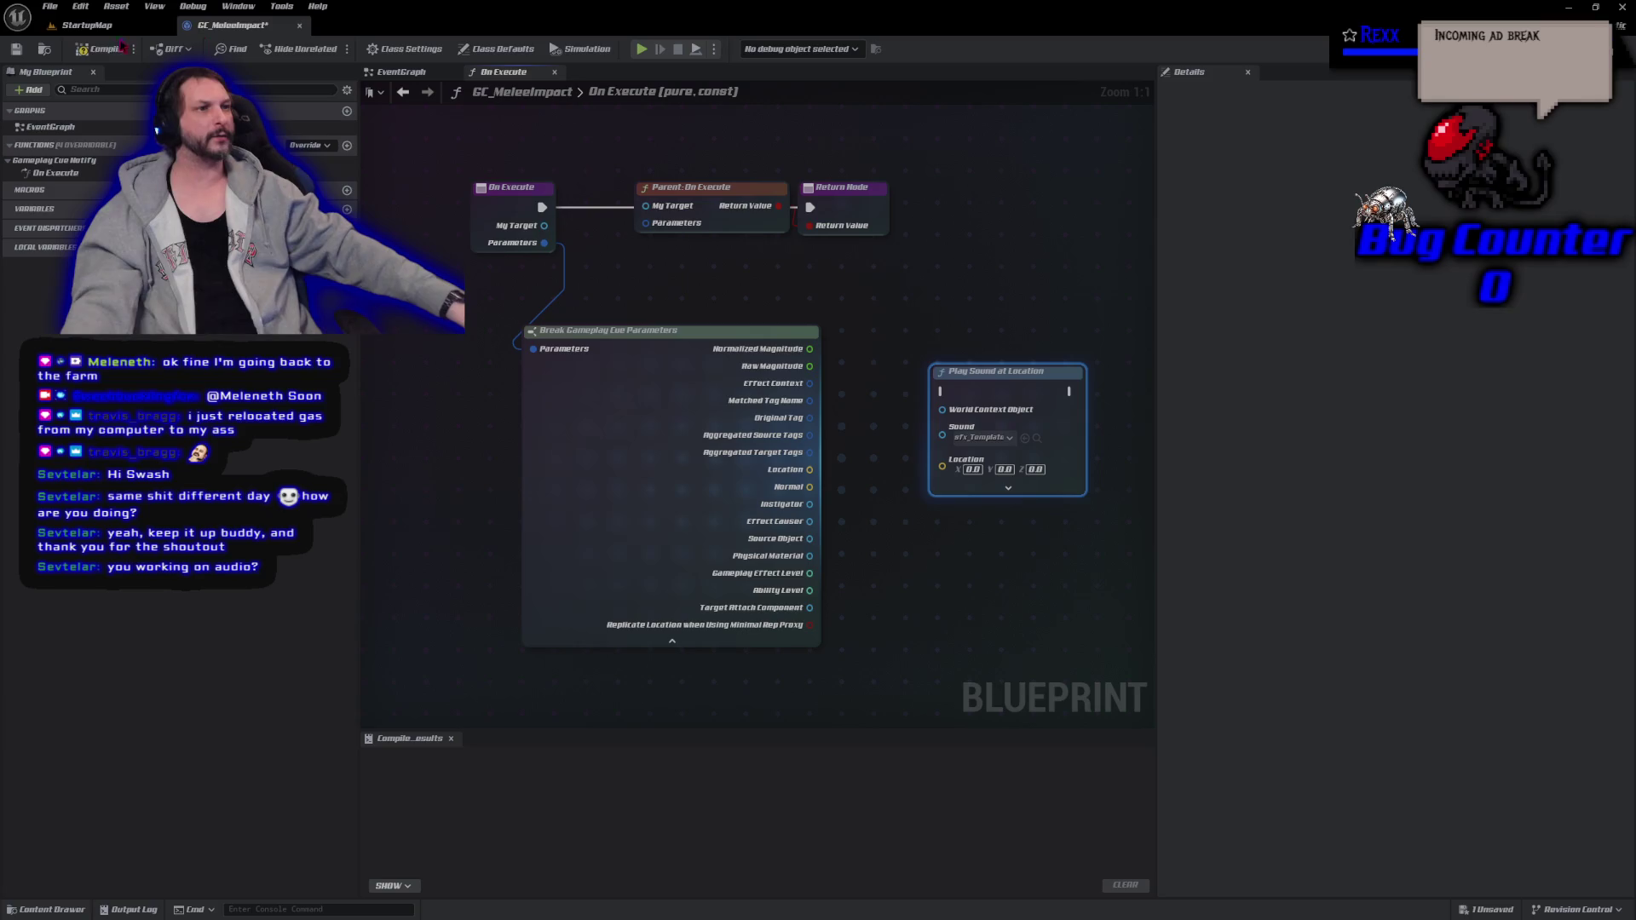
# Switch between the StartupMap level and GC_MeleeImpact tabs, ending on StartupMap.
pyautogui.click(94, 25)
pyautogui.click(243, 27)
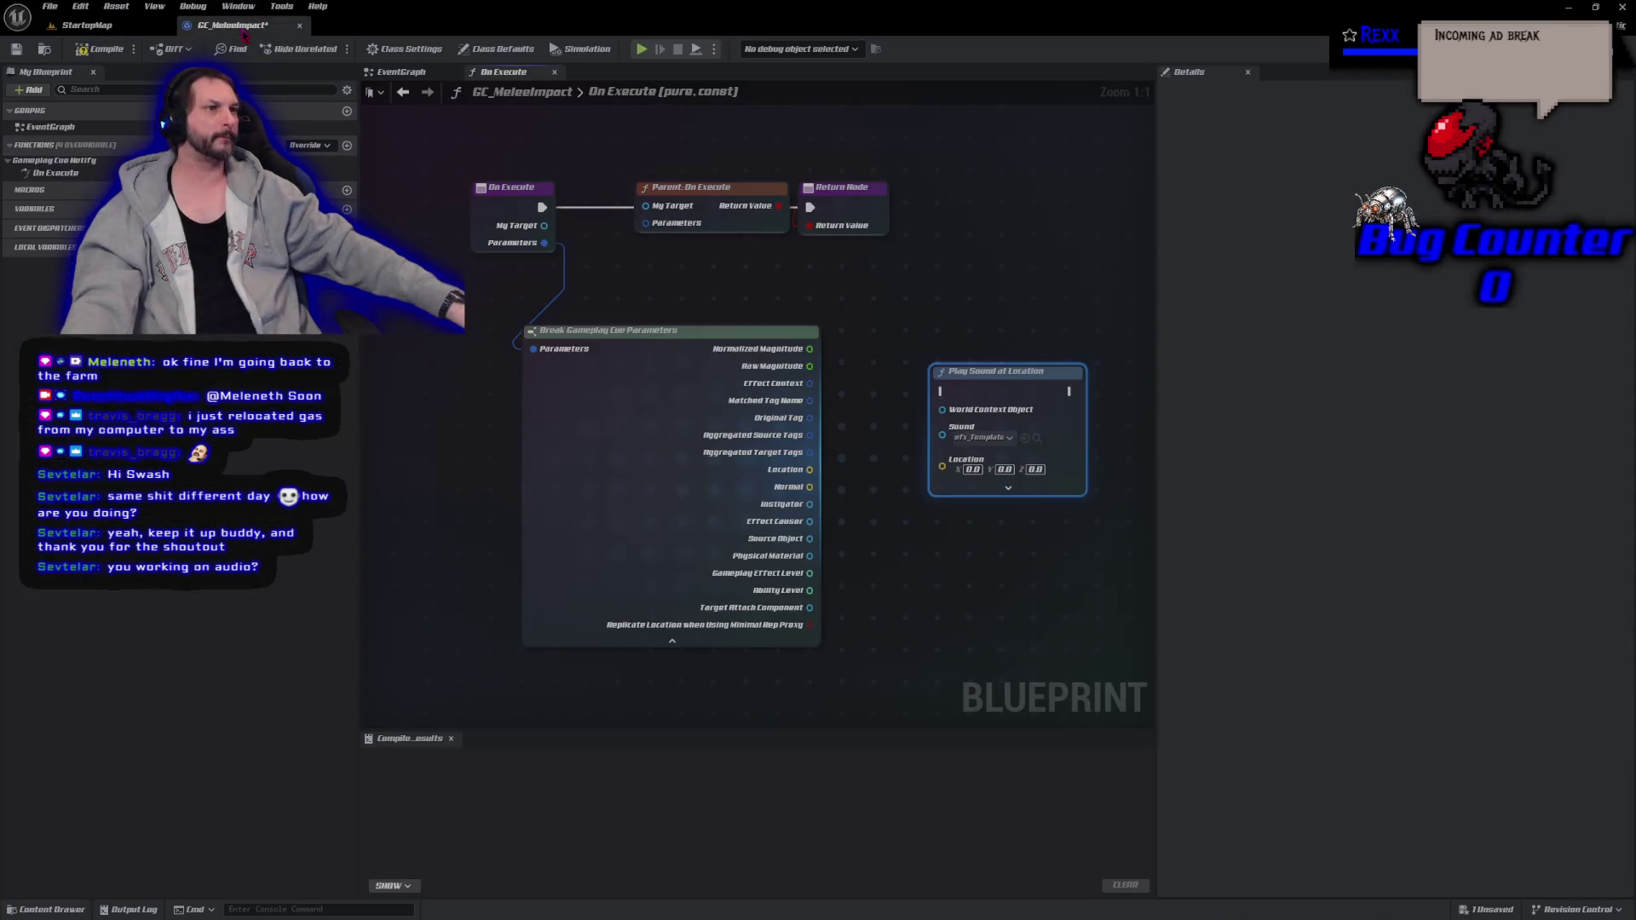
pyautogui.click(86, 25)
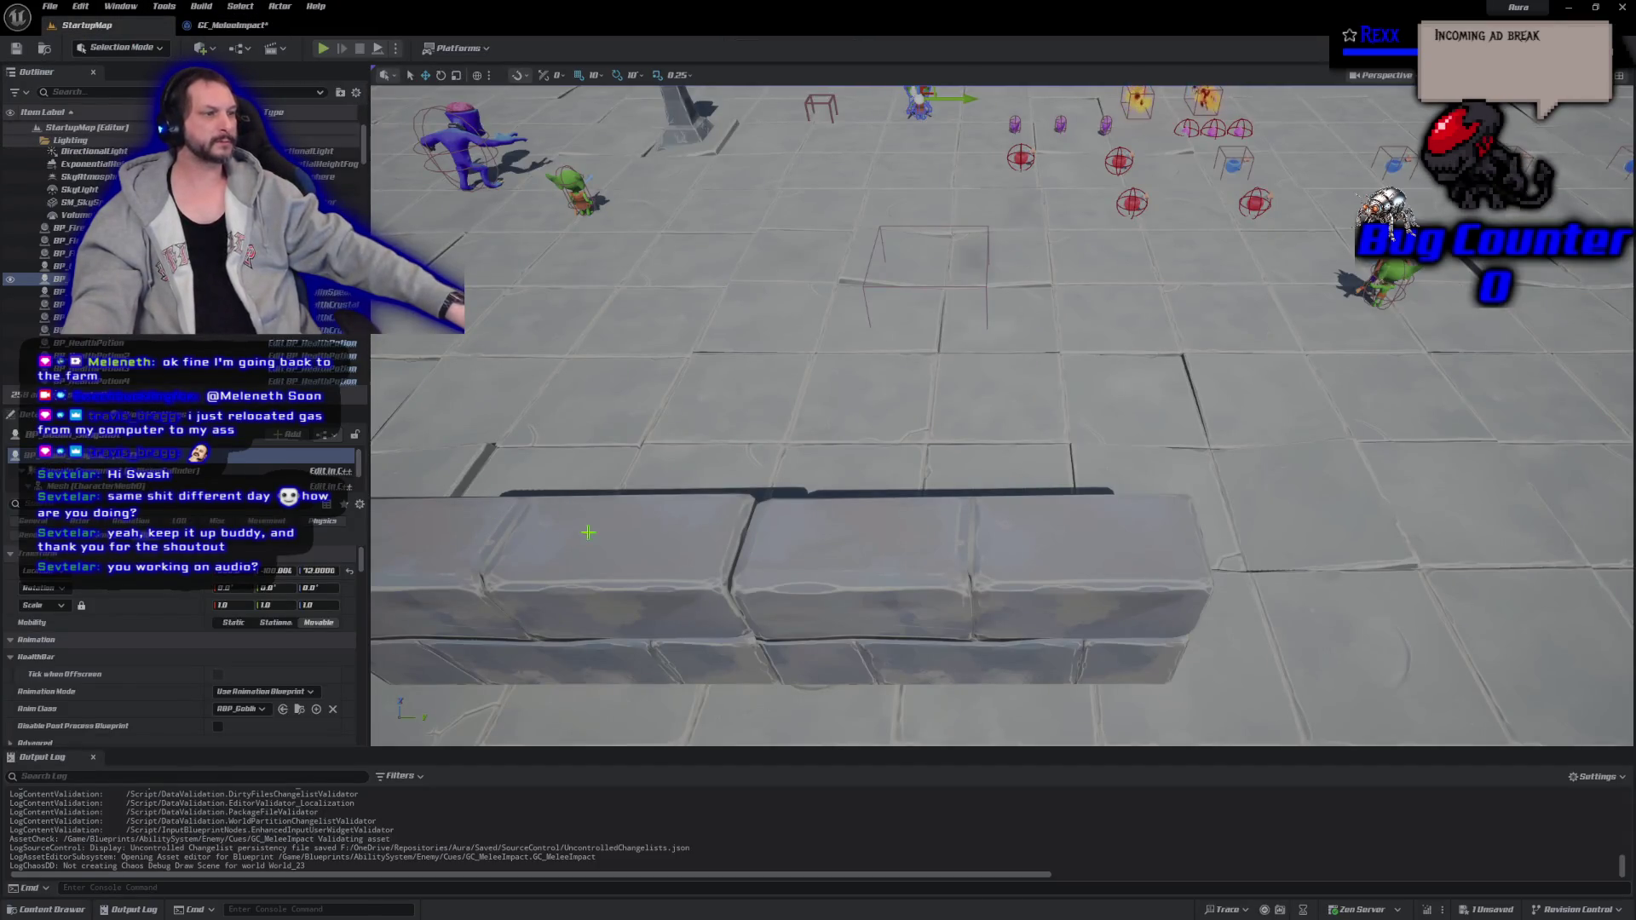
# Go back from the StartupMap level to the GC_MeleeImpact blueprint graph.
pyautogui.scroll(-10, 578, 534)
pyautogui.click(231, 25)
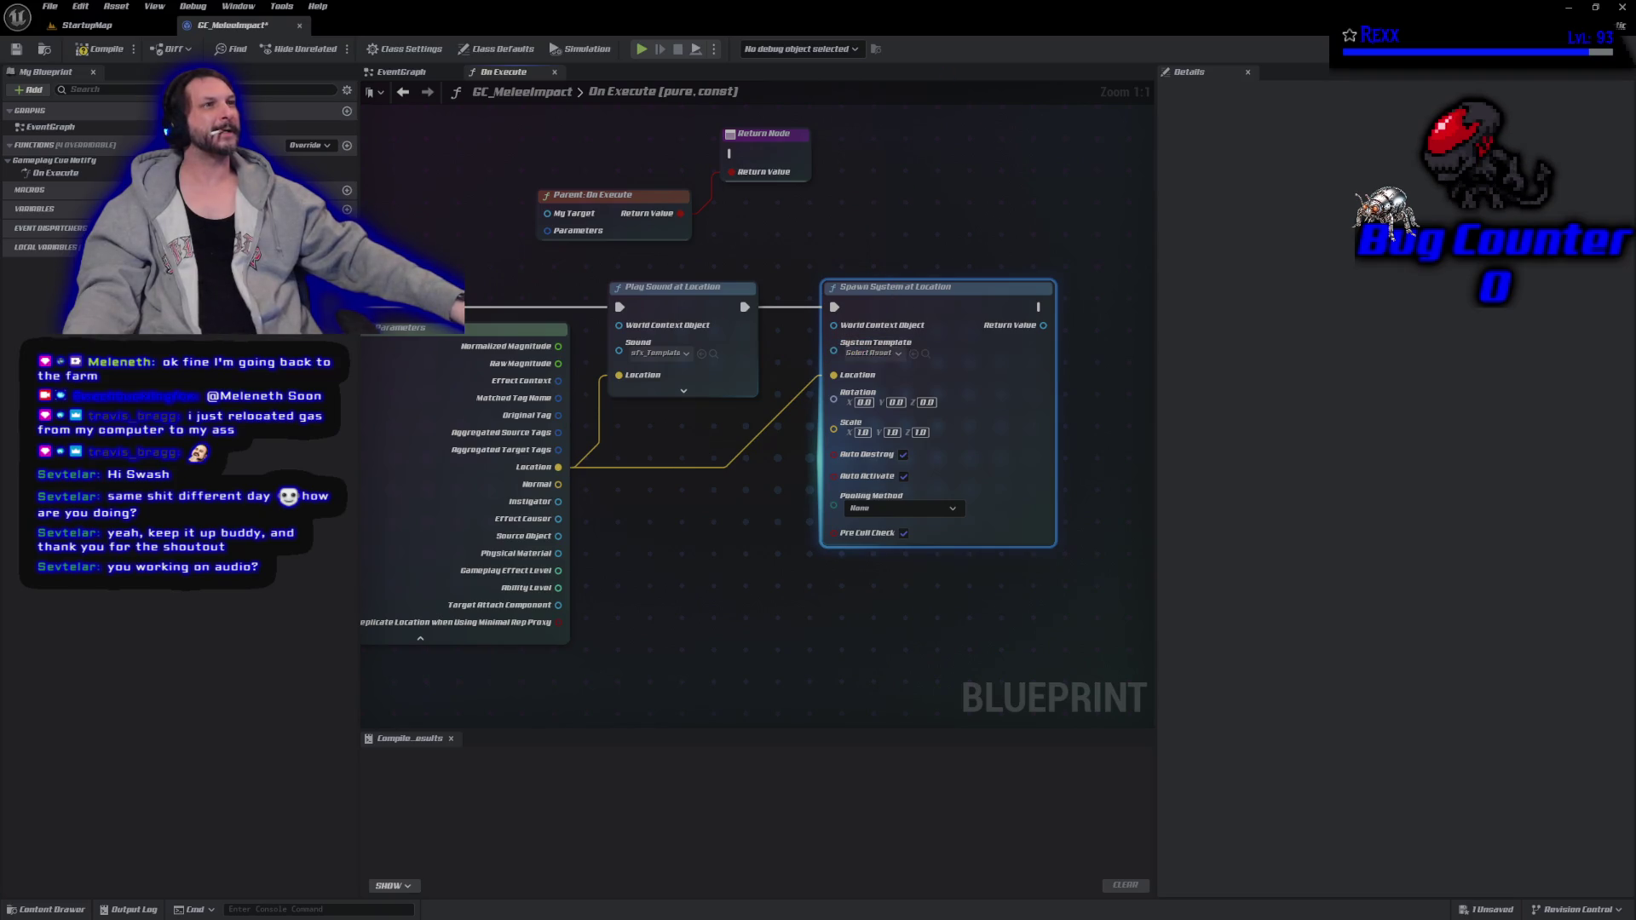
# Set the spawn node's System Template to NS_BloodImpact, then compile and save GC_MeleeImpact.
pyautogui.click(869, 352)
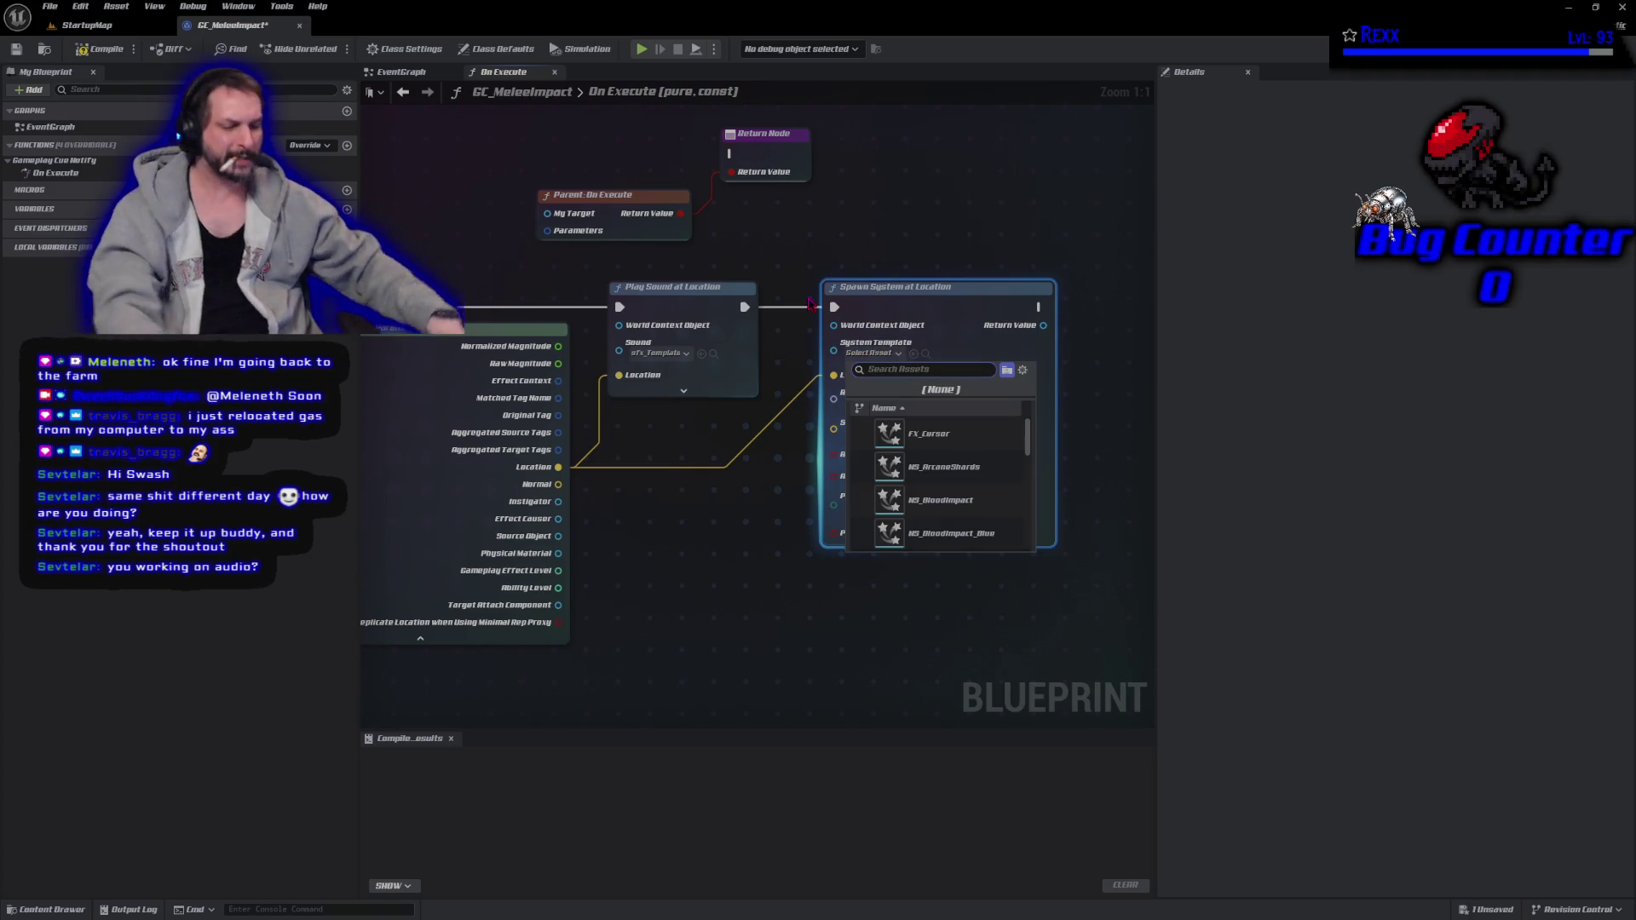
pyautogui.write('blood')
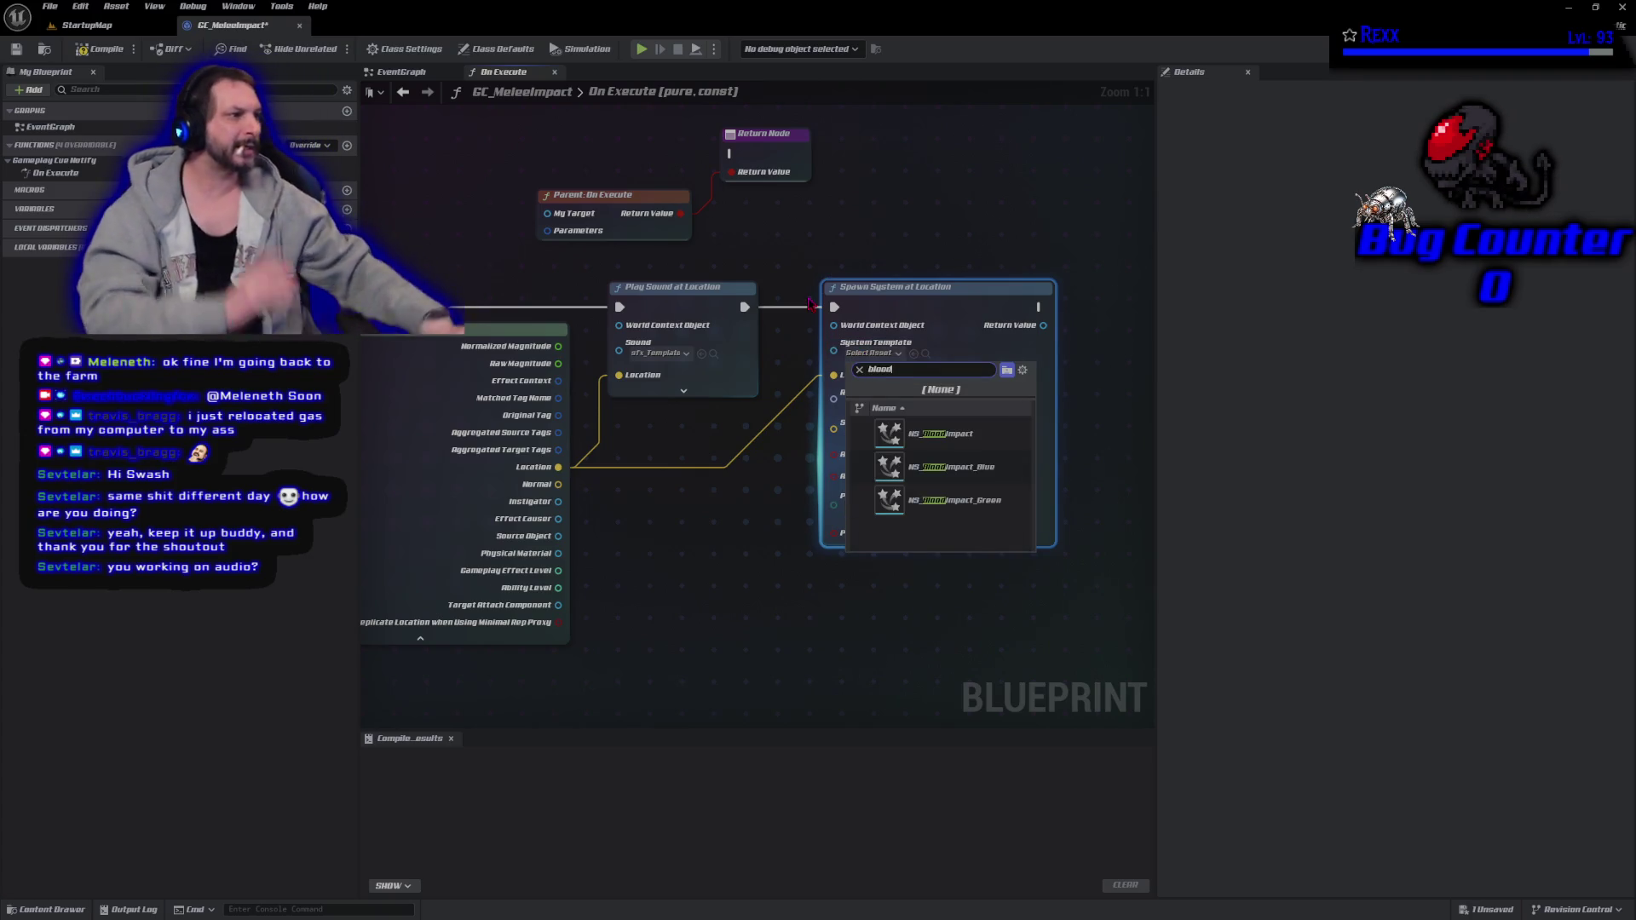
pyautogui.click(971, 436)
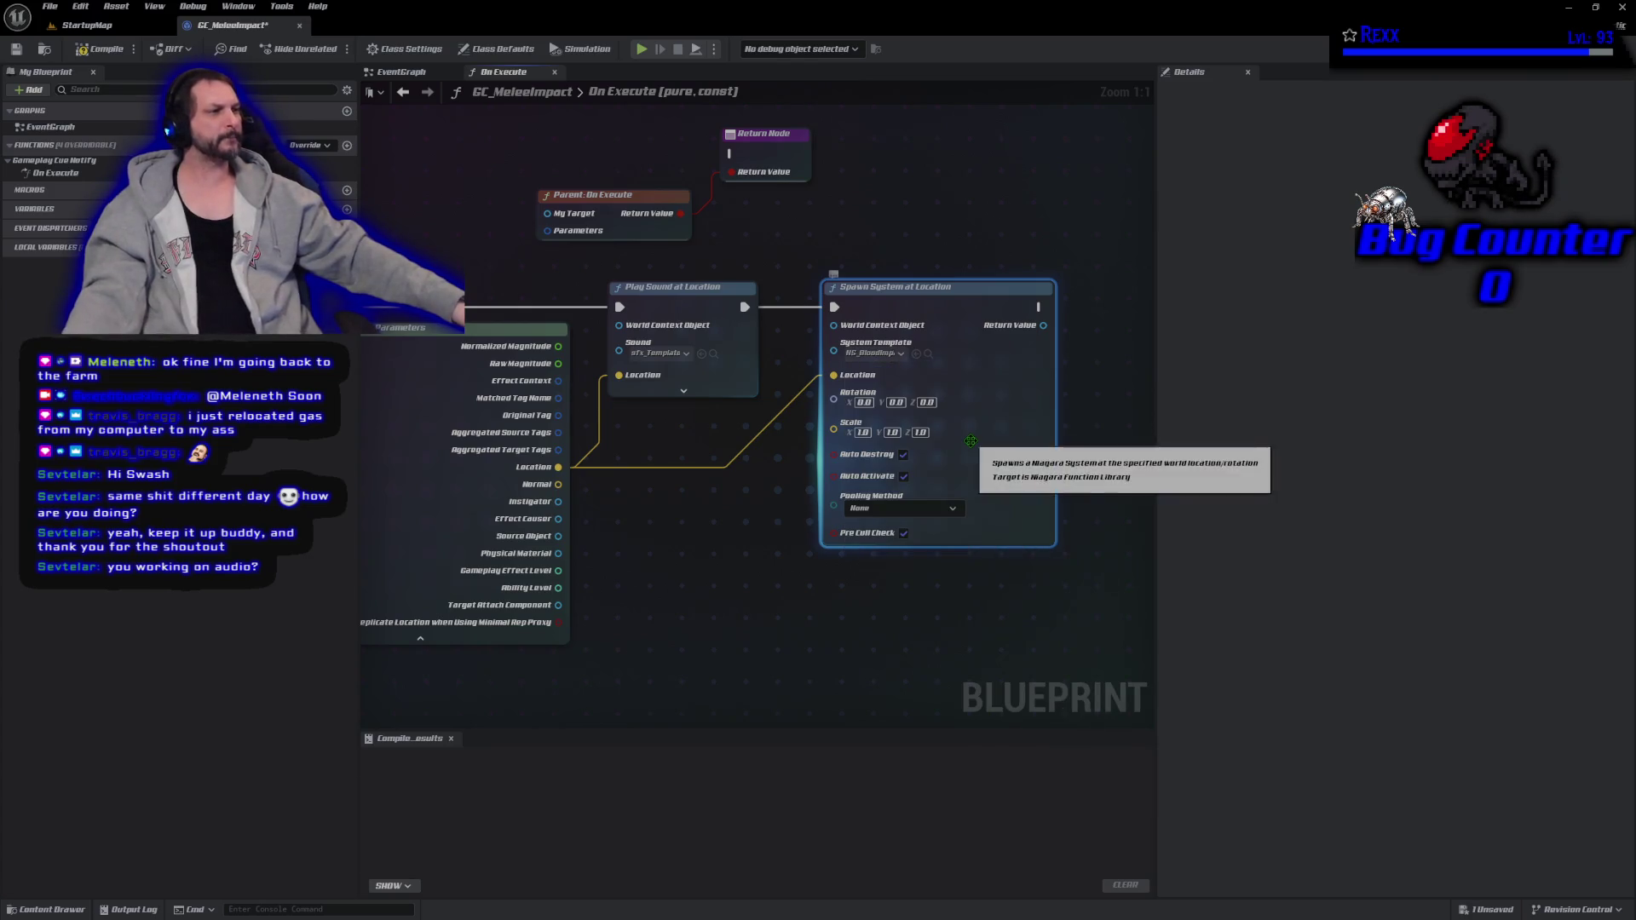
pyautogui.click(98, 49)
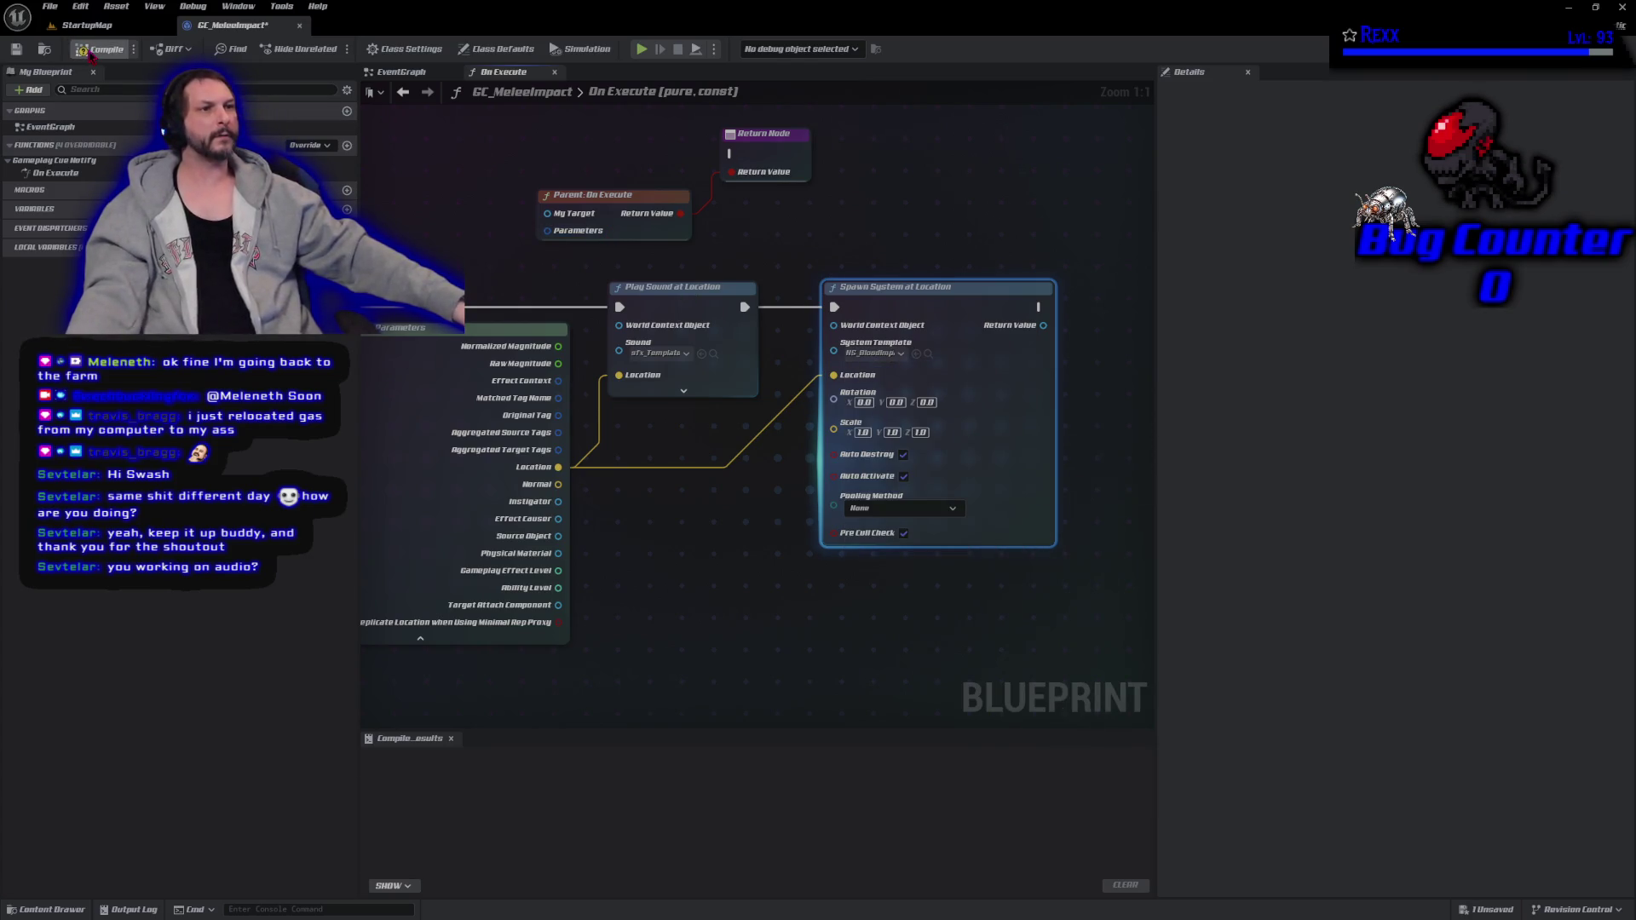
pyautogui.click(49, 6)
pyautogui.click(85, 137)
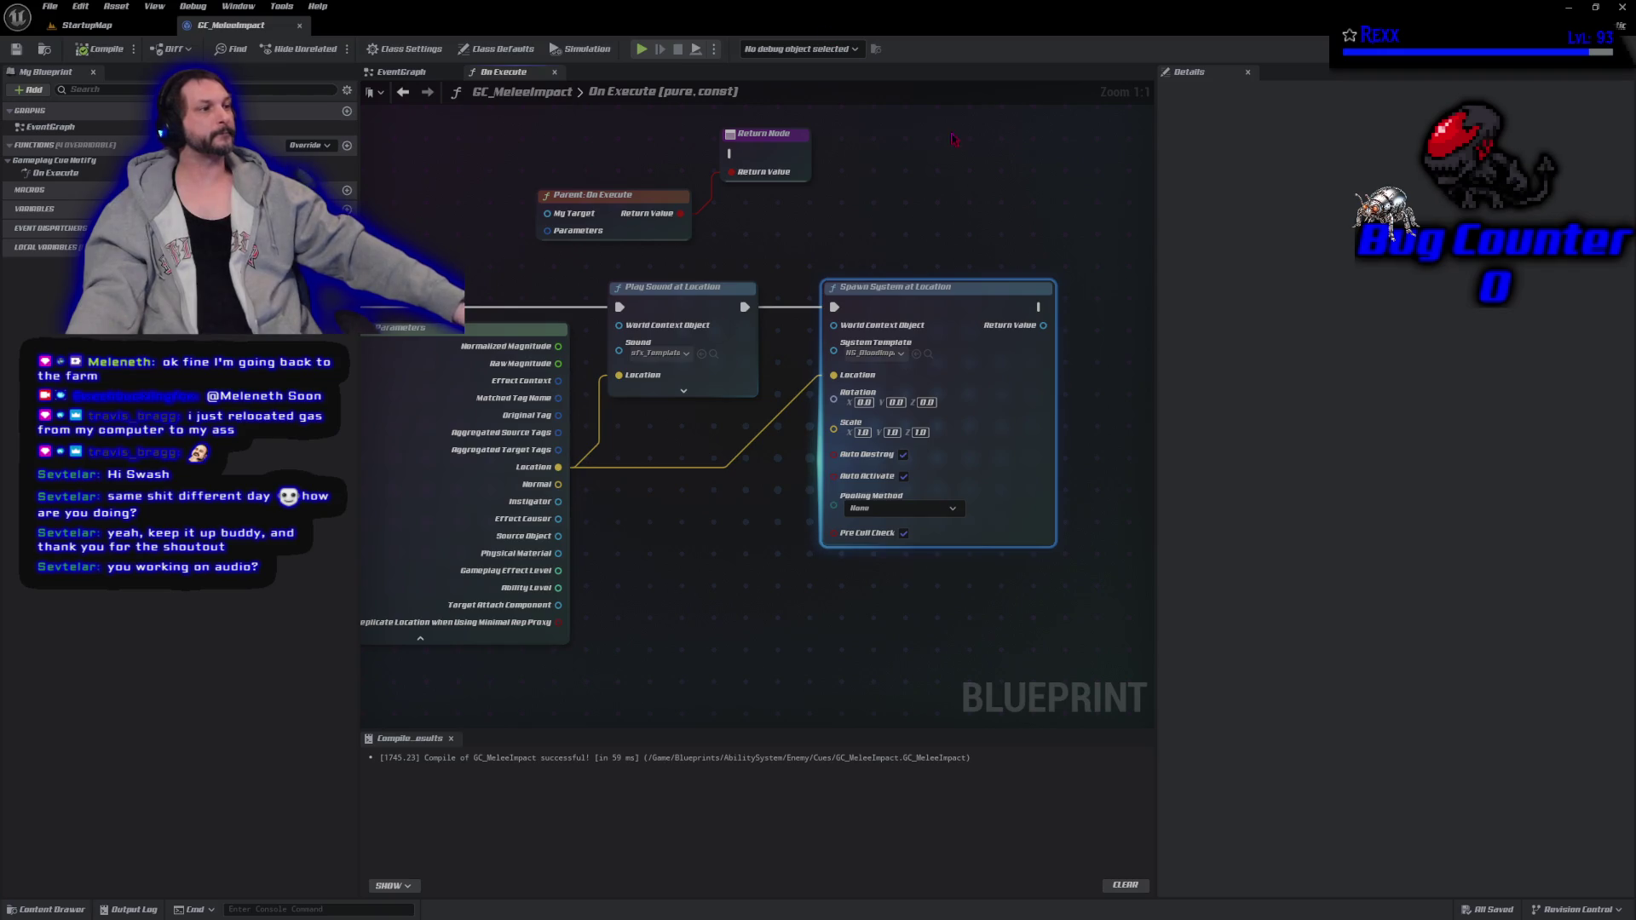
# Wire the On Execute entry to Parent: On Execute and Spawn System to the Return Node, then recompile and Save All.
pyautogui.moveTo(861, 216)
pyautogui.mouseDown()
pyautogui.moveTo(594, 174)
pyautogui.moveTo(880, 211)
pyautogui.moveTo(1099, 205)
pyautogui.mouseUp()
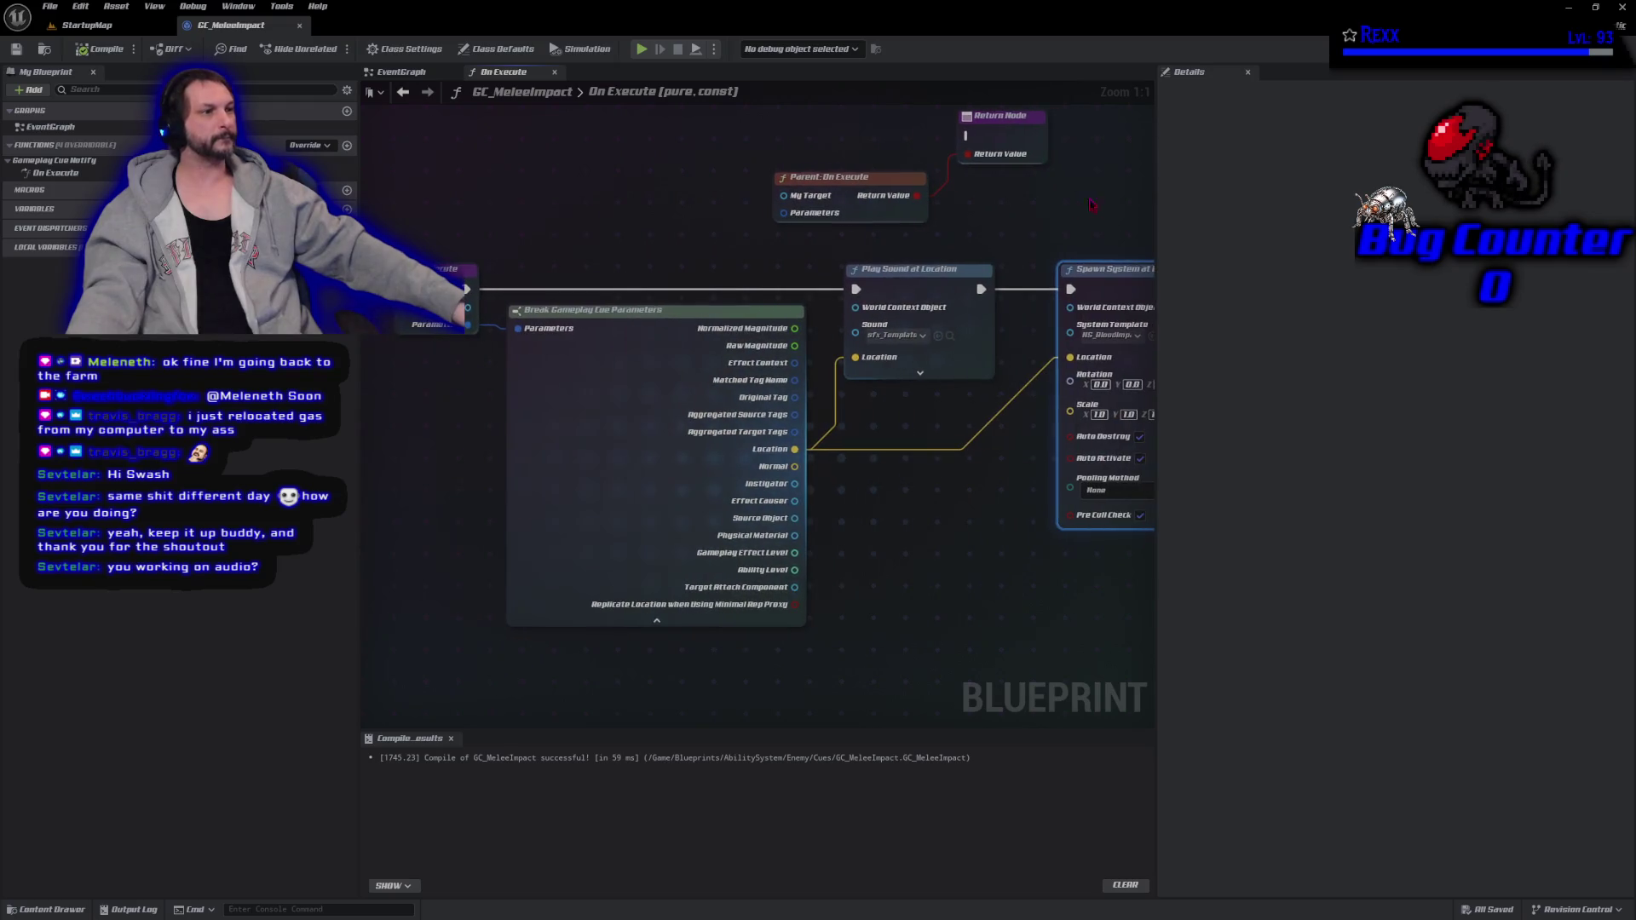
pyautogui.moveTo(468, 307); pyautogui.dragTo(792, 203)
pyautogui.moveTo(468, 325)
pyautogui.mouseDown()
pyautogui.moveTo(780, 208)
pyautogui.moveTo(789, 226)
pyautogui.moveTo(783, 212)
pyautogui.mouseUp()
pyautogui.moveTo(916, 195)
pyautogui.mouseDown()
pyautogui.moveTo(752, 241)
pyautogui.moveTo(1106, 247)
pyautogui.mouseUp()
pyautogui.moveTo(995, 376); pyautogui.dragTo(1064, 254)
pyautogui.click(98, 48)
pyautogui.click(50, 6)
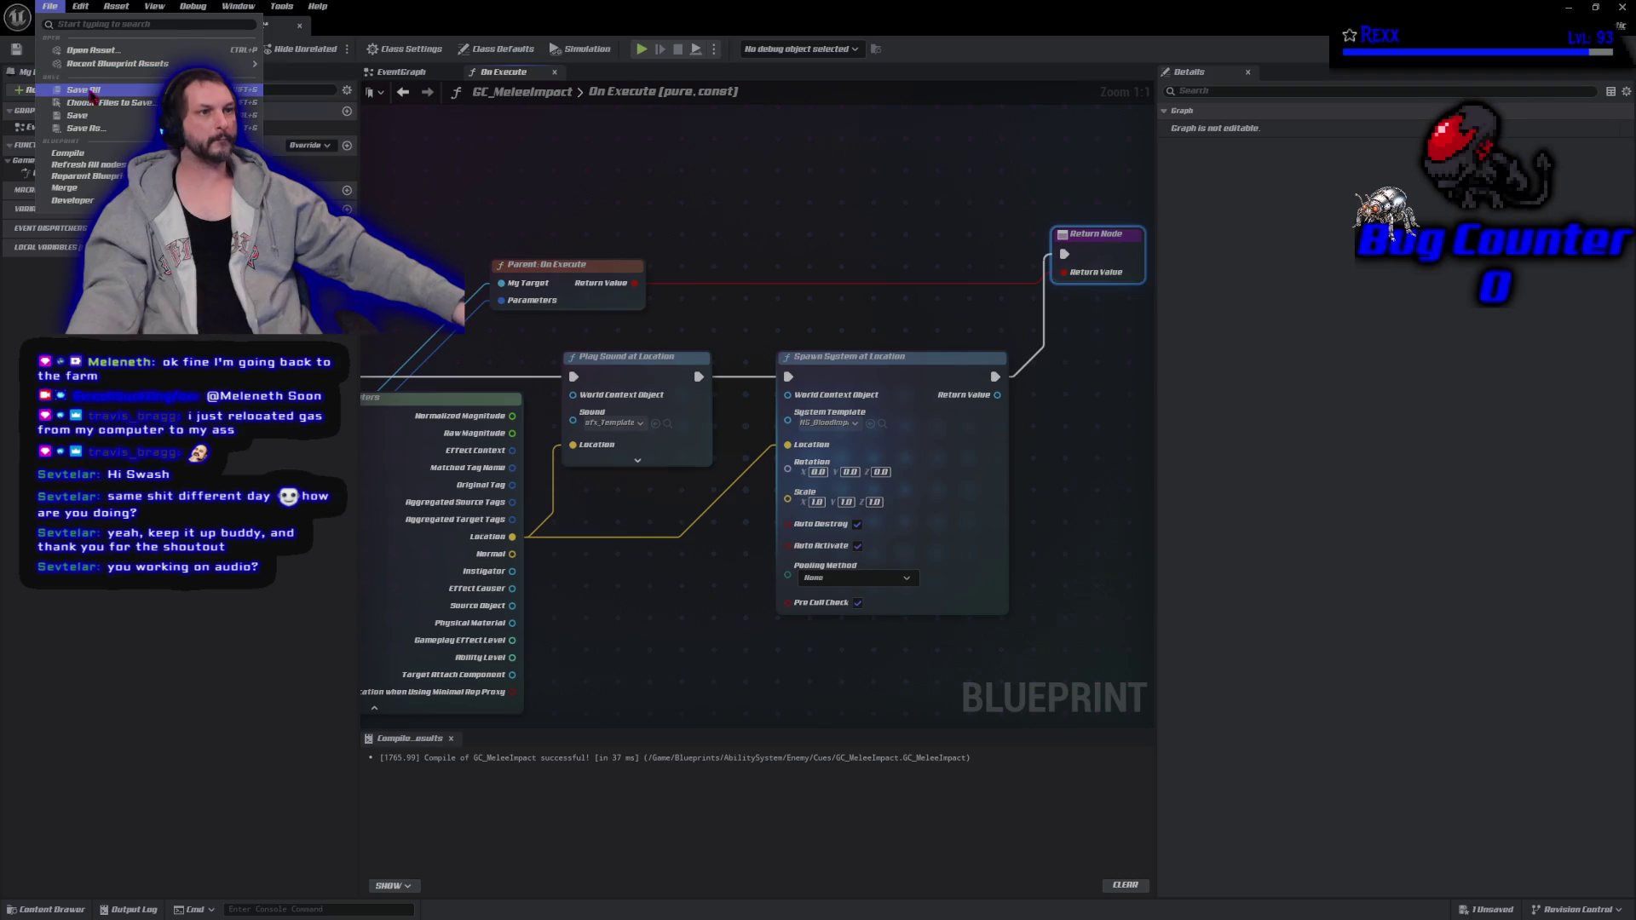
pyautogui.click(86, 89)
# View GC_MeleeImpact's Class Defaults, then go to Edit > Project Settings.
pyautogui.moveTo(570, 189)
pyautogui.mouseDown()
pyautogui.moveTo(1095, 241)
pyautogui.moveTo(1026, 187)
pyautogui.moveTo(682, 245)
pyautogui.moveTo(594, 227)
pyautogui.mouseUp()
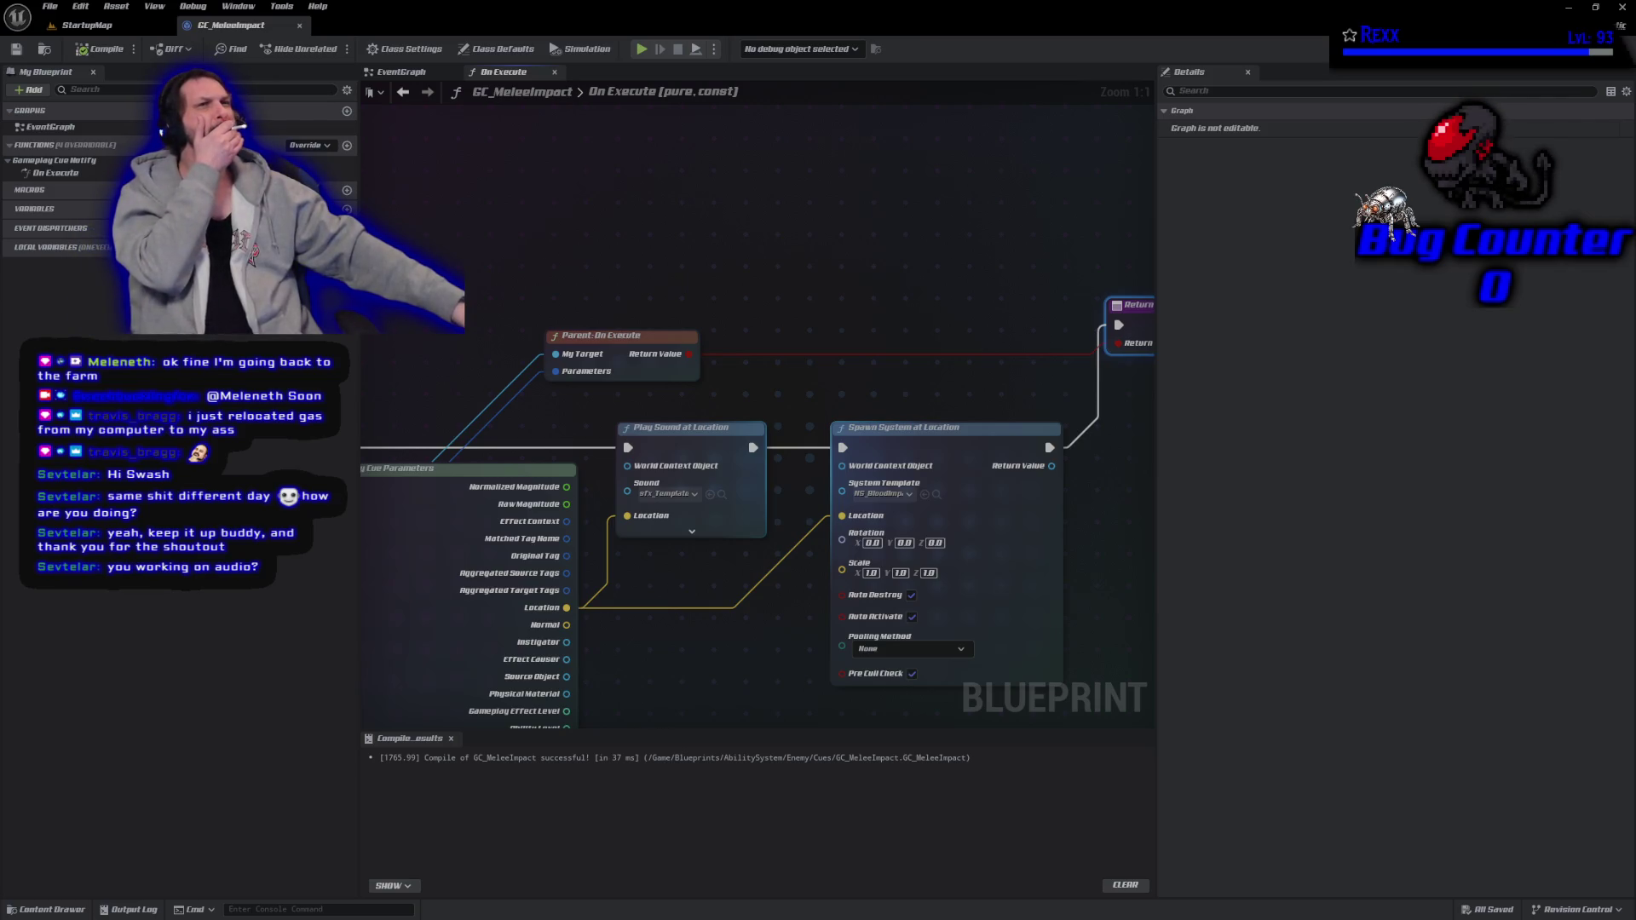
pyautogui.click(498, 48)
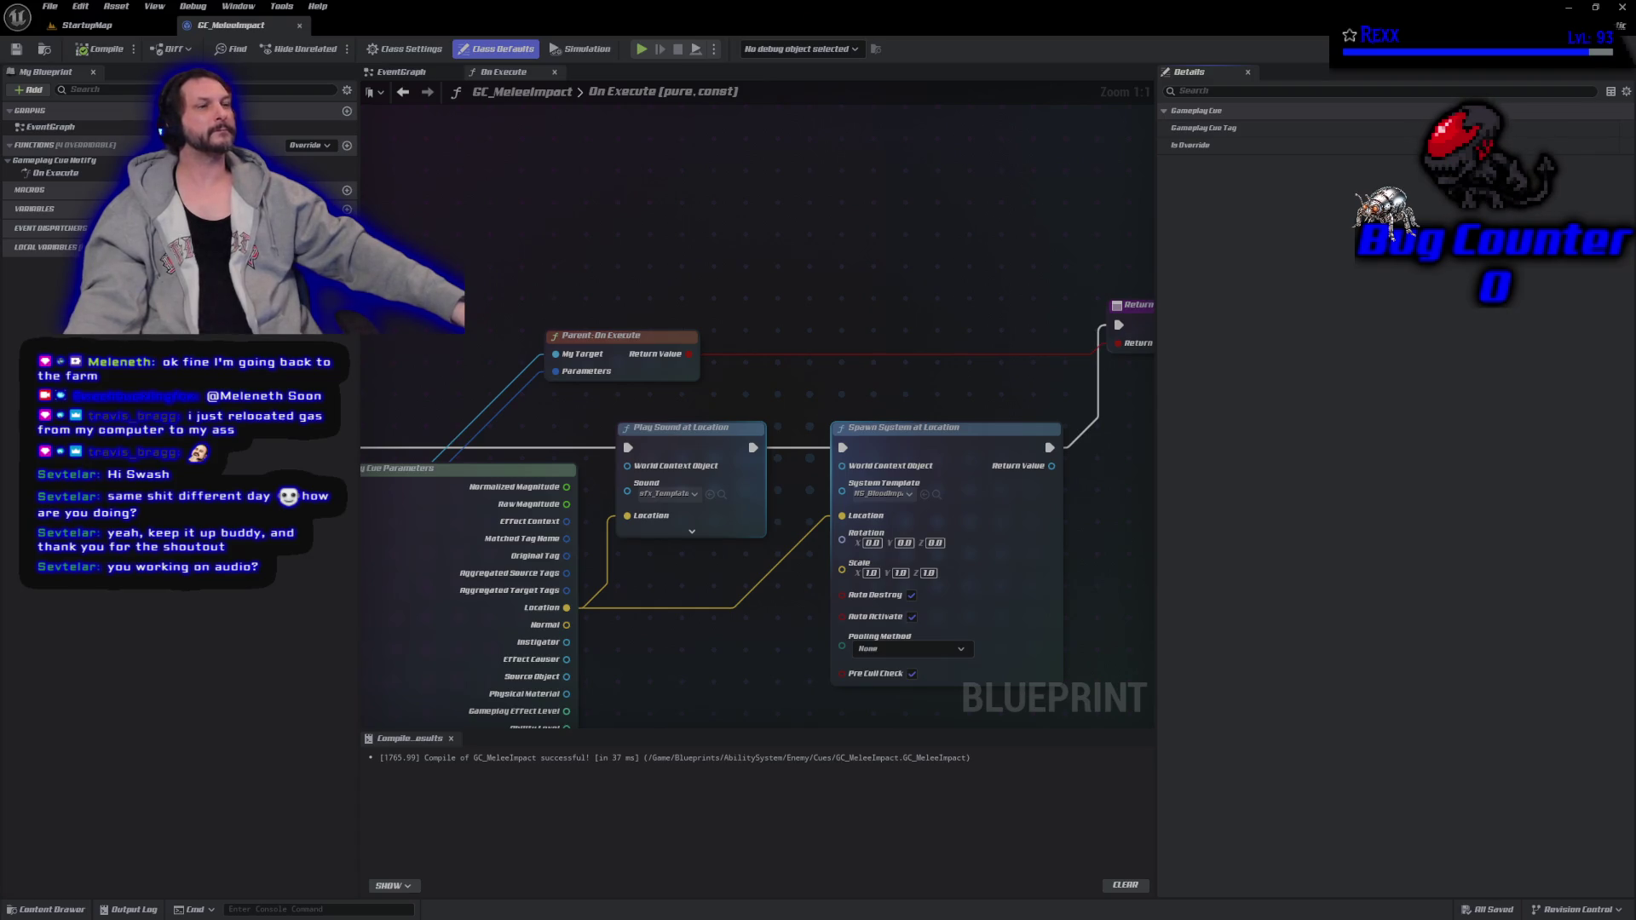
pyautogui.click(82, 9)
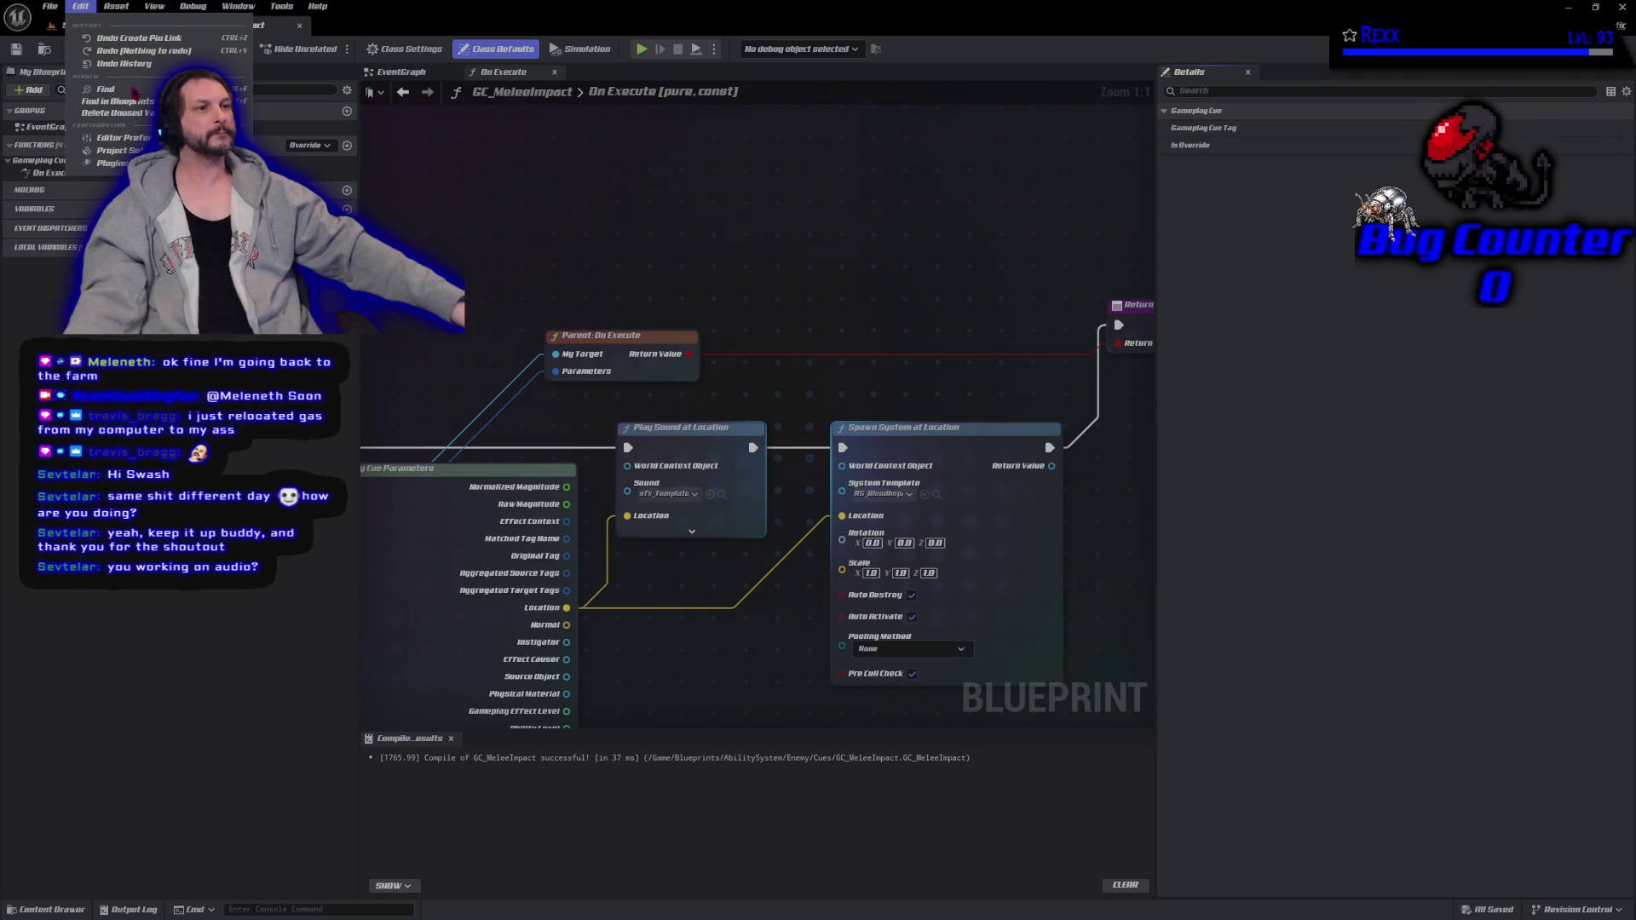
pyautogui.click(120, 150)
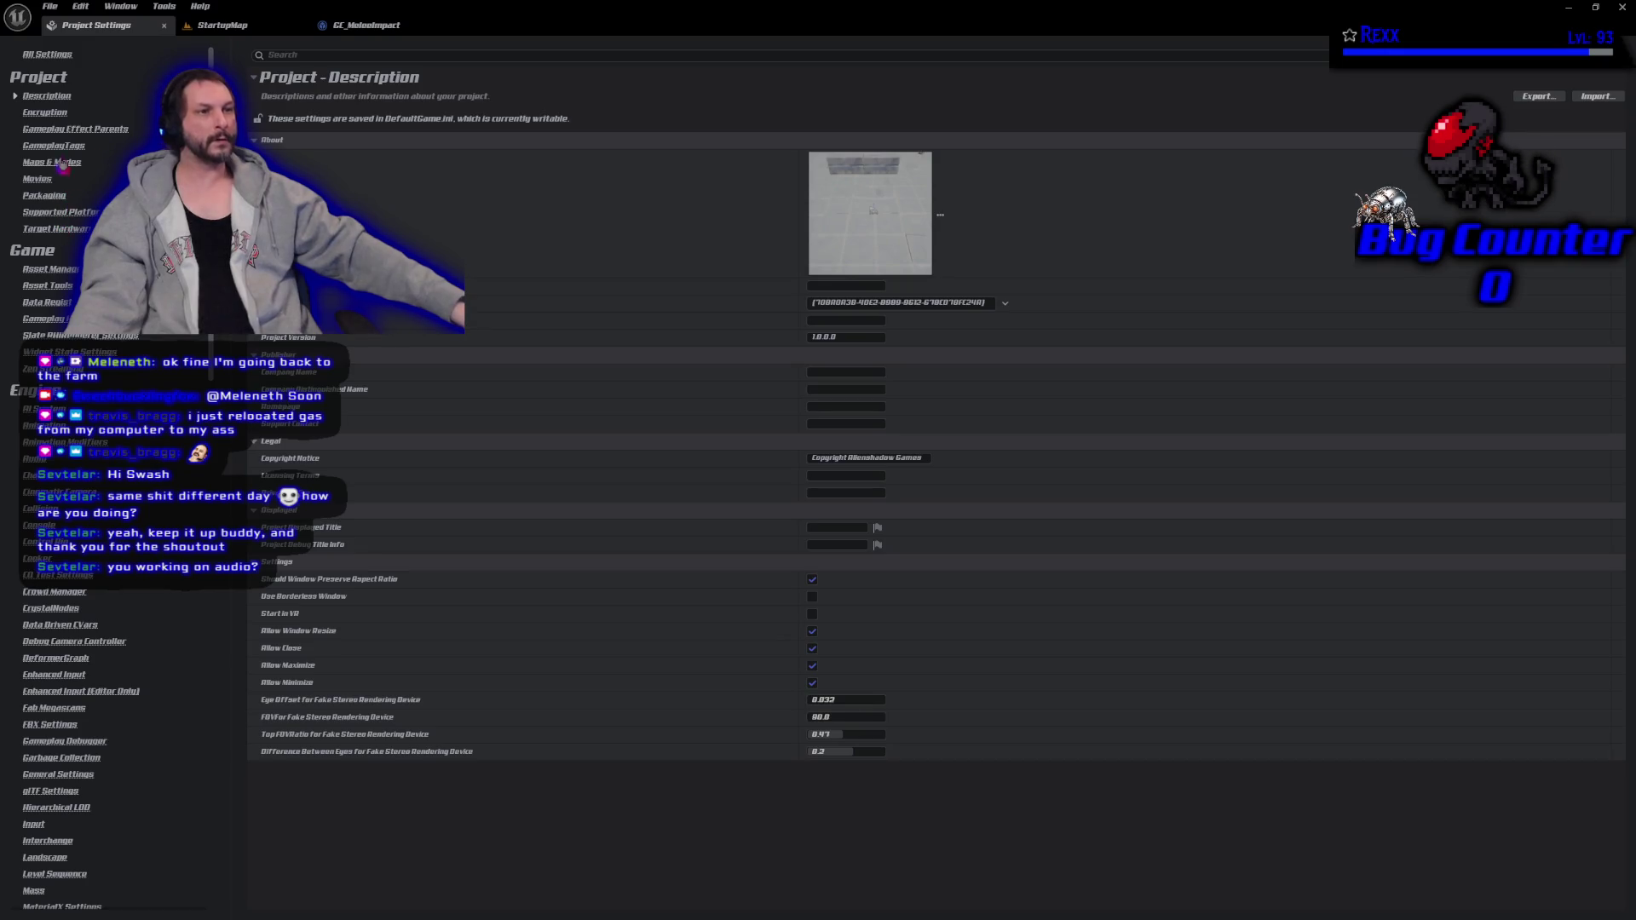
# Open the GameplayTags tag manager and expand the GameplayCue tag group.
pyautogui.click(55, 146)
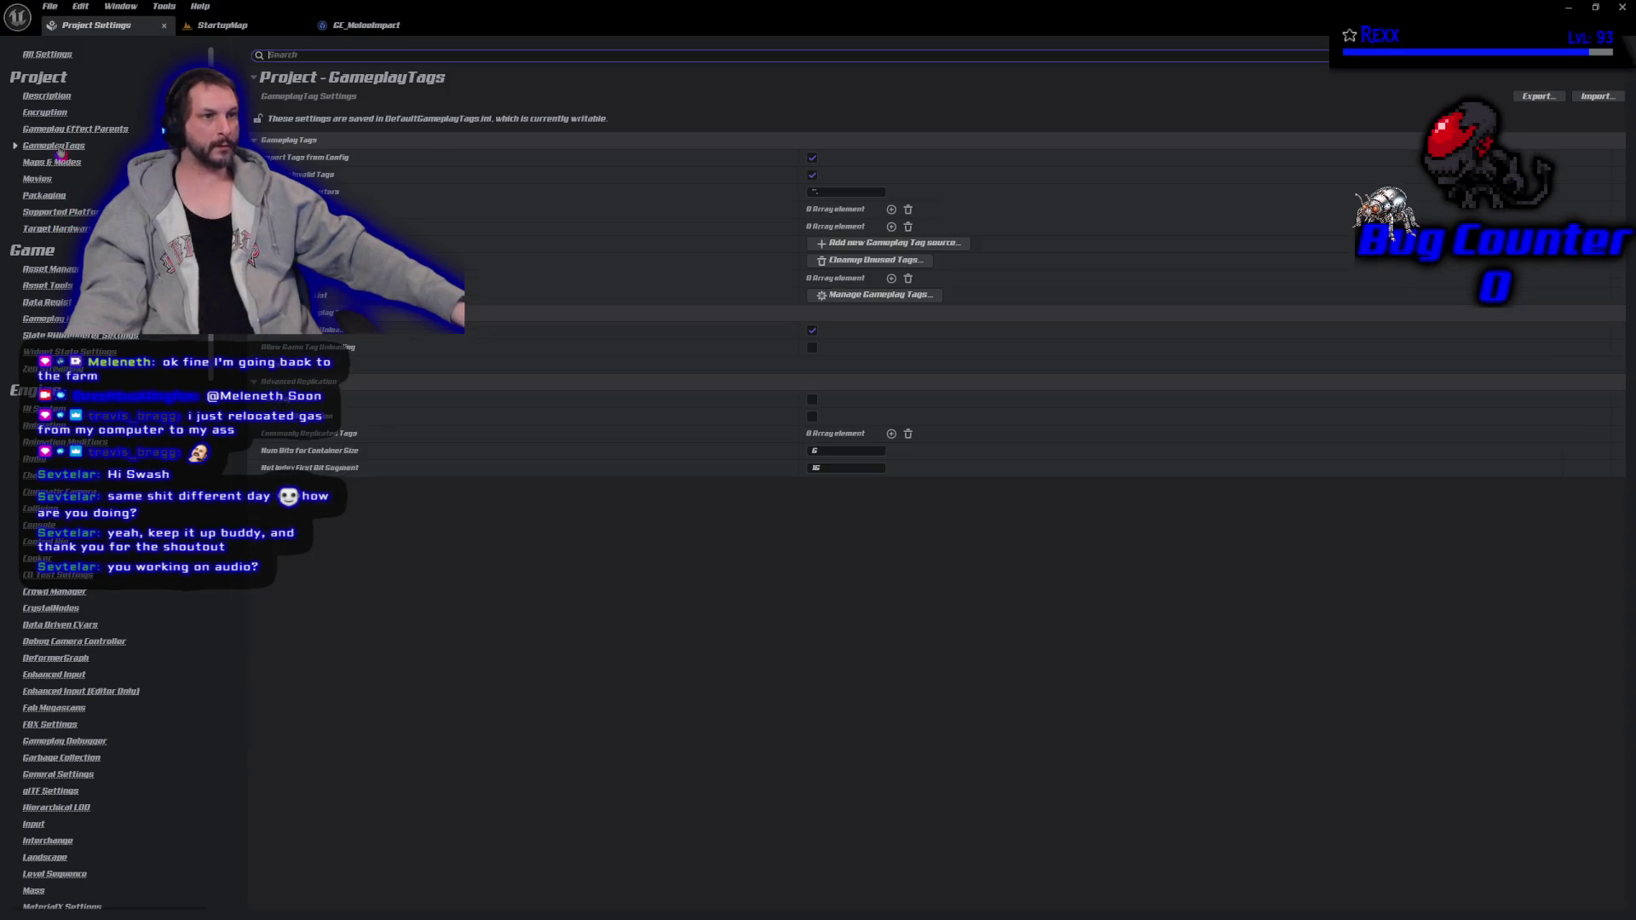
pyautogui.click(878, 294)
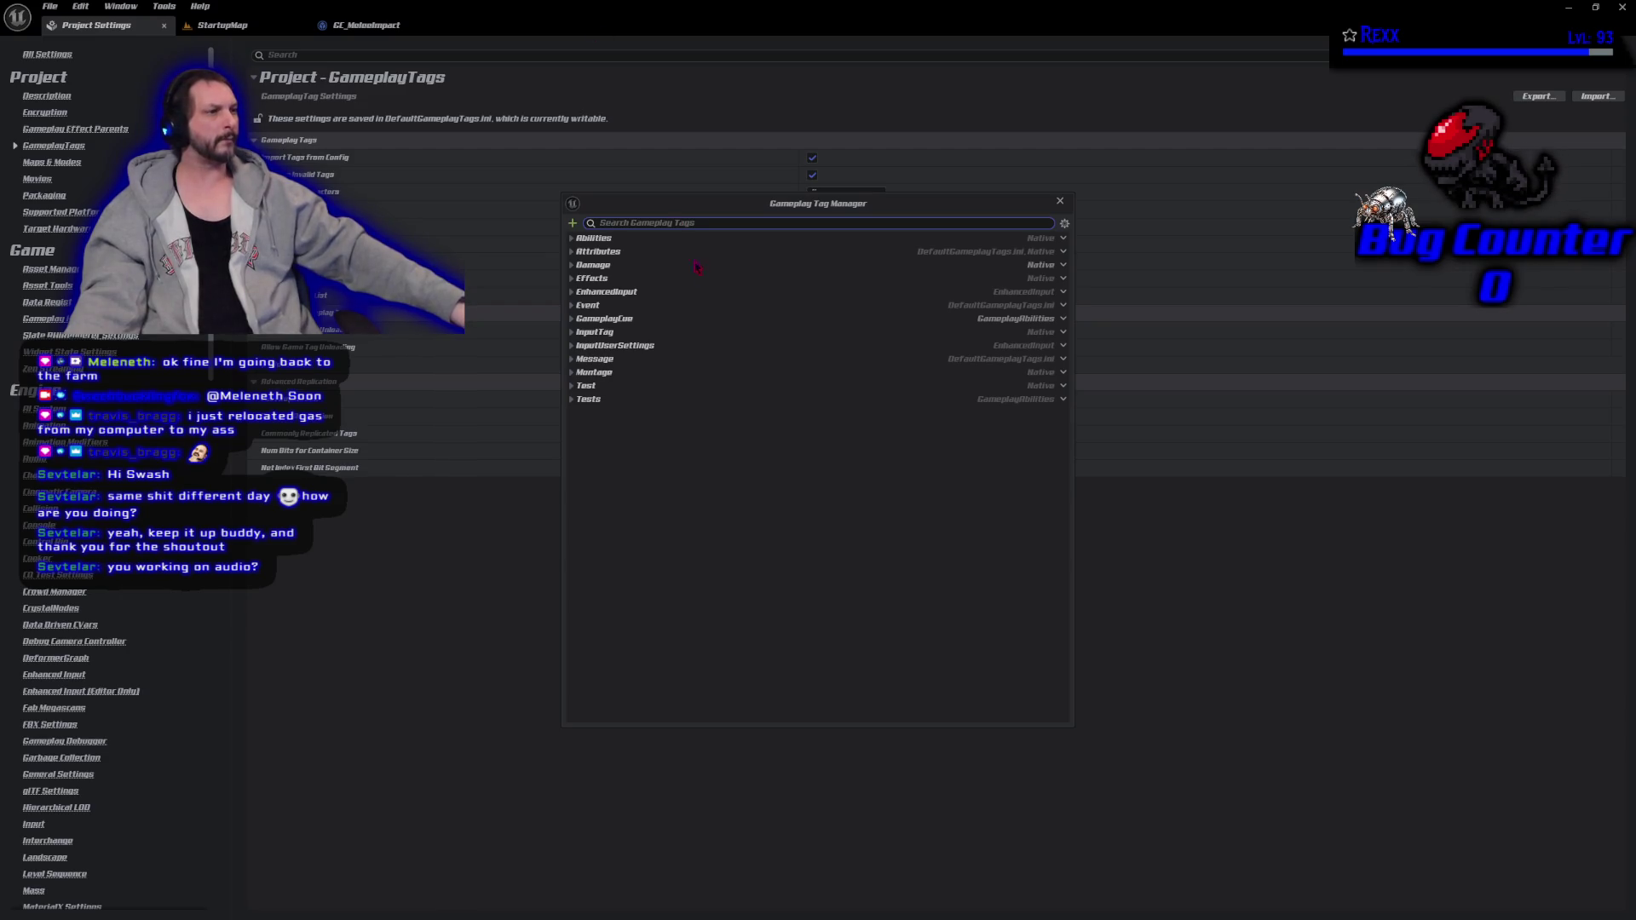
pyautogui.click(571, 318)
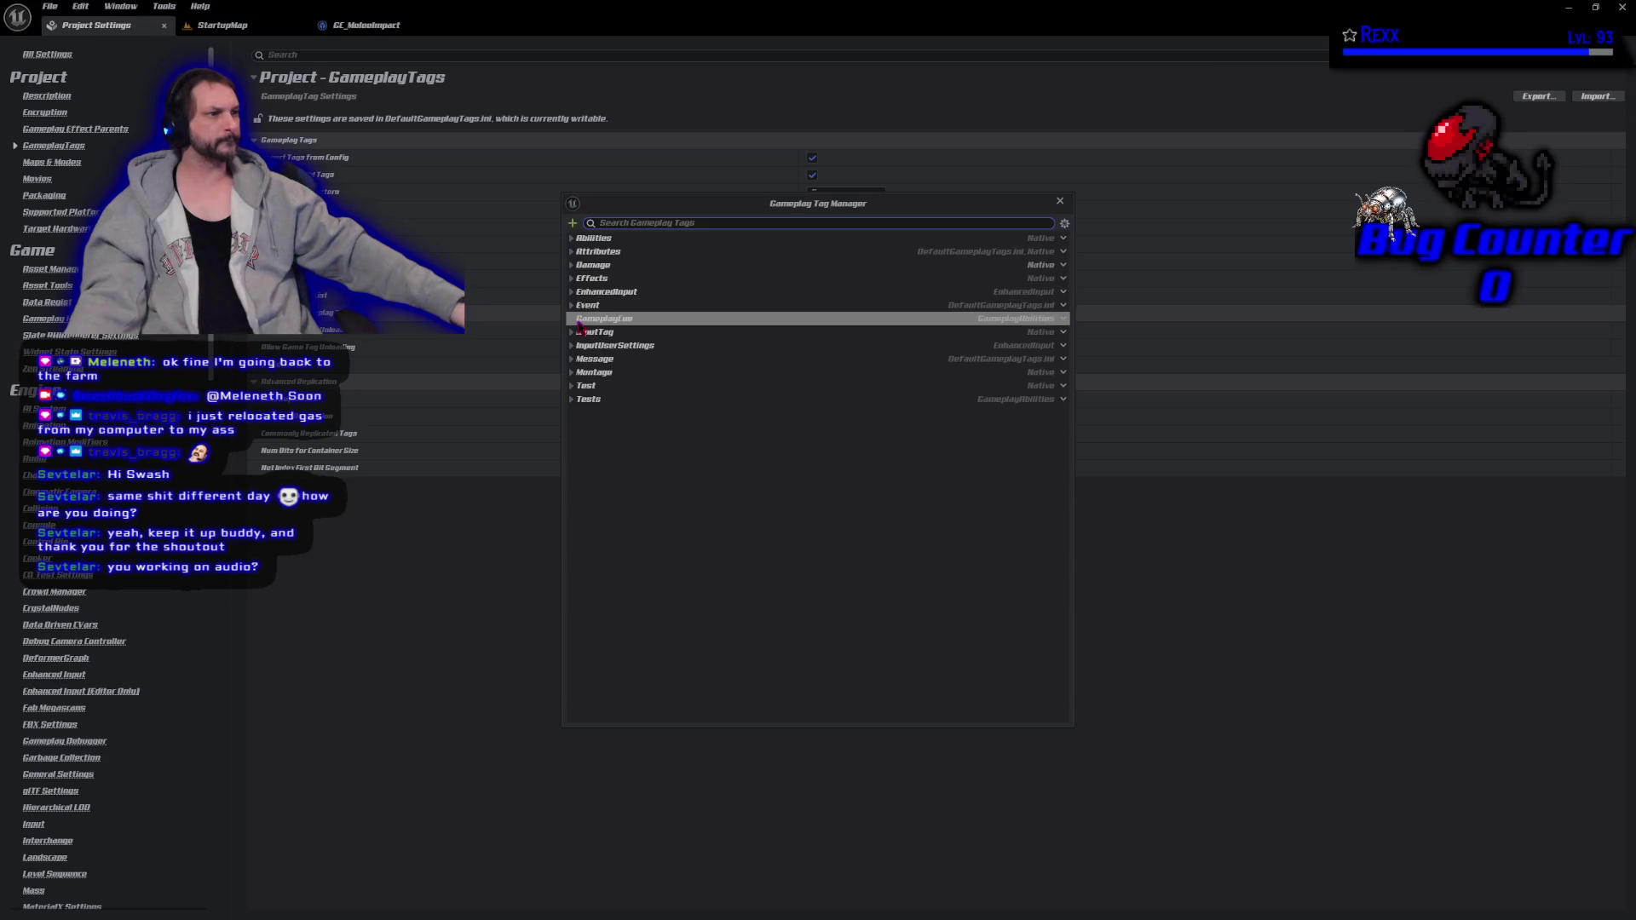
pyautogui.click(571, 305)
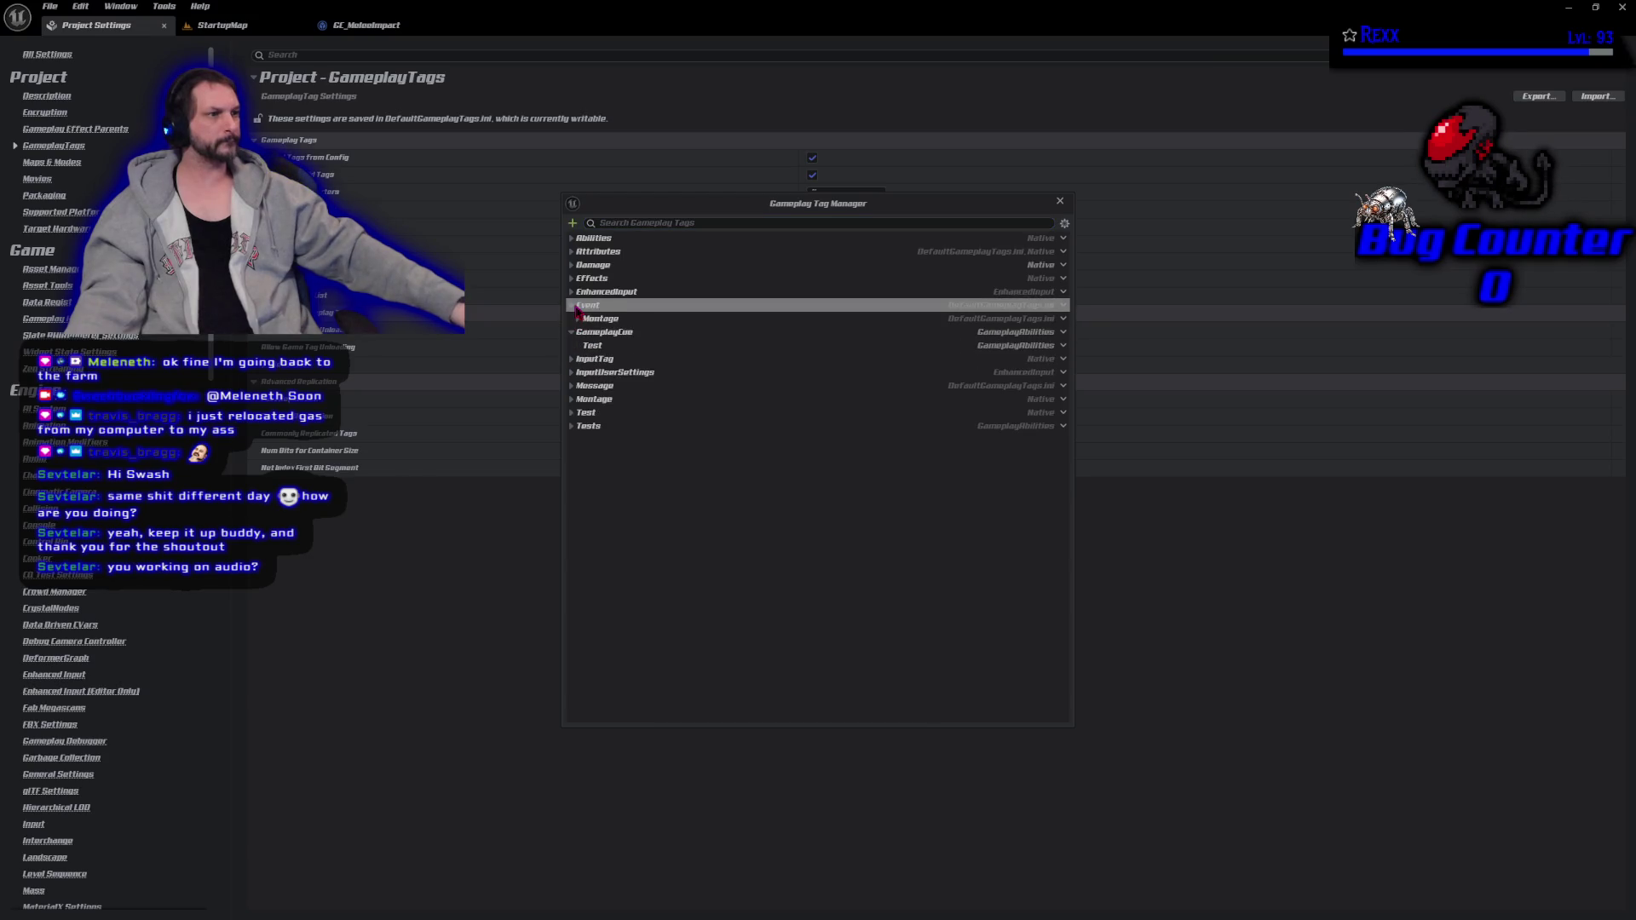
pyautogui.click(571, 305)
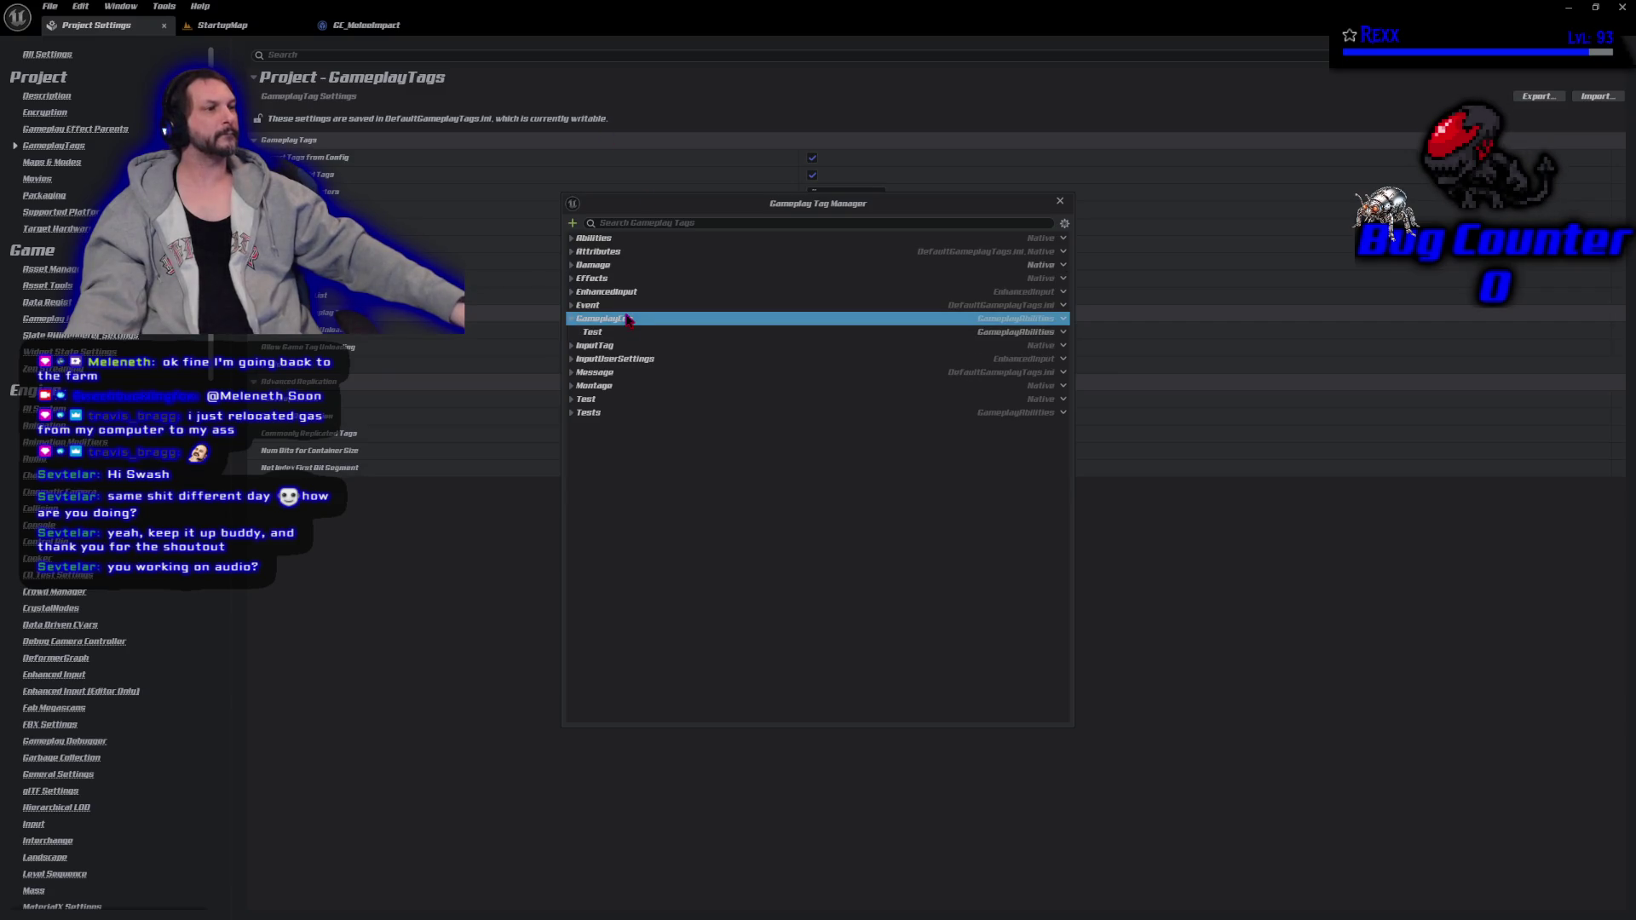
# Add the tag GameplayCue.MeleeImpact with source DefaultGameplayTags.ini.
pyautogui.click(572, 223)
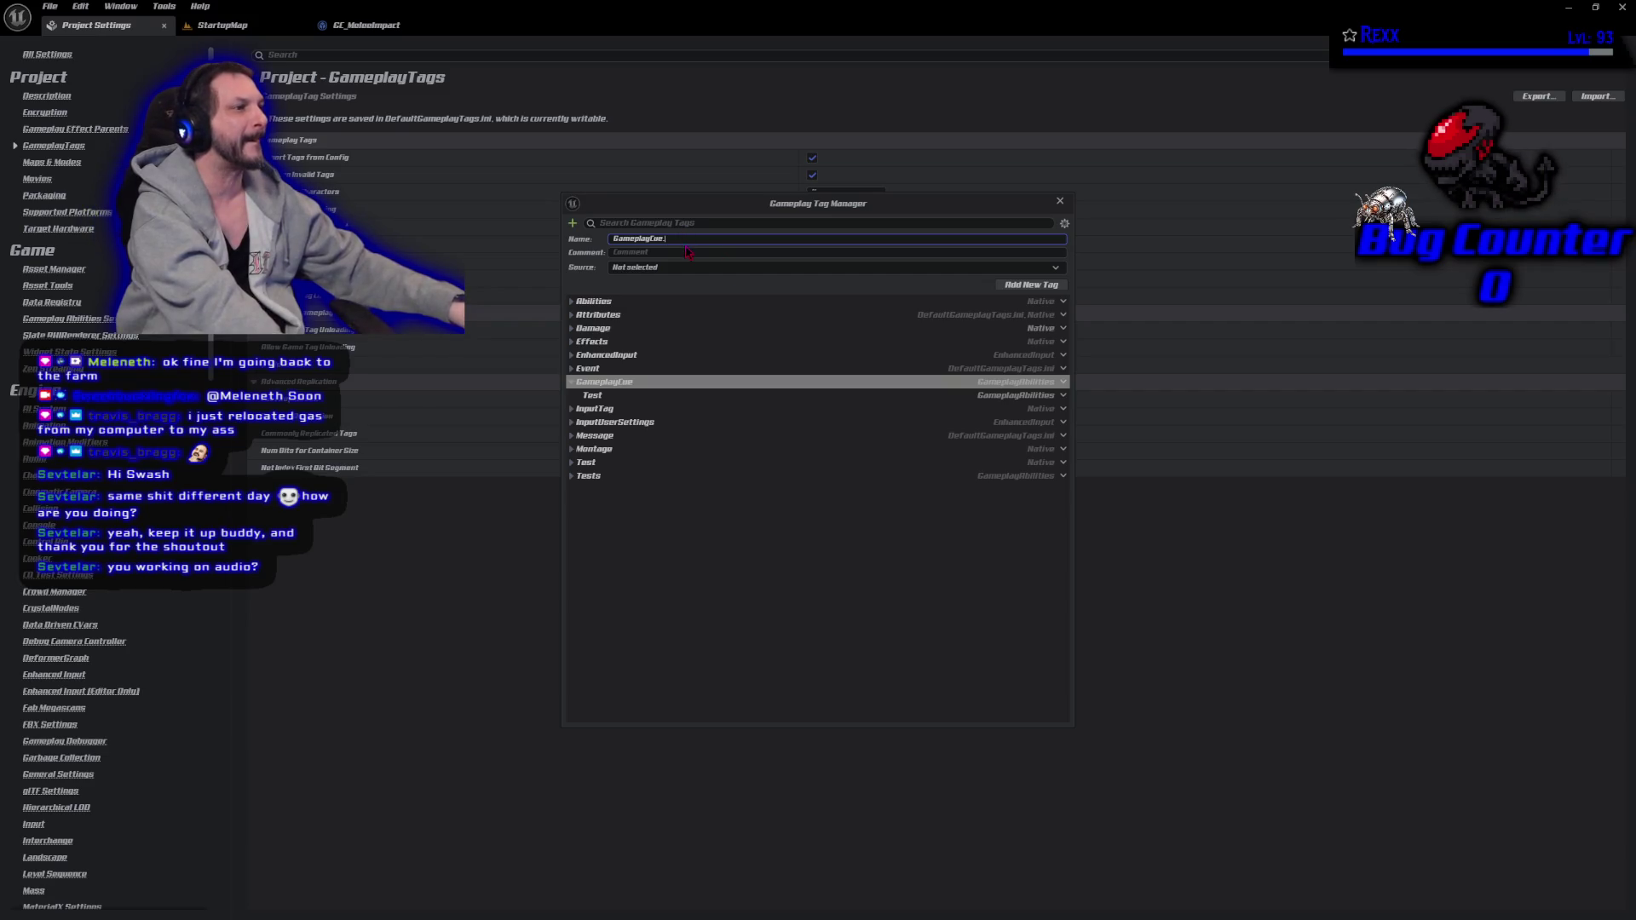
pyautogui.write('MeleeIm')
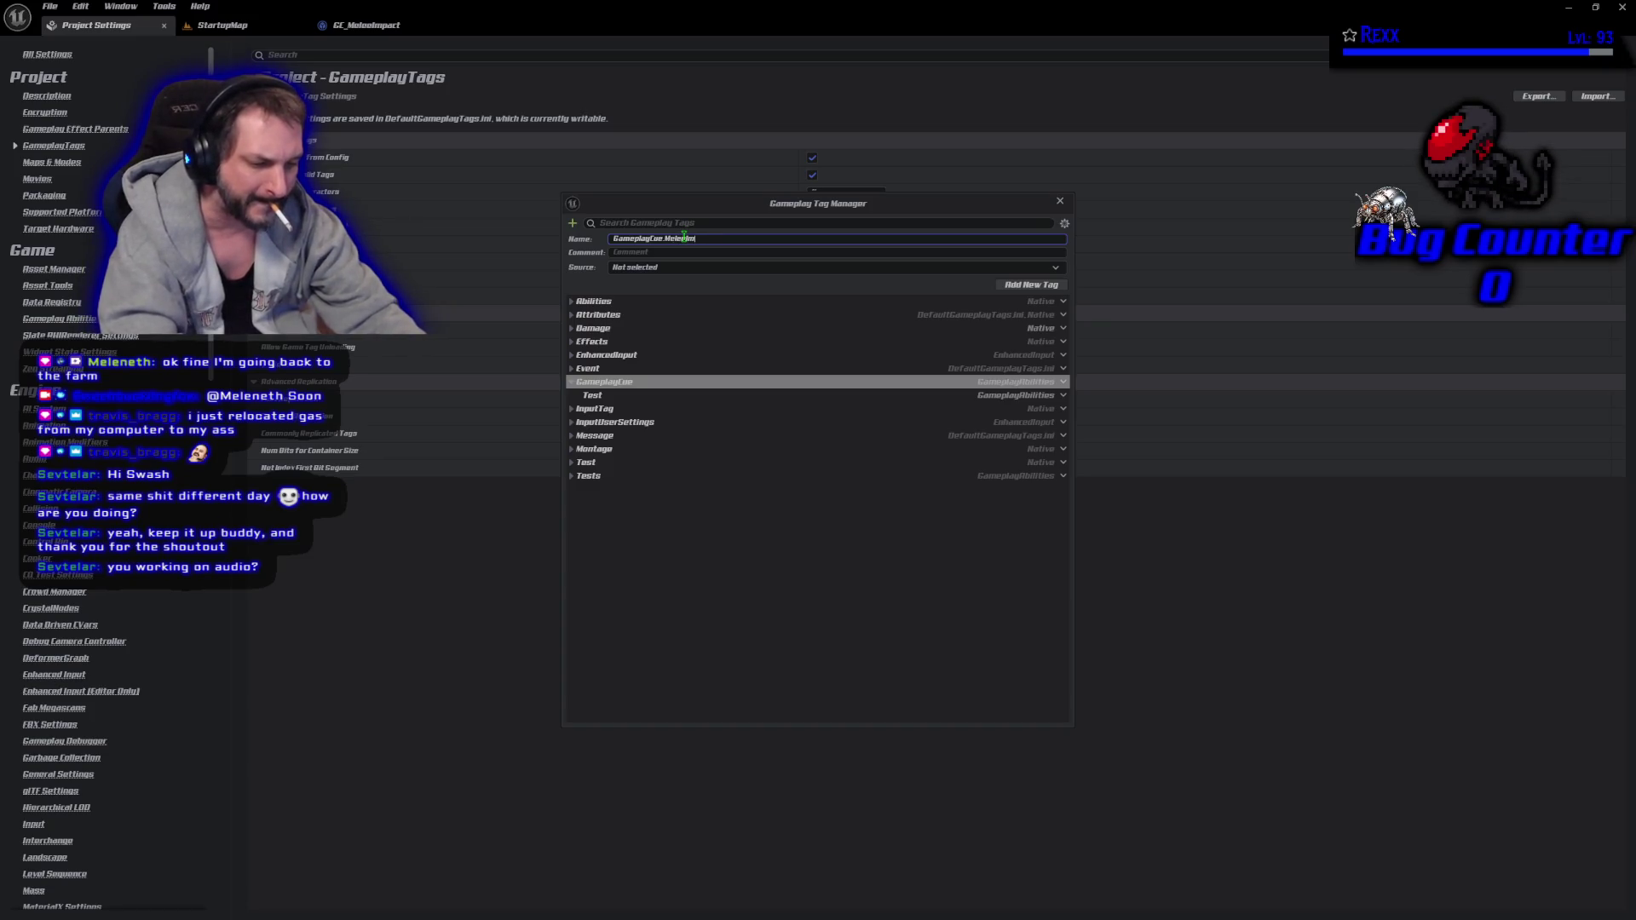
pyautogui.write('pact')
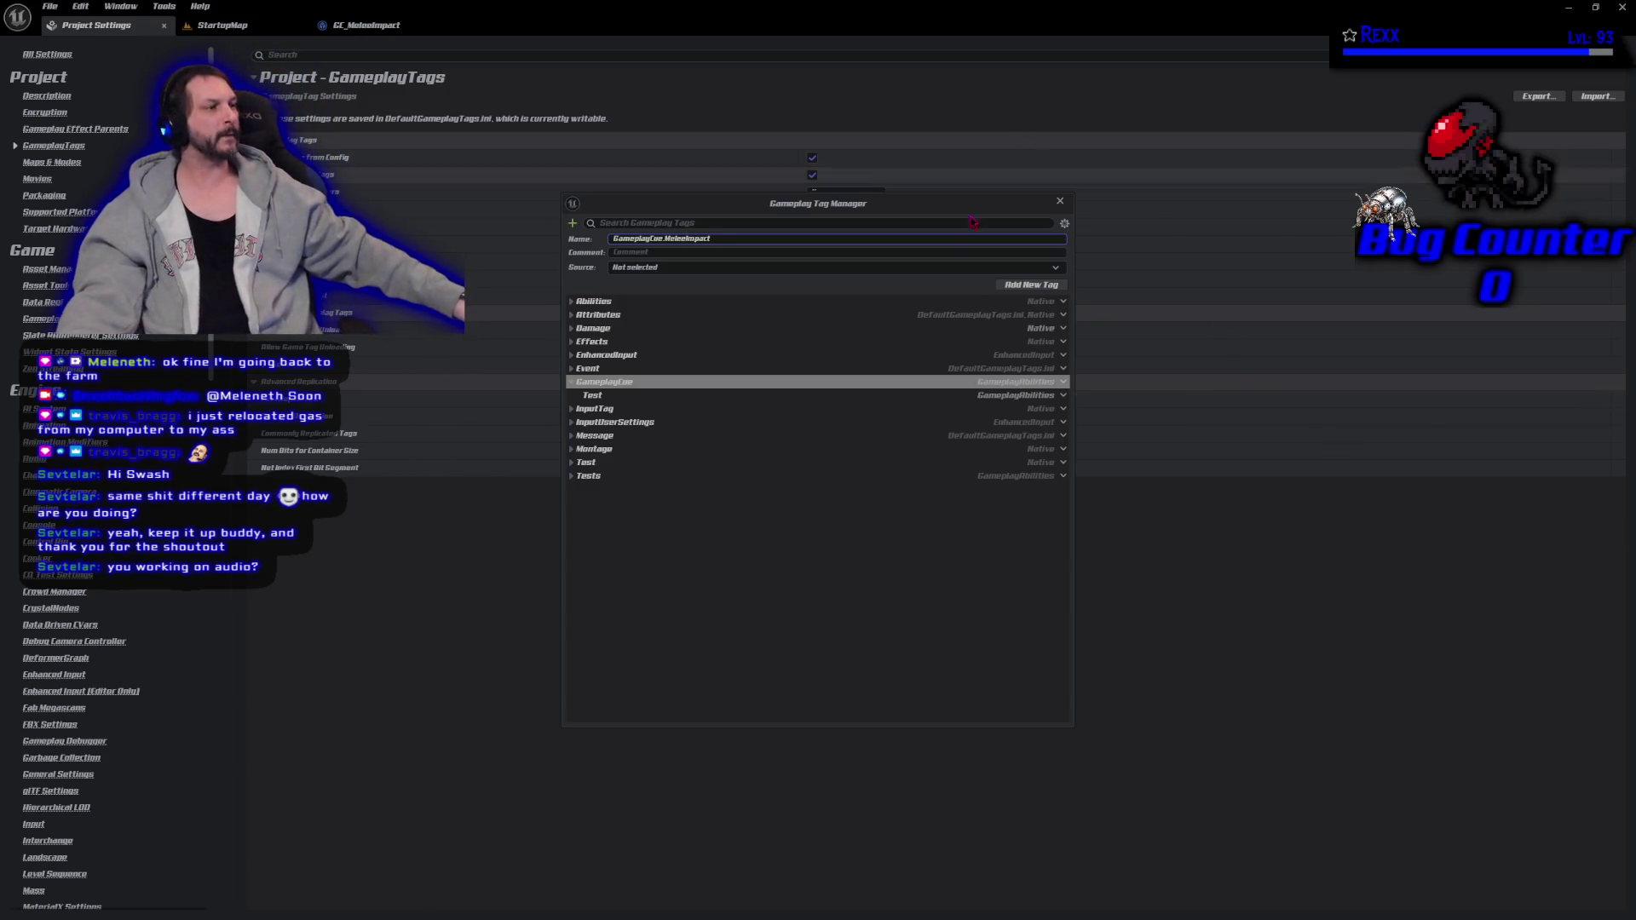
pyautogui.click(886, 270)
pyautogui.click(767, 299)
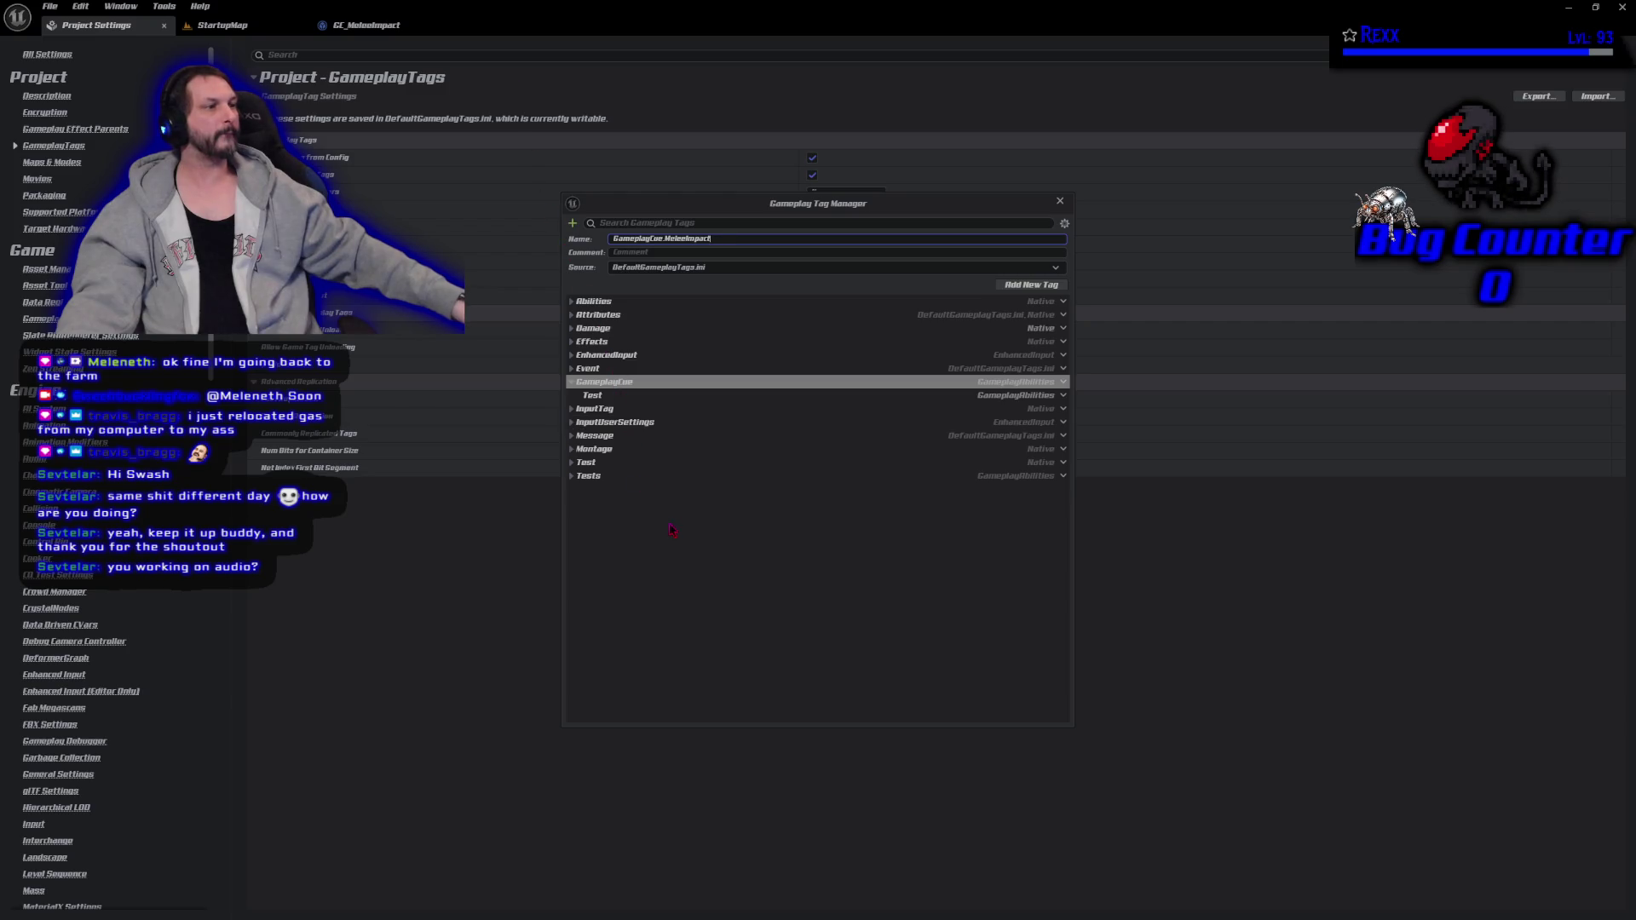
pyautogui.click(1057, 288)
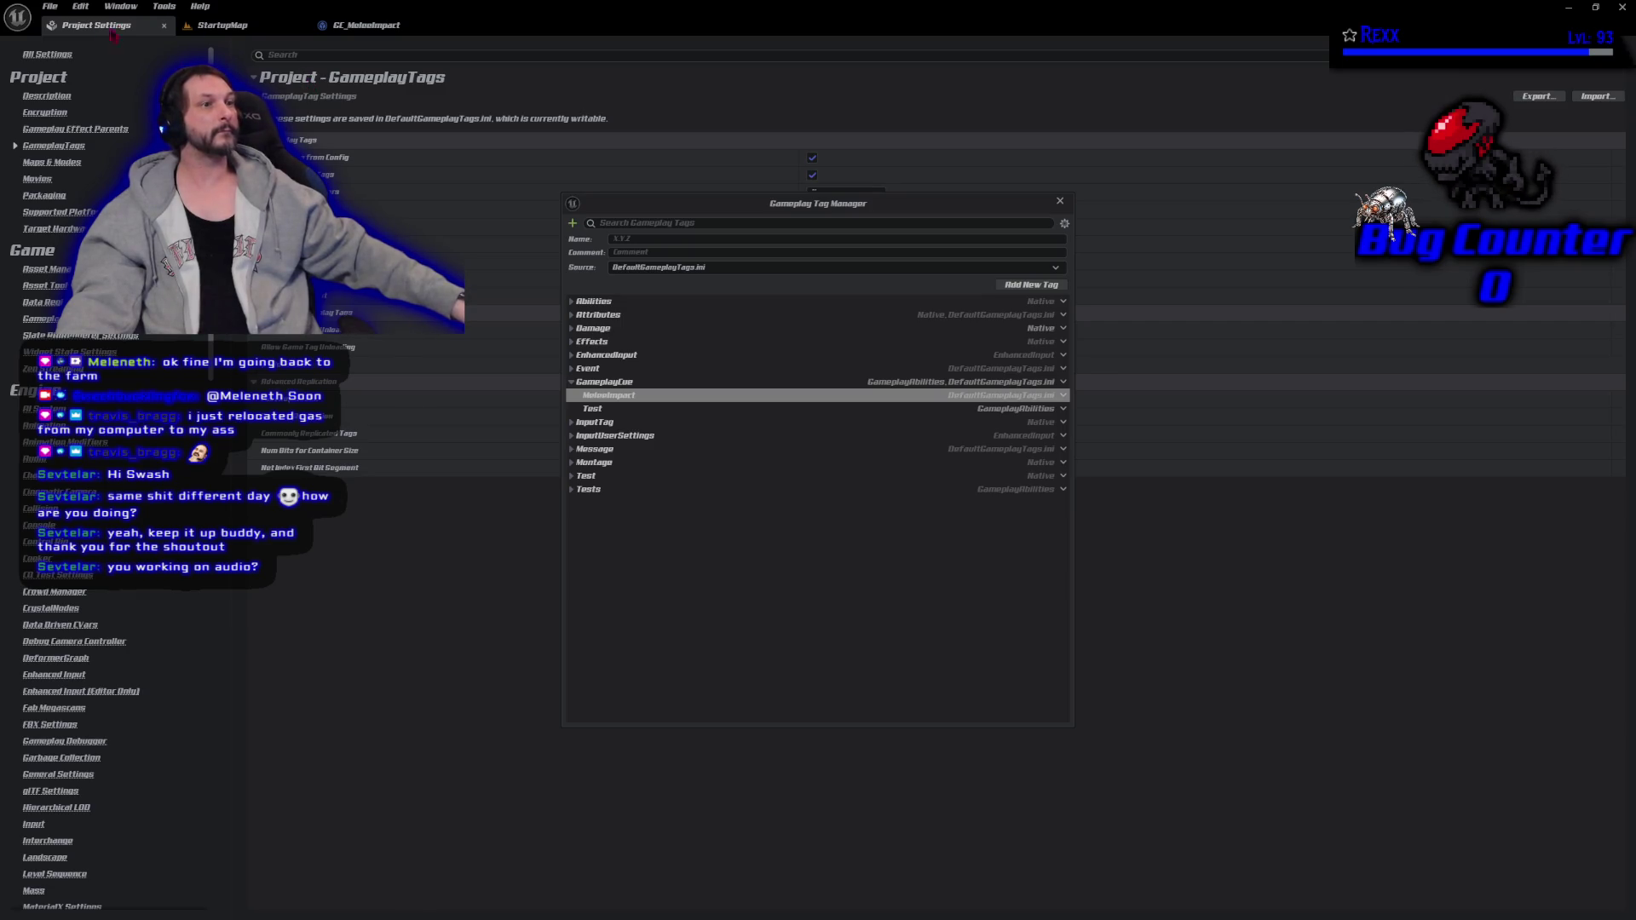
# Close Project Settings and the tag manager, returning to the GC_MeleeImpact blueprint.
pyautogui.click(164, 26)
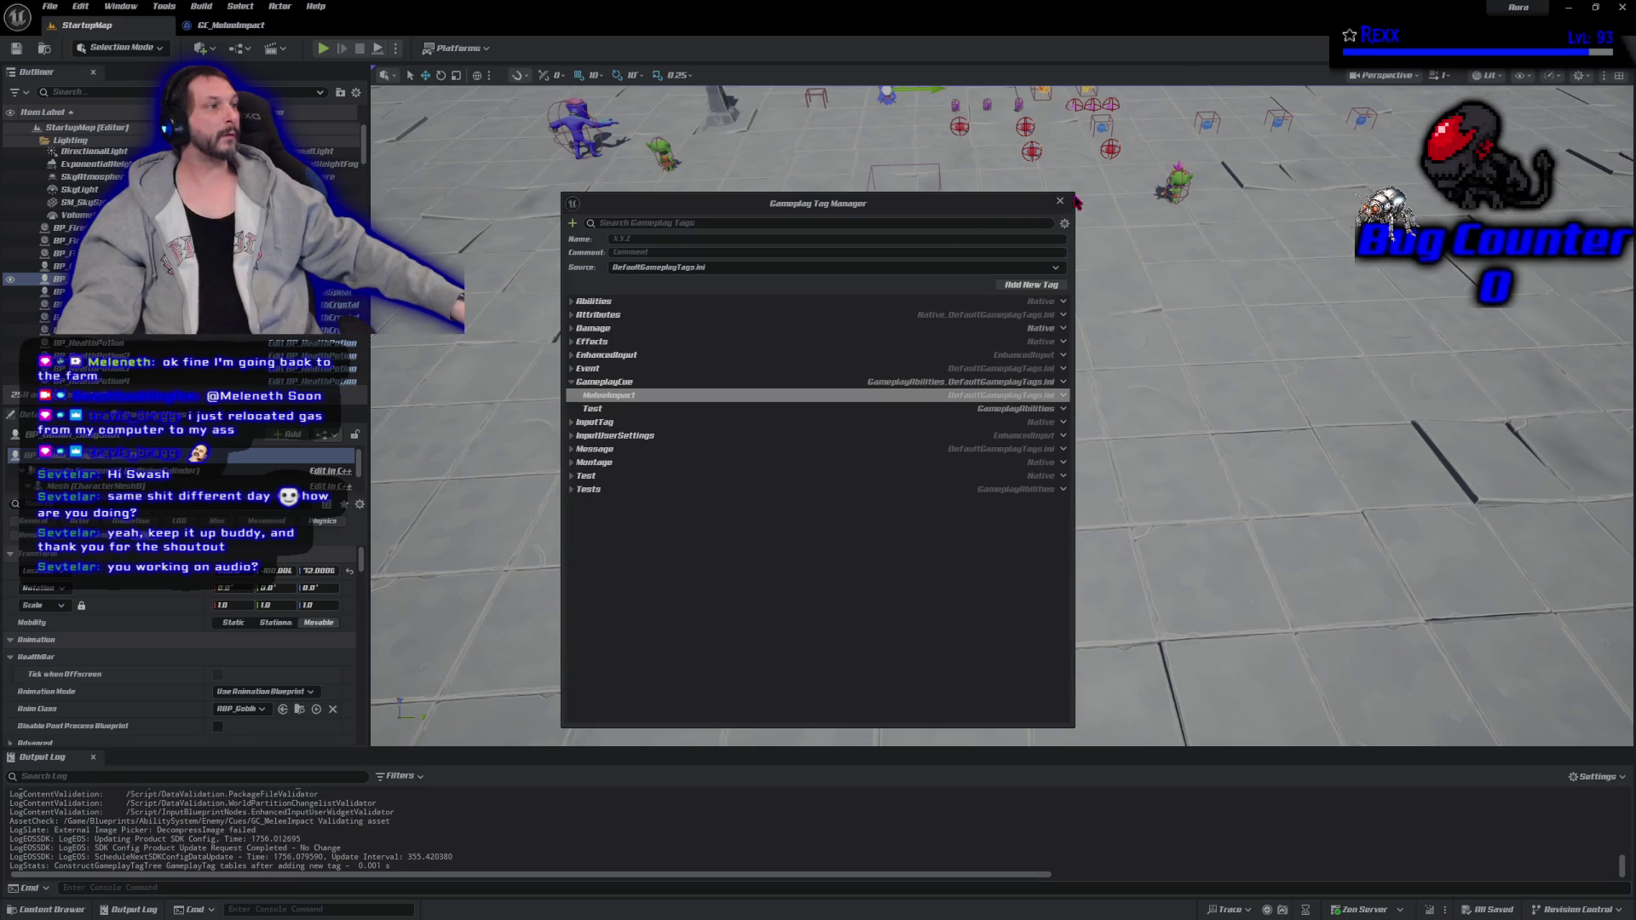
pyautogui.click(1060, 201)
pyautogui.click(266, 29)
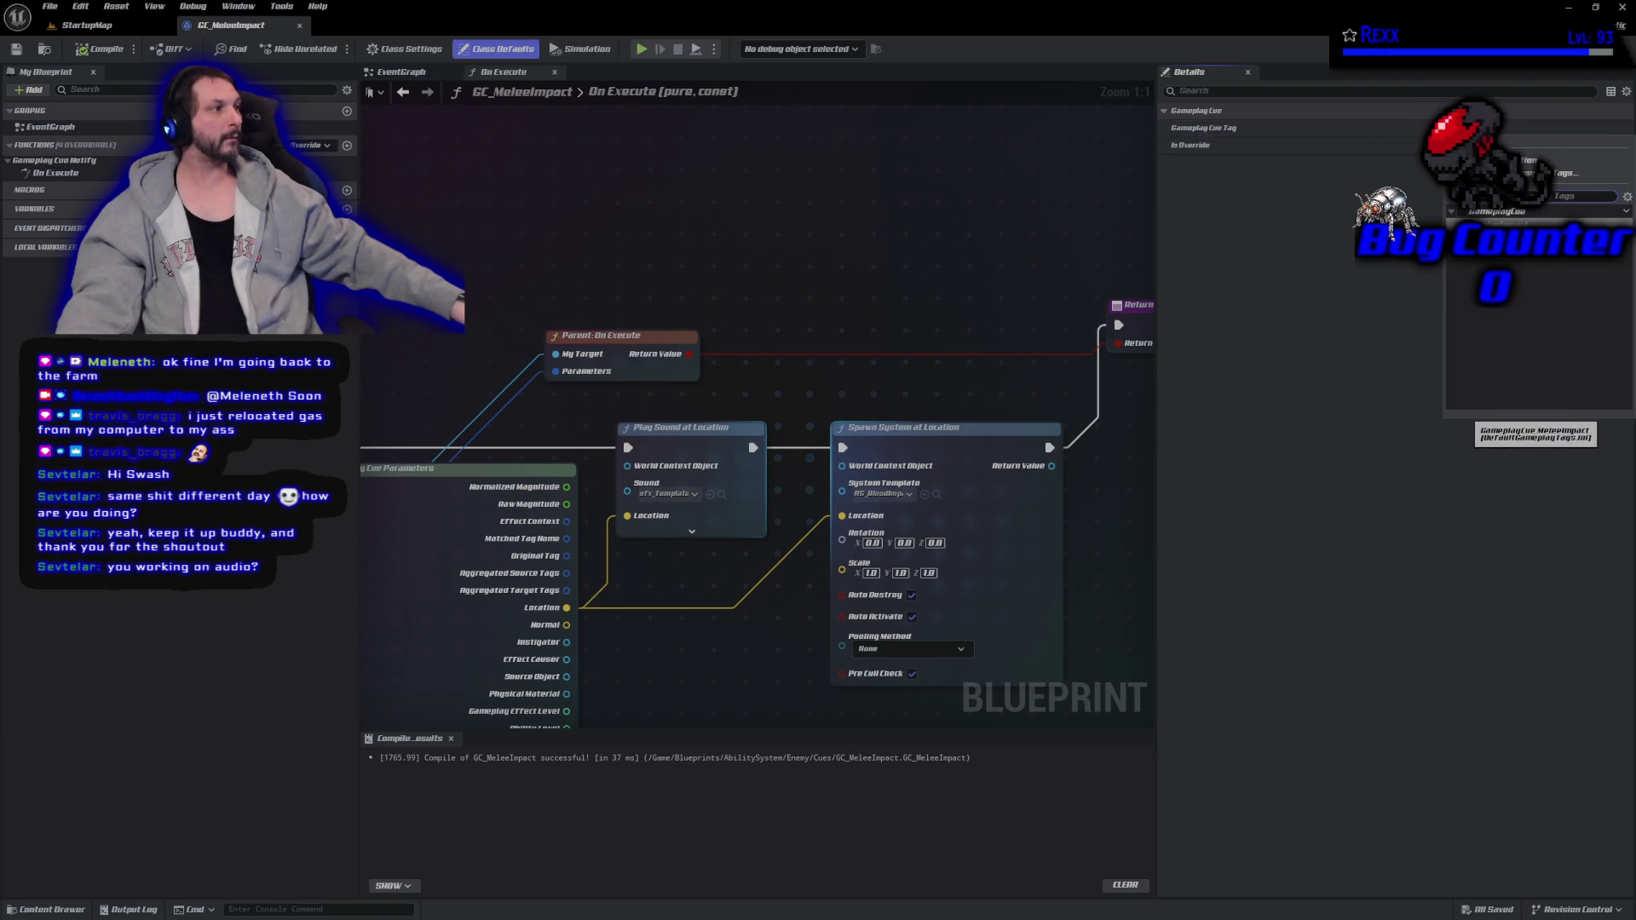
# Choose GameplayCue.MeleeImpact as GC_MeleeImpact's Gameplay Cue Tag and save the blueprint.
pyautogui.click(1294, 215)
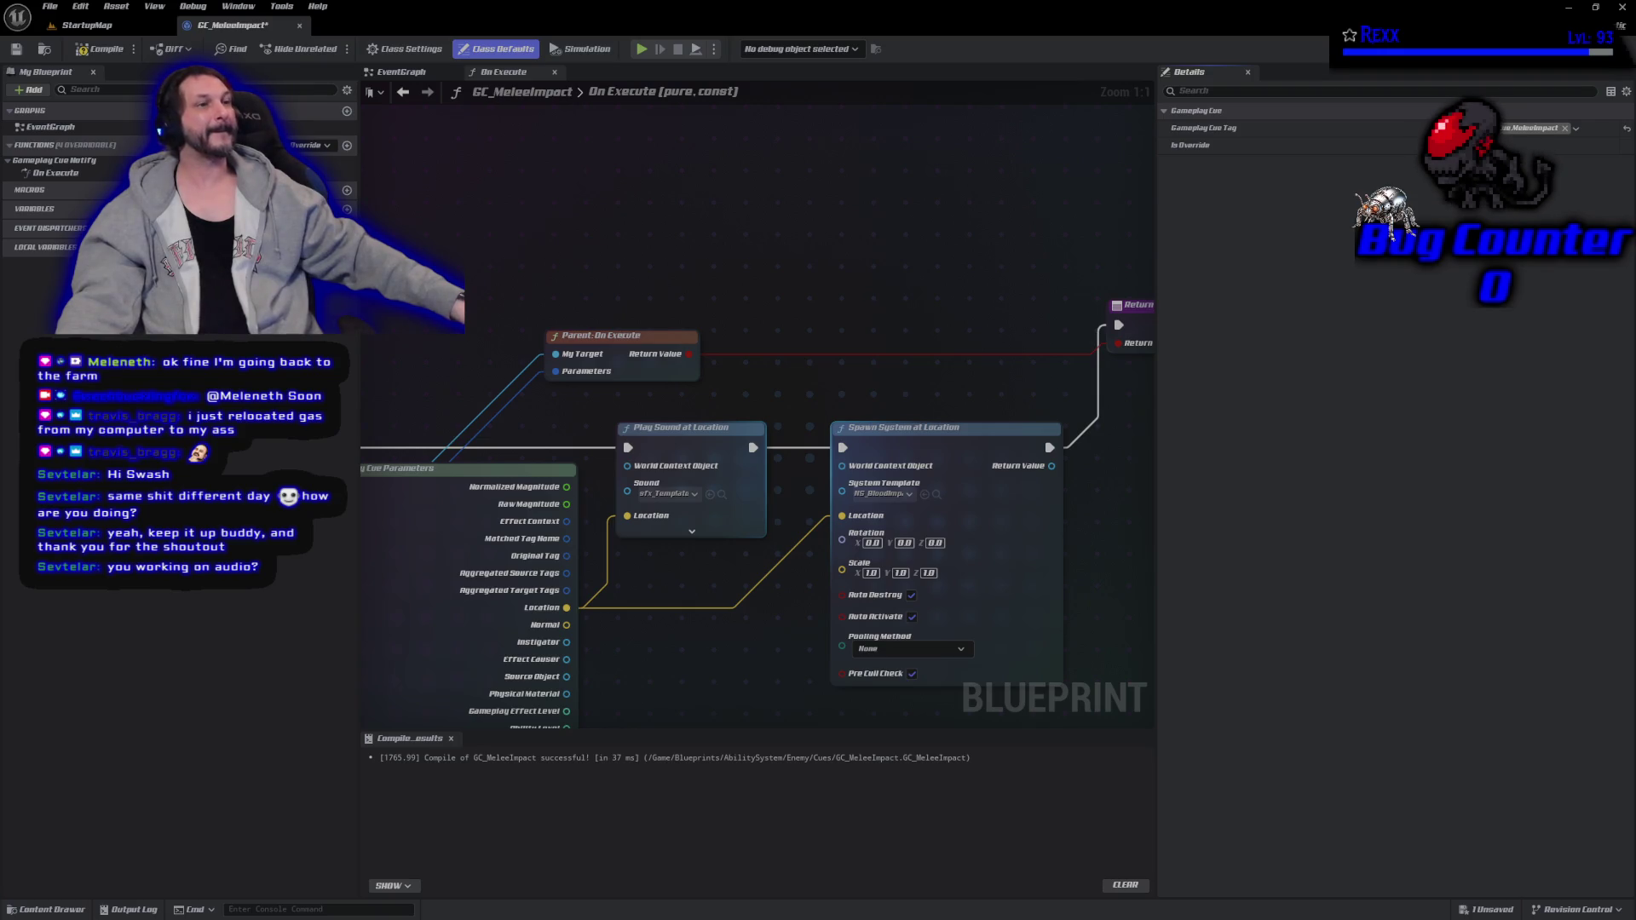
pyautogui.click(48, 7)
pyautogui.click(77, 85)
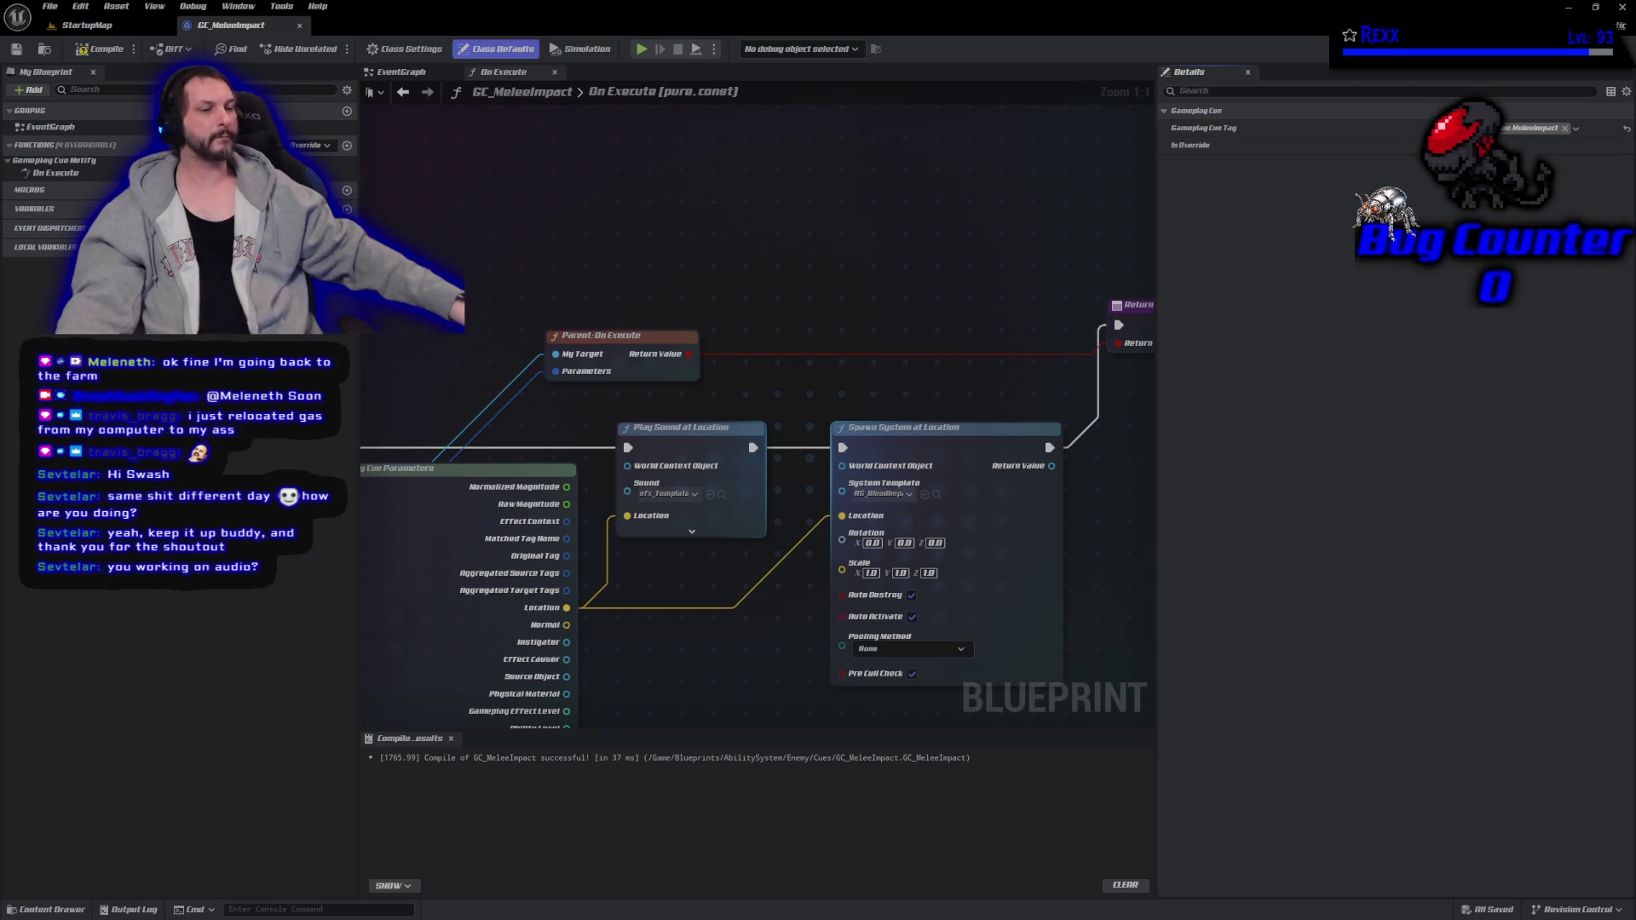
pyautogui.click(36, 910)
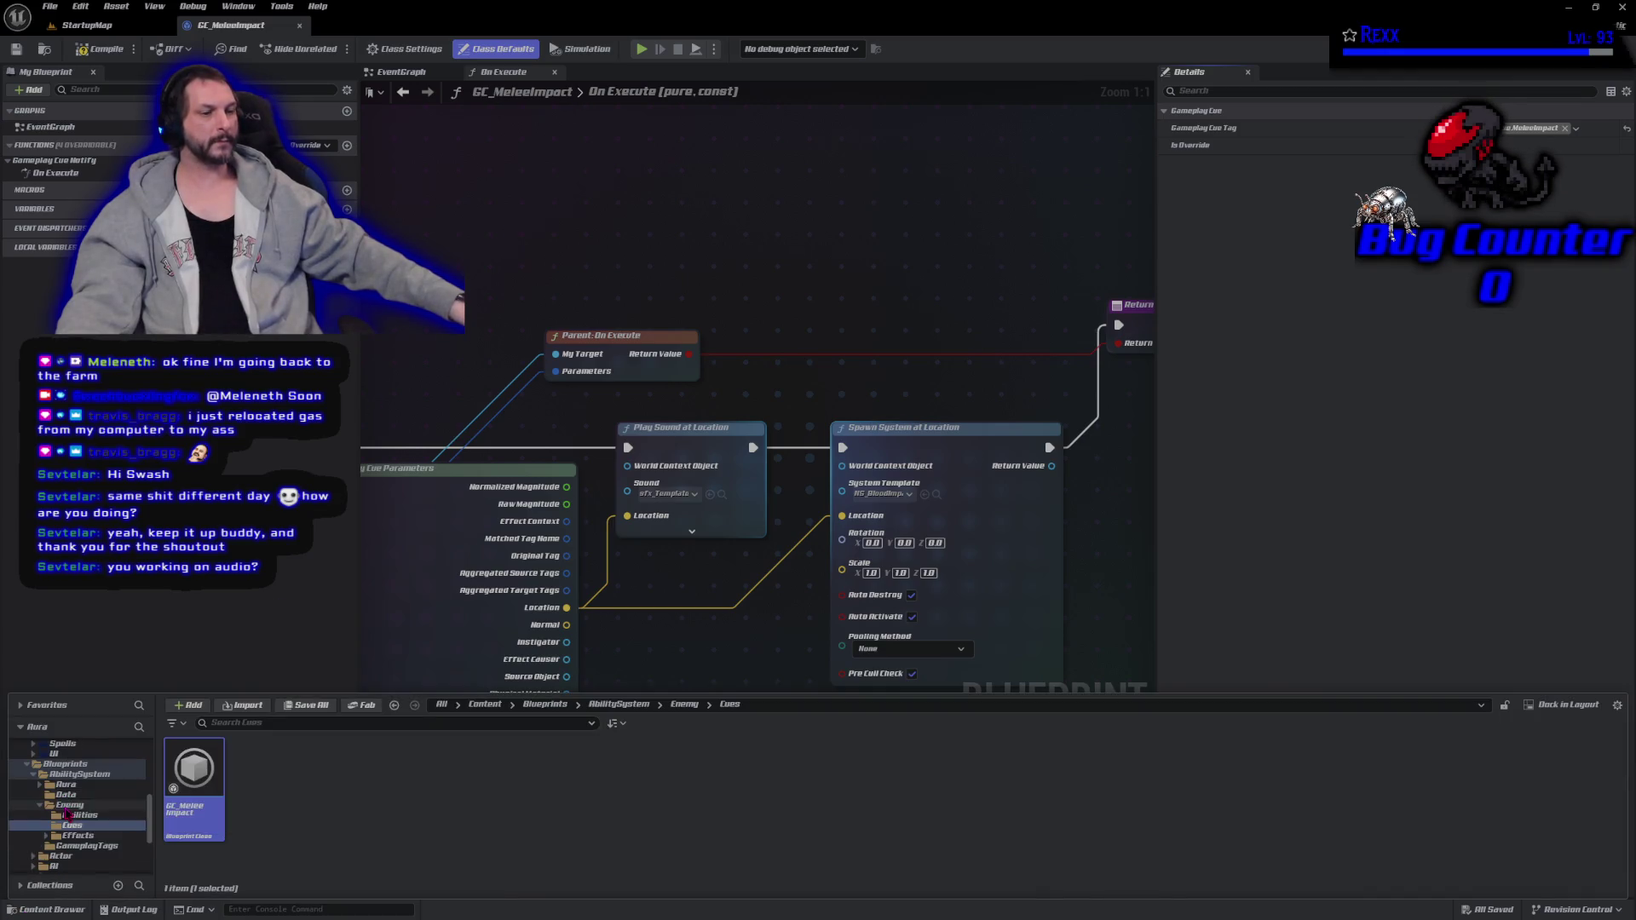
# Open GA_MeleeAttack from the Abilities folder and break Spawn System at Location's exec link.
pyautogui.scroll(2, 85, 810)
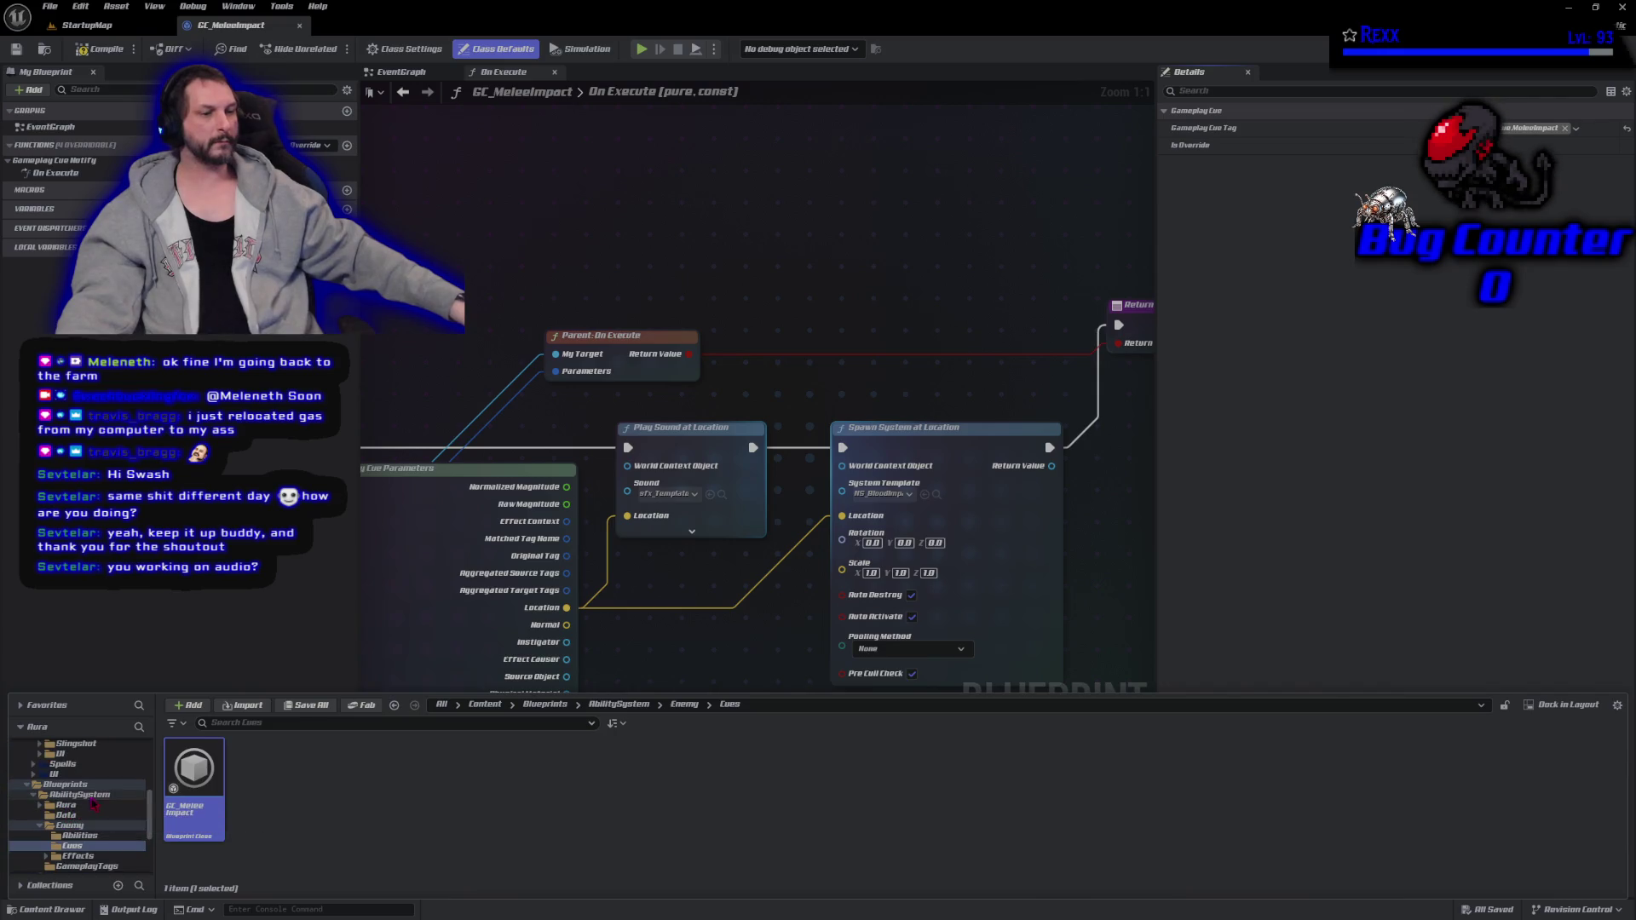
pyautogui.click(101, 836)
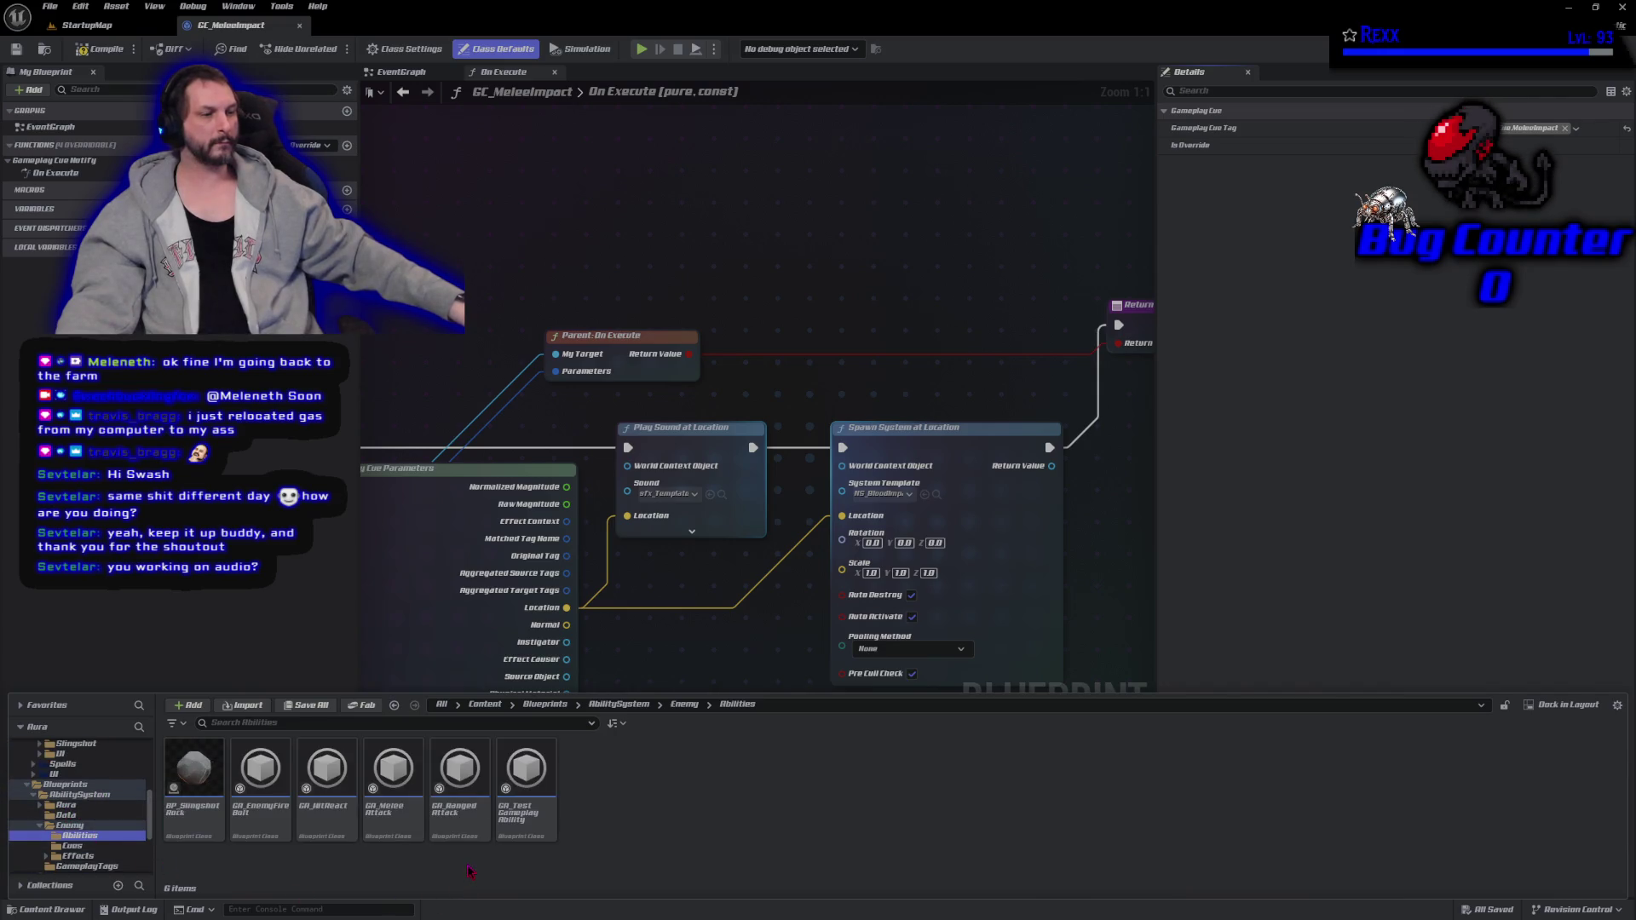
pyautogui.doubleClick(392, 772)
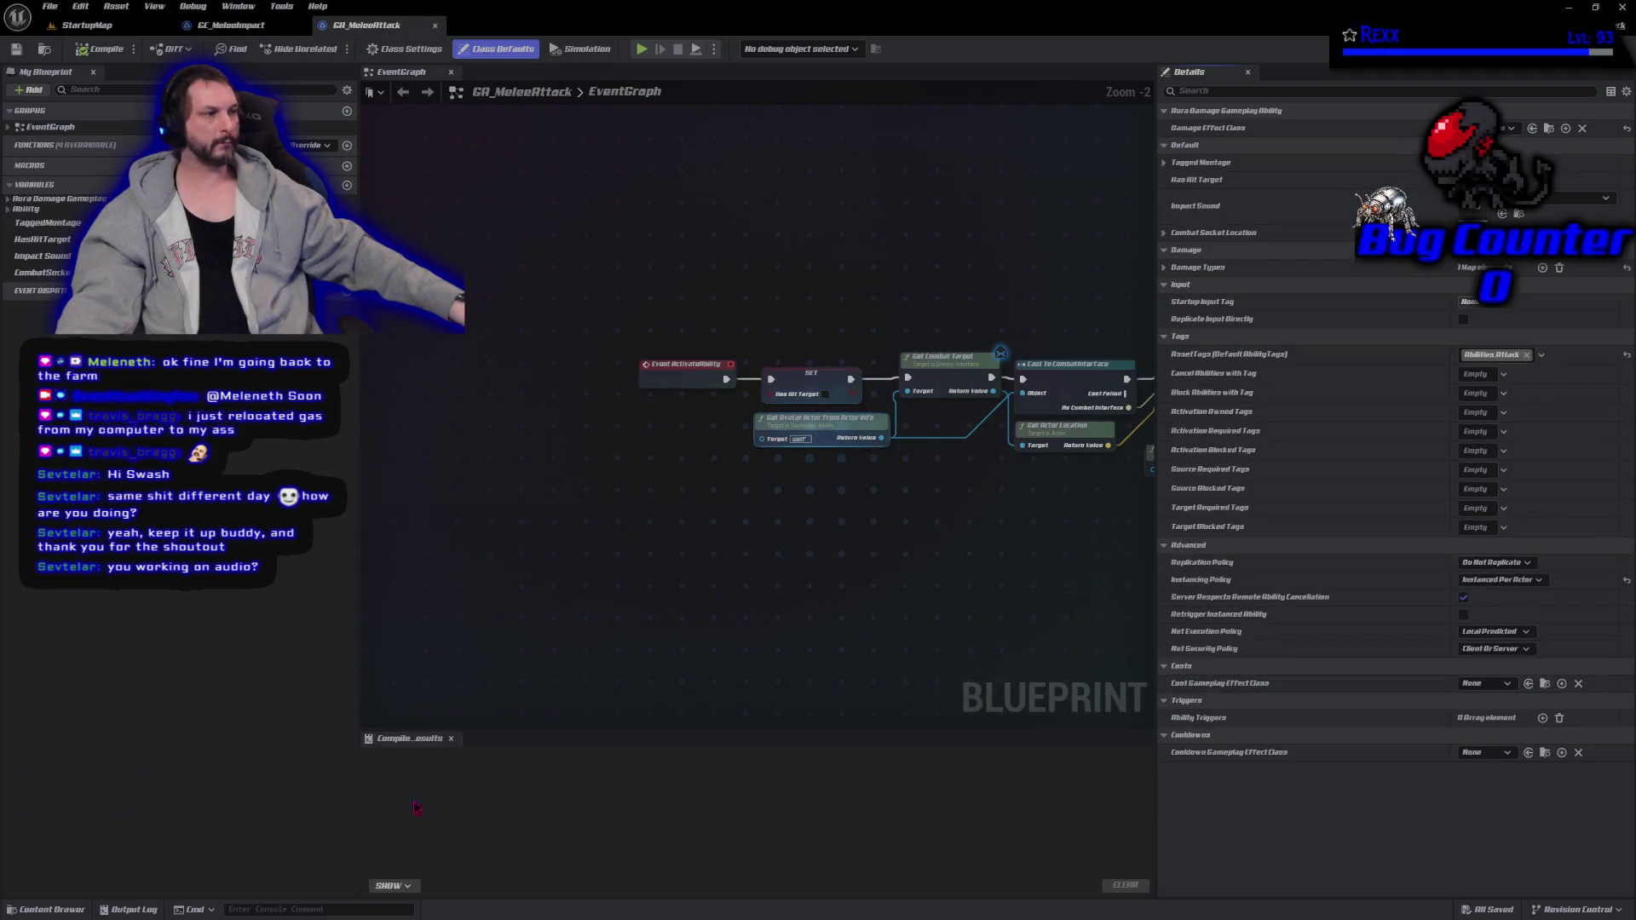
pyautogui.moveTo(581, 540)
pyautogui.mouseDown()
pyautogui.moveTo(585, 489)
pyautogui.moveTo(710, 593)
pyautogui.moveTo(384, 673)
pyautogui.mouseUp()
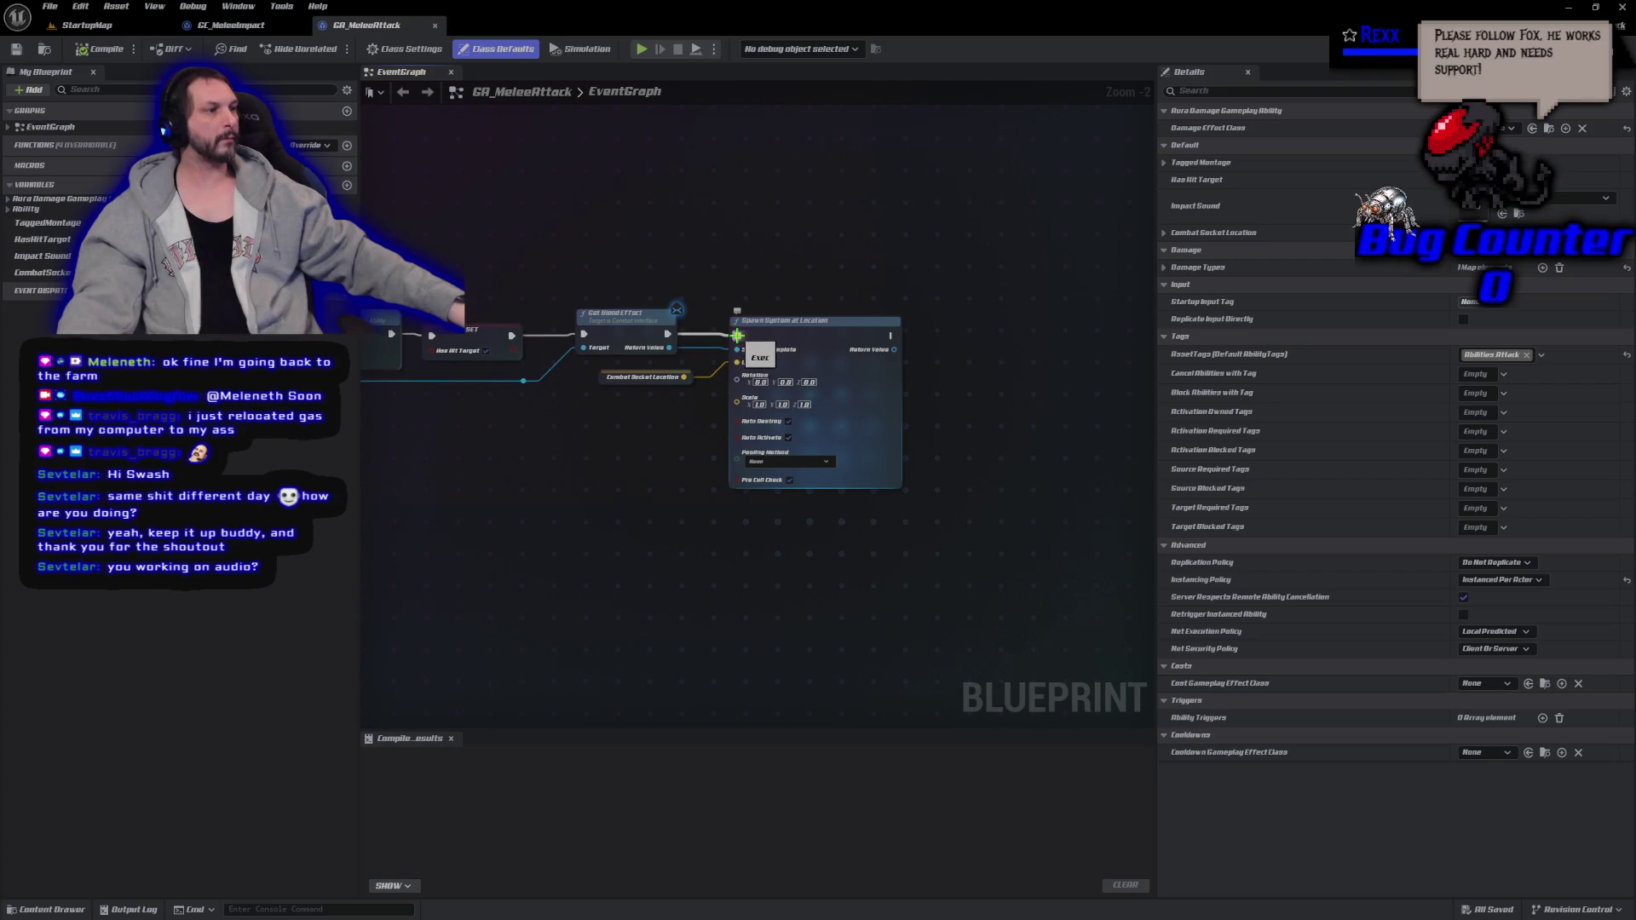
pyautogui.rightClick(738, 335)
pyautogui.click(792, 372)
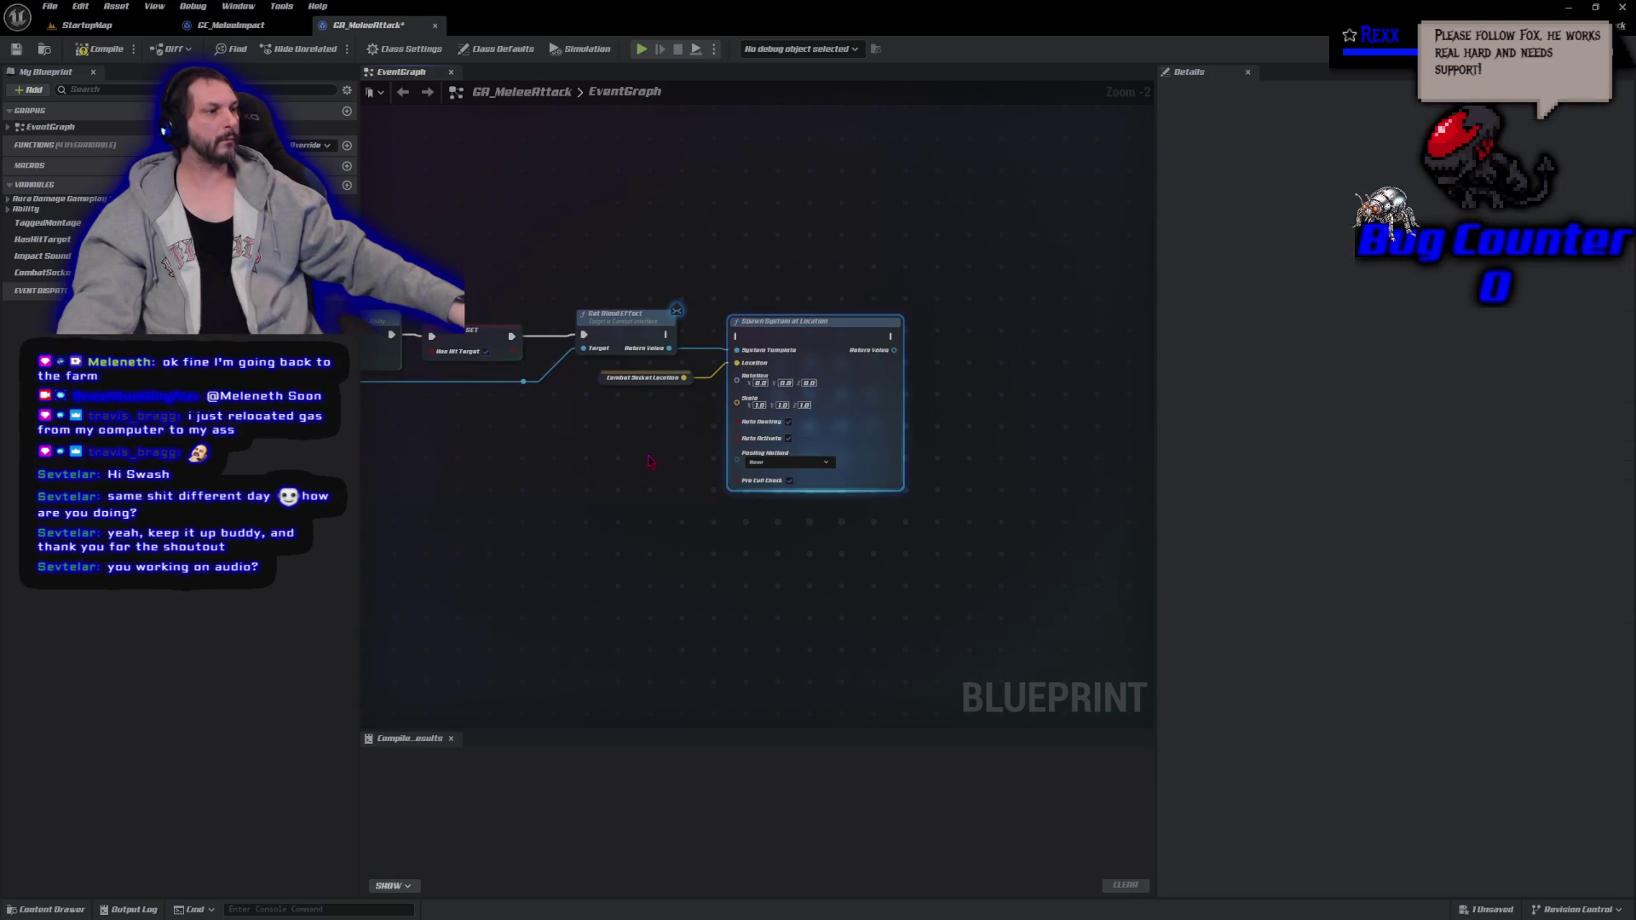
# Detach Play Sound at Location, wire GET True straight to End Ability, then compile and Save All.
pyautogui.moveTo(557, 469); pyautogui.dragTo(1048, 417)
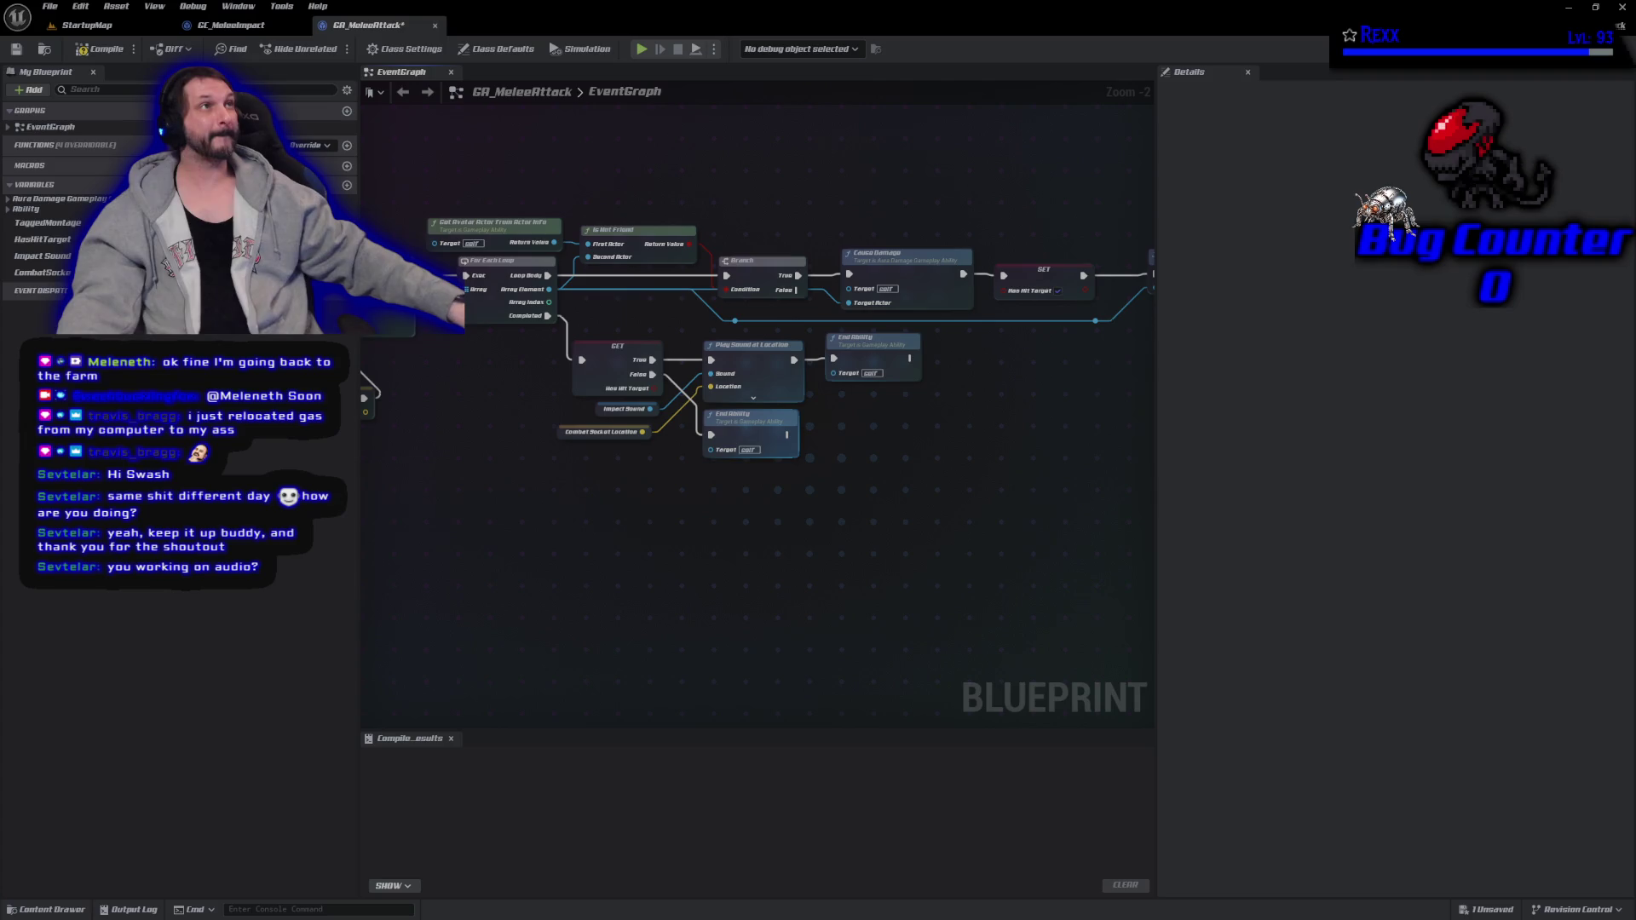
pyautogui.rightClick(713, 373)
pyautogui.click(763, 398)
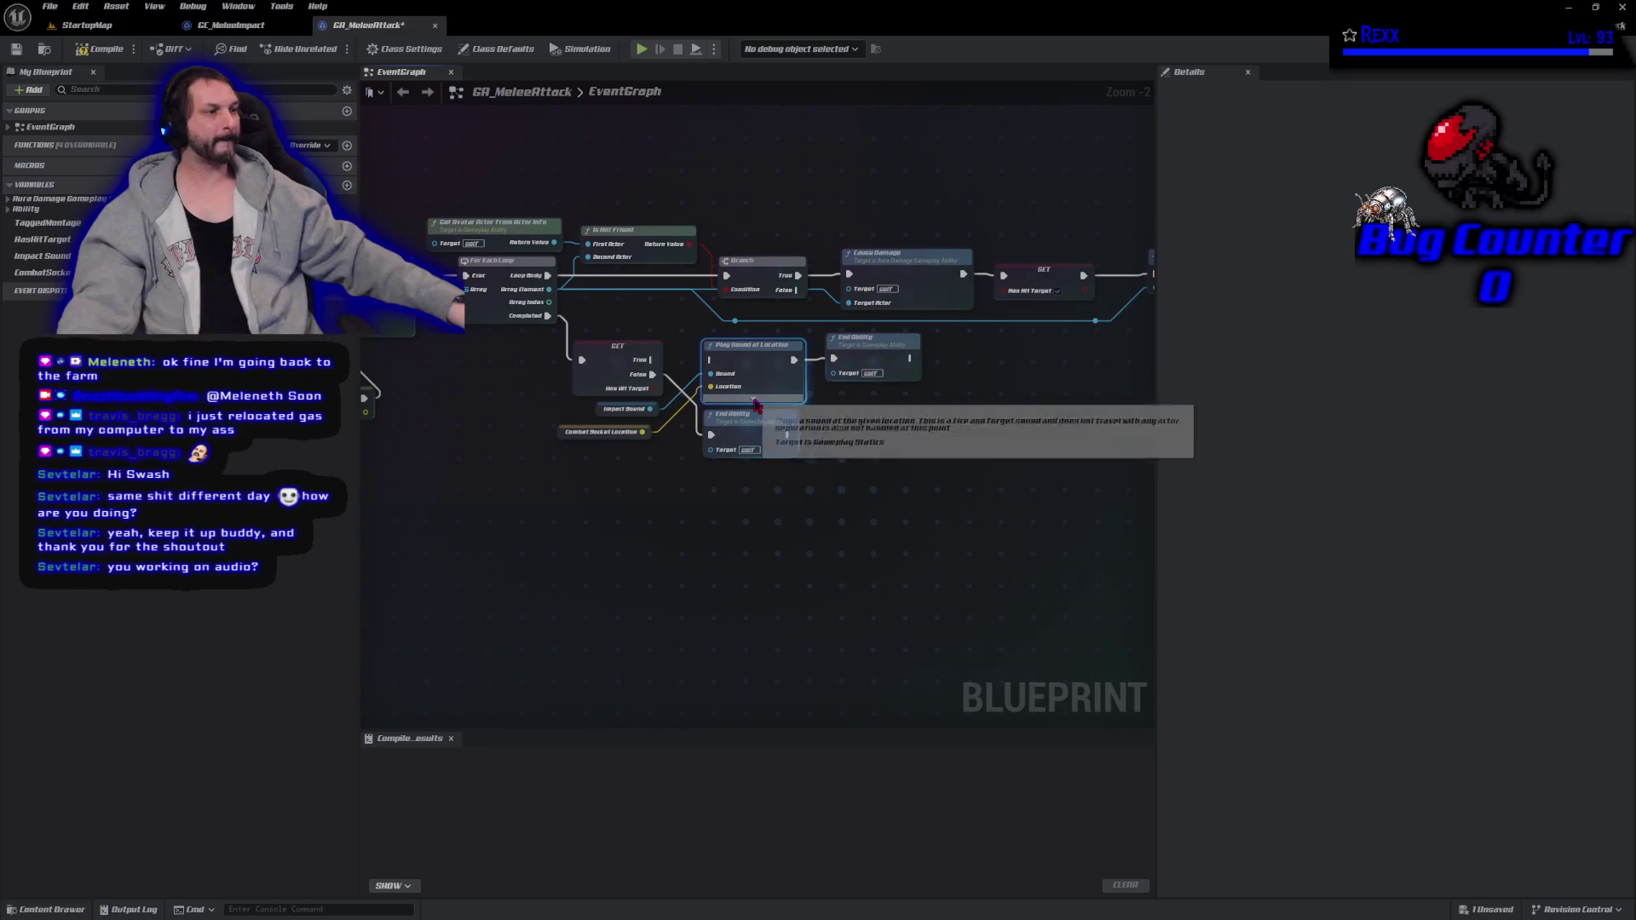
pyautogui.rightClick(795, 360)
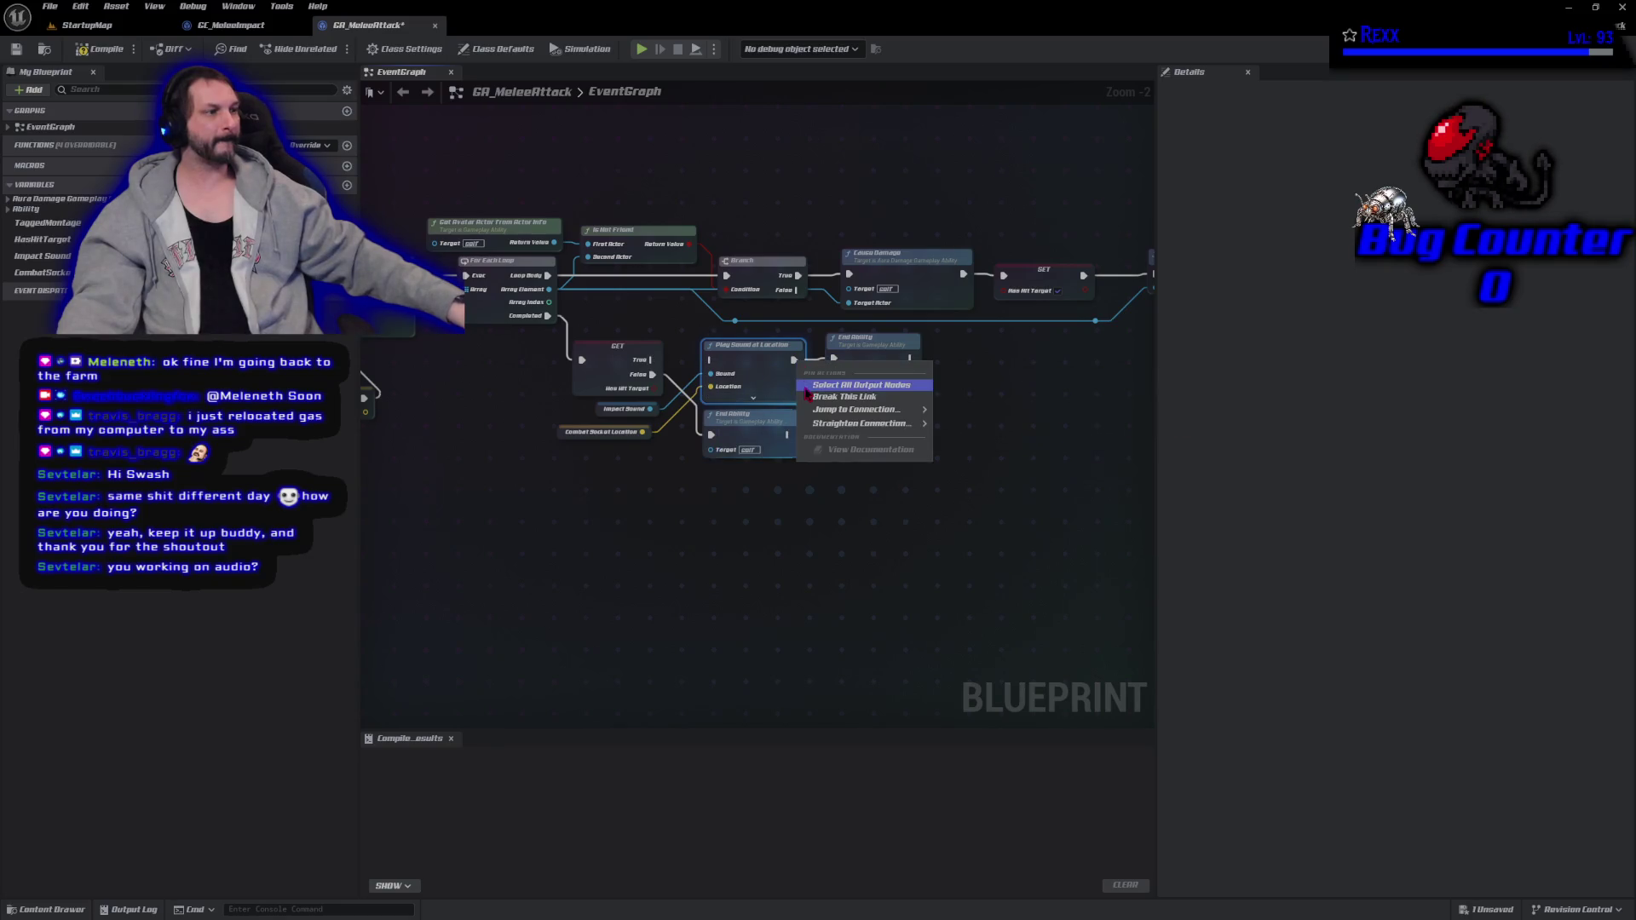
pyautogui.click(835, 390)
pyautogui.moveTo(829, 356); pyautogui.dragTo(653, 360)
pyautogui.moveTo(749, 378); pyautogui.dragTo(688, 562)
pyautogui.click(116, 53)
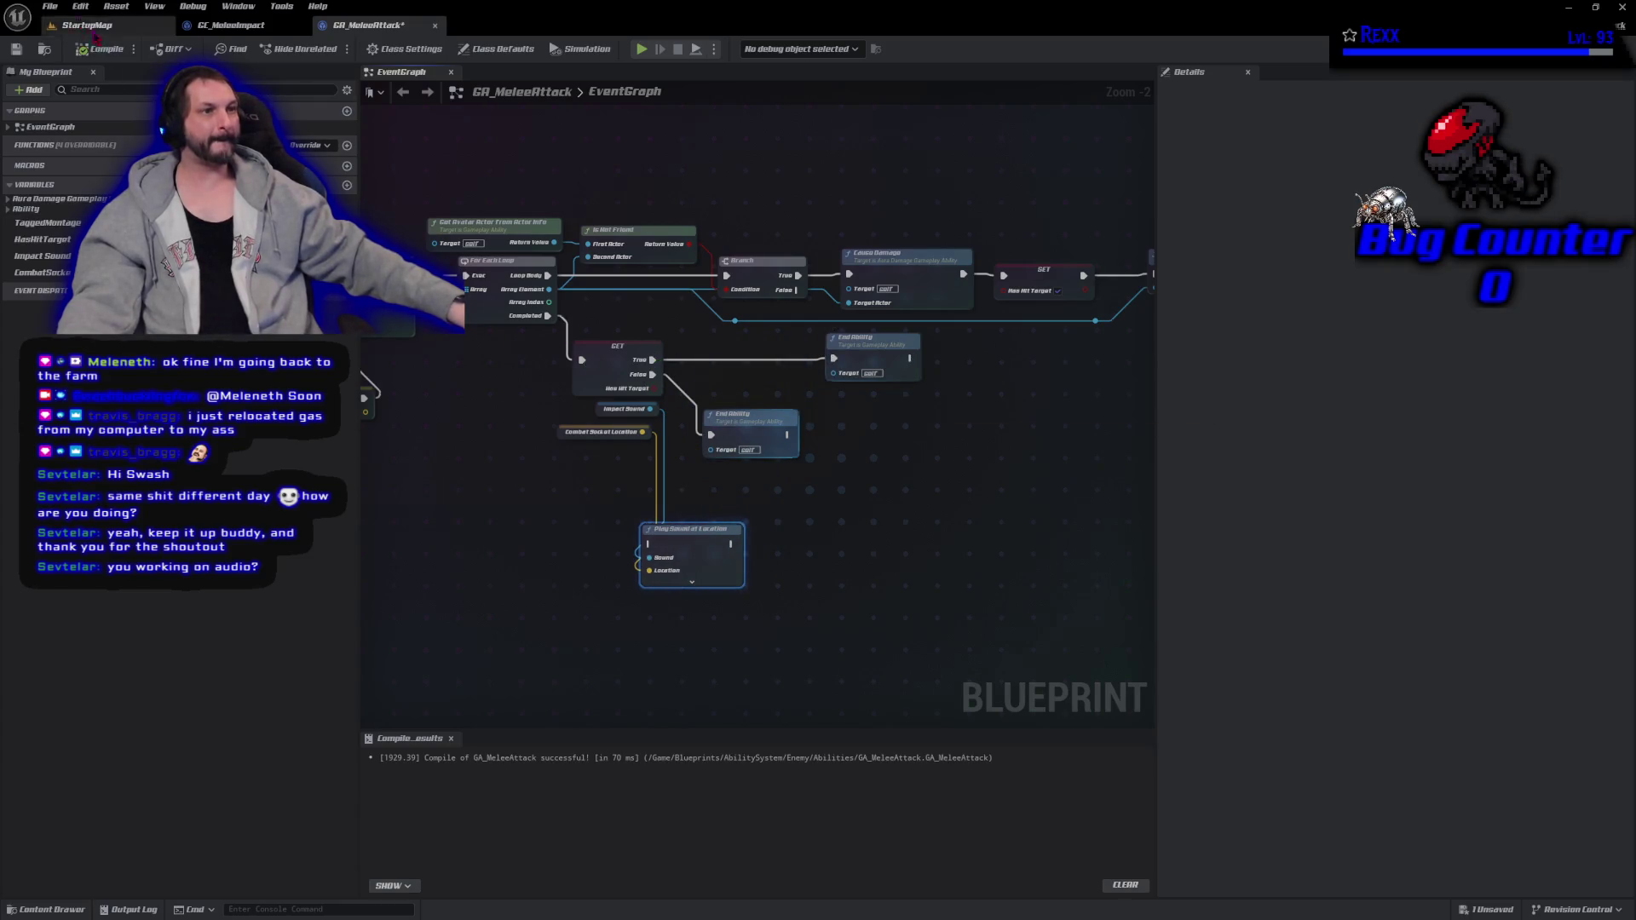
pyautogui.click(49, 6)
pyautogui.click(83, 90)
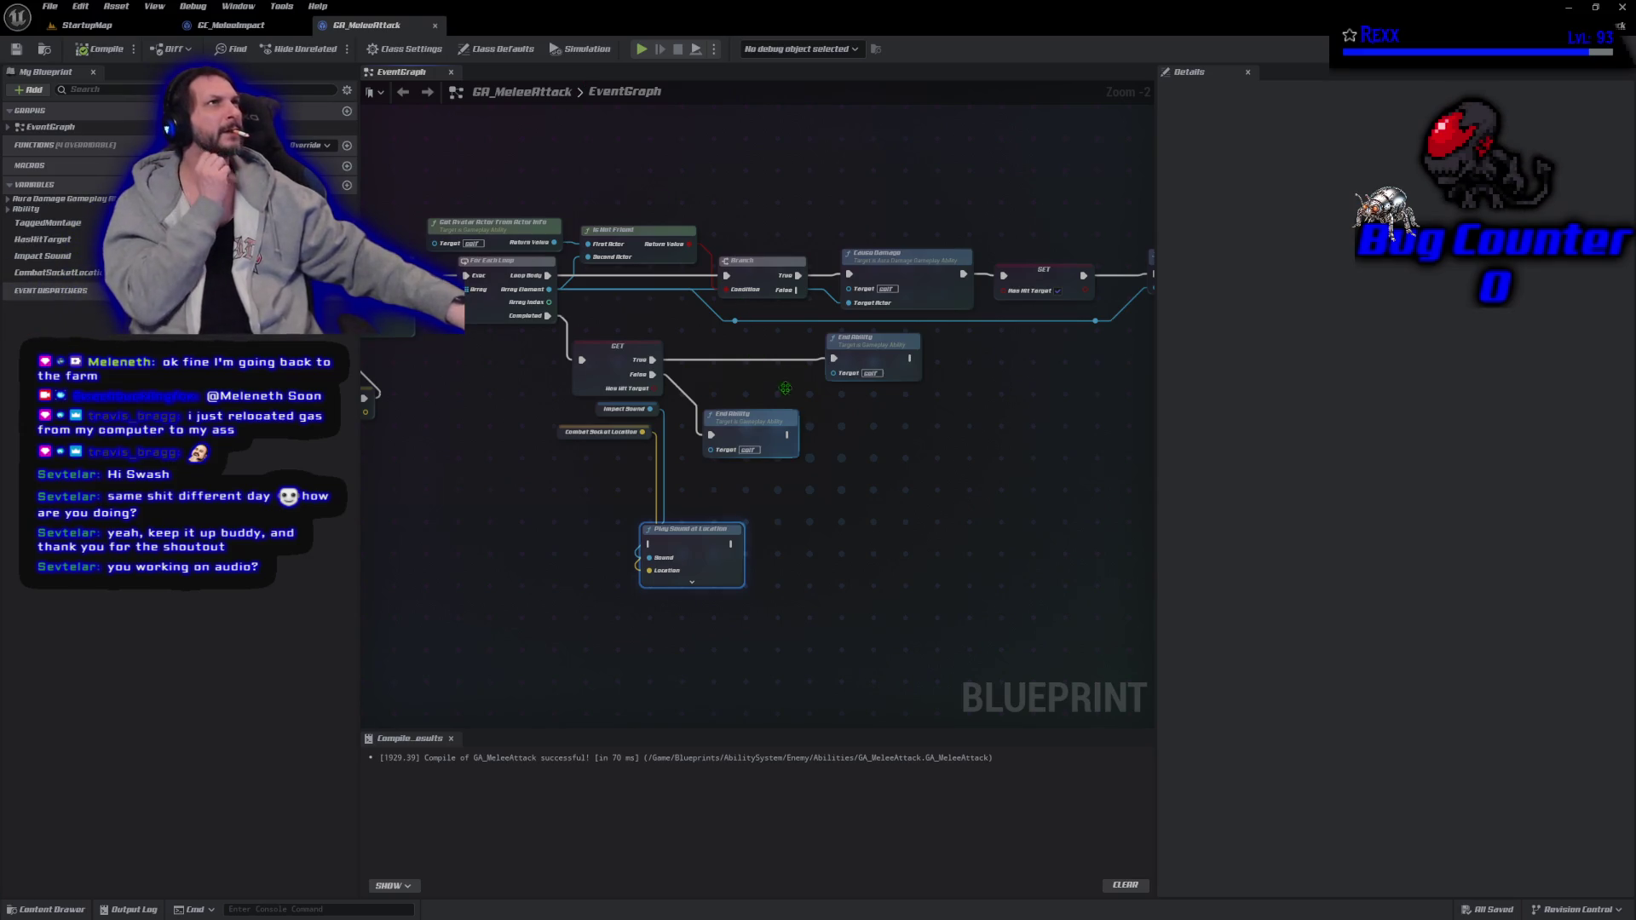
# Add an Execute GameplayCueWithParams On Owner node via the 'execute gamepla' search.
pyautogui.rightClick(883, 487)
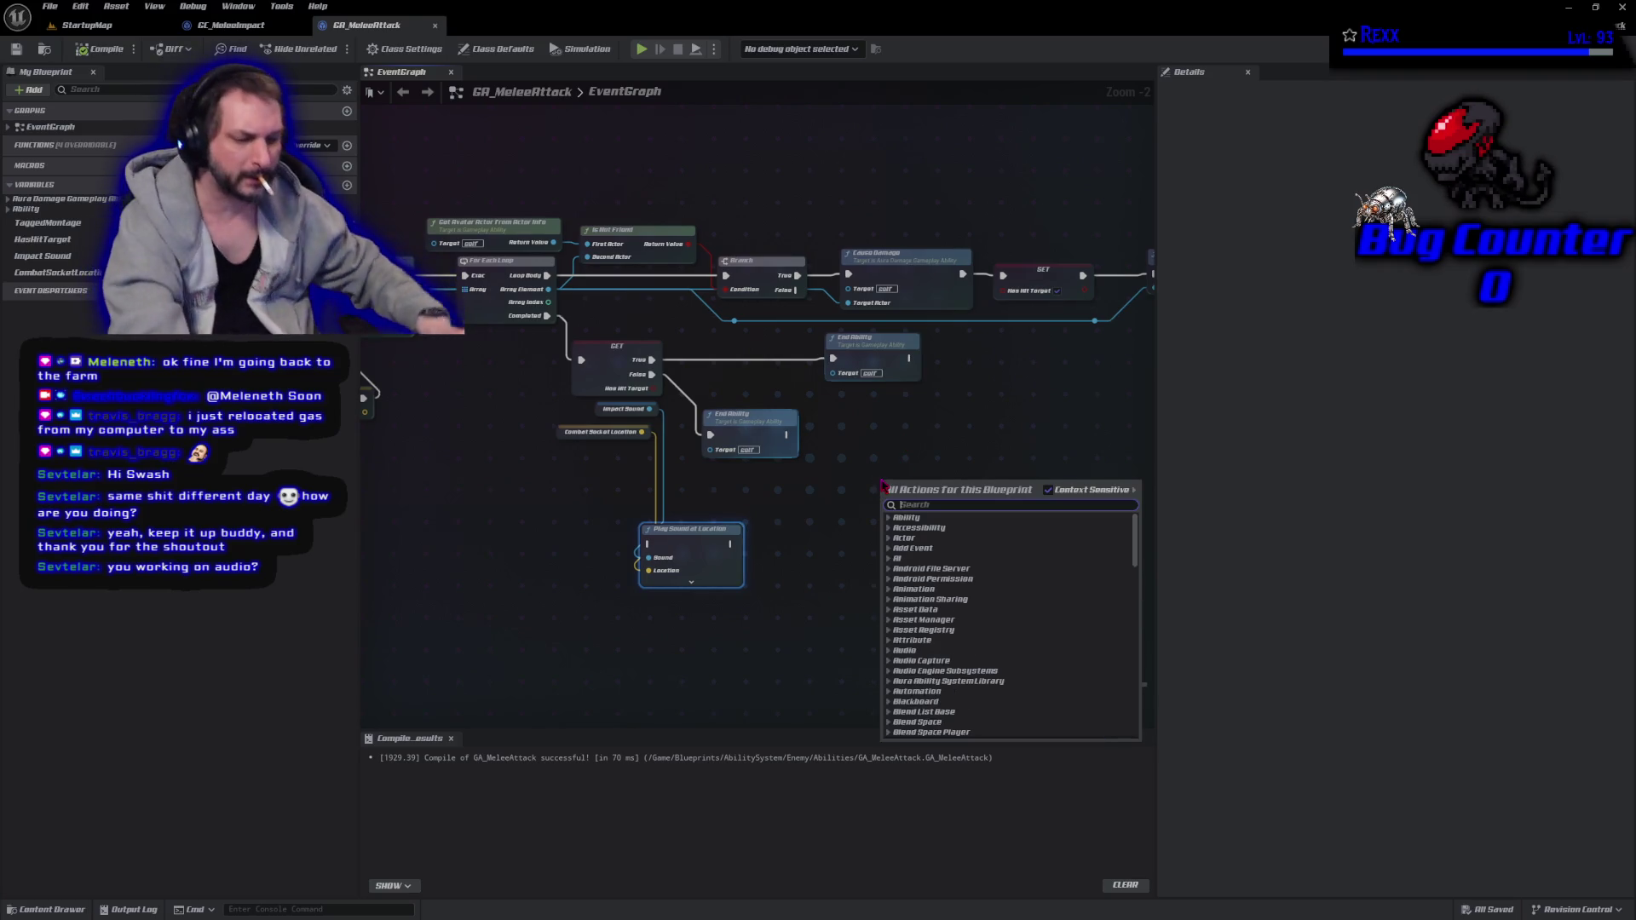
pyautogui.write('execute')
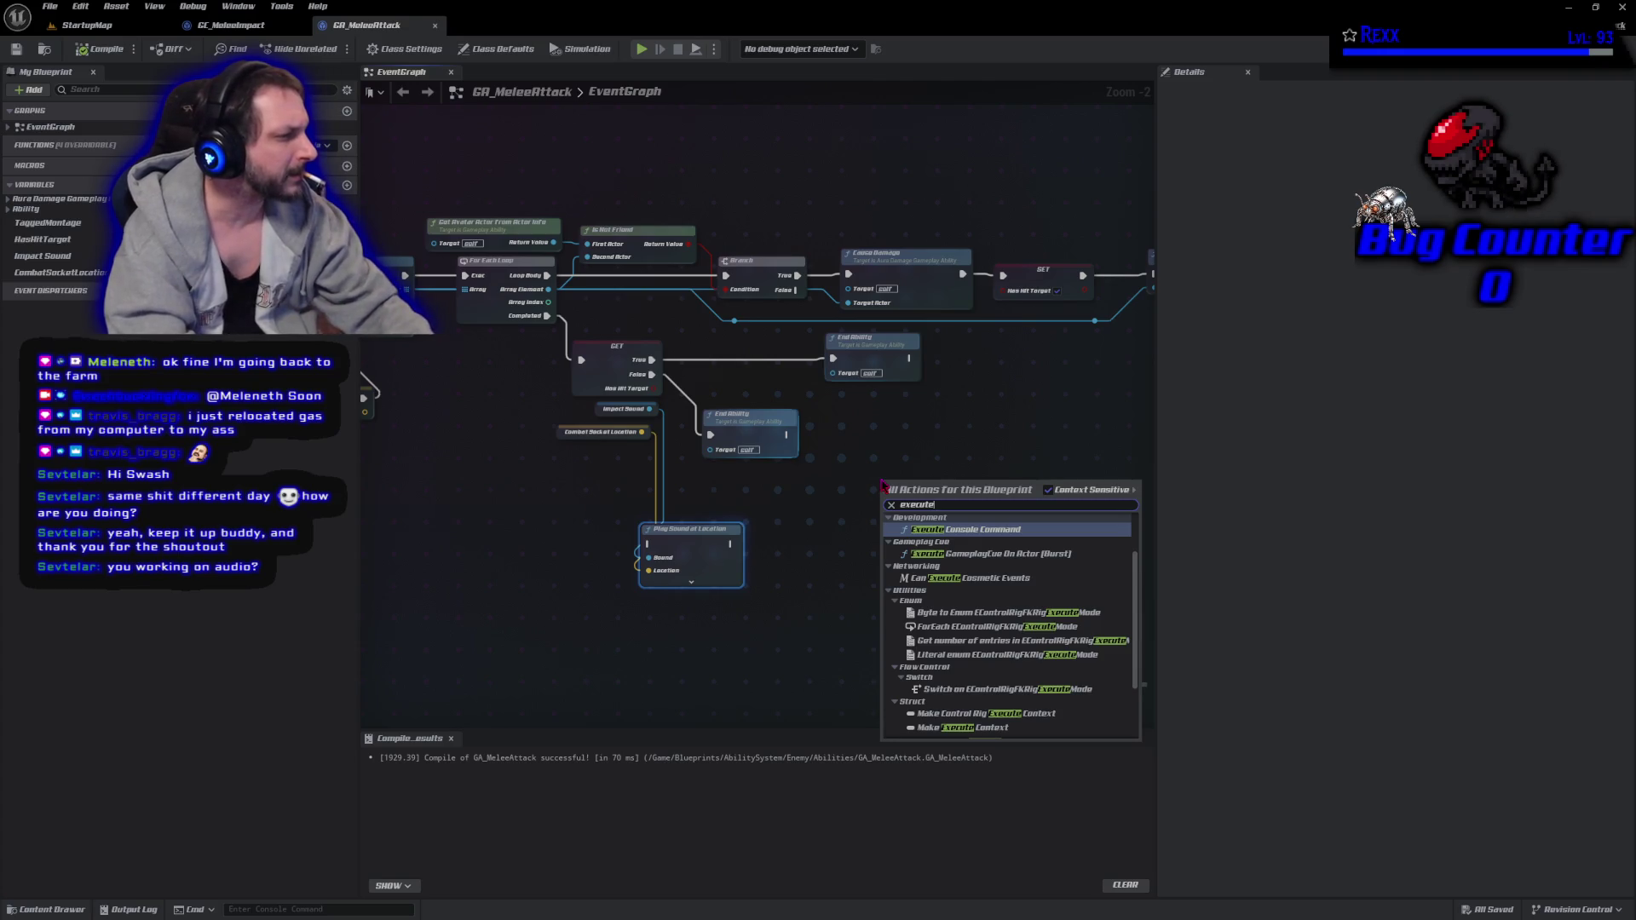
pyautogui.write(' gamepla')
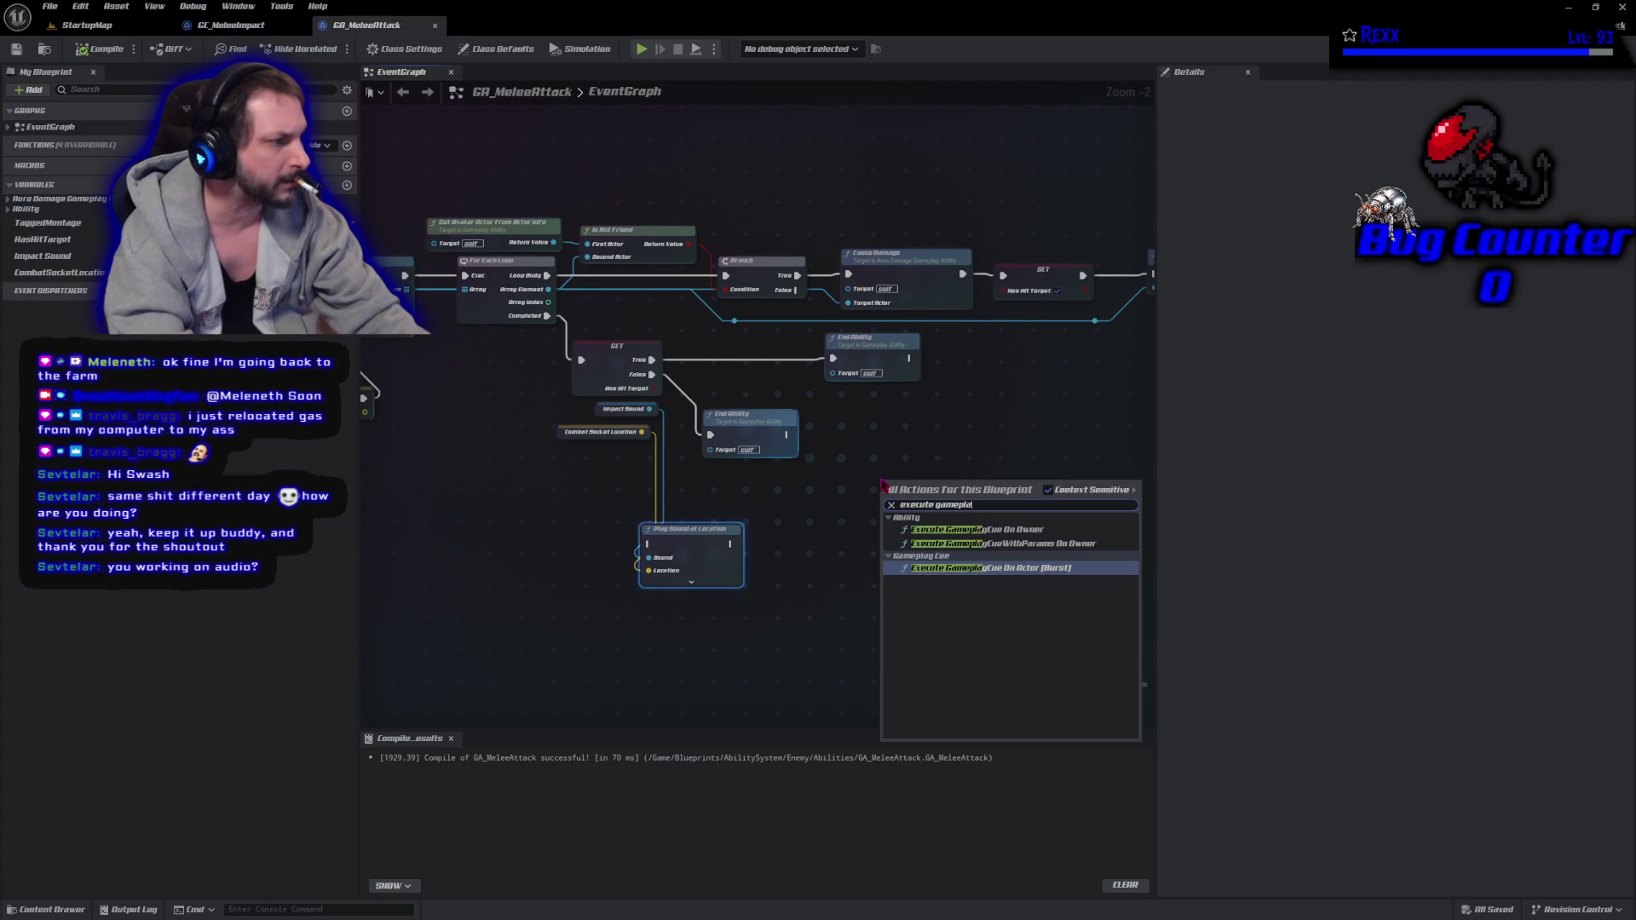
pyautogui.press('Up')
pyautogui.press('Return')
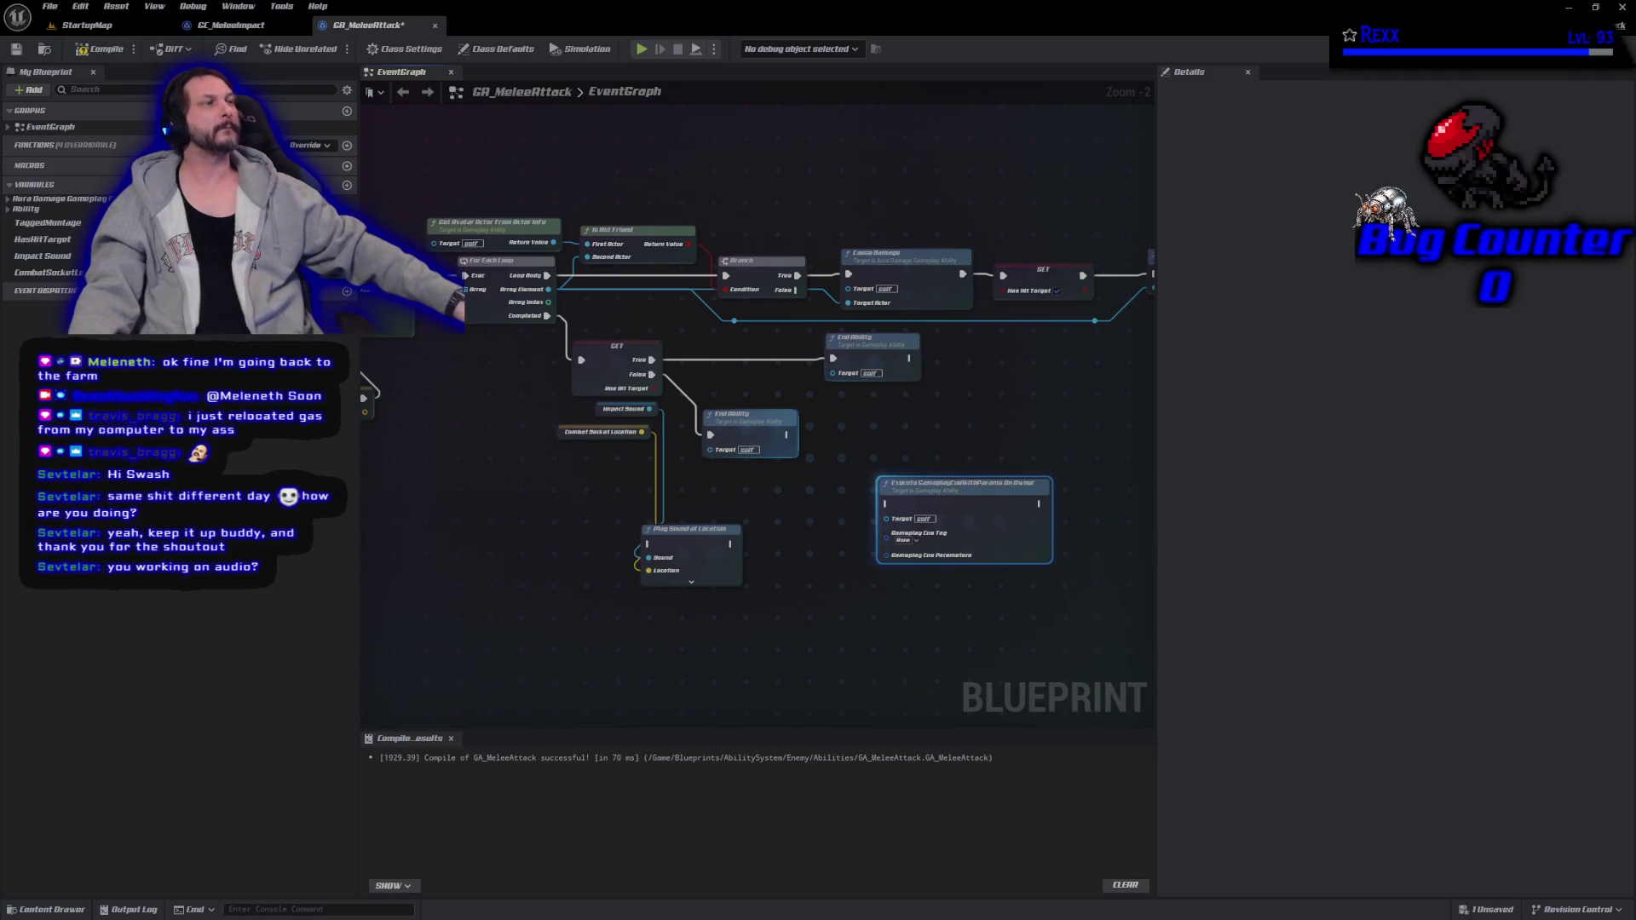
# Wire GET True into the cue node and the cue node's output into End Ability.
pyautogui.moveTo(947, 496)
pyautogui.mouseDown()
pyautogui.moveTo(725, 350)
pyautogui.moveTo(751, 344)
pyautogui.mouseUp()
pyautogui.moveTo(898, 361)
pyautogui.mouseDown()
pyautogui.moveTo(1010, 384)
pyautogui.moveTo(1034, 368)
pyautogui.mouseUp()
pyautogui.rightClick(734, 324)
pyautogui.press('Escape')
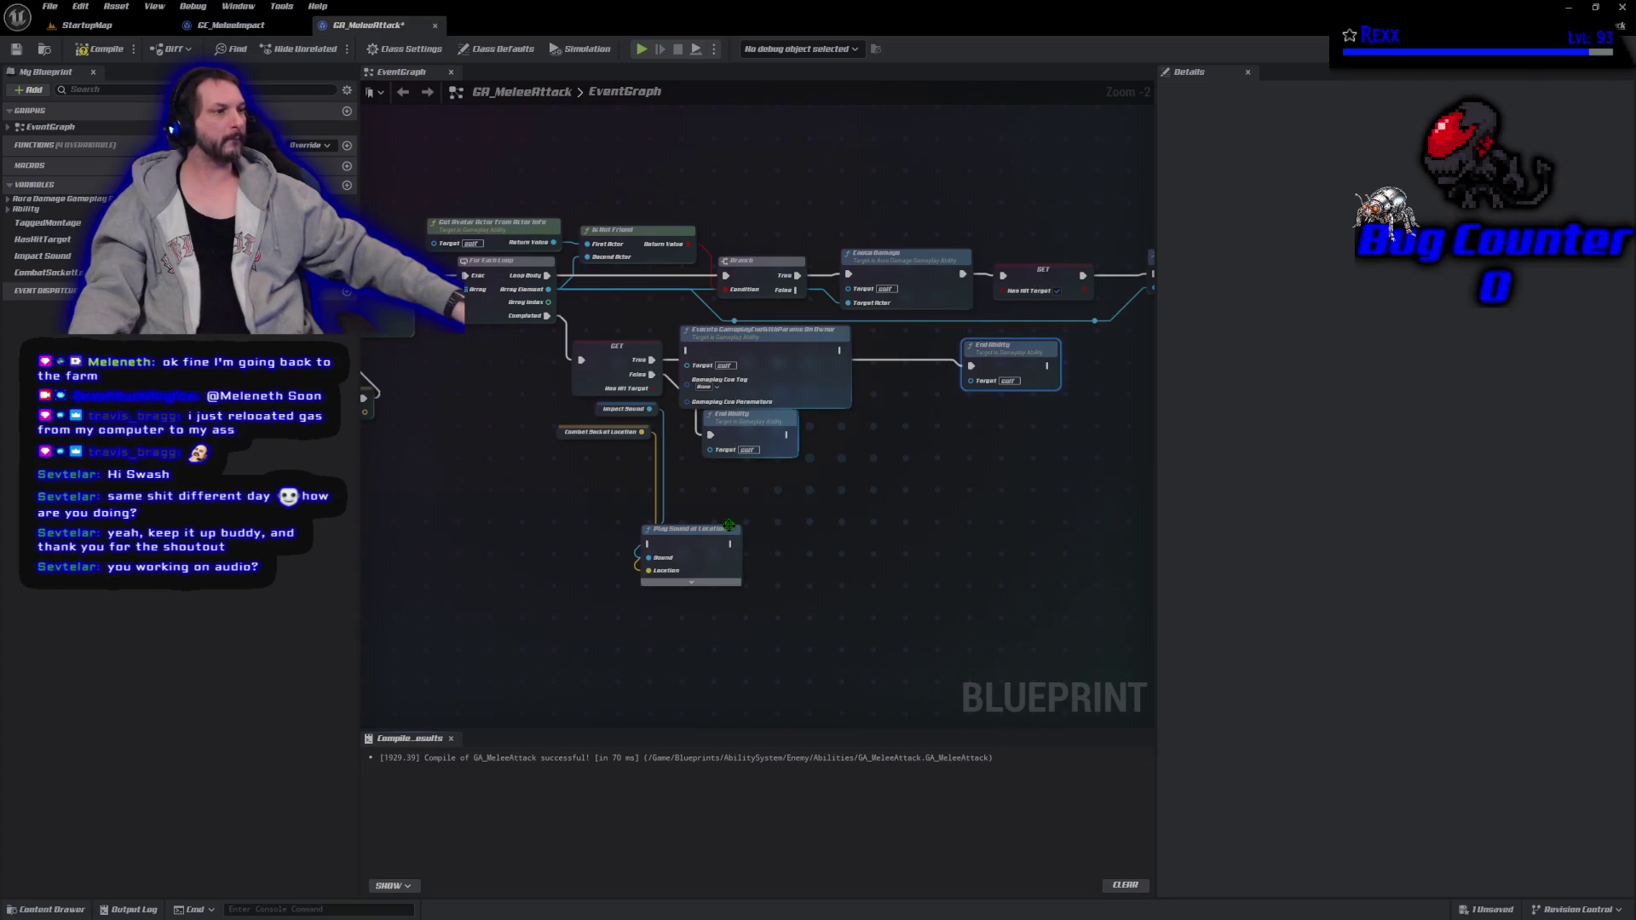
pyautogui.moveTo(783, 351); pyautogui.dragTo(886, 358)
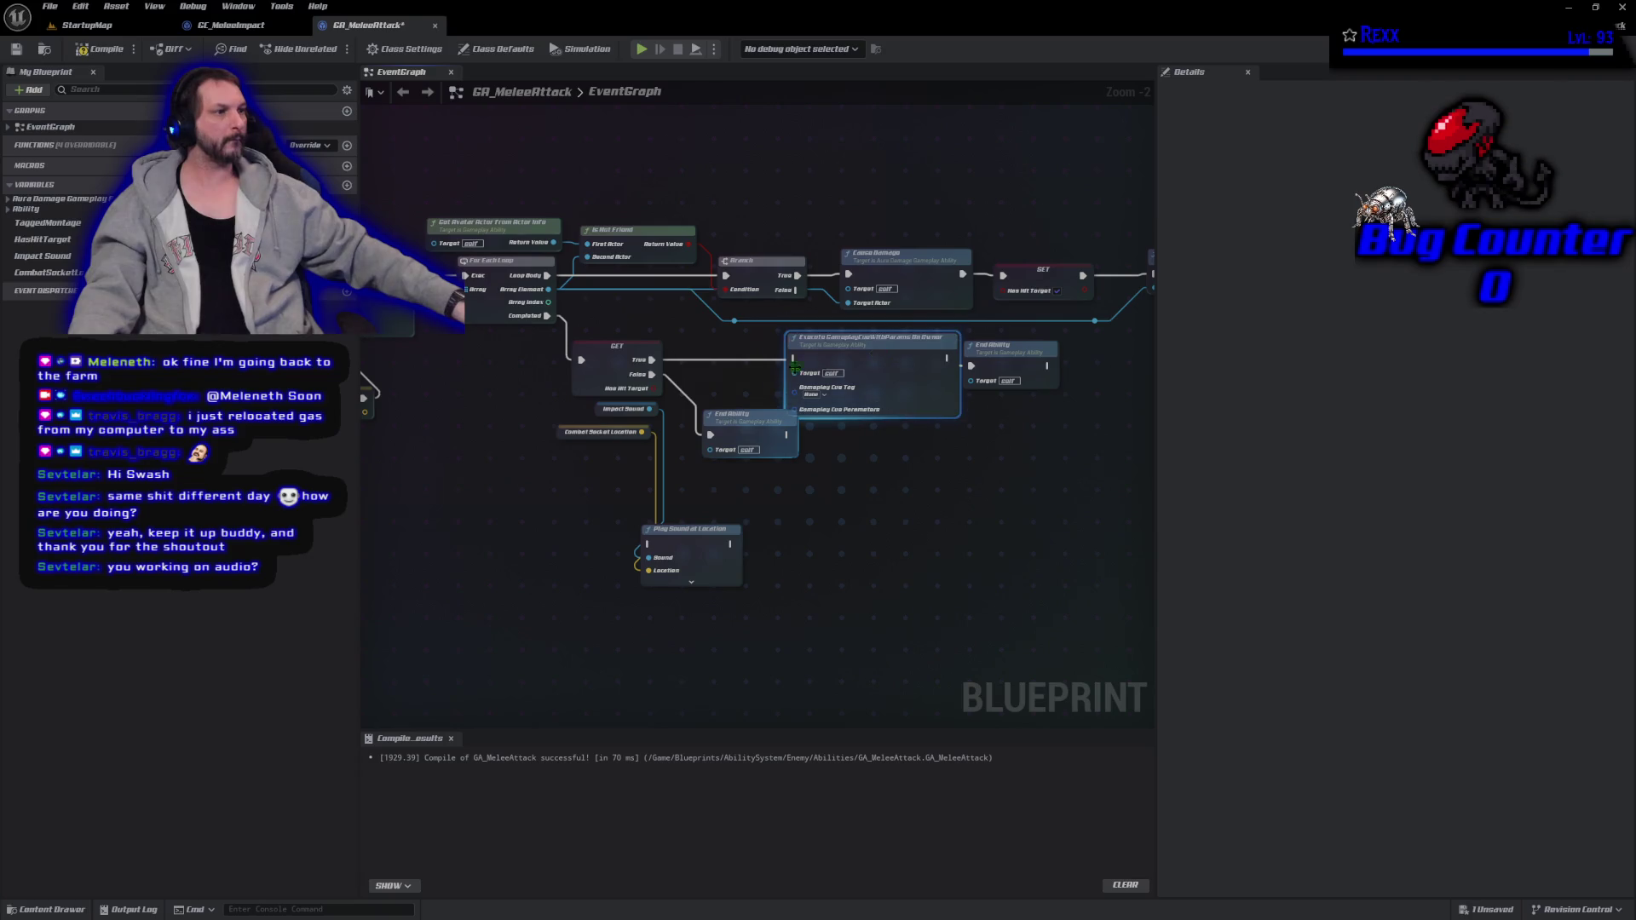
pyautogui.moveTo(652, 360)
pyautogui.mouseDown()
pyautogui.moveTo(767, 376)
pyautogui.moveTo(805, 370)
pyautogui.moveTo(794, 358)
pyautogui.mouseUp()
pyautogui.moveTo(742, 417); pyautogui.dragTo(714, 464)
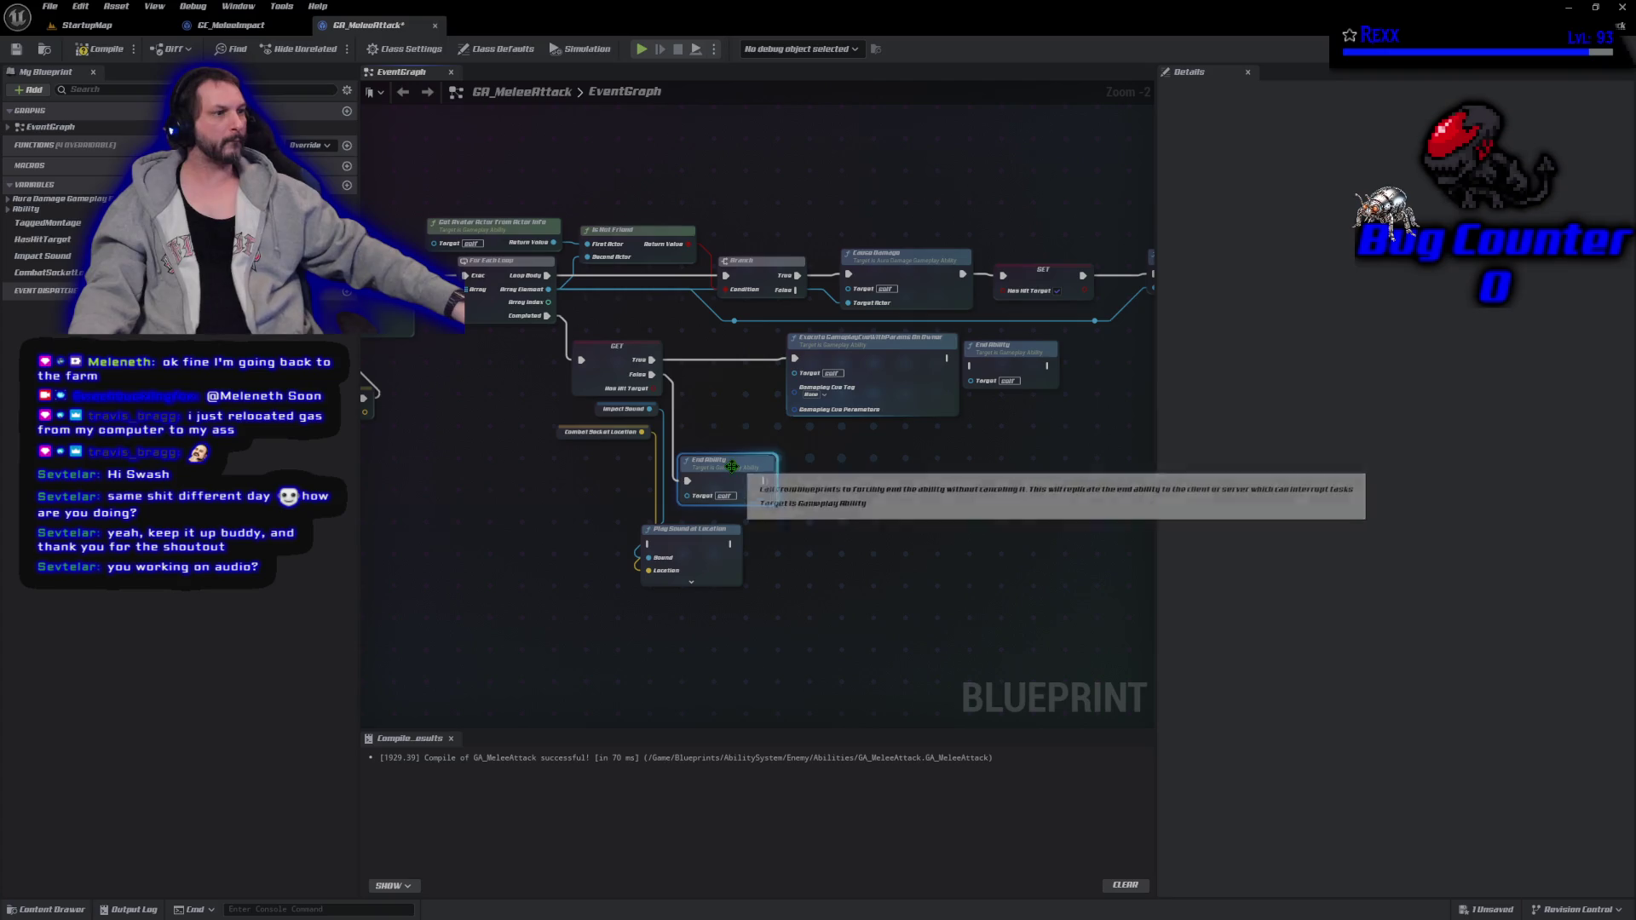
pyautogui.moveTo(884, 381); pyautogui.dragTo(821, 380)
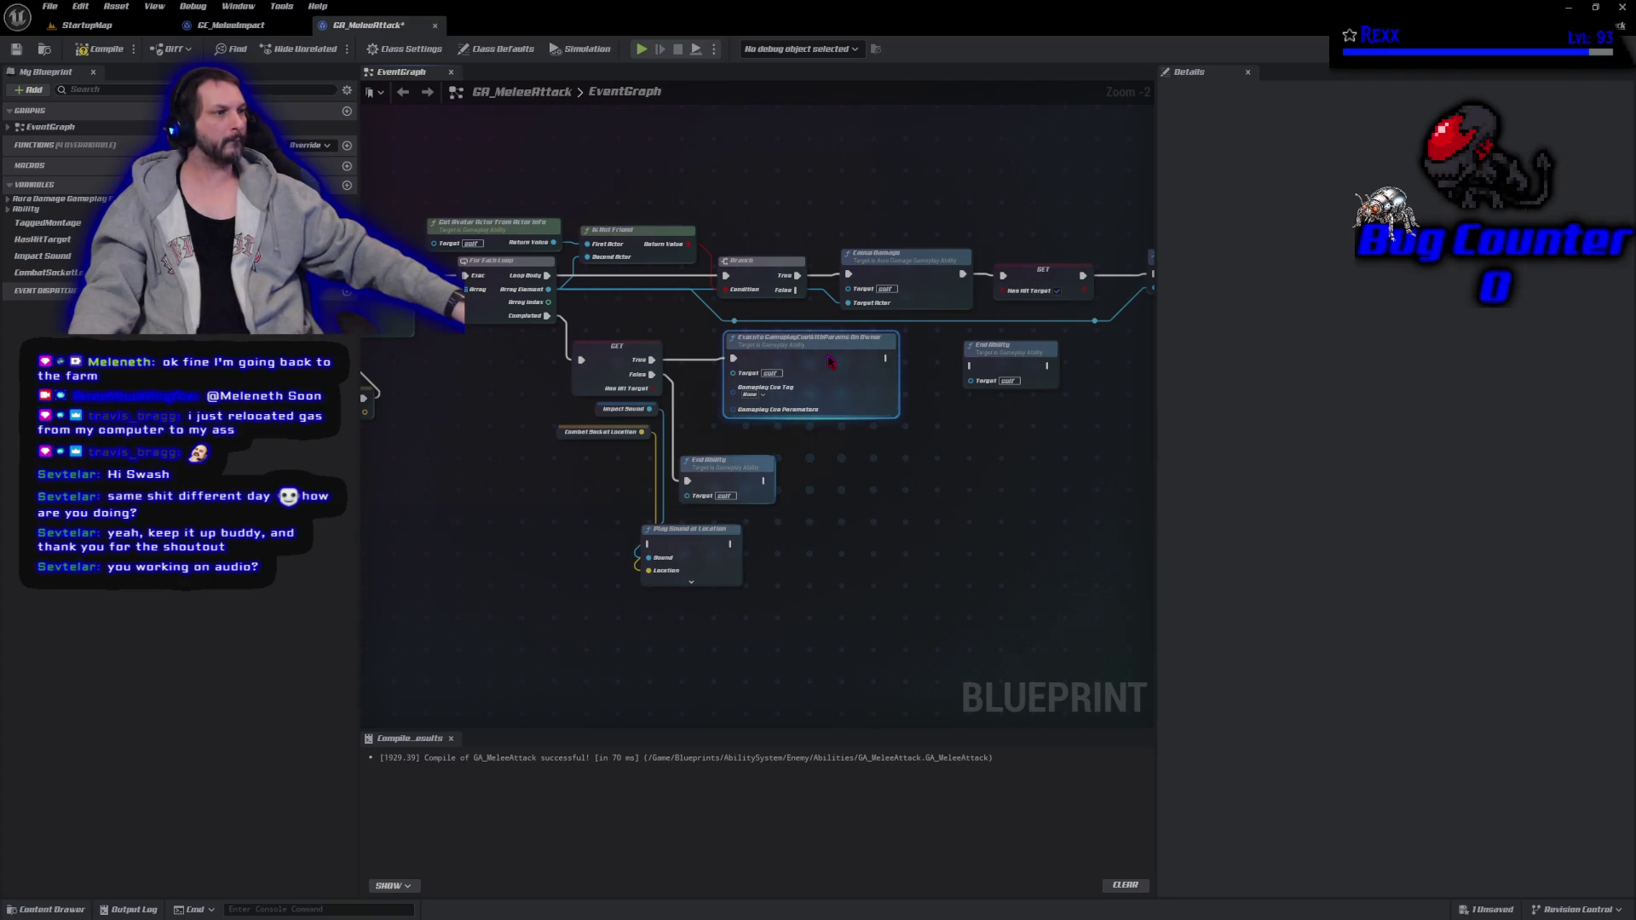
pyautogui.moveTo(969, 365); pyautogui.dragTo(888, 359)
pyautogui.moveTo(972, 351); pyautogui.dragTo(947, 347)
# Set the cue node's Gameplay Cue Tag to GameplayCue.MeleeImpact.
pyautogui.scroll(2, 752, 392)
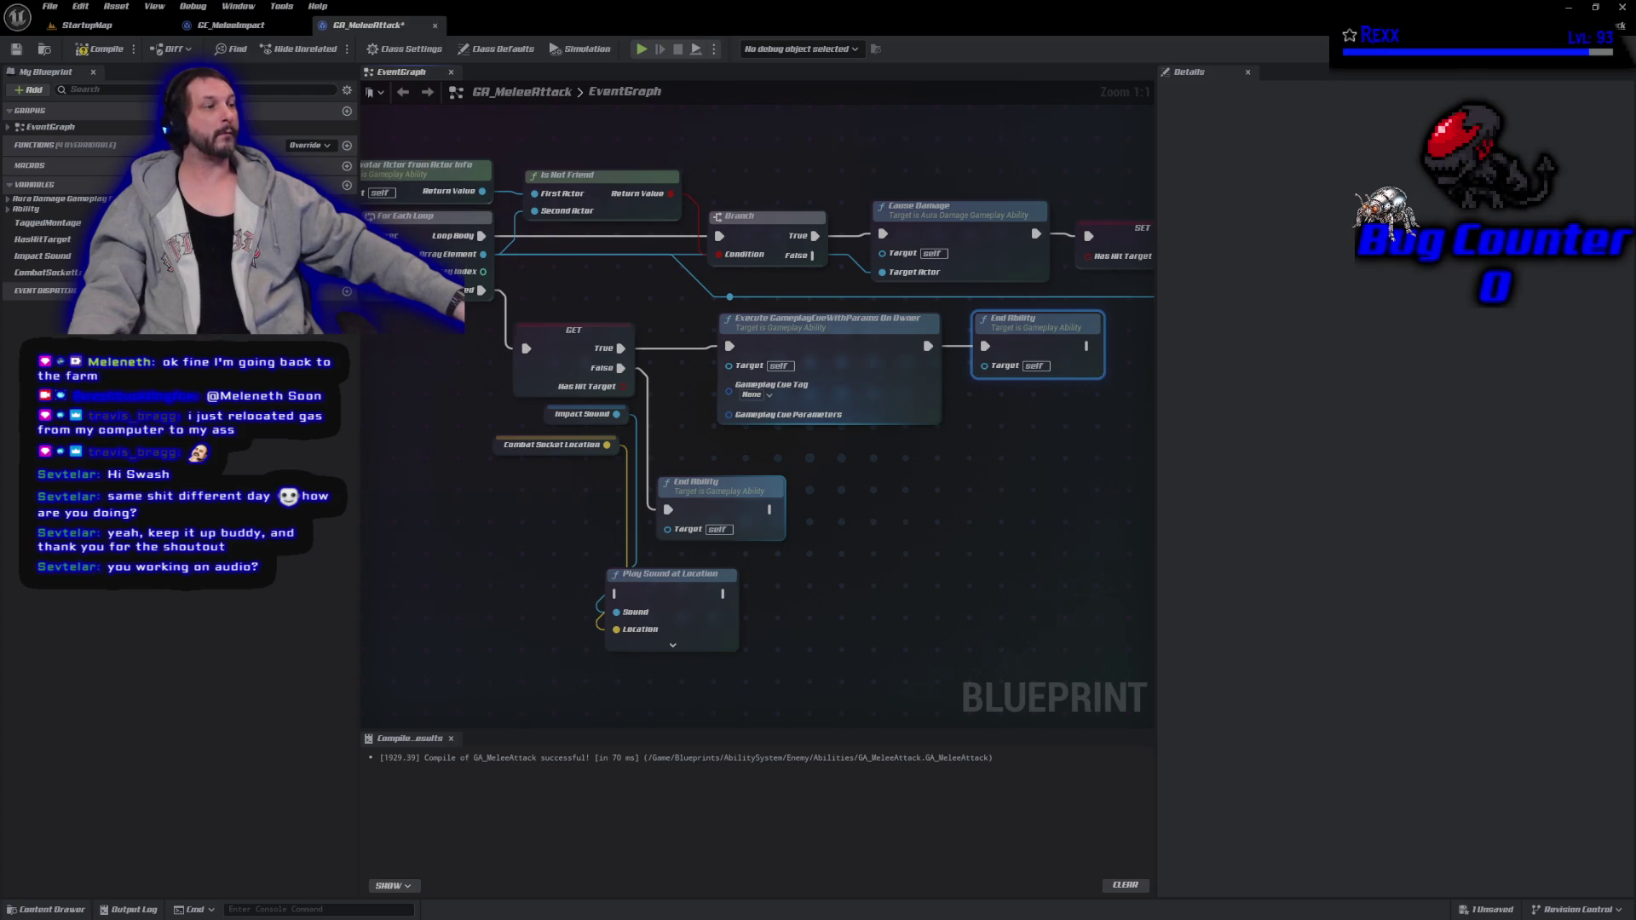
pyautogui.click(757, 396)
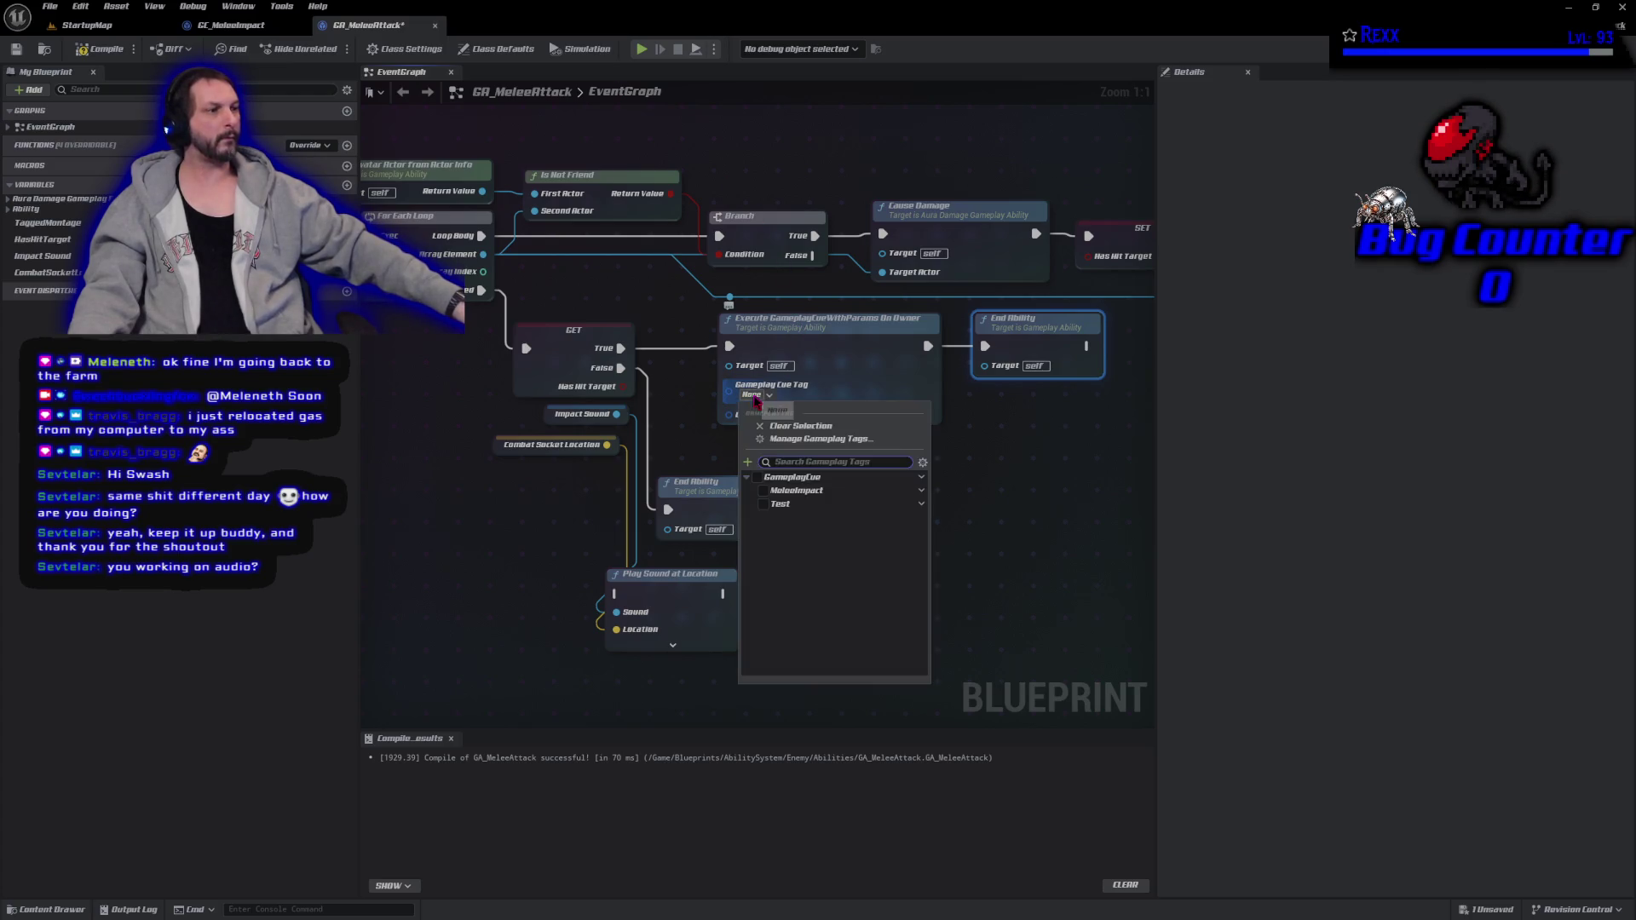
pyautogui.click(773, 474)
pyautogui.click(782, 493)
pyautogui.click(518, 540)
pyautogui.click(518, 541)
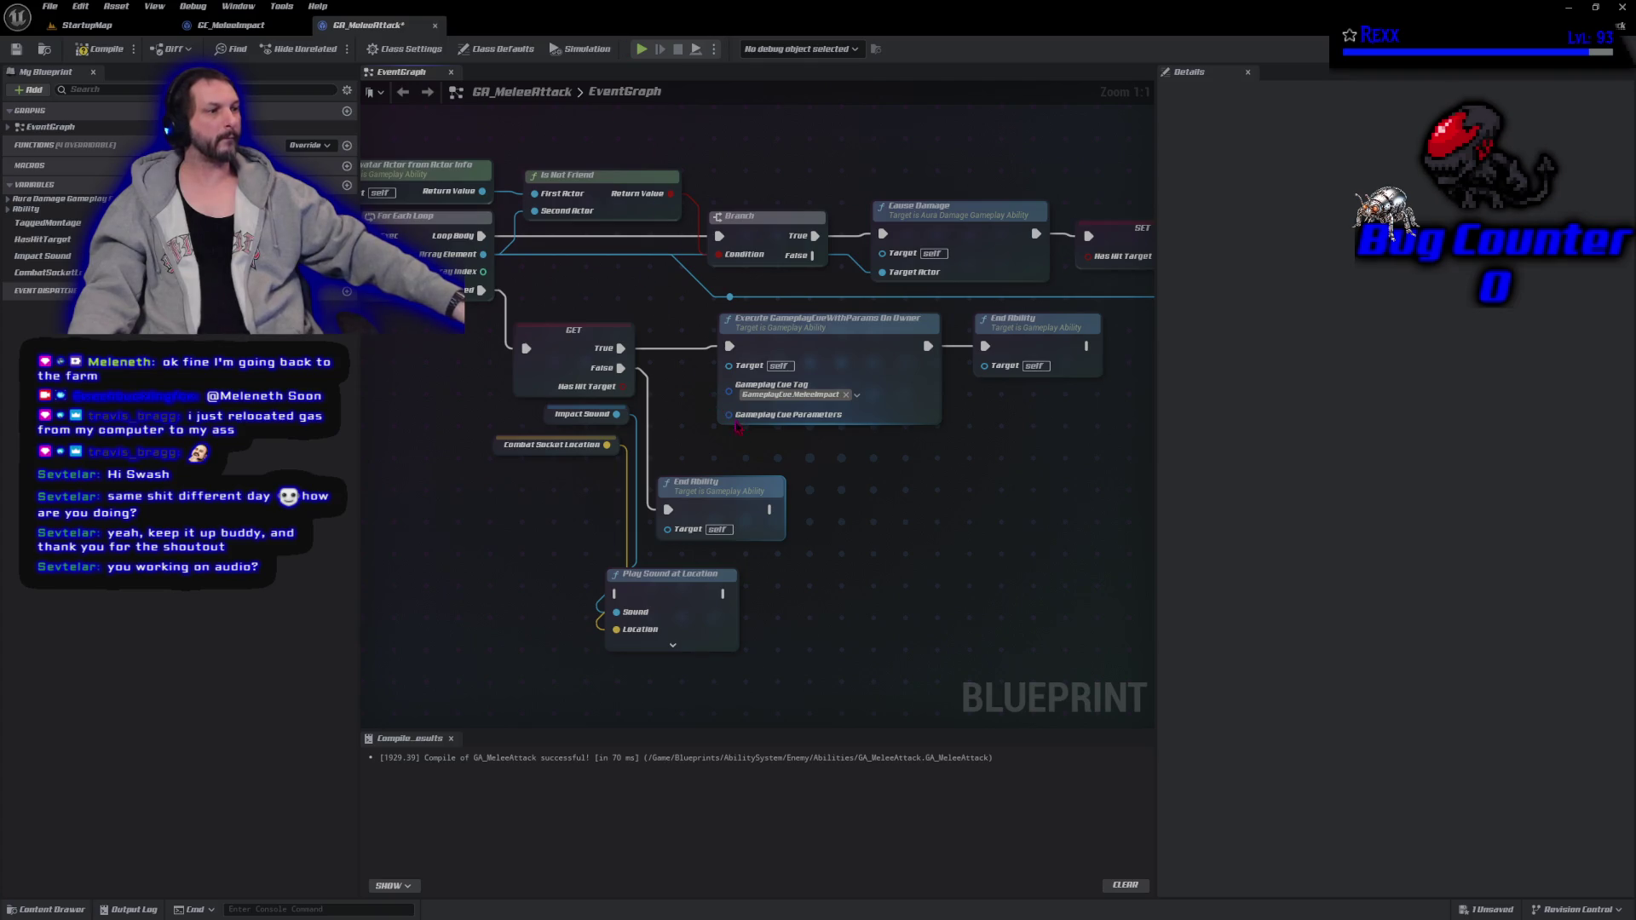
pyautogui.moveTo(736, 421); pyautogui.dragTo(520, 464)
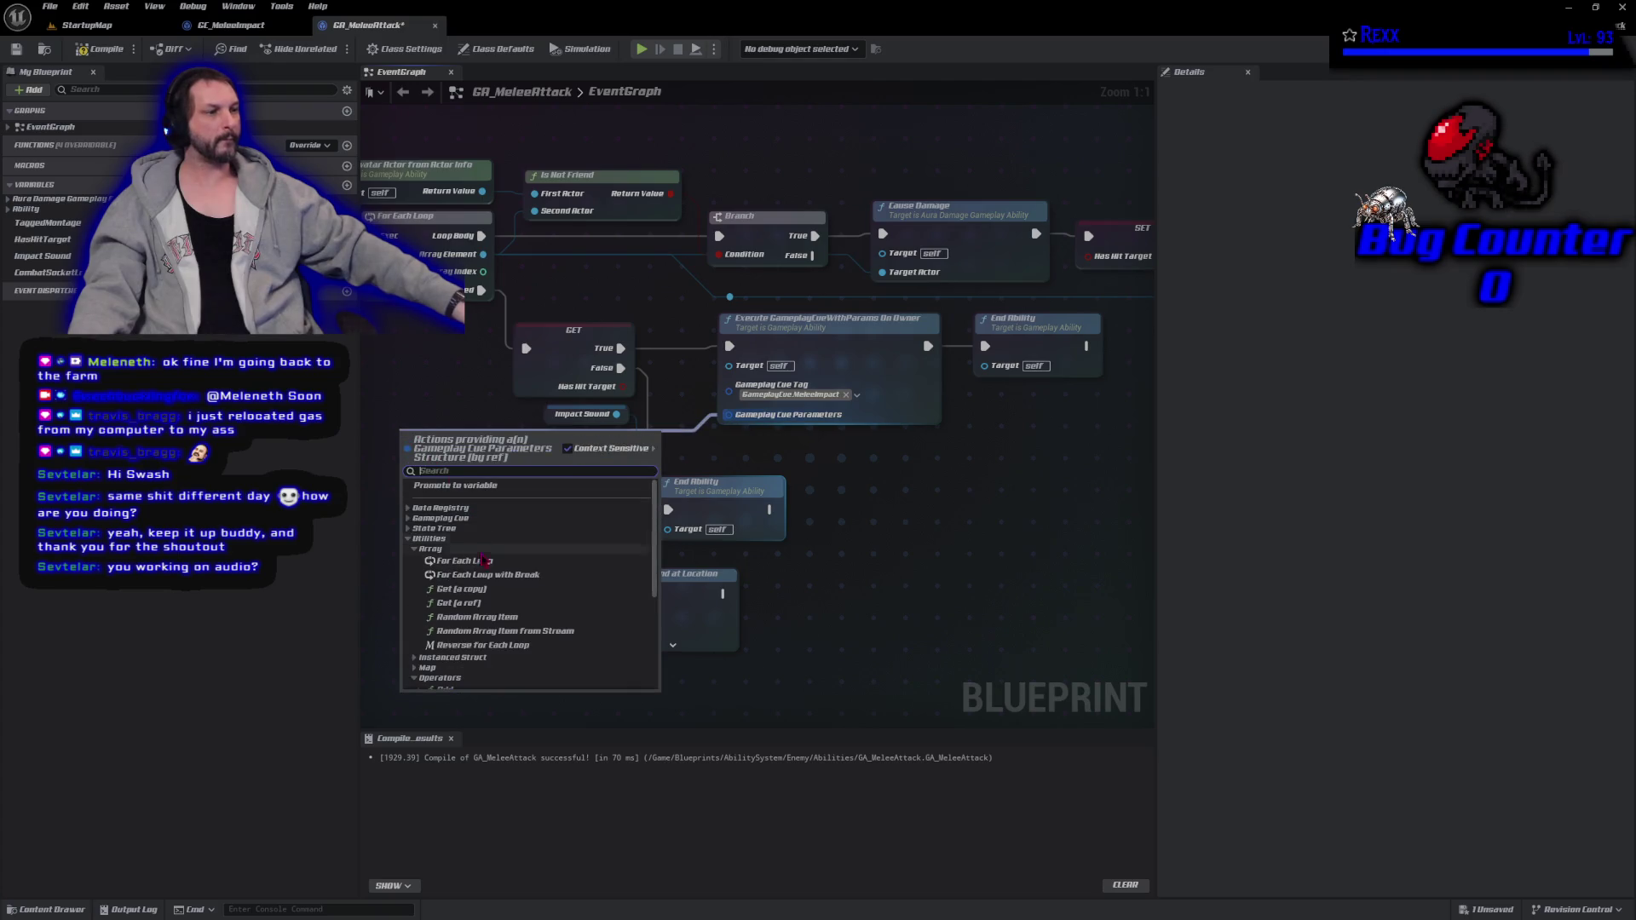
# Add Make Gameplay Cue Parameters to the cue call, moving the Impact Sound and Combat Socket Location getters.
pyautogui.scroll(-3, 484, 563)
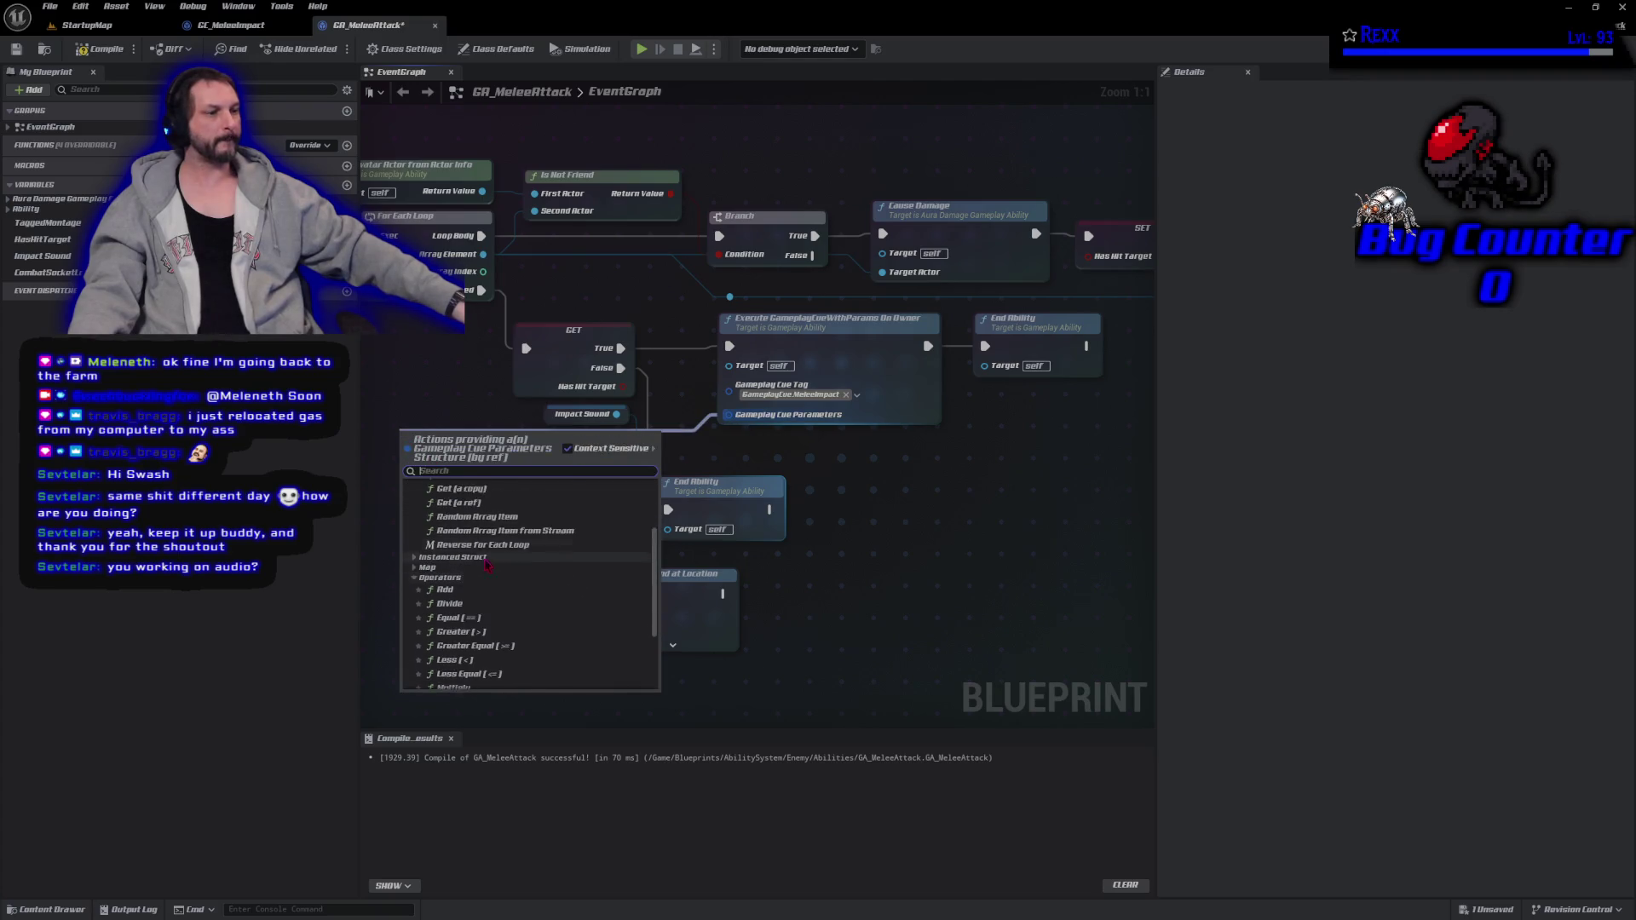
pyautogui.click(503, 654)
pyautogui.moveTo(486, 663); pyautogui.dragTo(612, 720)
pyautogui.moveTo(601, 486); pyautogui.dragTo(526, 486)
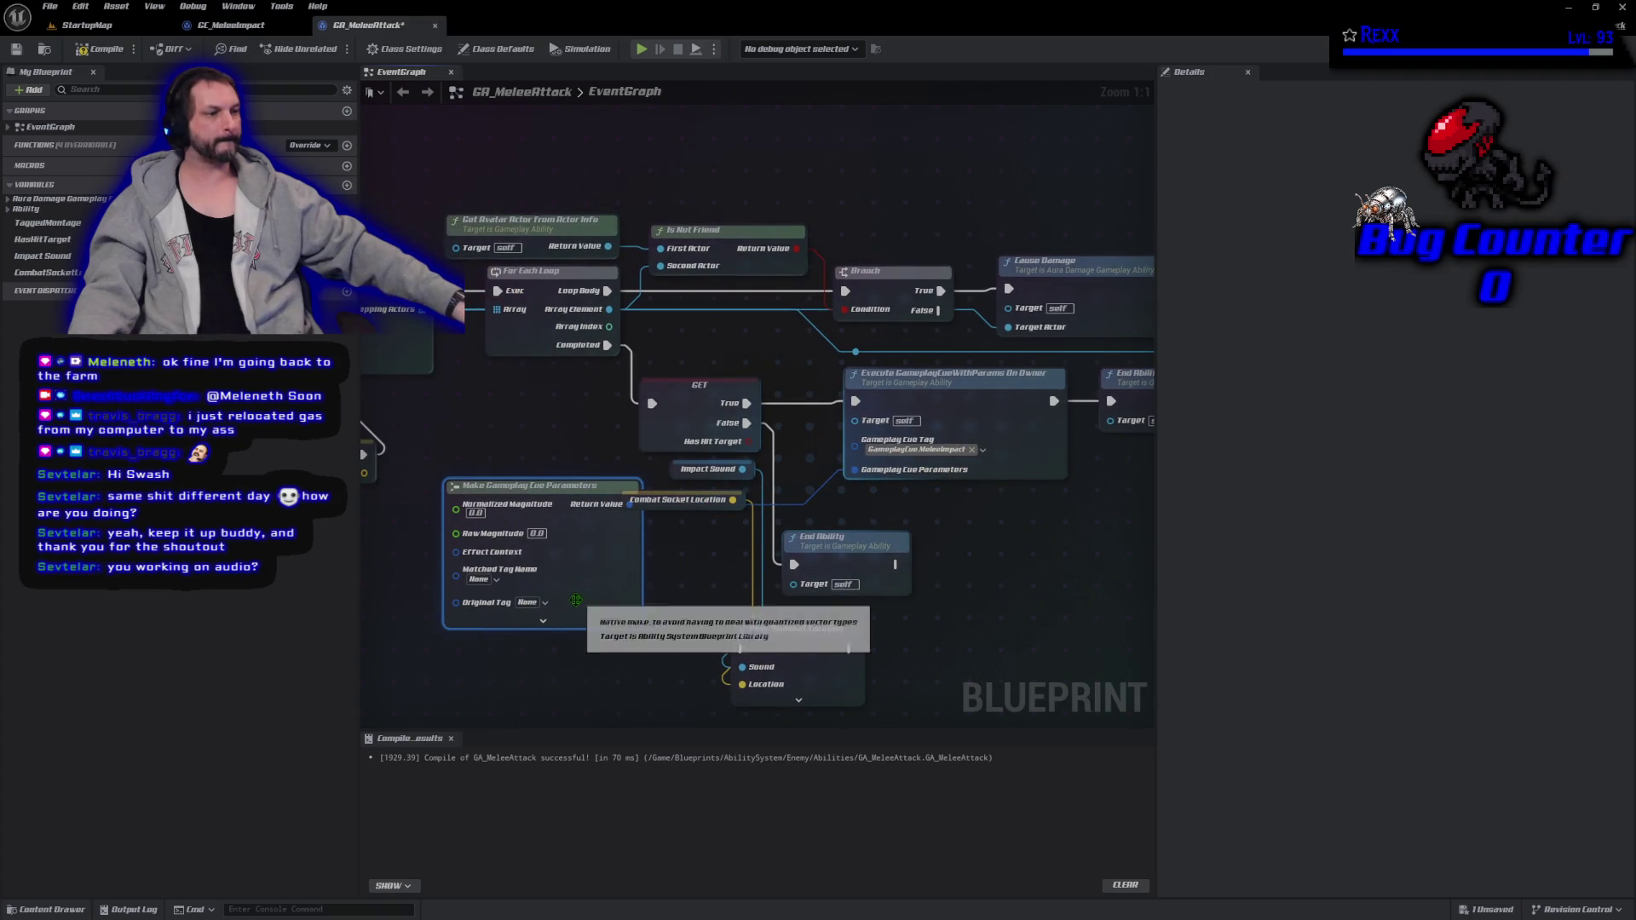
pyautogui.moveTo(597, 587)
pyautogui.mouseDown()
pyautogui.moveTo(577, 593)
pyautogui.moveTo(576, 618)
pyautogui.mouseUp()
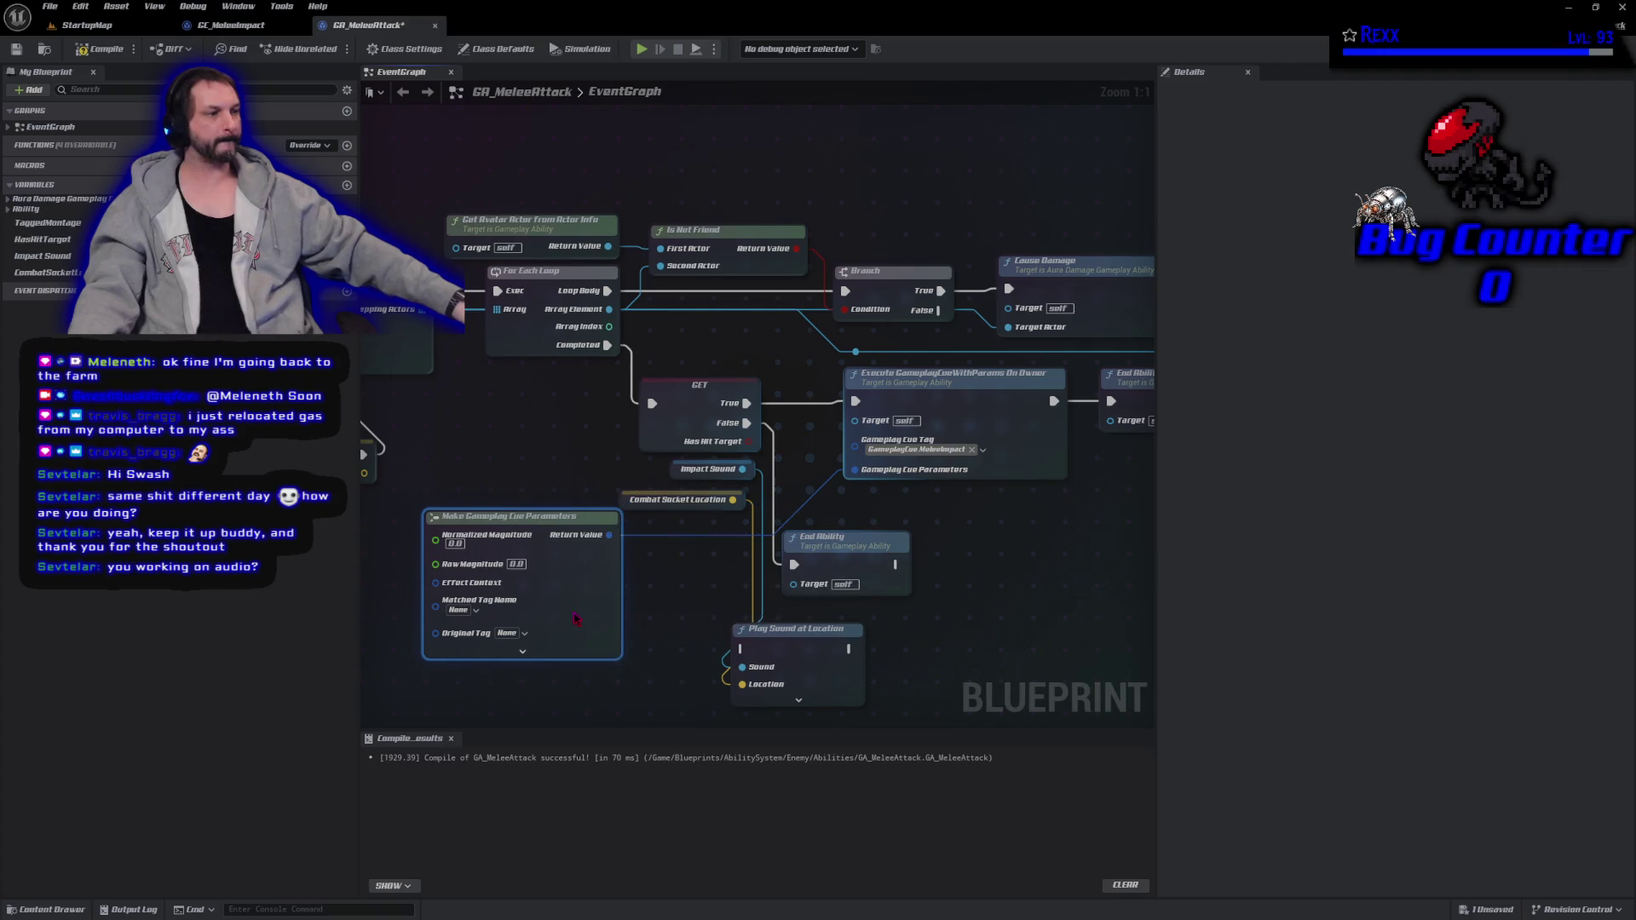
pyautogui.moveTo(627, 502)
pyautogui.mouseDown()
pyautogui.moveTo(656, 579)
pyautogui.moveTo(750, 673)
pyautogui.moveTo(897, 679)
pyautogui.mouseUp()
pyautogui.click(680, 477)
pyautogui.moveTo(680, 477)
pyautogui.mouseDown()
pyautogui.moveTo(667, 661)
pyautogui.moveTo(645, 694)
pyautogui.mouseUp()
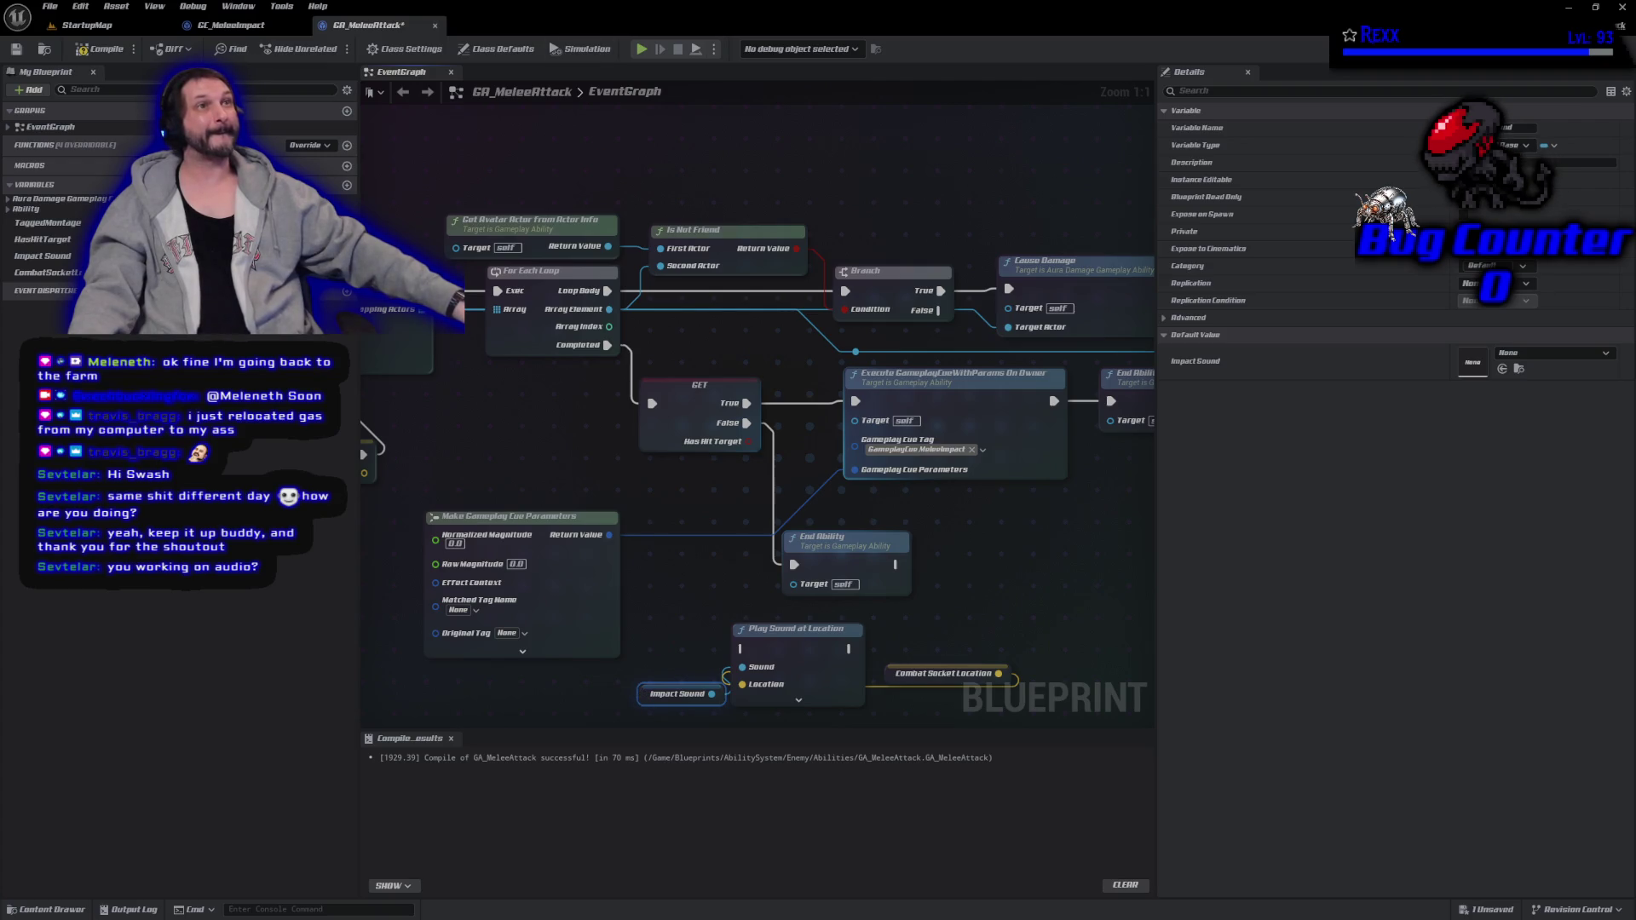
# Compile GA_MeleeAttack and save all modified assets.
pyautogui.click(101, 49)
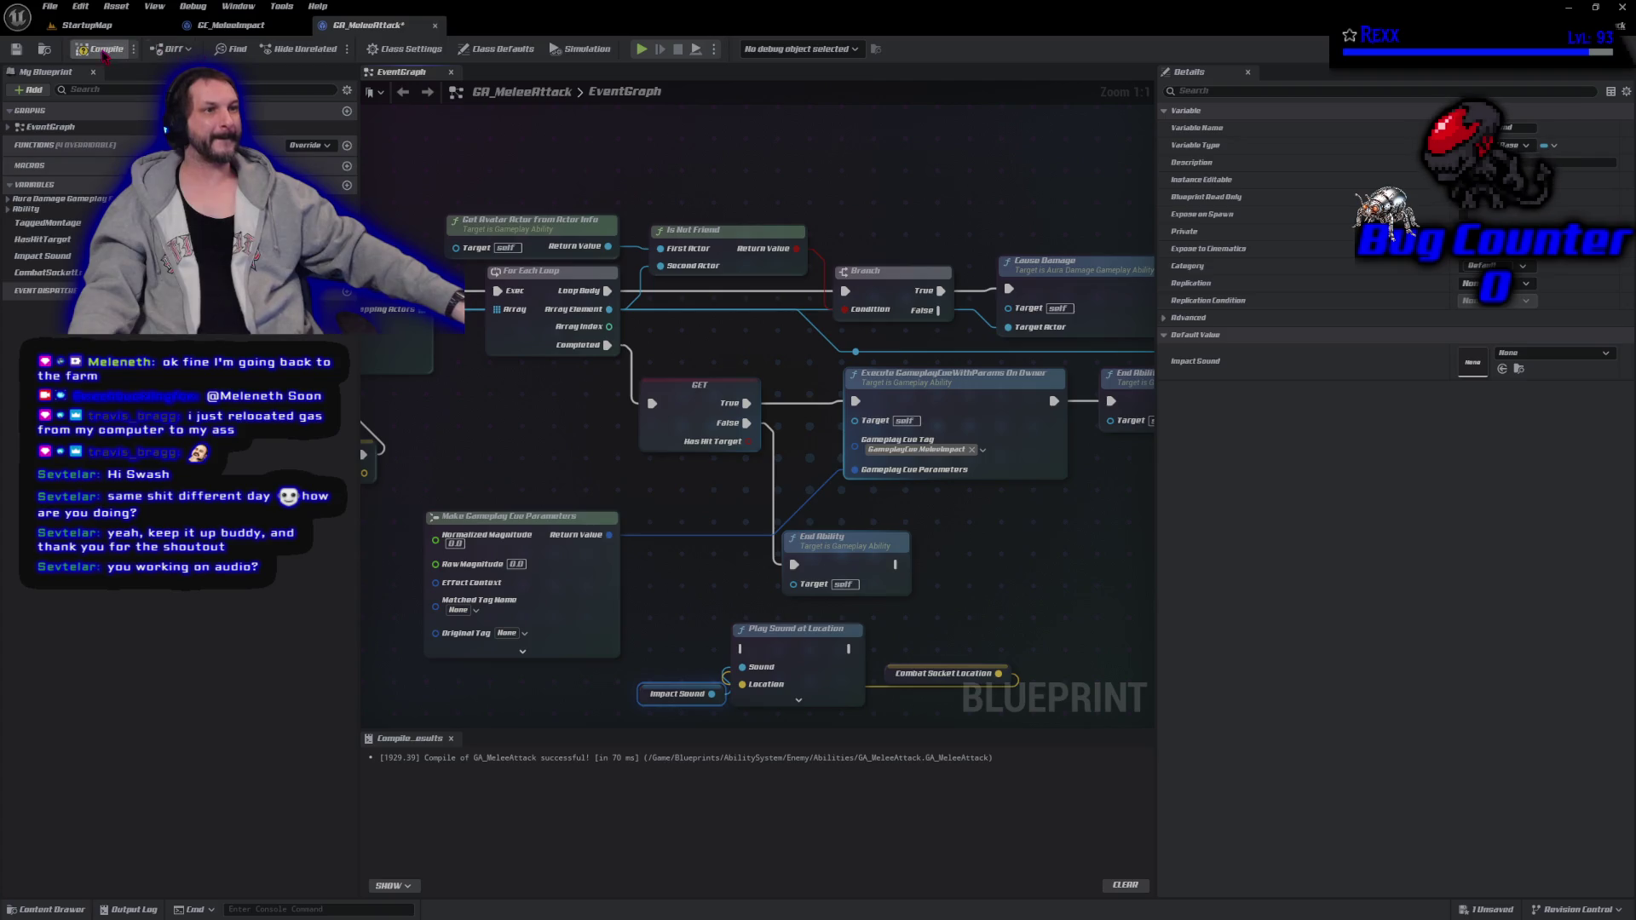
pyautogui.click(50, 6)
pyautogui.click(93, 24)
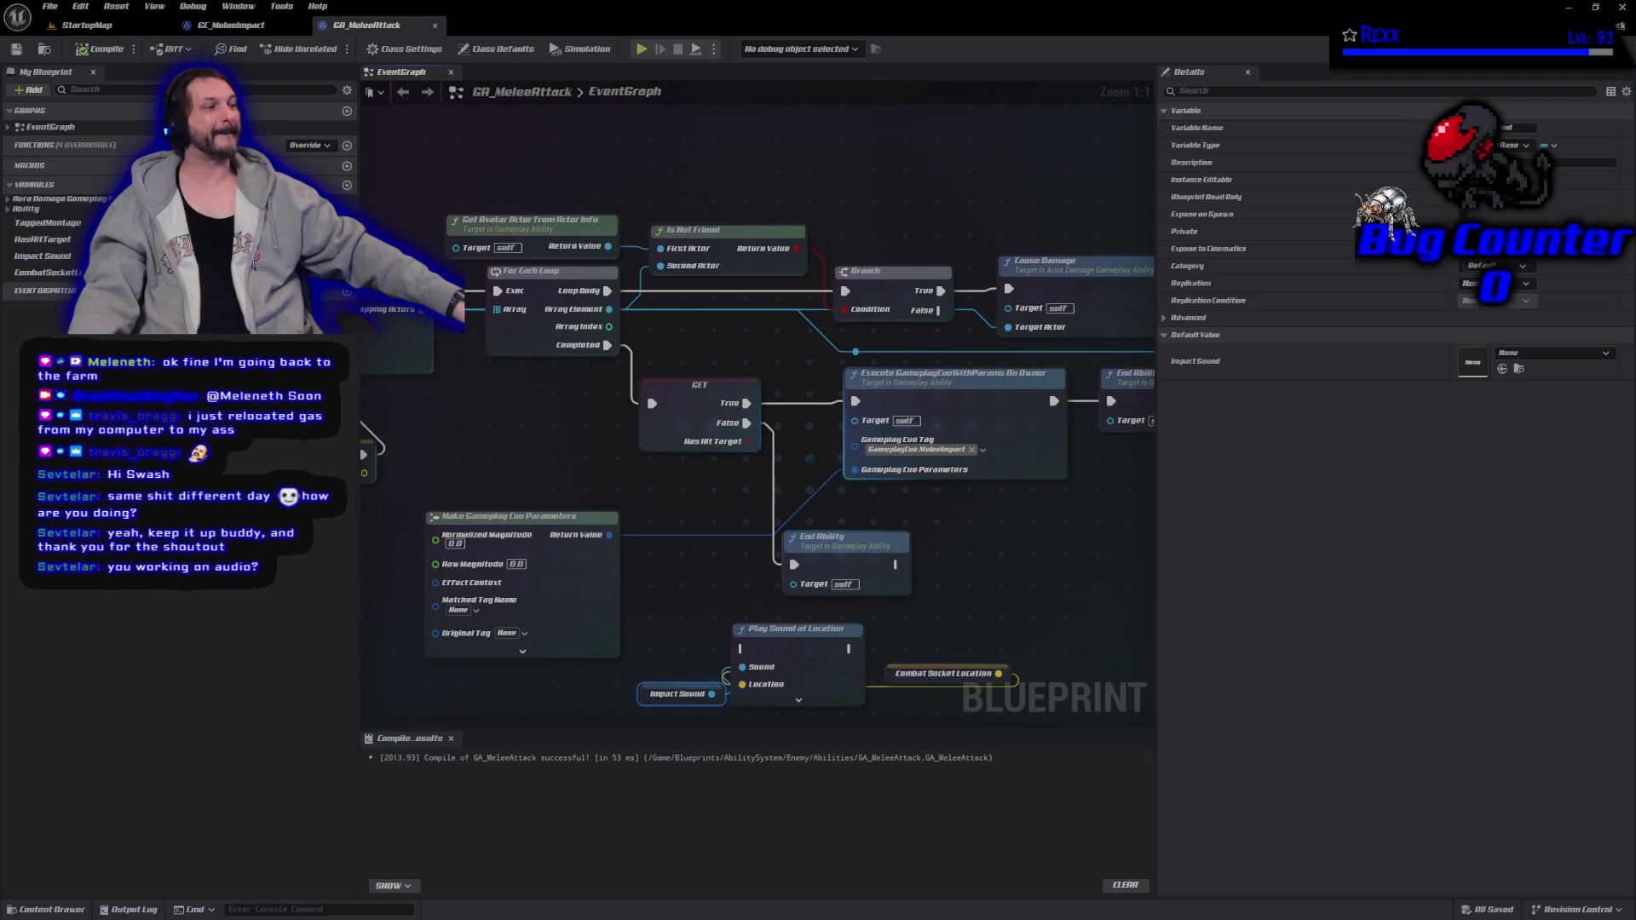
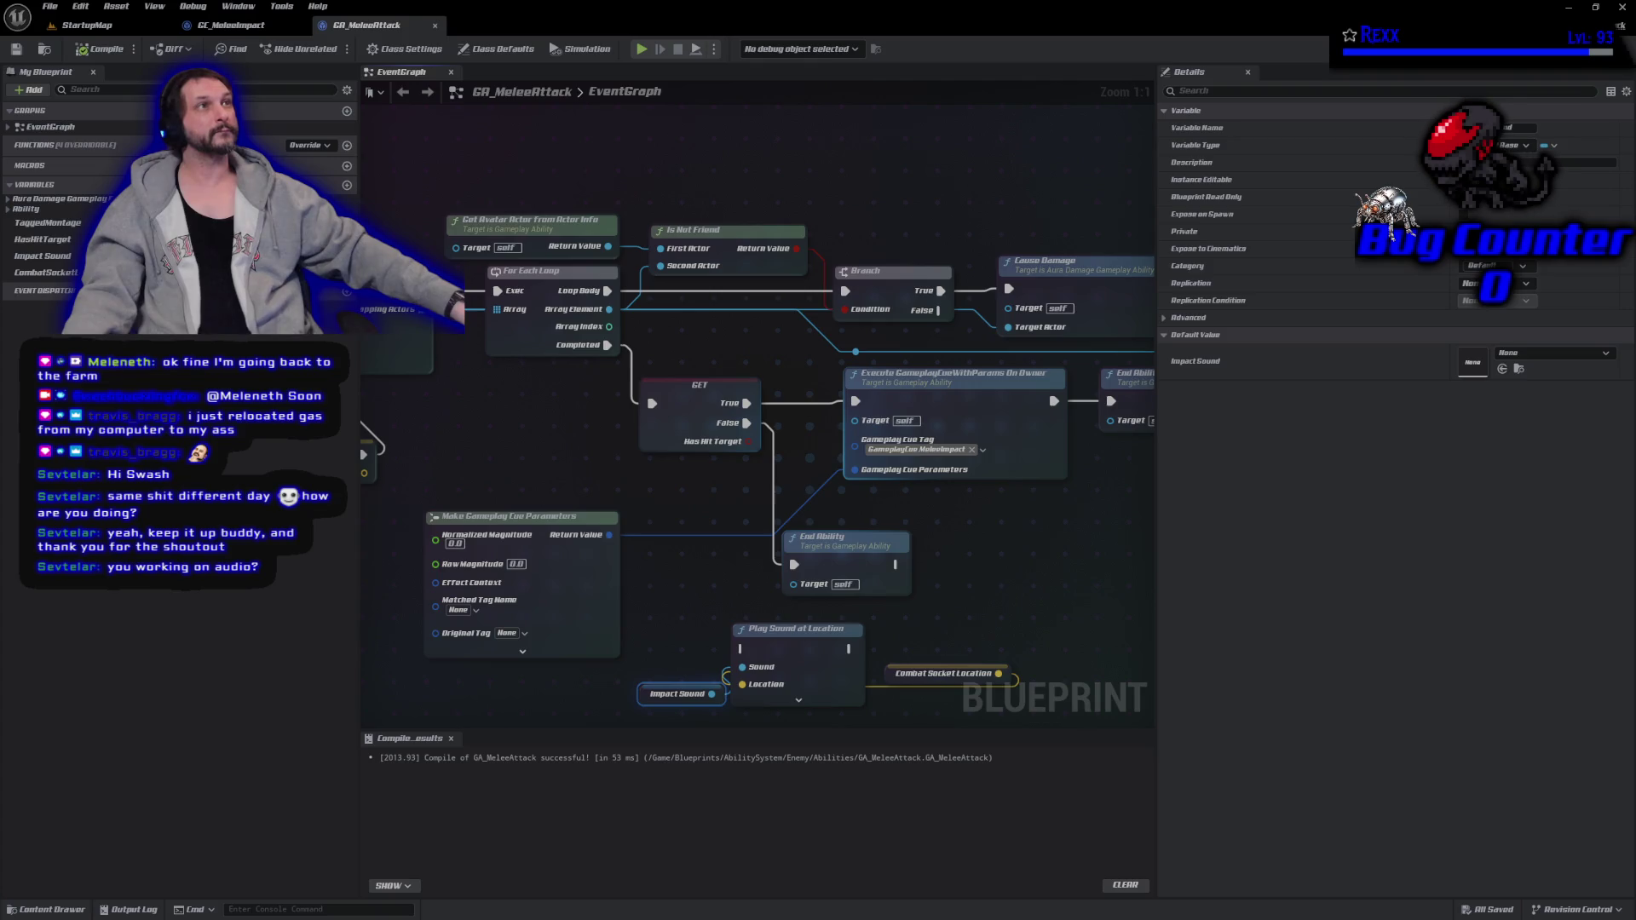
# Connect the Combat Socket Location getter to Make Gameplay Cue Parameters' Location pin.
pyautogui.moveTo(524, 659); pyautogui.dragTo(745, 493)
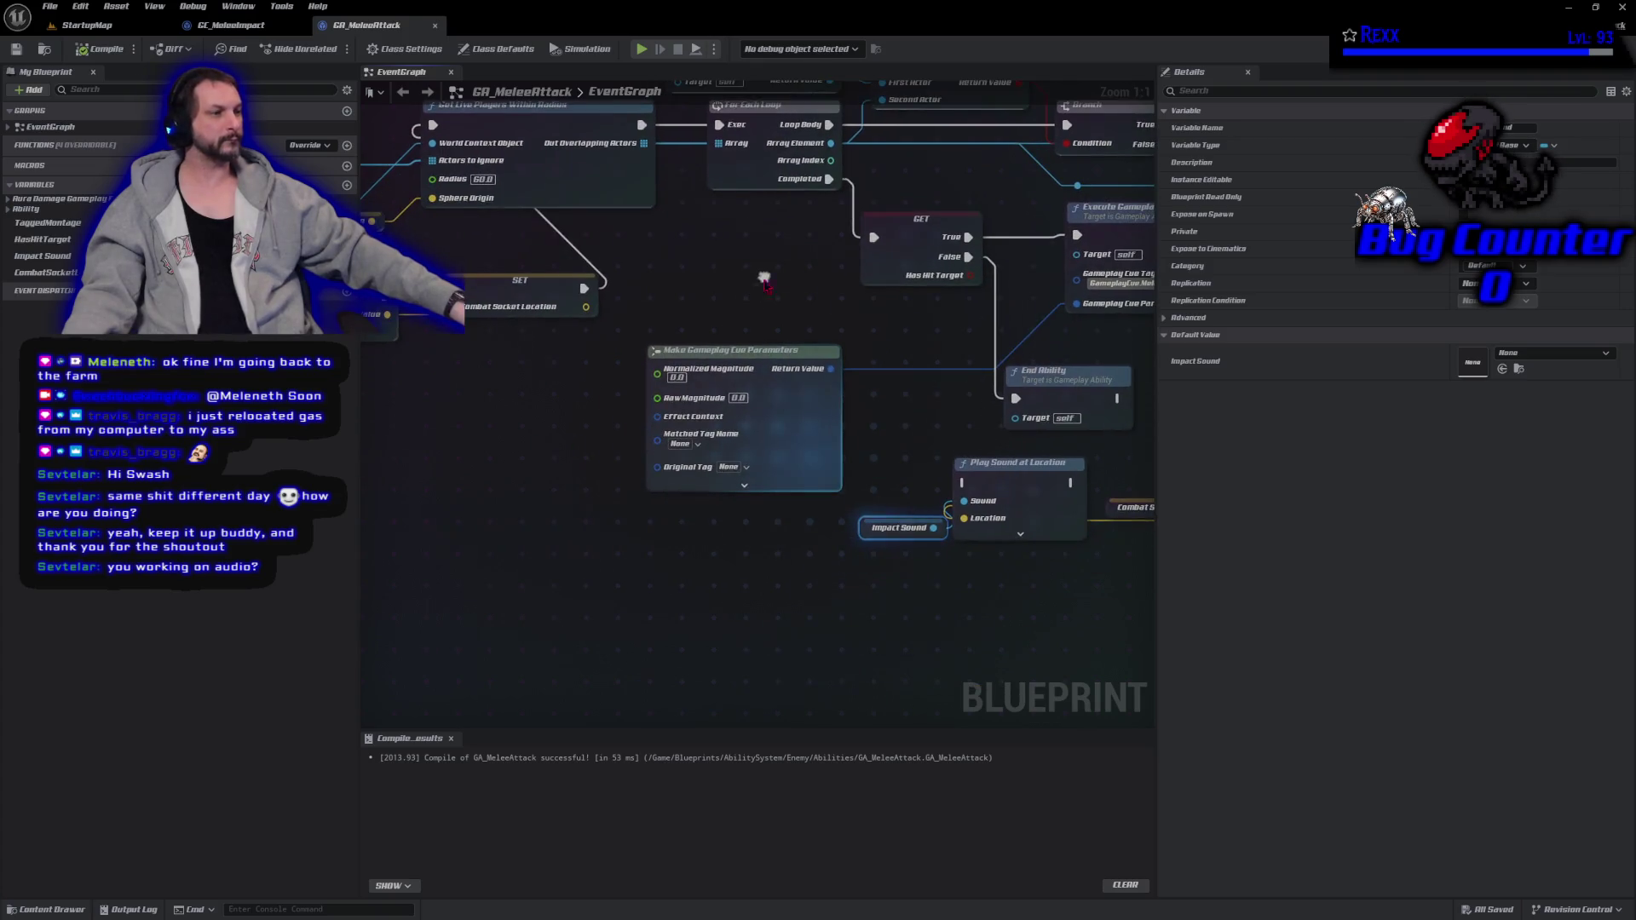
pyautogui.click(746, 491)
pyautogui.moveTo(509, 571)
pyautogui.mouseDown()
pyautogui.moveTo(546, 405)
pyautogui.moveTo(586, 437)
pyautogui.mouseUp()
pyautogui.moveTo(45, 272); pyautogui.dragTo(734, 422)
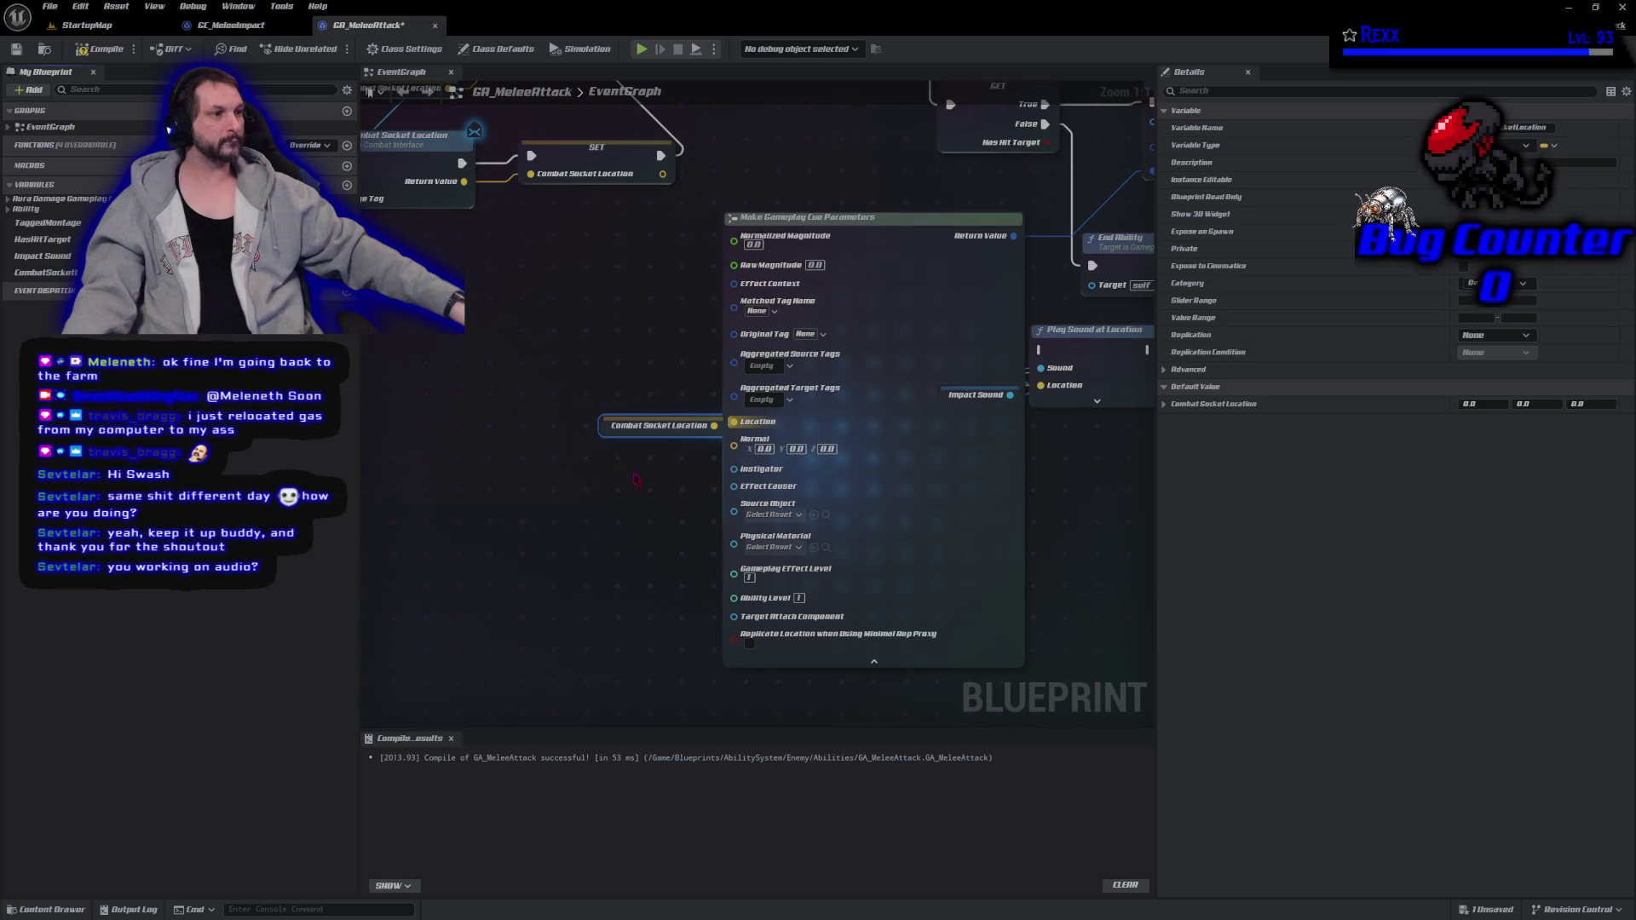
pyautogui.moveTo(601, 416); pyautogui.dragTo(546, 426)
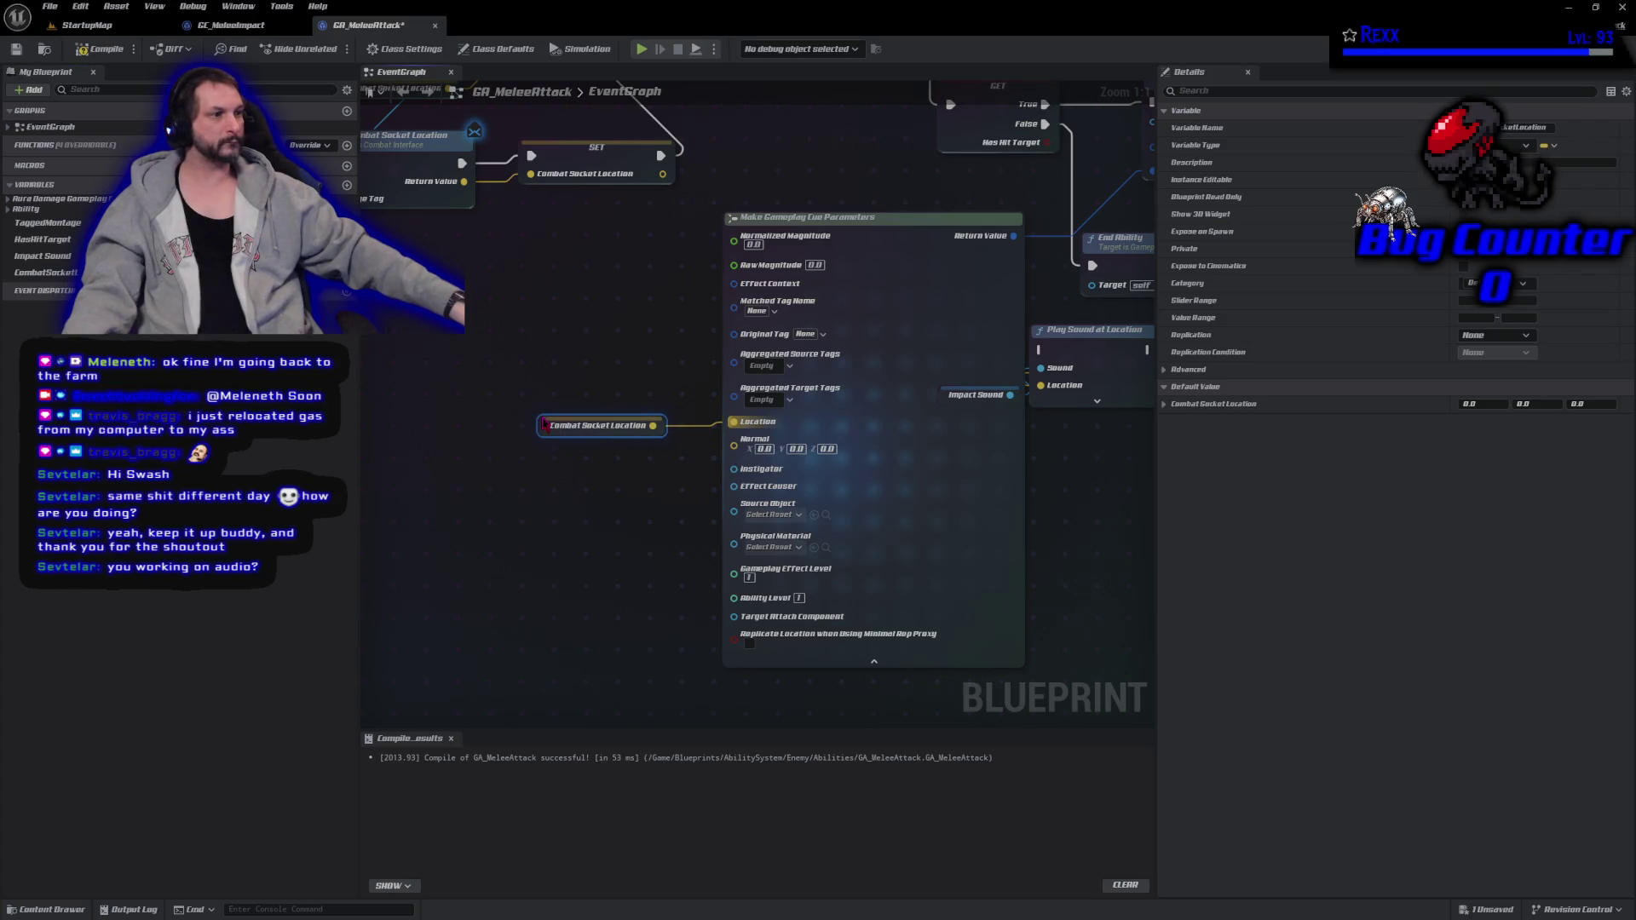
# Compile and save GA_MeleeAttack, collapse the parameters node, and return to StartupMap.
pyautogui.click(100, 49)
pyautogui.click(50, 7)
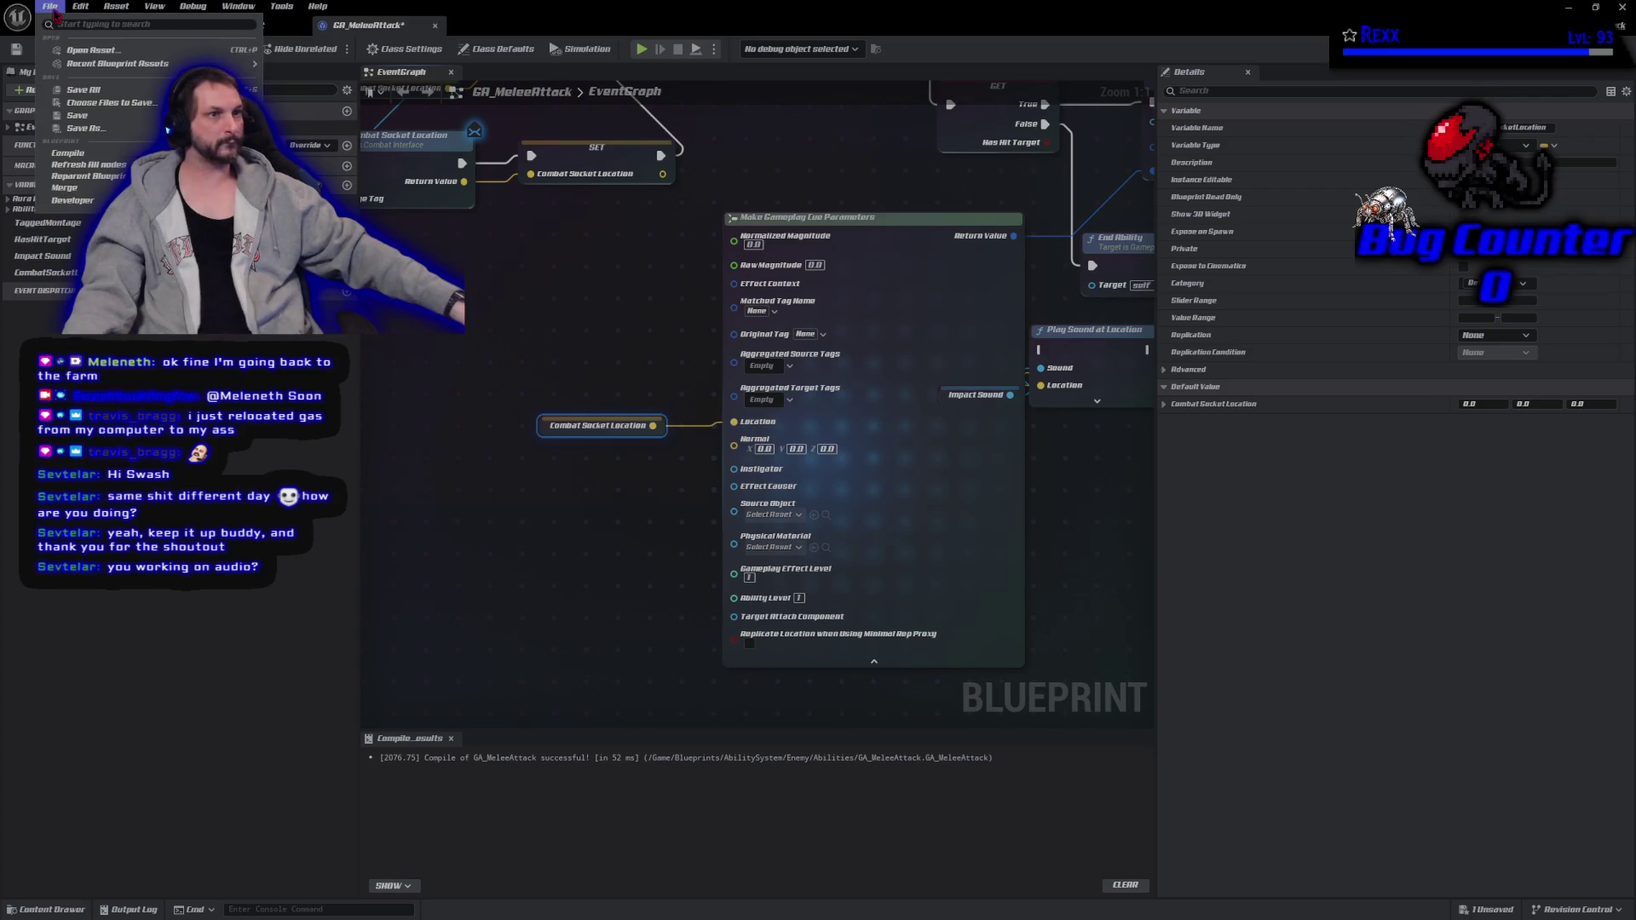
pyautogui.click(77, 115)
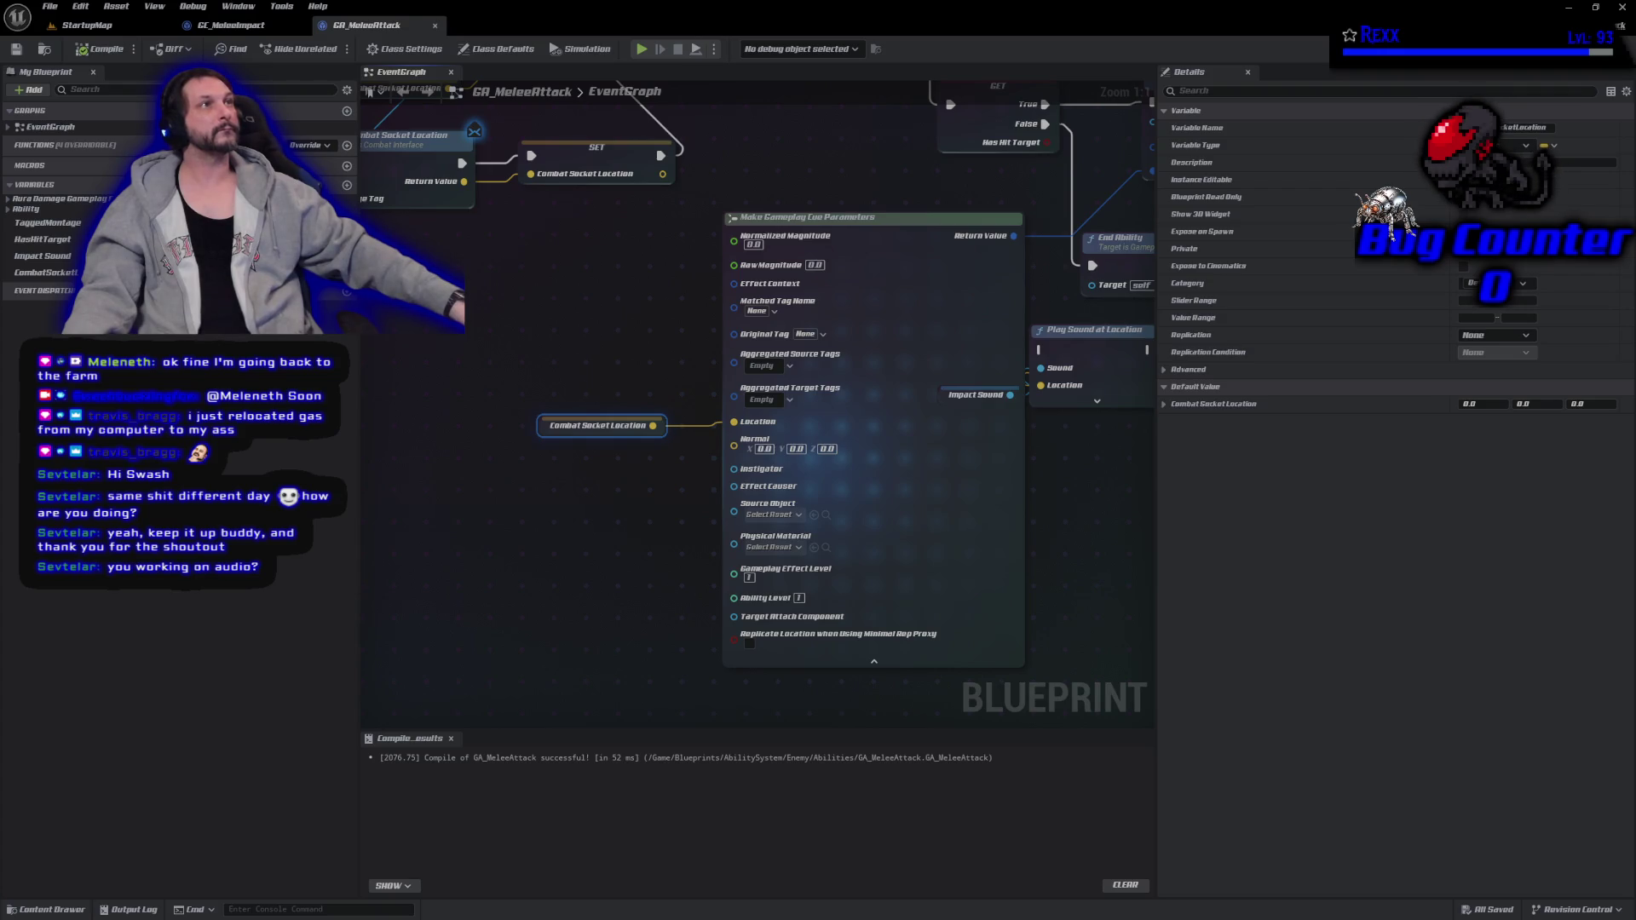
pyautogui.click(873, 661)
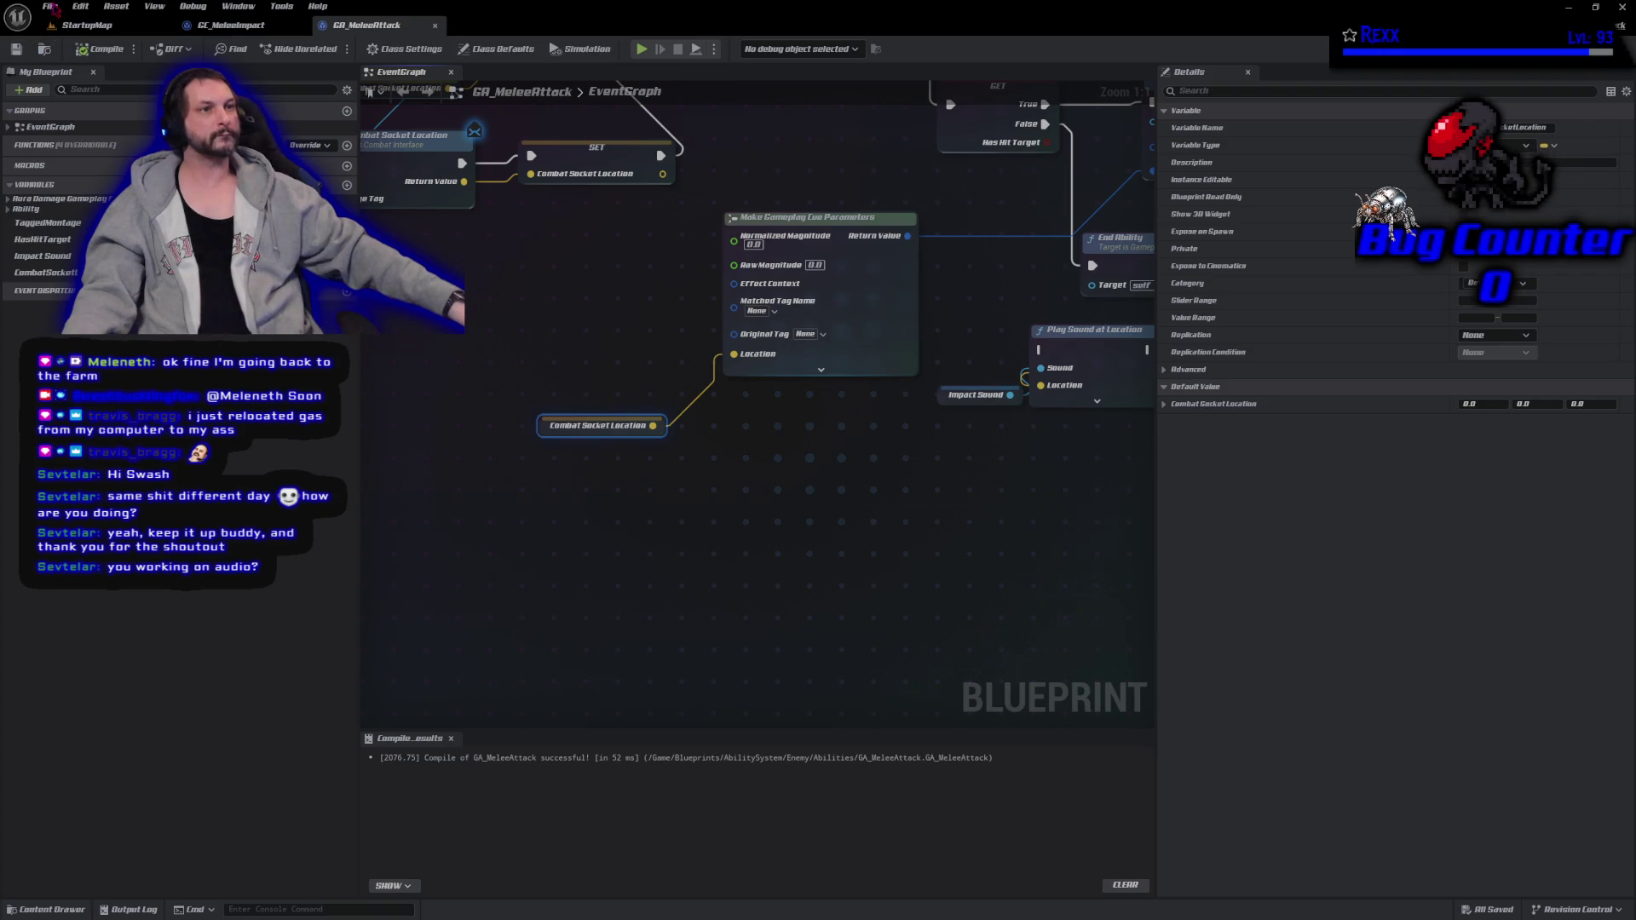
pyautogui.click(85, 25)
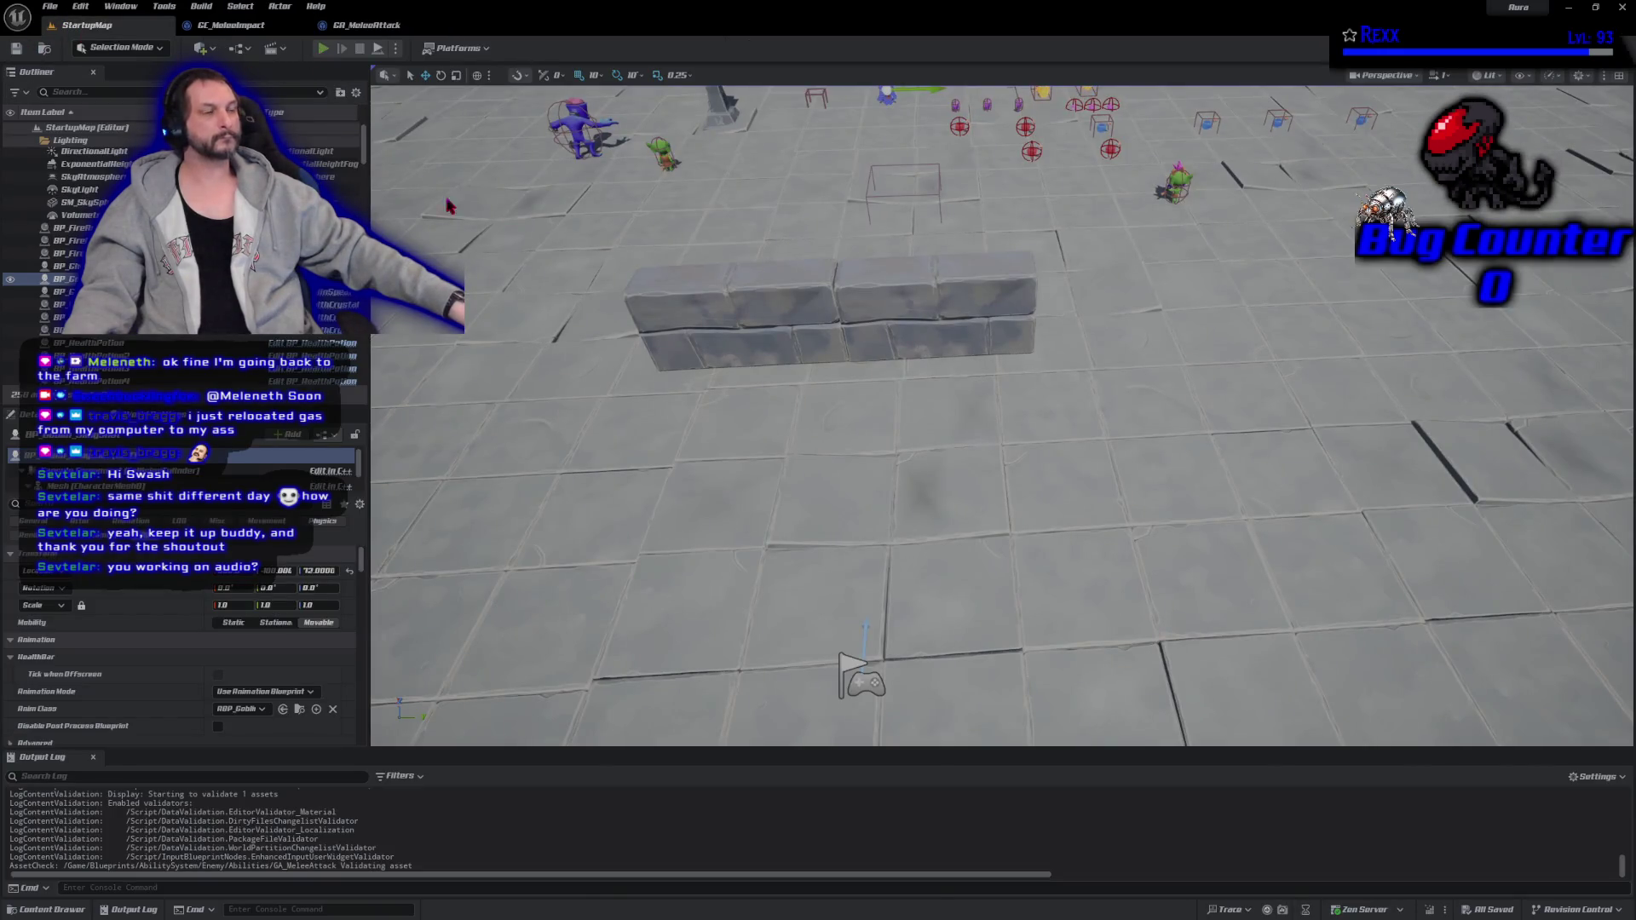
pyautogui.hotkey('alt', 'p')
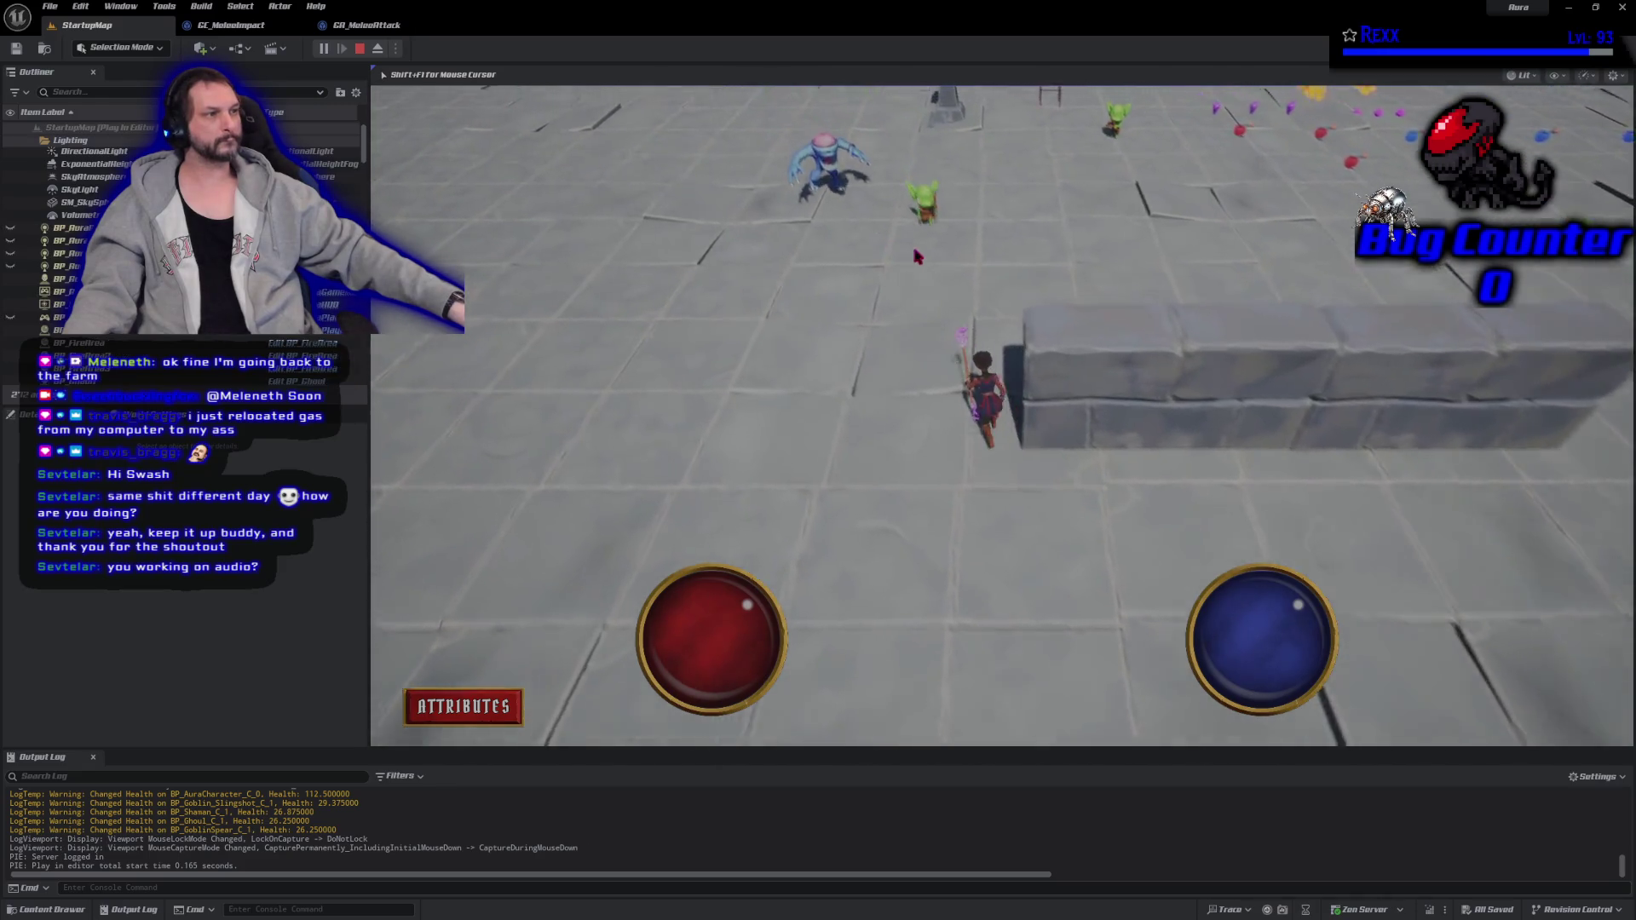
pyautogui.click(914, 254)
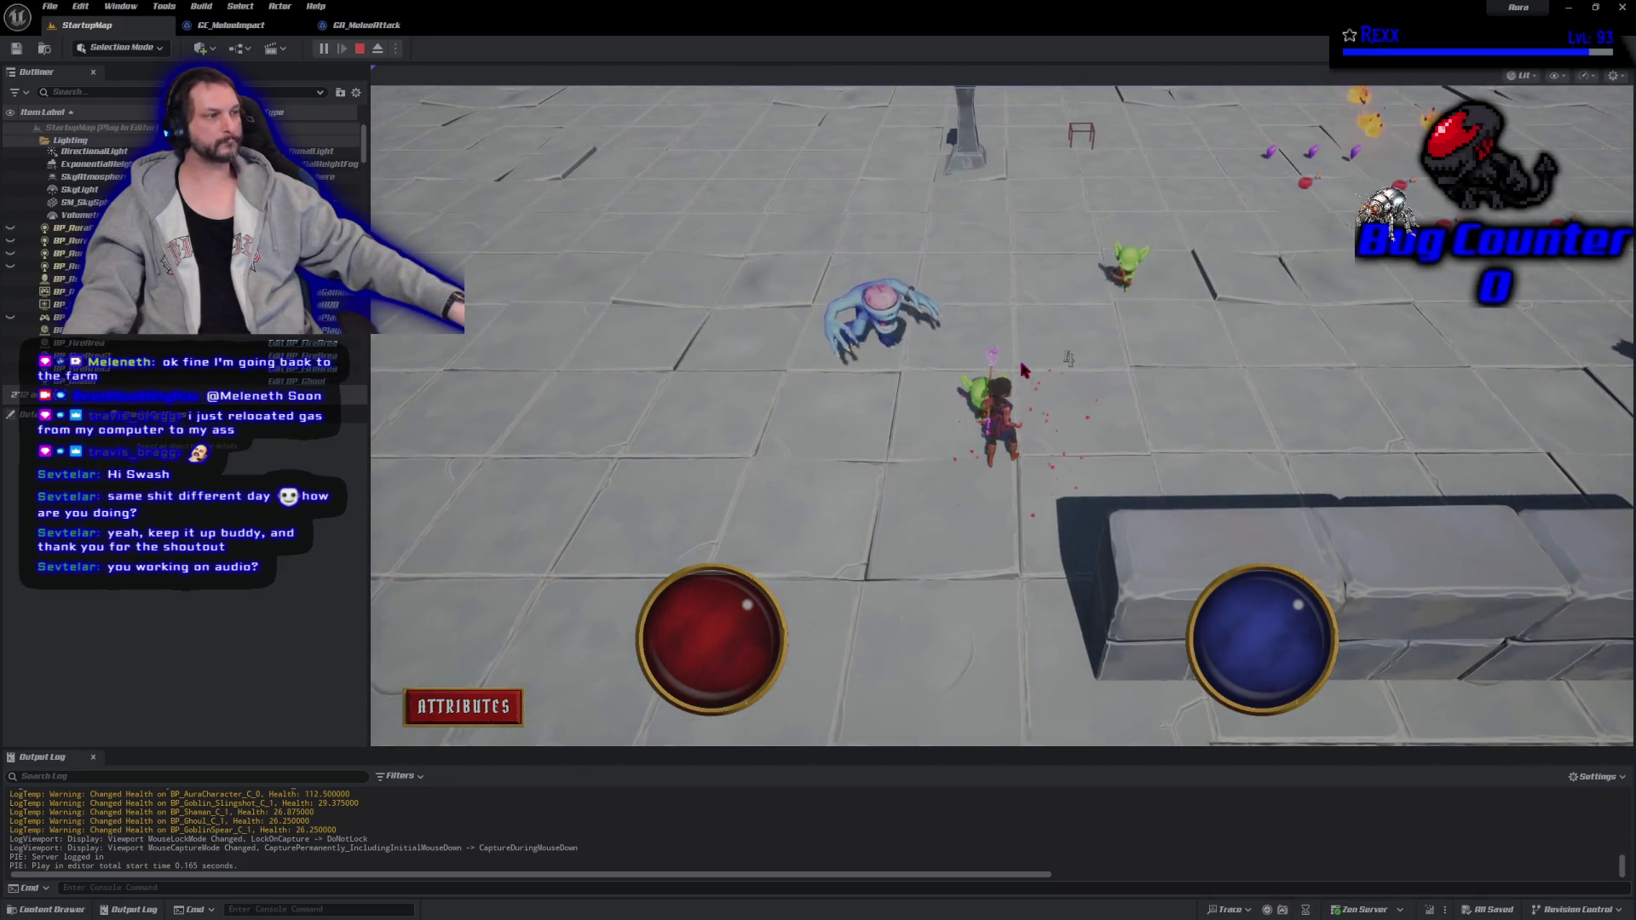
pyautogui.click(900, 411)
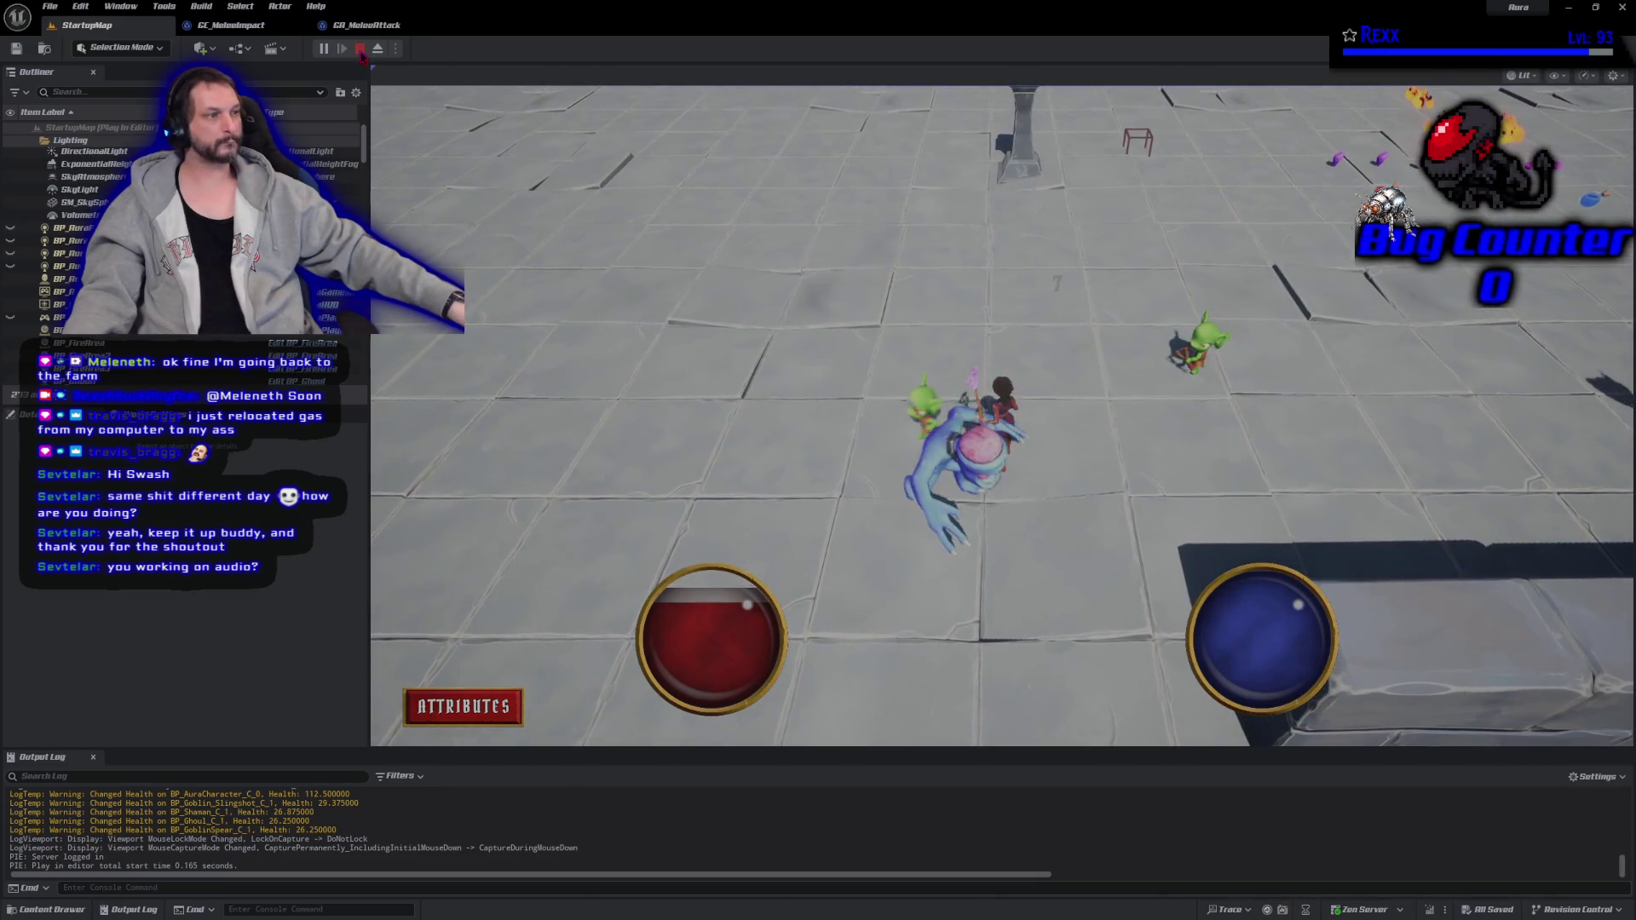
pyautogui.click(361, 49)
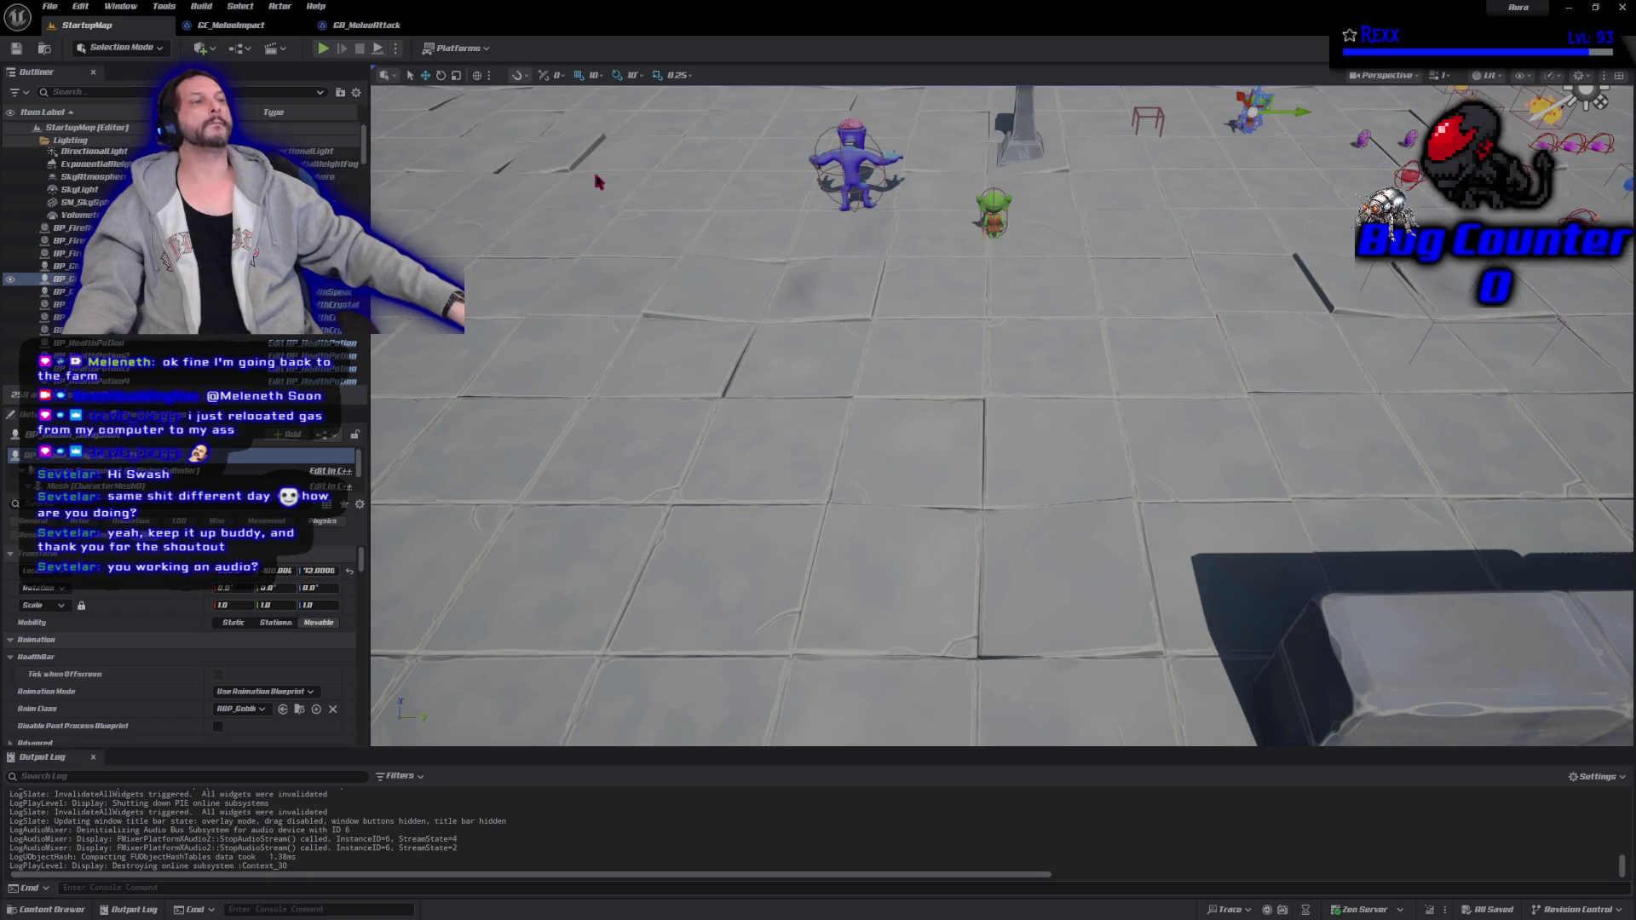
# Set the play session Net Mode to Play As Listen Server.
pyautogui.click(395, 49)
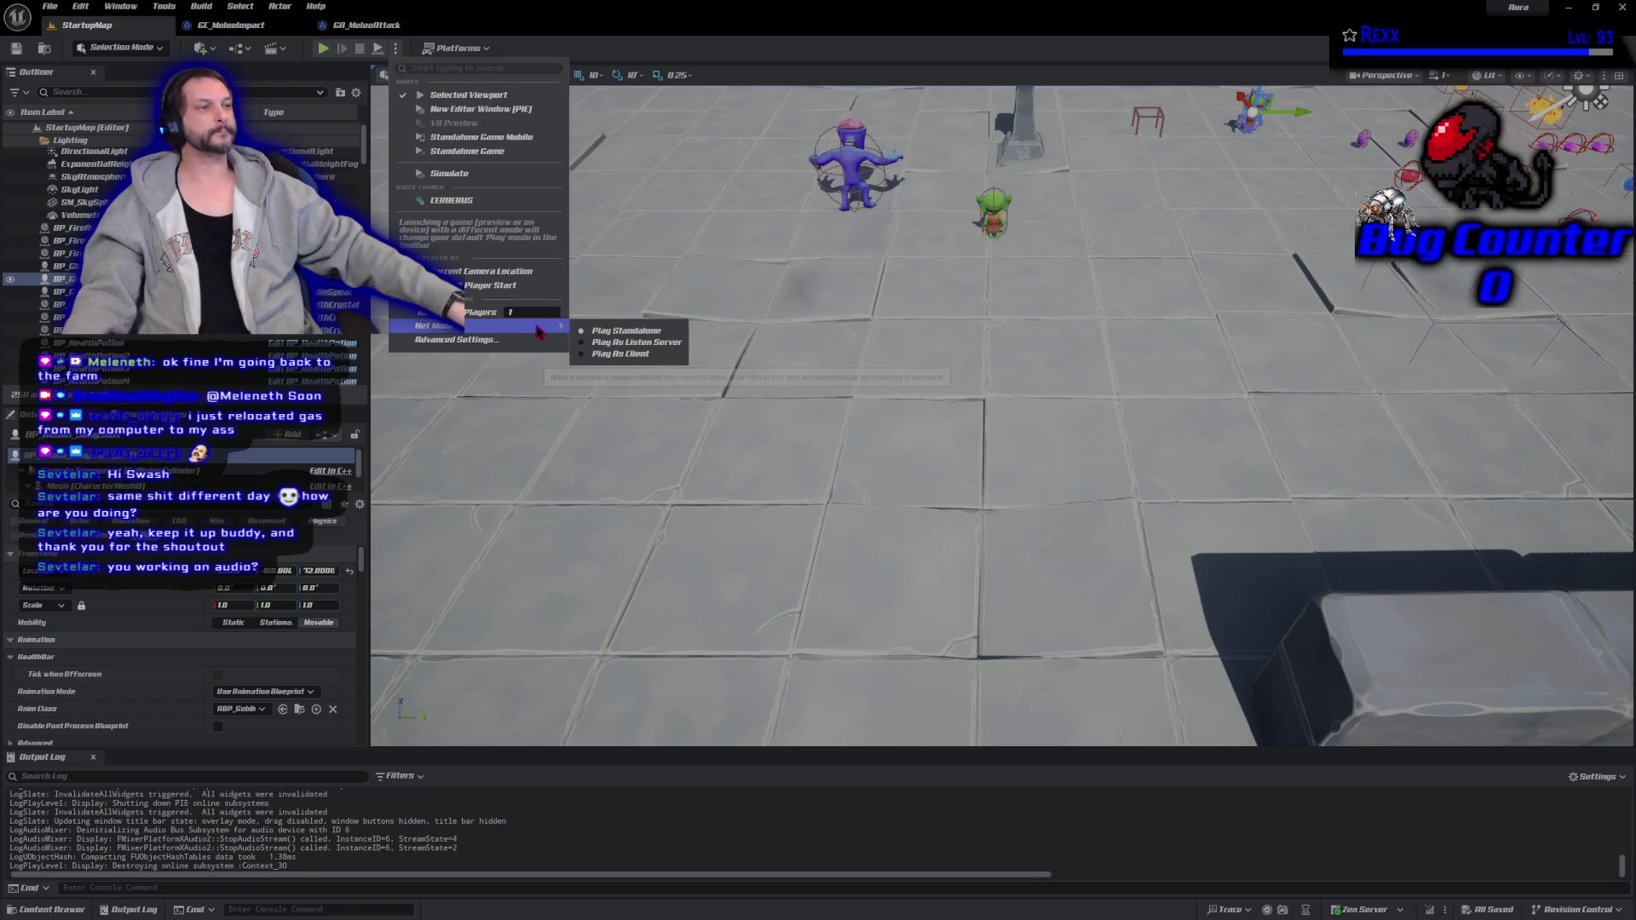
pyautogui.moveTo(477, 326)
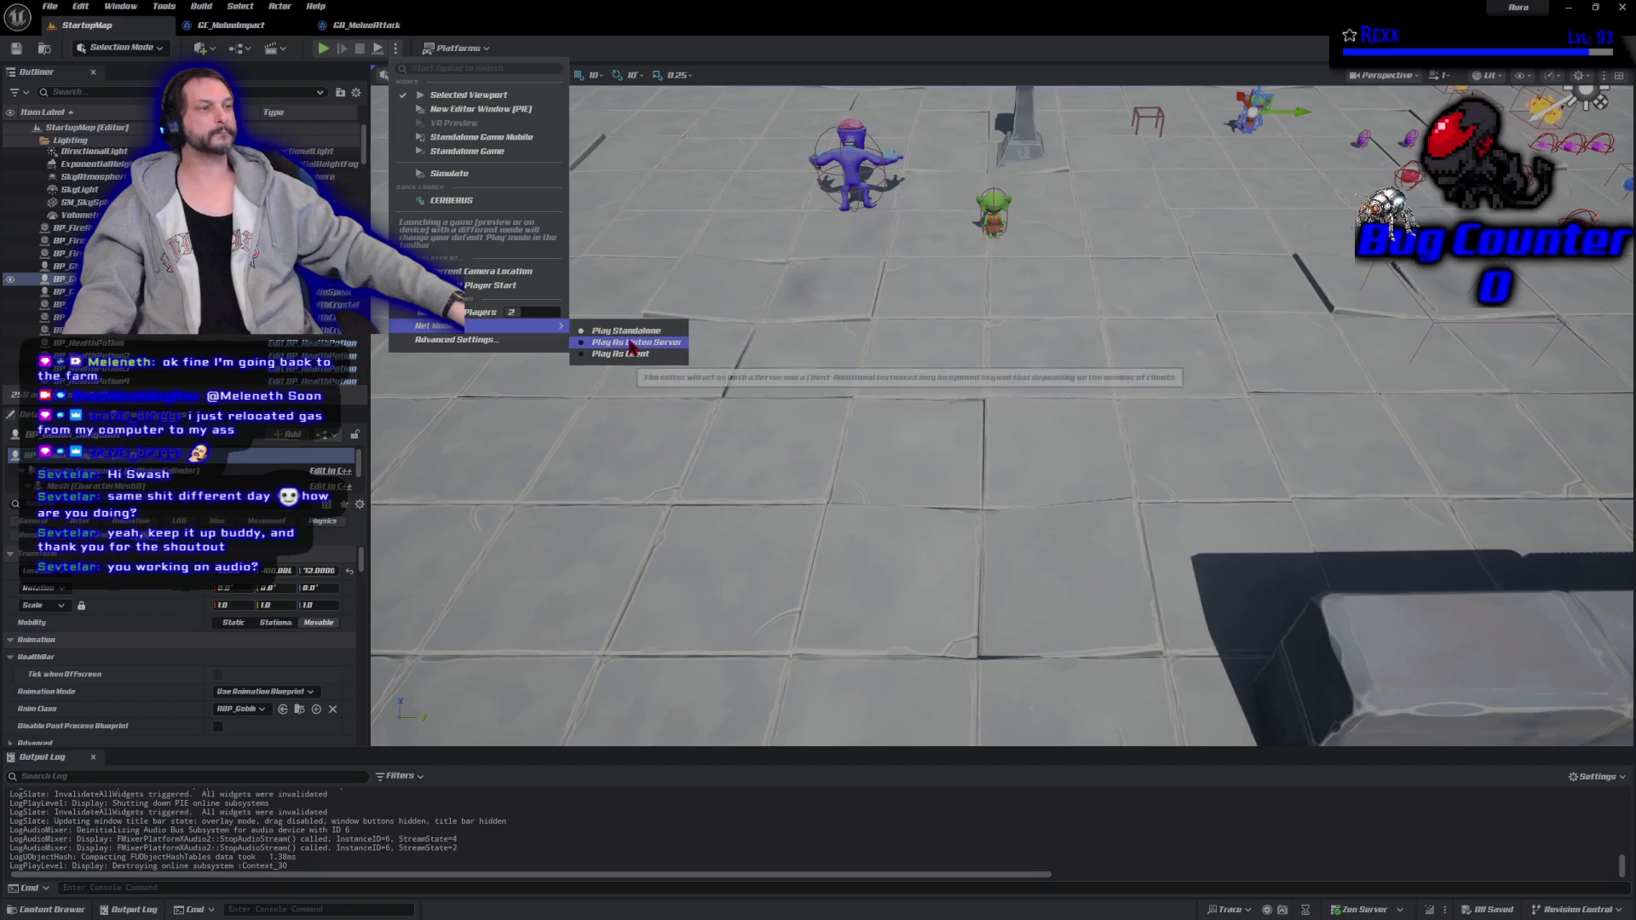
pyautogui.click(613, 341)
# Play, walk the client character into the other player and the demon, then stop.
pyautogui.click(324, 49)
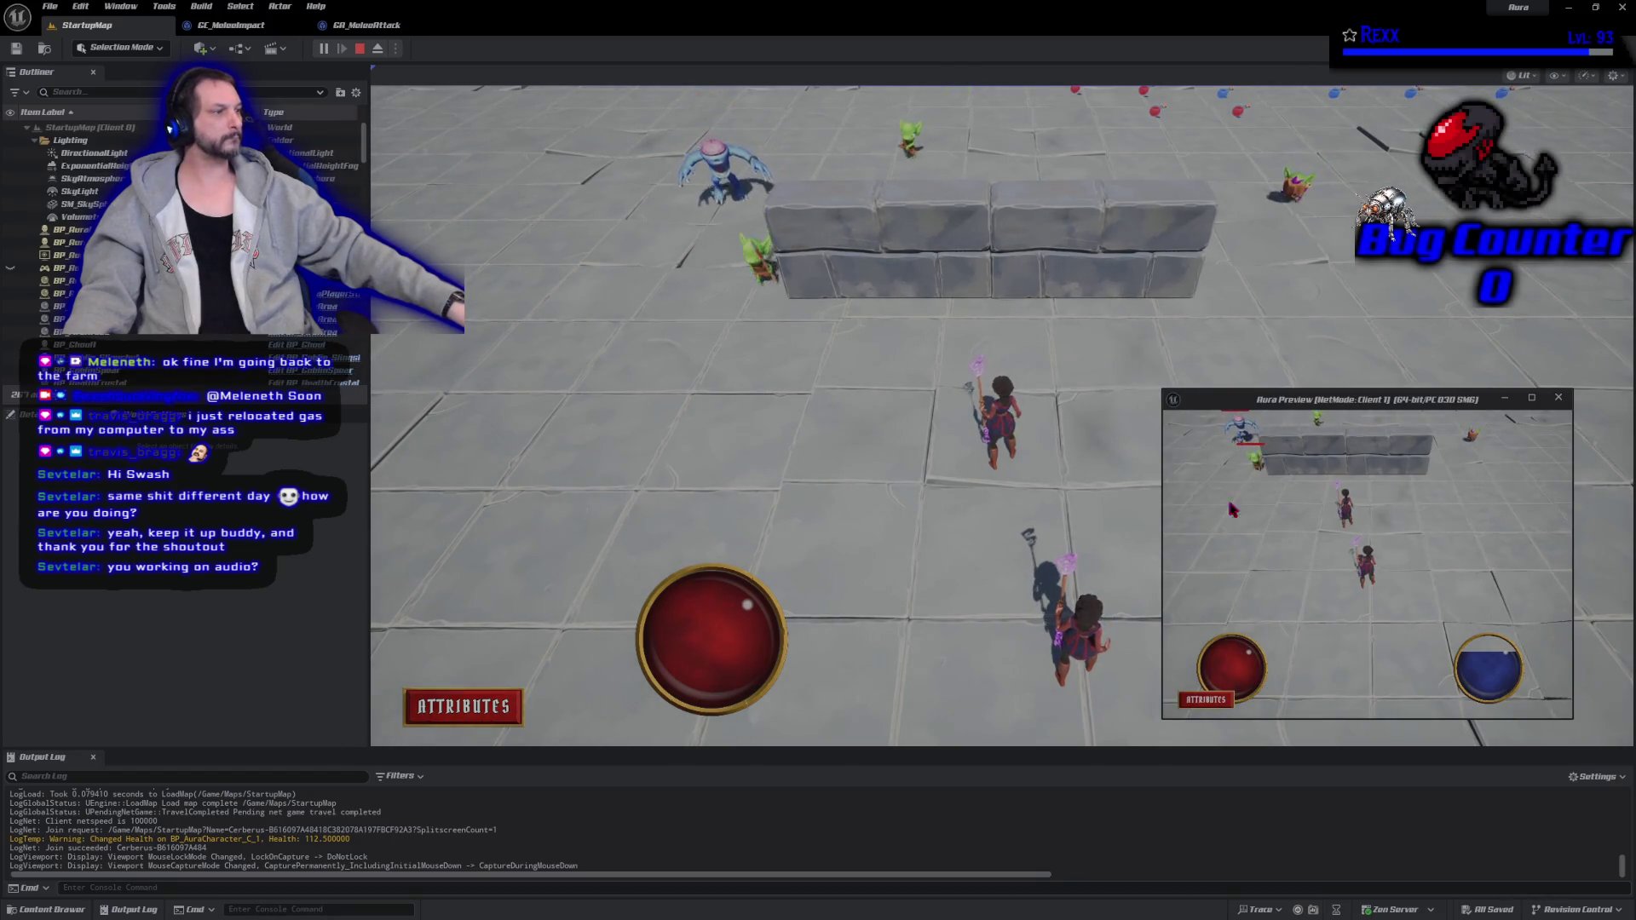
pyautogui.click(1424, 600)
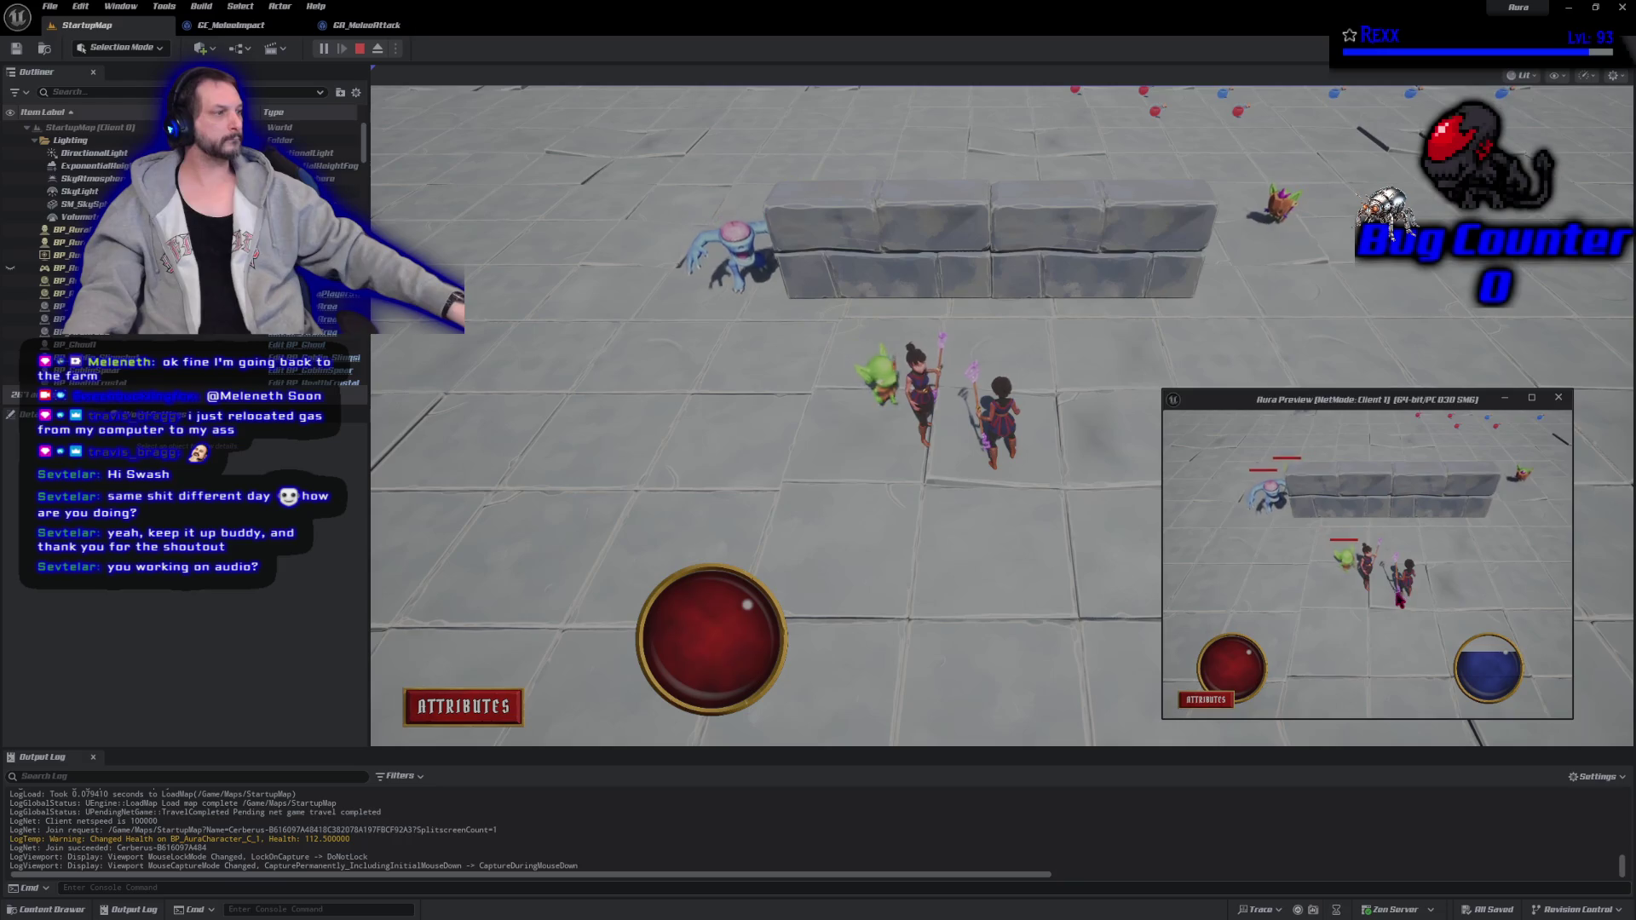
pyautogui.click(1350, 575)
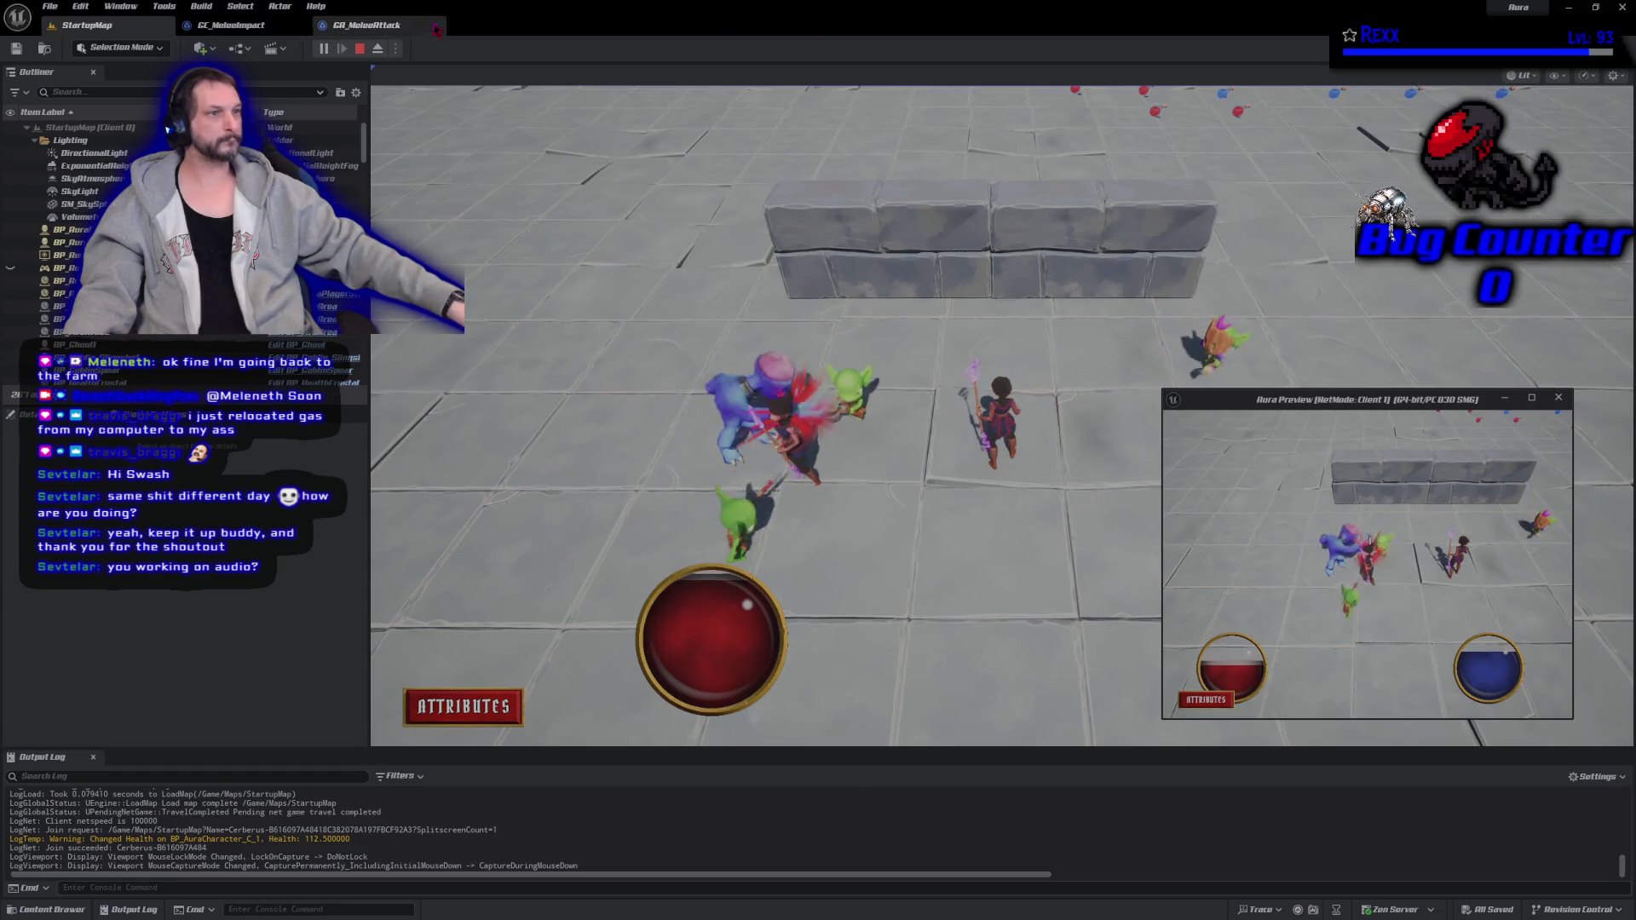
pyautogui.press('Escape')
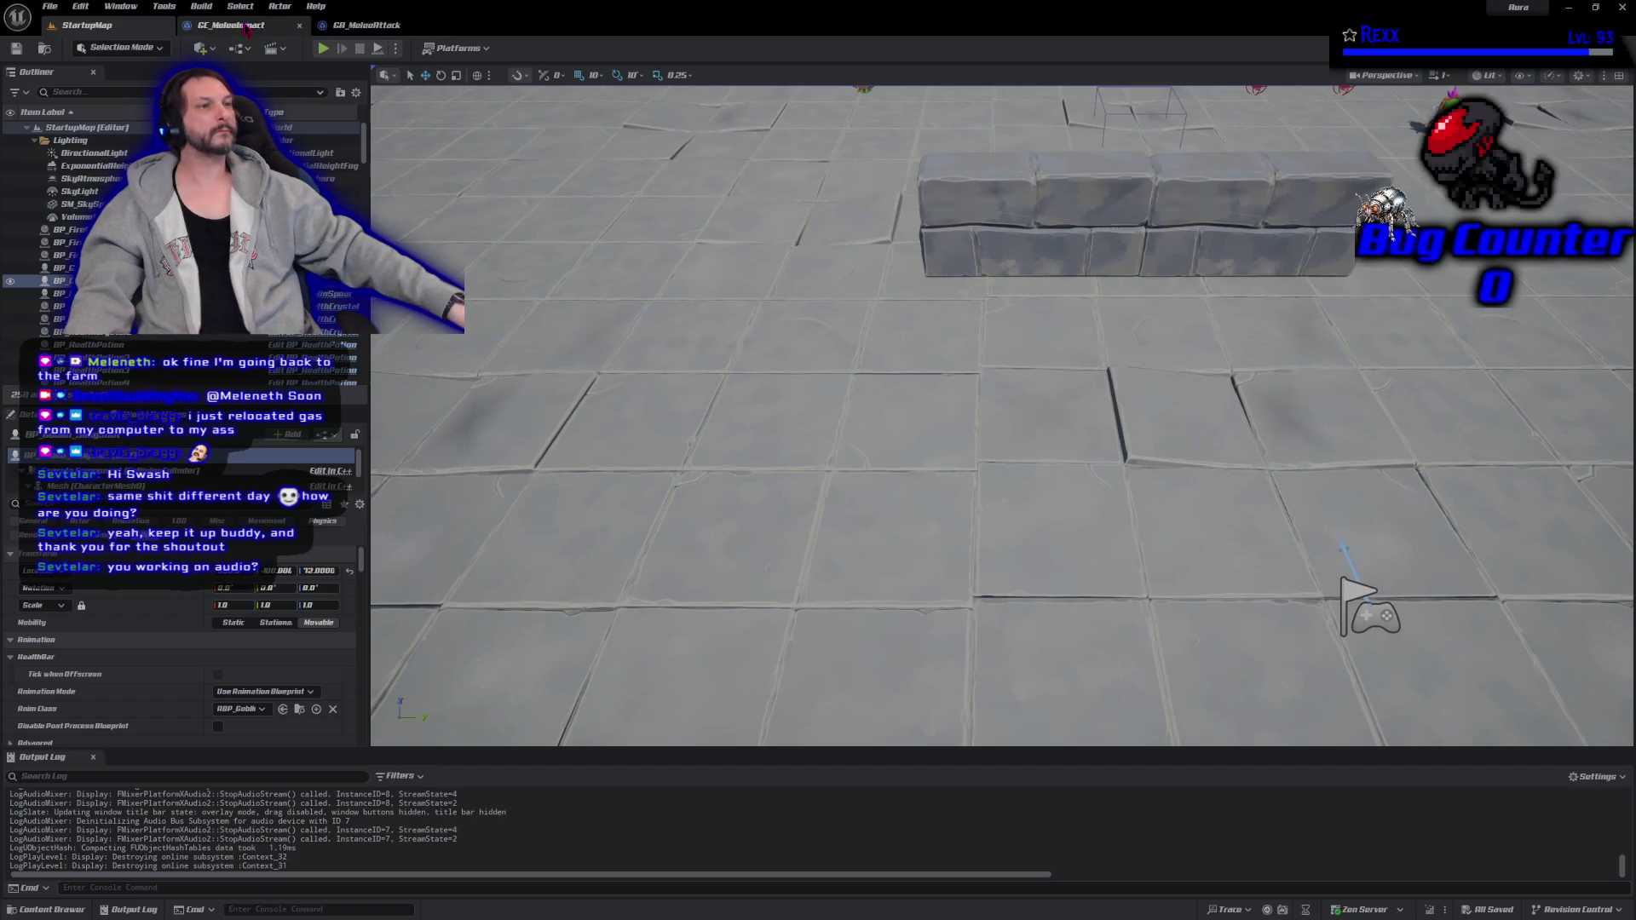
# Review GC_MeleeImpact's On Execute graph, then view GA_MeleeAttack's loop and cue nodes.
pyautogui.click(244, 26)
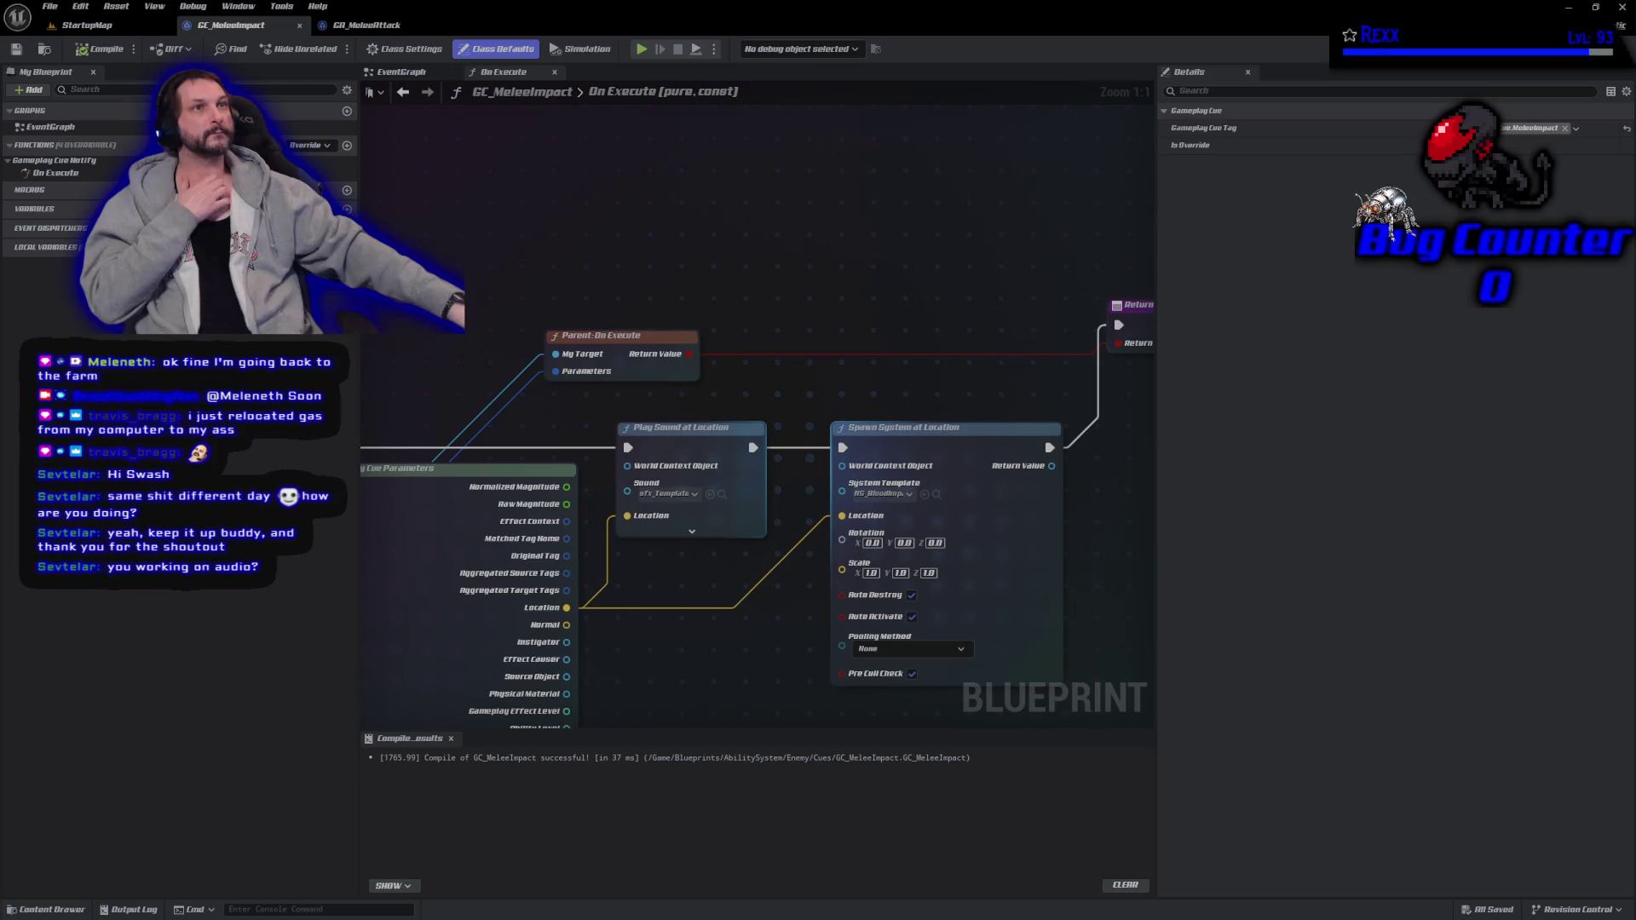
pyautogui.click(380, 26)
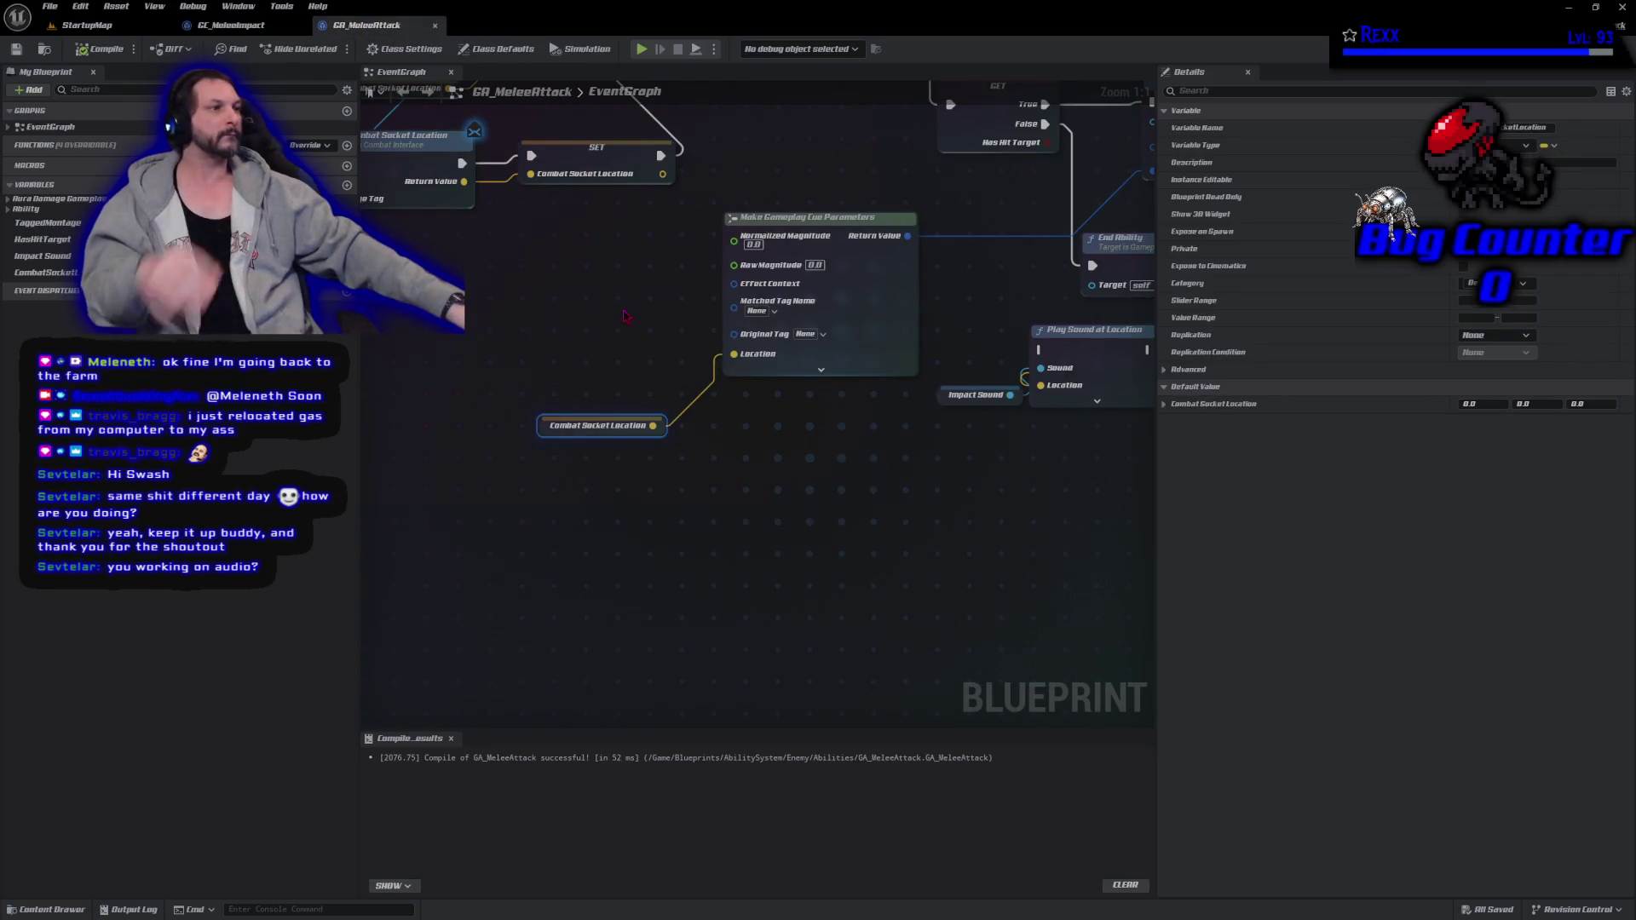
pyautogui.moveTo(653, 328); pyautogui.dragTo(450, 480)
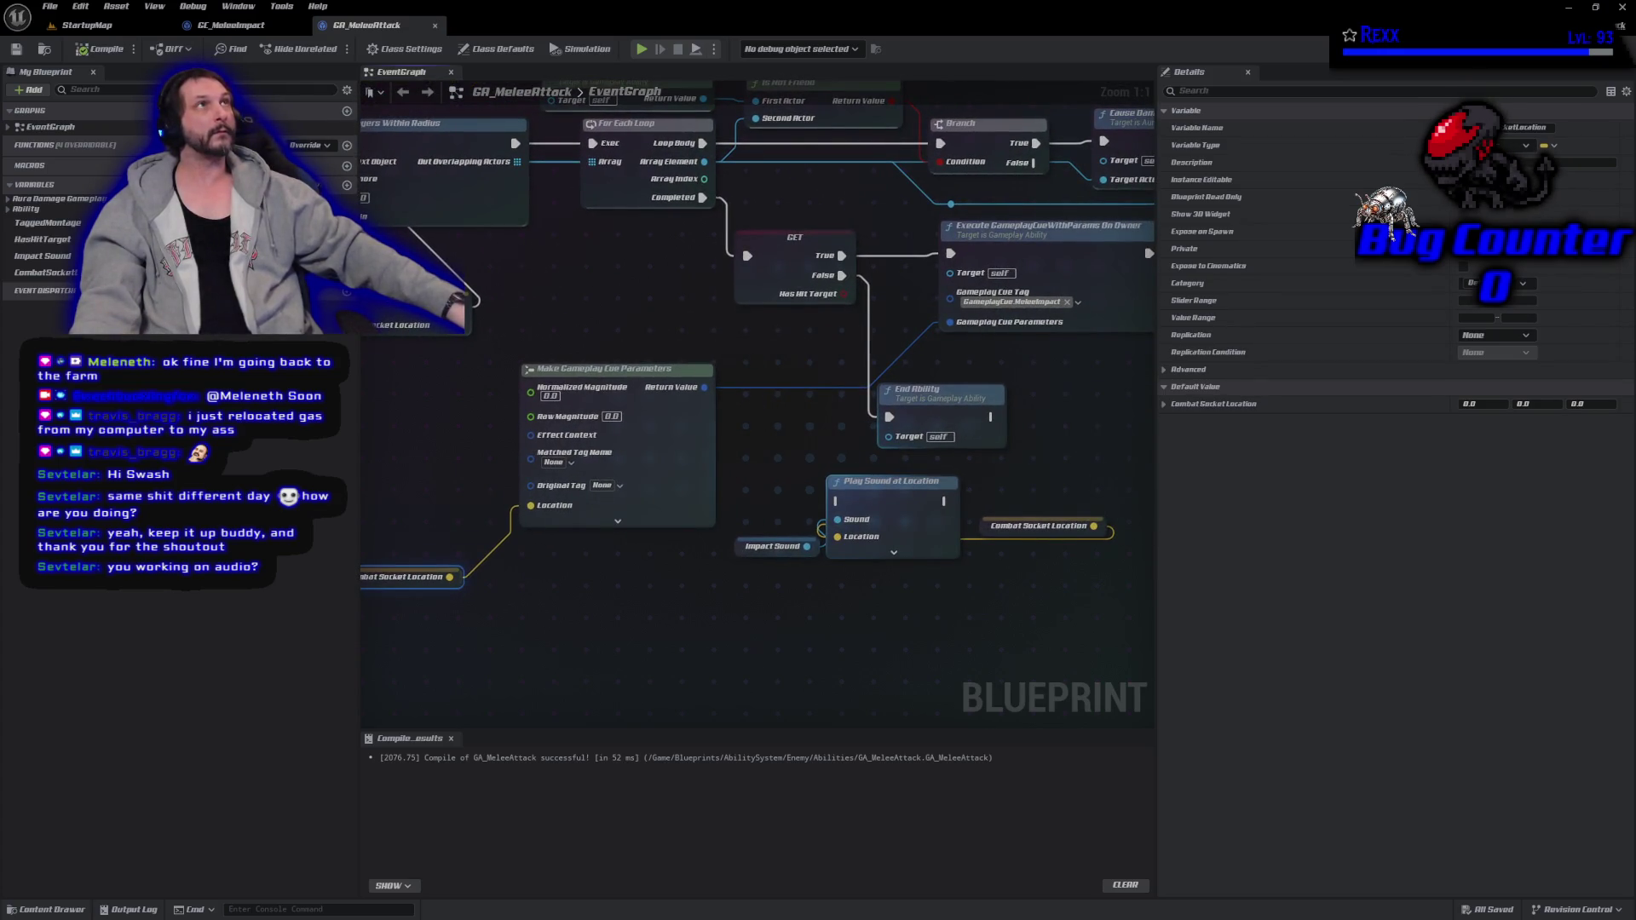
# Expand Make Gameplay Cue Parameters, zoom out, and shift Execute GameplayCue and End Ability right.
pyautogui.click(618, 521)
pyautogui.moveTo(464, 640); pyautogui.dragTo(415, 450)
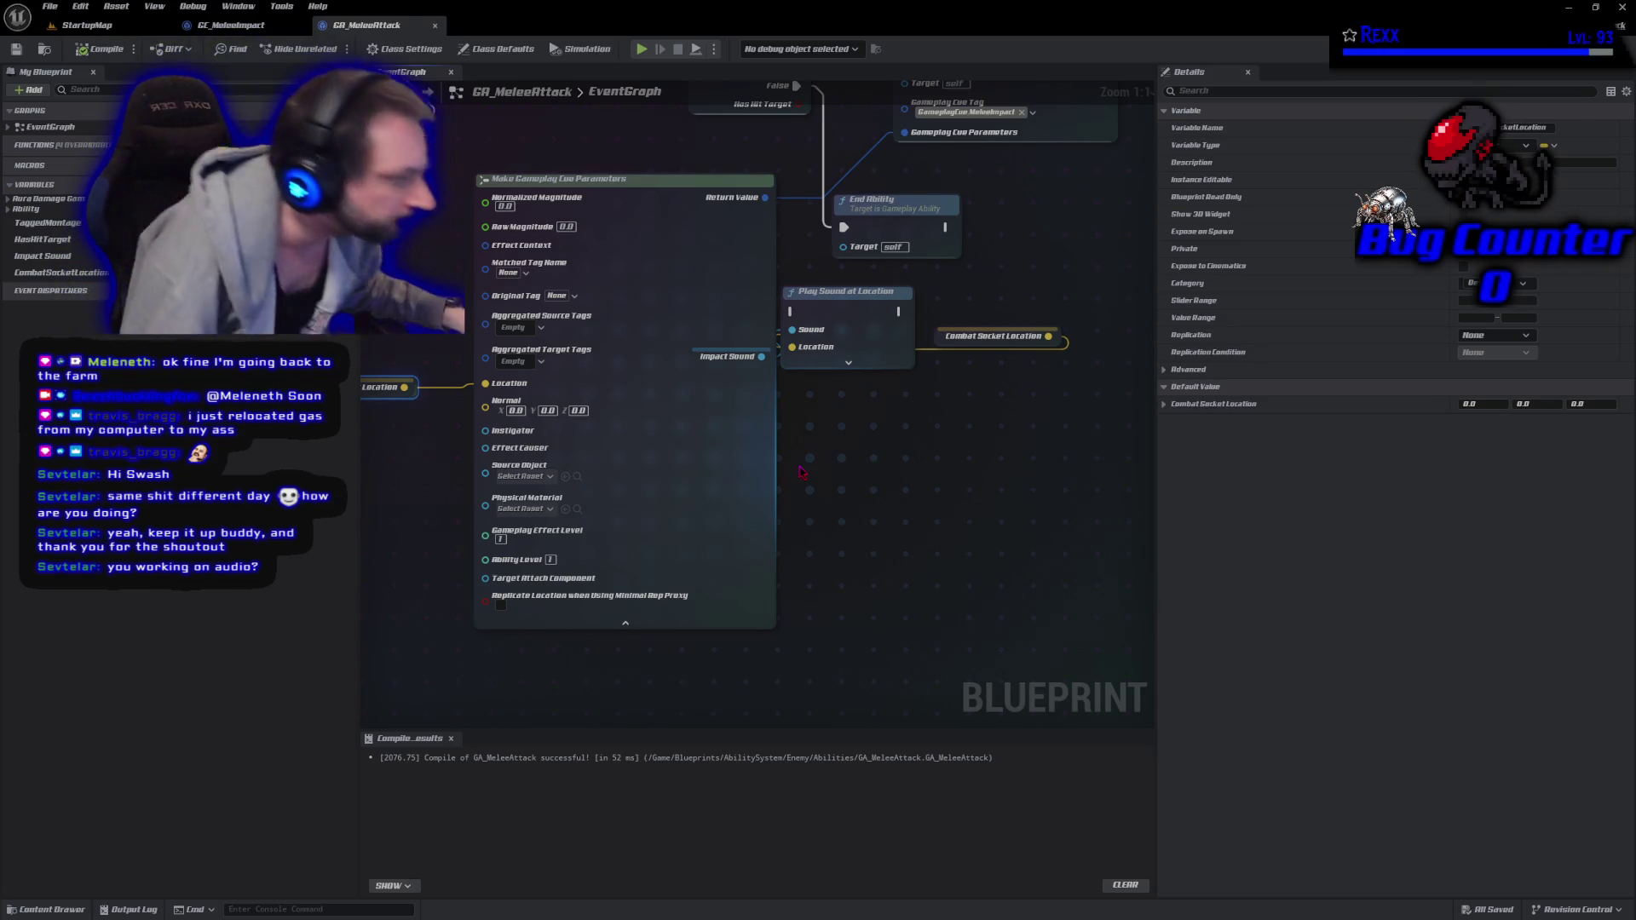
pyautogui.scroll(-4, 792, 648)
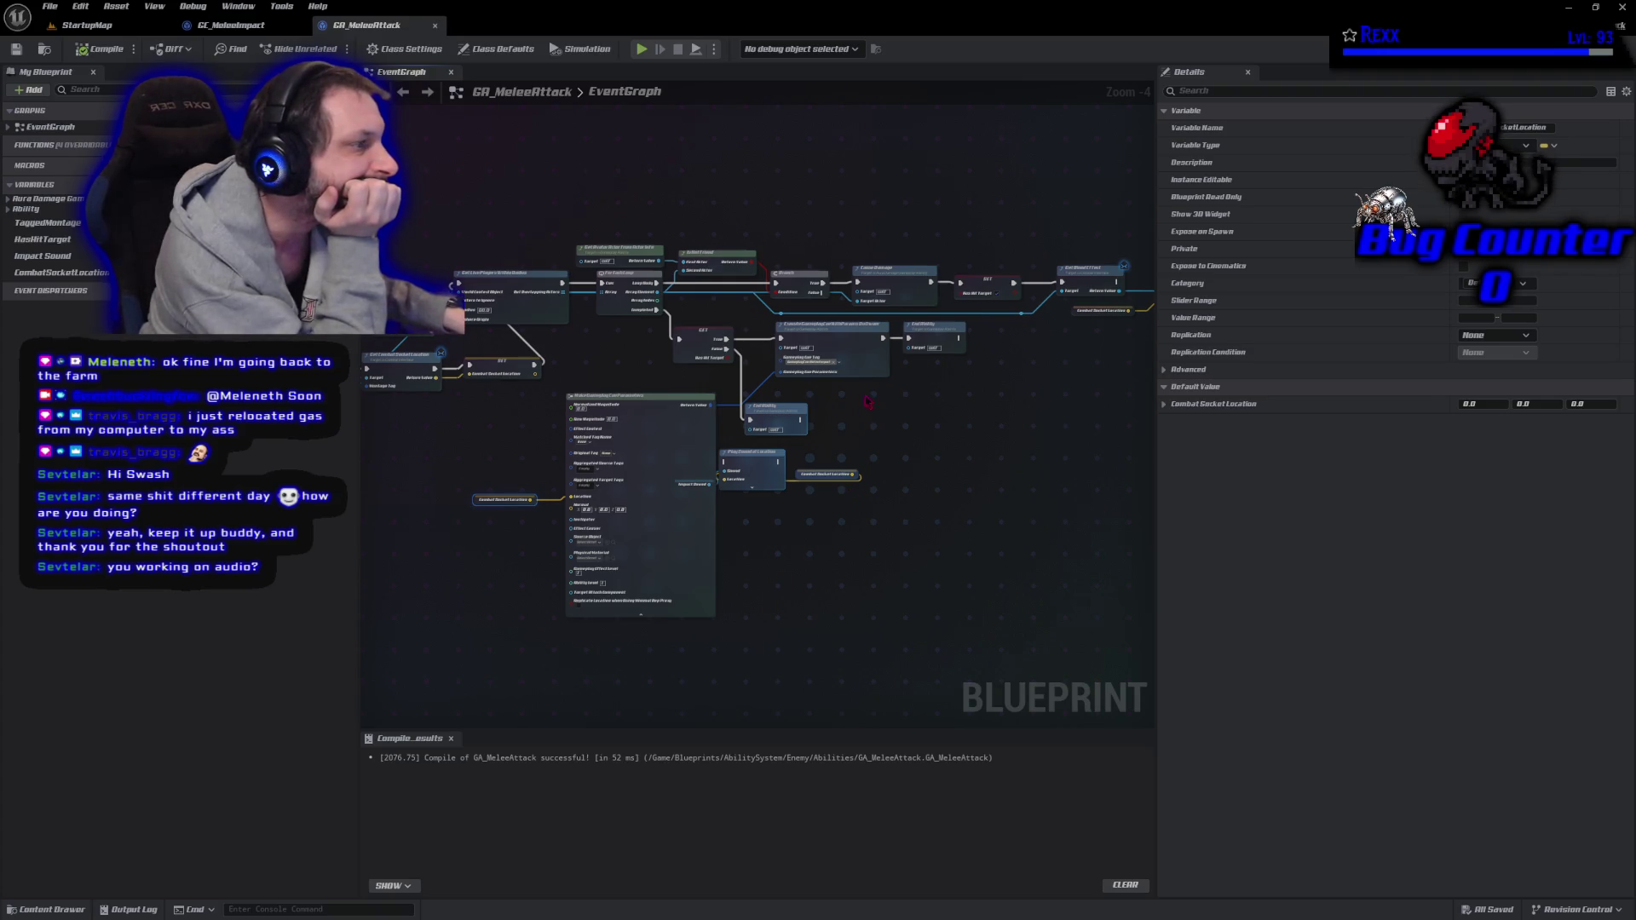
pyautogui.moveTo(859, 361); pyautogui.dragTo(963, 362)
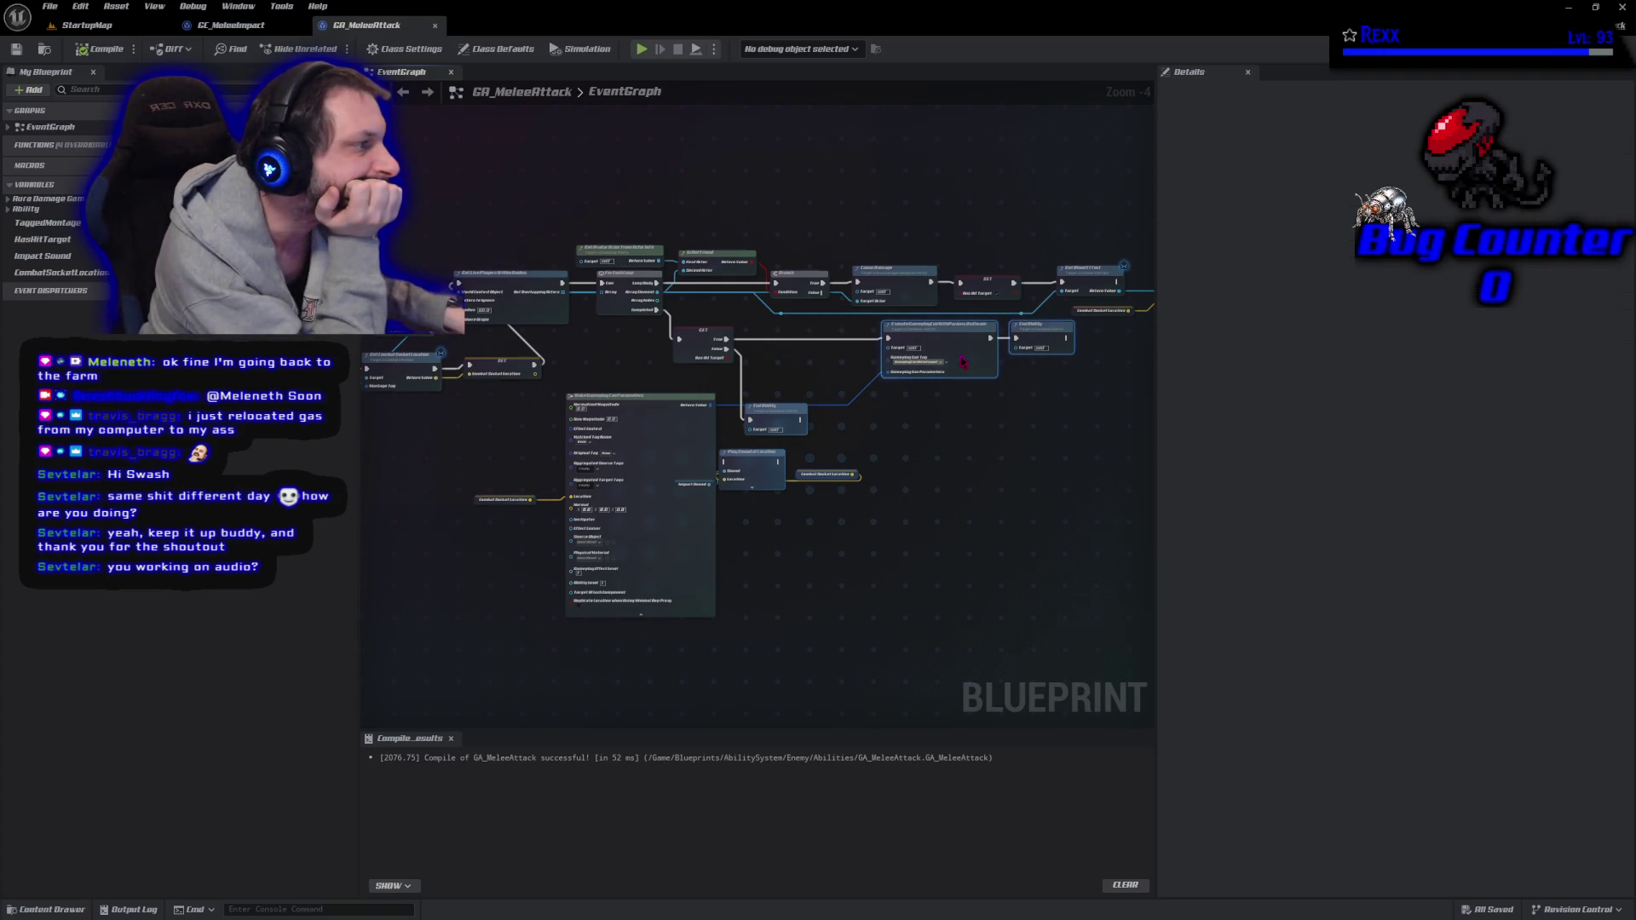
# Add a Set Combat Target node on the Branch's True path.
pyautogui.moveTo(726, 339)
pyautogui.mouseDown()
pyautogui.moveTo(831, 418)
pyautogui.moveTo(766, 361)
pyautogui.mouseUp()
pyautogui.write('get combat tar')
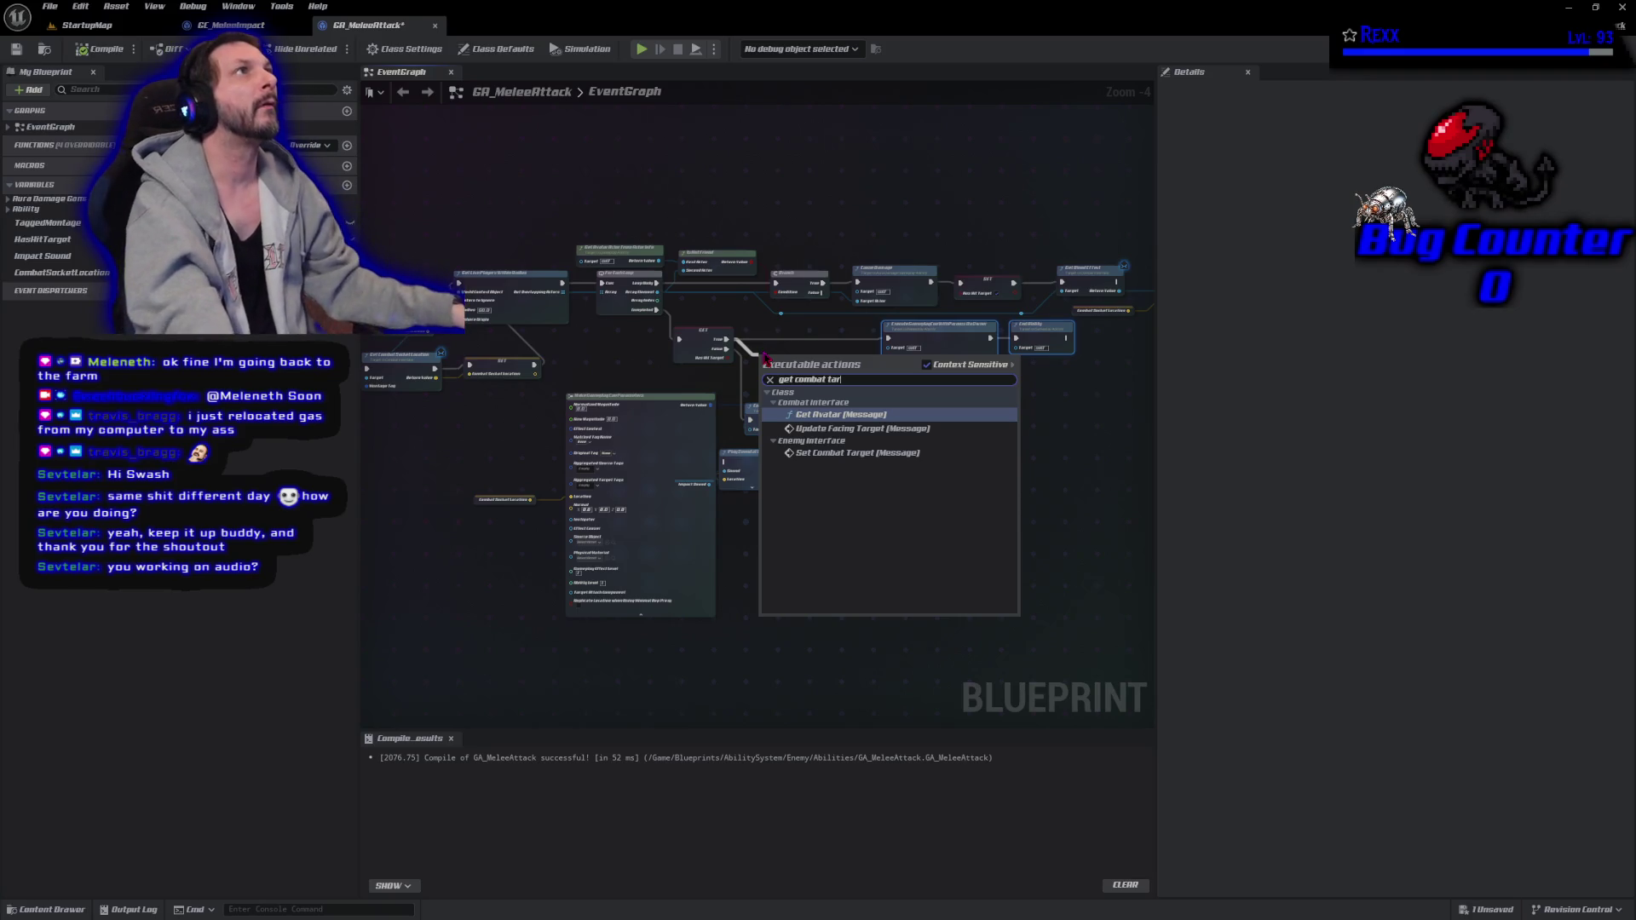
pyautogui.click(834, 456)
pyautogui.scroll(4, 793, 379)
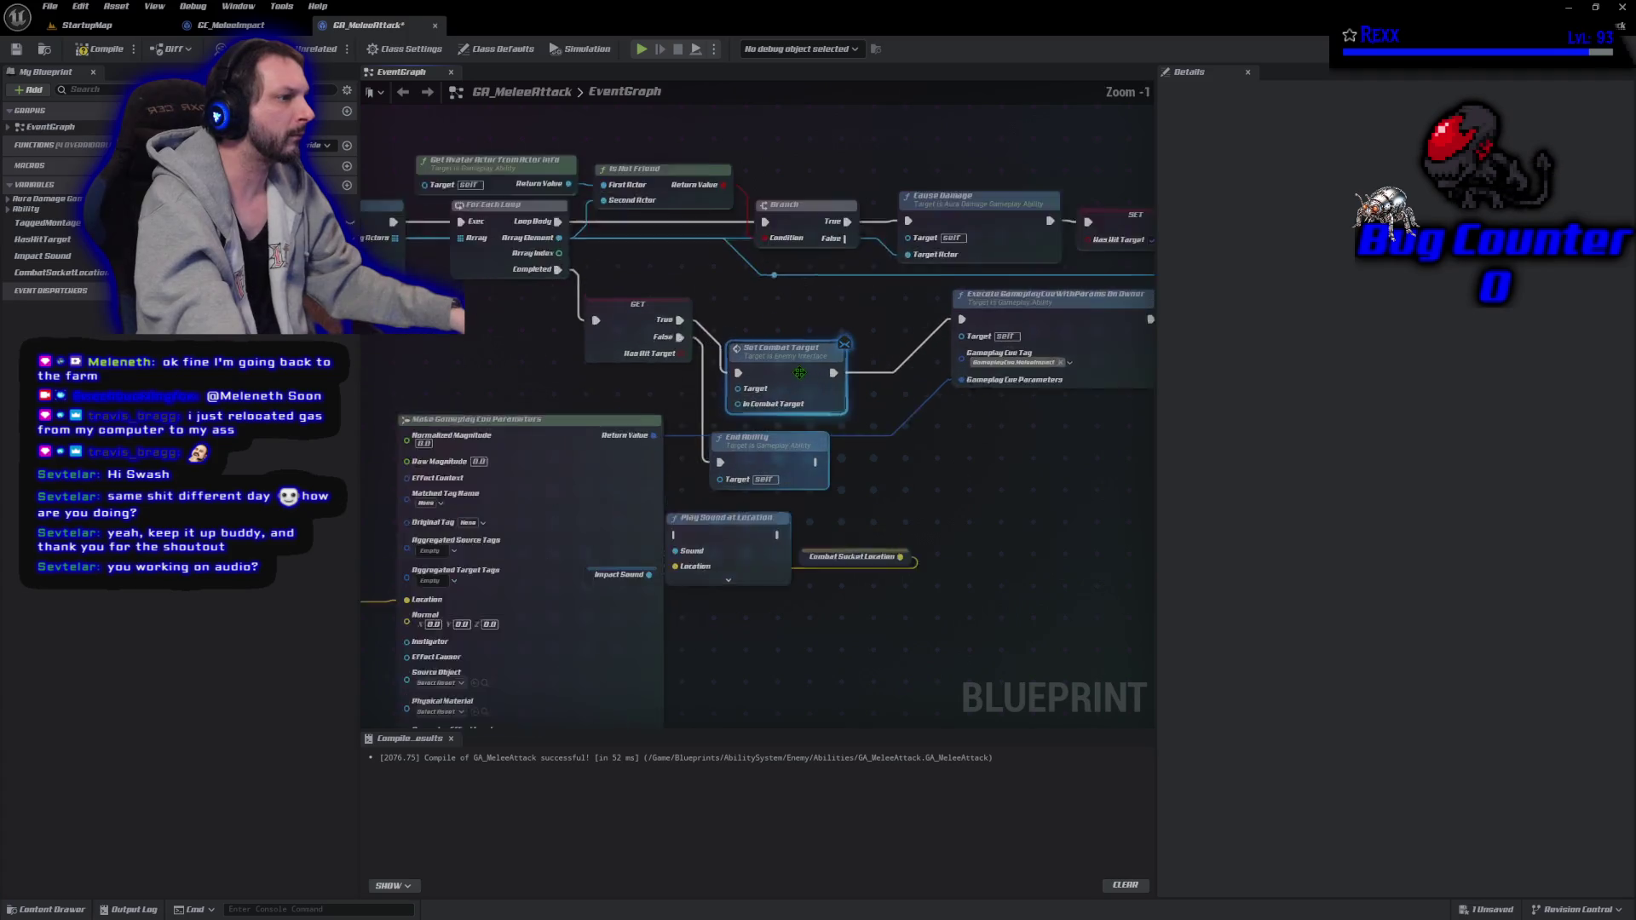
pyautogui.moveTo(793, 379); pyautogui.dragTo(825, 352)
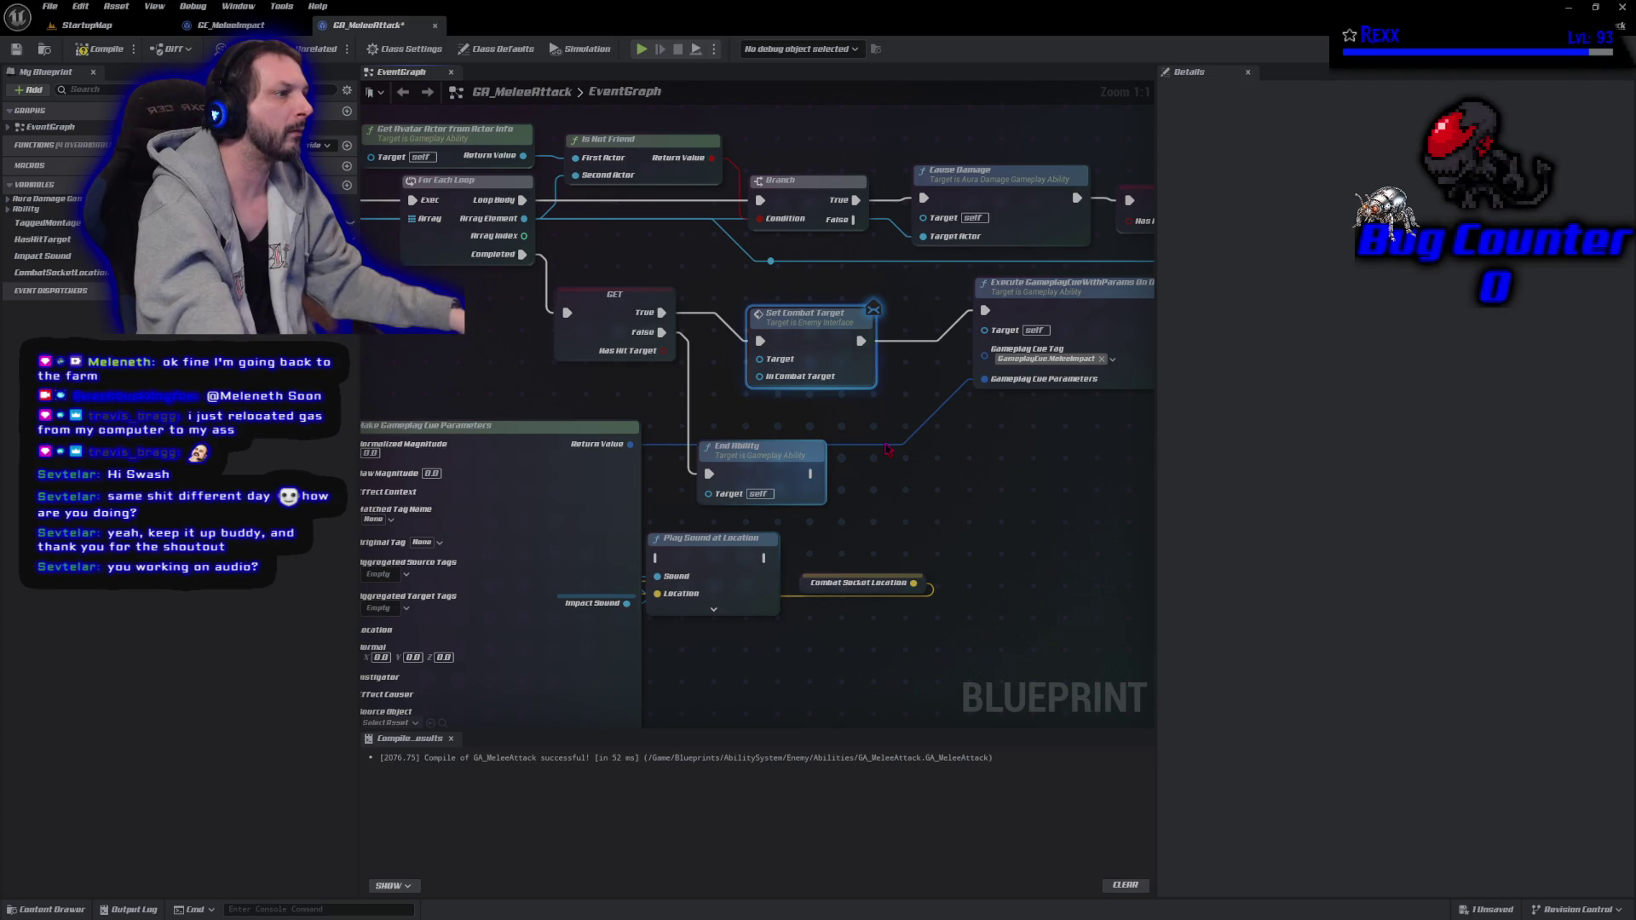
# Replace Set Combat Target with a Get Combat Target node in the same spot.
pyautogui.rightClick(916, 475)
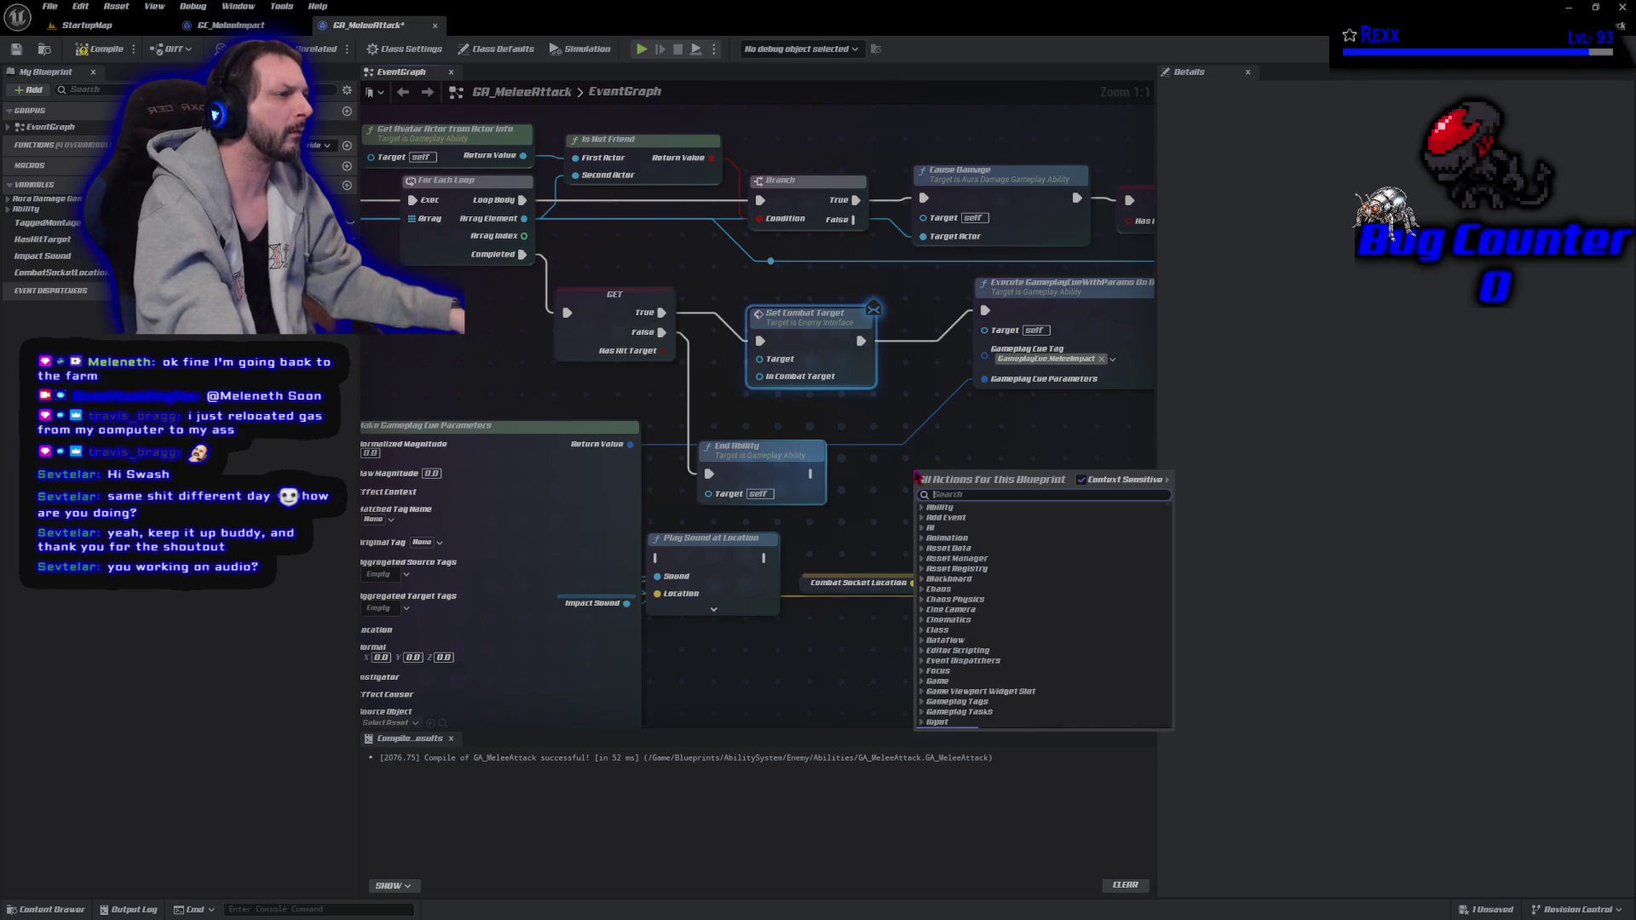
pyautogui.write('get enemy')
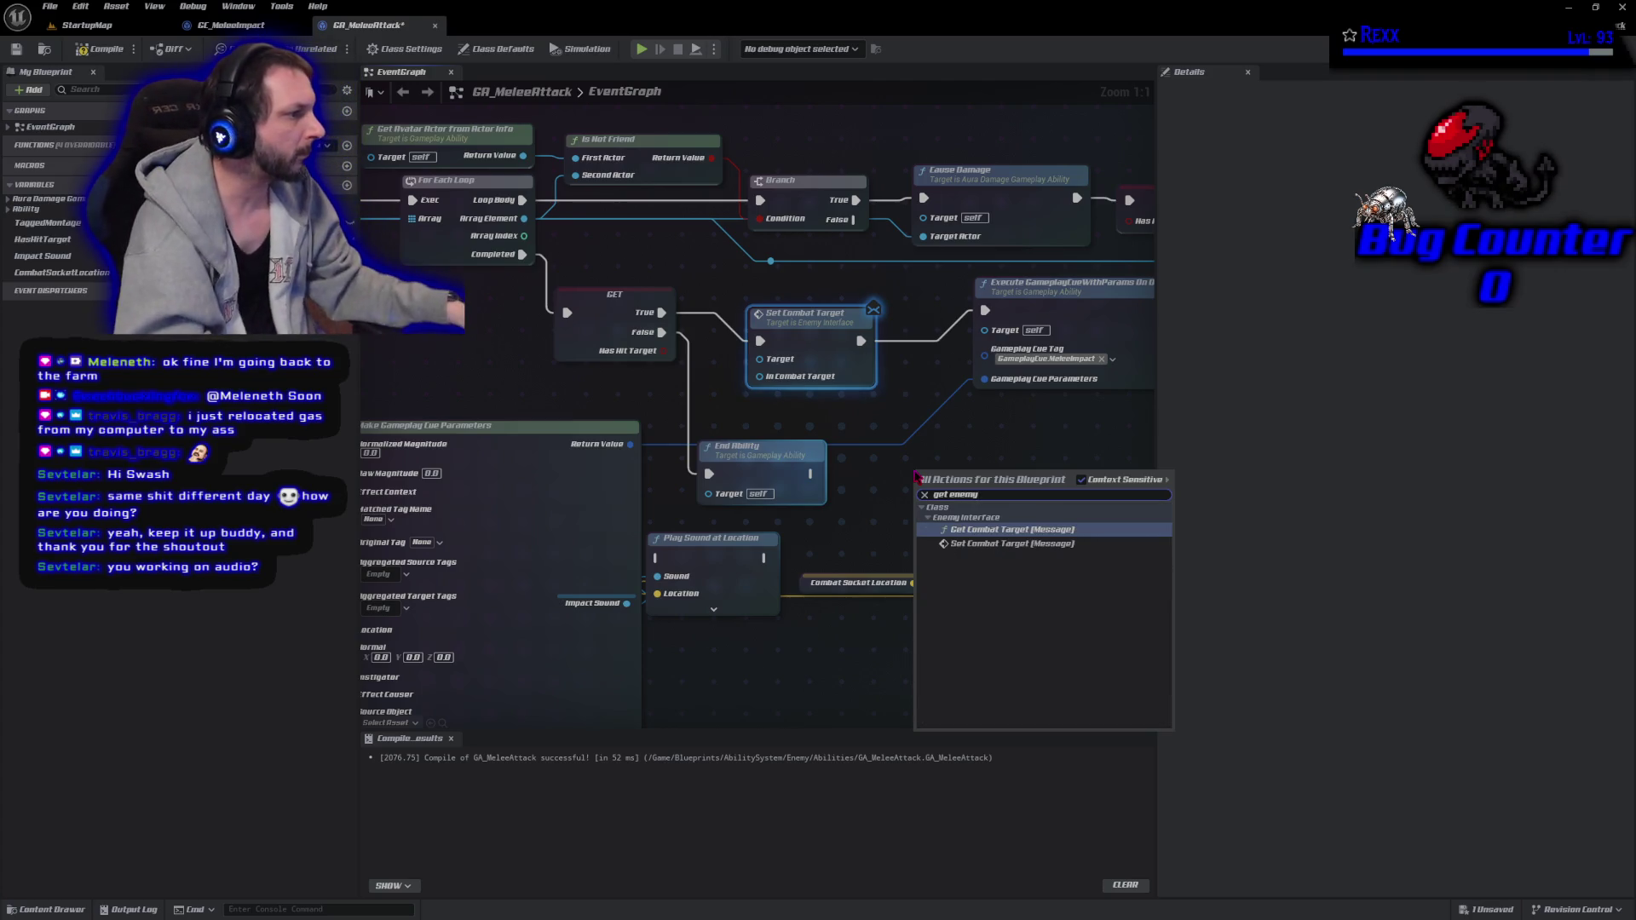
pyautogui.click(989, 530)
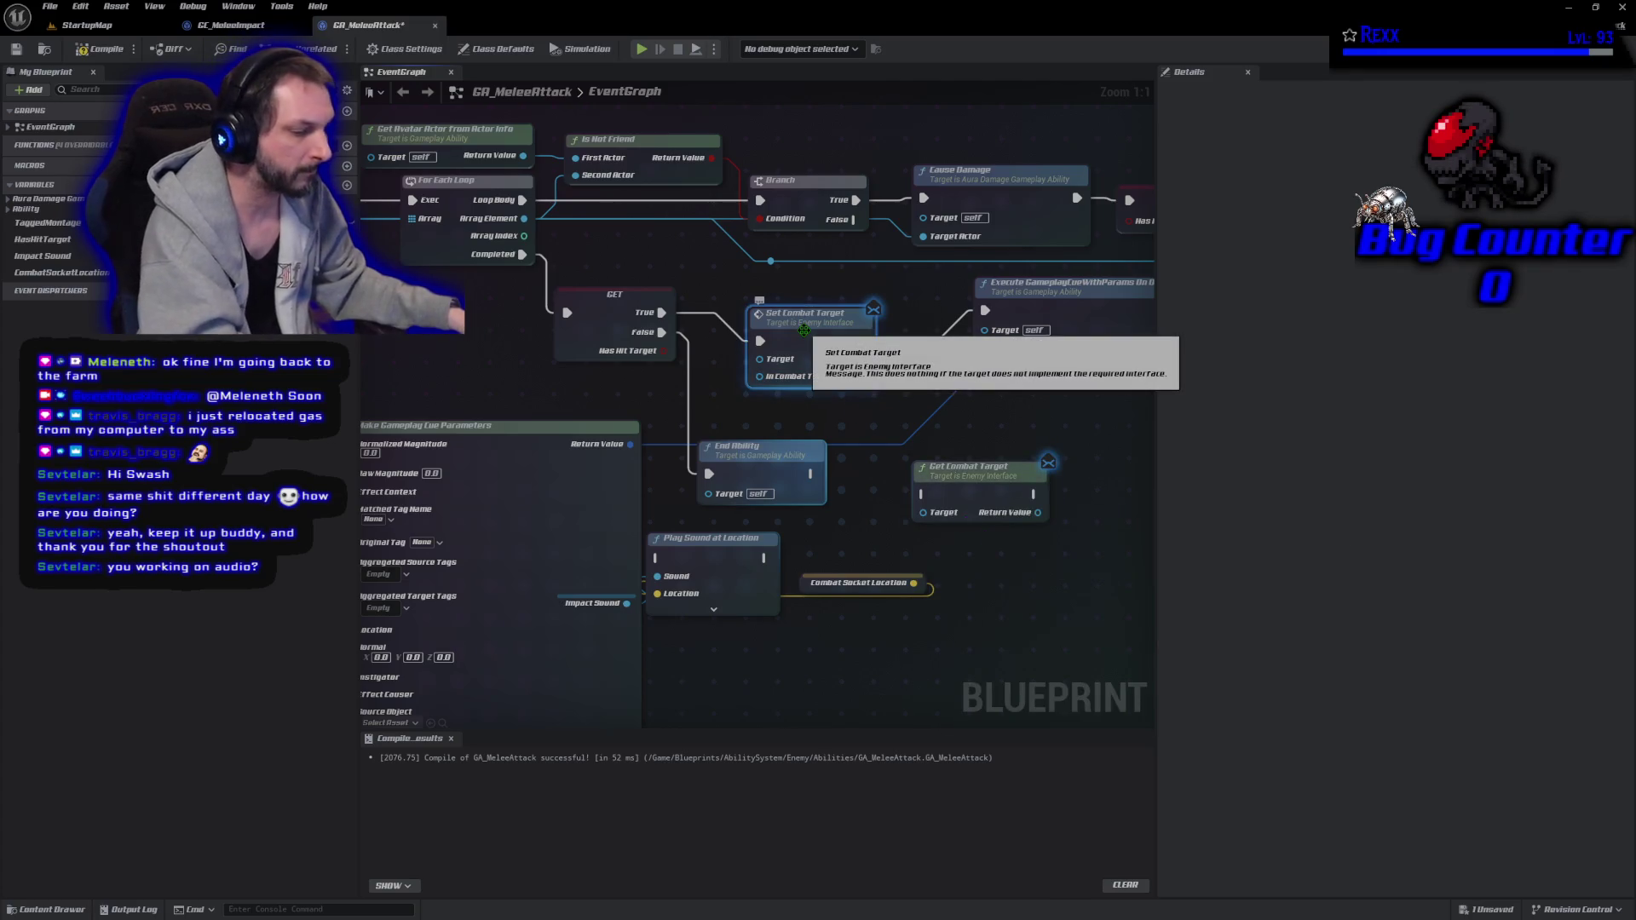
pyautogui.press('Delete')
pyautogui.moveTo(978, 508)
pyautogui.mouseDown()
pyautogui.moveTo(812, 365)
pyautogui.moveTo(811, 334)
pyautogui.mouseUp()
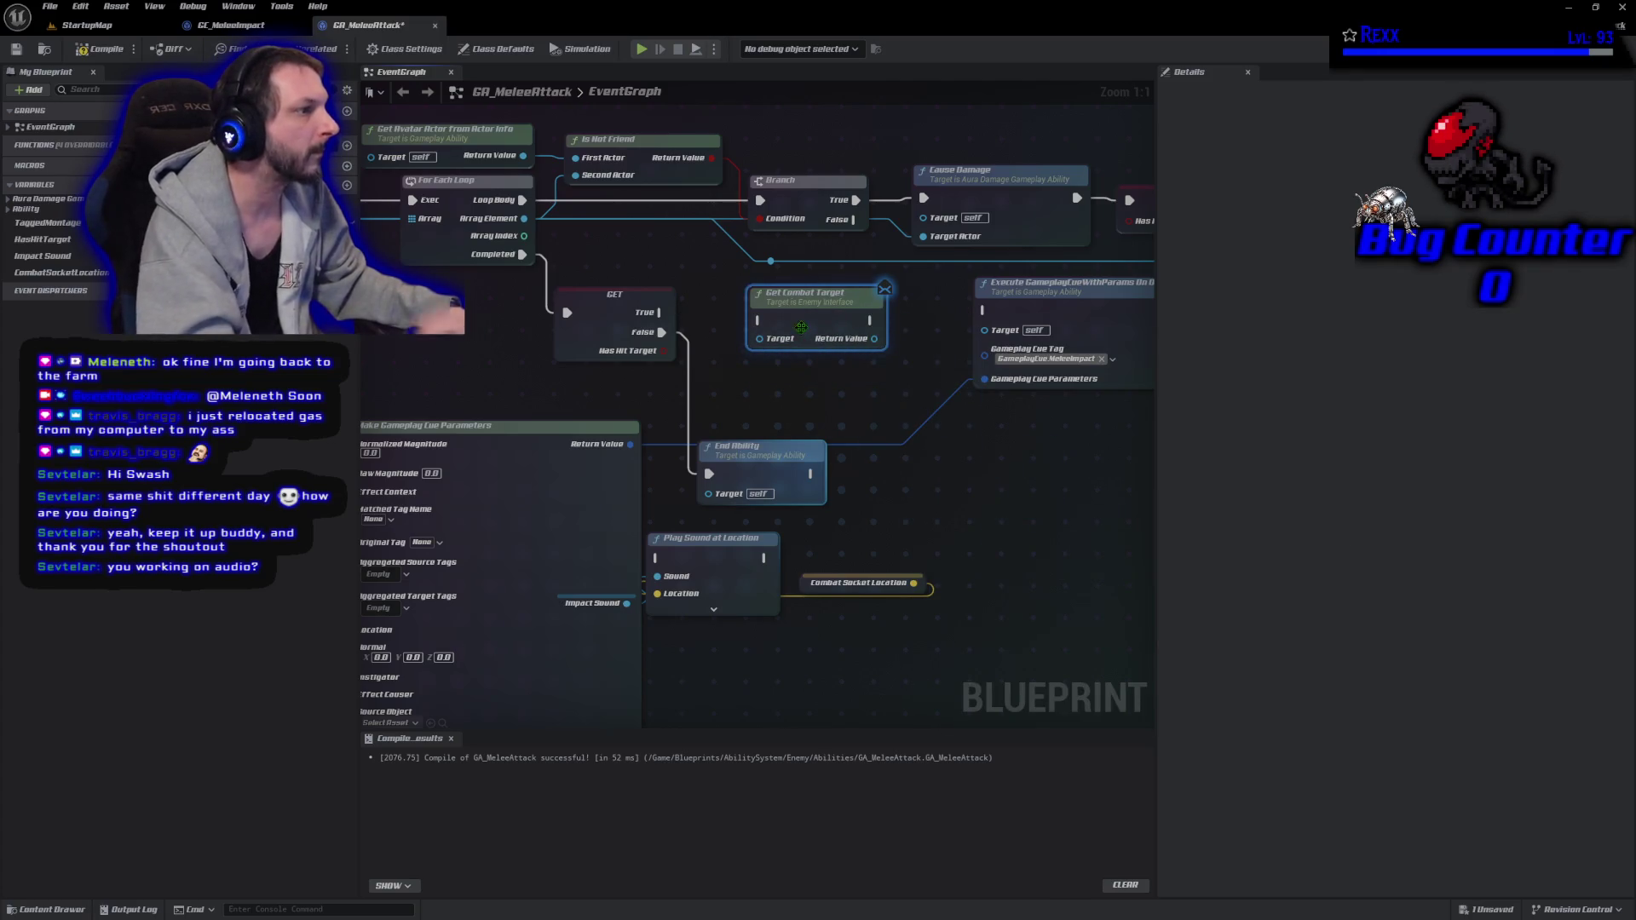
pyautogui.moveTo(659, 312); pyautogui.dragTo(751, 330)
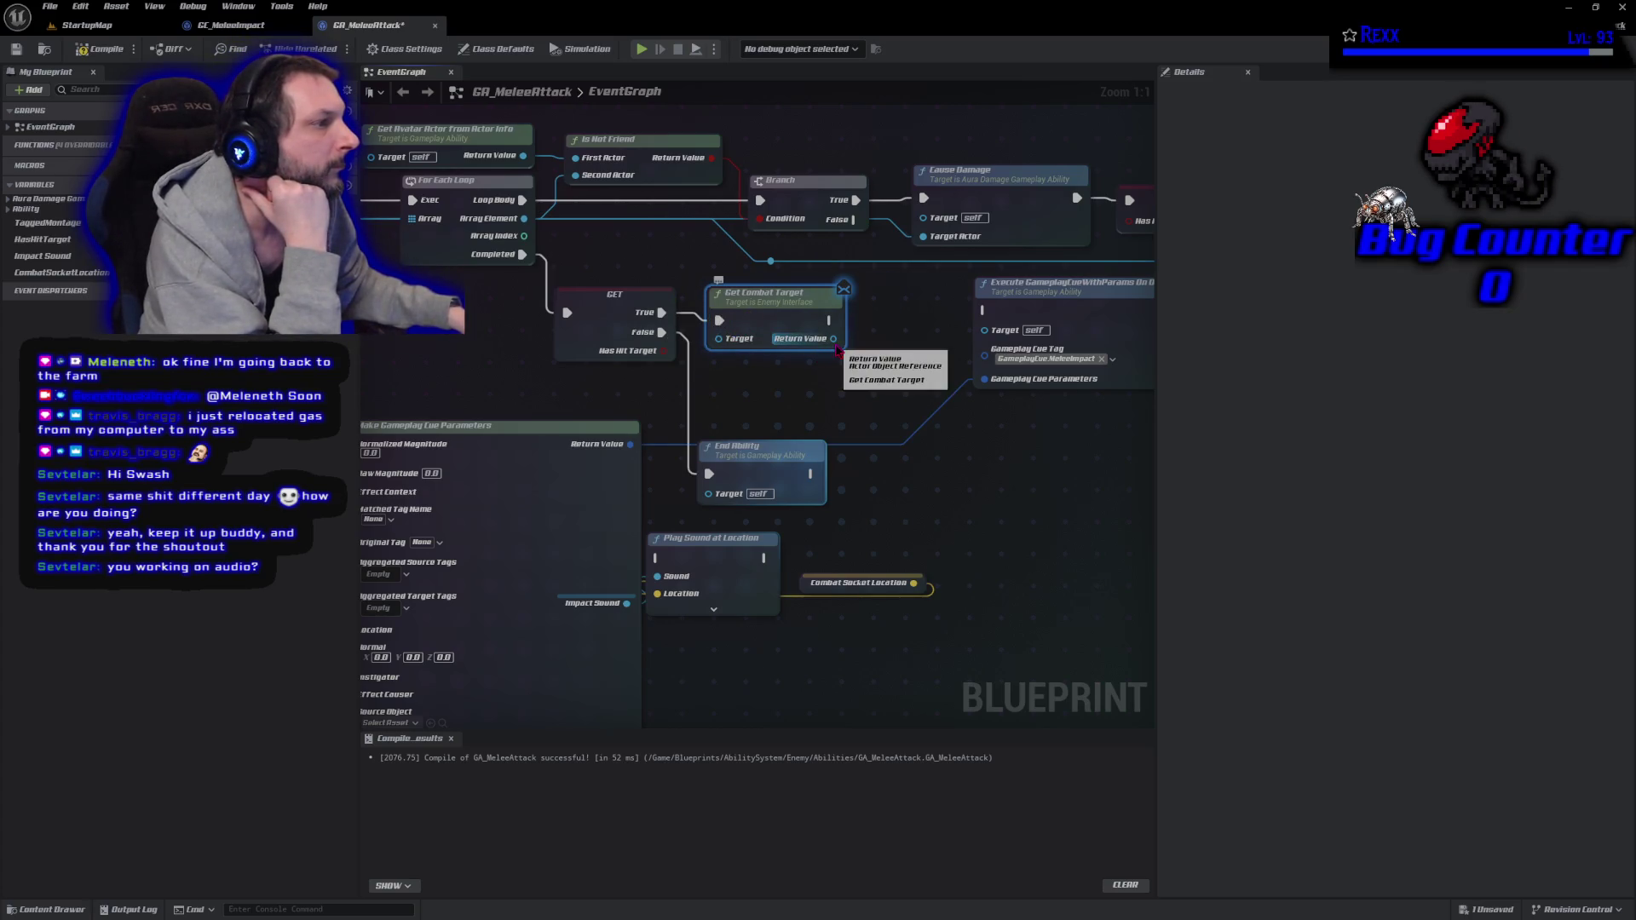
# Promote Get Combat Target's Return Value to a CombatTarget variable and place a CombatTarget getter.
pyautogui.moveTo(833, 338); pyautogui.dragTo(861, 334)
pyautogui.click(912, 379)
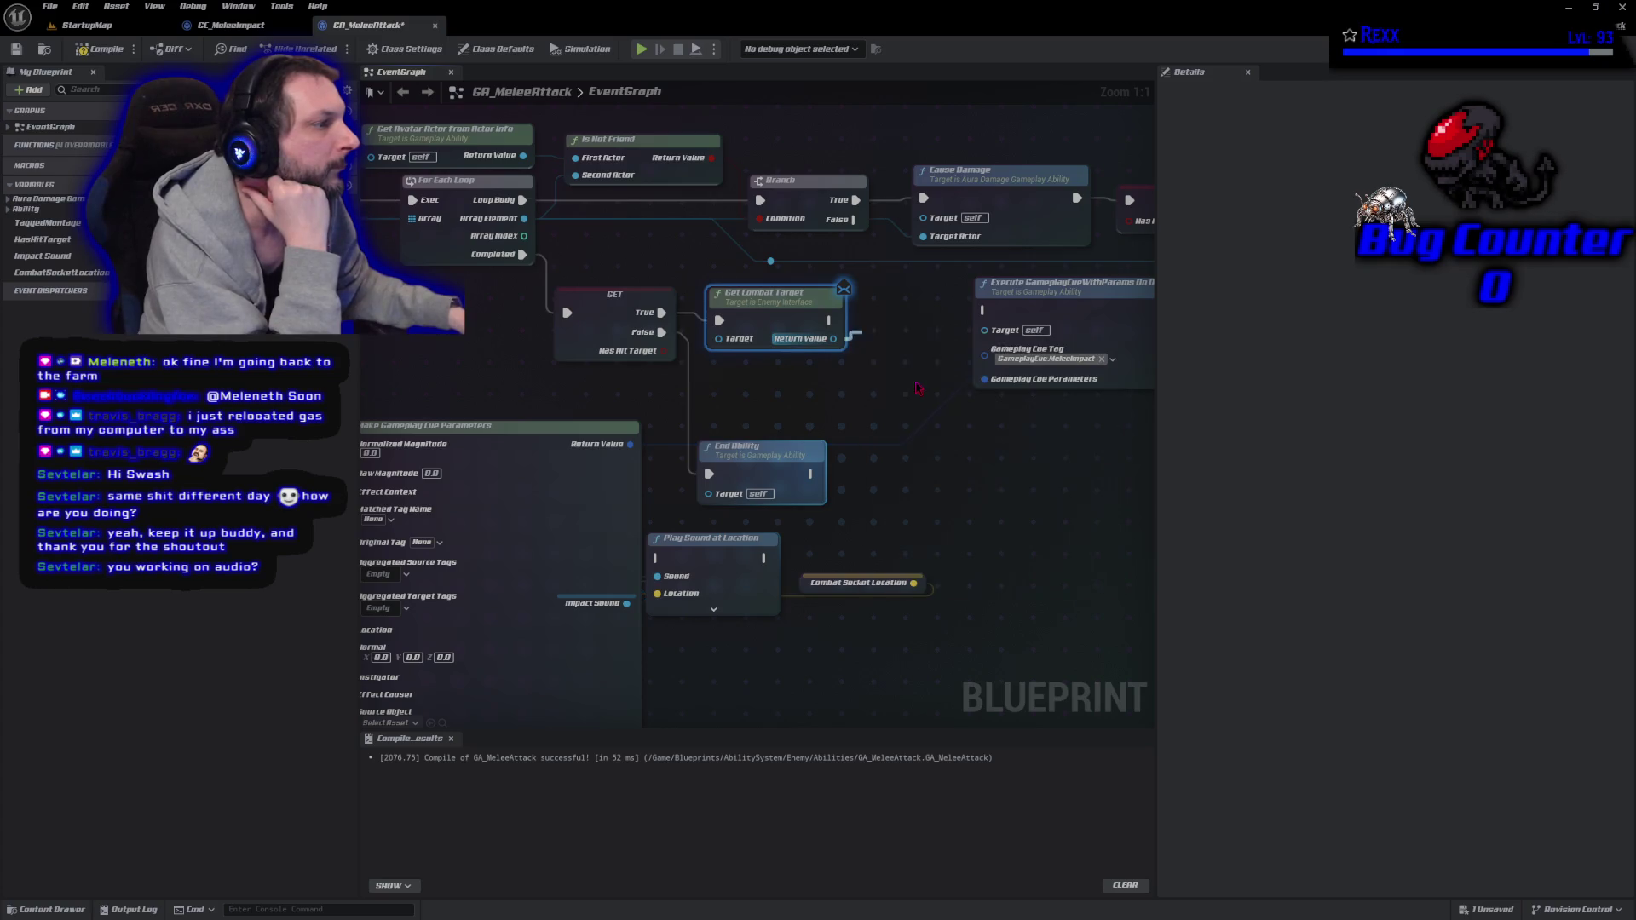
pyautogui.write('CombatTa')
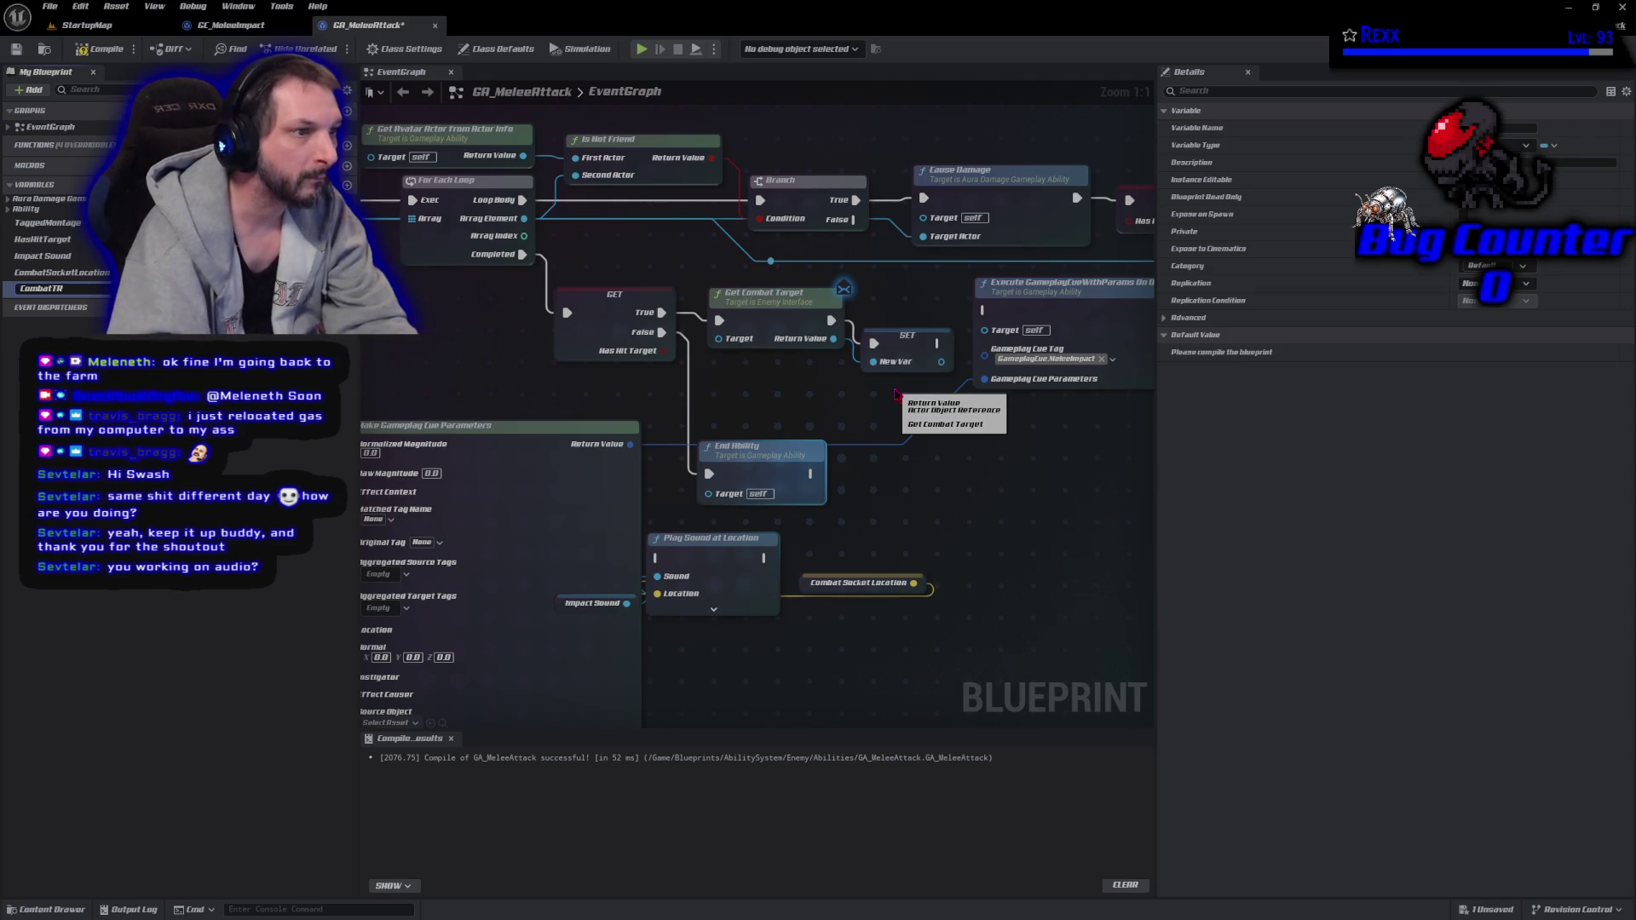
pyautogui.write('rget')
pyautogui.press('Return')
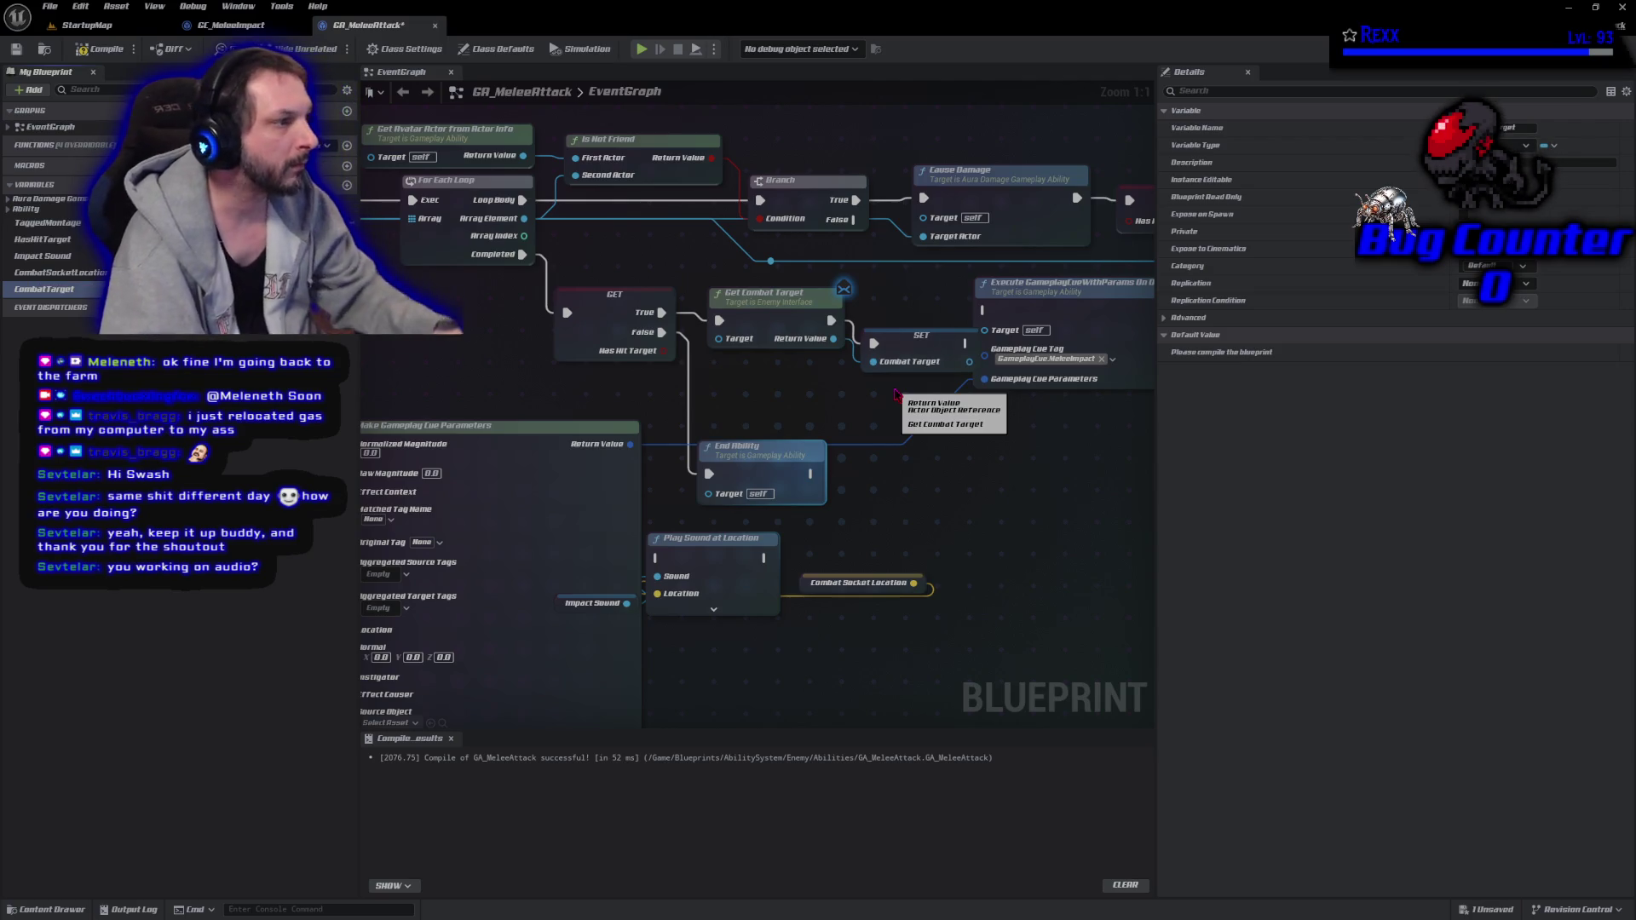
pyautogui.moveTo(899, 327)
pyautogui.mouseDown()
pyautogui.moveTo(911, 305)
pyautogui.moveTo(985, 311)
pyautogui.mouseUp()
pyautogui.moveTo(833, 534); pyautogui.dragTo(1066, 415)
pyautogui.moveTo(72, 290)
pyautogui.mouseDown()
pyautogui.moveTo(239, 361)
pyautogui.moveTo(381, 457)
pyautogui.moveTo(469, 576)
pyautogui.moveTo(530, 616)
pyautogui.moveTo(592, 599)
pyautogui.mouseUp()
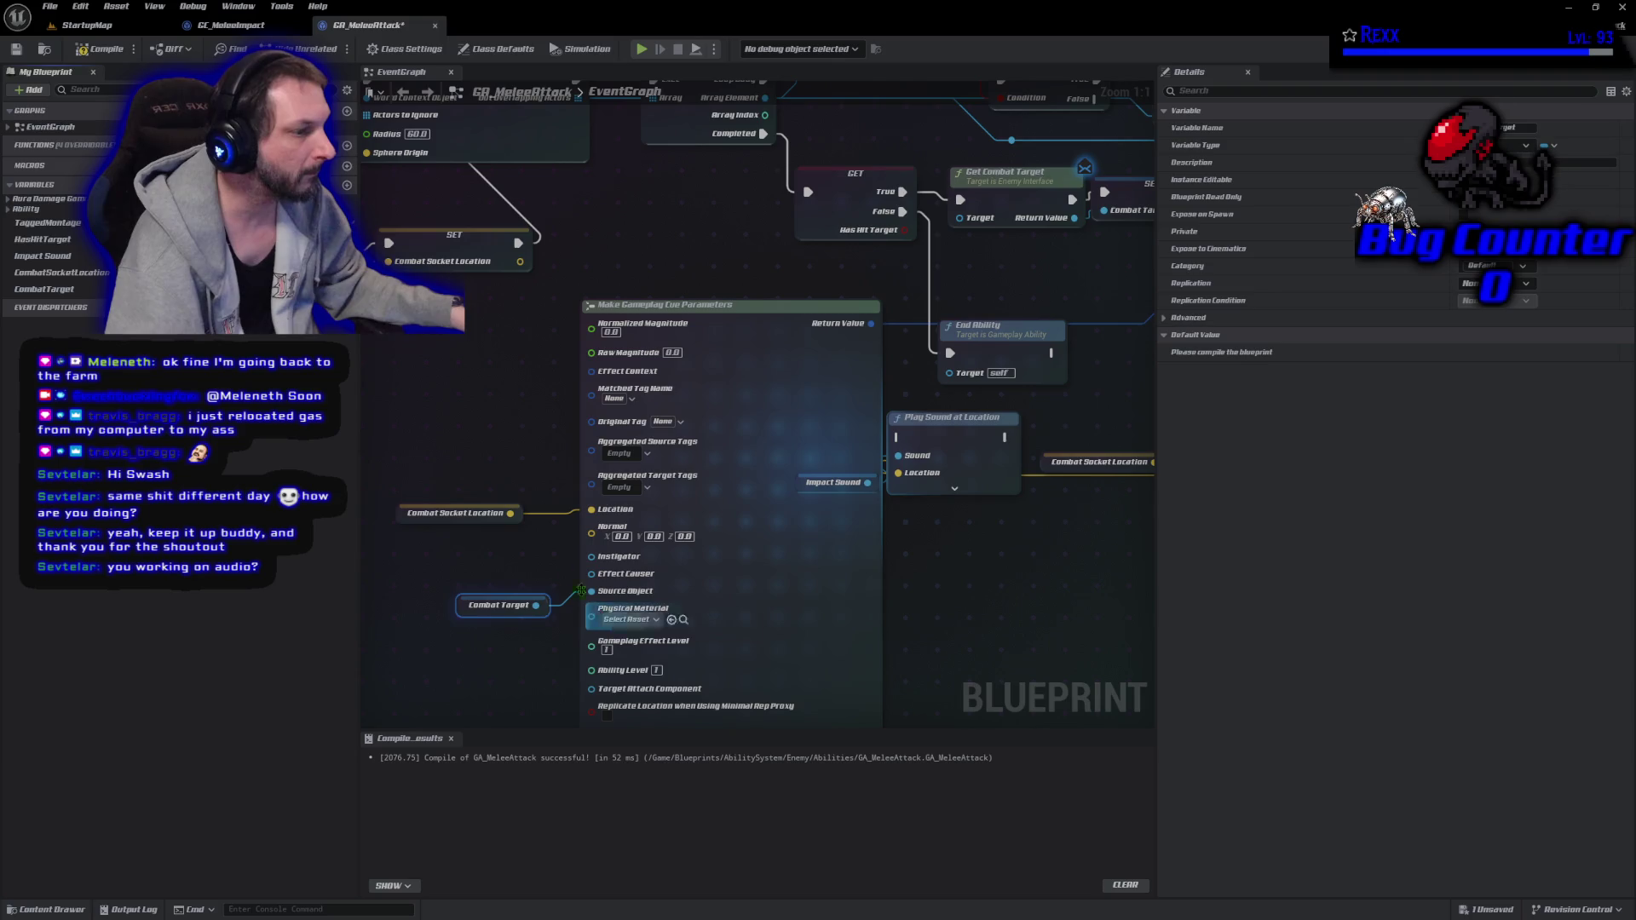
# Fix the compile error by wiring Get Avatar Actor's Return Value into Get Combat Target's Target.
pyautogui.click(102, 51)
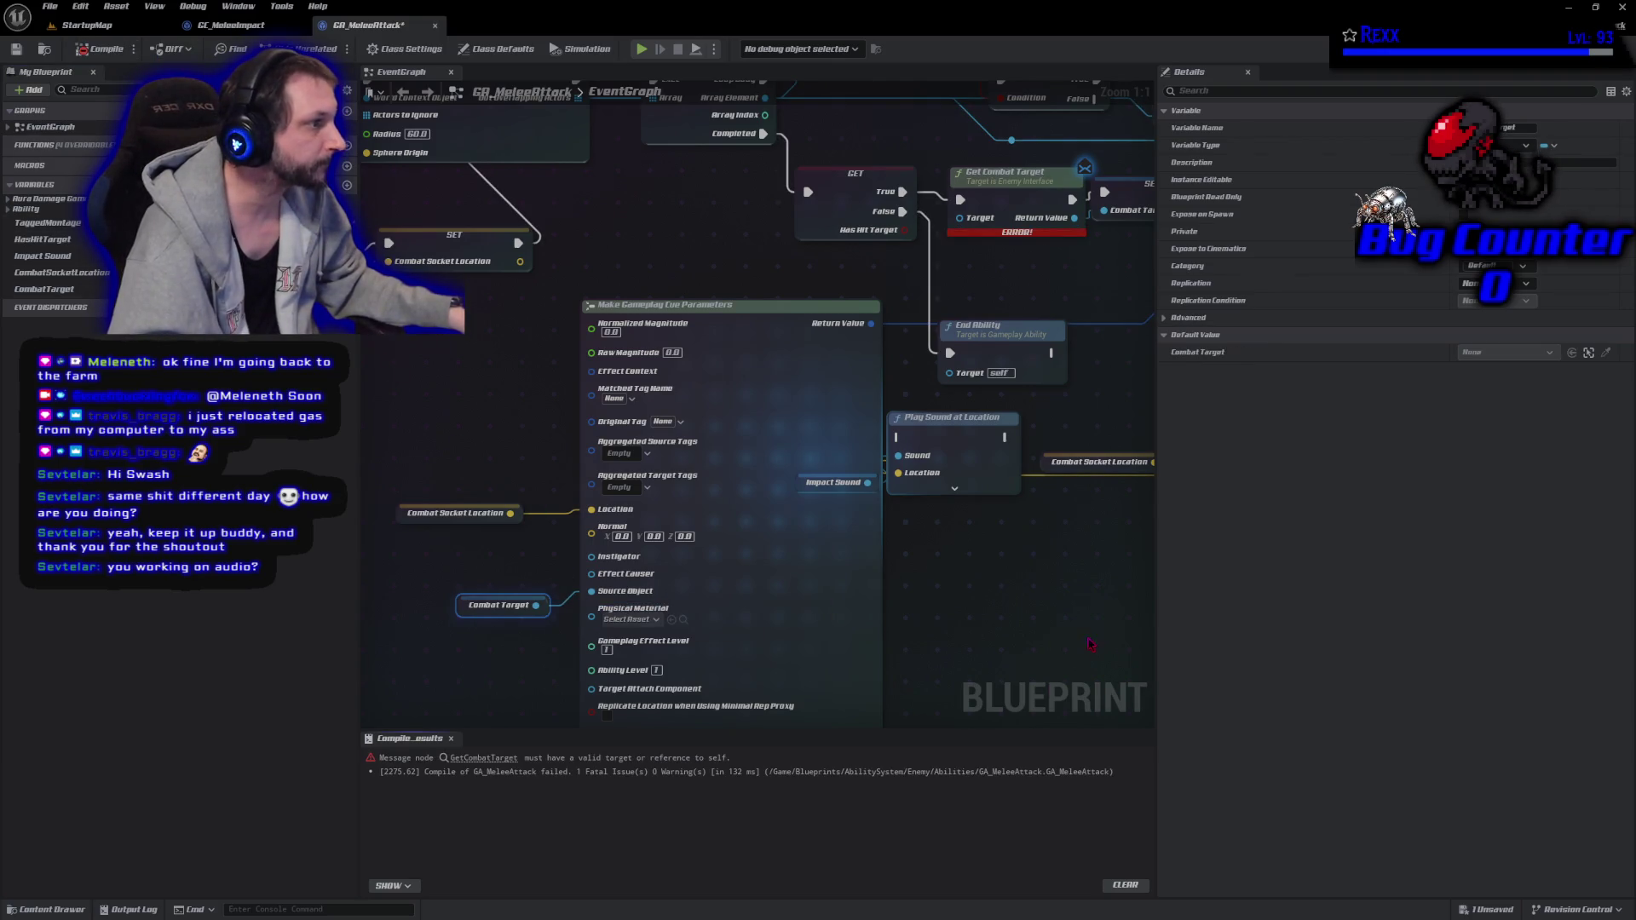
pyautogui.moveTo(1056, 631); pyautogui.dragTo(888, 649)
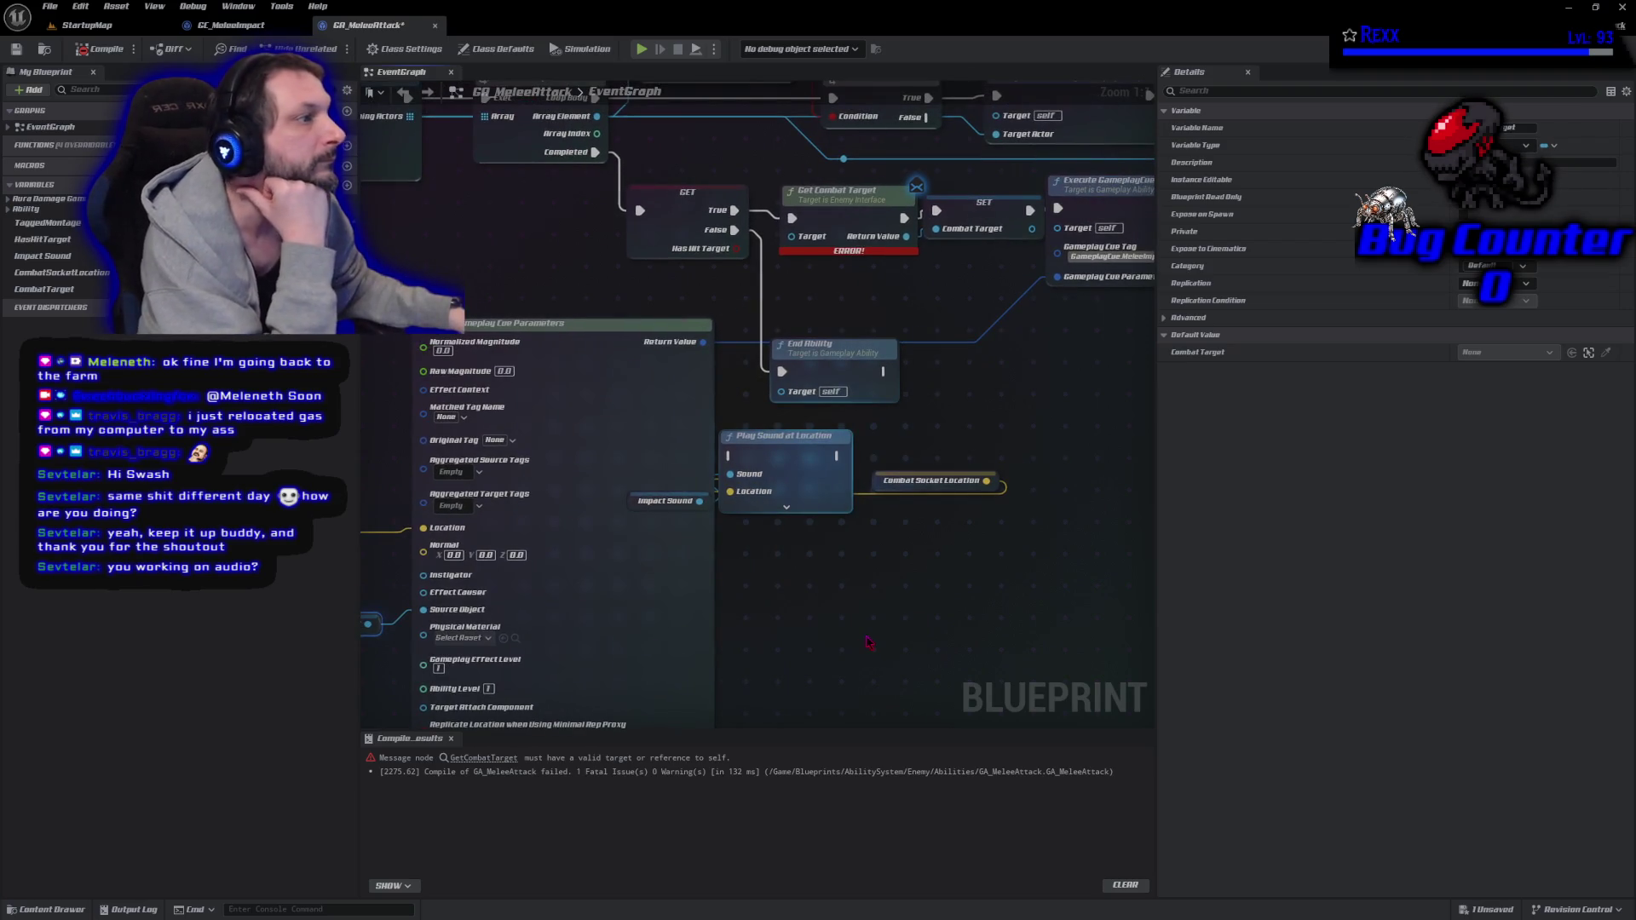
pyautogui.moveTo(554, 283); pyautogui.dragTo(669, 420)
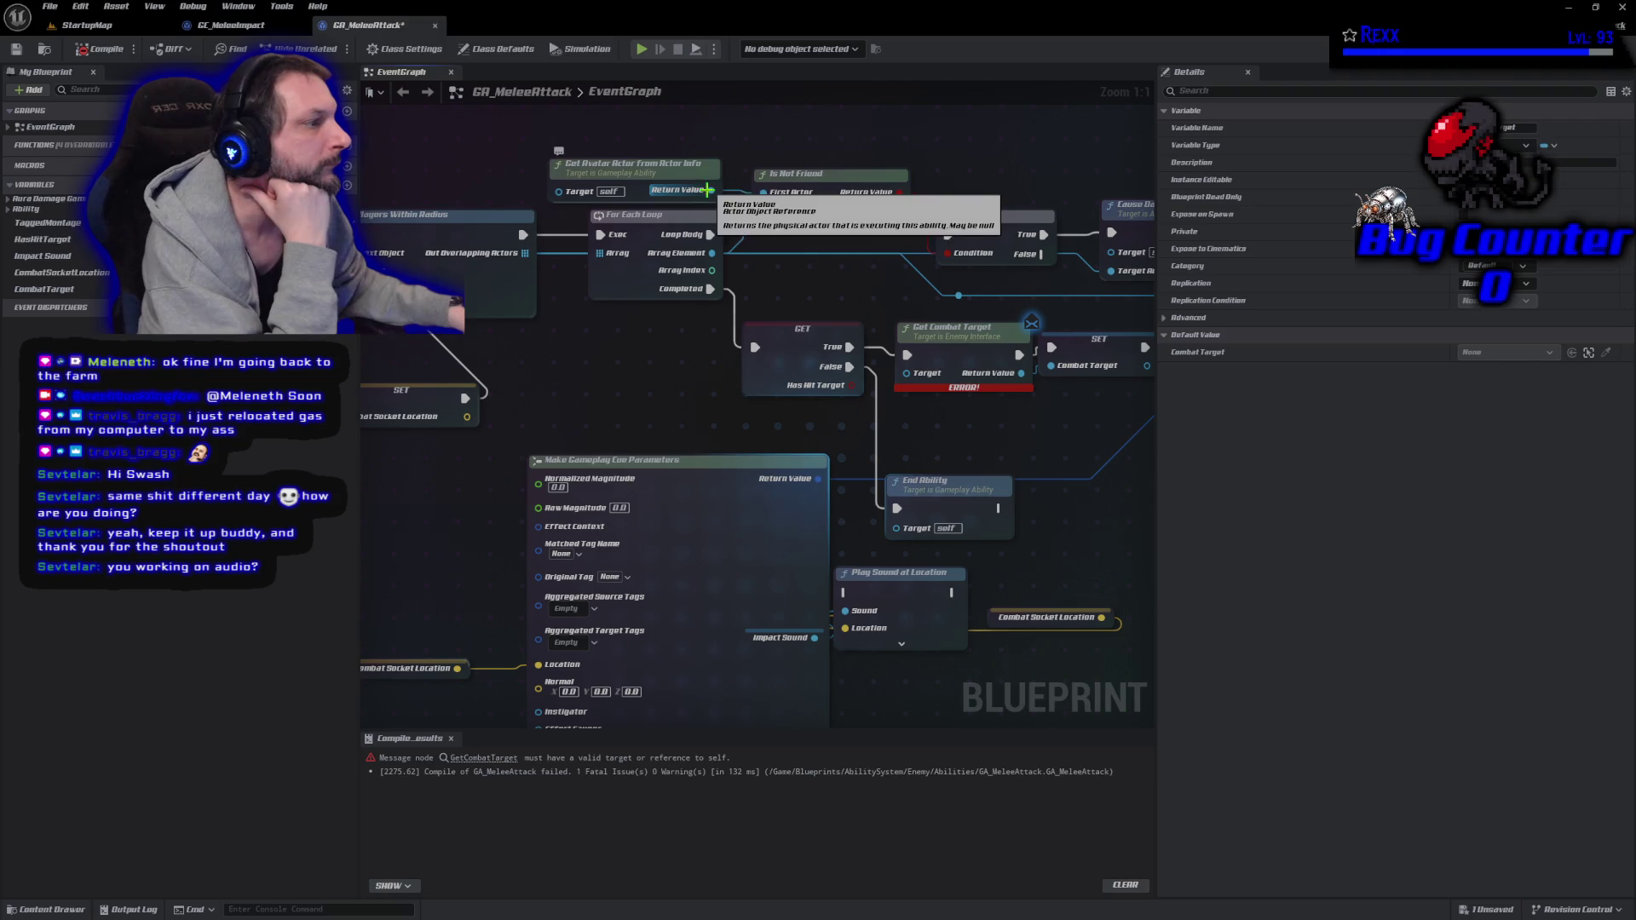
pyautogui.moveTo(711, 190)
pyautogui.mouseDown()
pyautogui.moveTo(809, 243)
pyautogui.moveTo(937, 367)
pyautogui.moveTo(906, 373)
pyautogui.mouseUp()
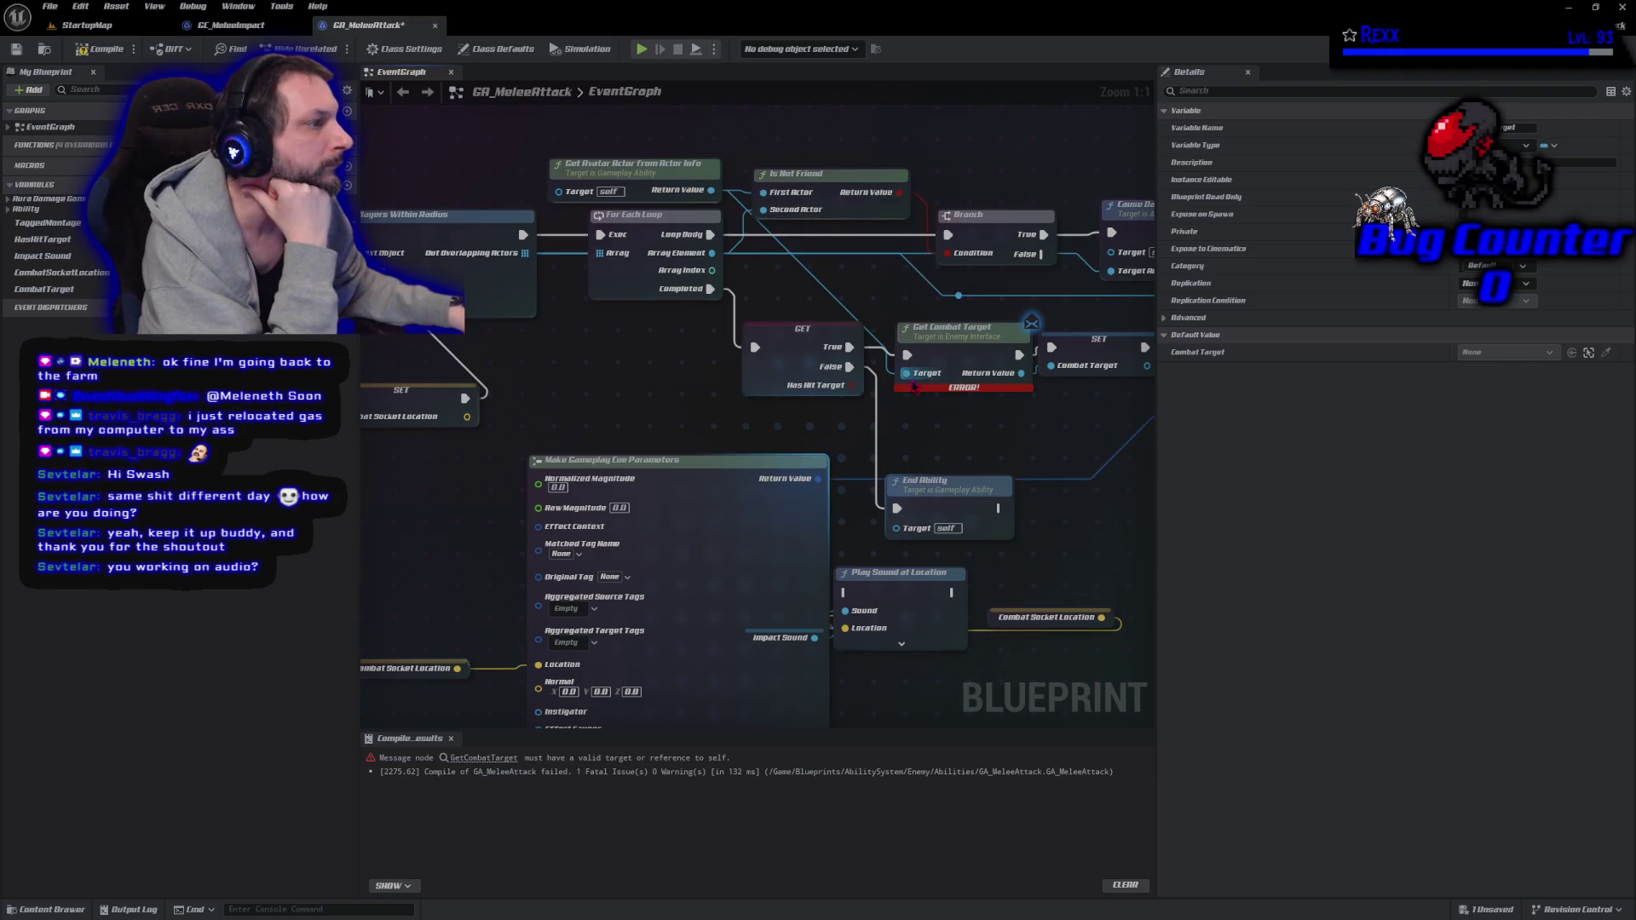
# Recompile GA_MeleeAttack, Save All, and switch to GC_MeleeImpact.
pyautogui.click(101, 49)
pyautogui.click(49, 6)
pyautogui.click(107, 89)
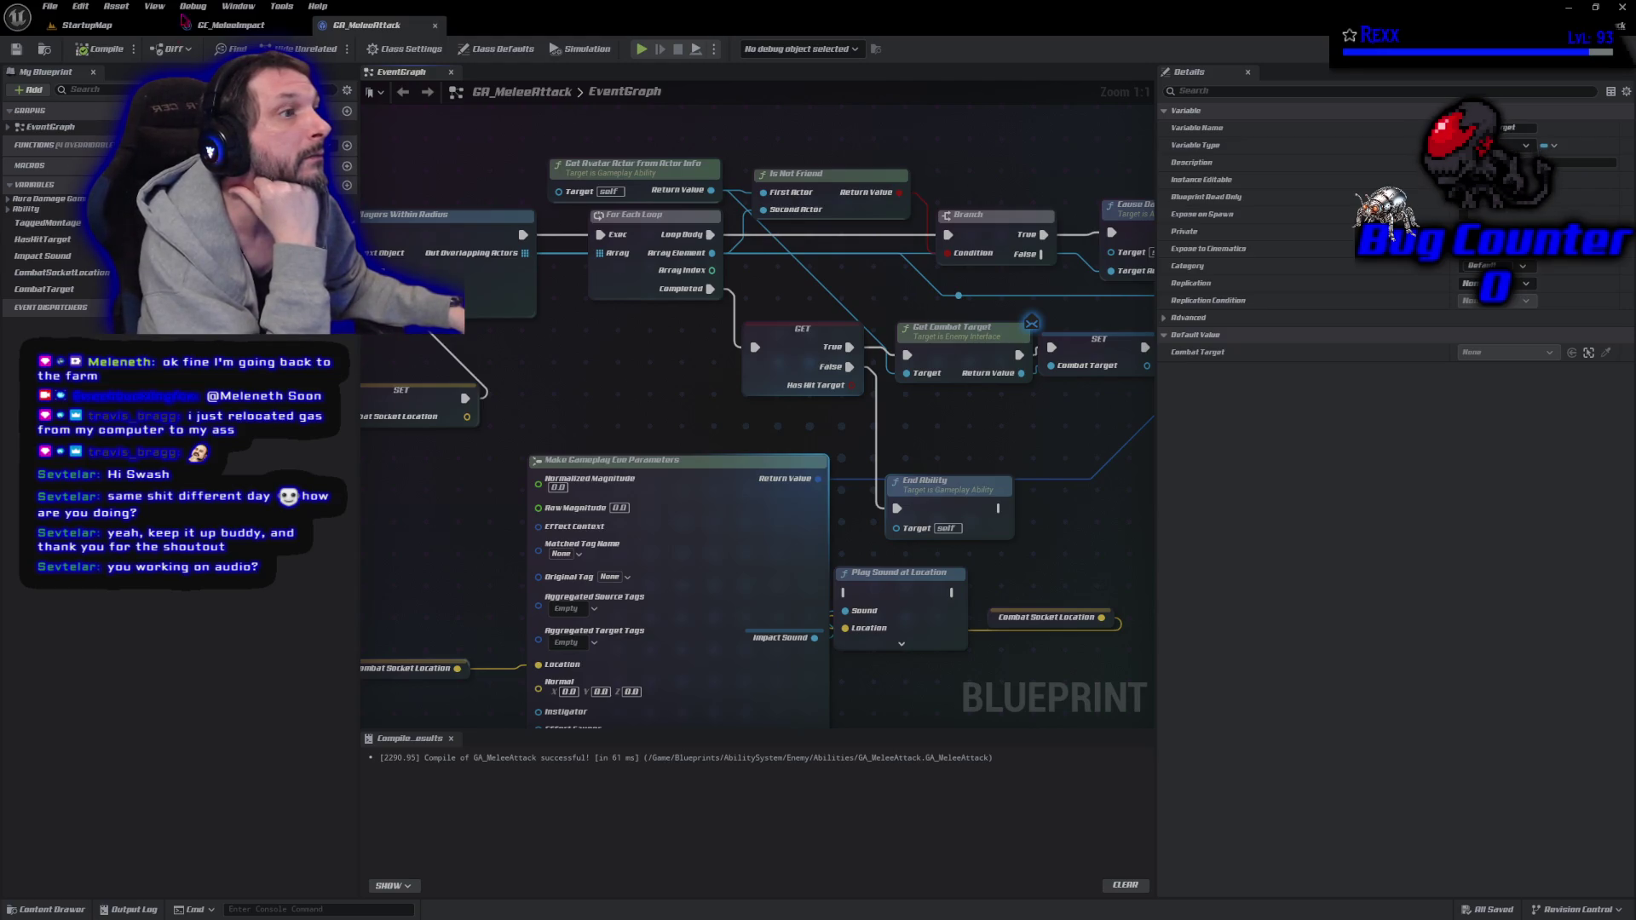
pyautogui.click(230, 27)
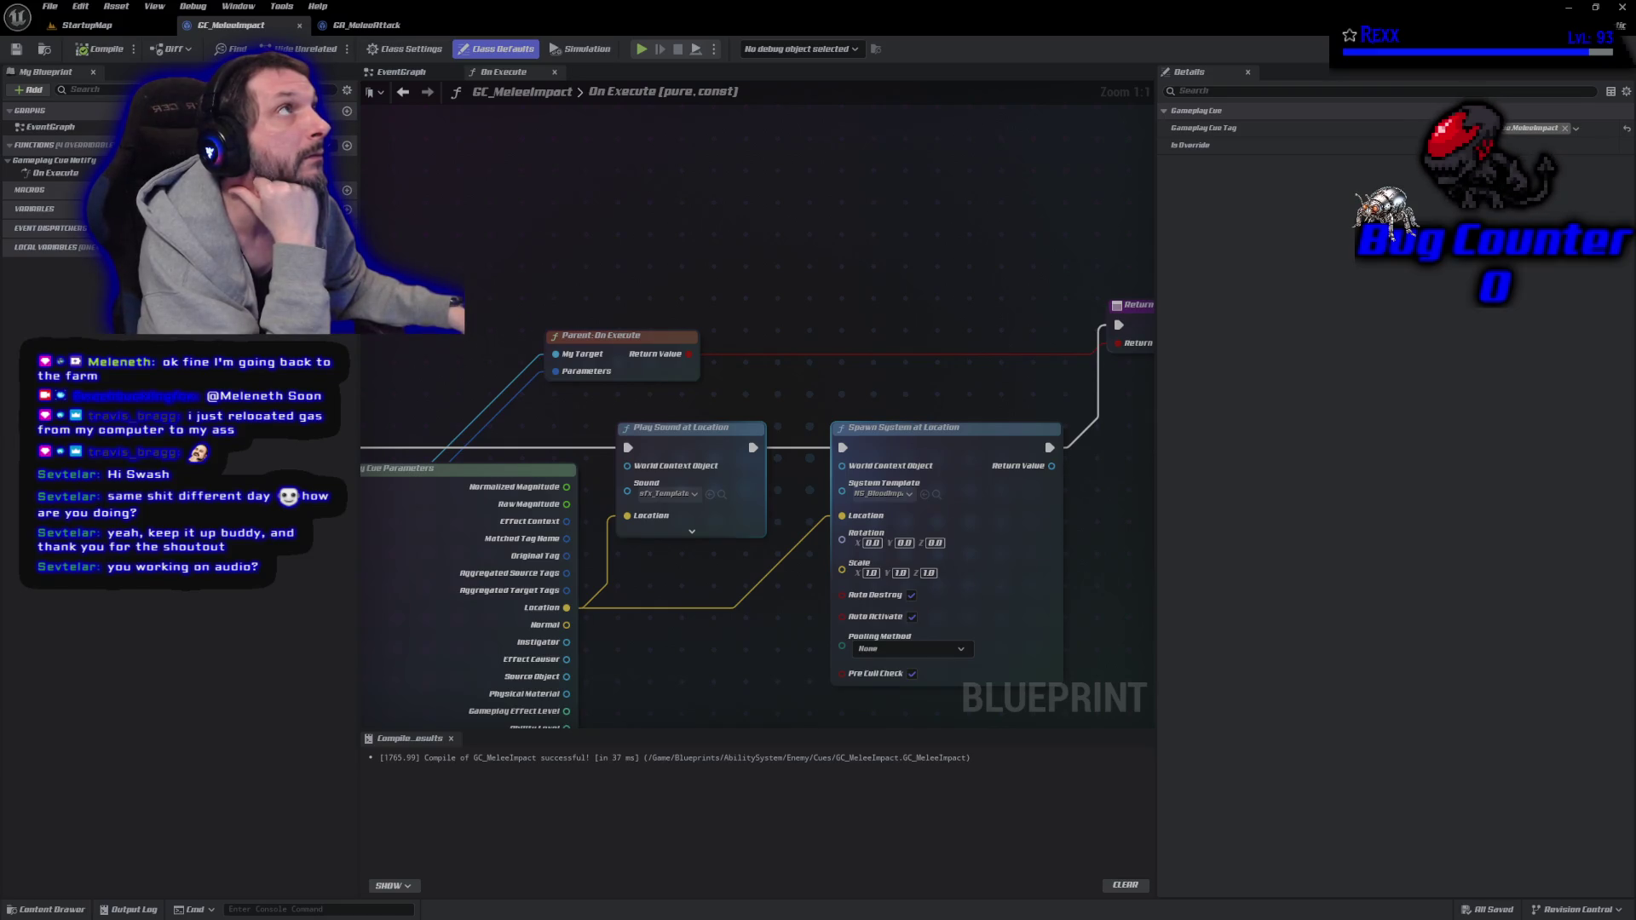
# Add a Get Blood Effect node to GC_MeleeImpact's On Execute graph.
pyautogui.rightClick(841, 324)
pyautogui.write('get blood effe')
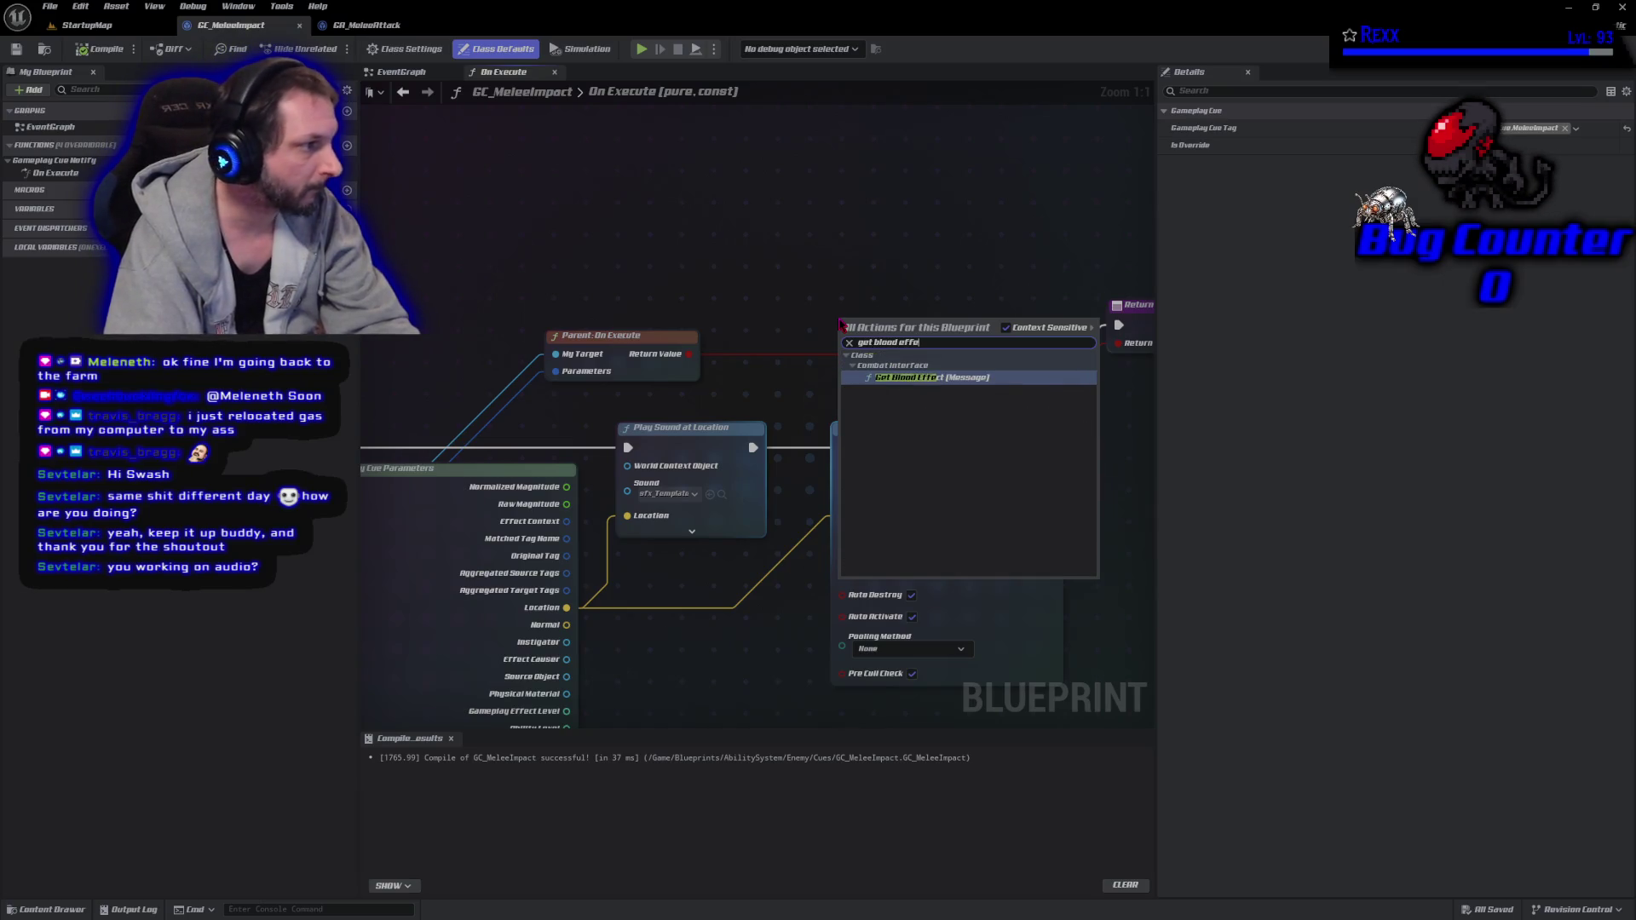
pyautogui.press('Return')
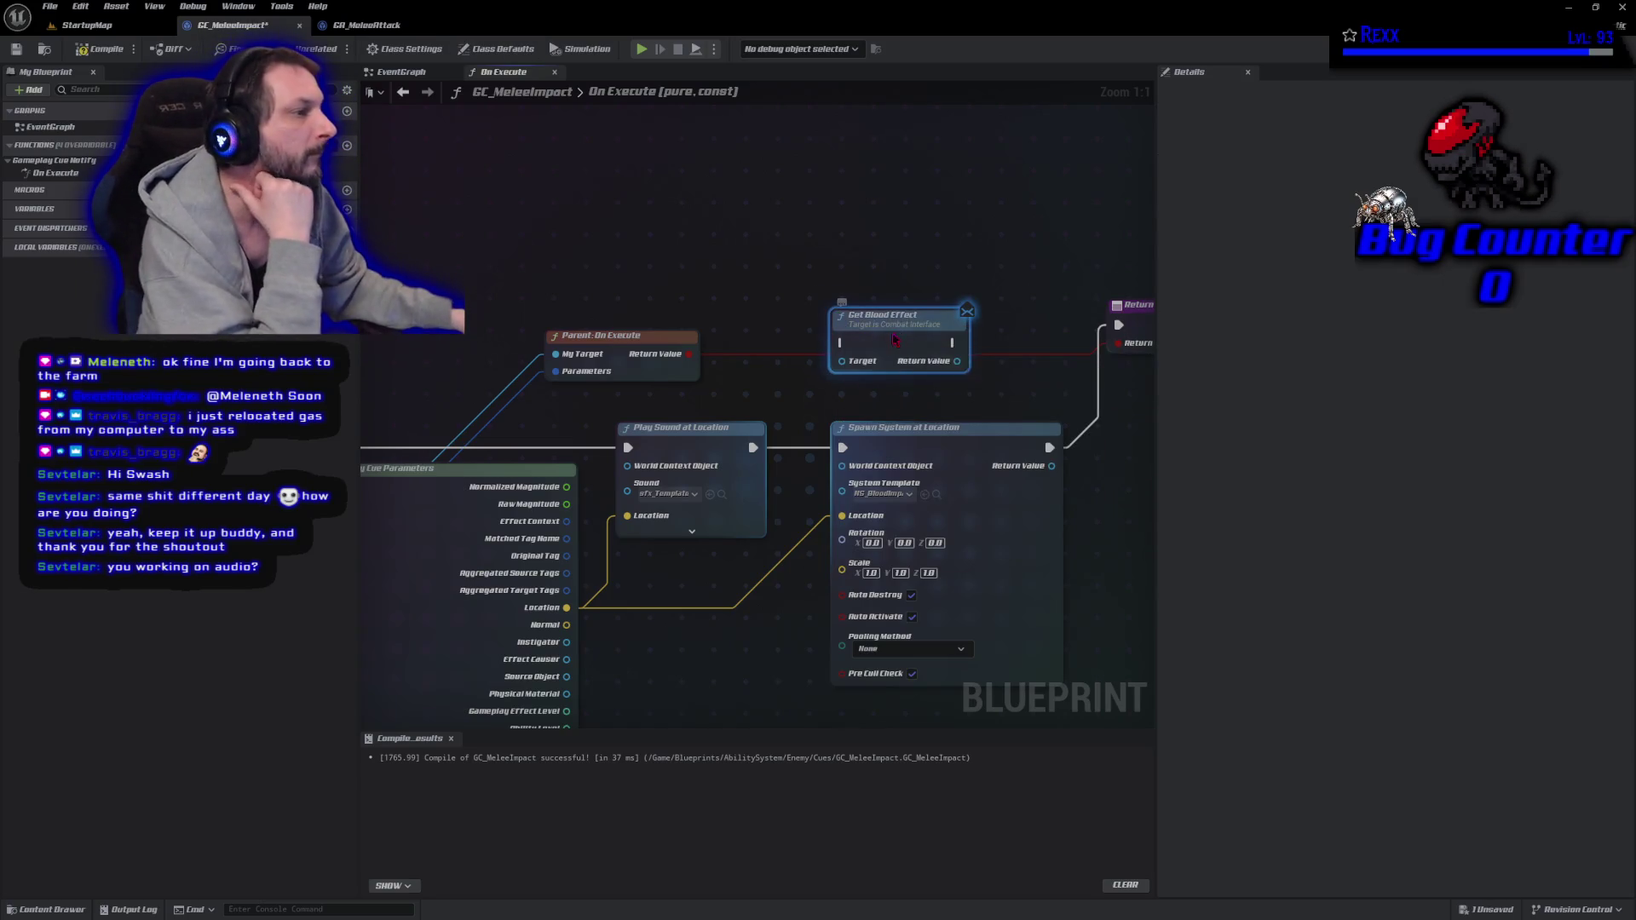
pyautogui.moveTo(895, 339); pyautogui.dragTo(761, 278)
pyautogui.moveTo(519, 350); pyautogui.dragTo(669, 272)
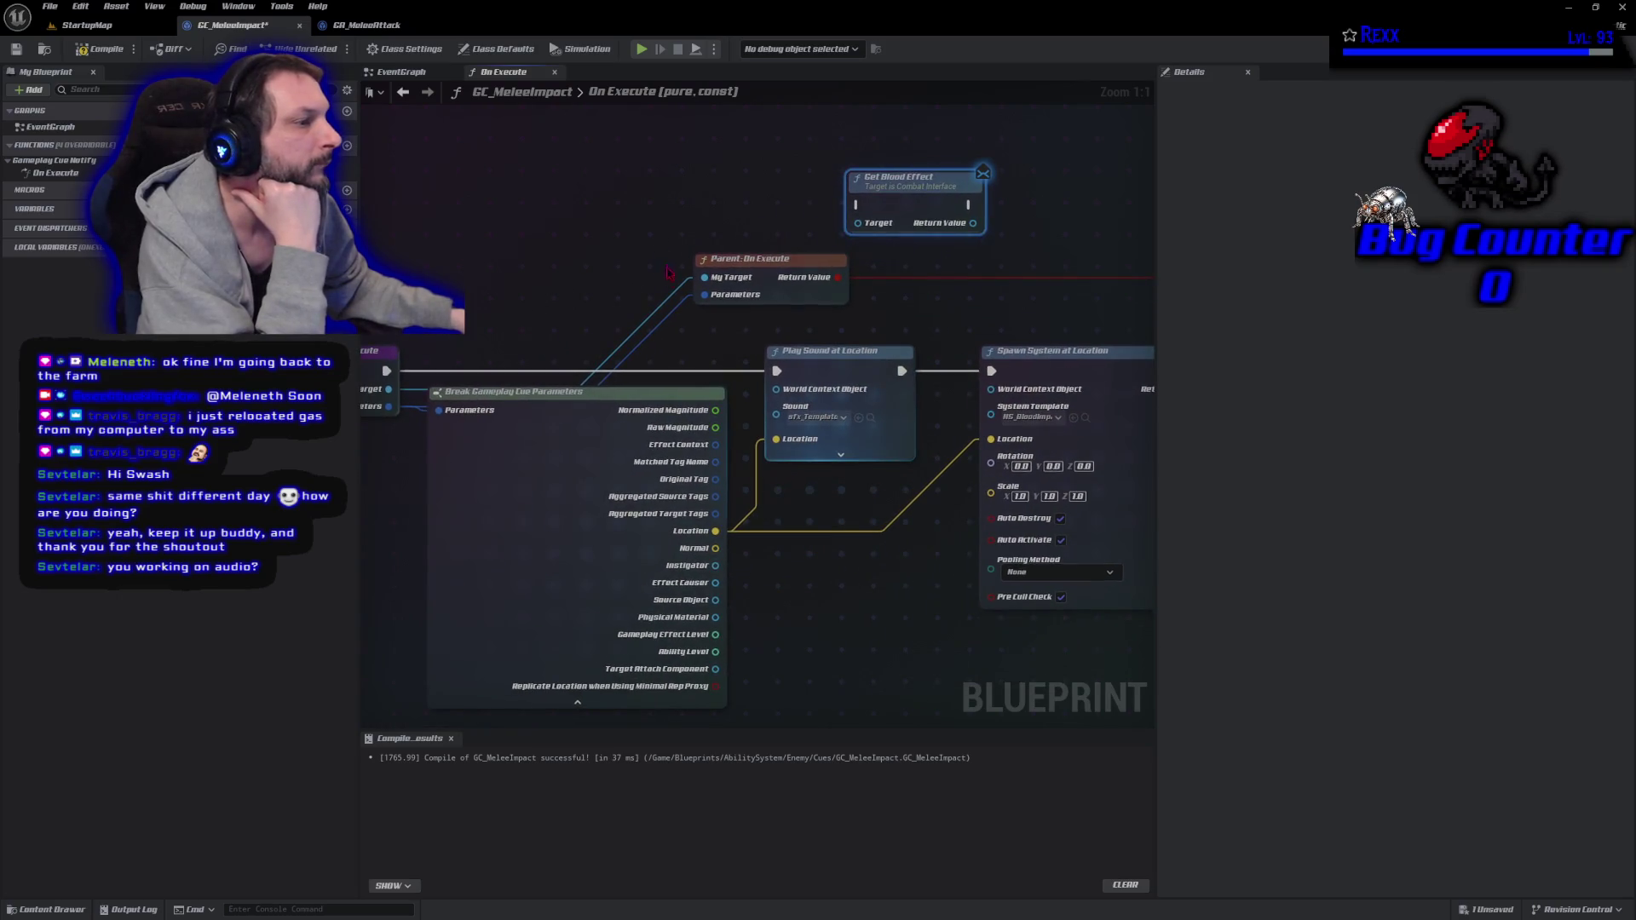
# Wire Source Object into Get Blood Effect and its result into Spawn System at Location's template.
pyautogui.moveTo(717, 601); pyautogui.dragTo(910, 209)
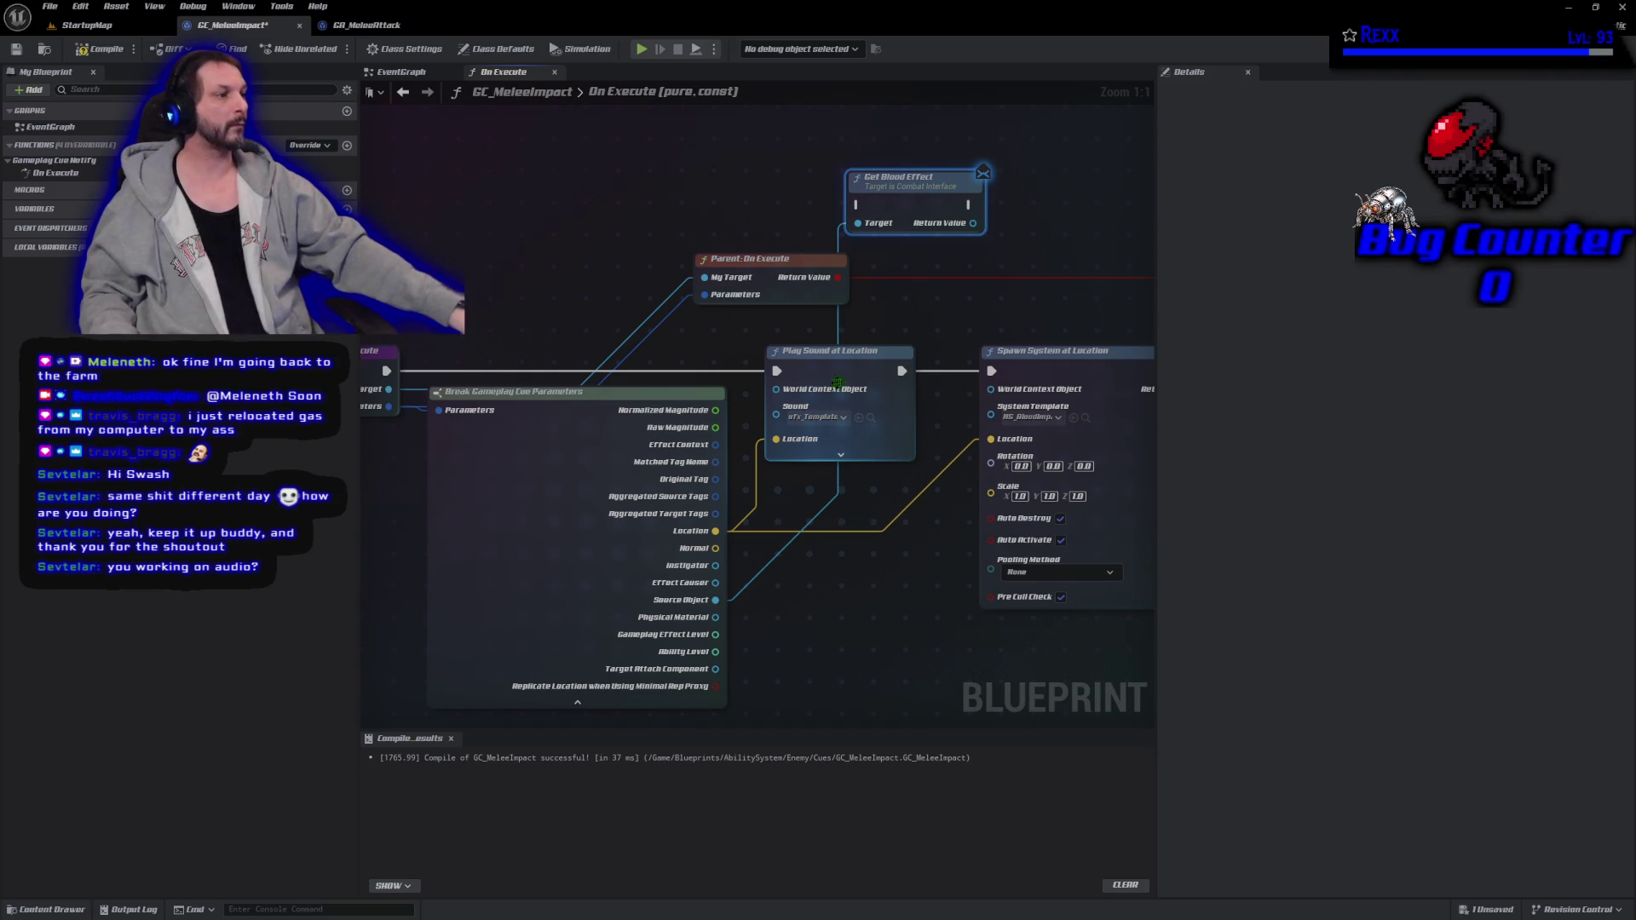
pyautogui.moveTo(902, 371)
pyautogui.mouseDown()
pyautogui.moveTo(855, 205)
pyautogui.moveTo(978, 254)
pyautogui.mouseUp()
pyautogui.moveTo(969, 322); pyautogui.dragTo(775, 330)
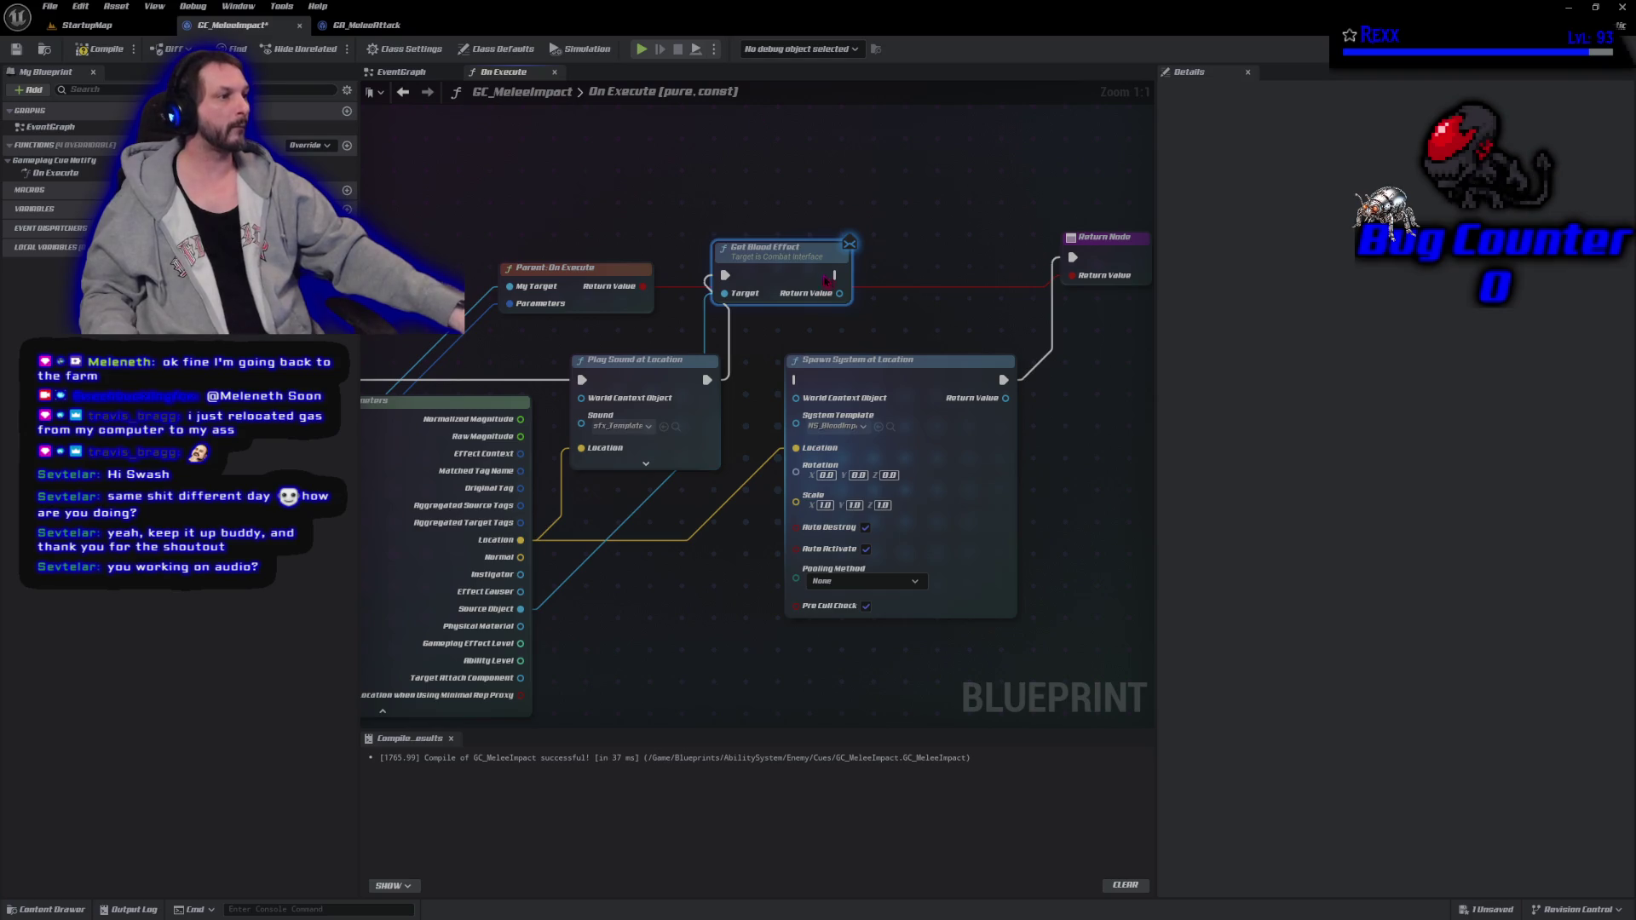
pyautogui.moveTo(840, 292)
pyautogui.mouseDown()
pyautogui.moveTo(780, 392)
pyautogui.moveTo(818, 443)
pyautogui.moveTo(801, 416)
pyautogui.mouseUp()
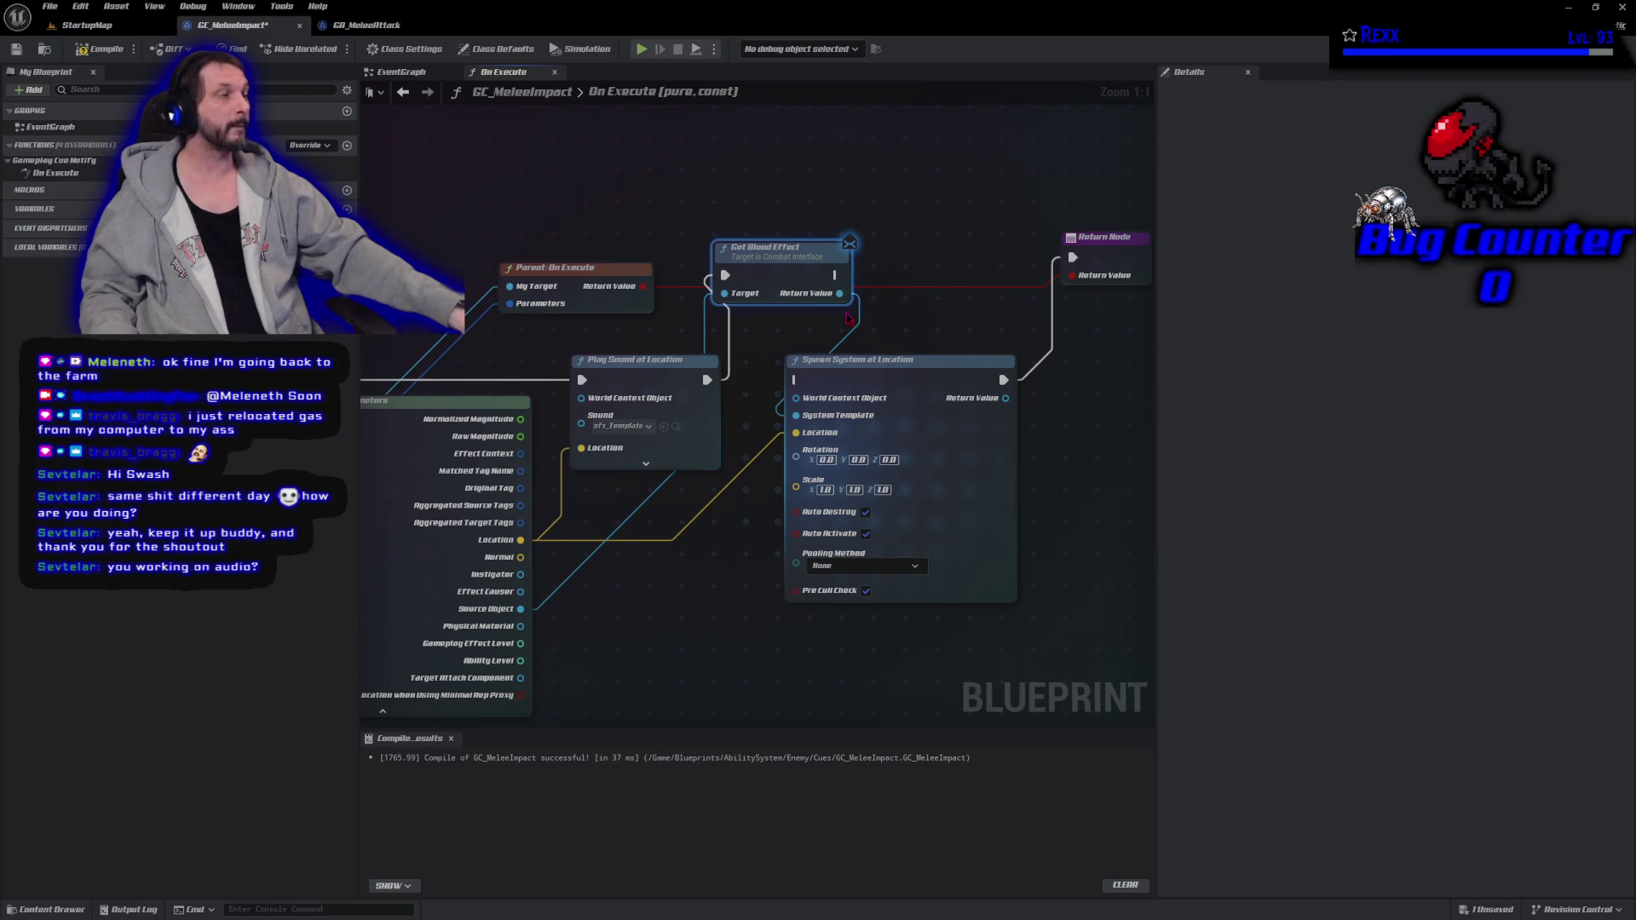
pyautogui.moveTo(838, 275); pyautogui.dragTo(797, 380)
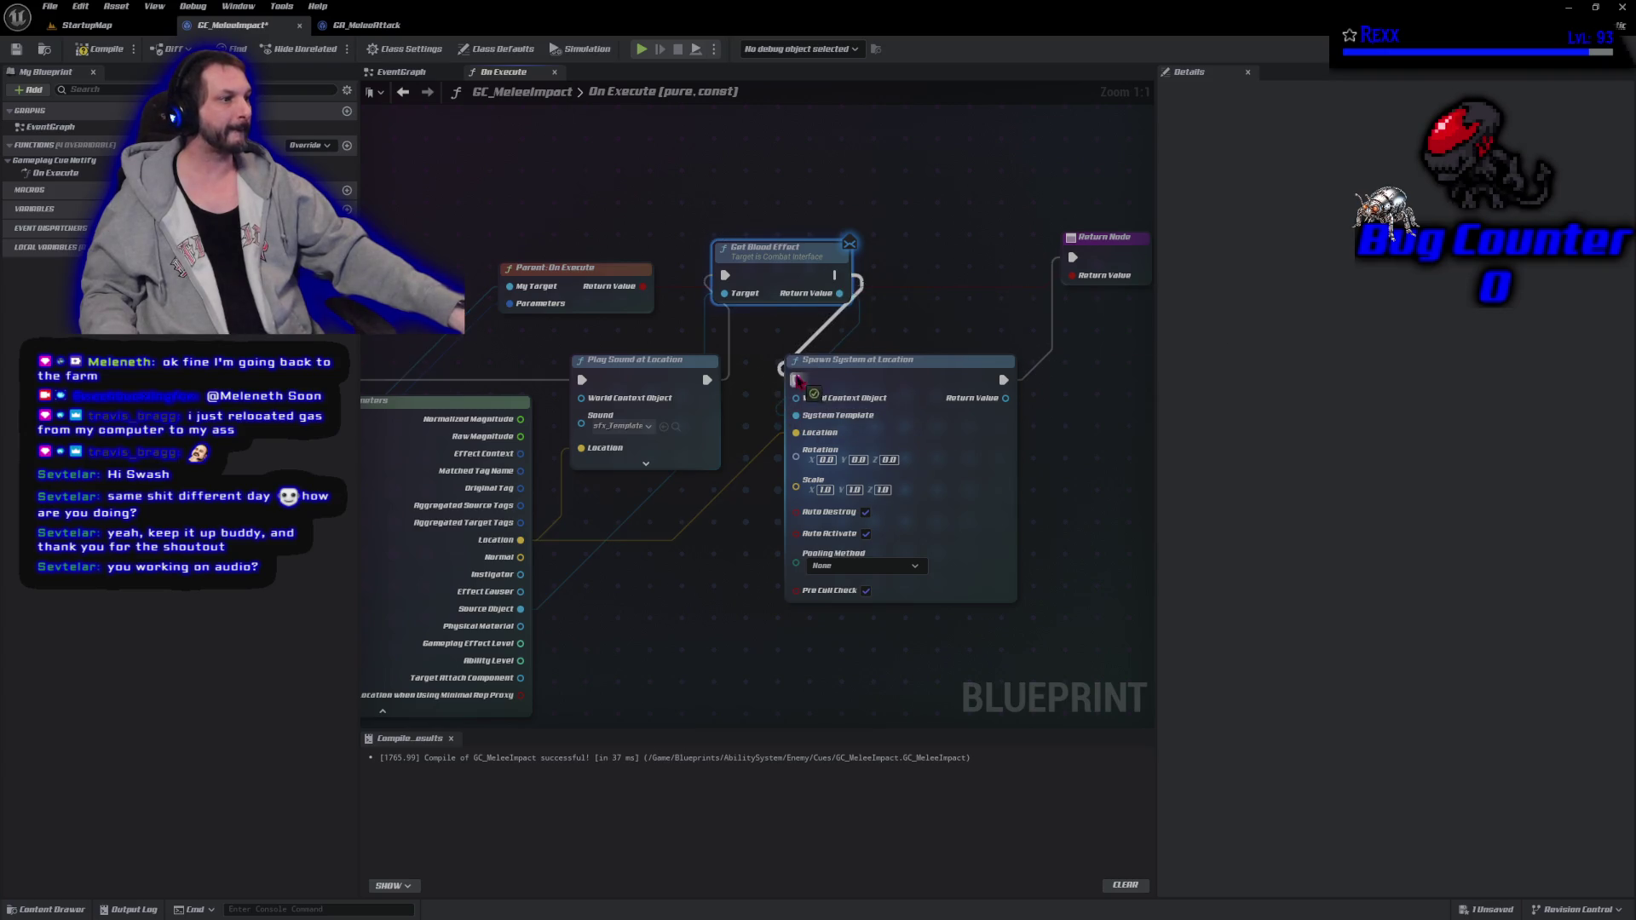
pyautogui.moveTo(1105, 256); pyautogui.dragTo(1165, 268)
pyautogui.moveTo(849, 376)
pyautogui.mouseDown()
pyautogui.moveTo(966, 264)
pyautogui.moveTo(954, 273)
pyautogui.mouseUp()
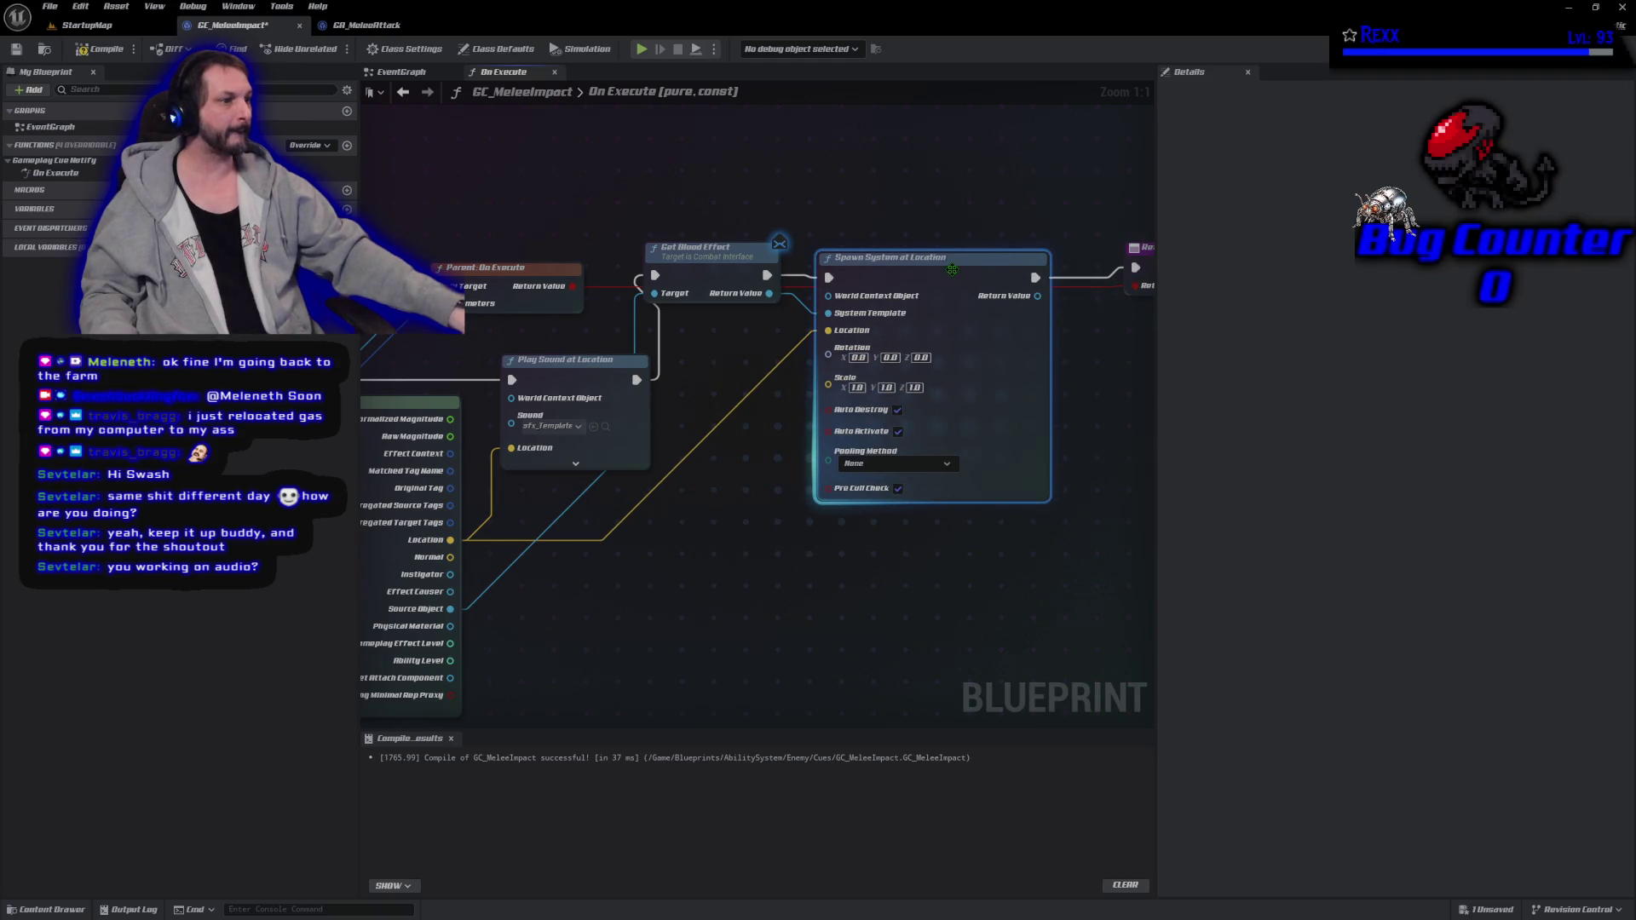
# Compile GC_MeleeImpact and save it through Choose Files to Save.
pyautogui.click(99, 48)
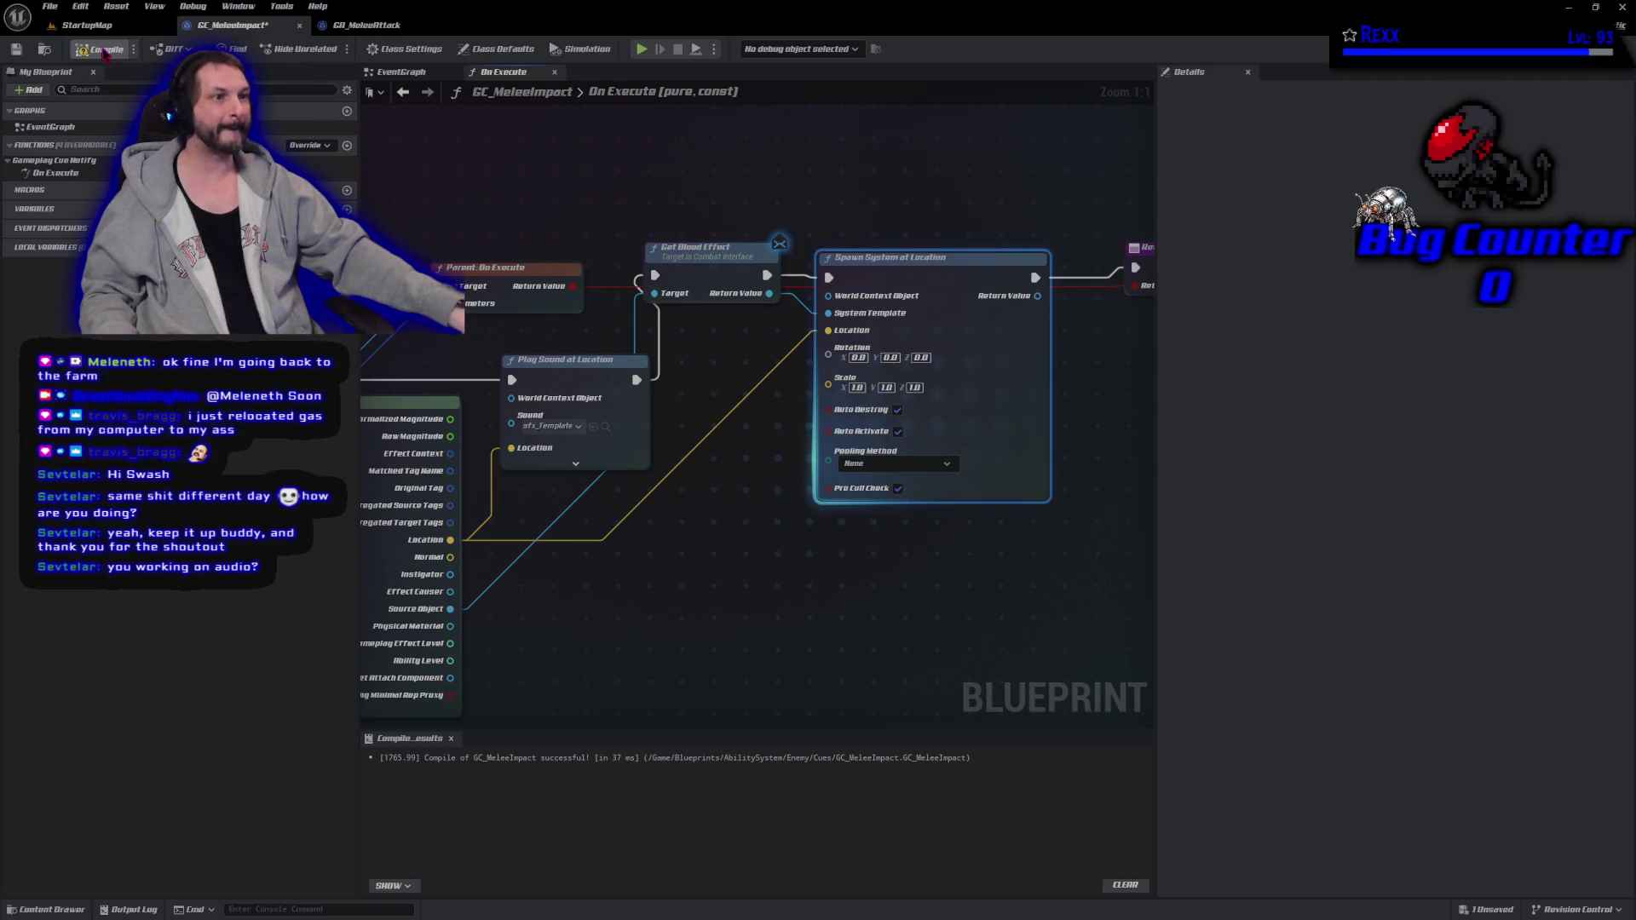
pyautogui.click(50, 6)
pyautogui.click(100, 103)
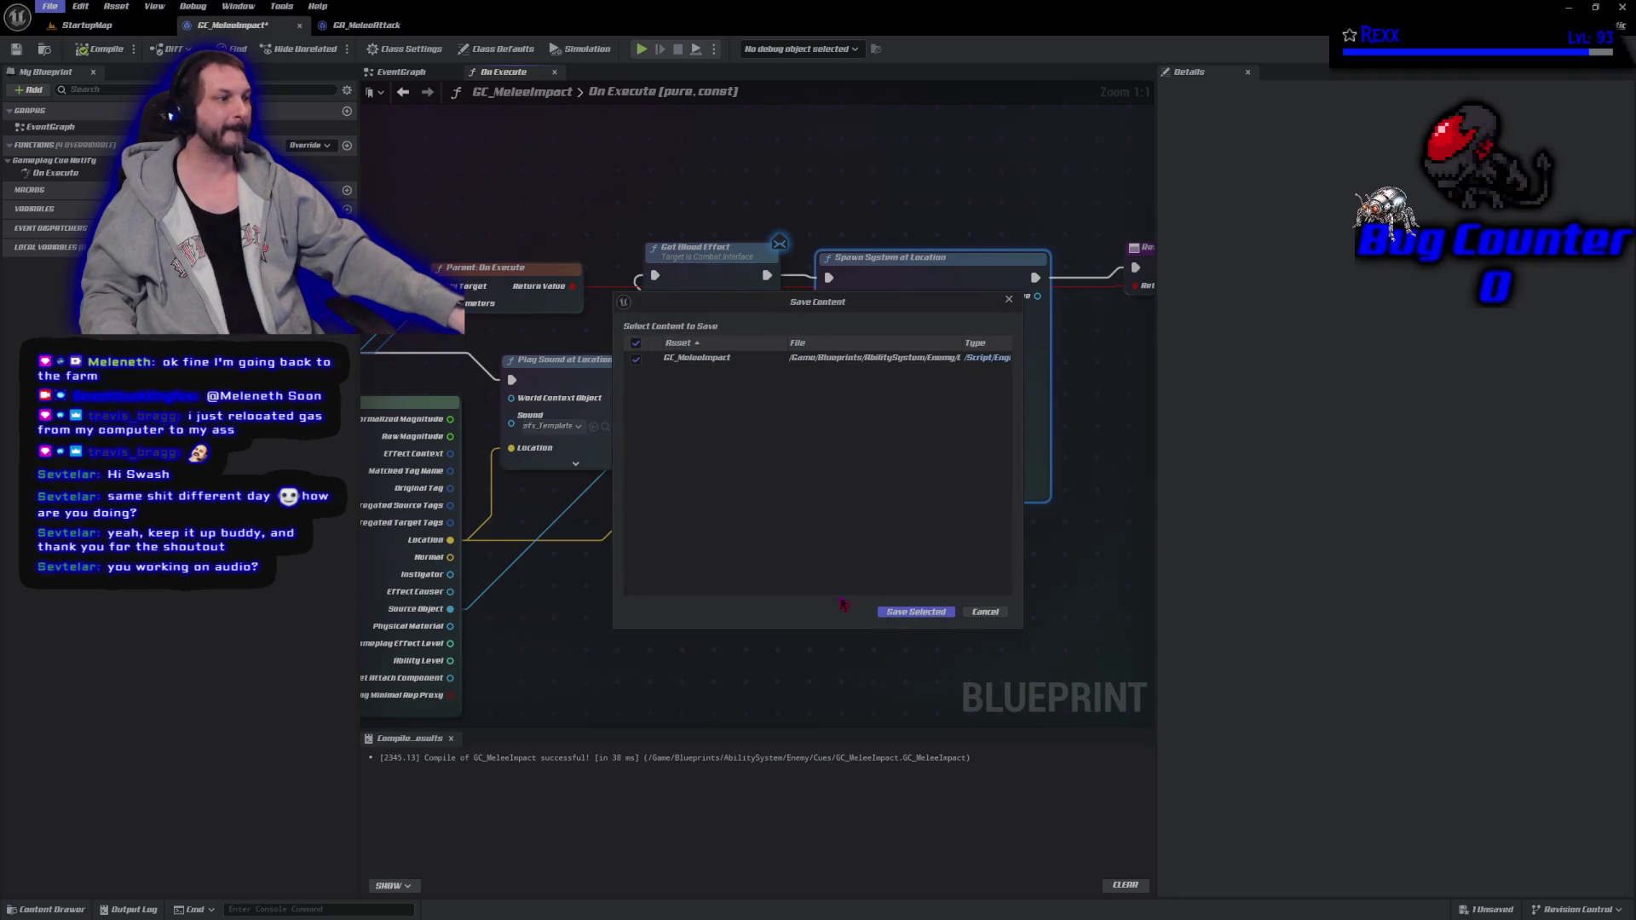
pyautogui.click(899, 614)
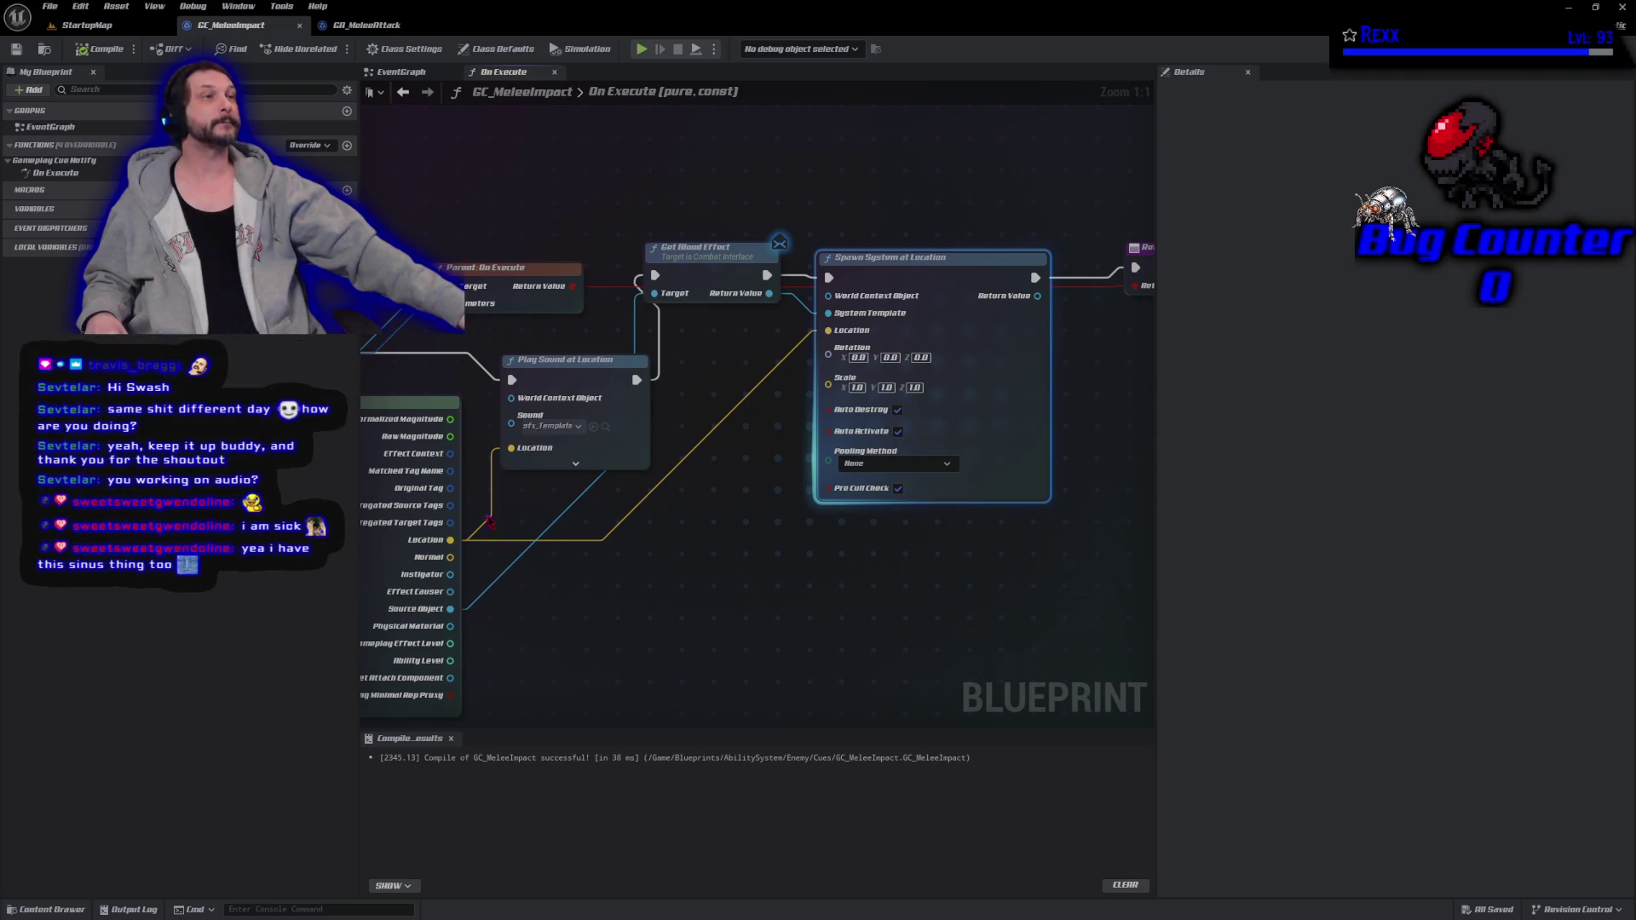
# Delete Play Sound at Location, tidy the cue parameters group, then compile and Save All.
pyautogui.click(351, 28)
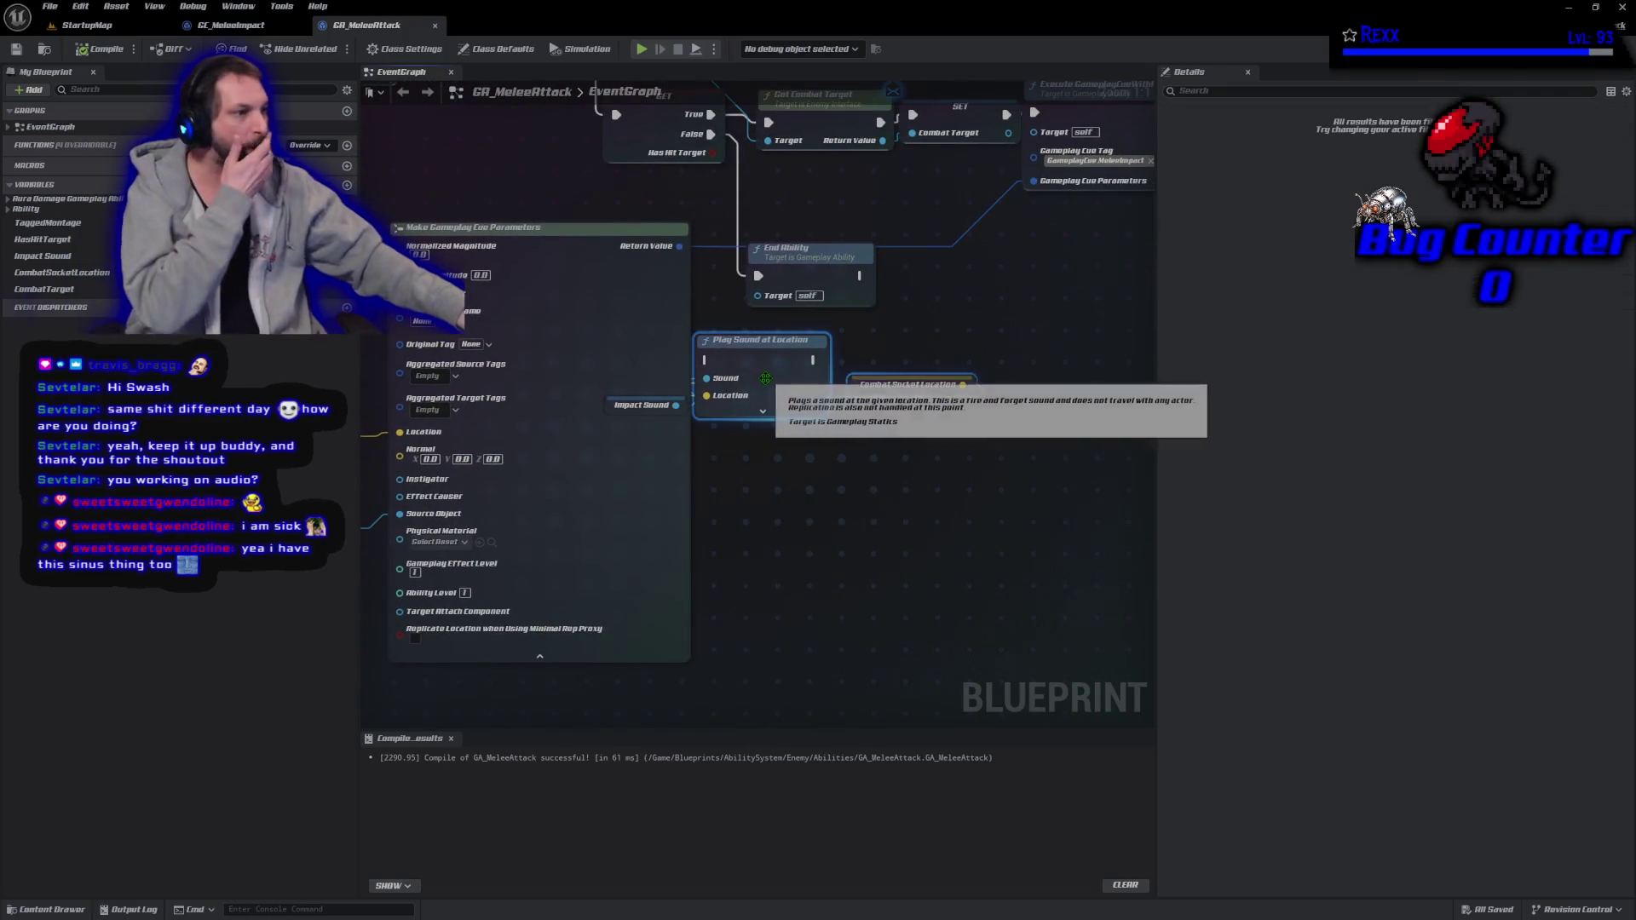
pyautogui.press('Delete')
pyautogui.moveTo(615, 410)
pyautogui.mouseDown()
pyautogui.moveTo(736, 410)
pyautogui.moveTo(584, 400)
pyautogui.mouseUp()
pyautogui.moveTo(744, 455); pyautogui.dragTo(697, 372)
pyautogui.scroll(-4, 651, 480)
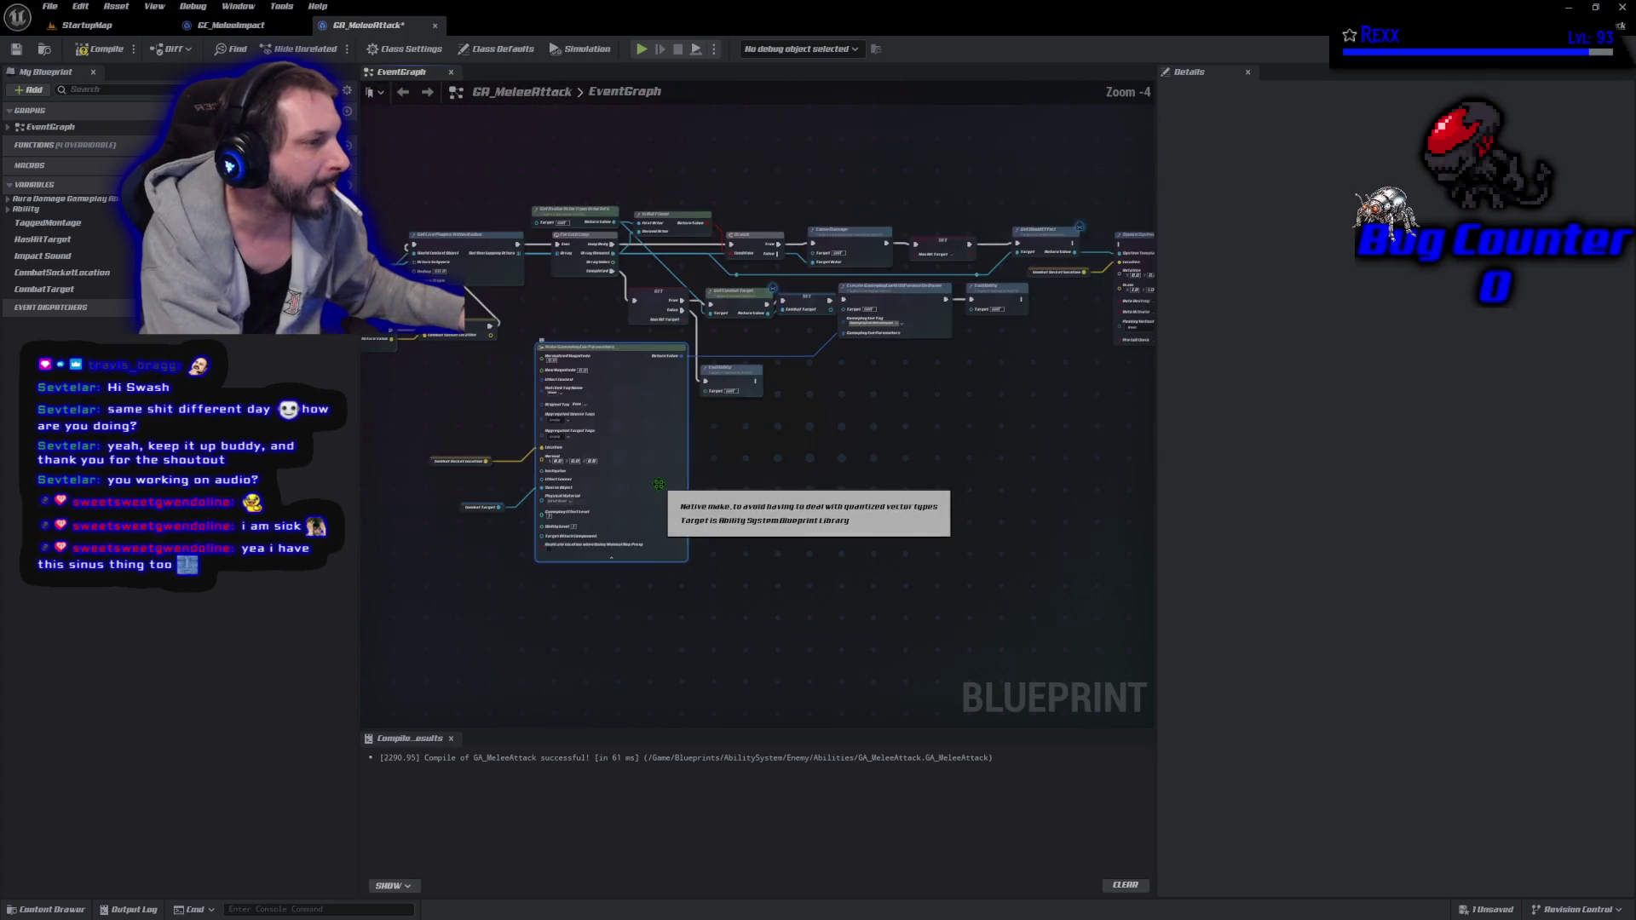
pyautogui.moveTo(421, 397); pyautogui.dragTo(545, 534)
pyautogui.moveTo(647, 498)
pyautogui.mouseDown()
pyautogui.moveTo(878, 591)
pyautogui.moveTo(911, 504)
pyautogui.moveTo(871, 514)
pyautogui.mouseUp()
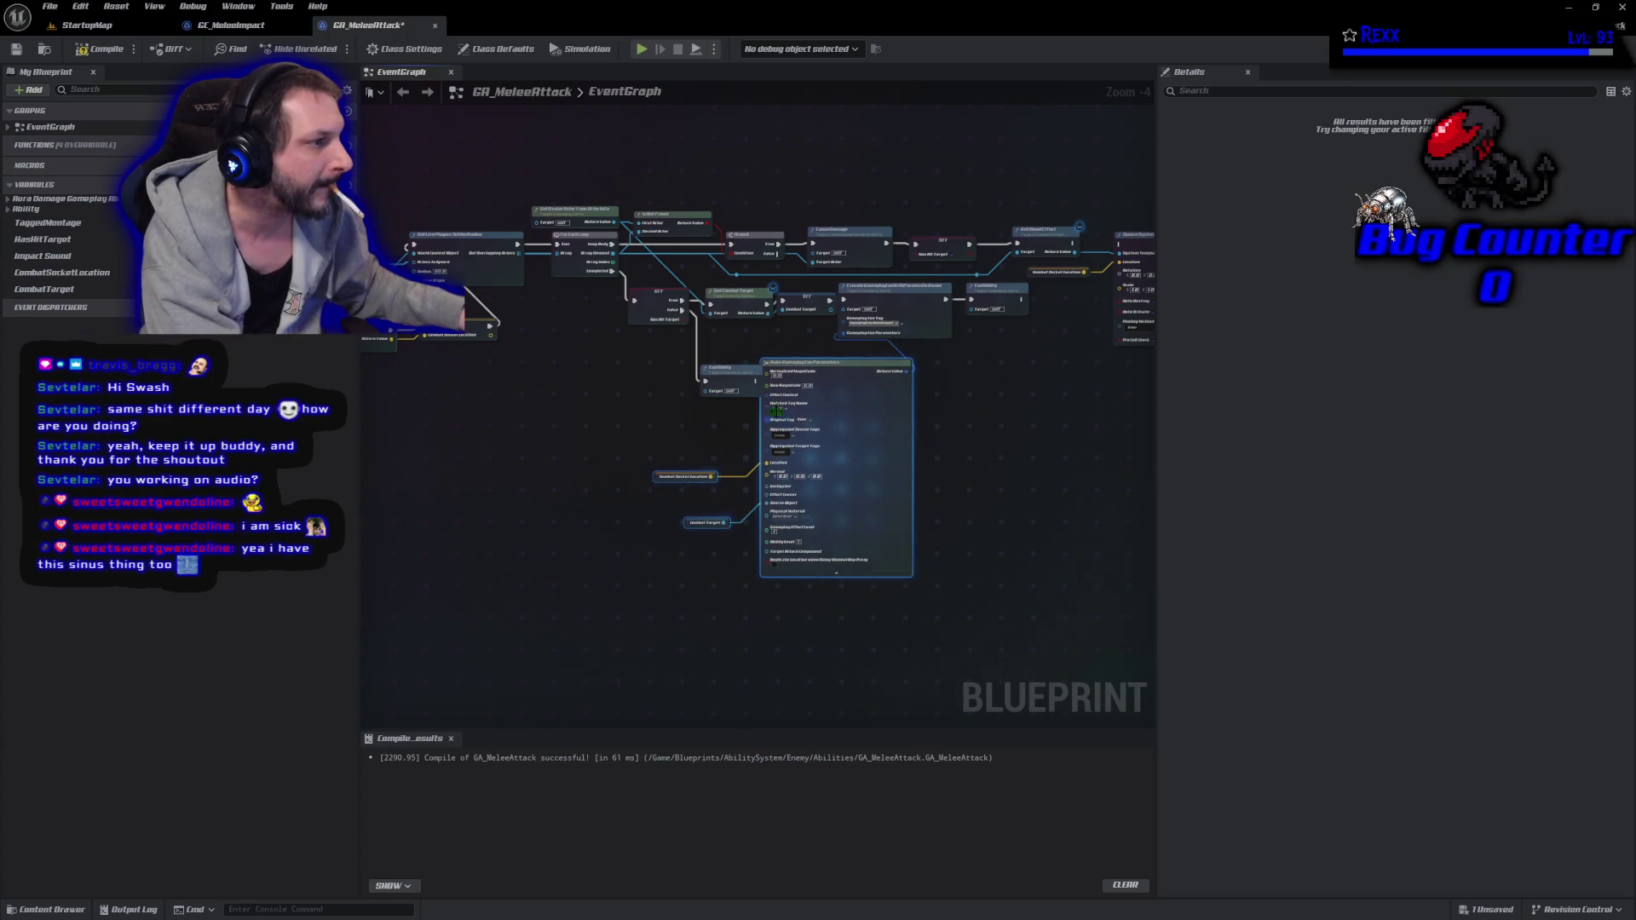
pyautogui.moveTo(661, 441); pyautogui.dragTo(537, 430)
pyautogui.moveTo(729, 443); pyautogui.dragTo(749, 438)
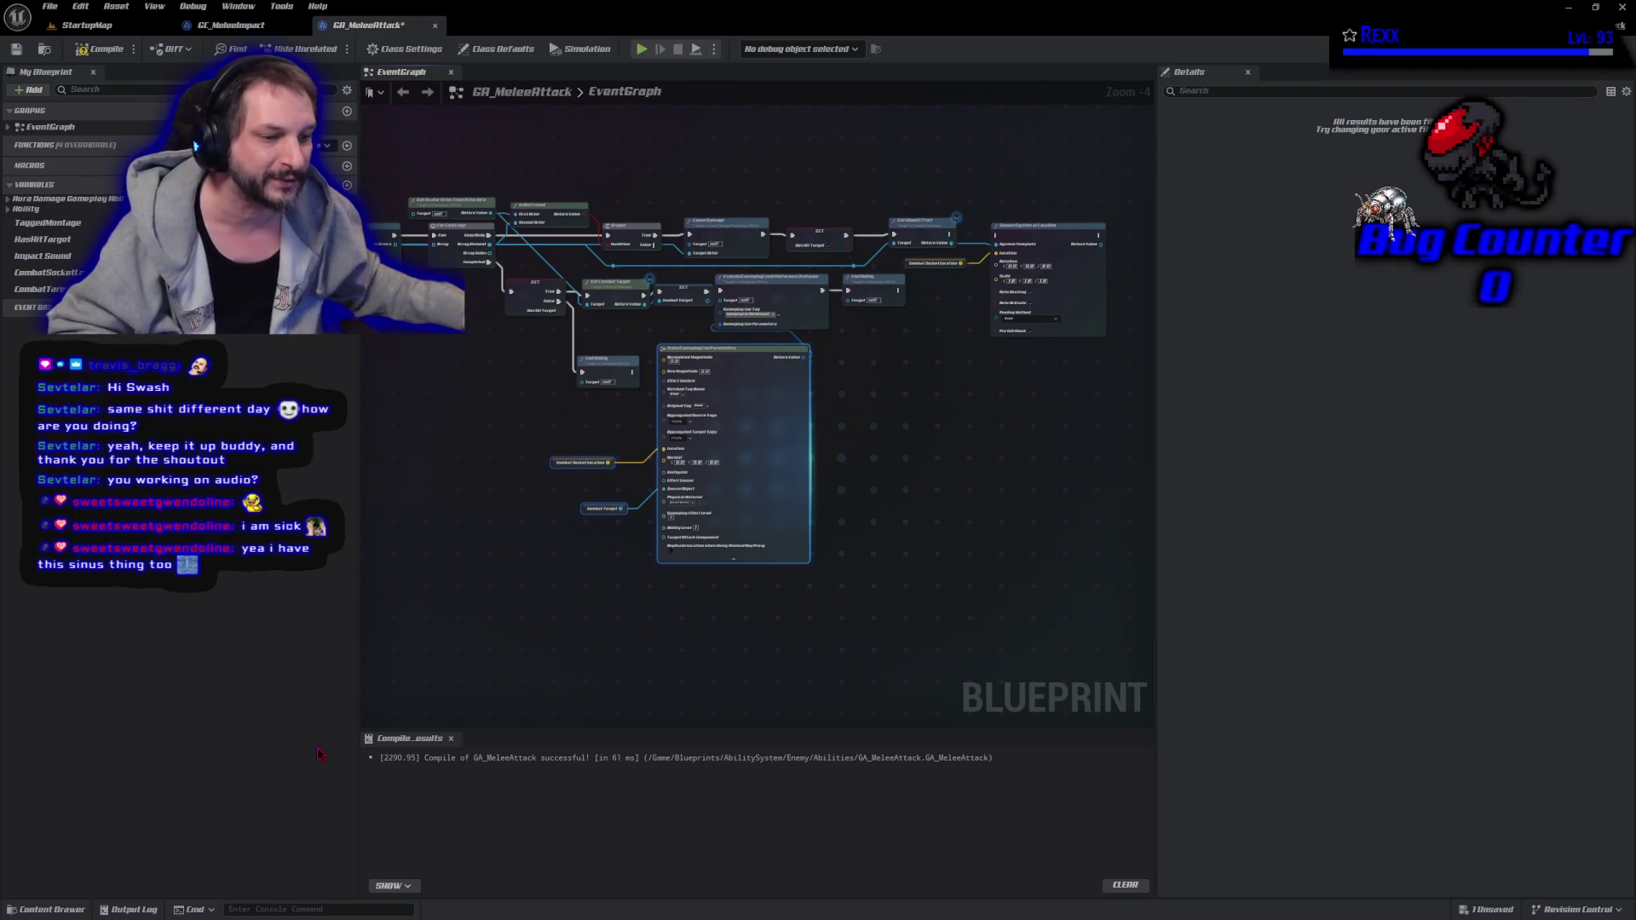
pyautogui.click(101, 49)
pyautogui.click(47, 8)
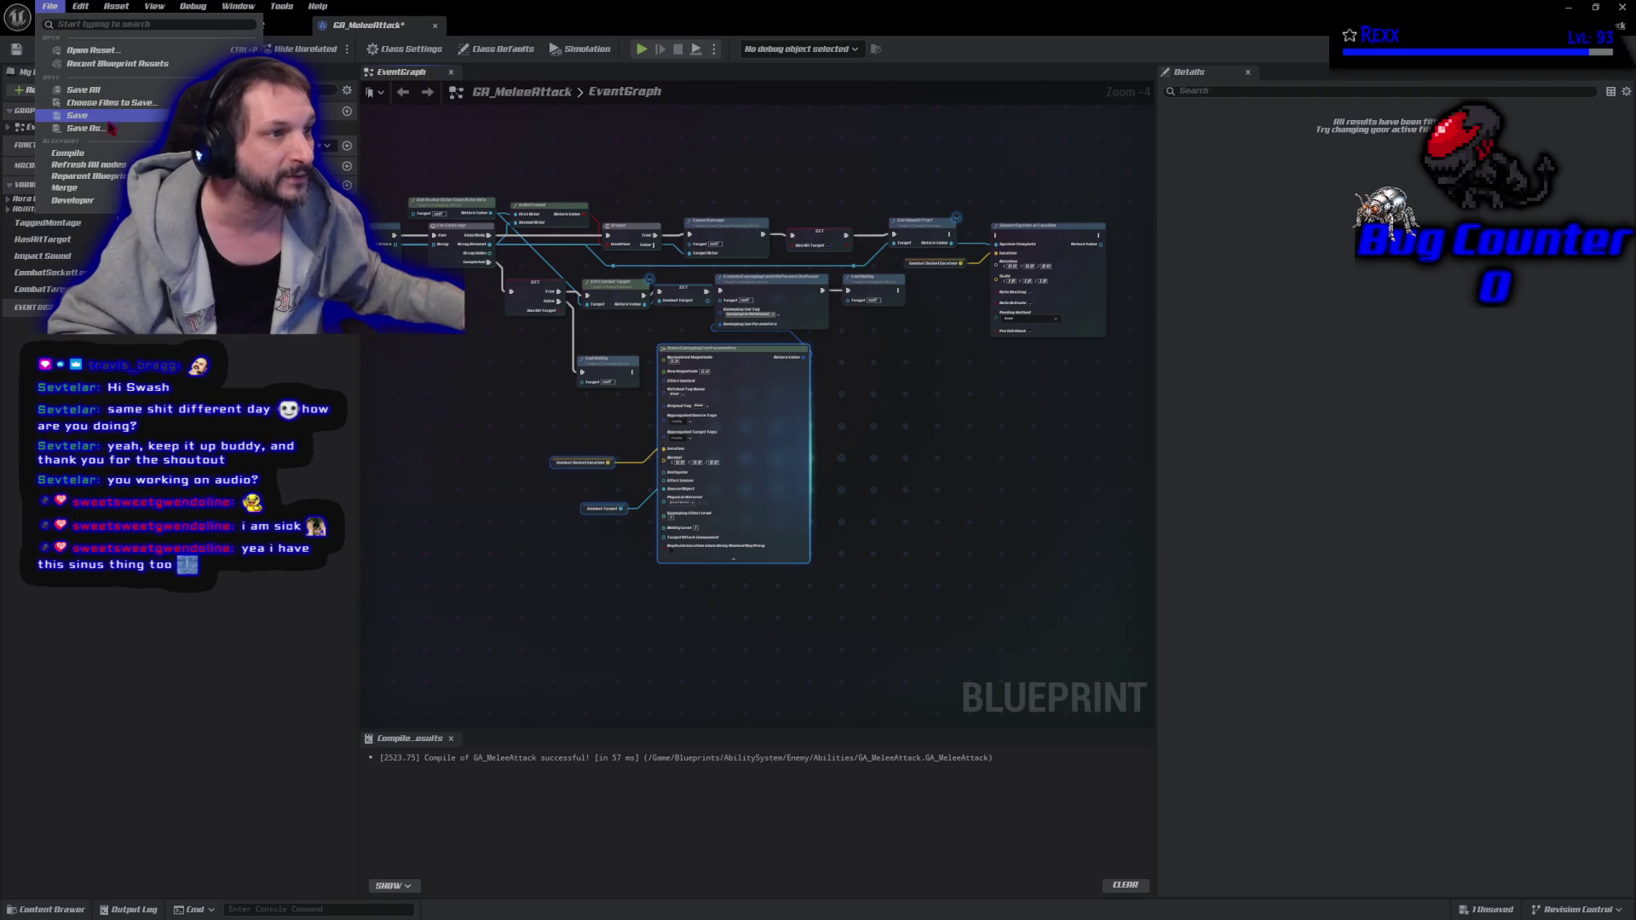
pyautogui.click(86, 91)
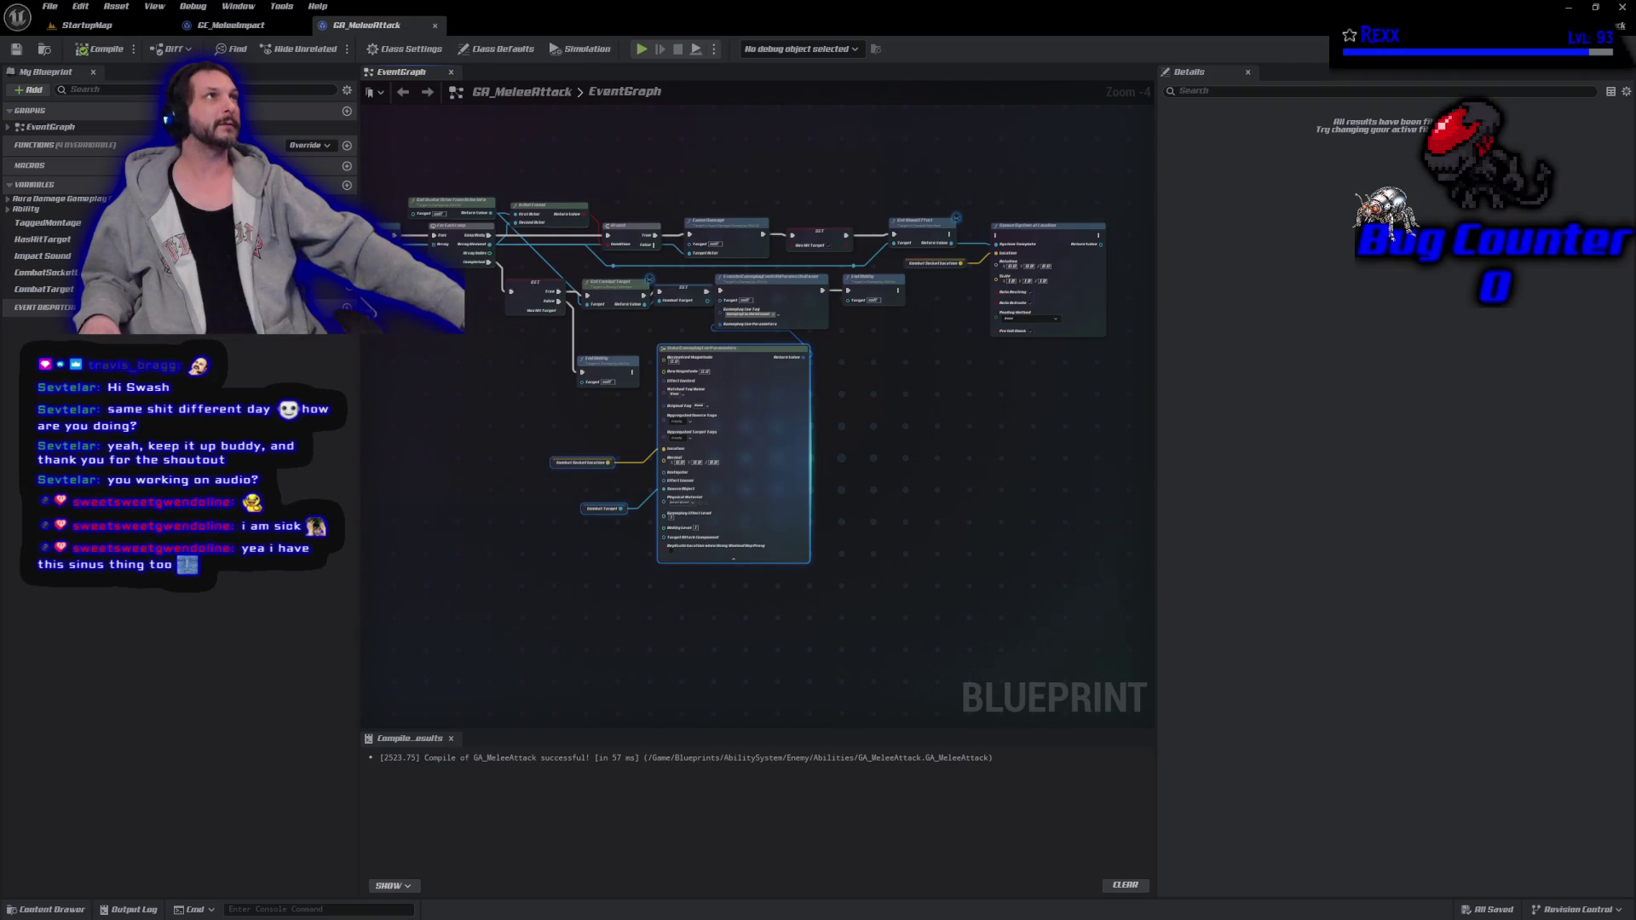
# Delete Spawn System at Location and its Combat Socket Location getter, then recompile and save.
pyautogui.scroll(4, 818, 442)
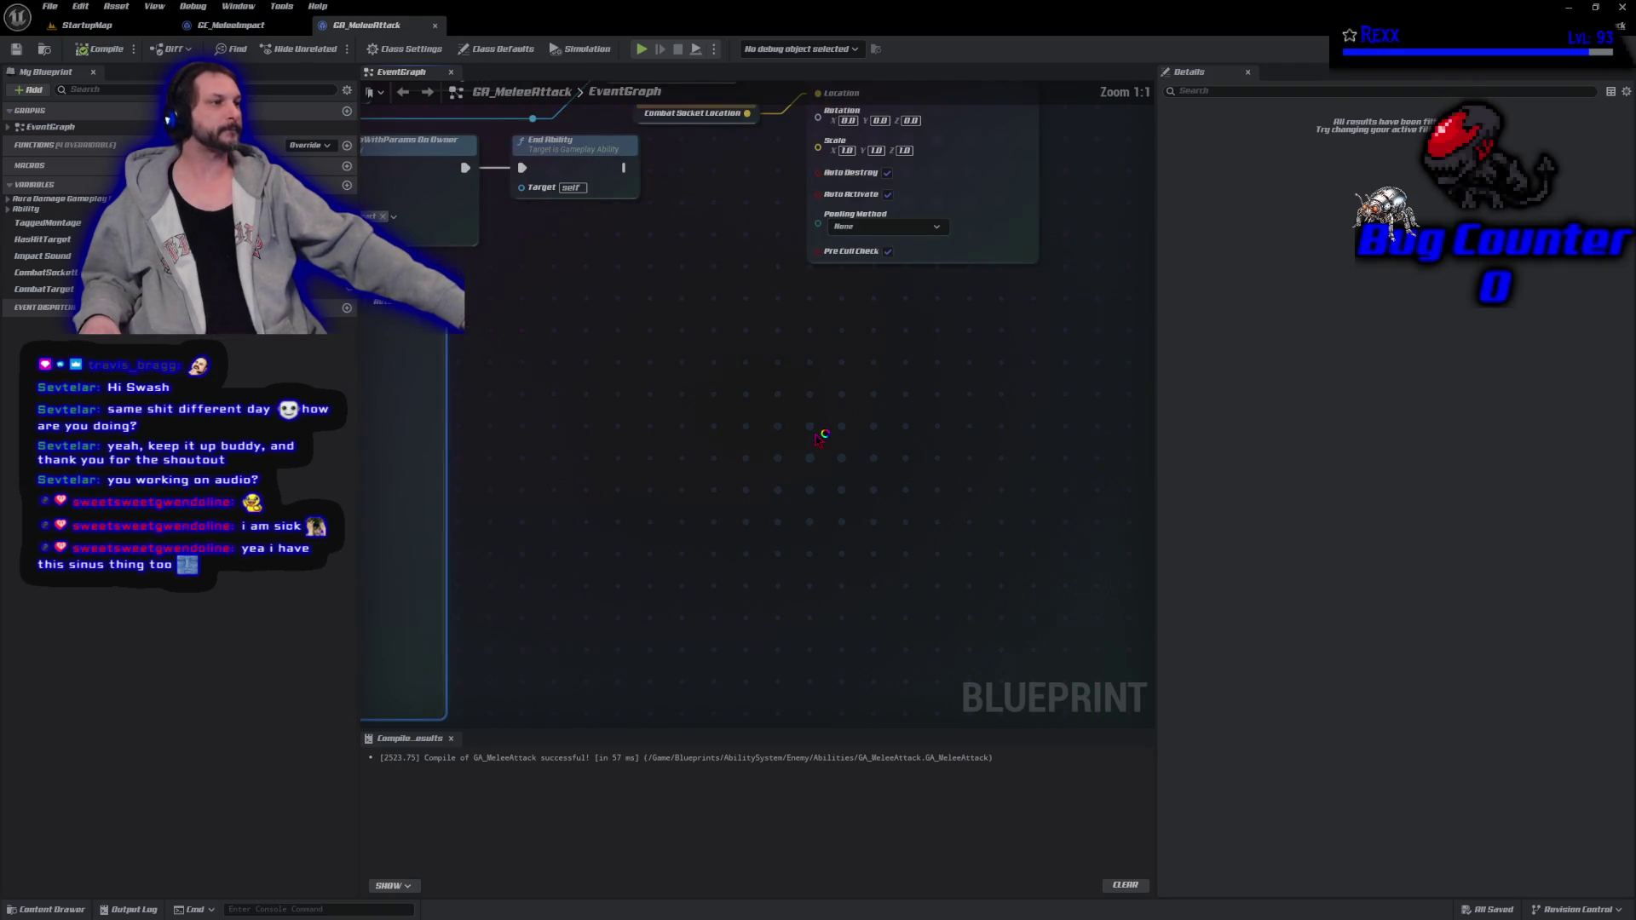
pyautogui.moveTo(770, 456); pyautogui.dragTo(791, 606)
pyautogui.click(987, 409)
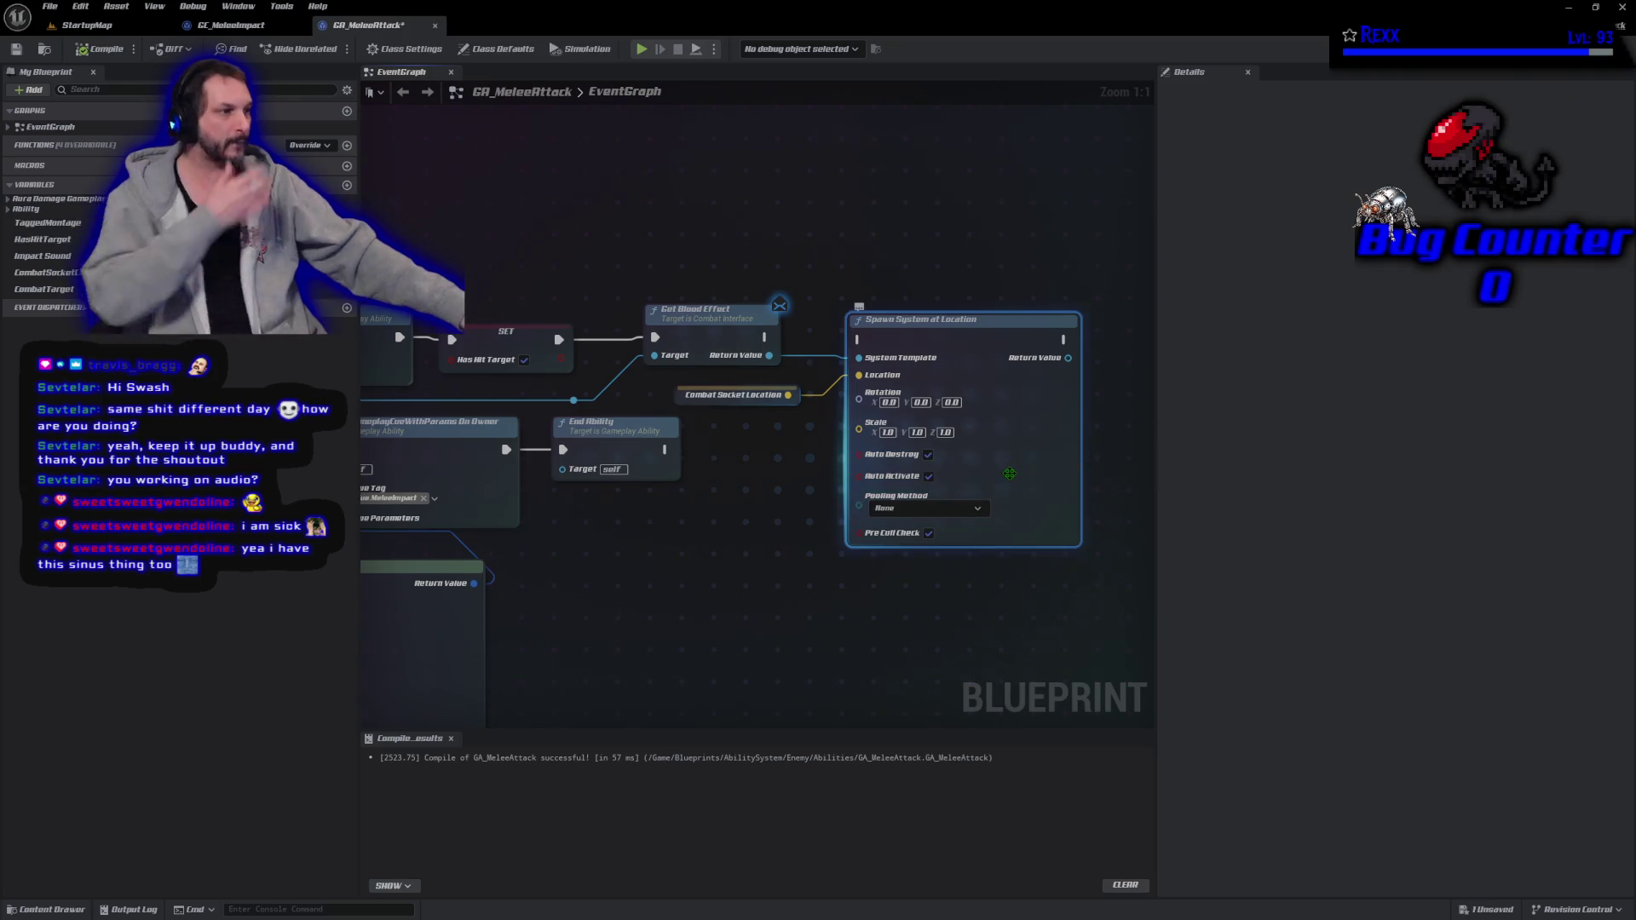
pyautogui.press('Delete')
pyautogui.moveTo(862, 500)
pyautogui.mouseDown()
pyautogui.moveTo(778, 429)
pyautogui.moveTo(673, 384)
pyautogui.mouseUp()
pyautogui.press('Delete')
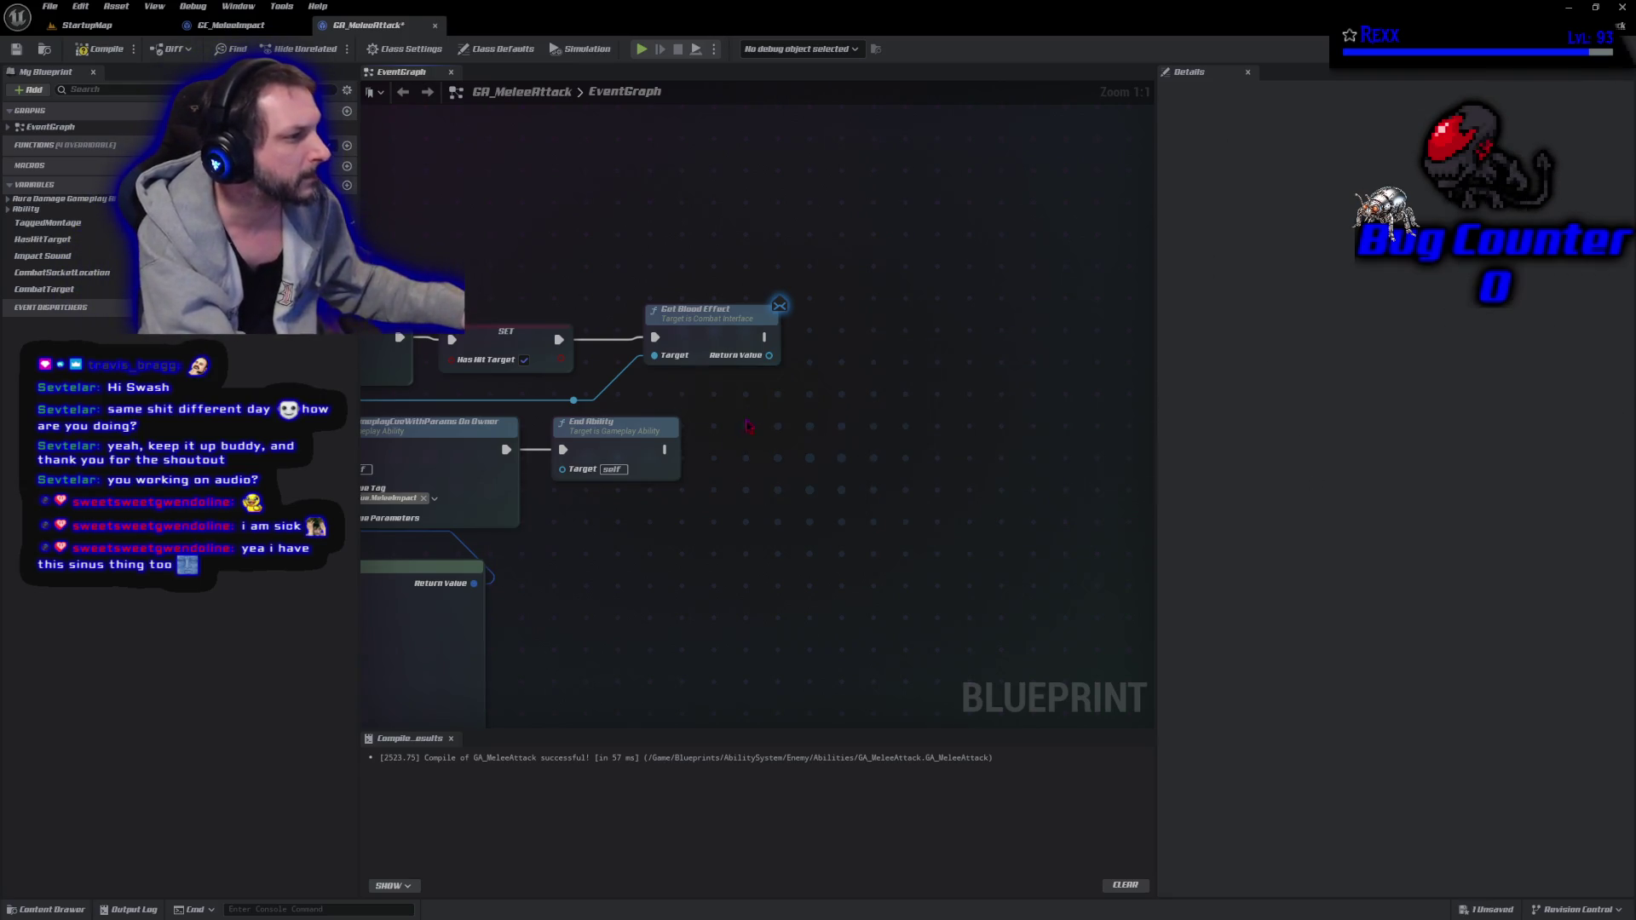
pyautogui.click(99, 49)
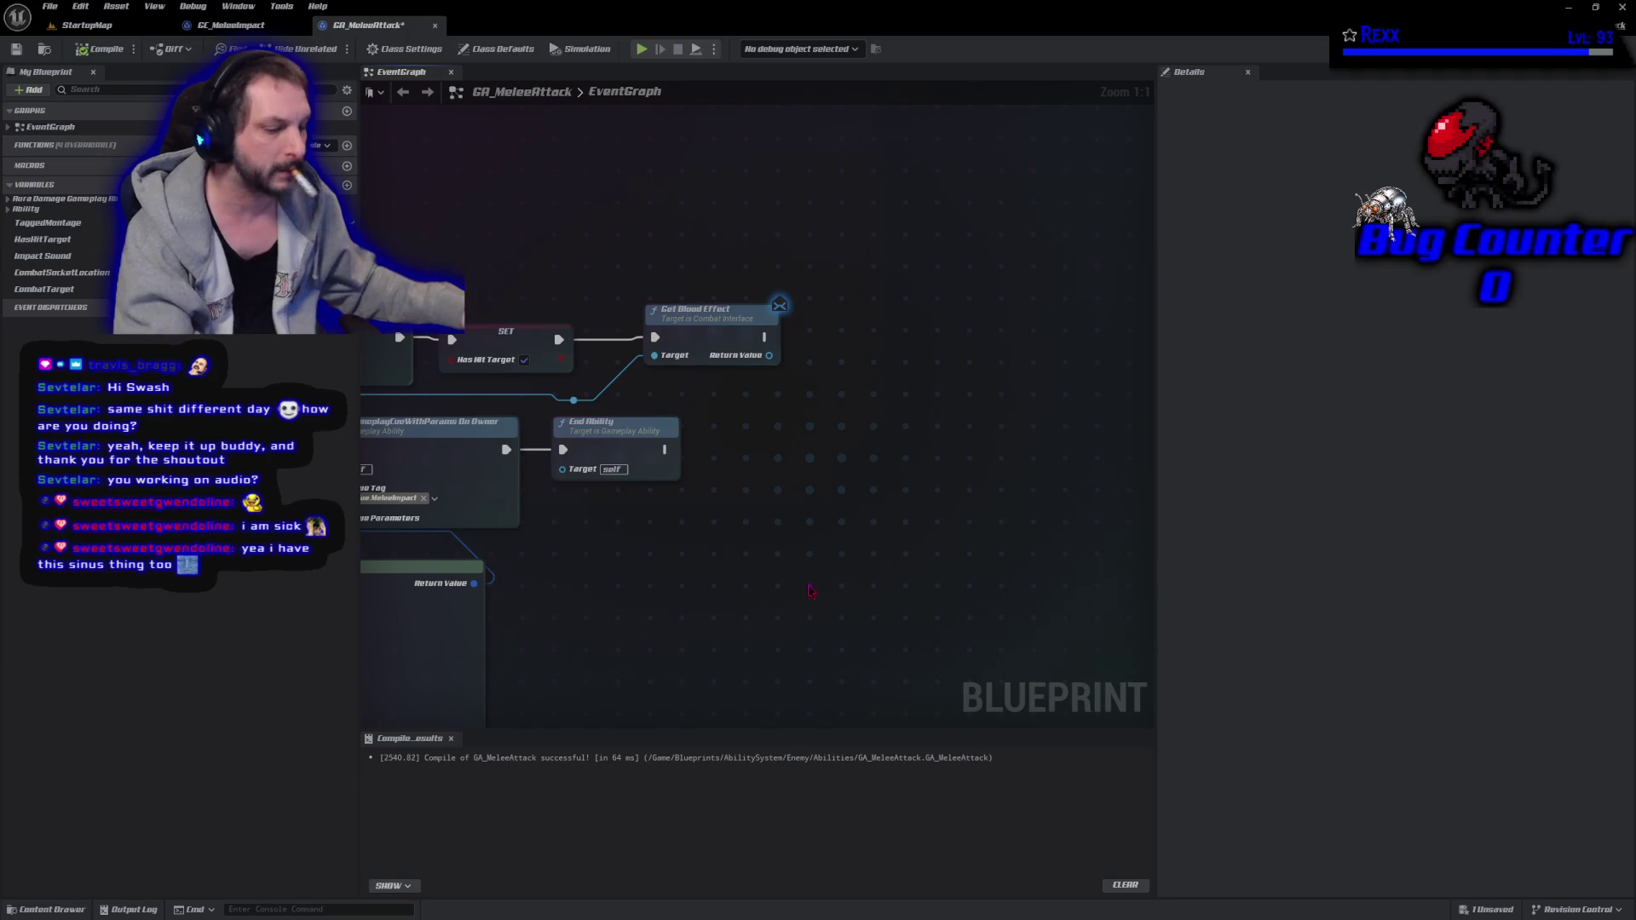
pyautogui.hotkey('ctrl', 's')
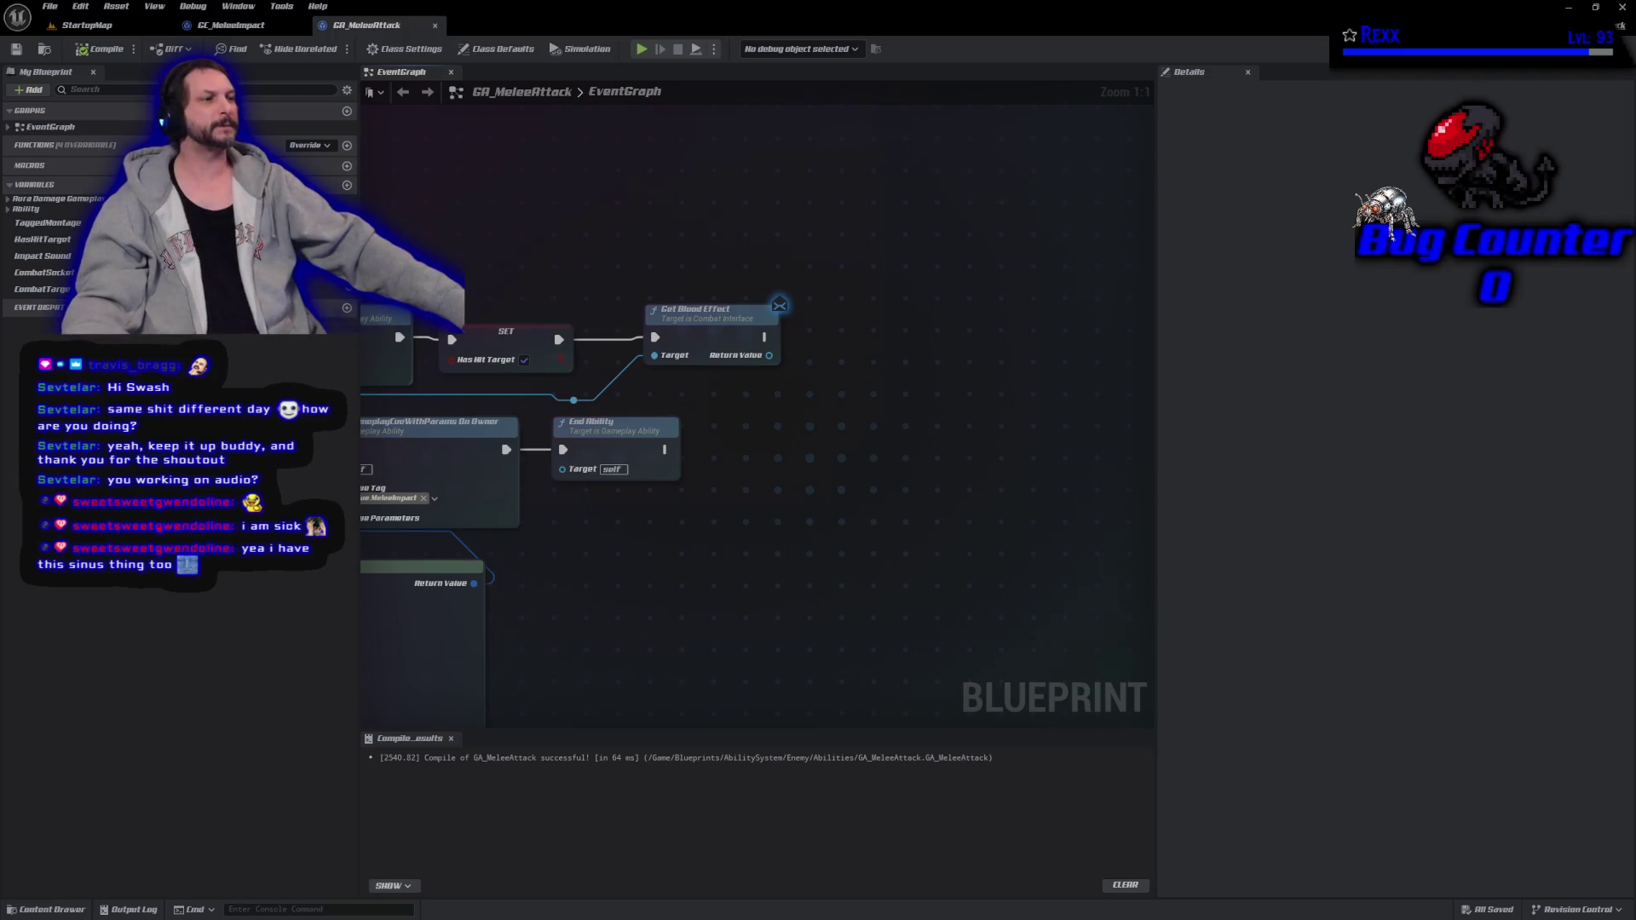
# Delete the Get Blood Effect node and save GA_MeleeAttack again.
pyautogui.moveTo(617, 556); pyautogui.dragTo(786, 464)
pyautogui.scroll(-3, 787, 464)
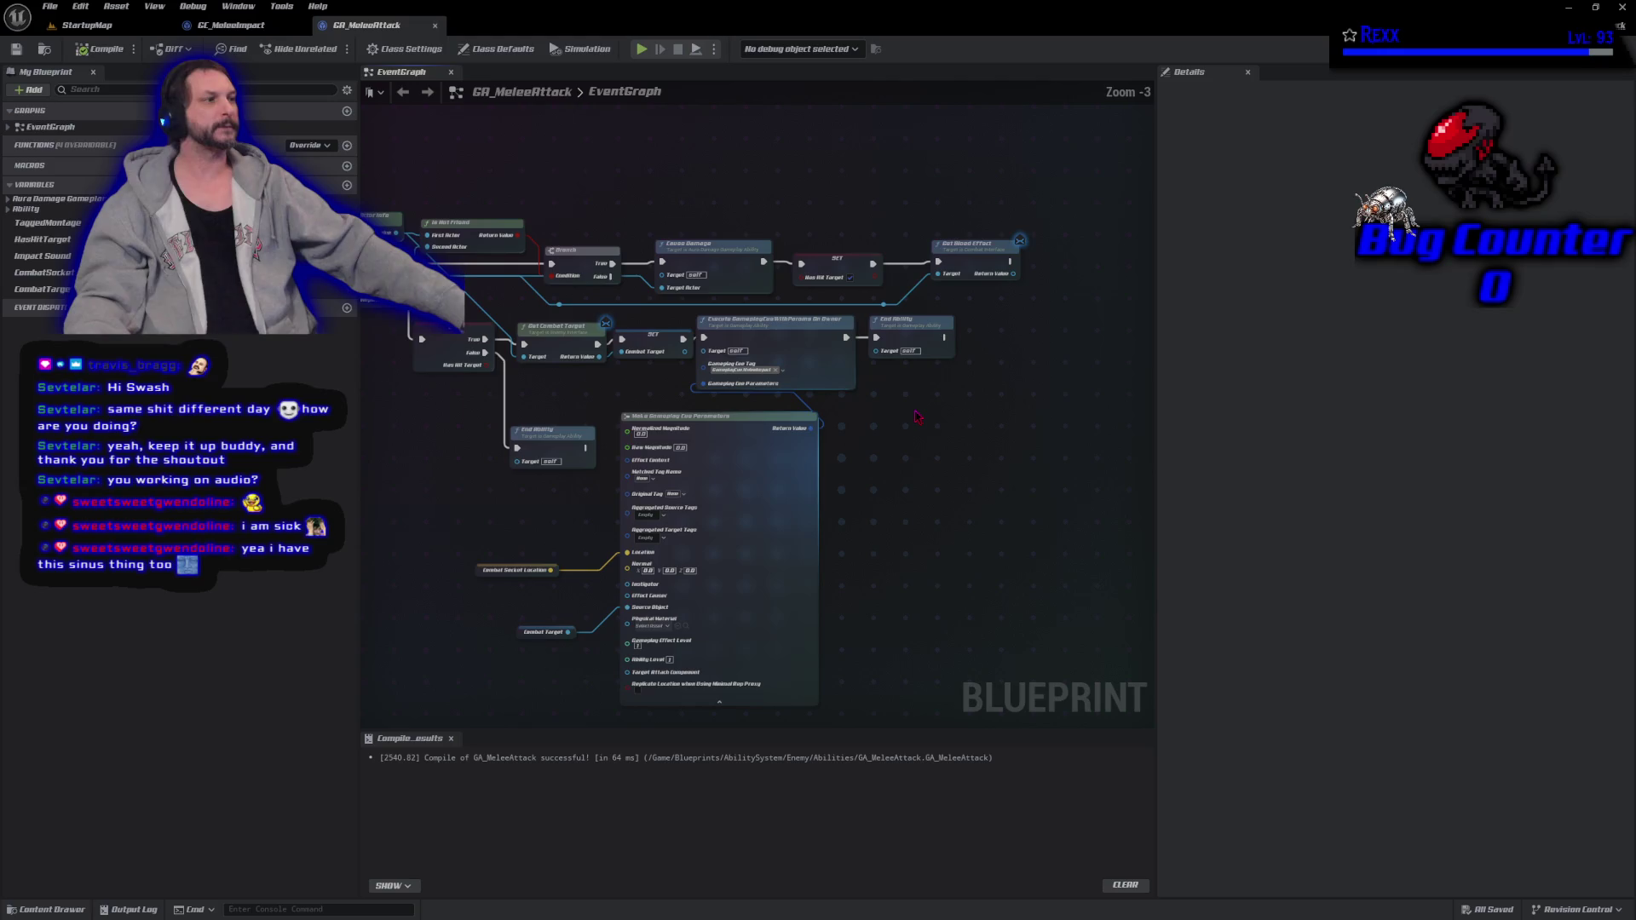
pyautogui.scroll(4, 811, 305)
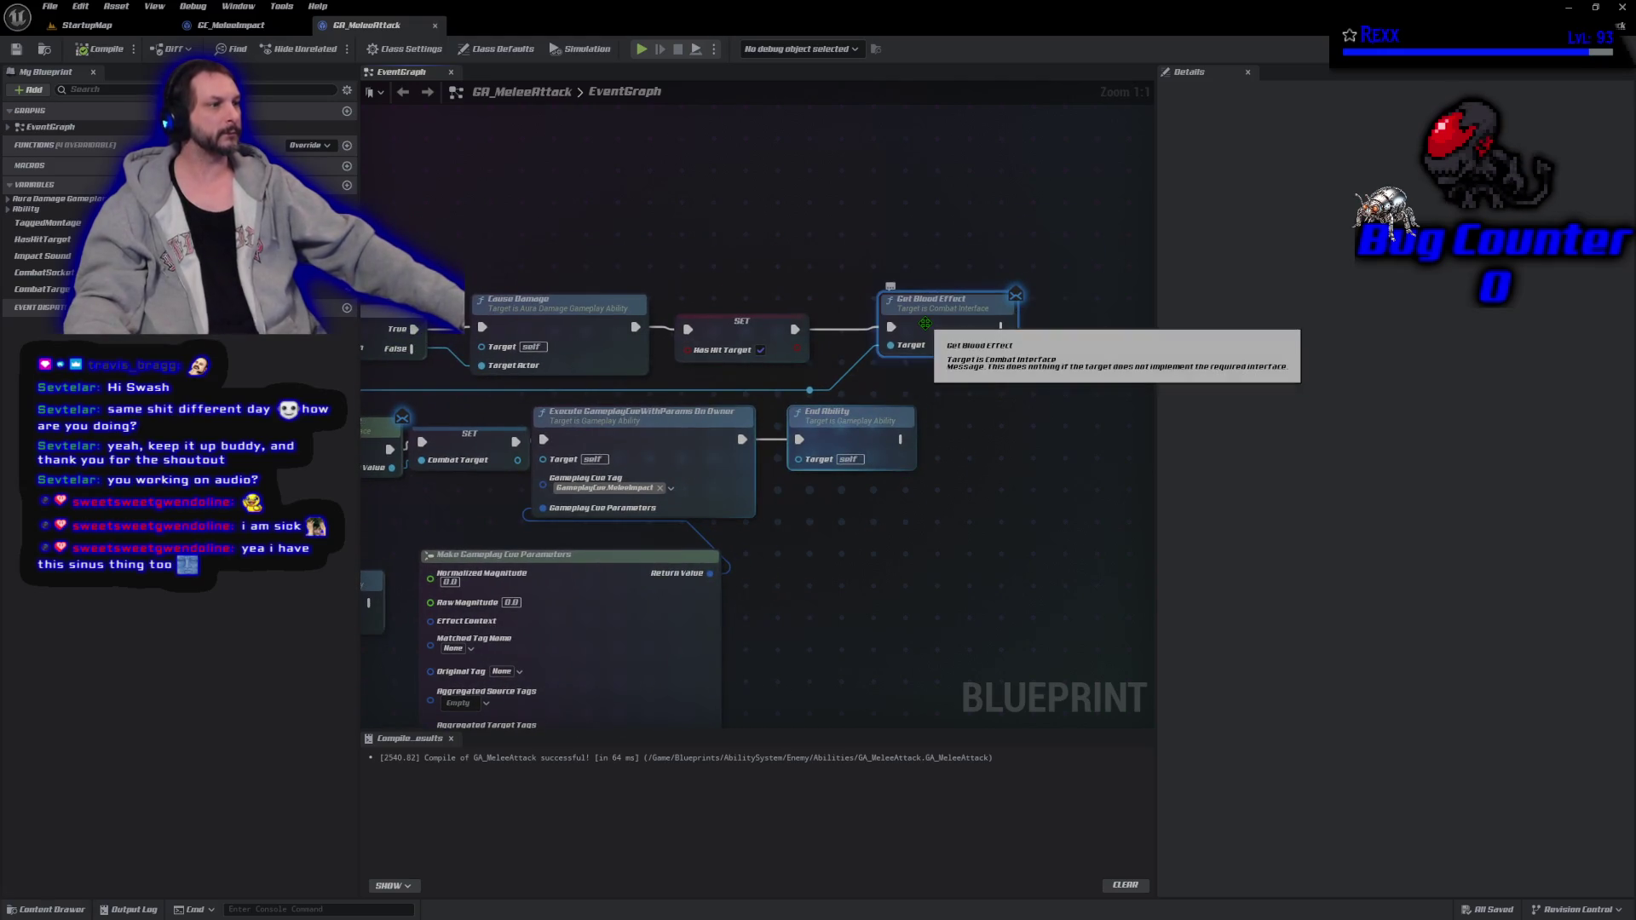
pyautogui.press('Delete')
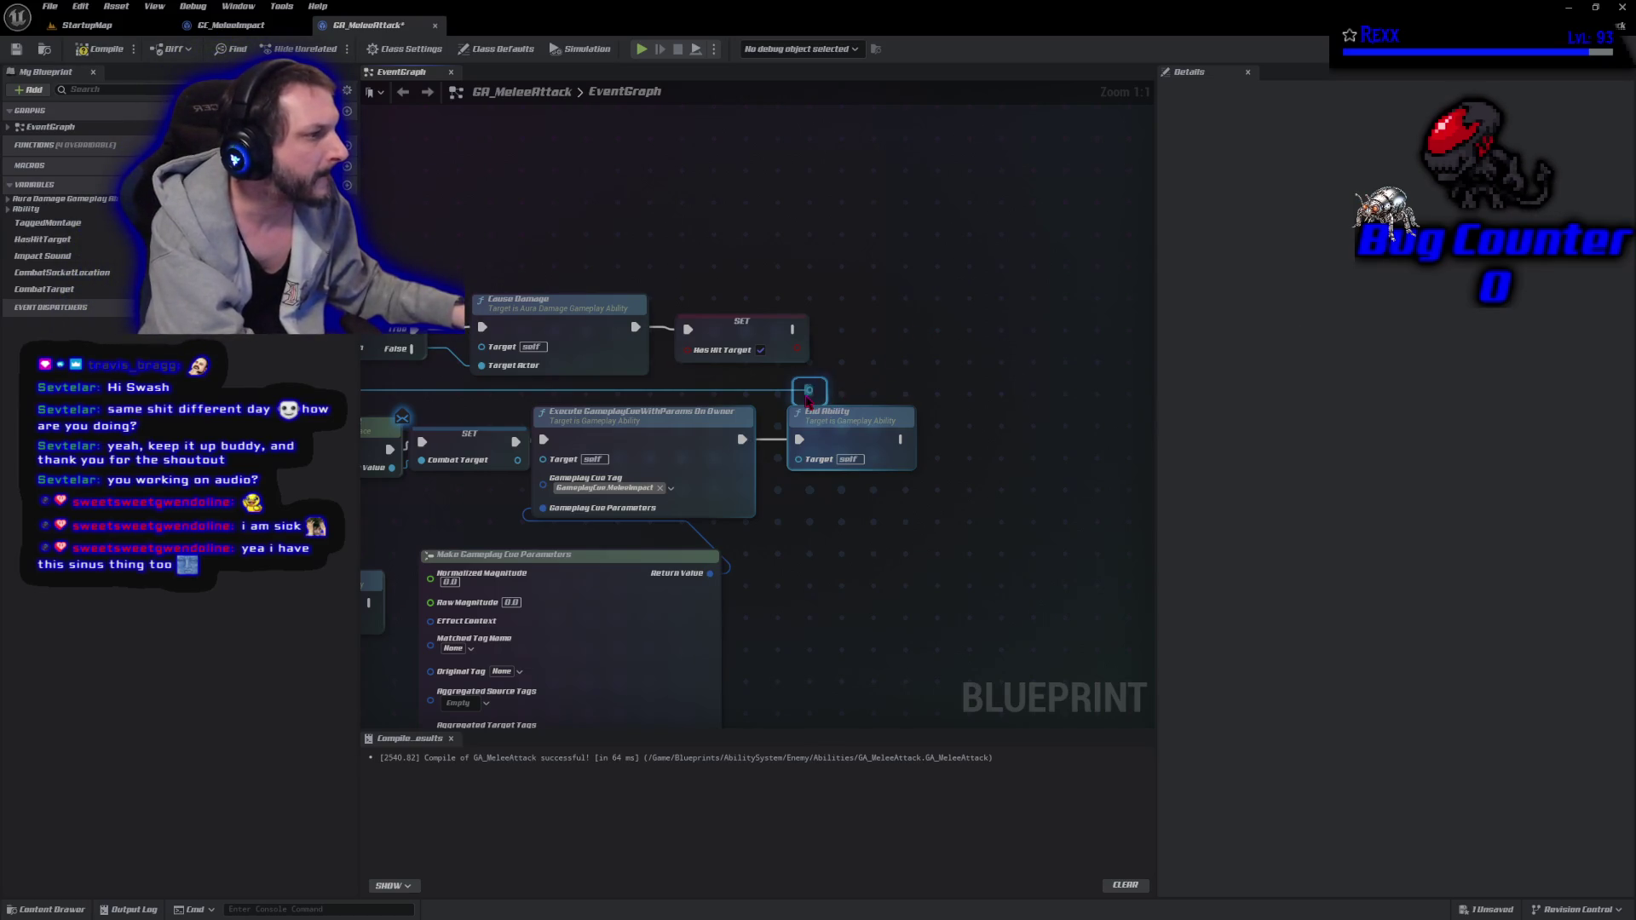
pyautogui.scroll(-1, 844, 392)
pyautogui.scroll(-1, 755, 586)
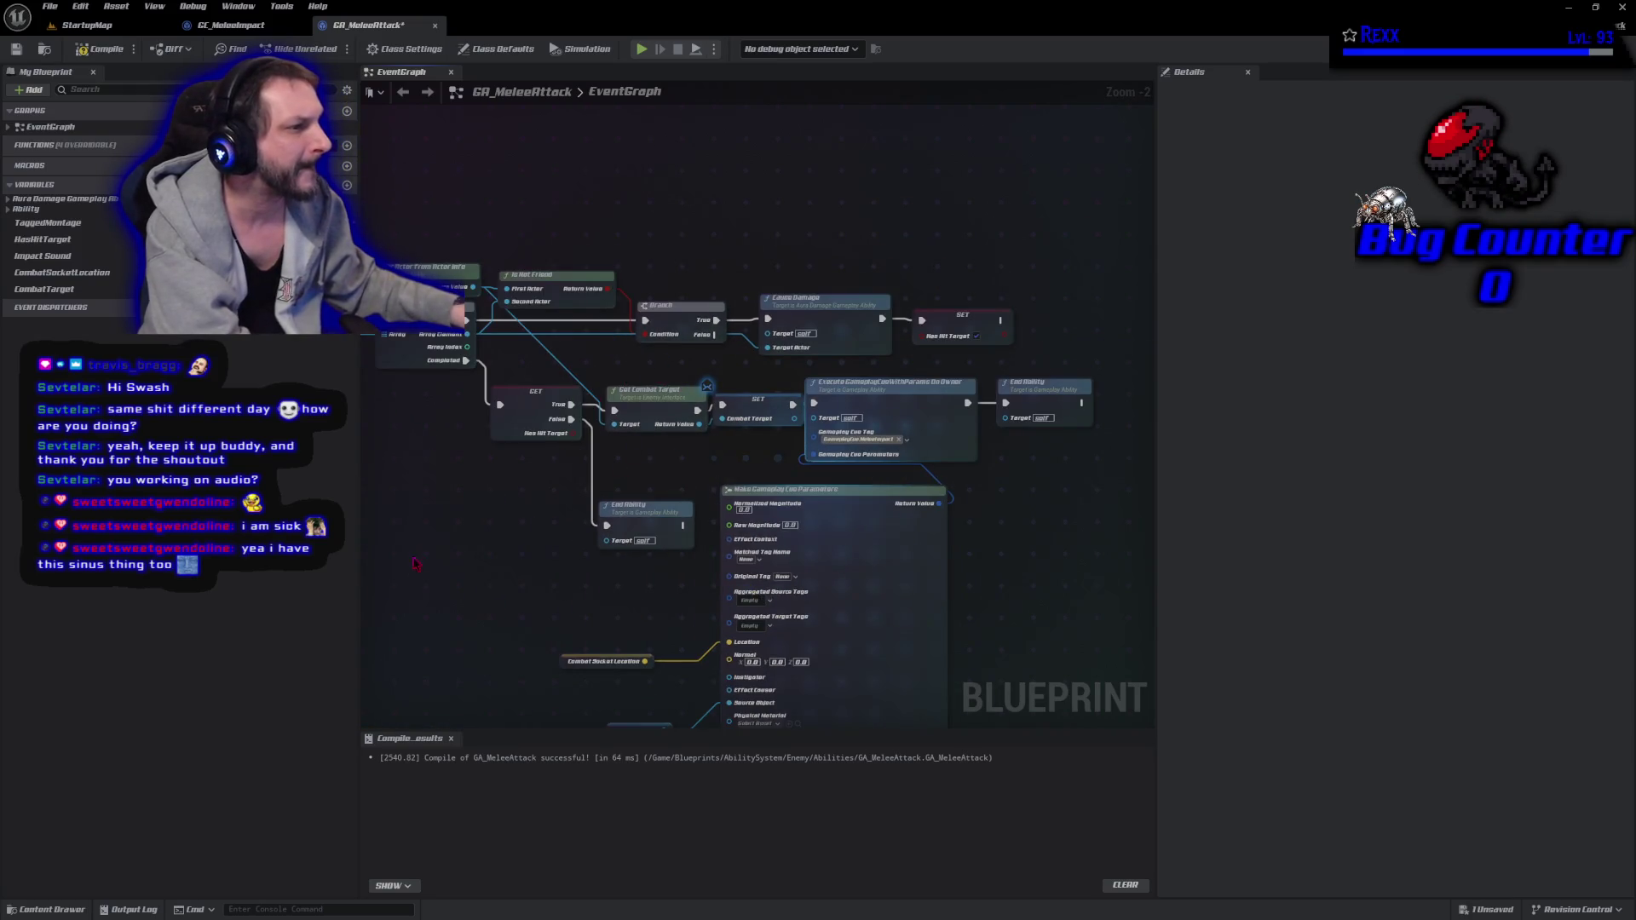
pyautogui.moveTo(415, 563); pyautogui.dragTo(481, 553)
pyautogui.hotkey('ctrl', 's')
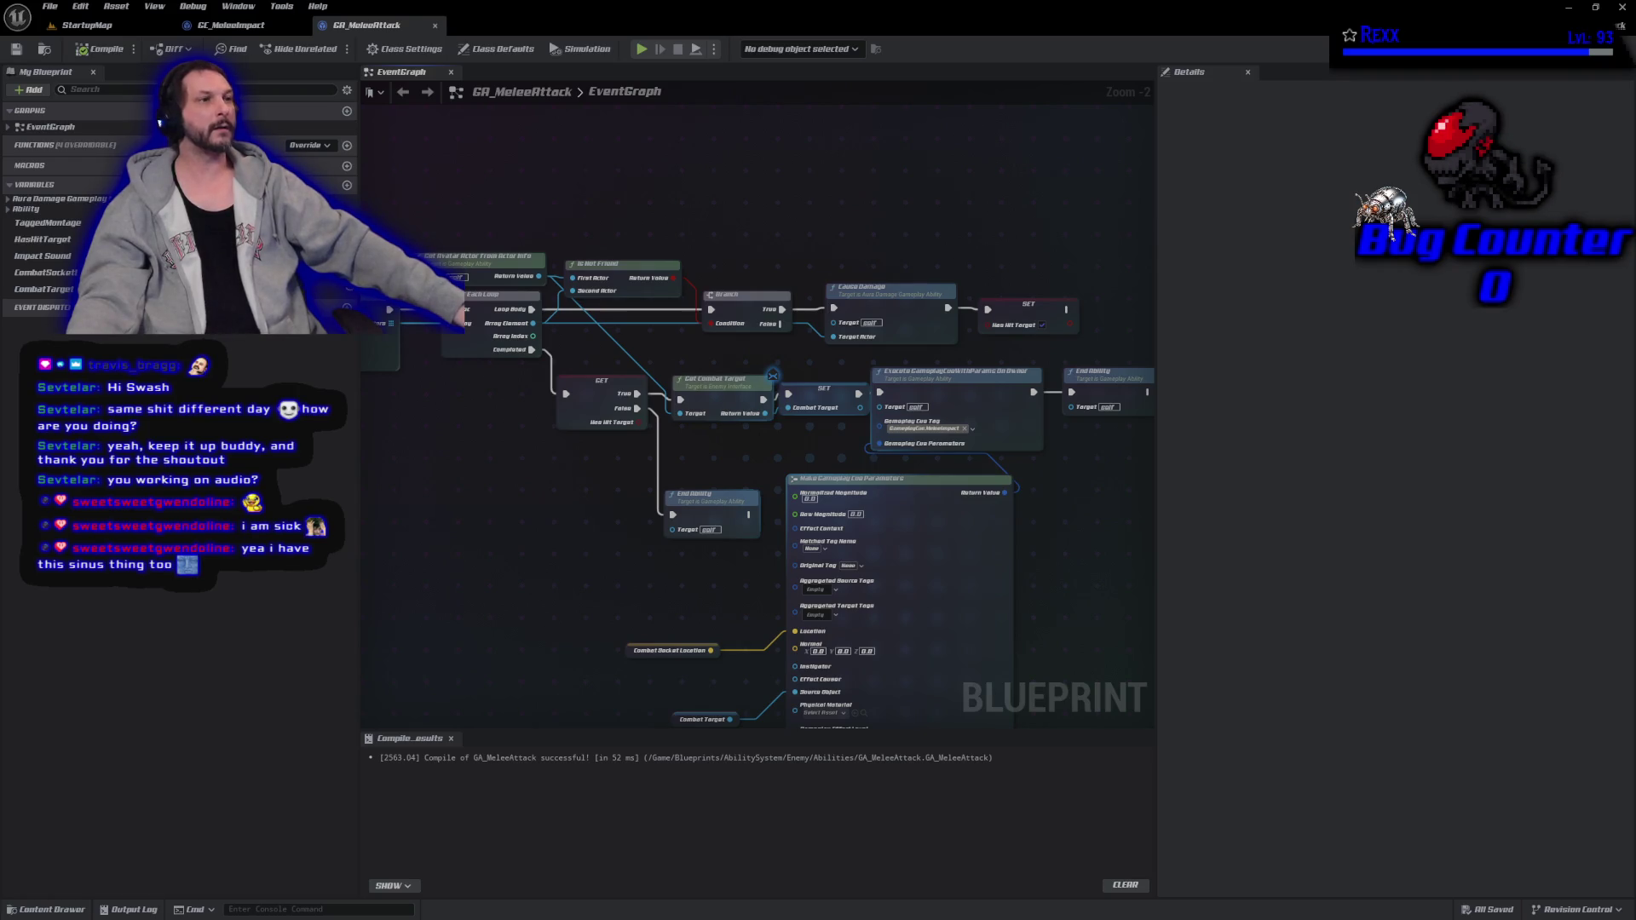
pyautogui.click(232, 24)
pyautogui.moveTo(695, 449); pyautogui.dragTo(912, 357)
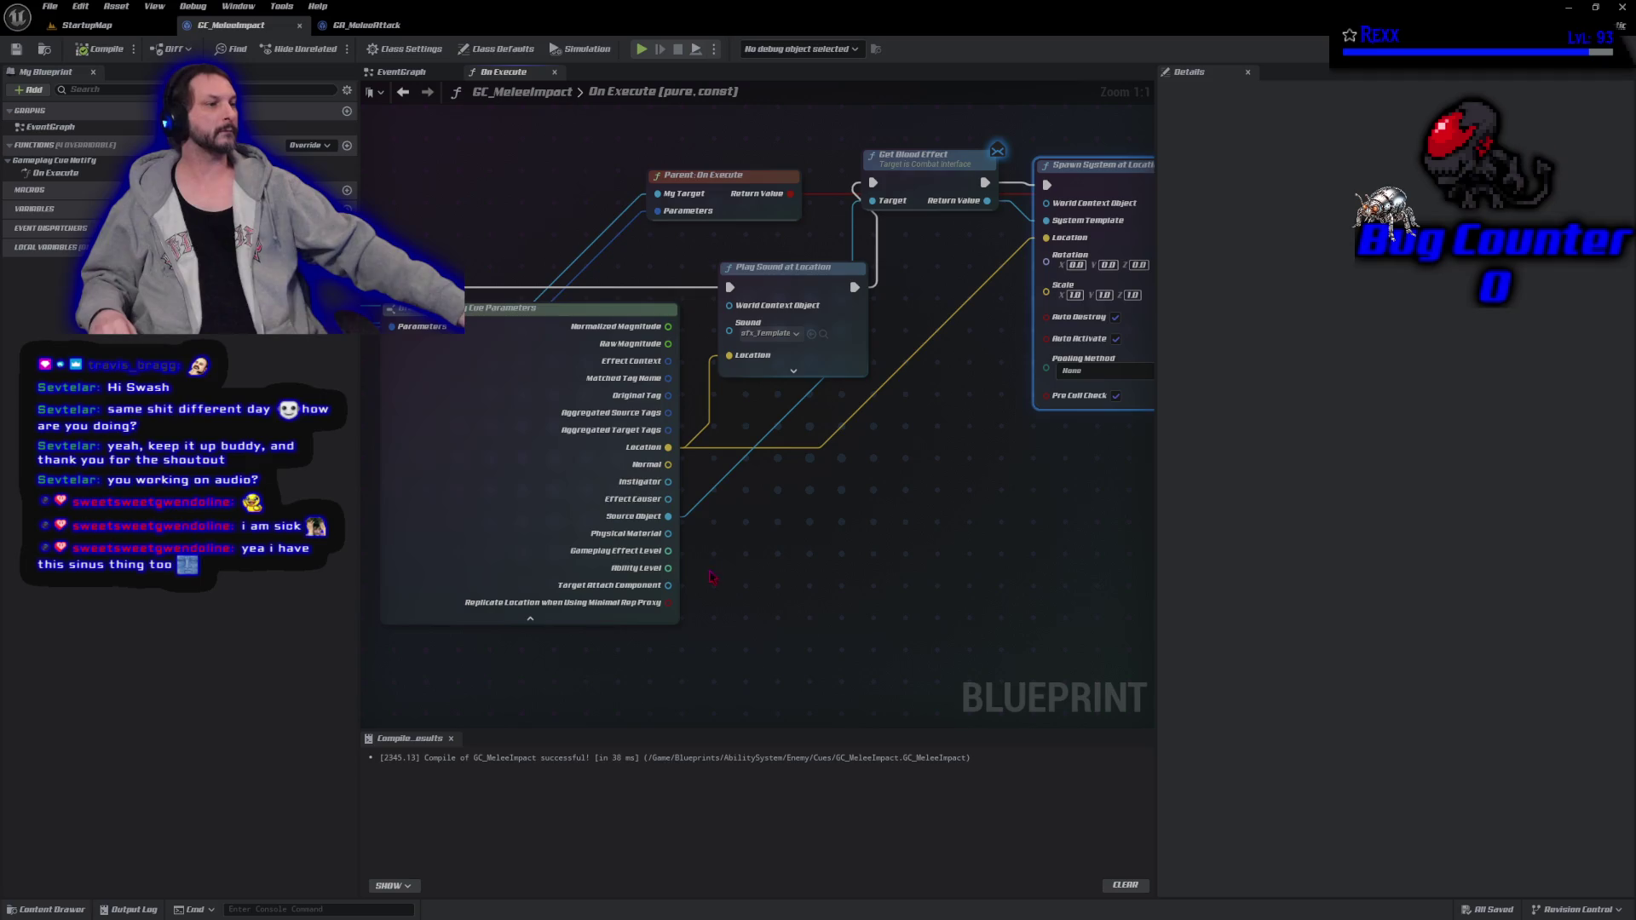
pyautogui.click(367, 25)
pyautogui.scroll(2, 599, 582)
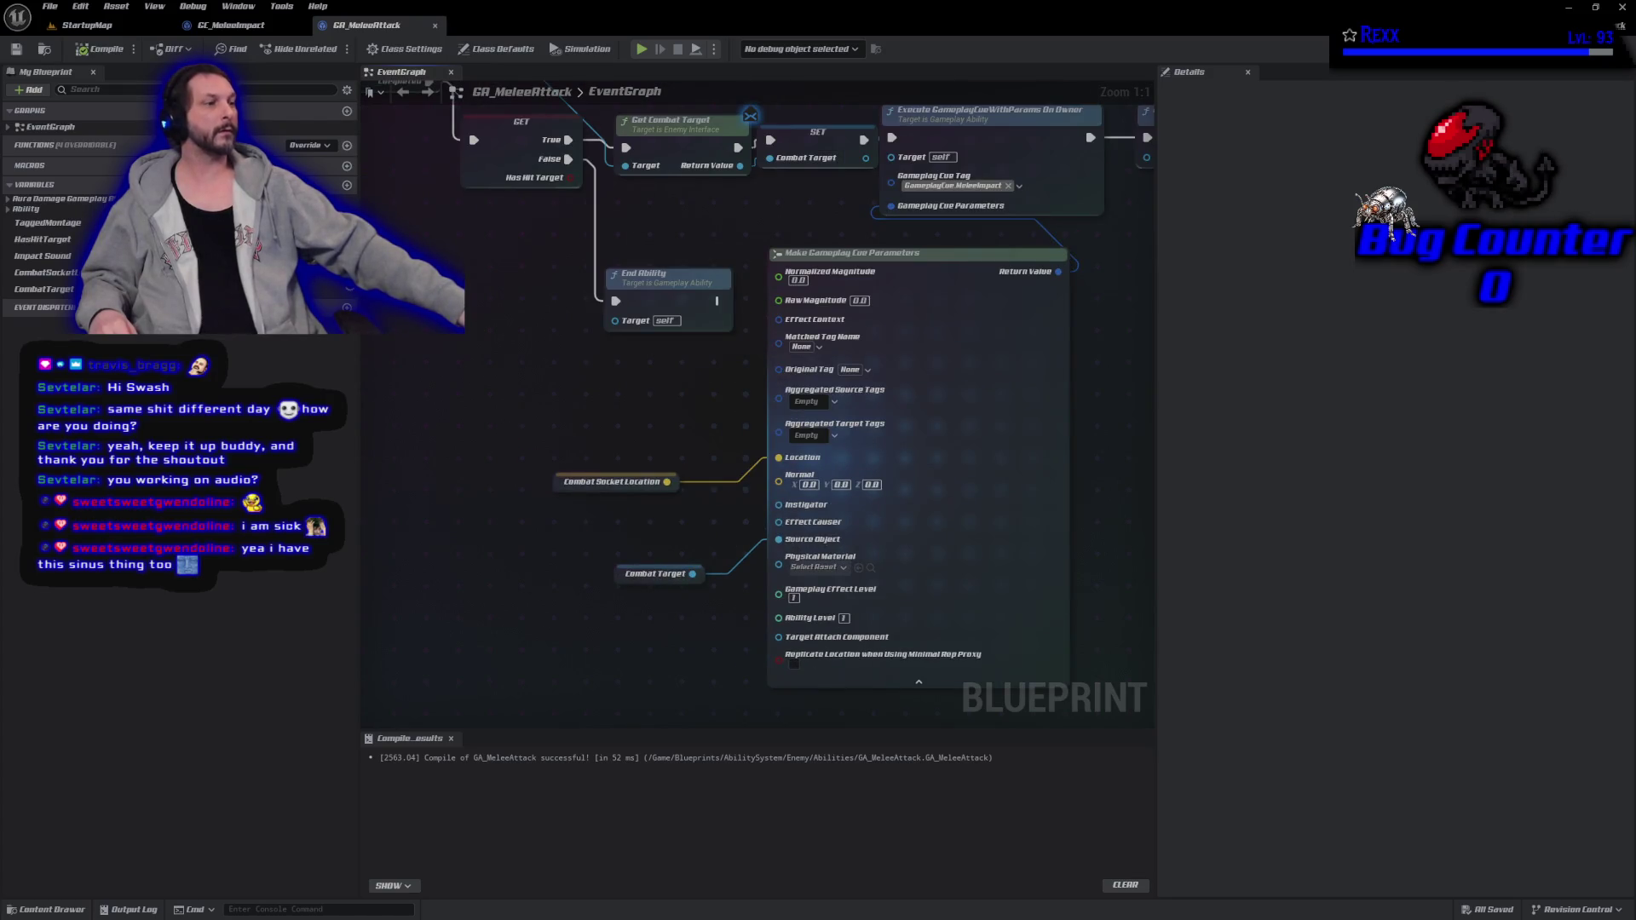
pyautogui.moveTo(534, 427)
pyautogui.mouseDown()
pyautogui.moveTo(552, 683)
pyautogui.moveTo(625, 671)
pyautogui.moveTo(703, 622)
pyautogui.mouseUp()
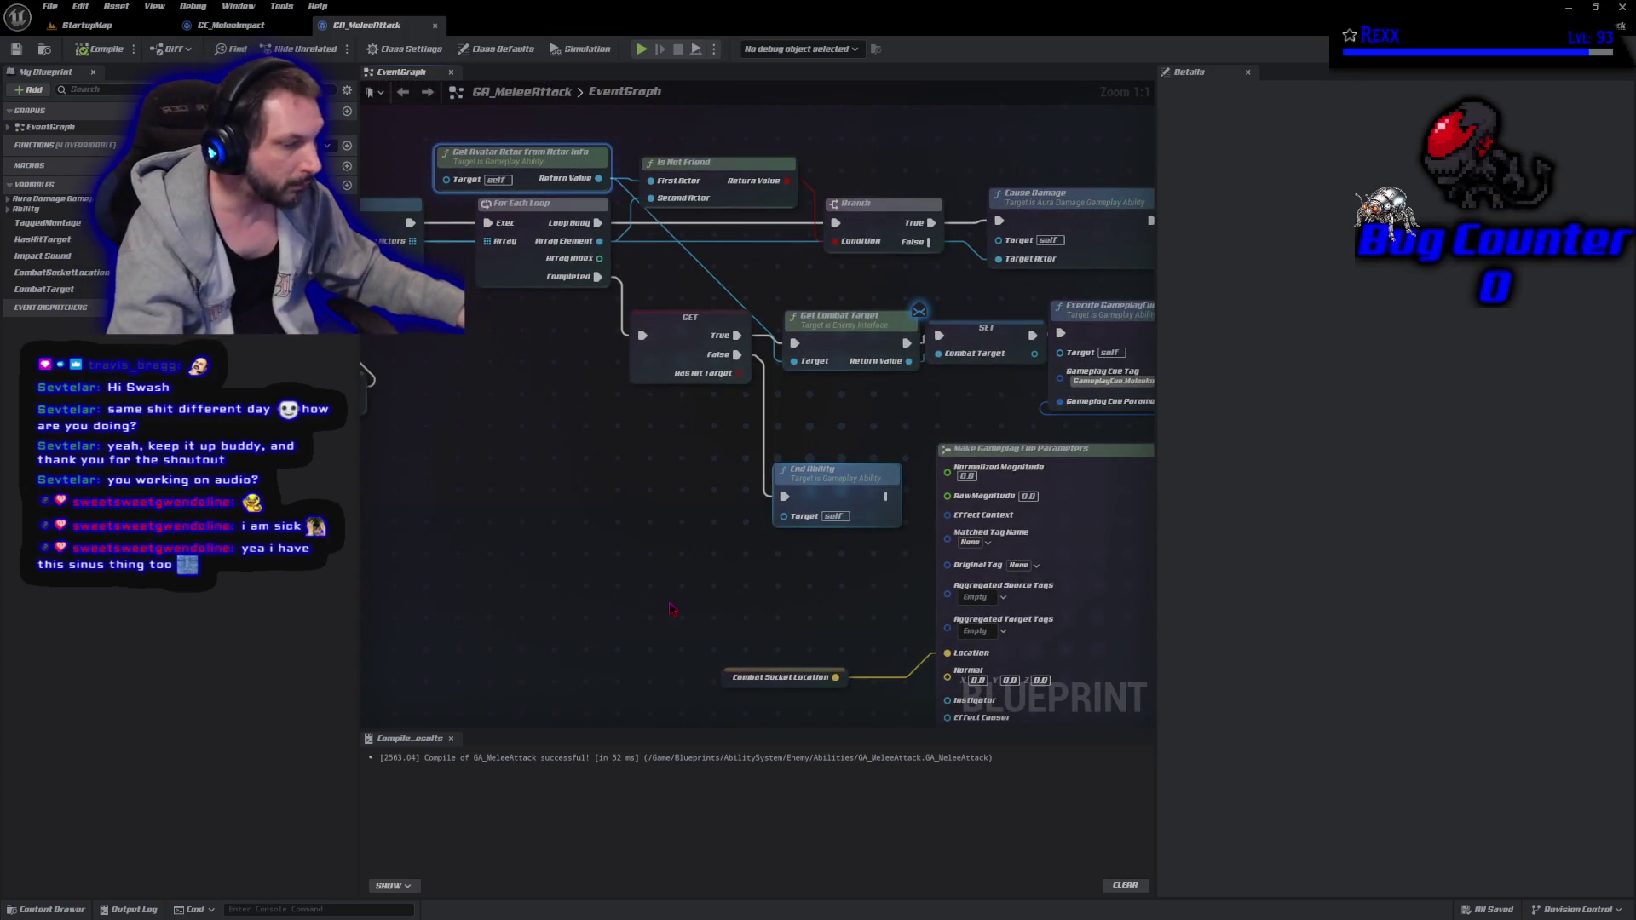
# Move Get Avatar Actor From Actor Info beside the cue parameters and wire it to Source Object.
pyautogui.hotkey('ctrl', 'x')
pyautogui.hotkey('ctrl', 'v')
pyautogui.moveTo(671, 608)
pyautogui.mouseDown()
pyautogui.moveTo(600, 570)
pyautogui.moveTo(526, 450)
pyautogui.moveTo(549, 448)
pyautogui.moveTo(496, 524)
pyautogui.moveTo(496, 507)
pyautogui.moveTo(618, 506)
pyautogui.mouseUp()
pyautogui.moveTo(750, 526); pyautogui.dragTo(833, 530)
pyautogui.moveTo(1113, 263); pyautogui.dragTo(946, 197)
# Compile and save GA_MeleeAttack, then switch to GC_MeleeImpact.
pyautogui.click(100, 49)
pyautogui.hotkey('ctrl', 's')
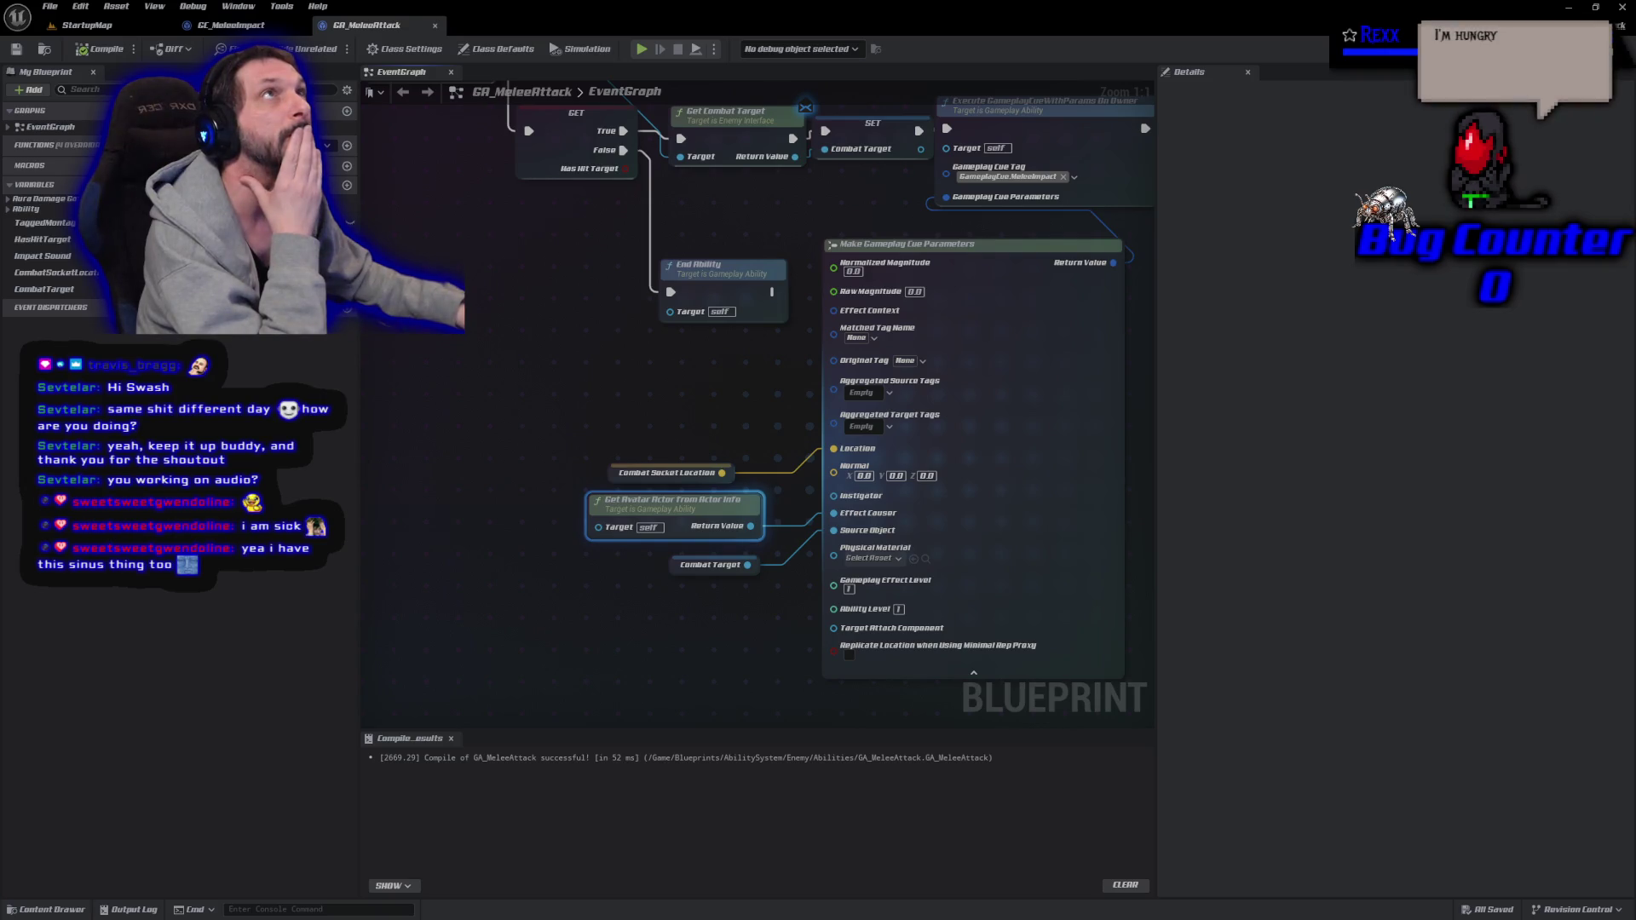
pyautogui.click(230, 25)
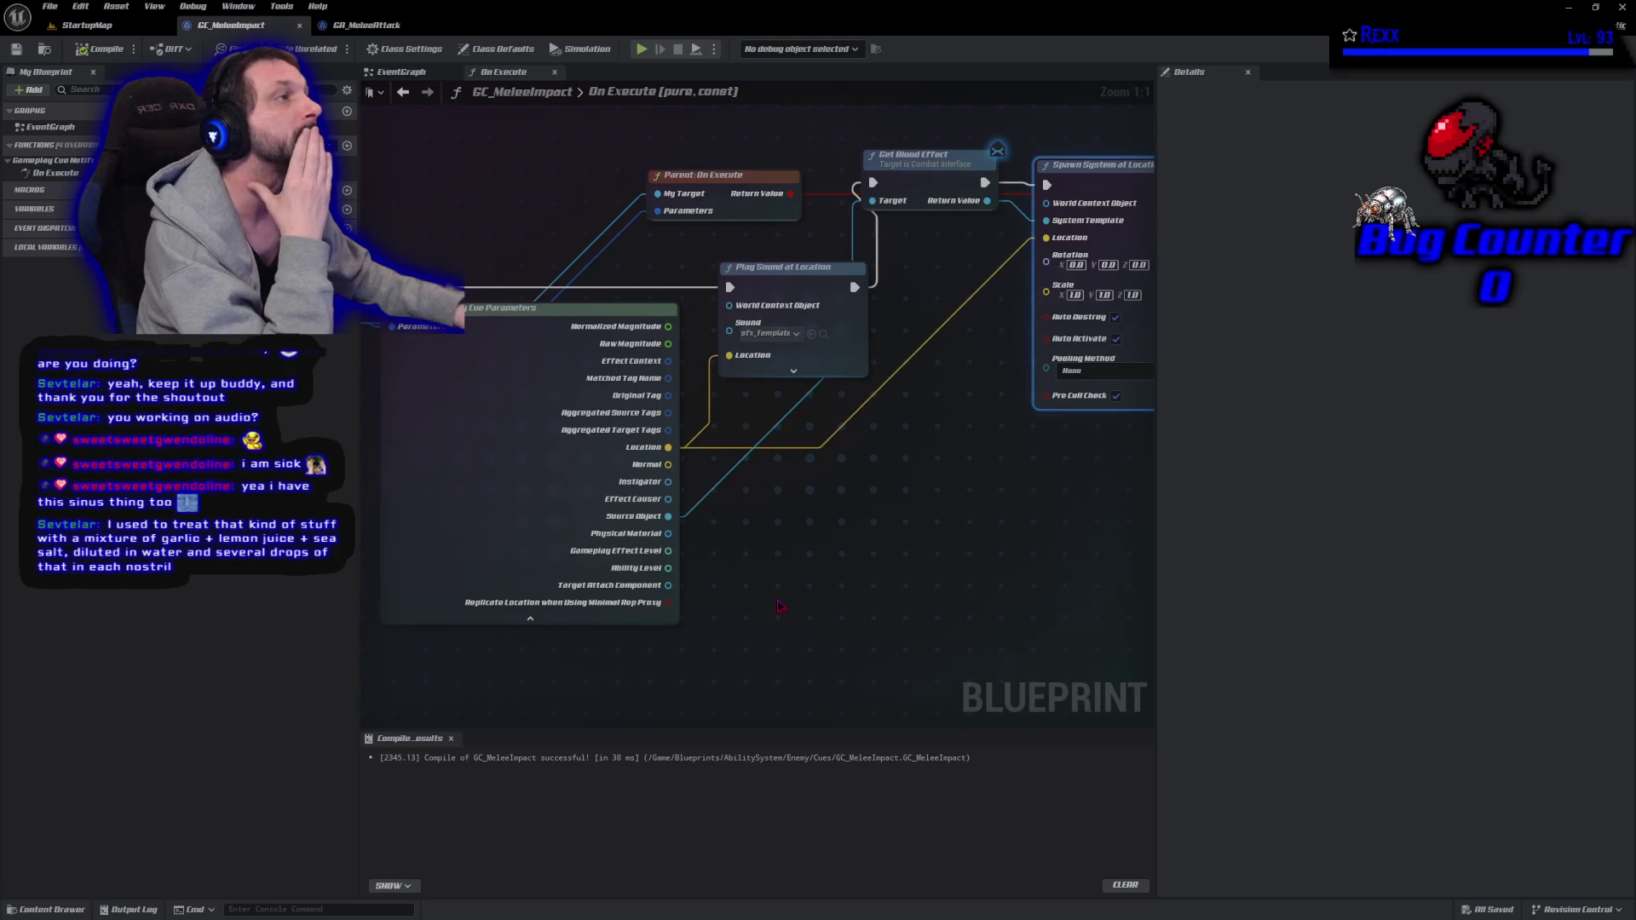
# Add a TaggedMontage getter in GA_MeleeAttack and break it into its parts.
pyautogui.moveTo(769, 605); pyautogui.dragTo(828, 591)
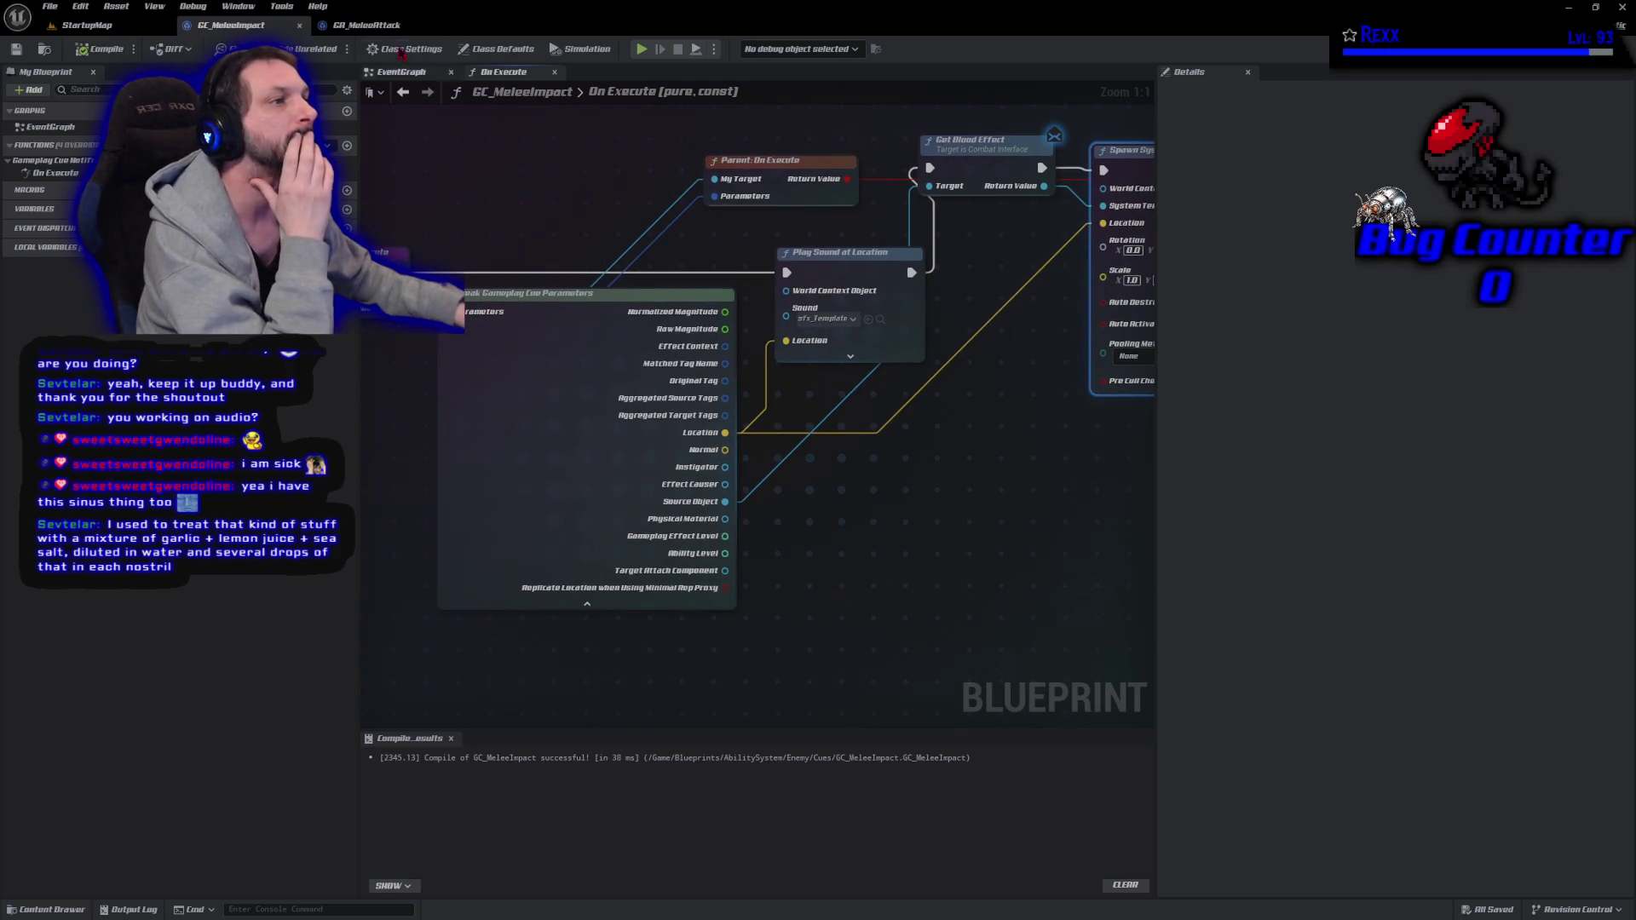
pyautogui.click(368, 25)
pyautogui.moveTo(43, 223)
pyautogui.mouseDown()
pyautogui.moveTo(444, 391)
pyautogui.moveTo(531, 379)
pyautogui.mouseUp()
pyautogui.click(445, 390)
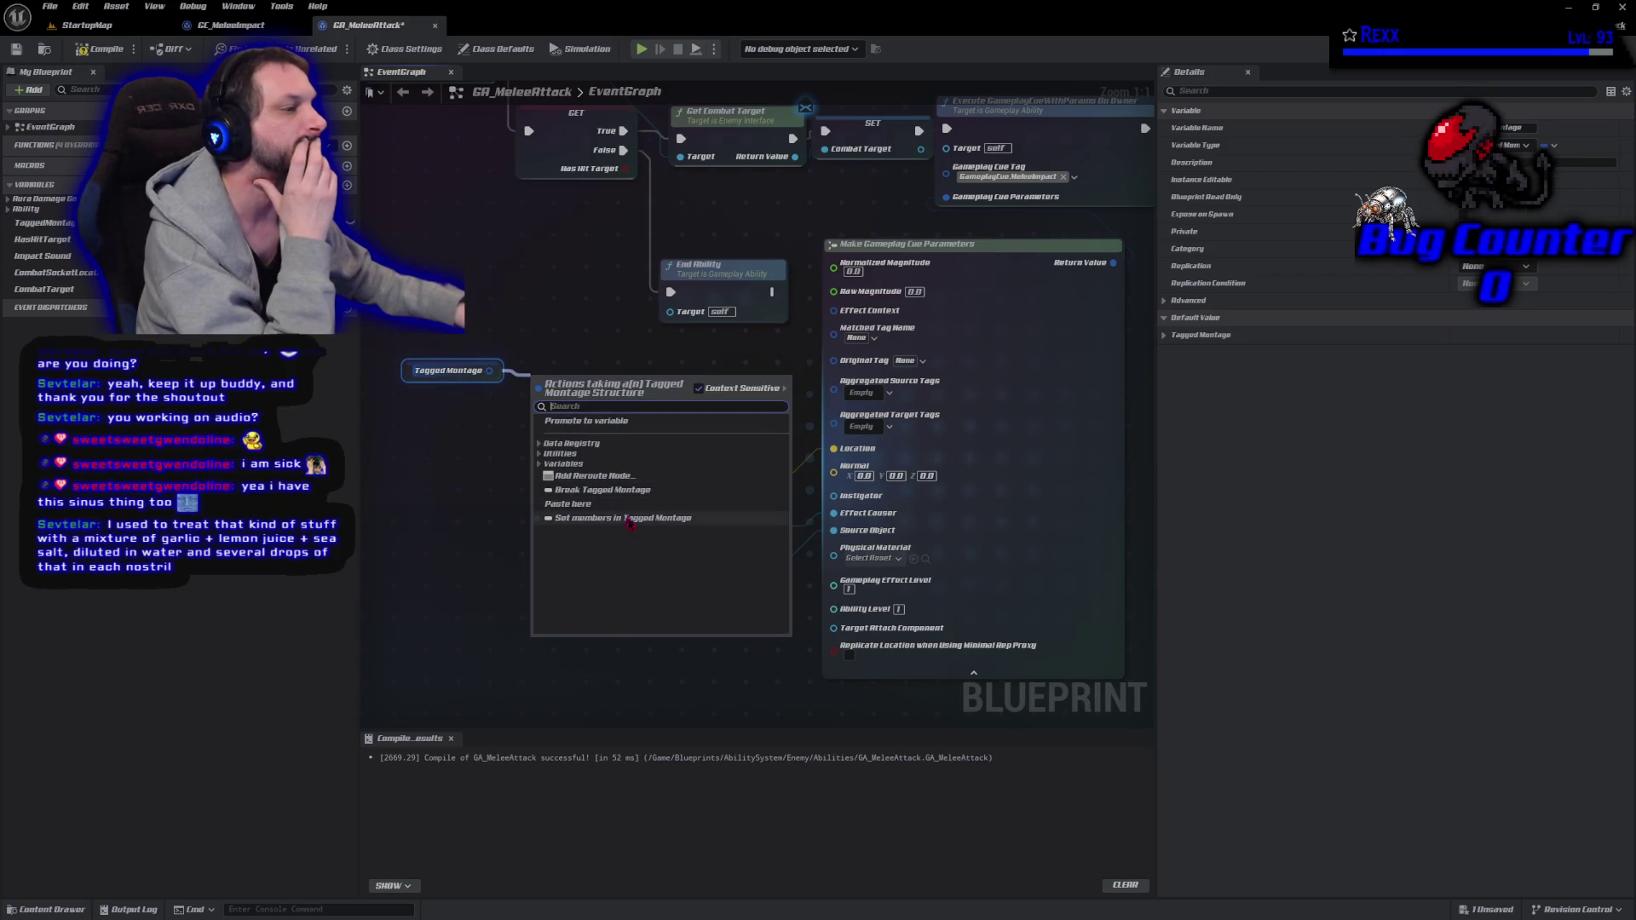
pyautogui.click(601, 490)
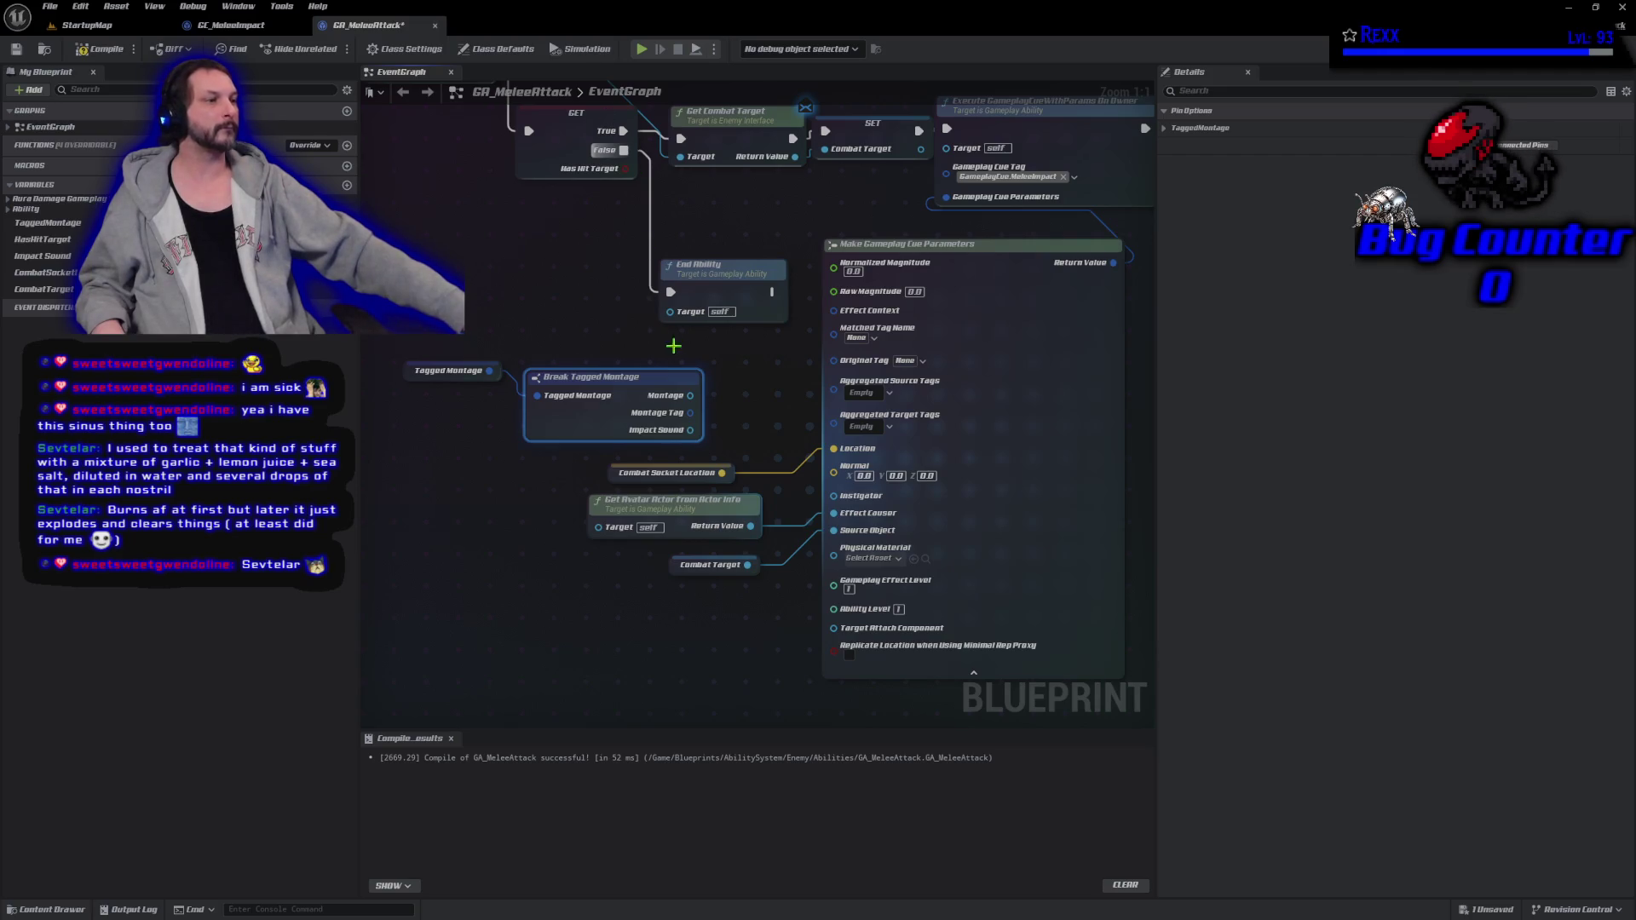
# Turn Montage Tag into a tag container feeding Aggregated Source Tags, then compile.
pyautogui.moveTo(426, 354)
pyautogui.mouseDown()
pyautogui.moveTo(567, 439)
pyautogui.moveTo(424, 429)
pyautogui.mouseUp()
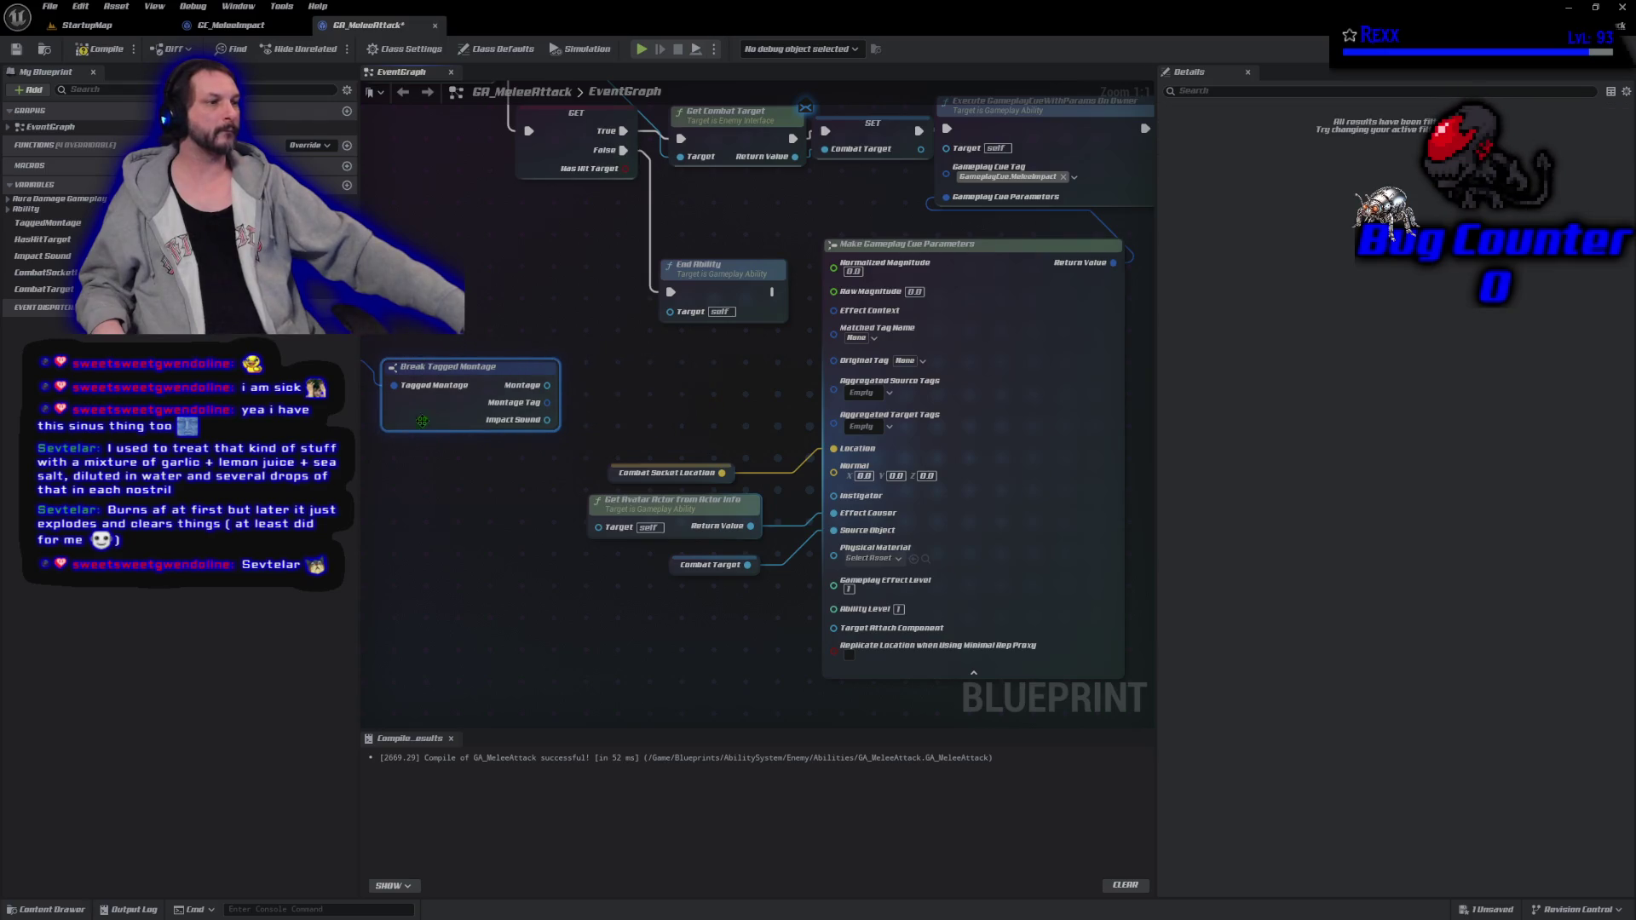
pyautogui.moveTo(552, 410); pyautogui.dragTo(599, 401)
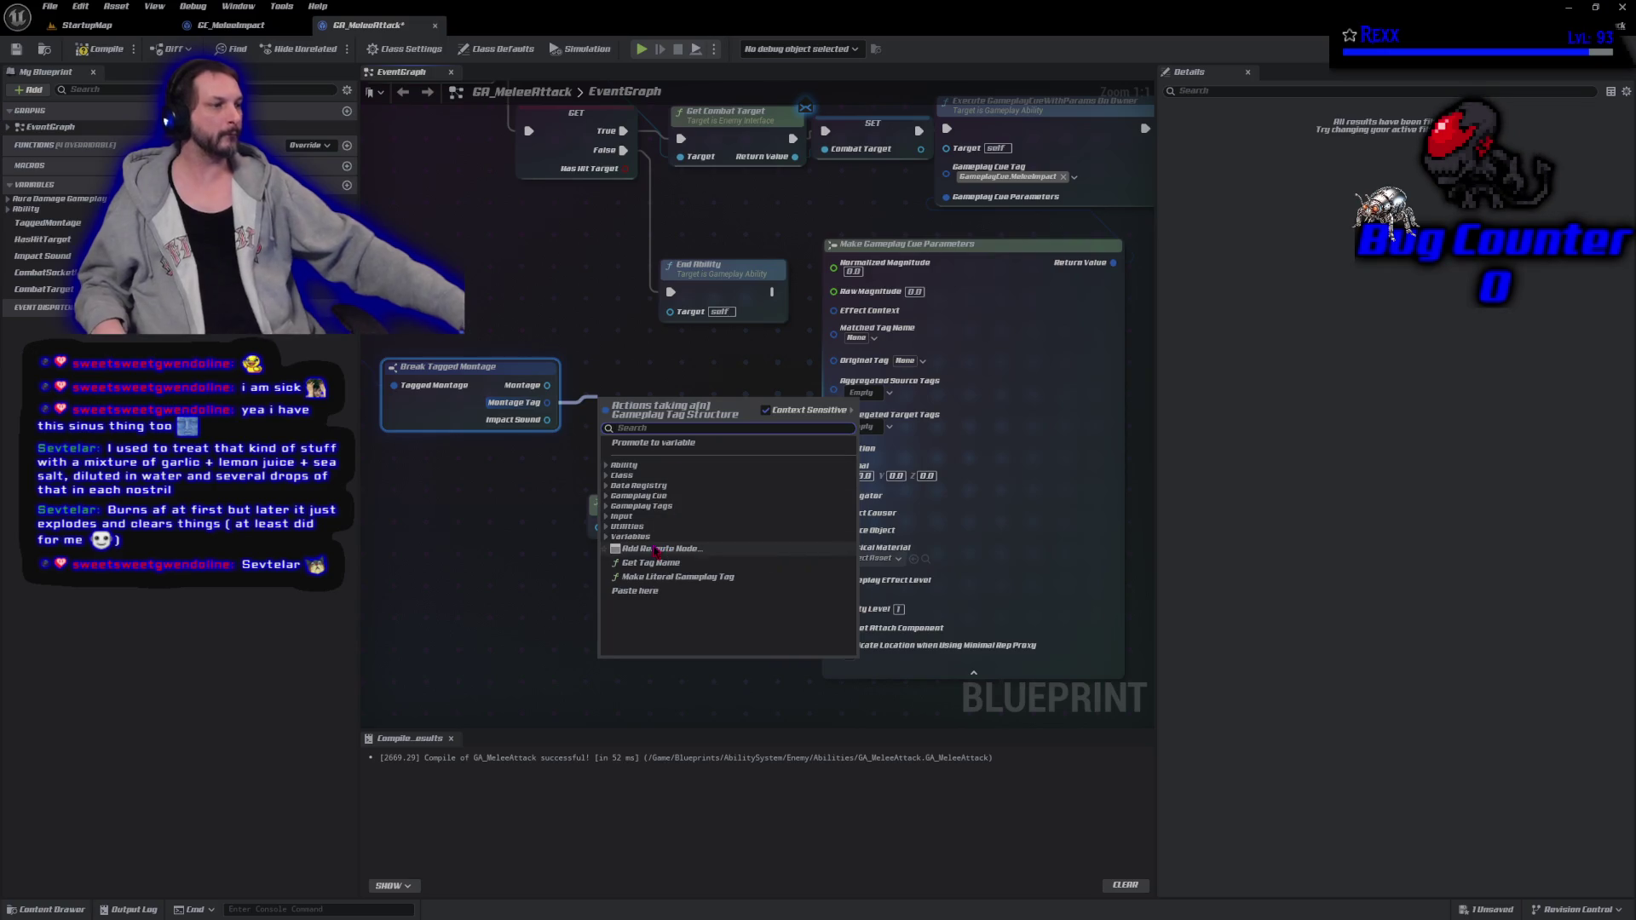
pyautogui.write('make')
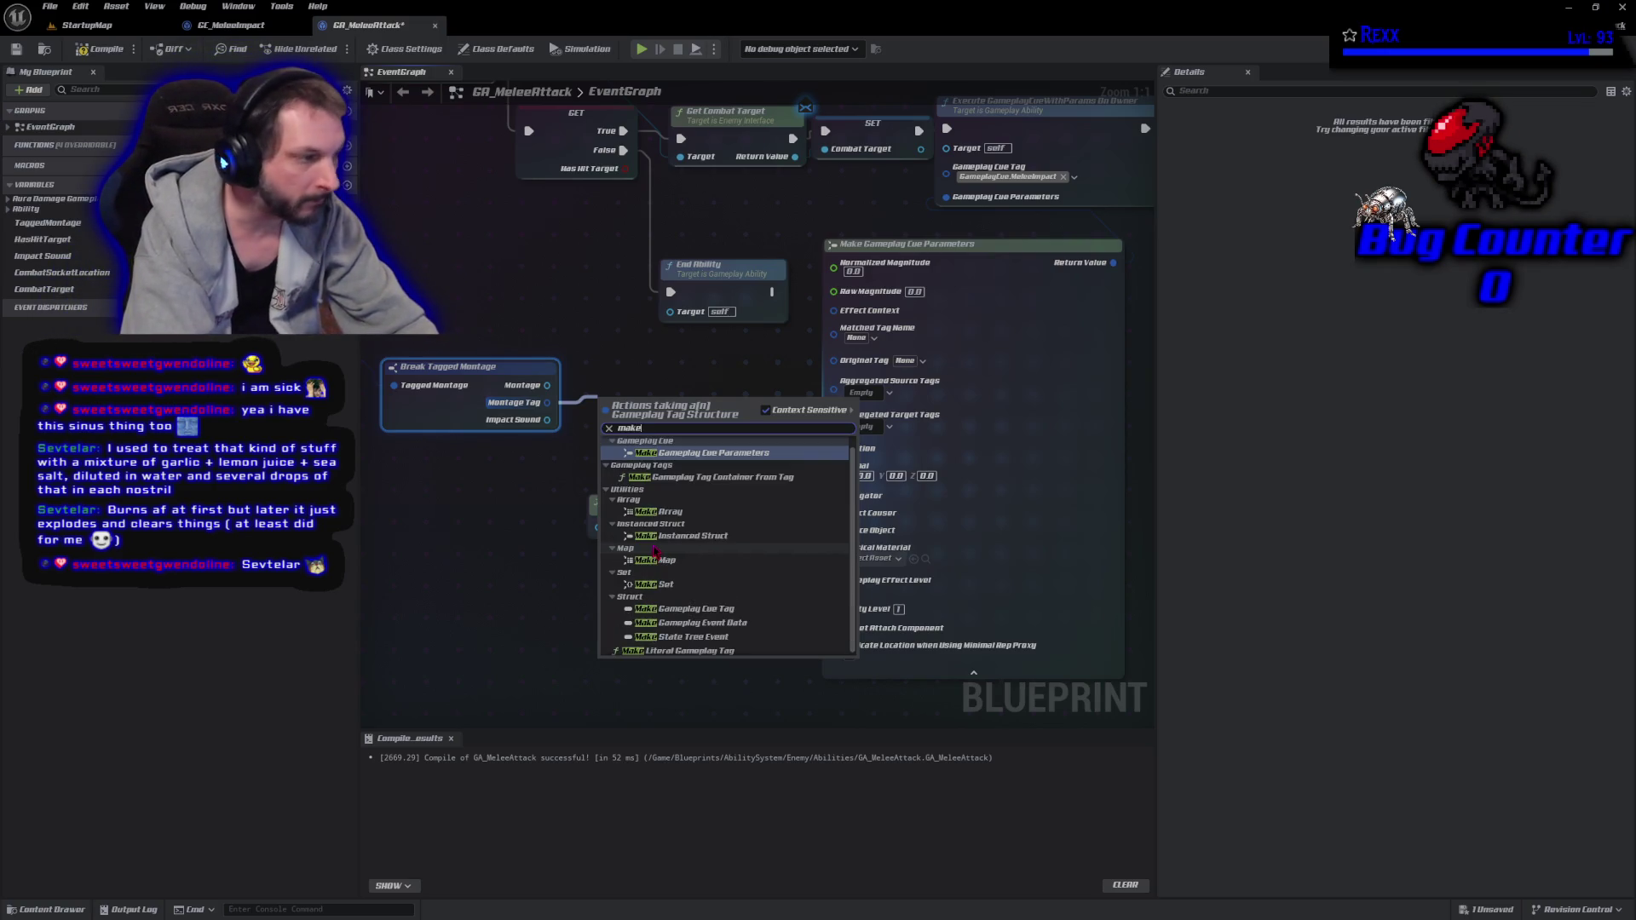
pyautogui.press('Down')
pyautogui.press('Down')
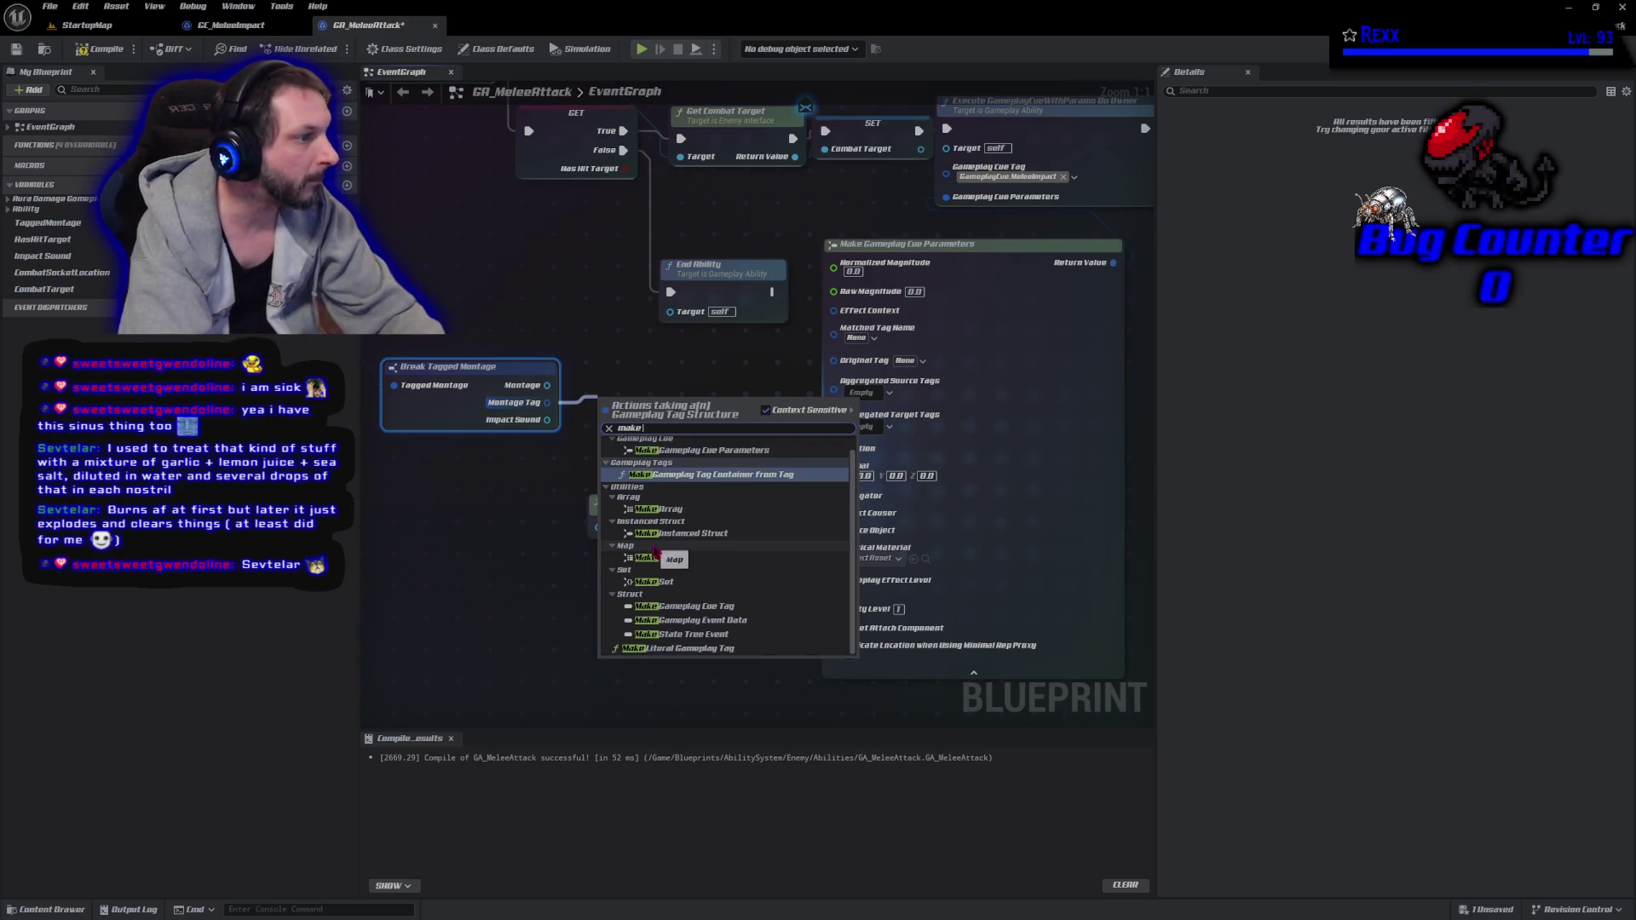
pyautogui.press('Return')
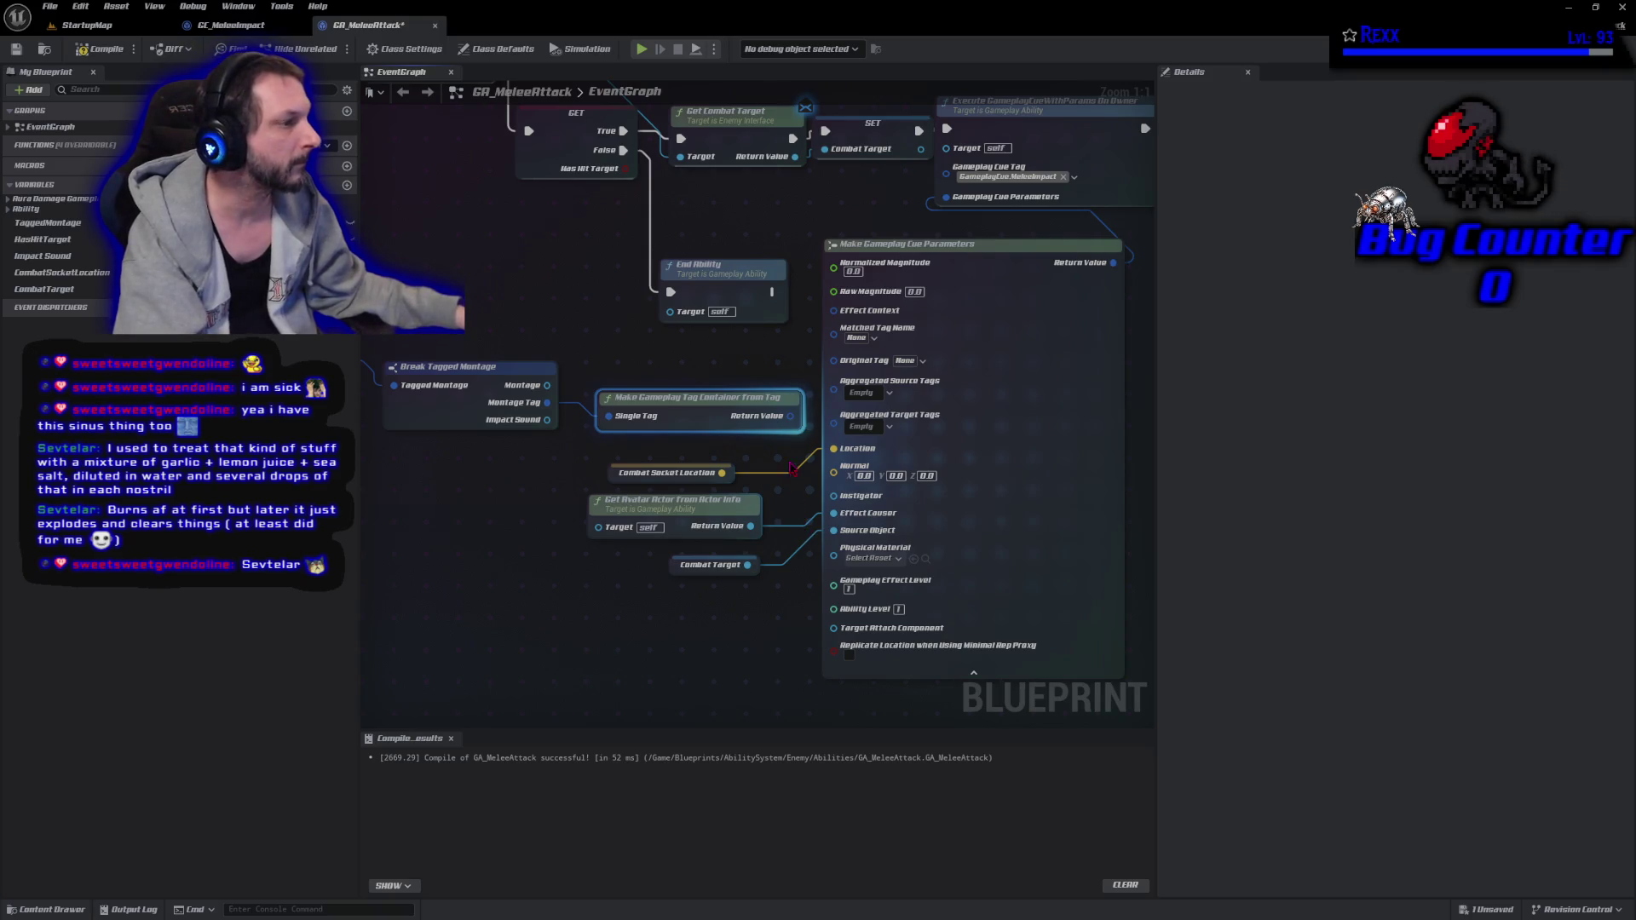
pyautogui.moveTo(792, 417)
pyautogui.mouseDown()
pyautogui.moveTo(822, 452)
pyautogui.moveTo(834, 381)
pyautogui.mouseUp()
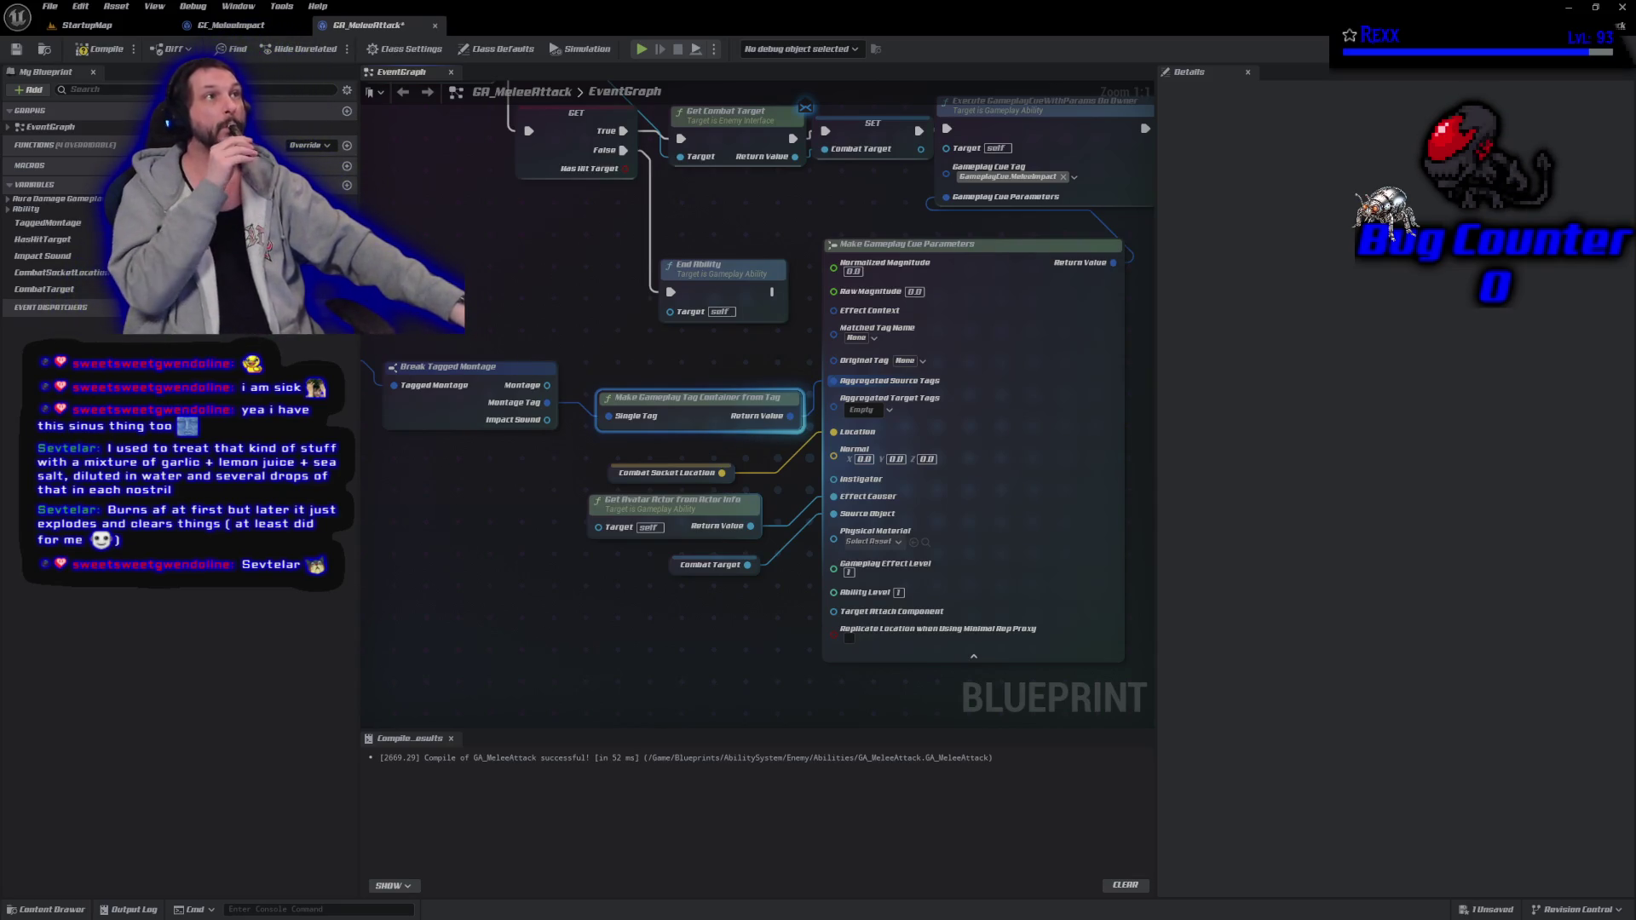
pyautogui.click(103, 47)
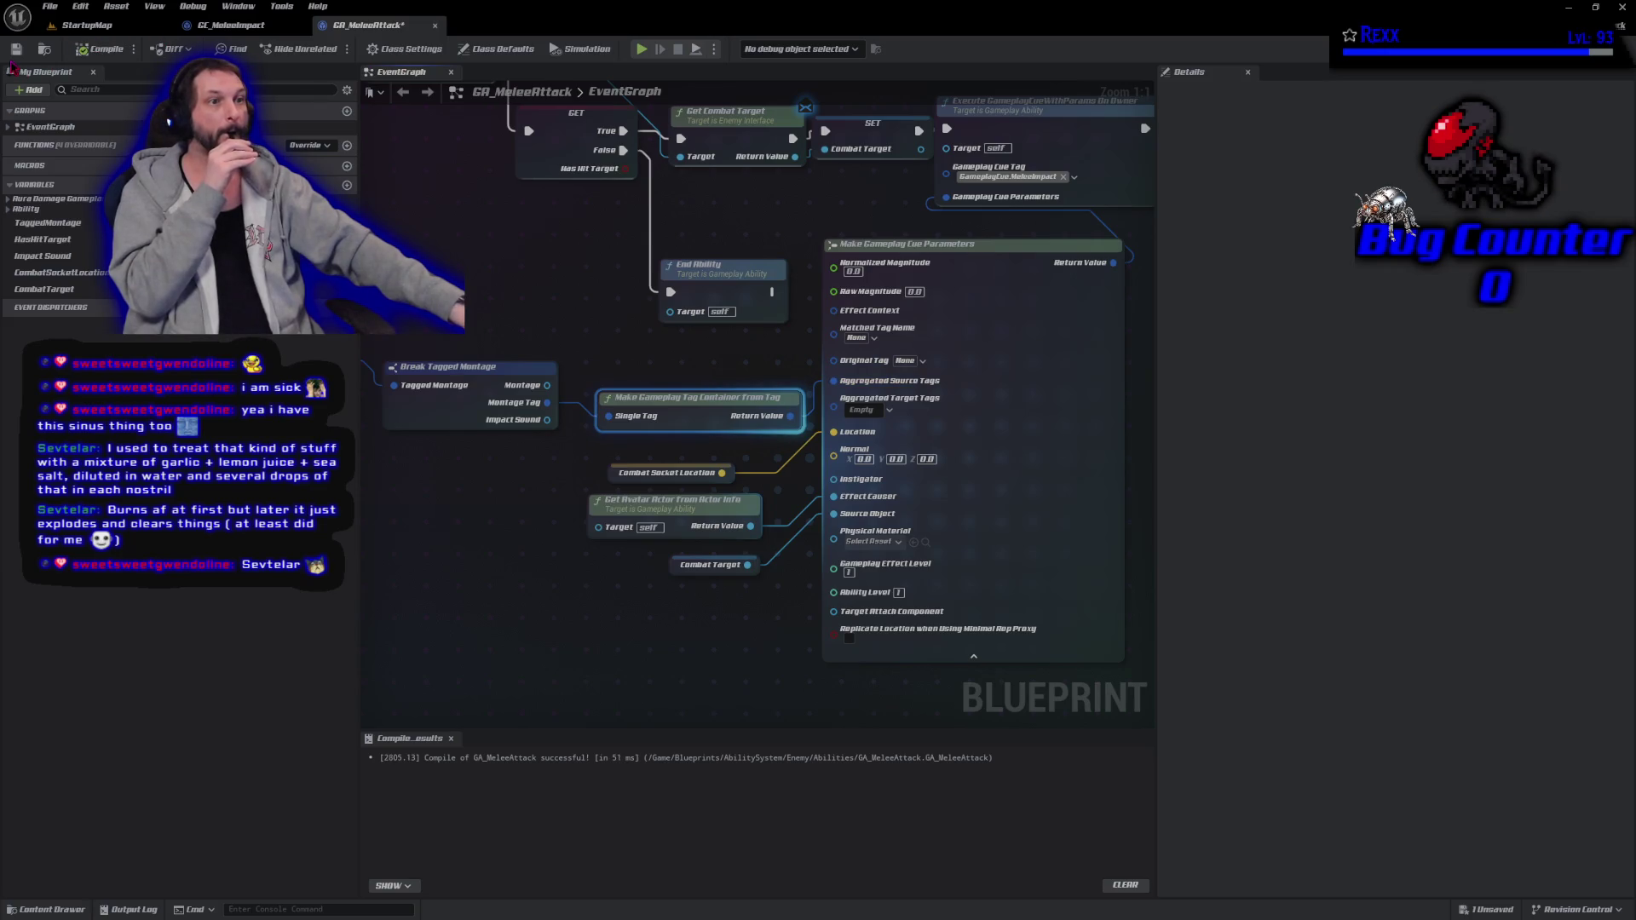
pyautogui.click(16, 48)
# Switch to the GC_MeleeImpact gameplay cue to view its On Execute graph.
pyautogui.click(239, 25)
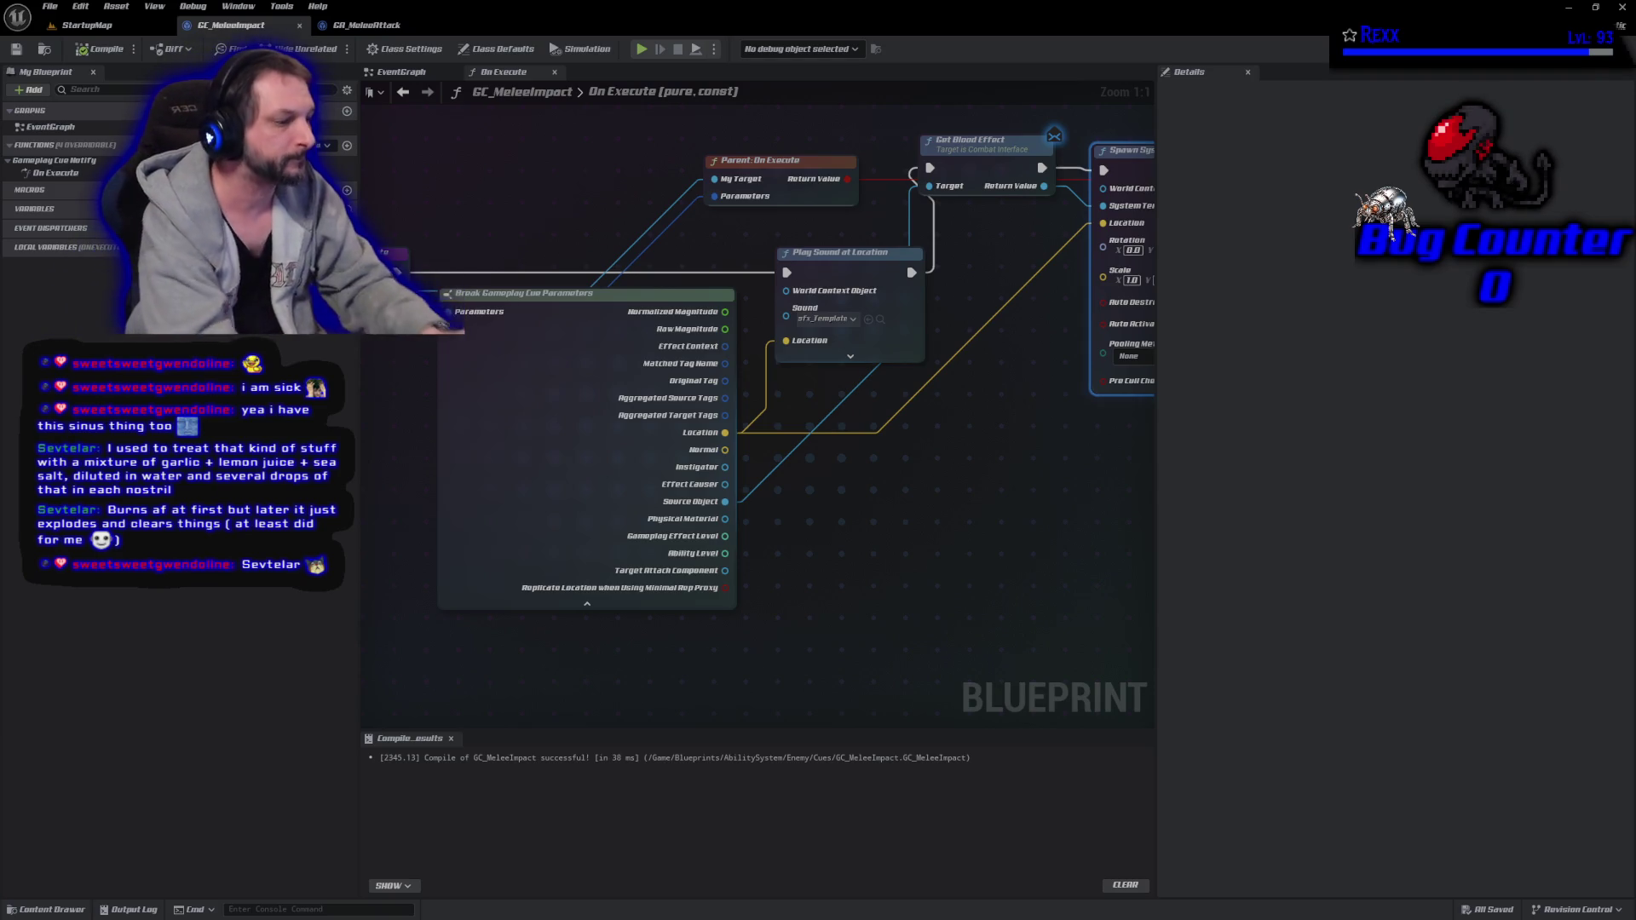
pyautogui.moveTo(213, 144)
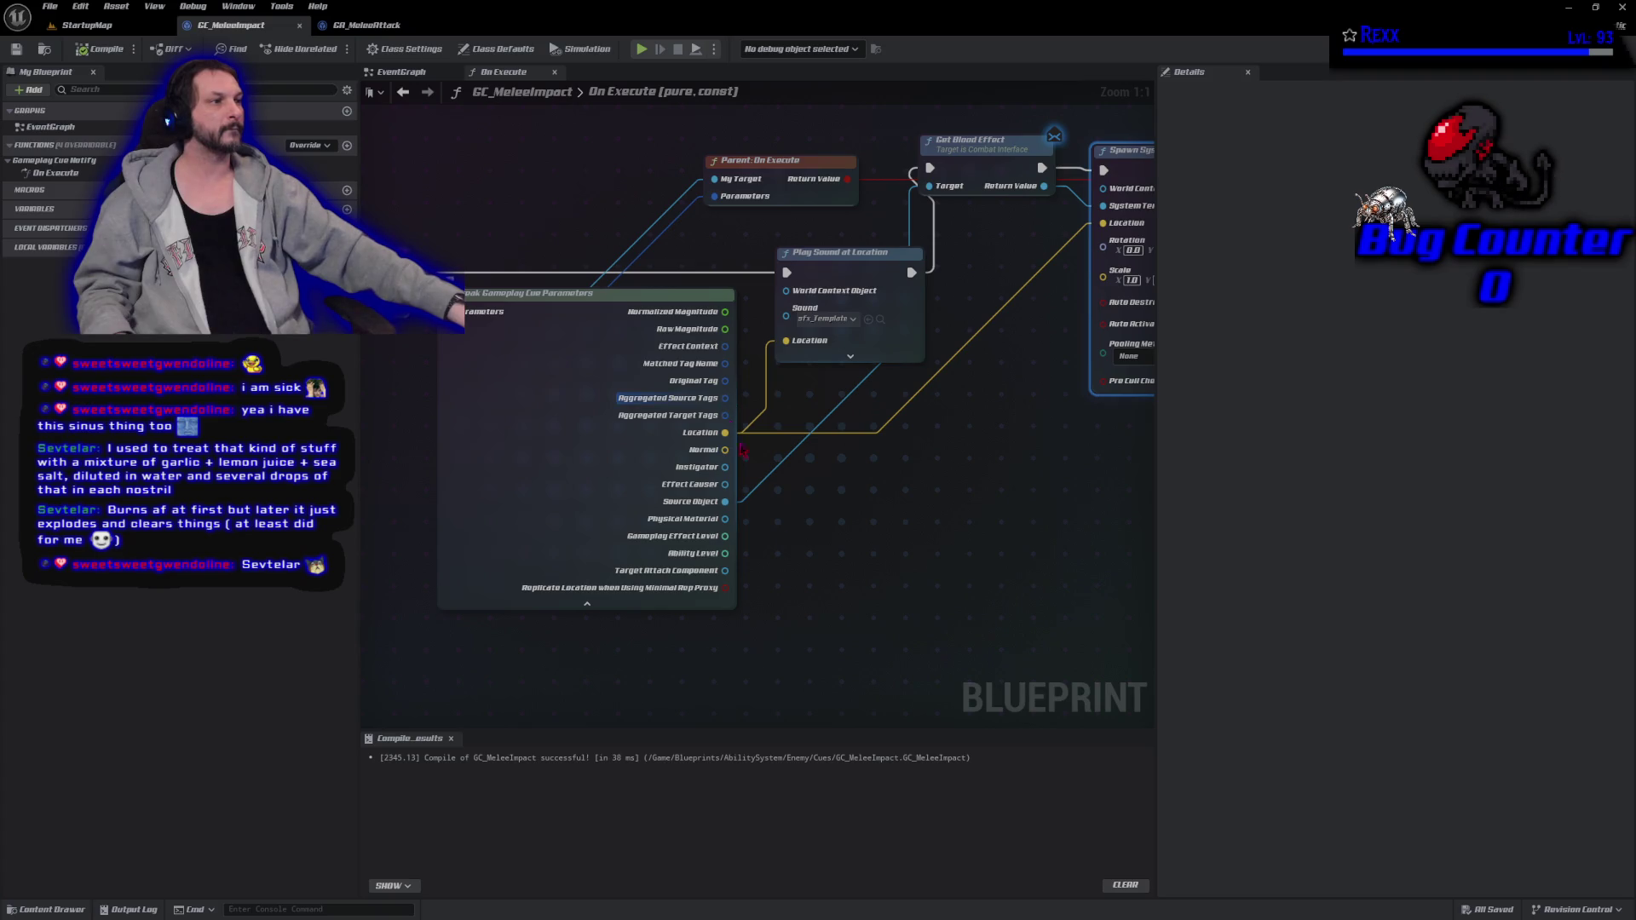
# Feed Aggregated Source Tags into a new Make Array node and a For Each Loop over it.
pyautogui.moveTo(725, 398); pyautogui.dragTo(801, 562)
pyautogui.write('make array')
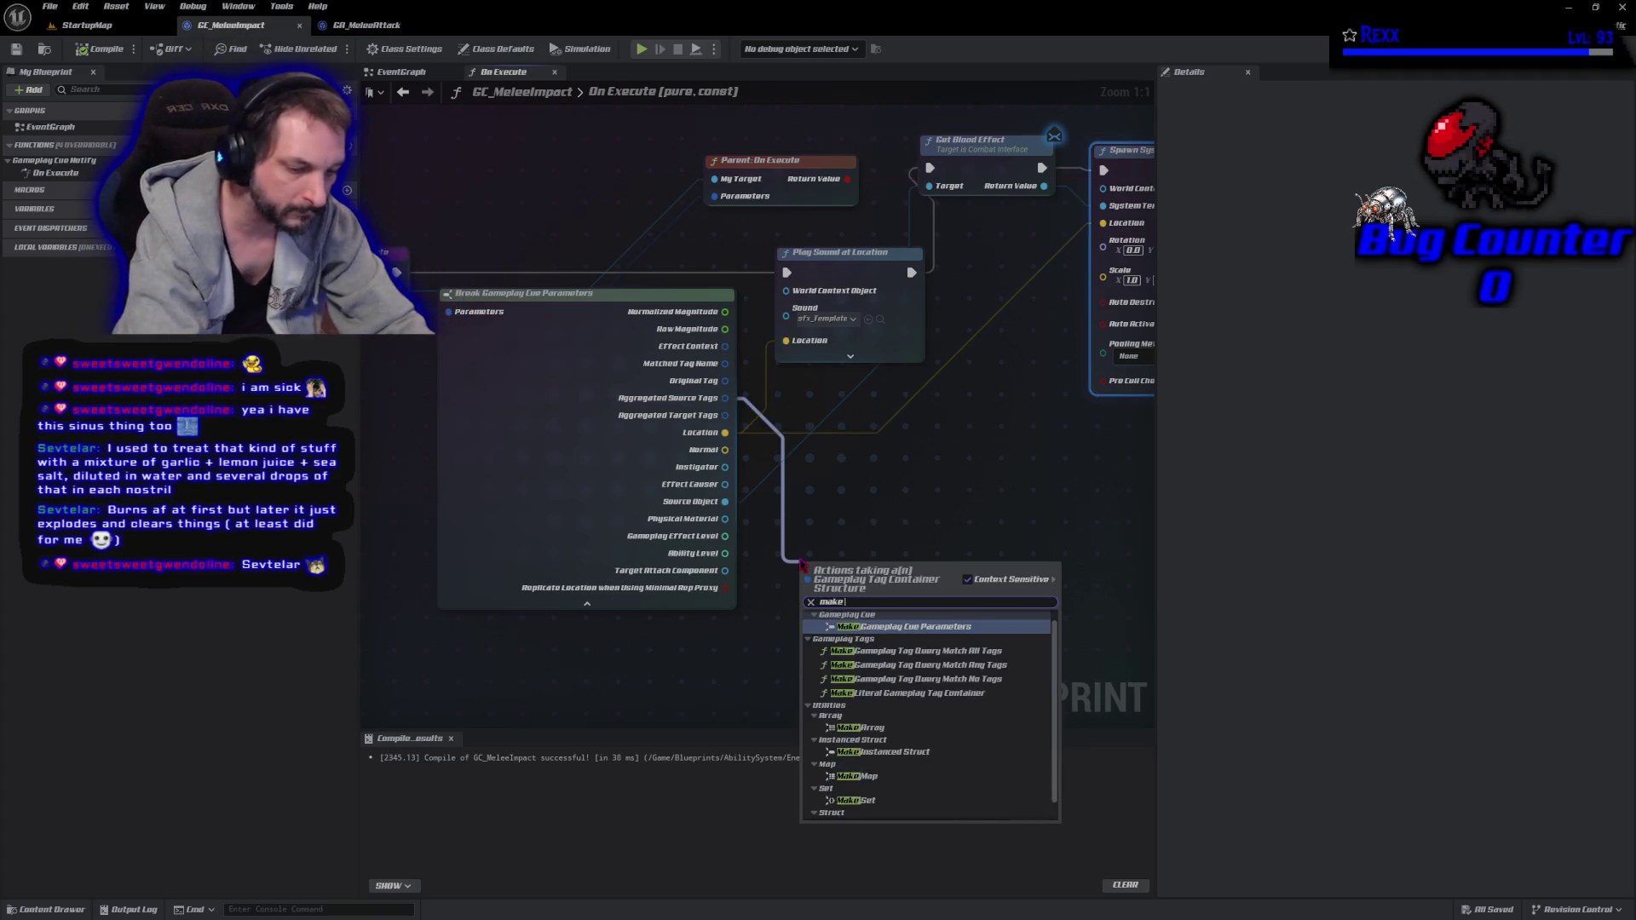
pyautogui.press('Return')
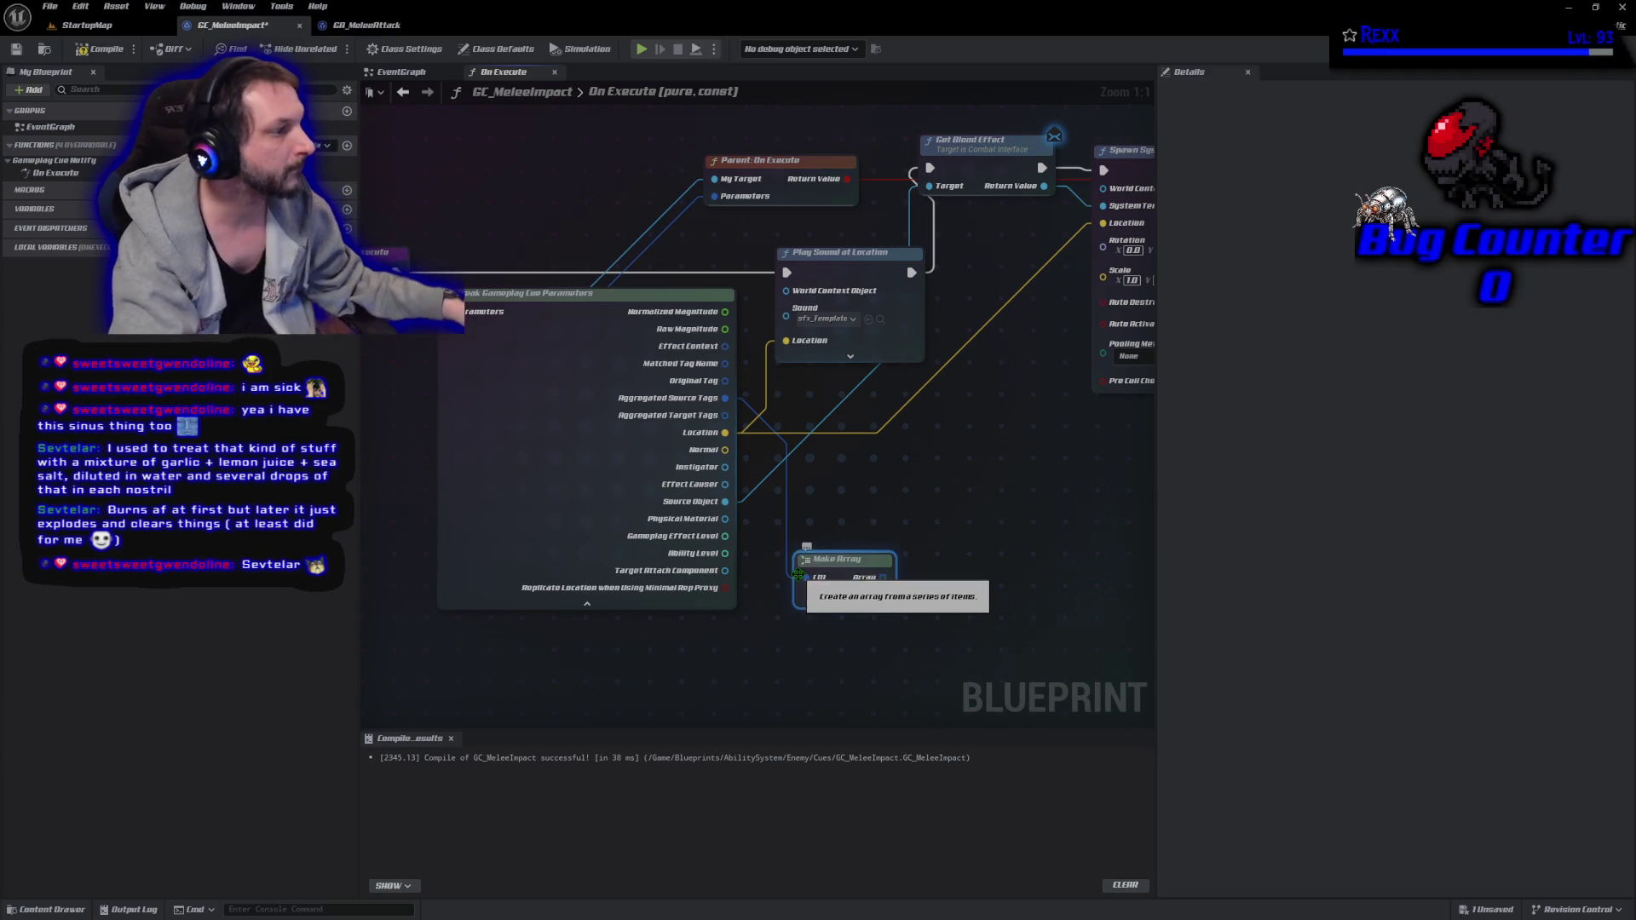
pyautogui.moveTo(883, 578); pyautogui.dragTo(932, 570)
pyautogui.write('For each loop')
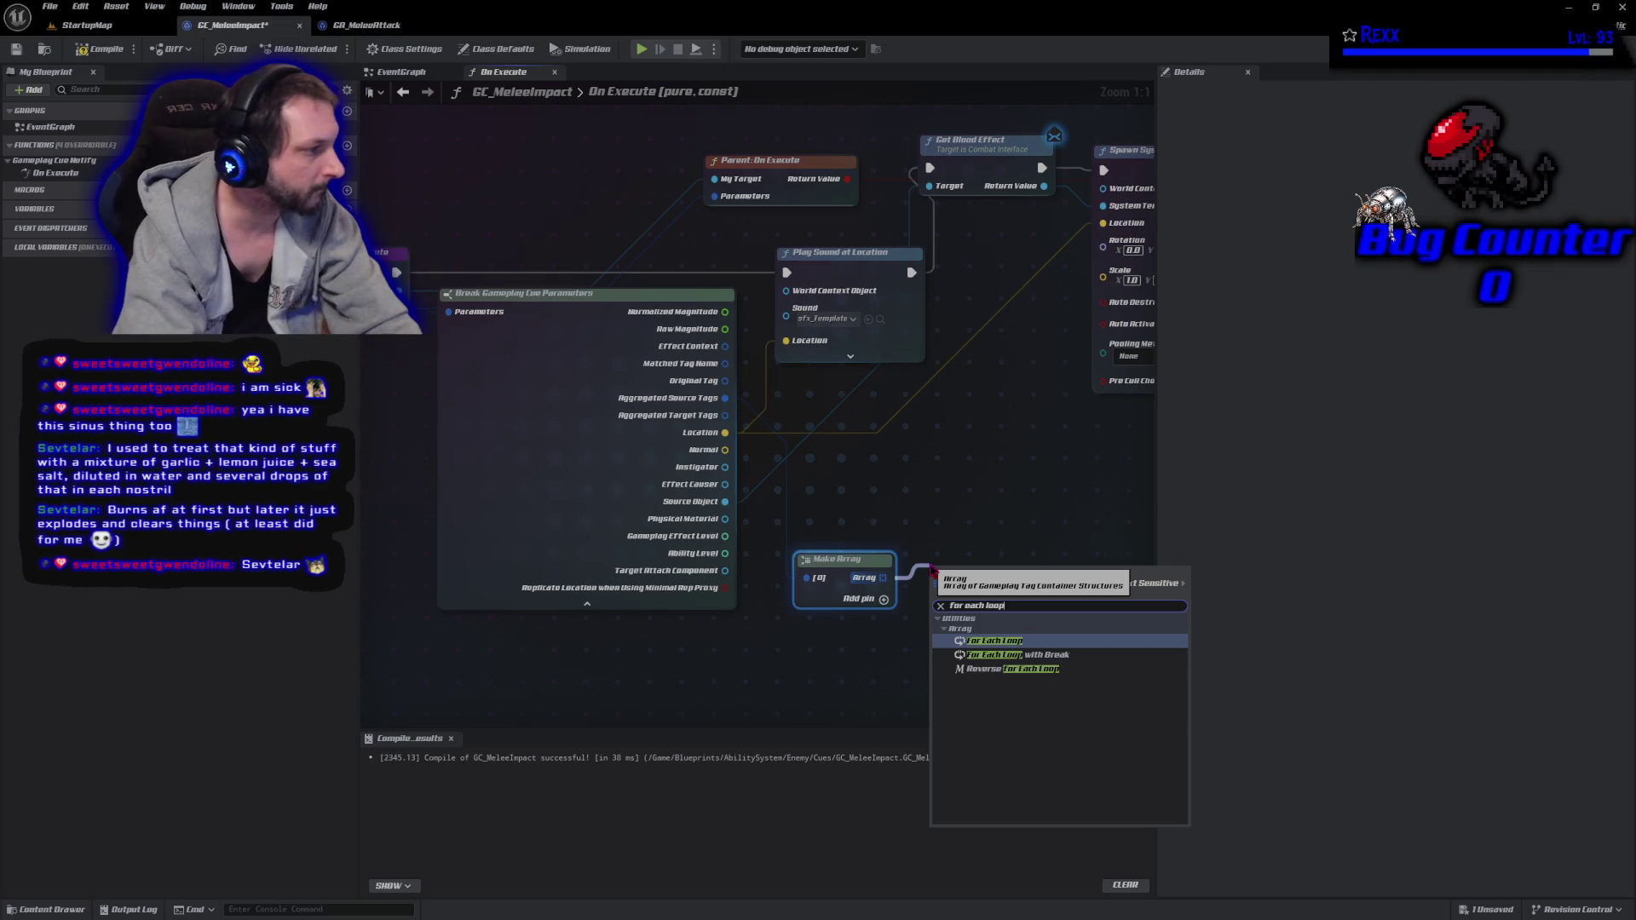
pyautogui.press('Return')
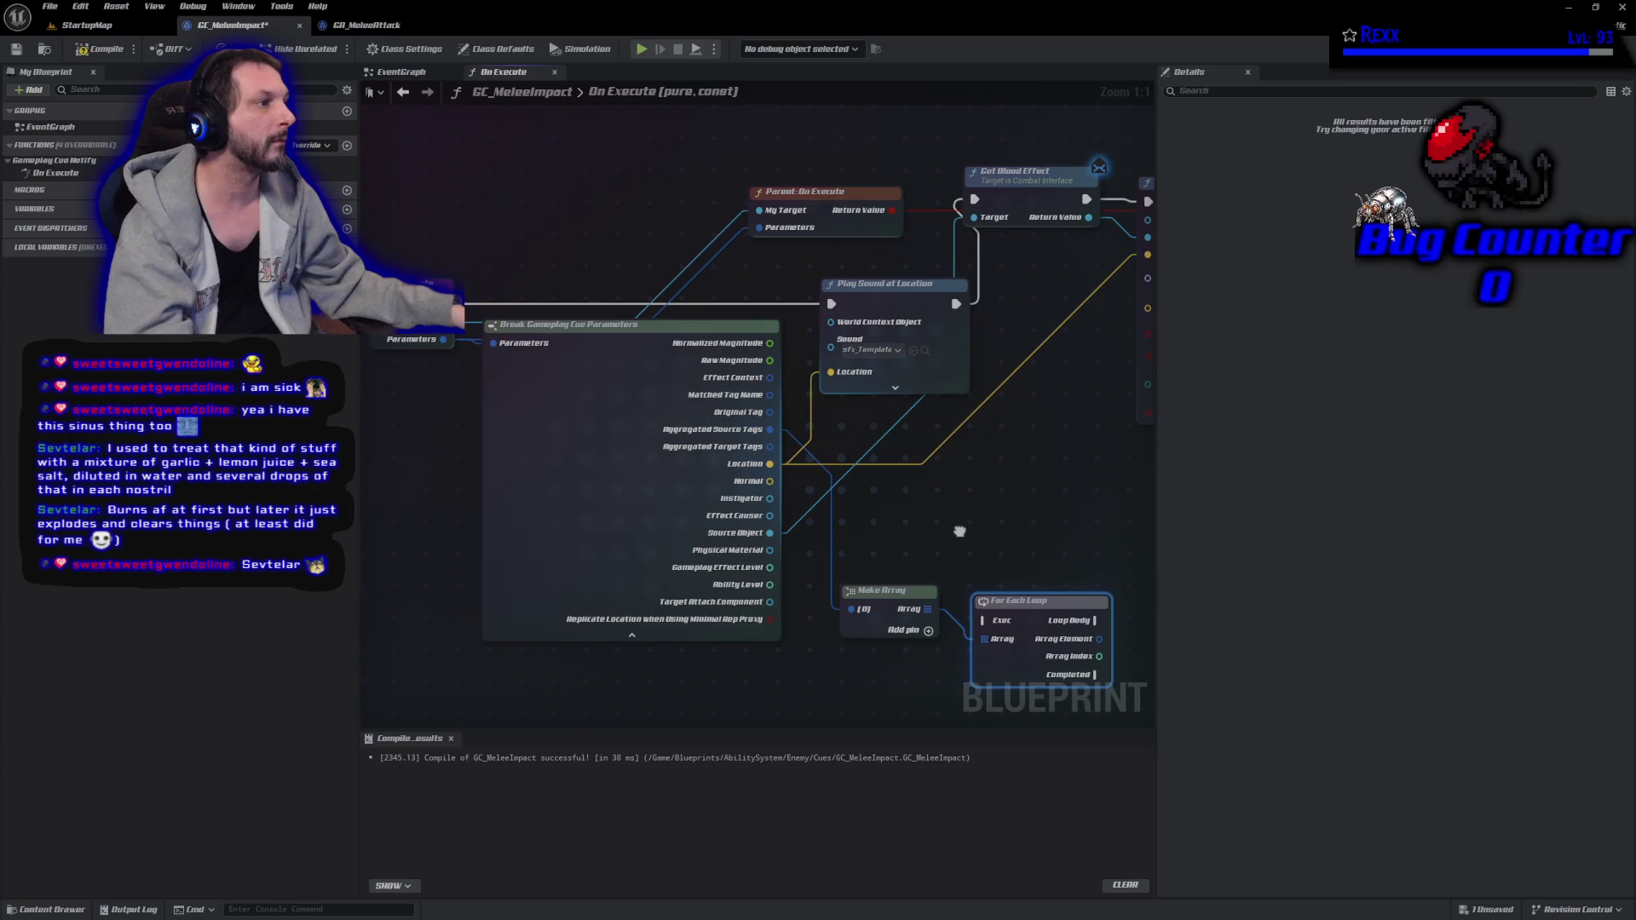
# Move the new nodes up, wire On Execute into the loop first, and compile the cue.
pyautogui.moveTo(1017, 610)
pyautogui.mouseDown()
pyautogui.moveTo(759, 292)
pyautogui.moveTo(629, 211)
pyautogui.mouseUp()
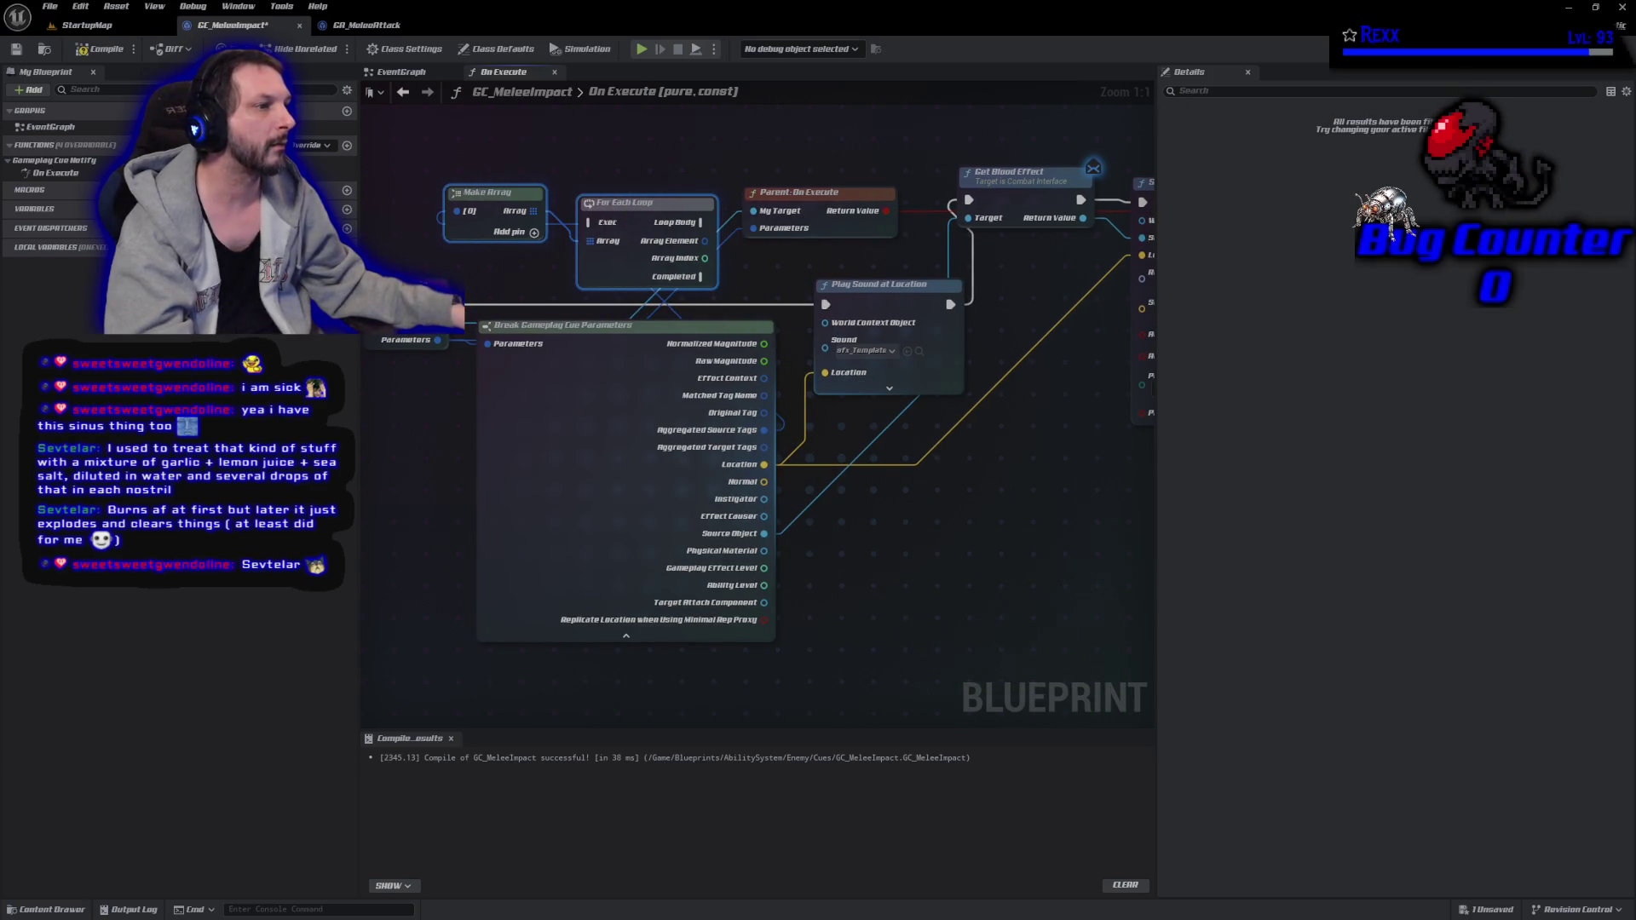
pyautogui.moveTo(447, 304)
pyautogui.mouseDown()
pyautogui.moveTo(656, 247)
pyautogui.moveTo(590, 222)
pyautogui.mouseUp()
pyautogui.click(111, 49)
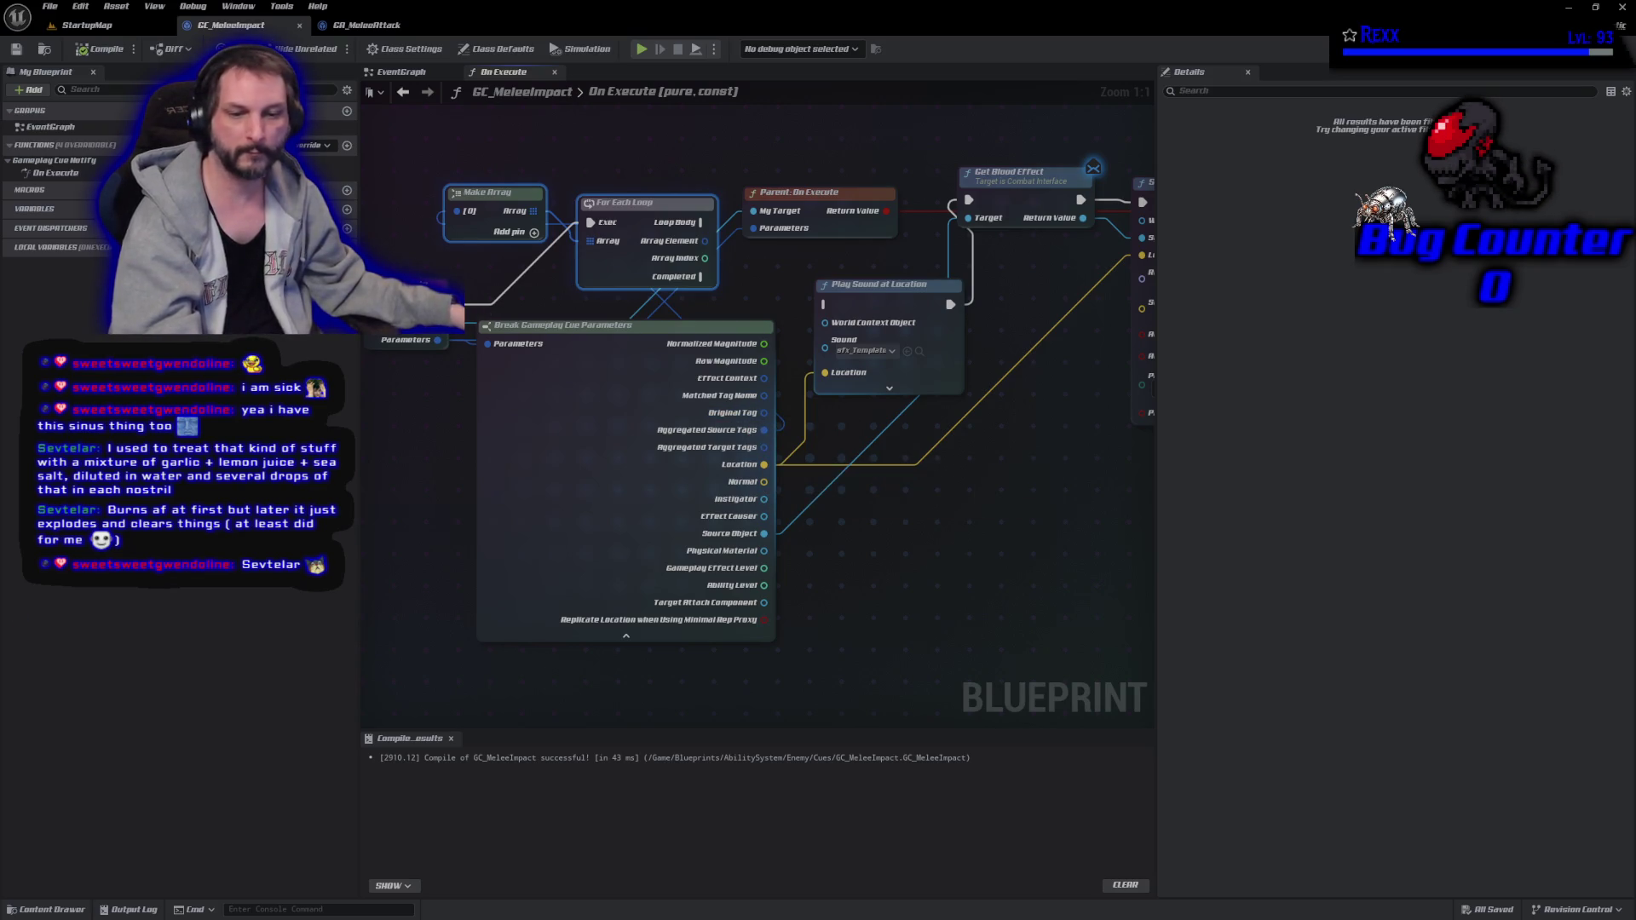
pyautogui.hotkey('alt', 'Tab')
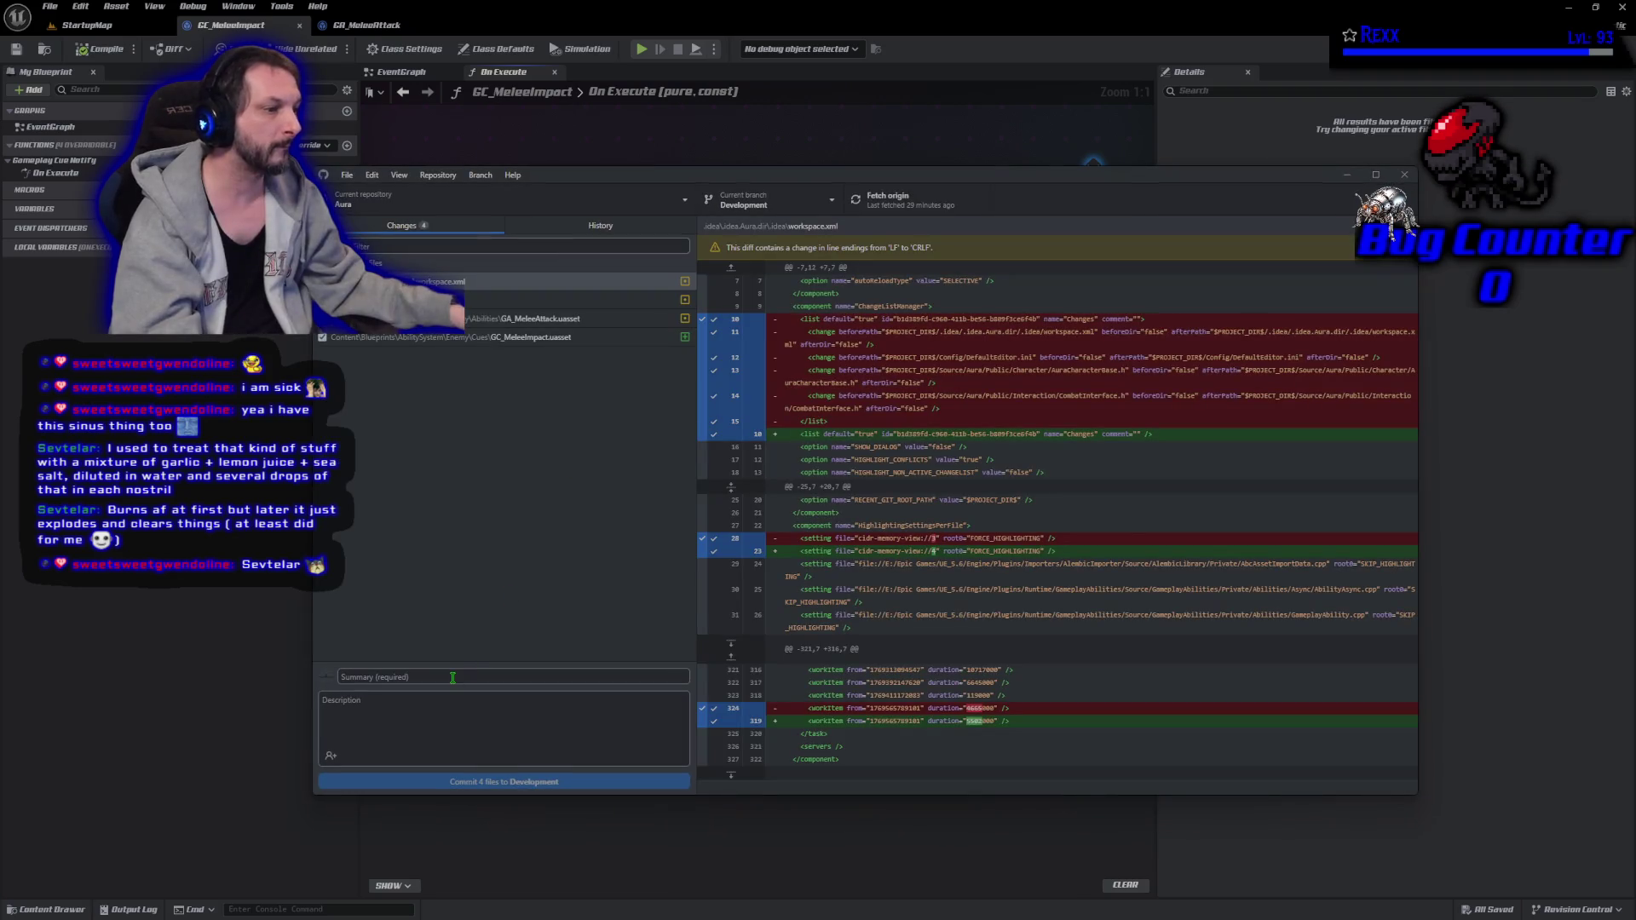
# Commit the four files to Development with summary 'Melee Impact Gameplay Cue' and push to origin.
pyautogui.click(453, 677)
pyautogui.write('Melee')
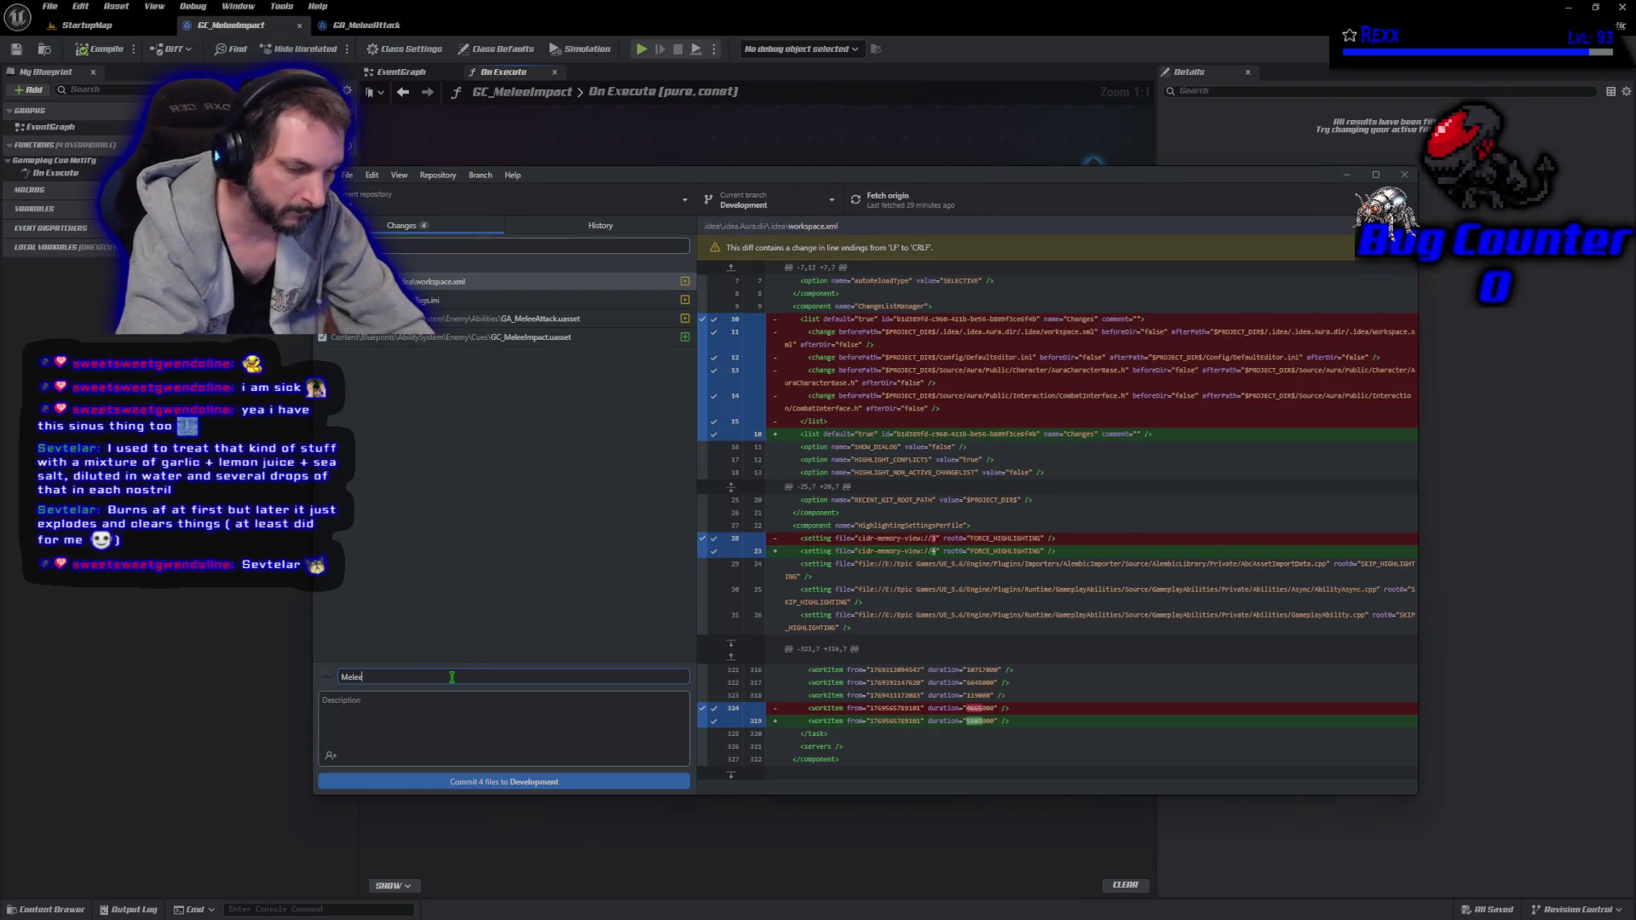
pyautogui.write(' Im')
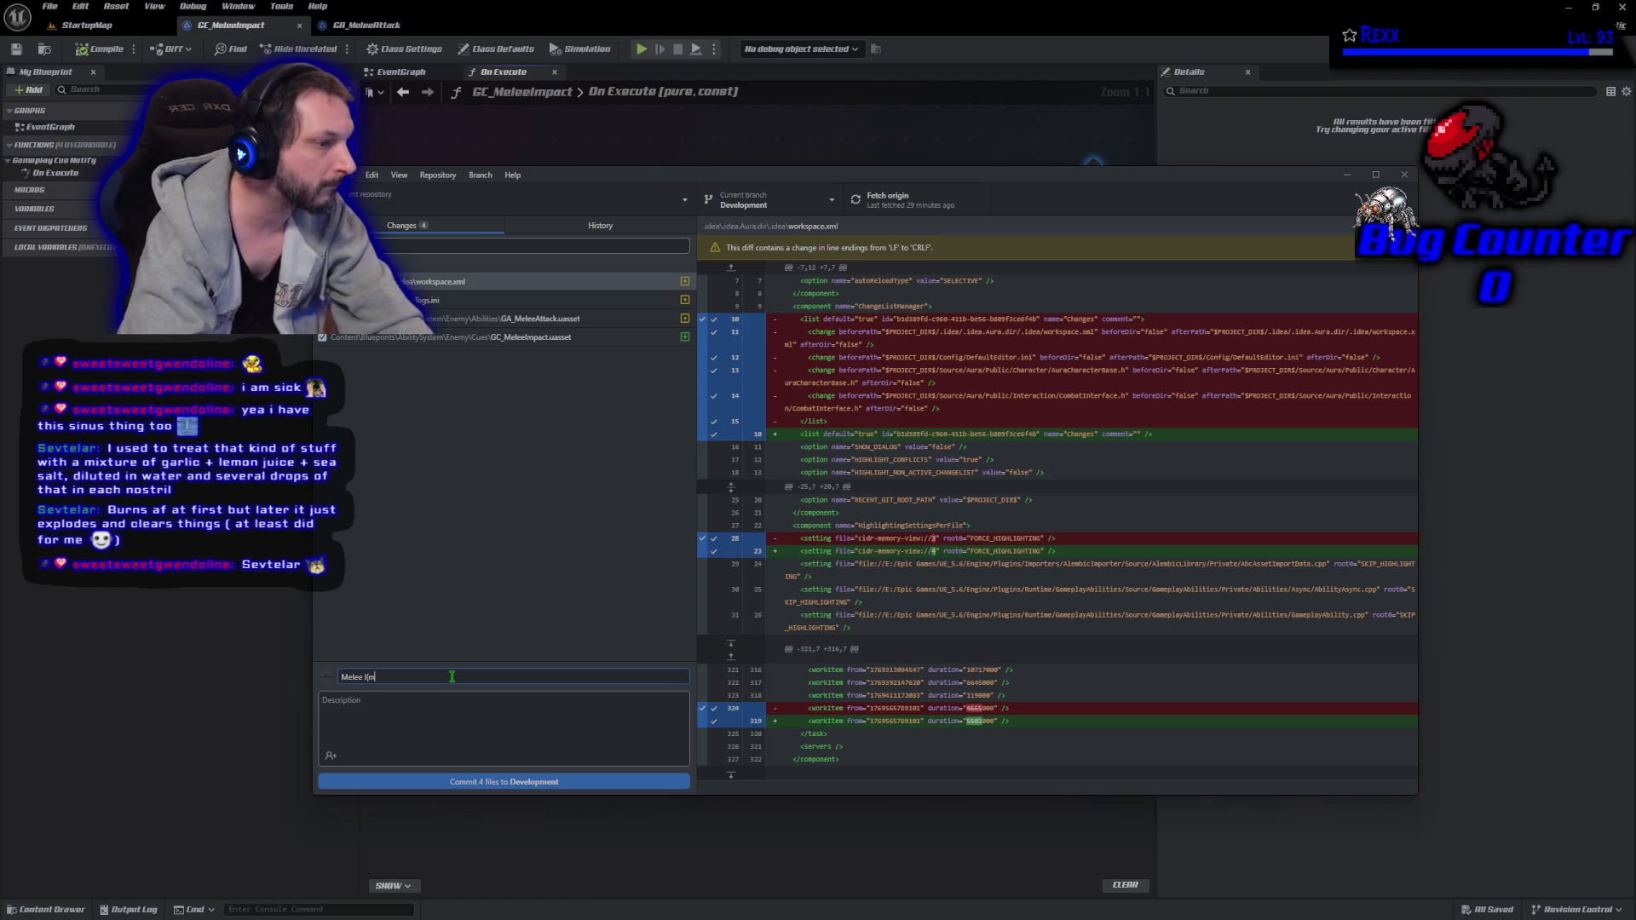
pyautogui.write(' Imp')
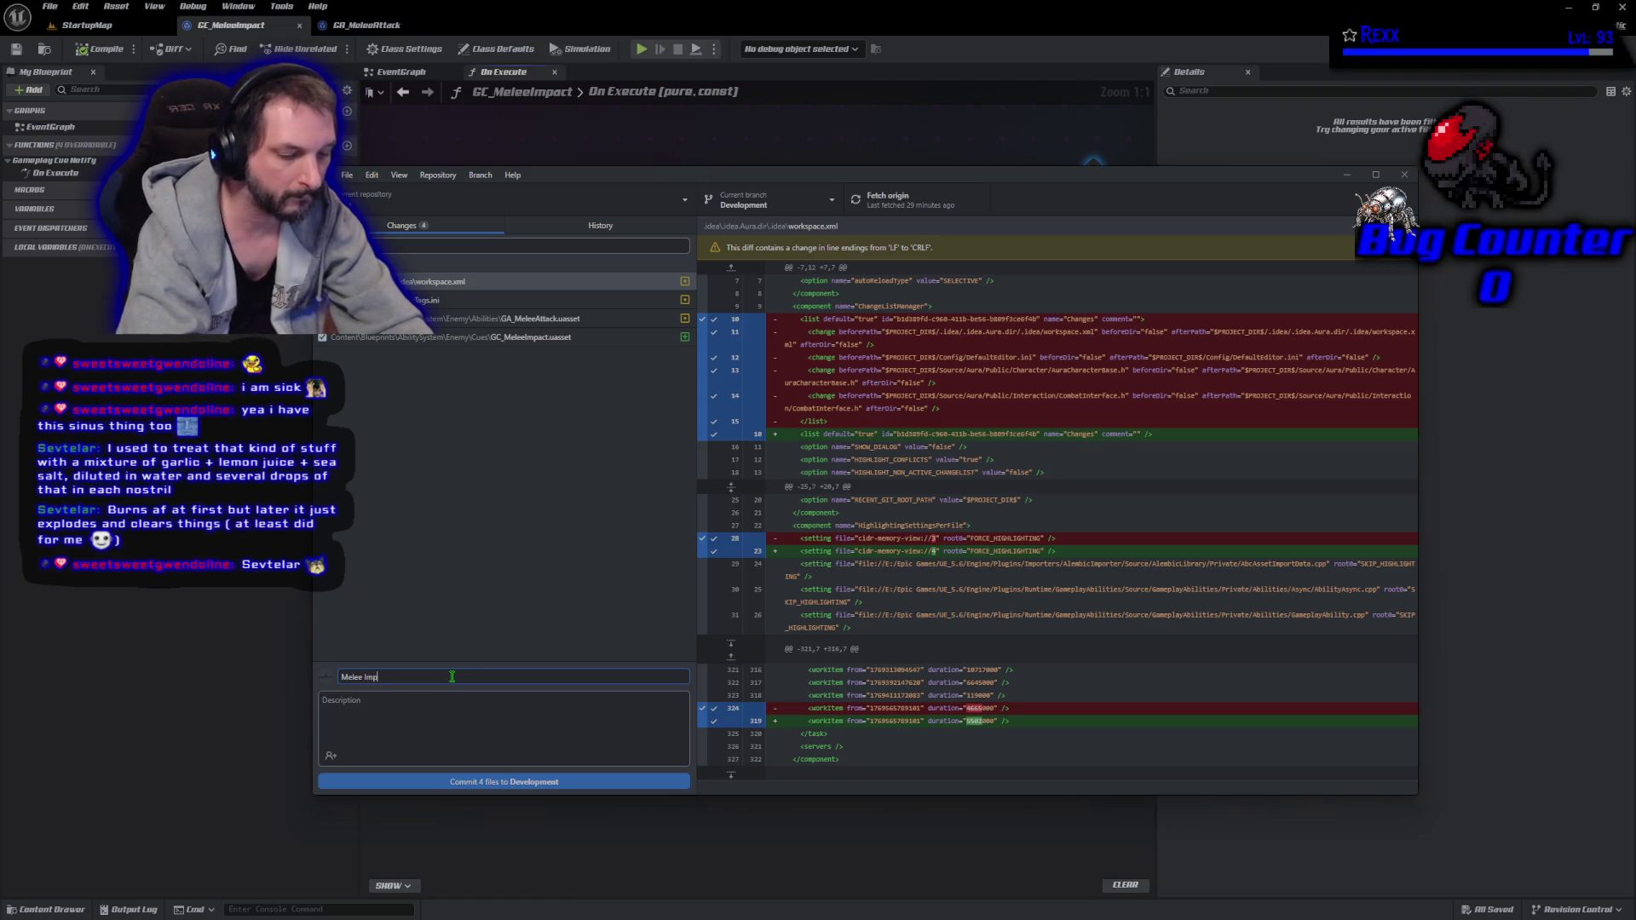
pyautogui.write('actmeplay Cue')
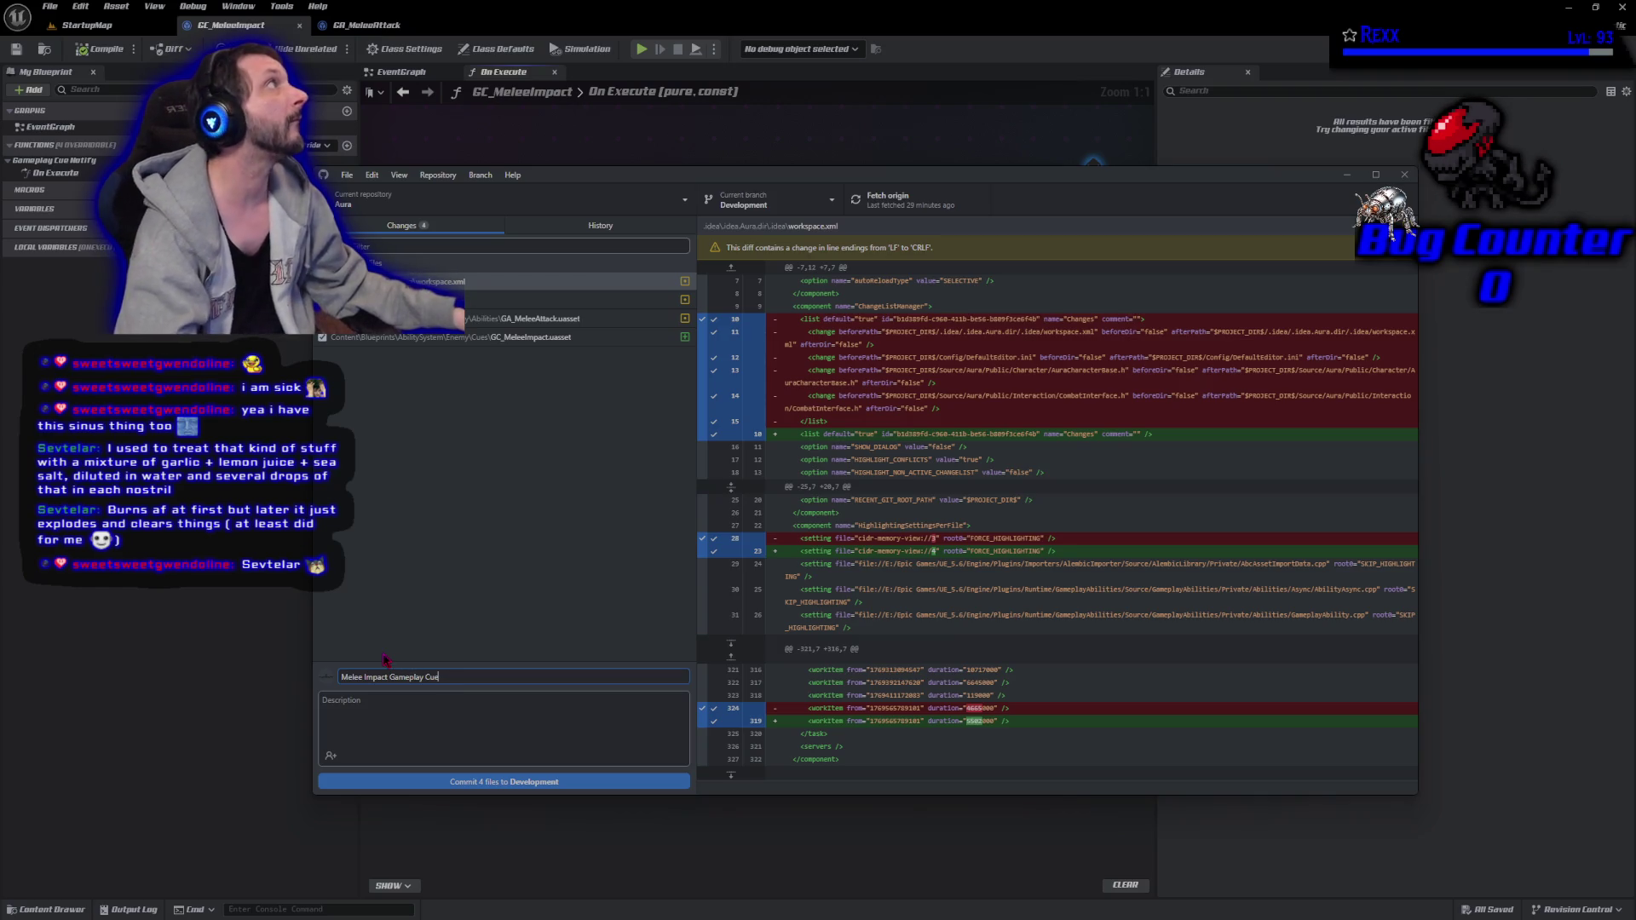
pyautogui.click(473, 781)
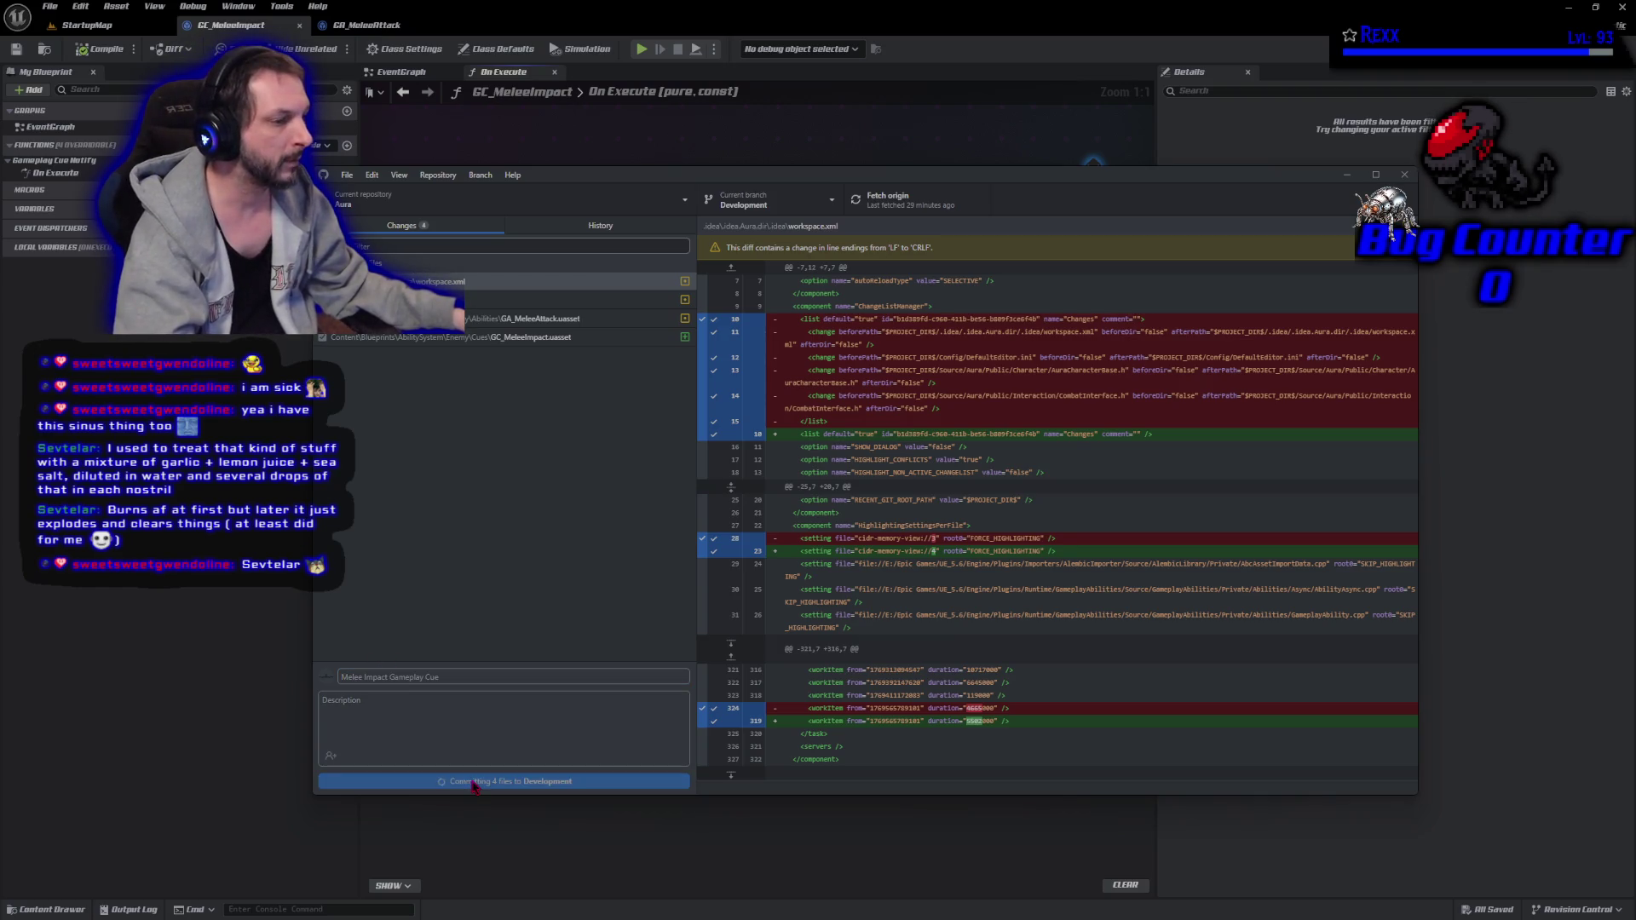
pyautogui.click(1207, 356)
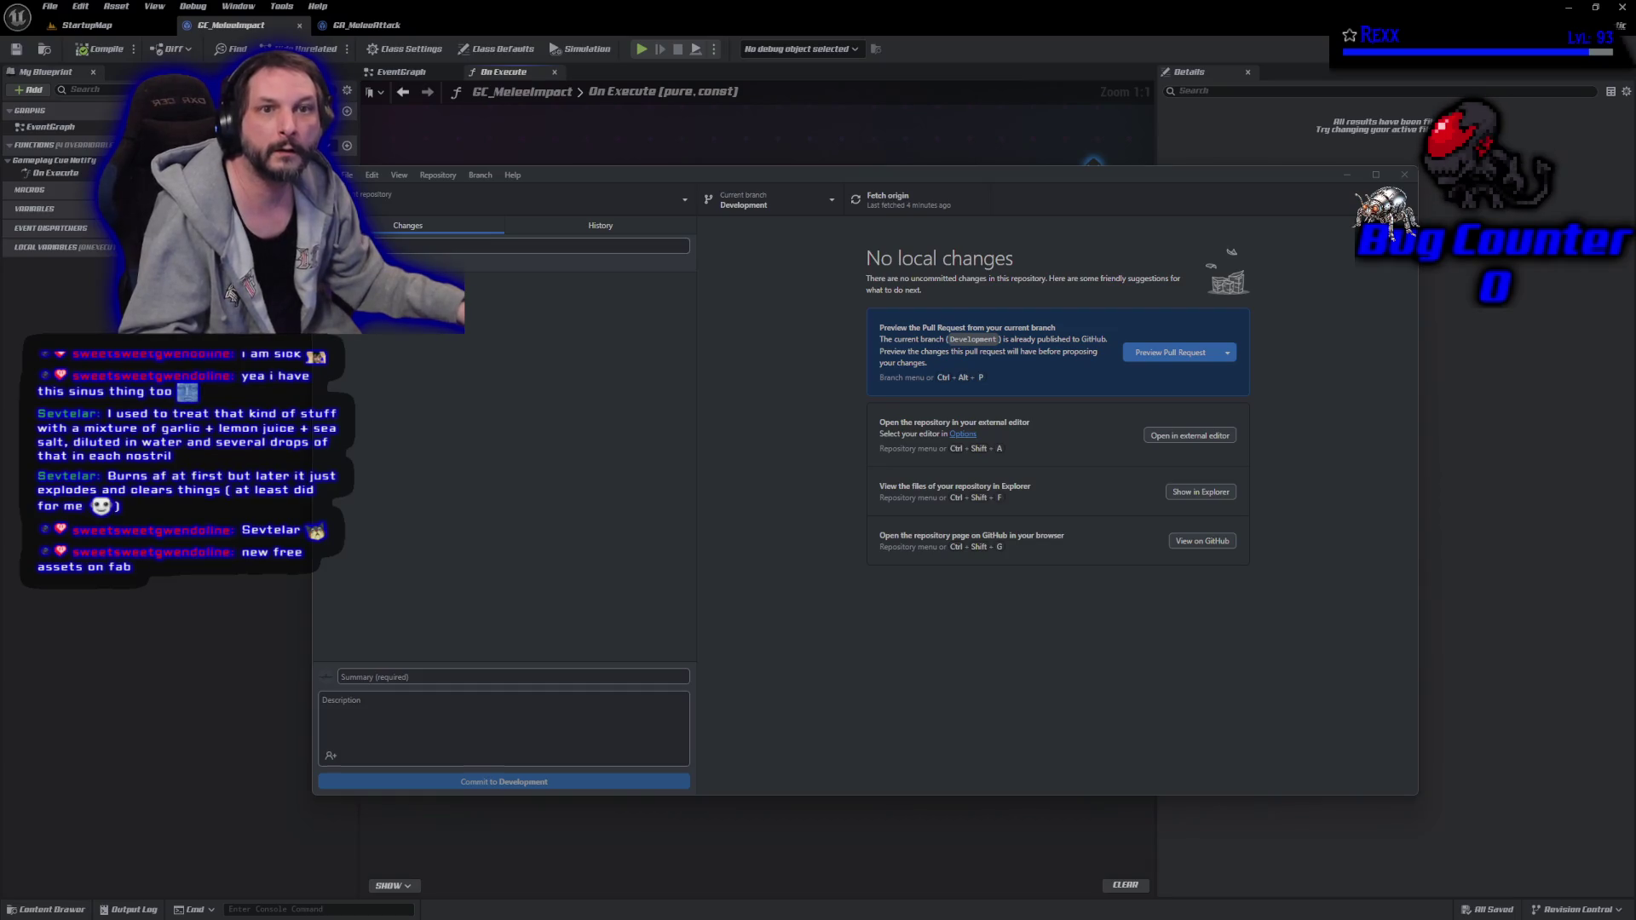
# Switch from GitHub Desktop to the browser showing Fab.
pyautogui.hotkey('alt', 'Tab')
# Maximize the Fab window and open the free Medieval Castle listing from the limited-time offers.
pyautogui.doubleClick(681, 138)
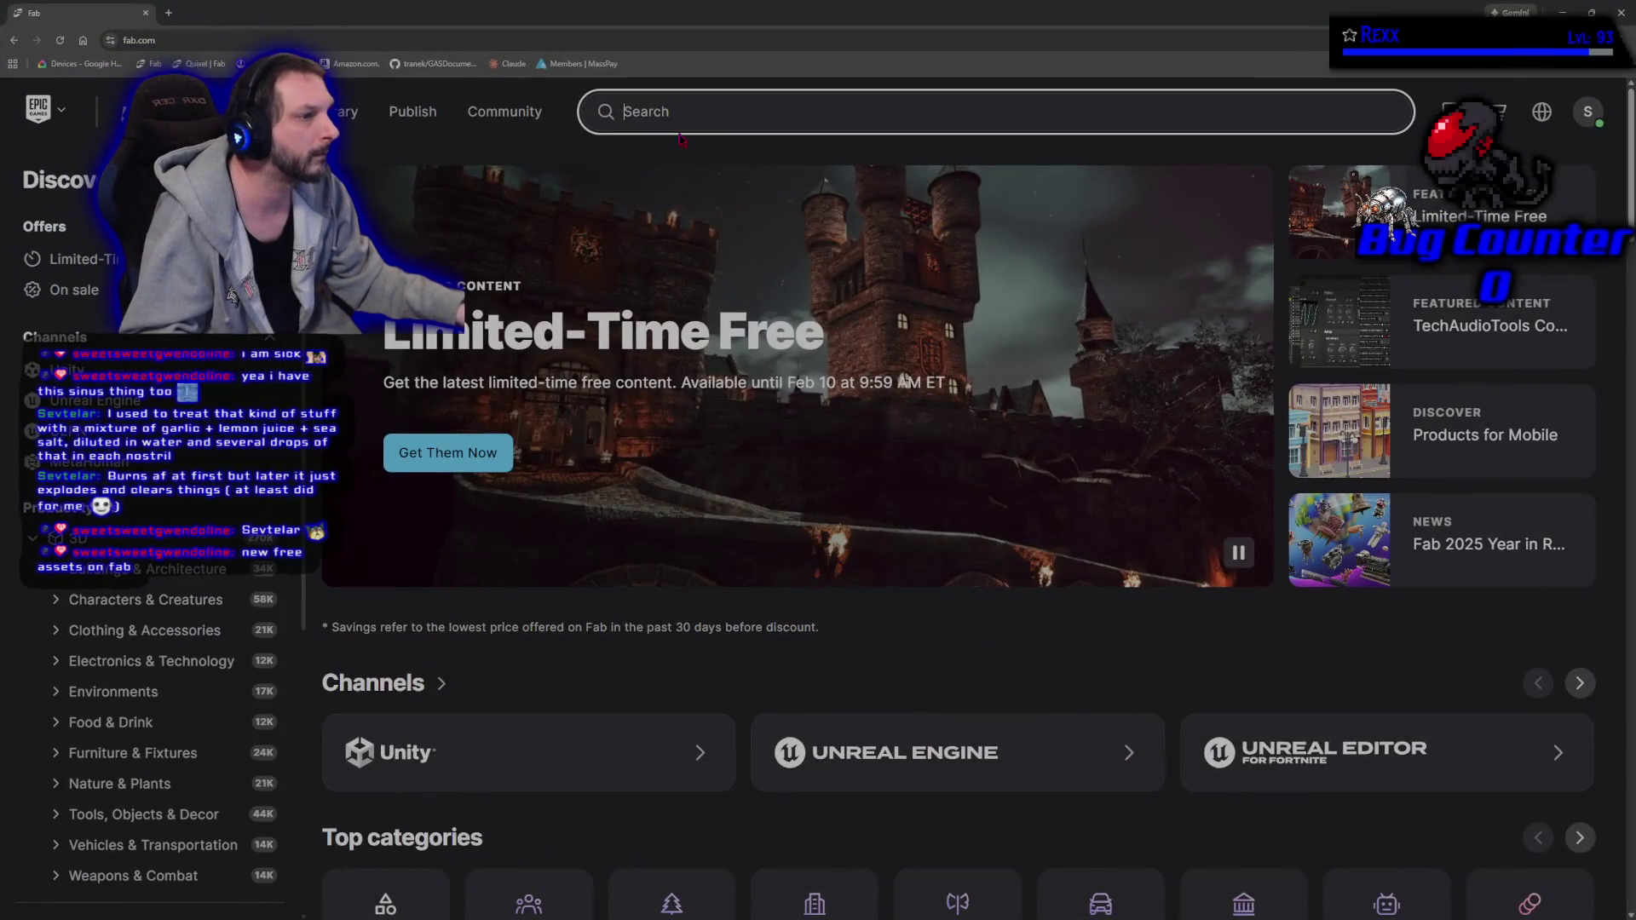
pyautogui.click(477, 459)
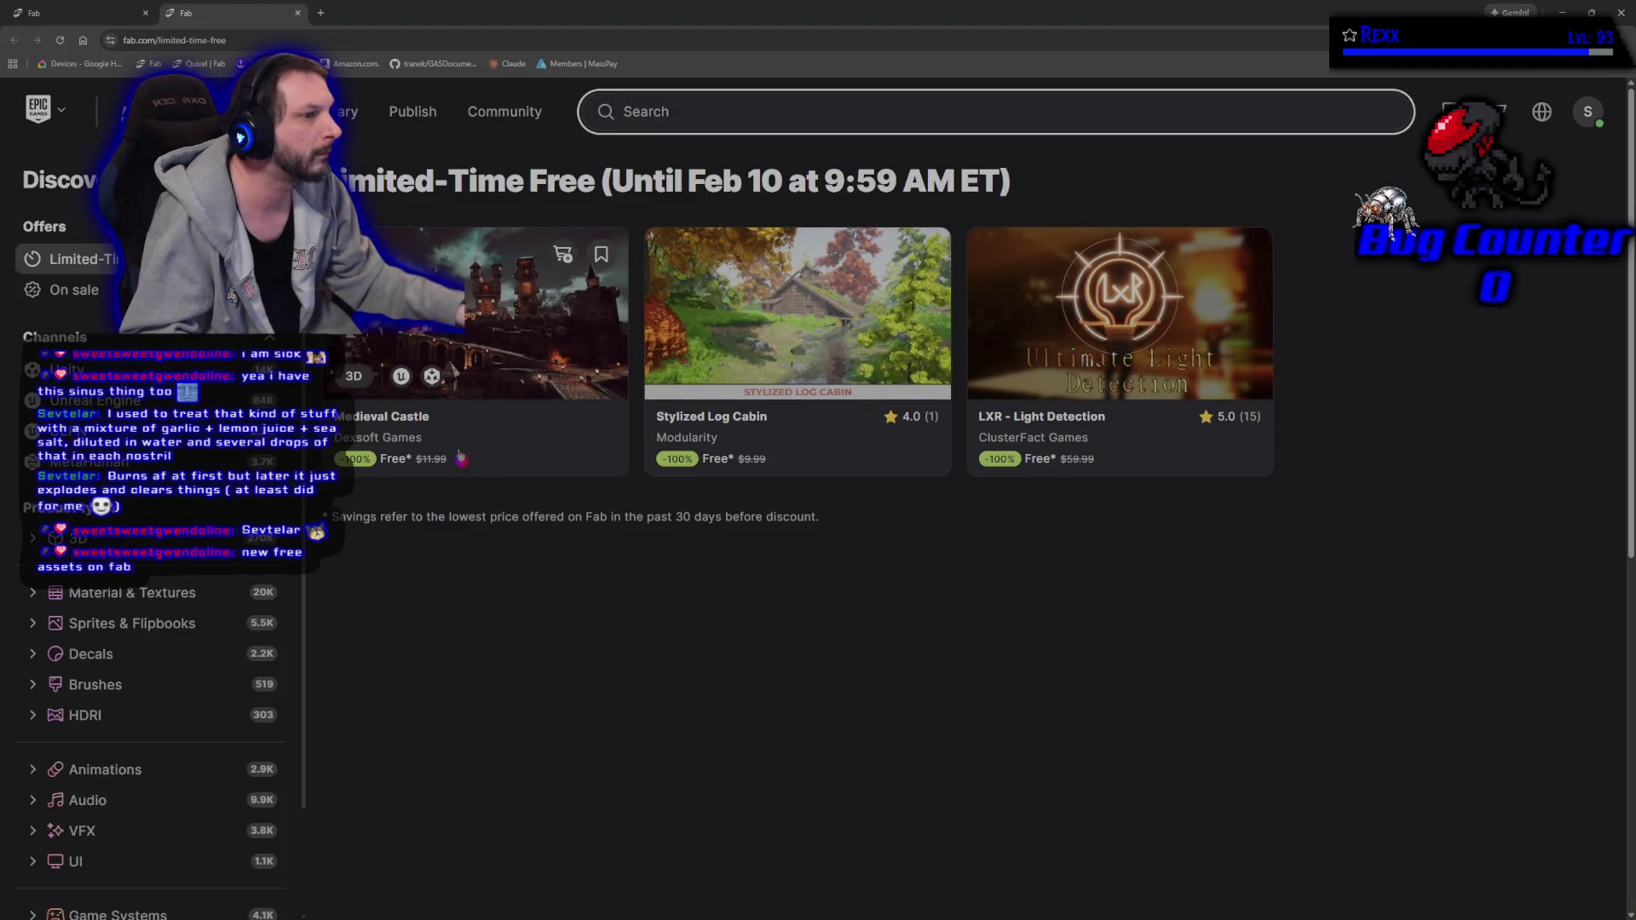
pyautogui.click(407, 328)
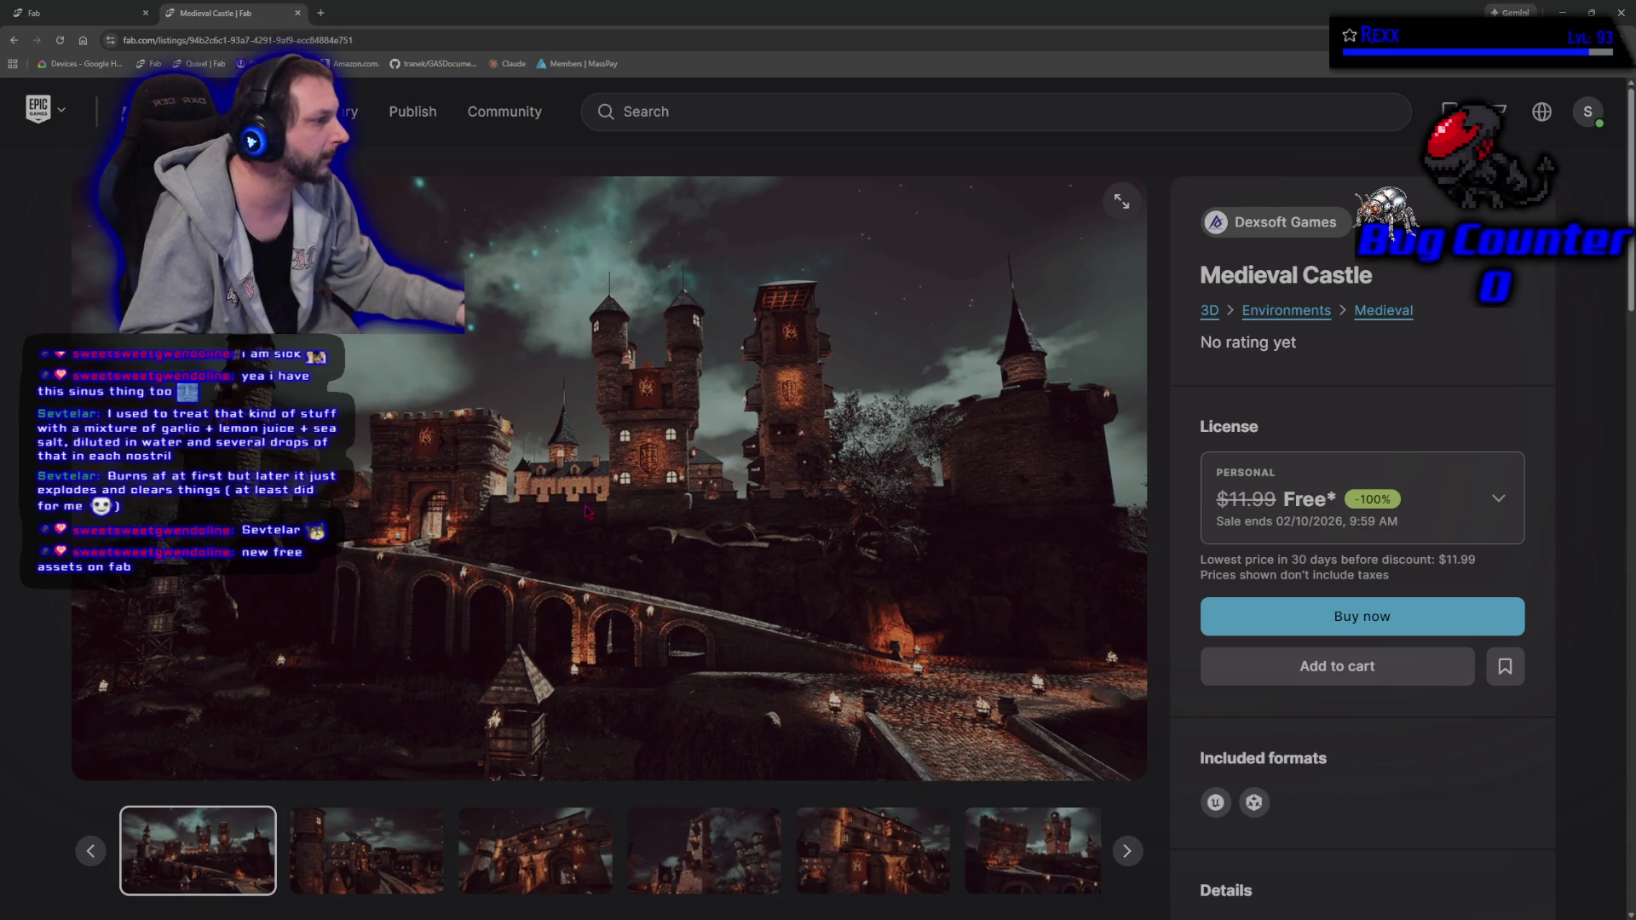
# Browse the Medieval Castle gallery screenshots, from towers and courtyards to the tavern and seaside overview.
pyautogui.scroll(-1, 586, 512)
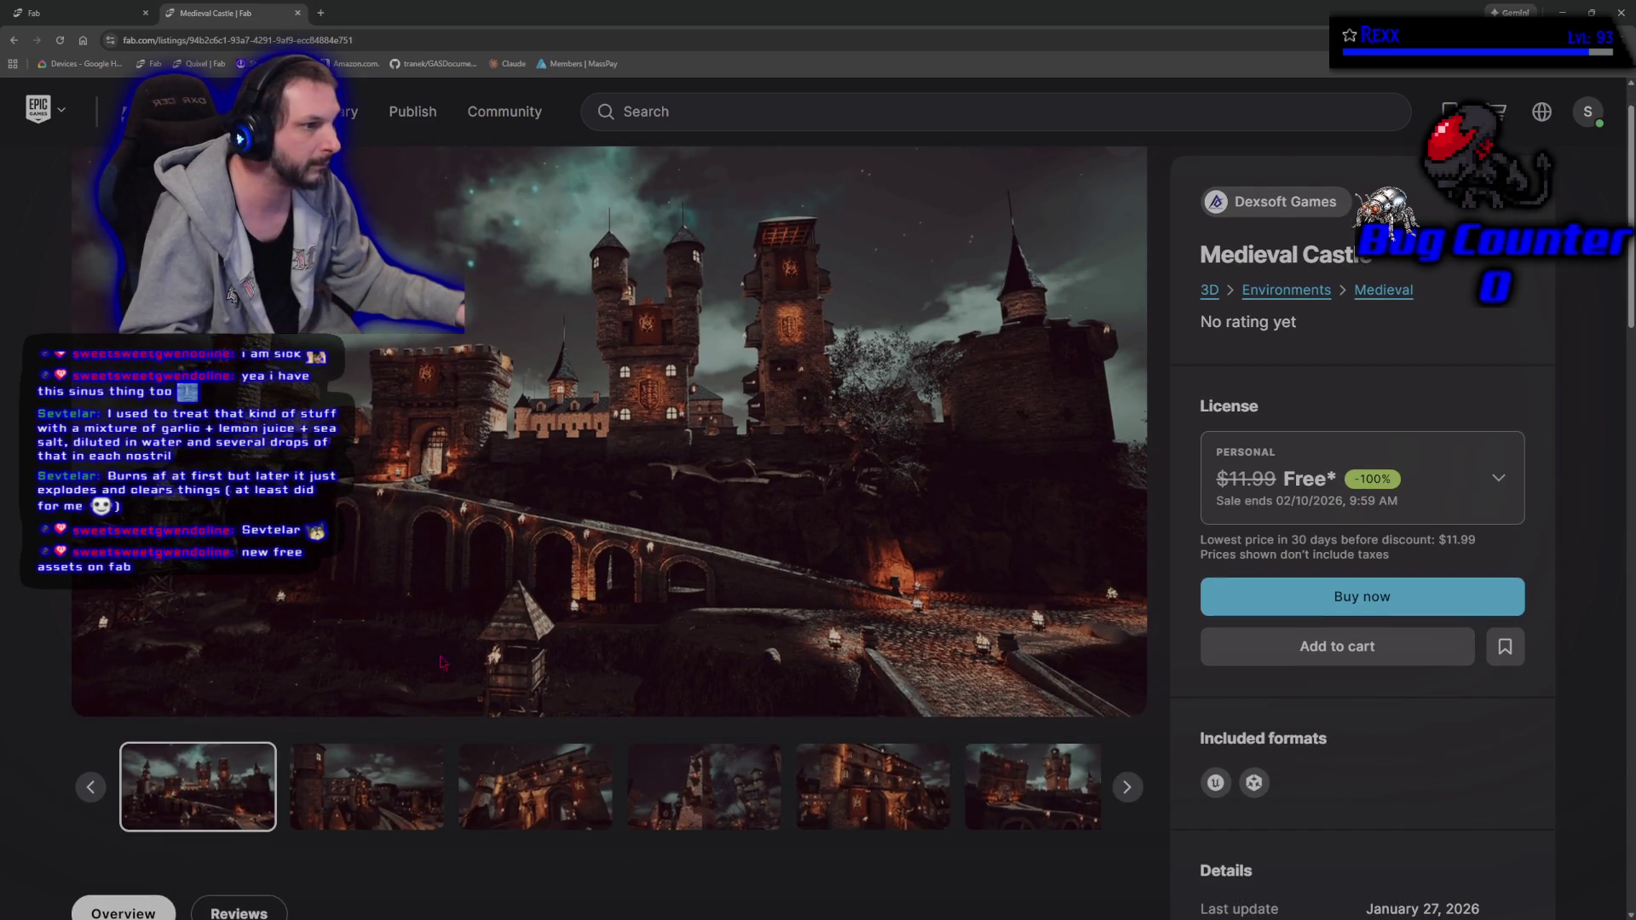
pyautogui.click(369, 794)
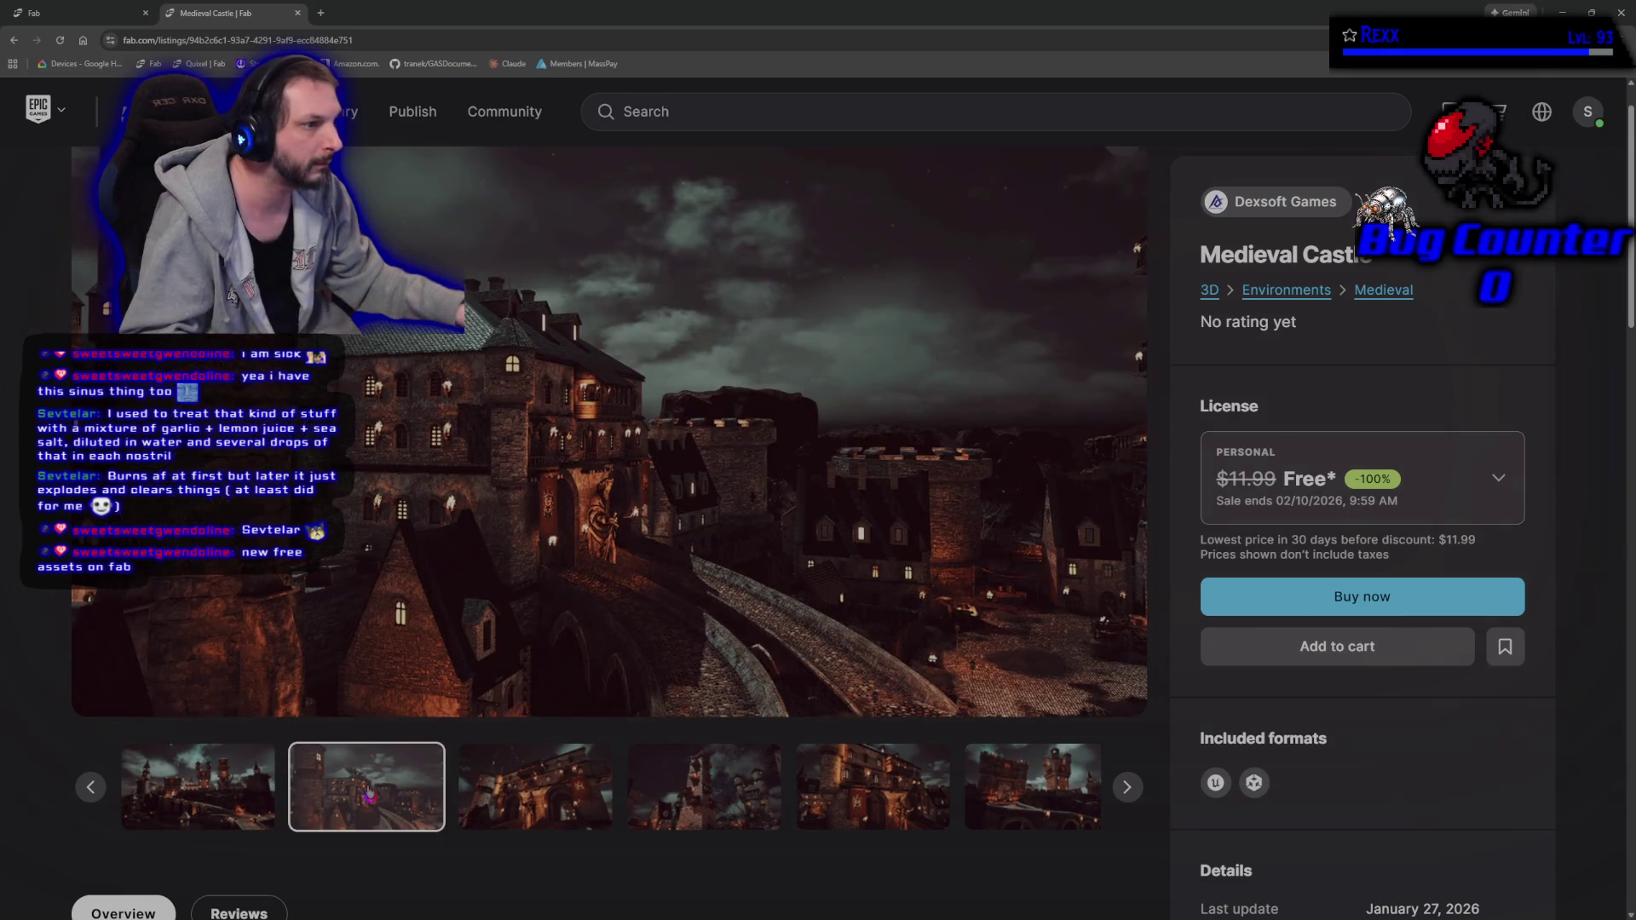
pyautogui.click(502, 780)
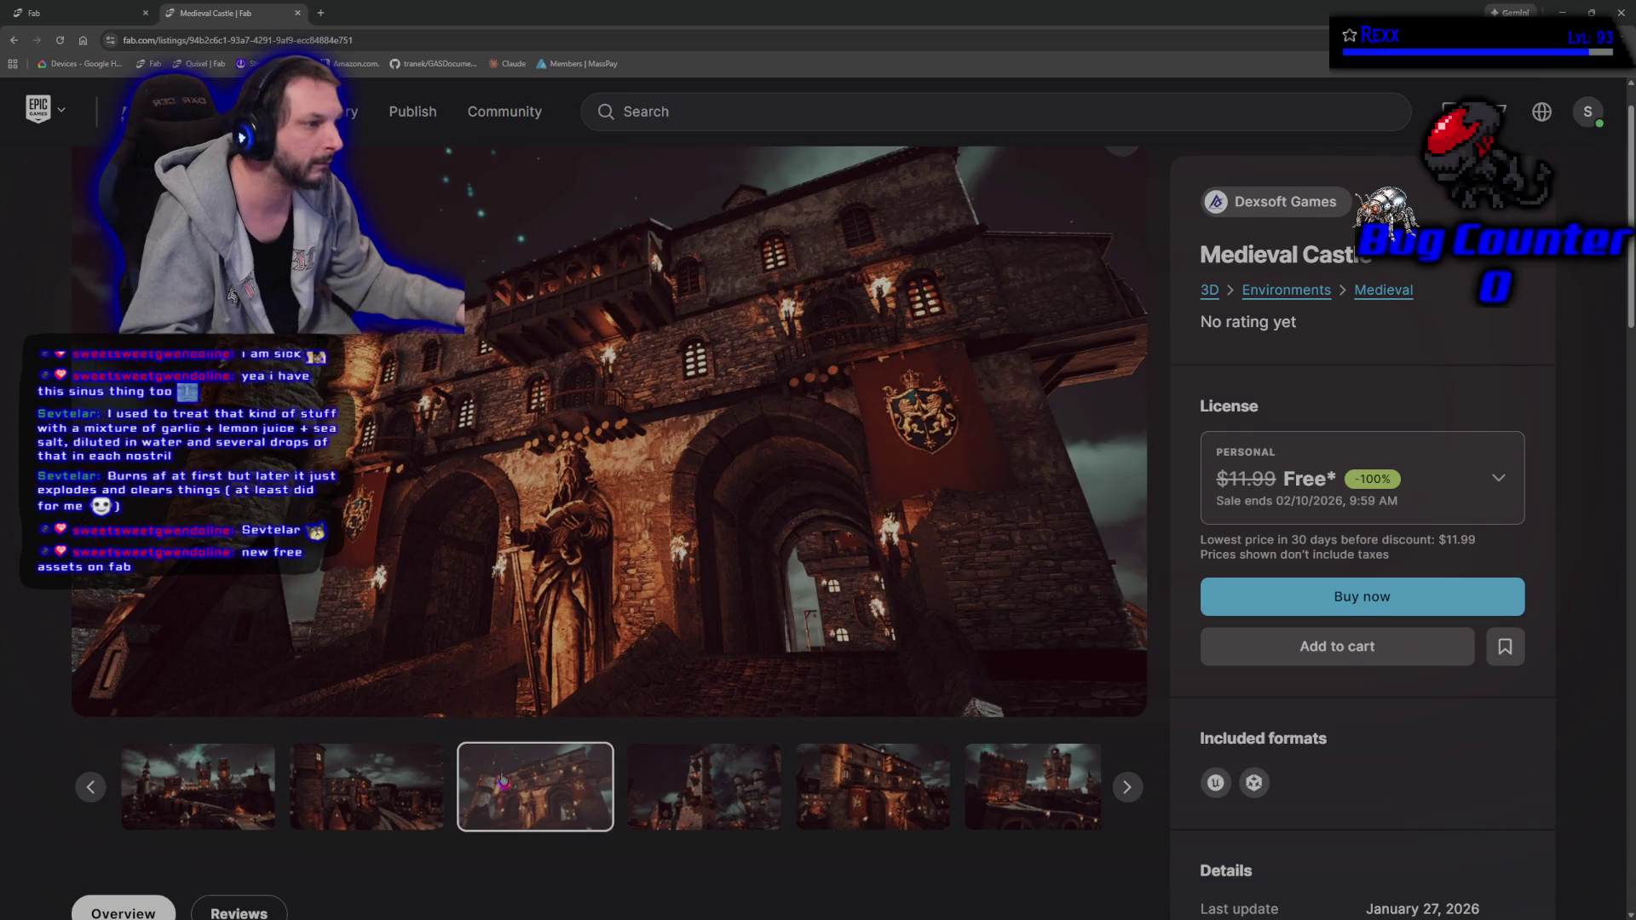
pyautogui.click(746, 809)
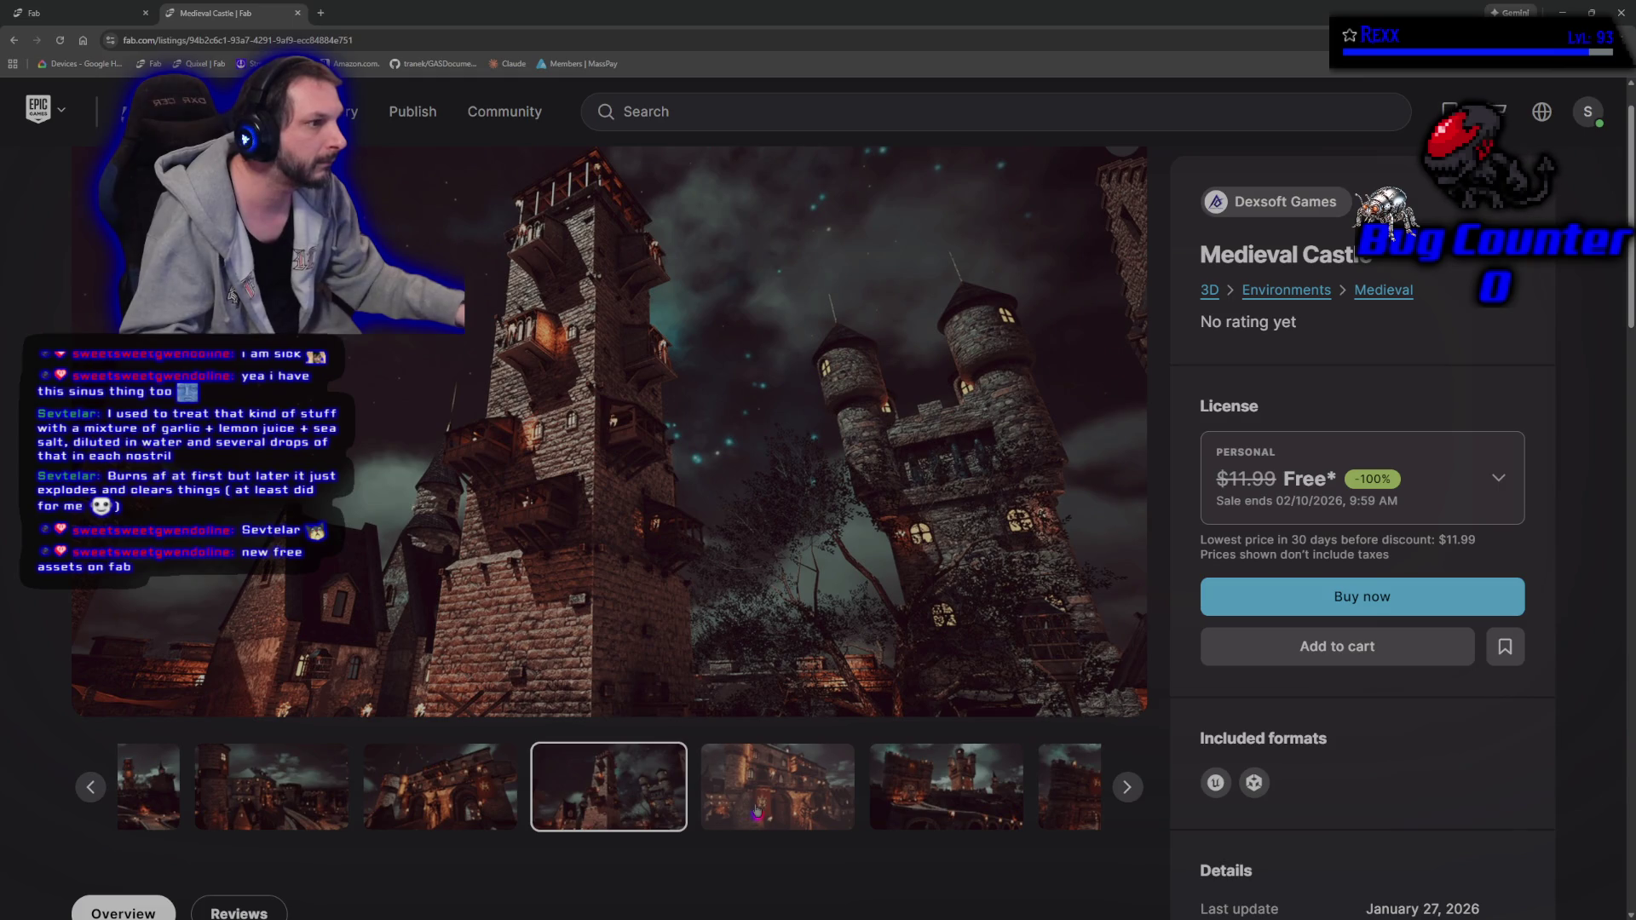
pyautogui.click(757, 809)
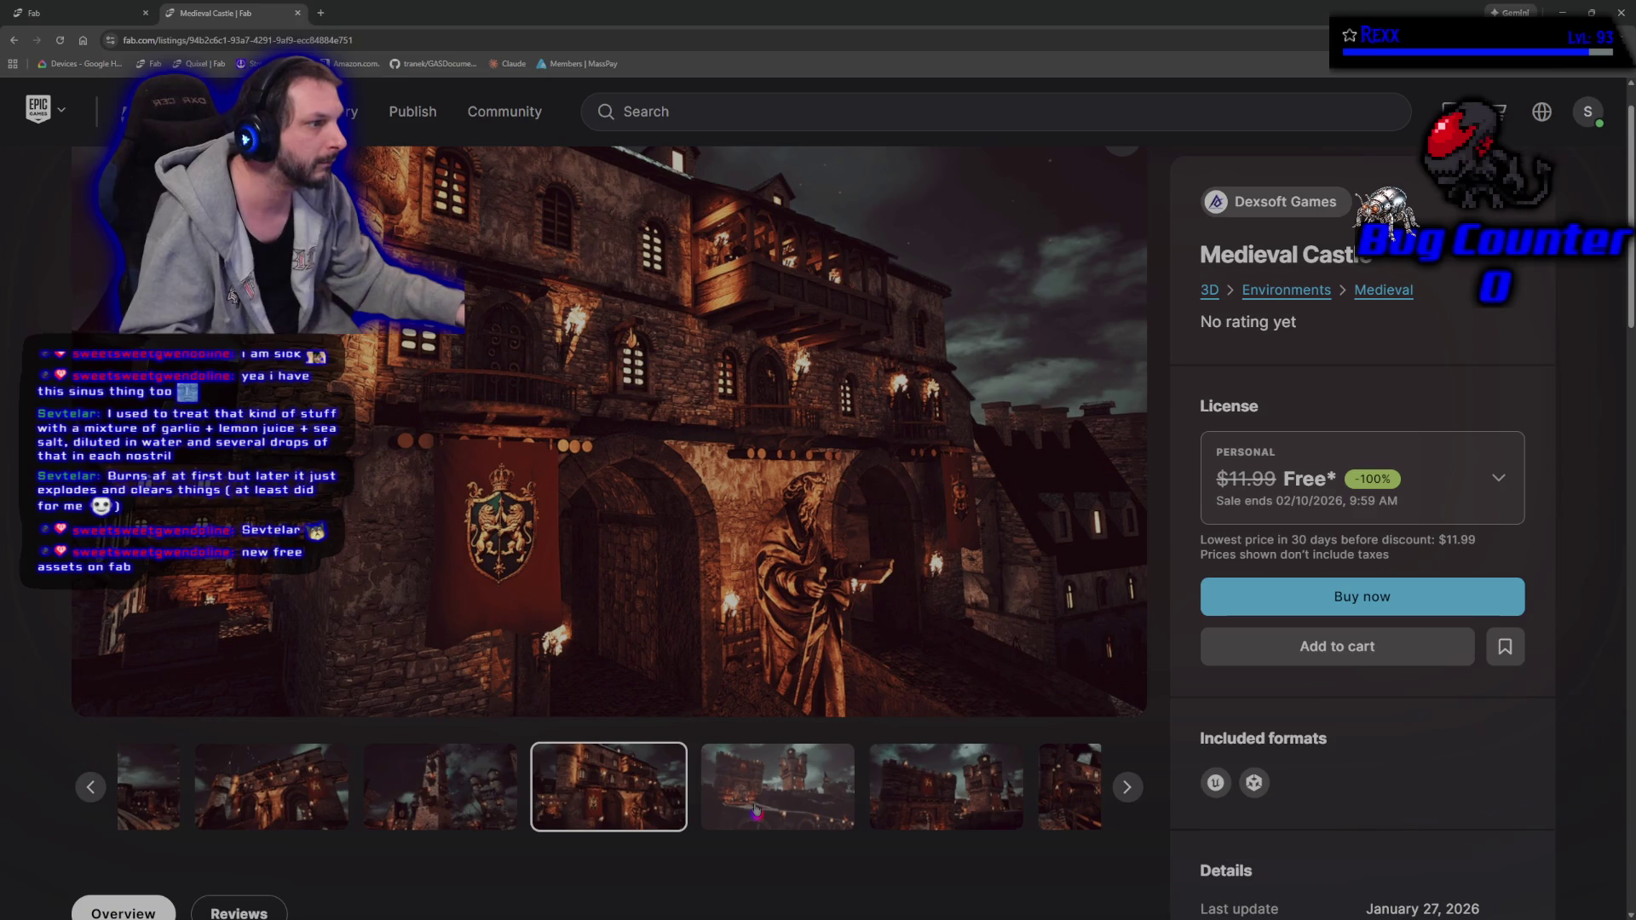
pyautogui.click(757, 810)
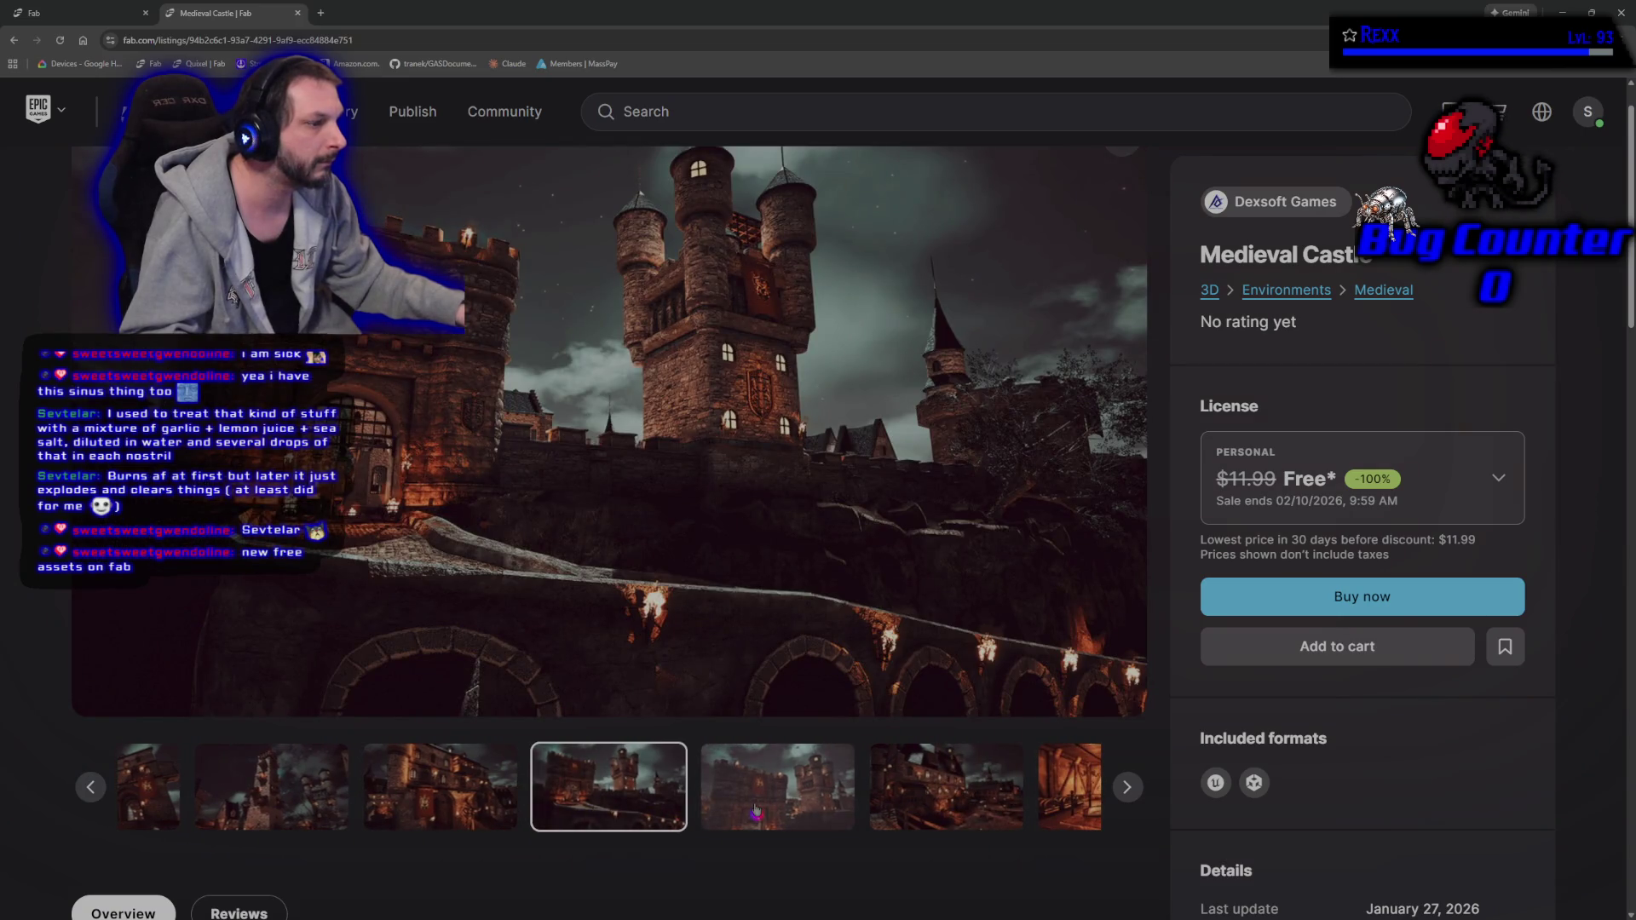
pyautogui.click(755, 810)
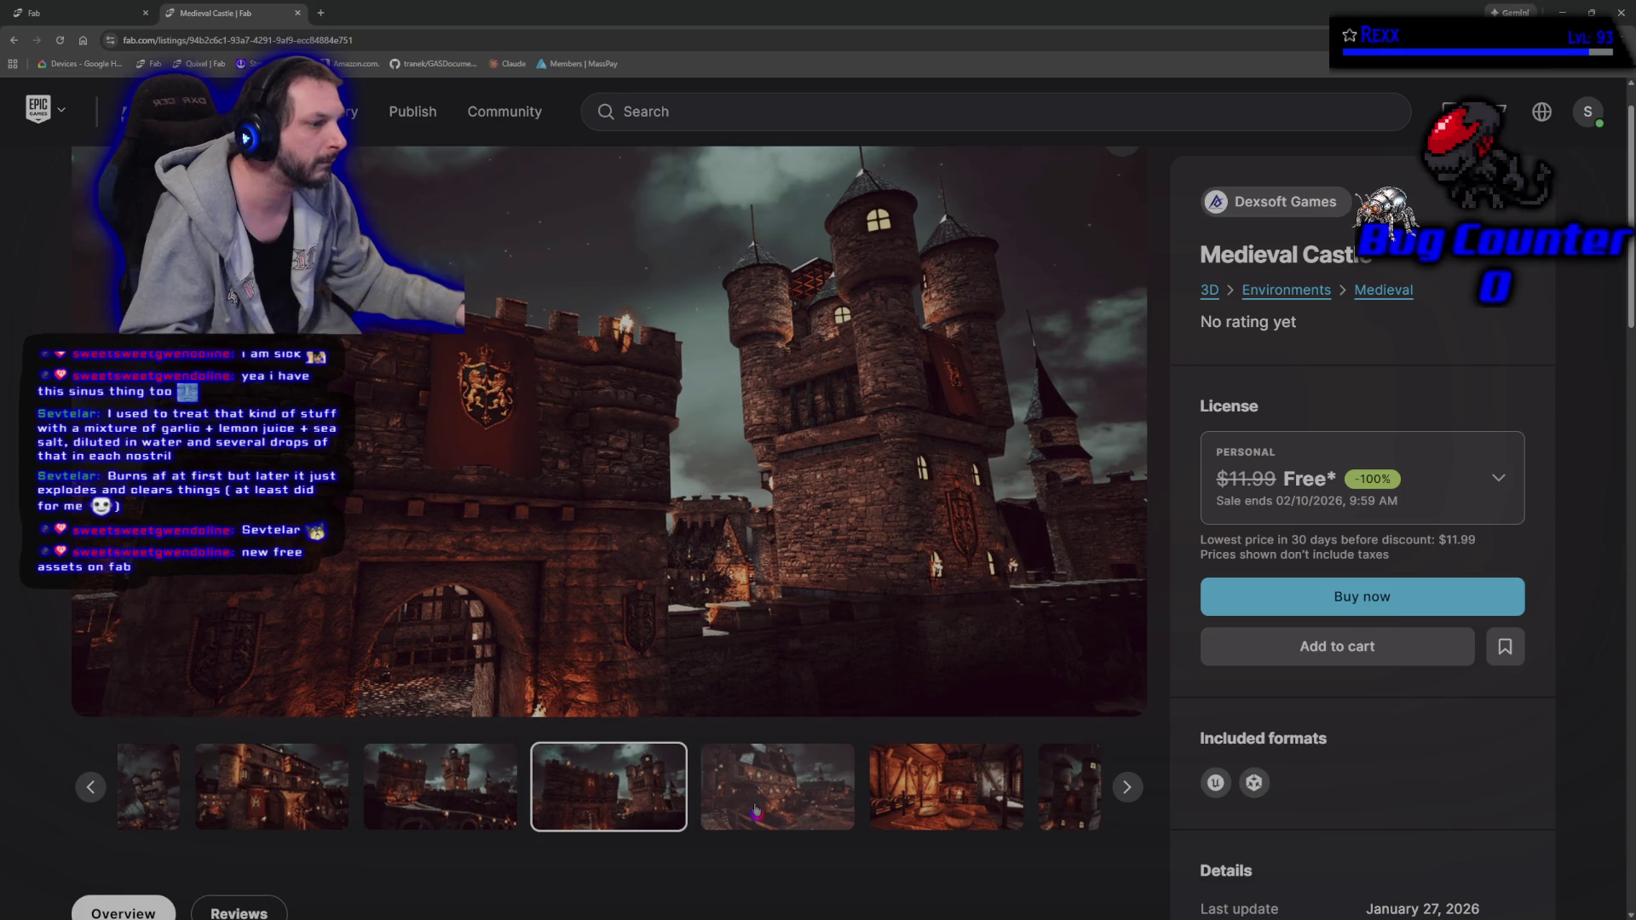
pyautogui.click(755, 810)
pyautogui.click(755, 809)
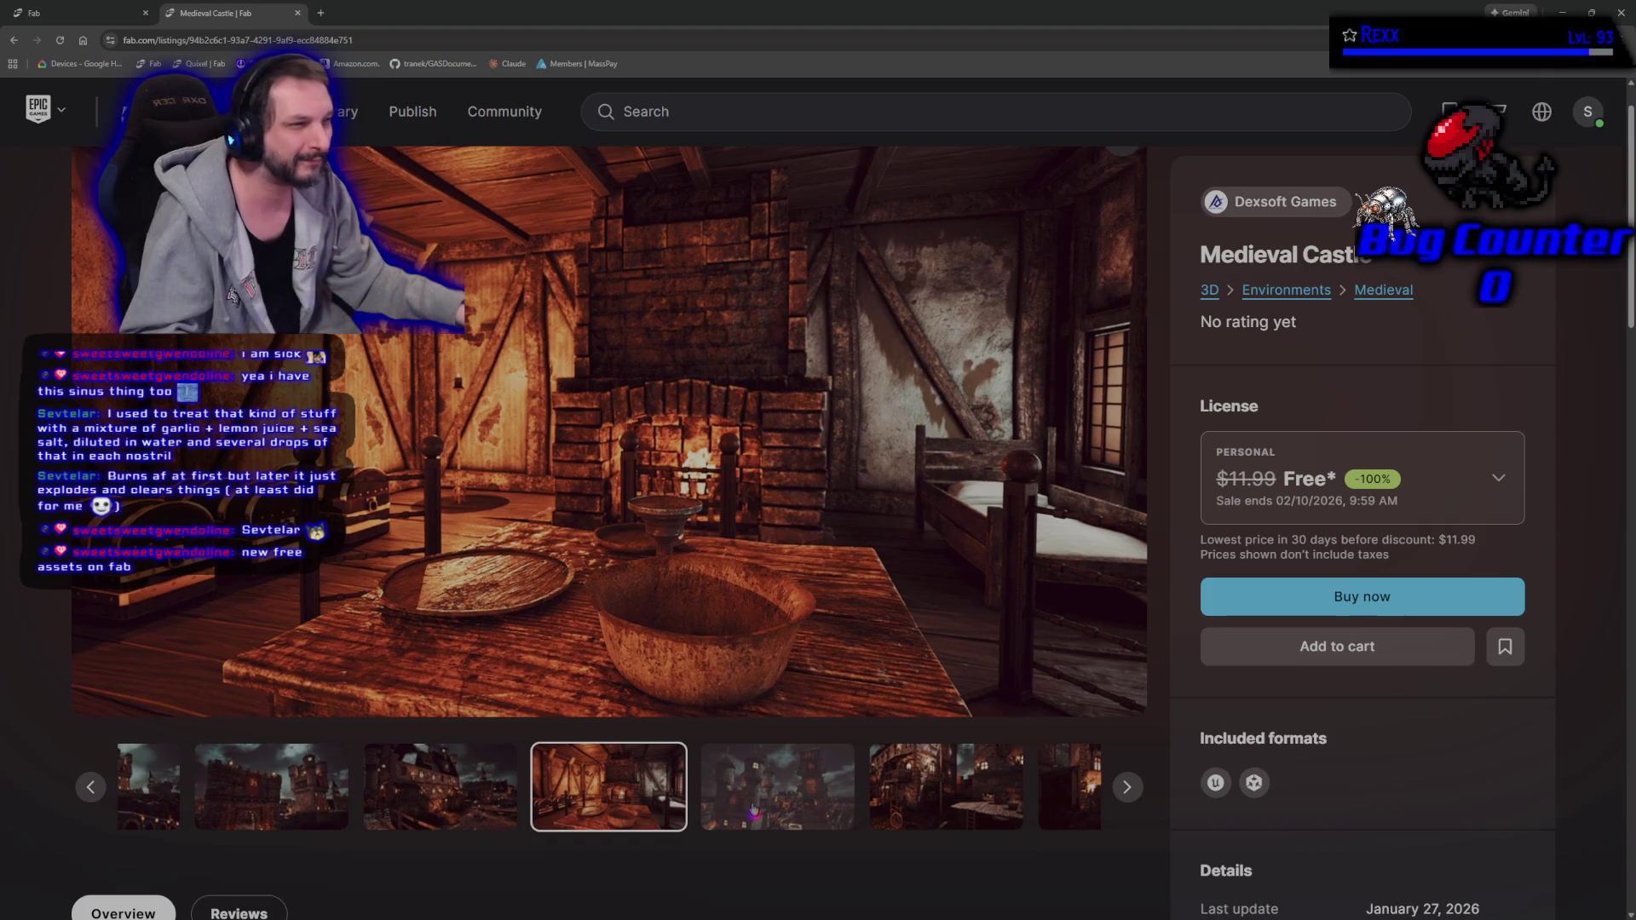
pyautogui.click(748, 809)
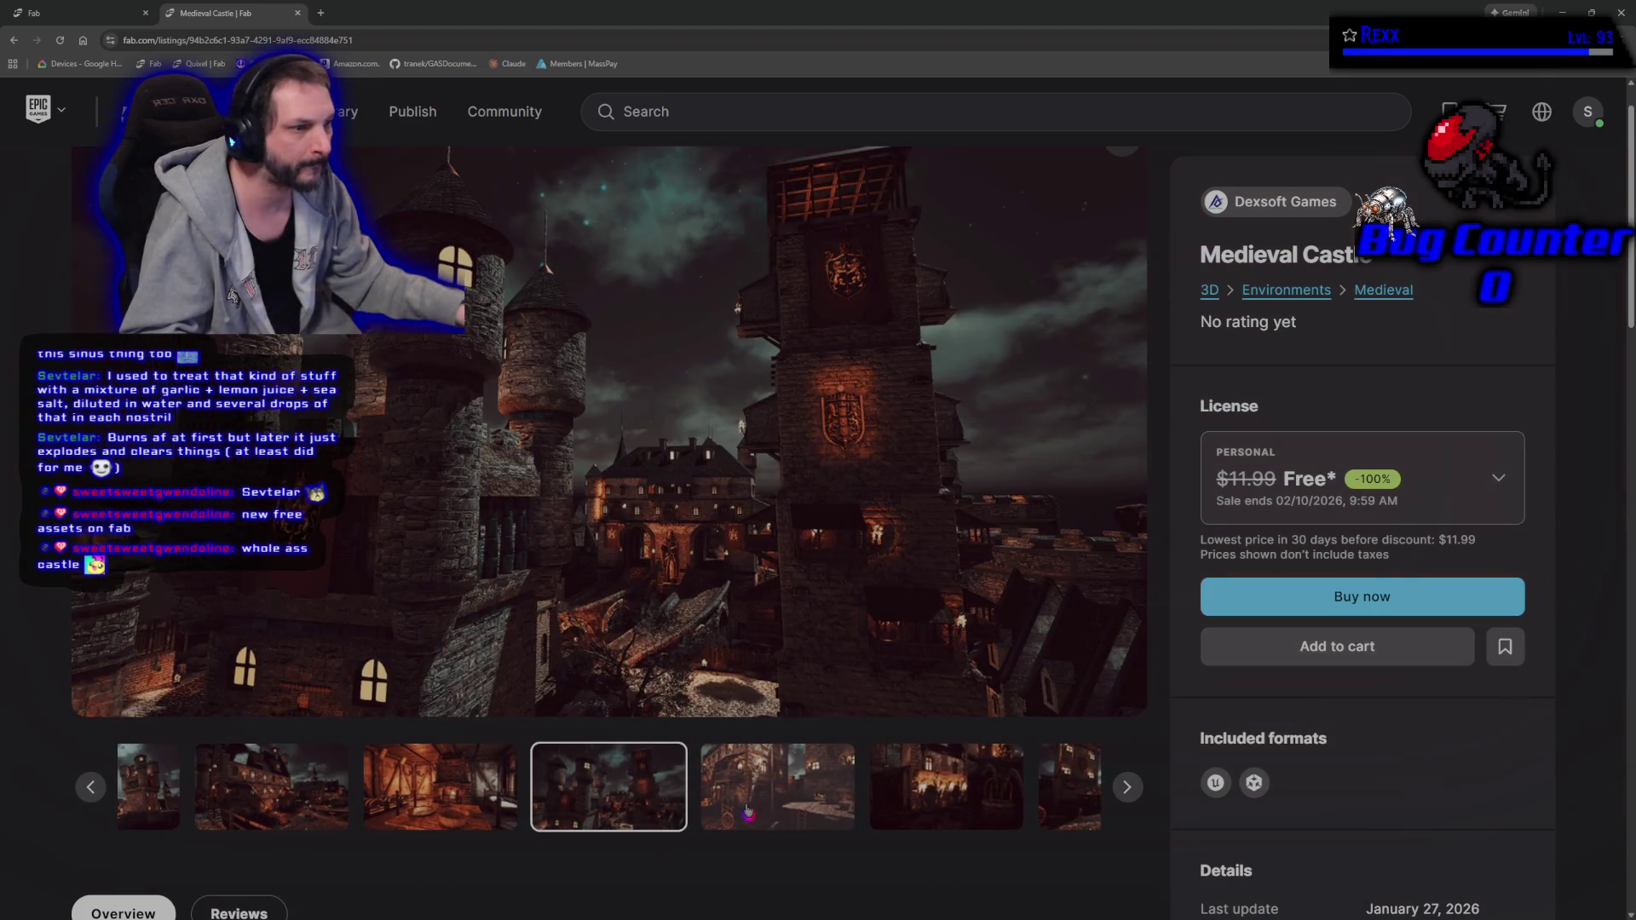
pyautogui.click(749, 809)
pyautogui.click(748, 809)
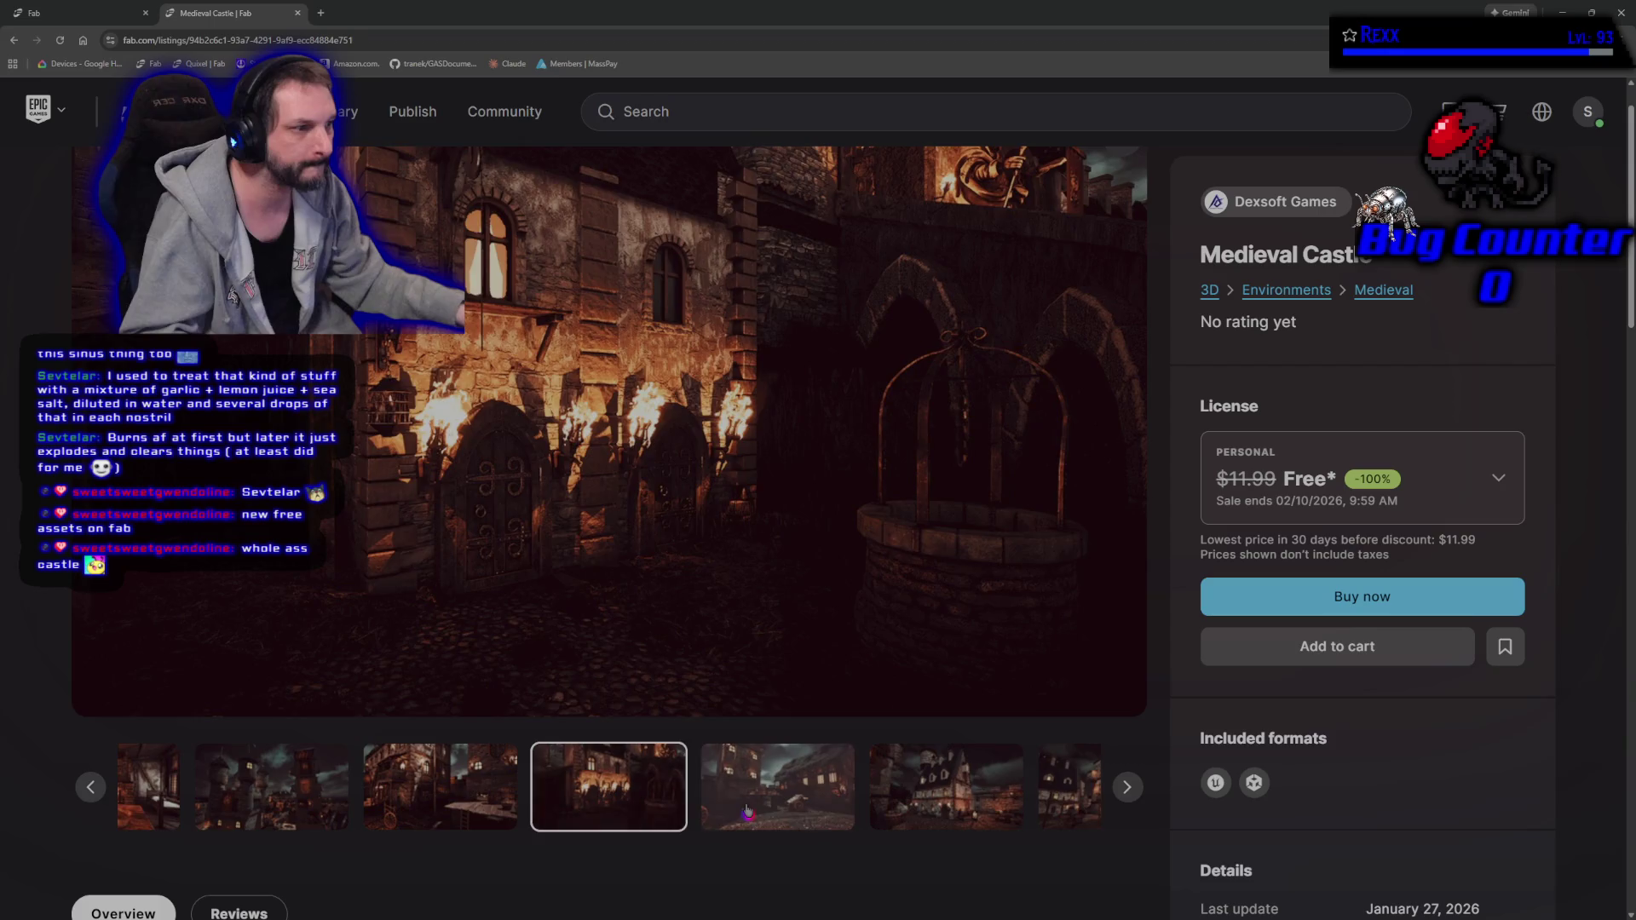
pyautogui.click(748, 809)
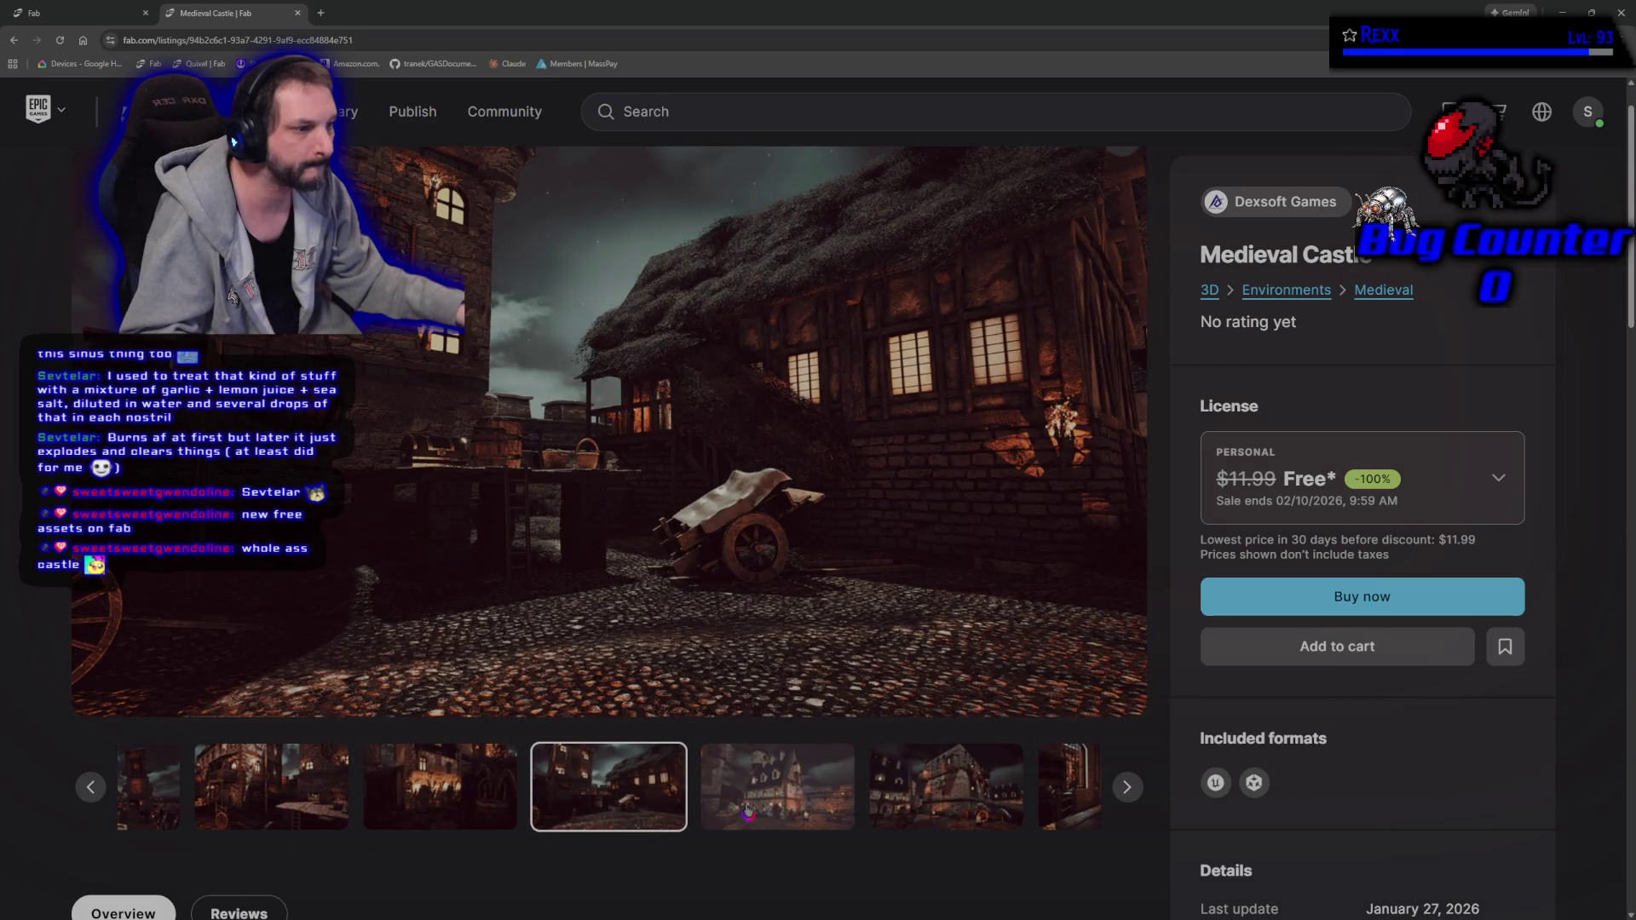
pyautogui.click(748, 810)
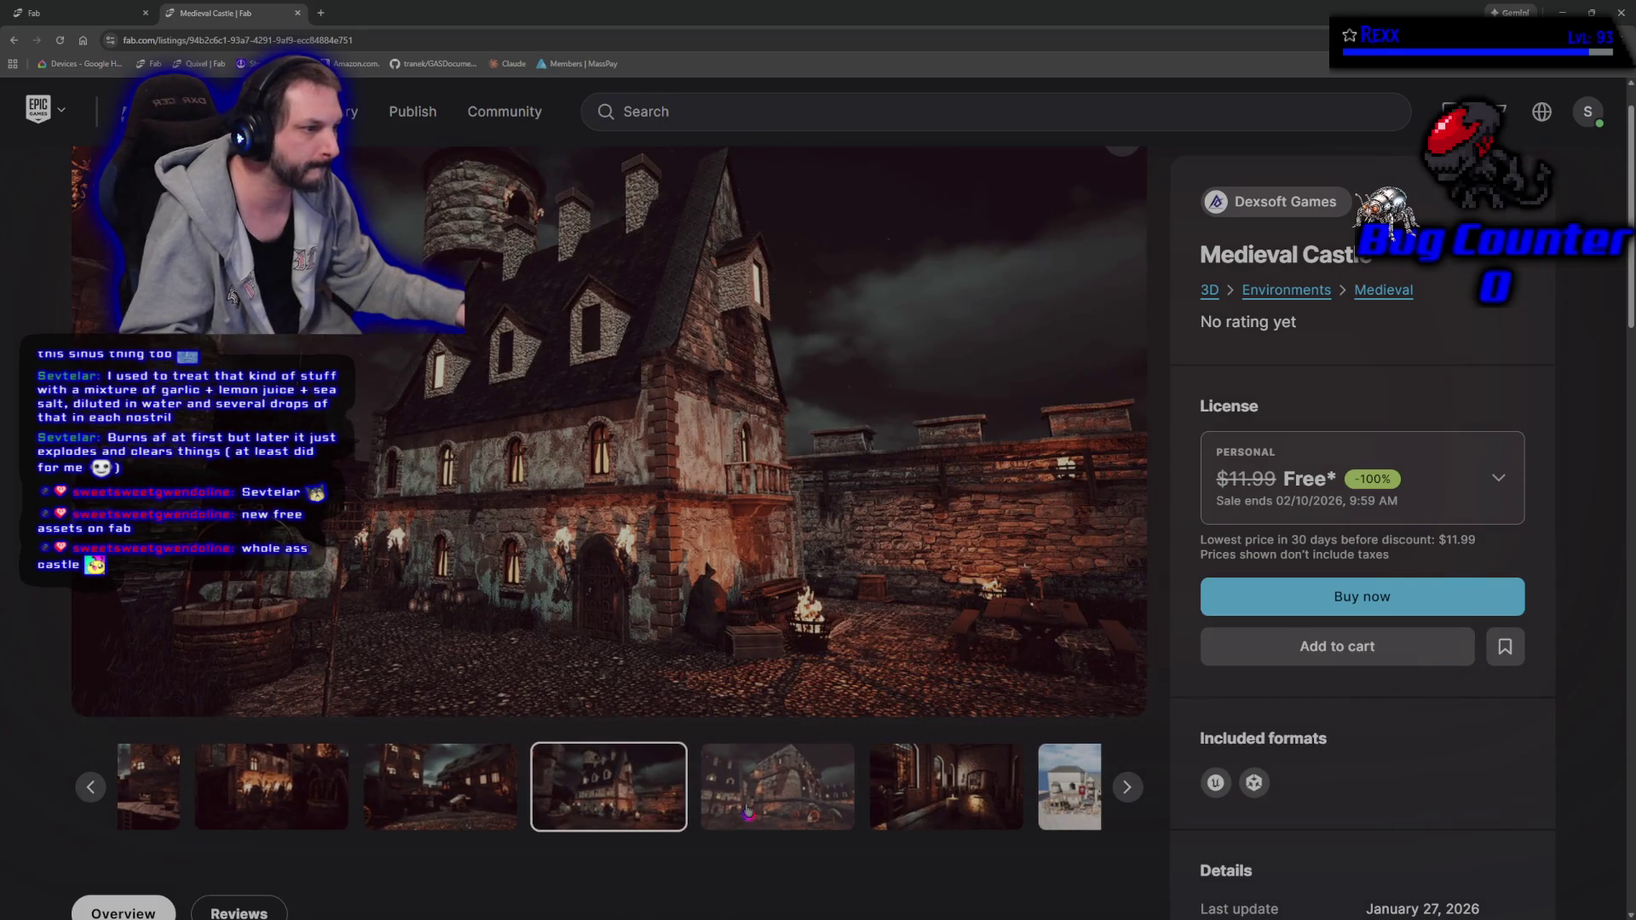
pyautogui.click(748, 809)
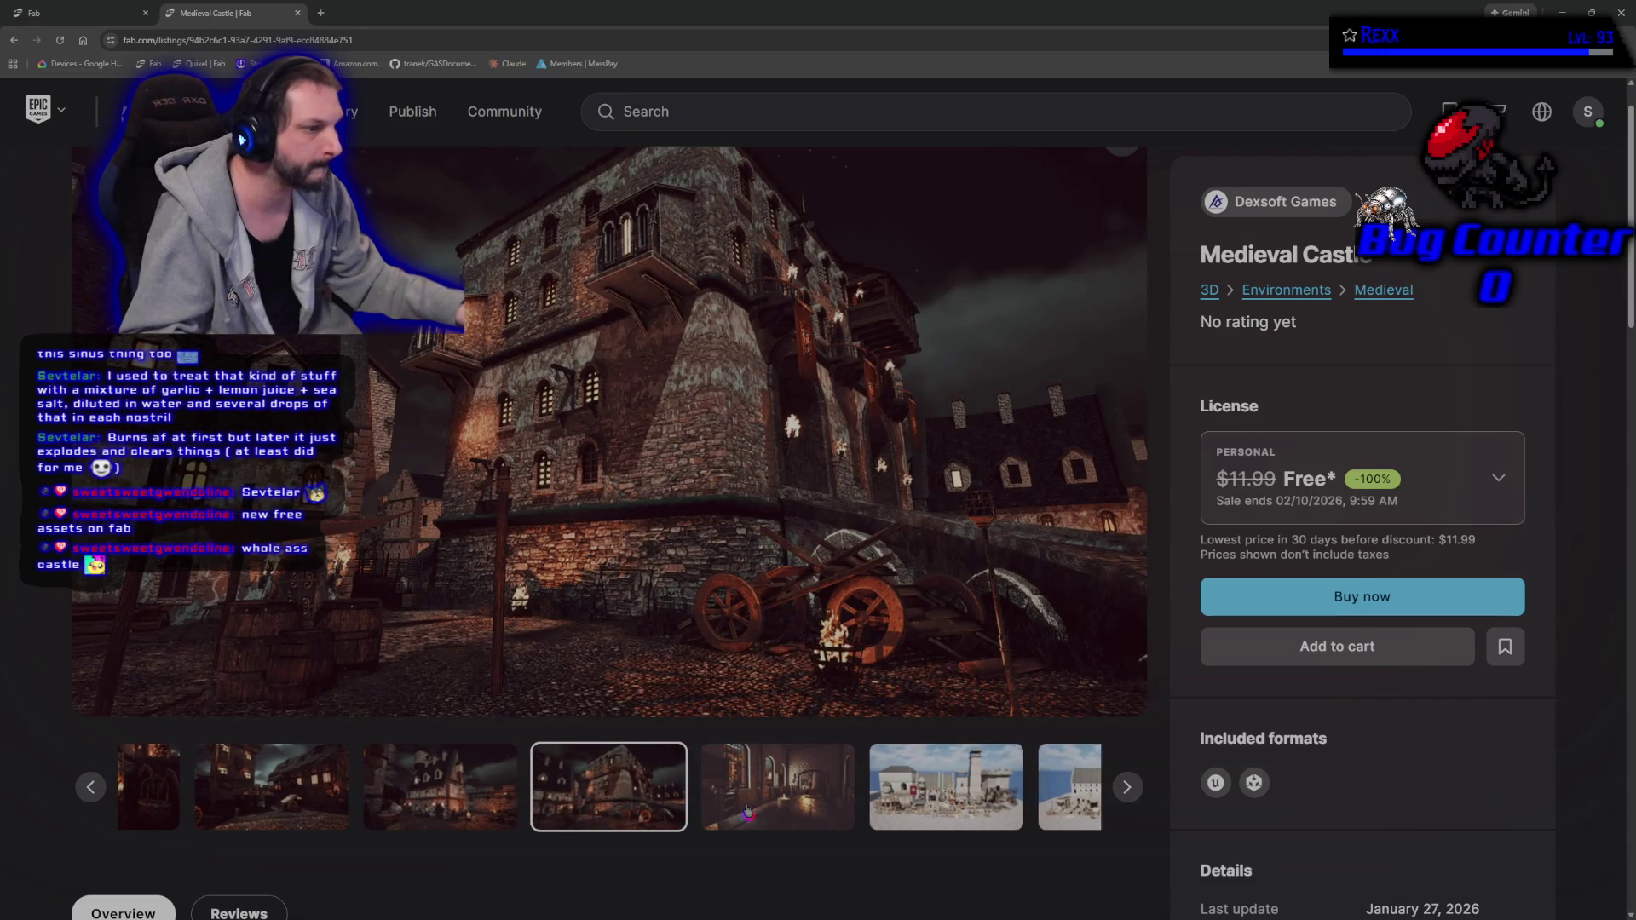
pyautogui.click(748, 809)
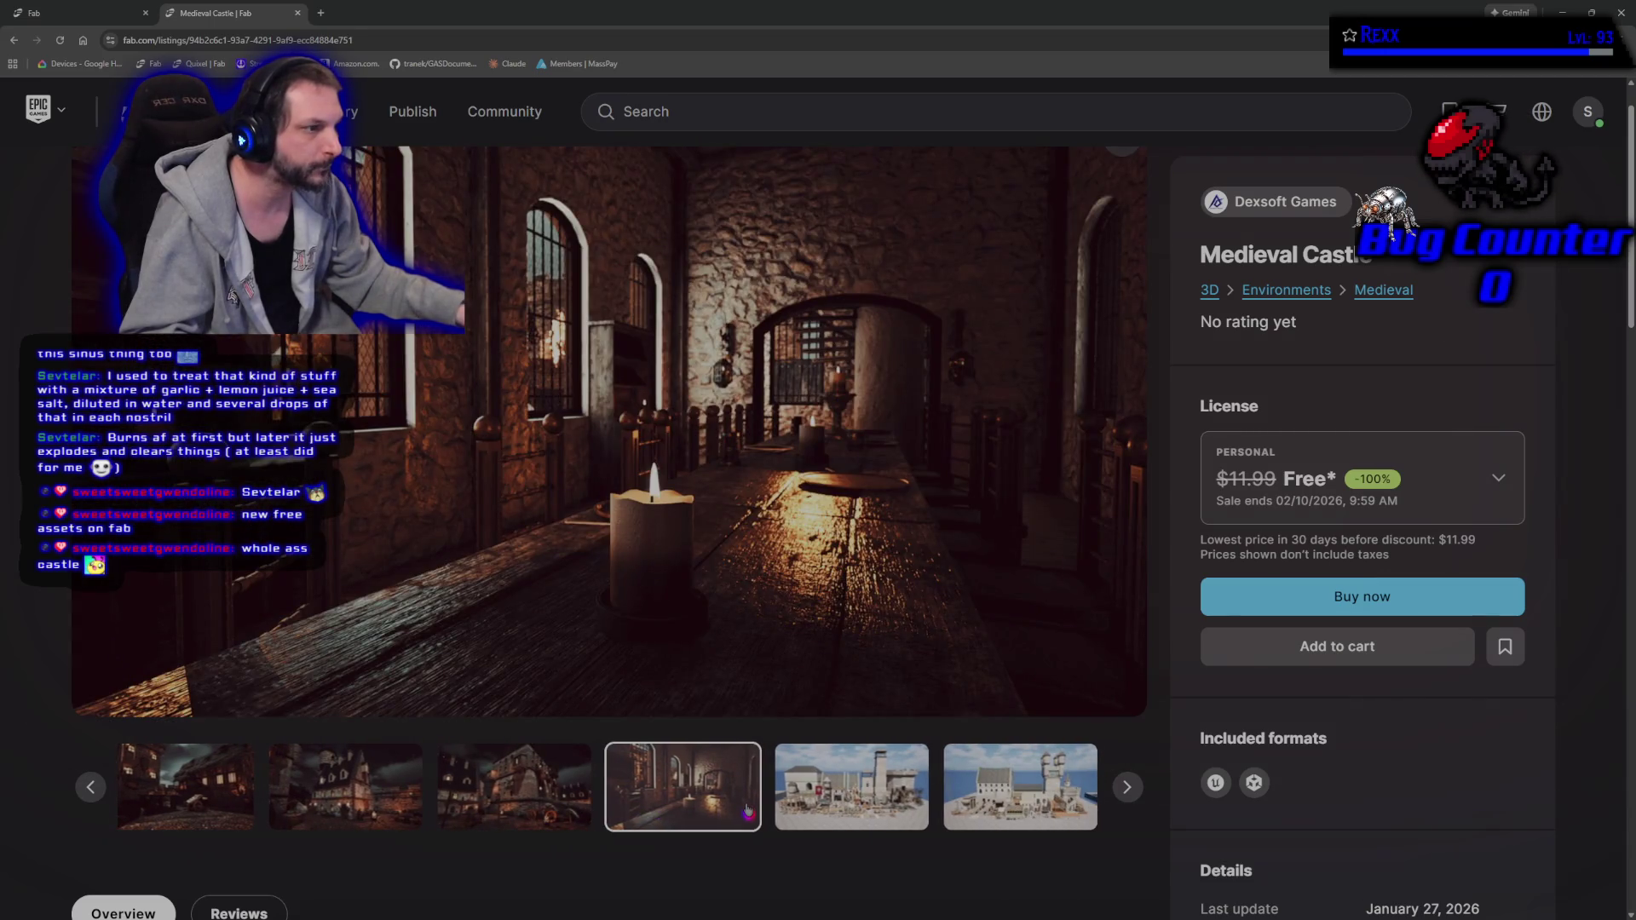
pyautogui.click(797, 801)
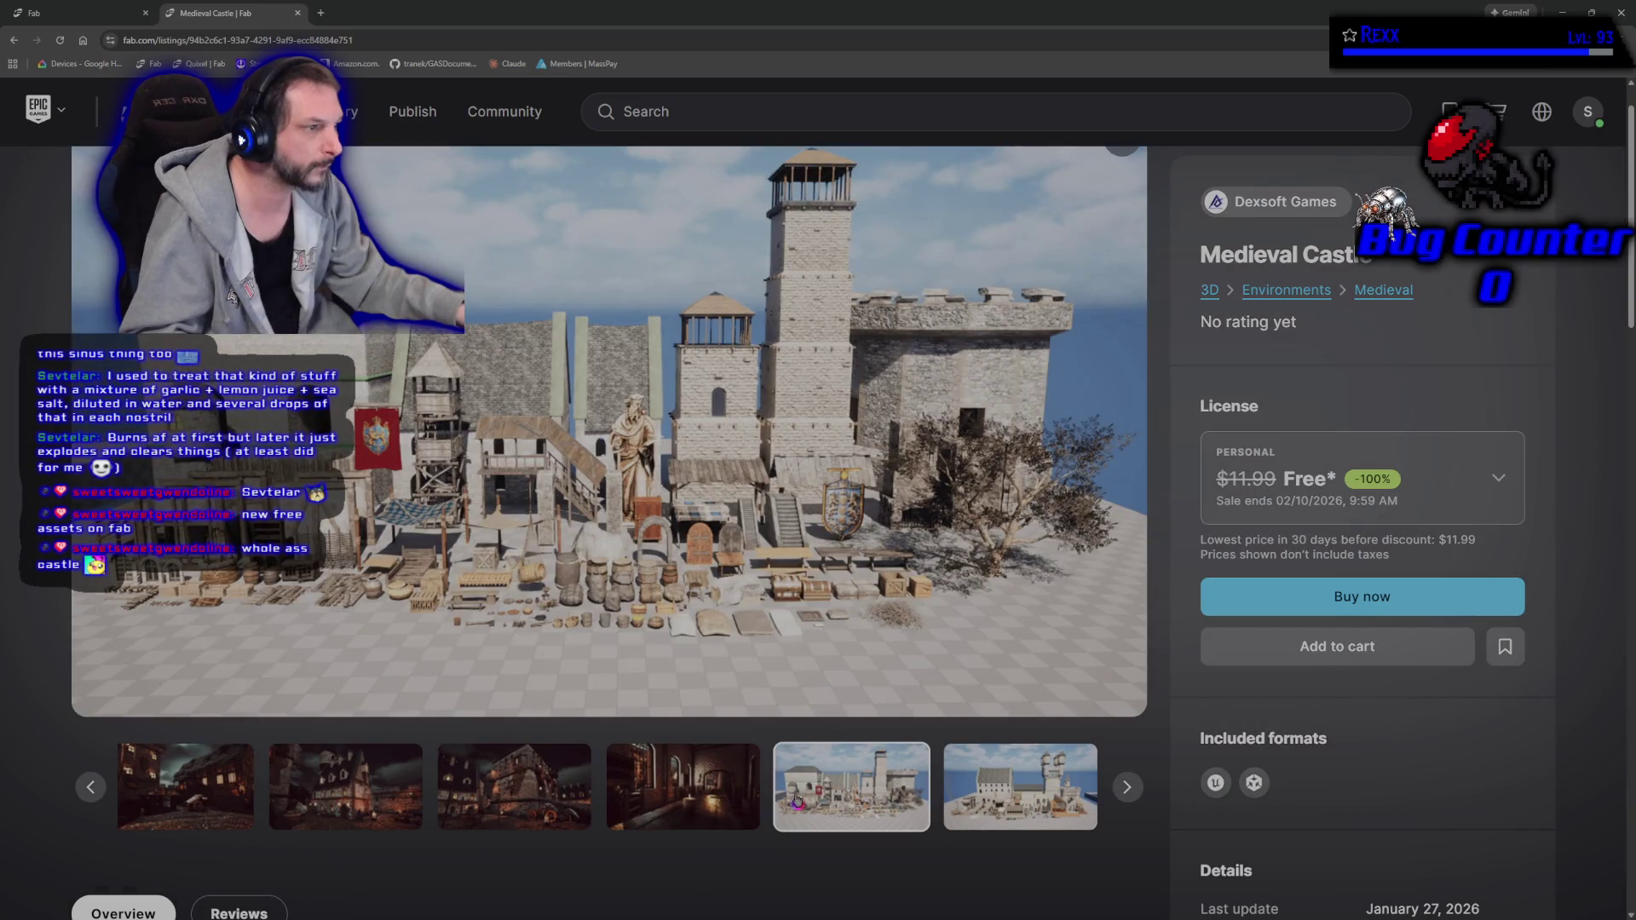
pyautogui.click(967, 799)
# Open the asset's YouTube preview video, pause it, and return to the listing.
pyautogui.scroll(-7, 778, 794)
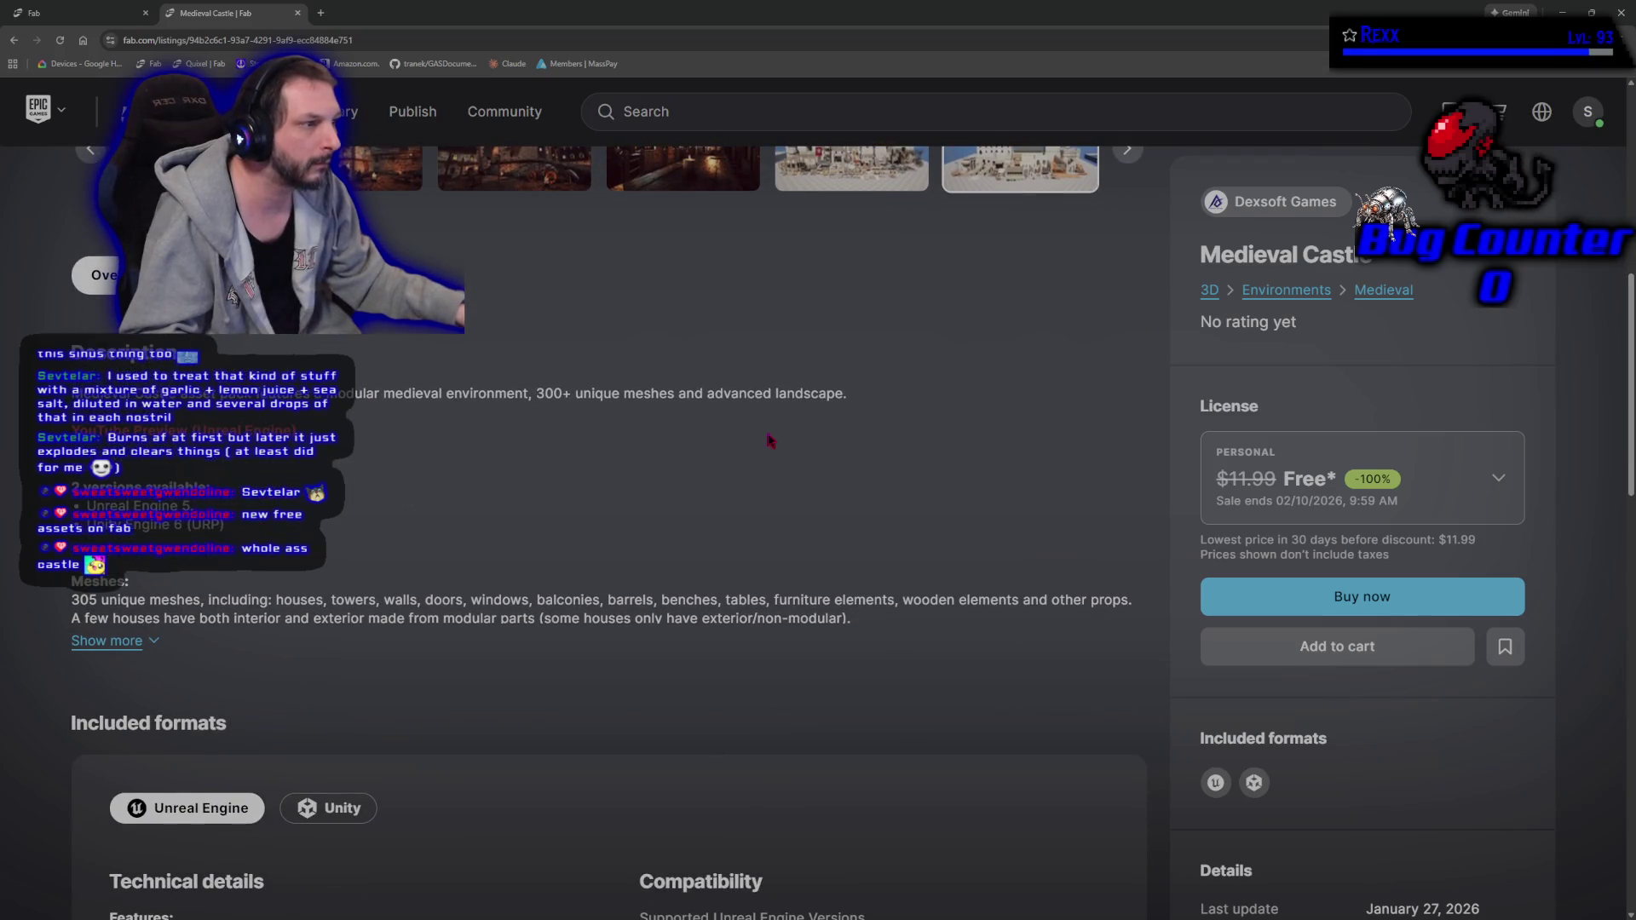
pyautogui.click(183, 430)
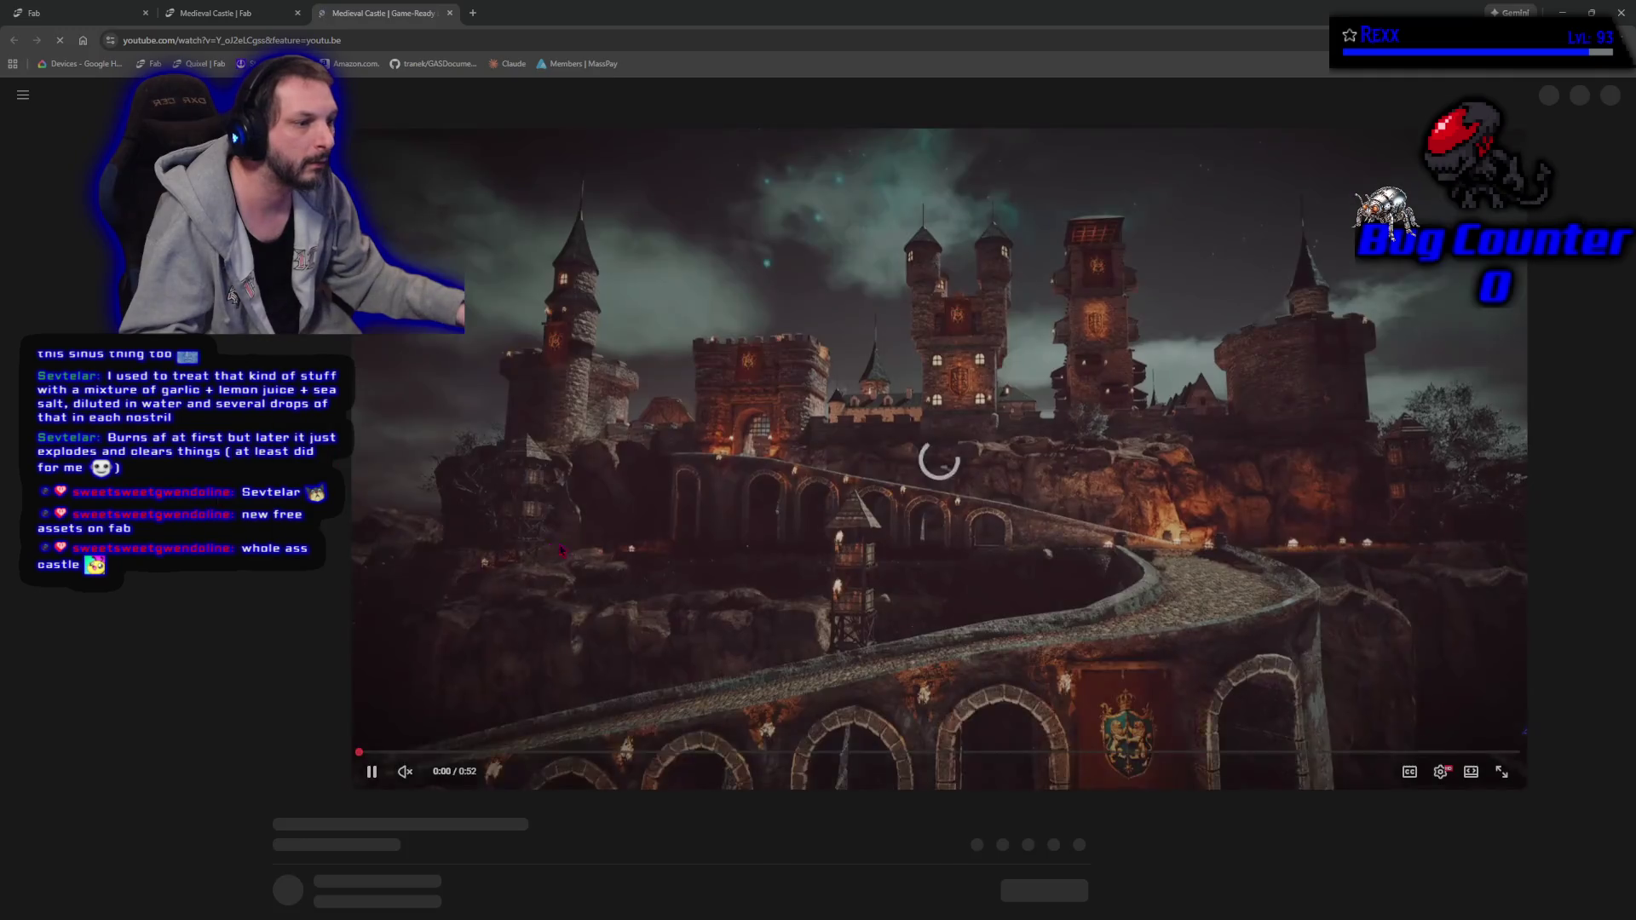
pyautogui.click(560, 550)
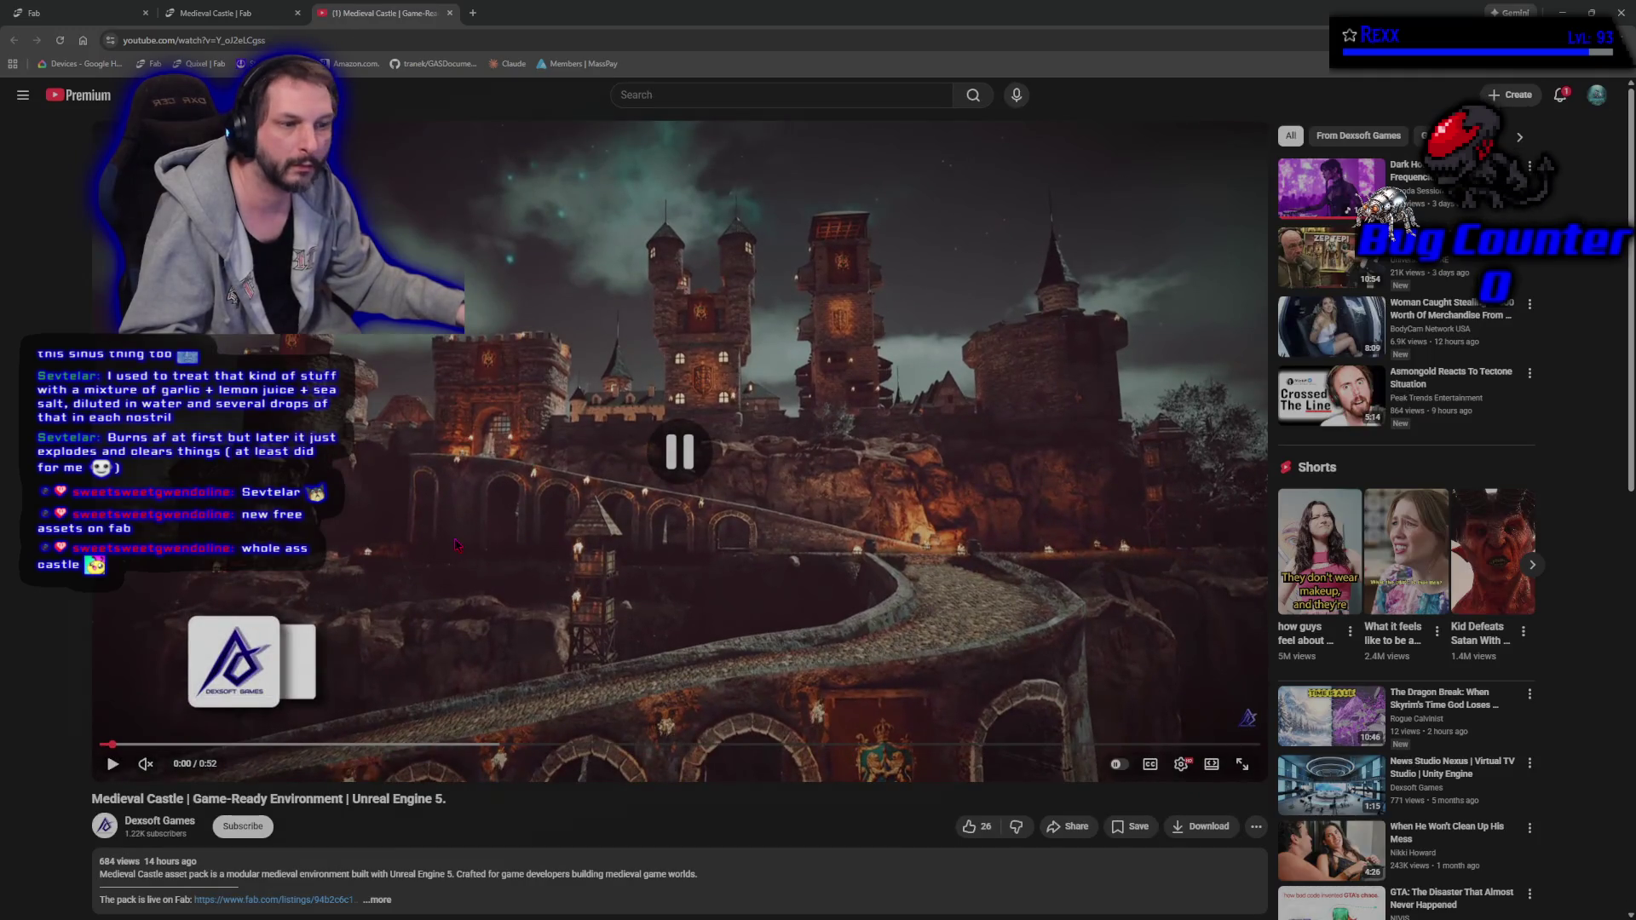
pyautogui.click(237, 12)
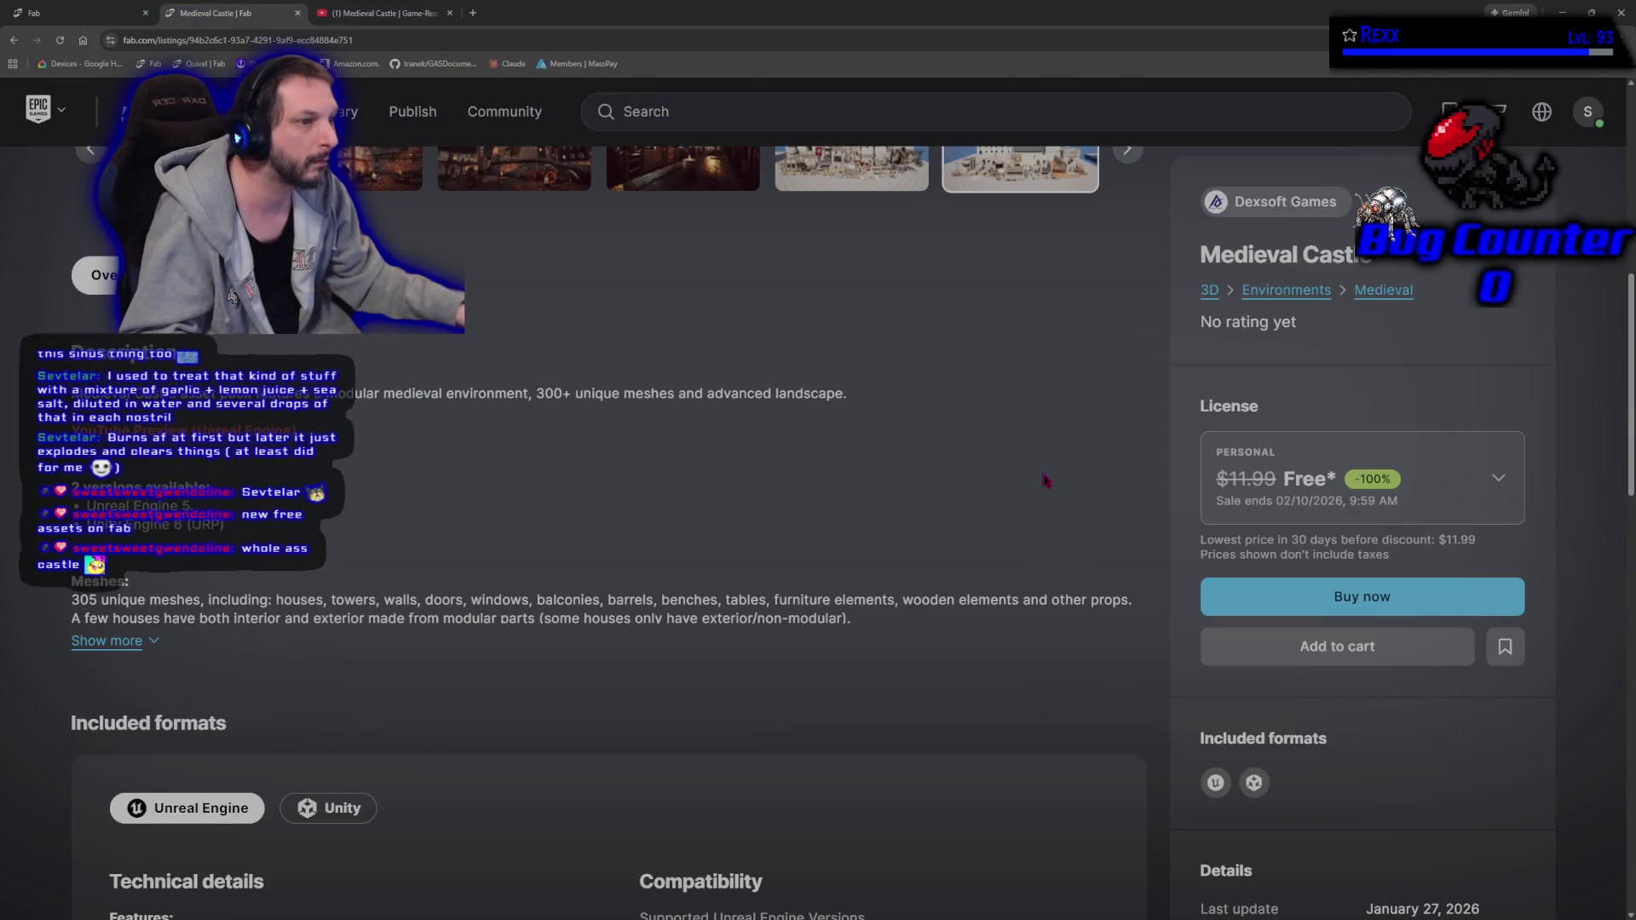
# Check the Professional licence price, then add the free Medieval Castle pack to the cart.
pyautogui.scroll(7, 712, 491)
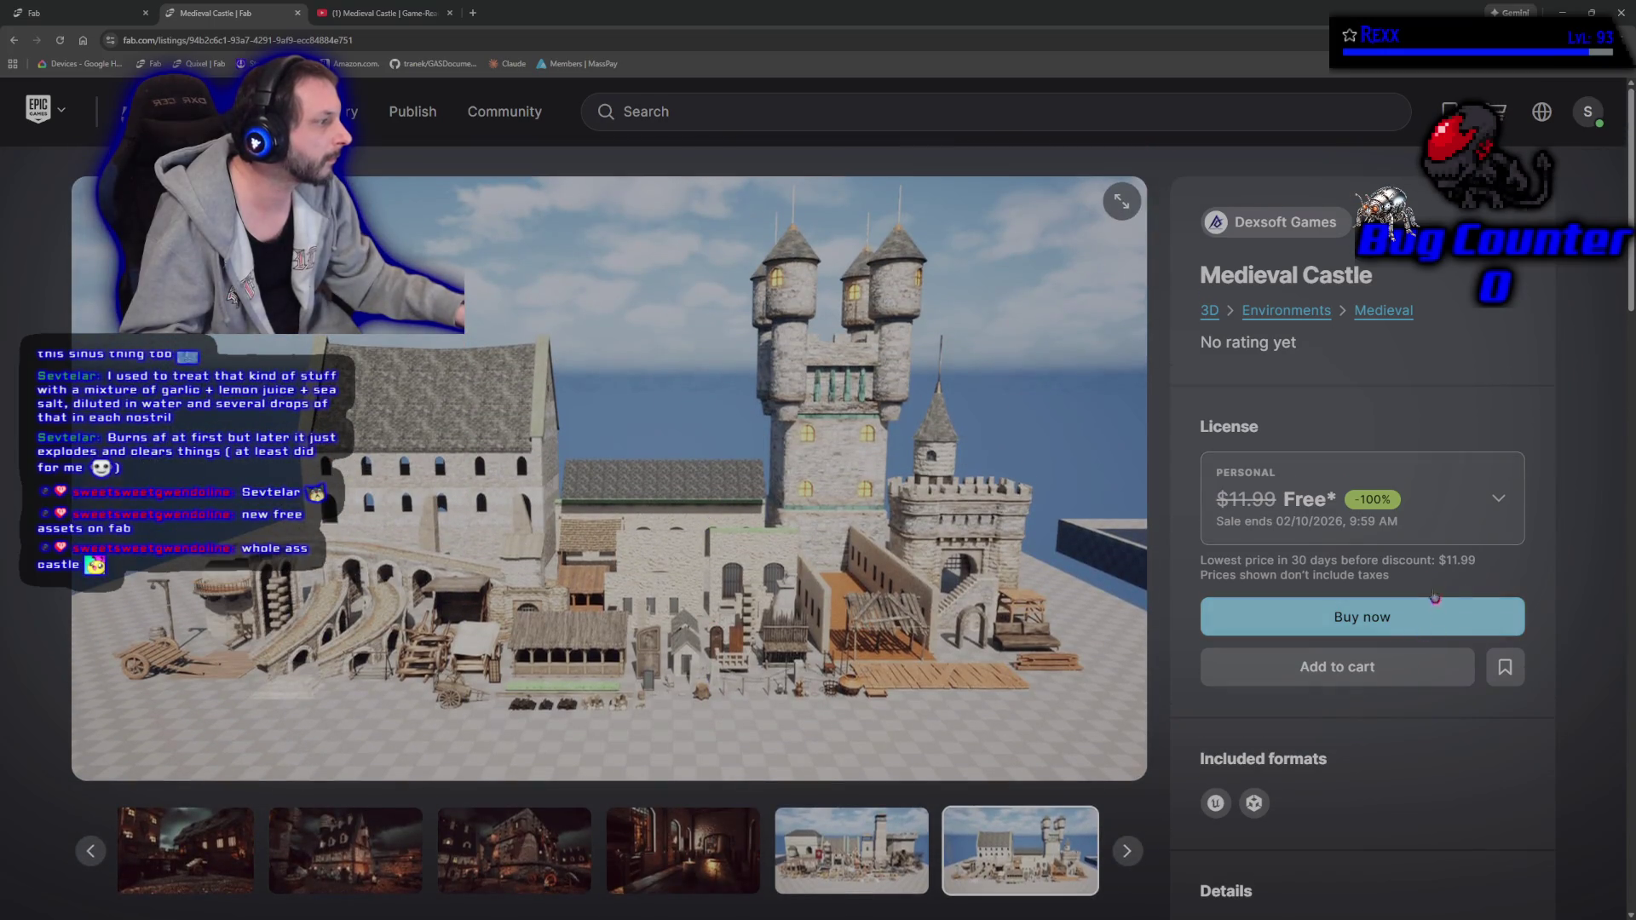
pyautogui.click(1363, 502)
pyautogui.click(1291, 766)
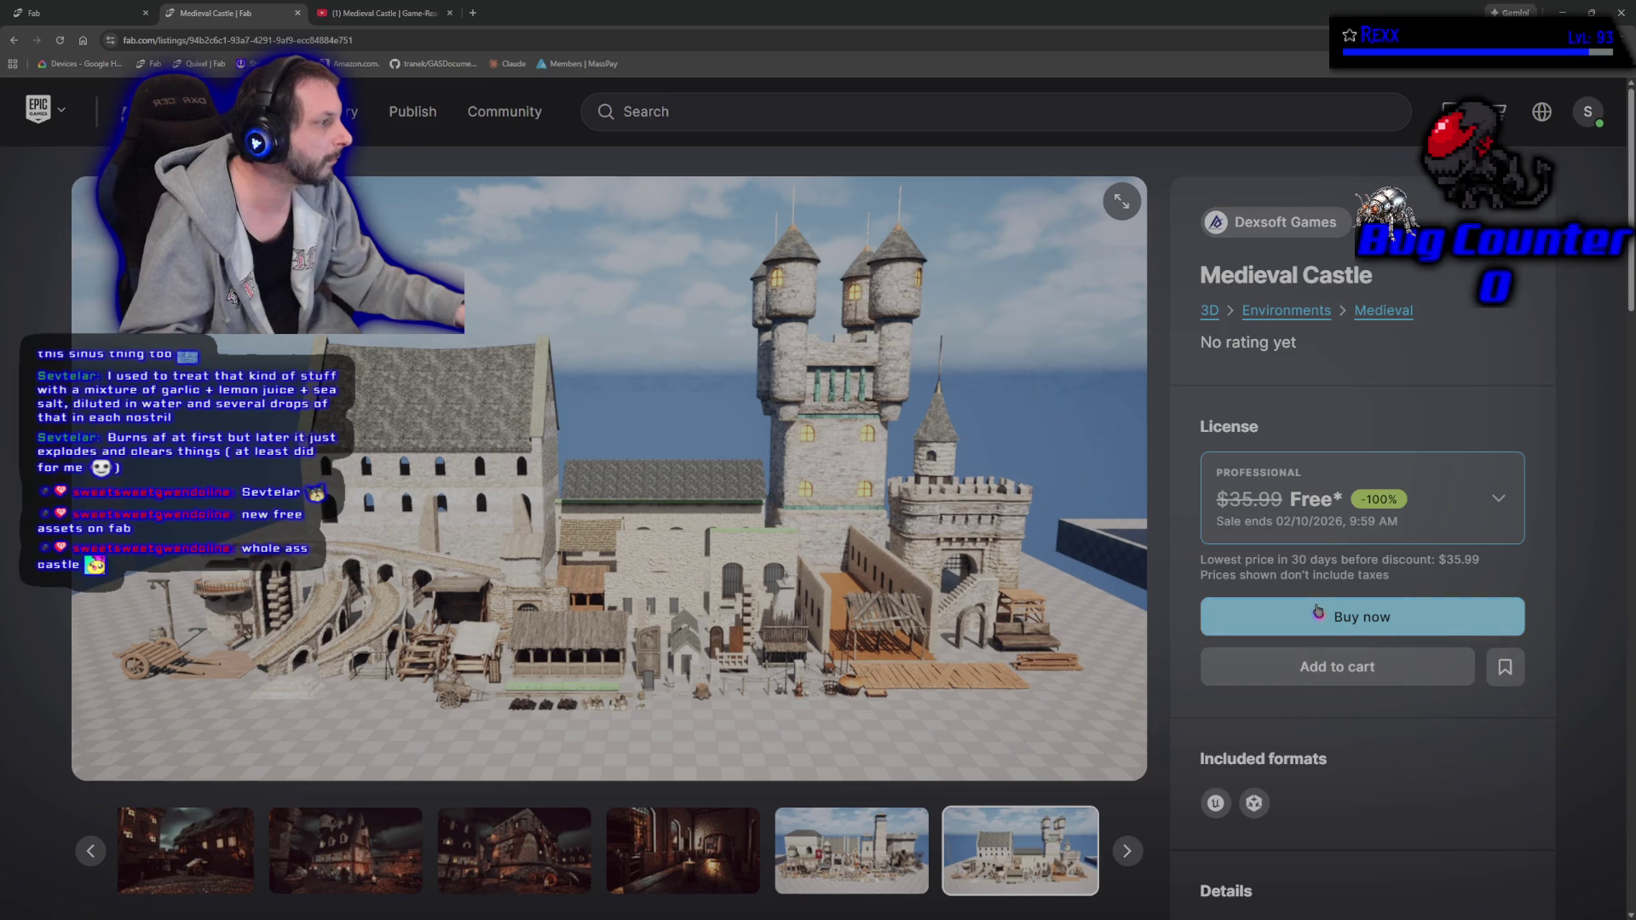
pyautogui.click(1326, 667)
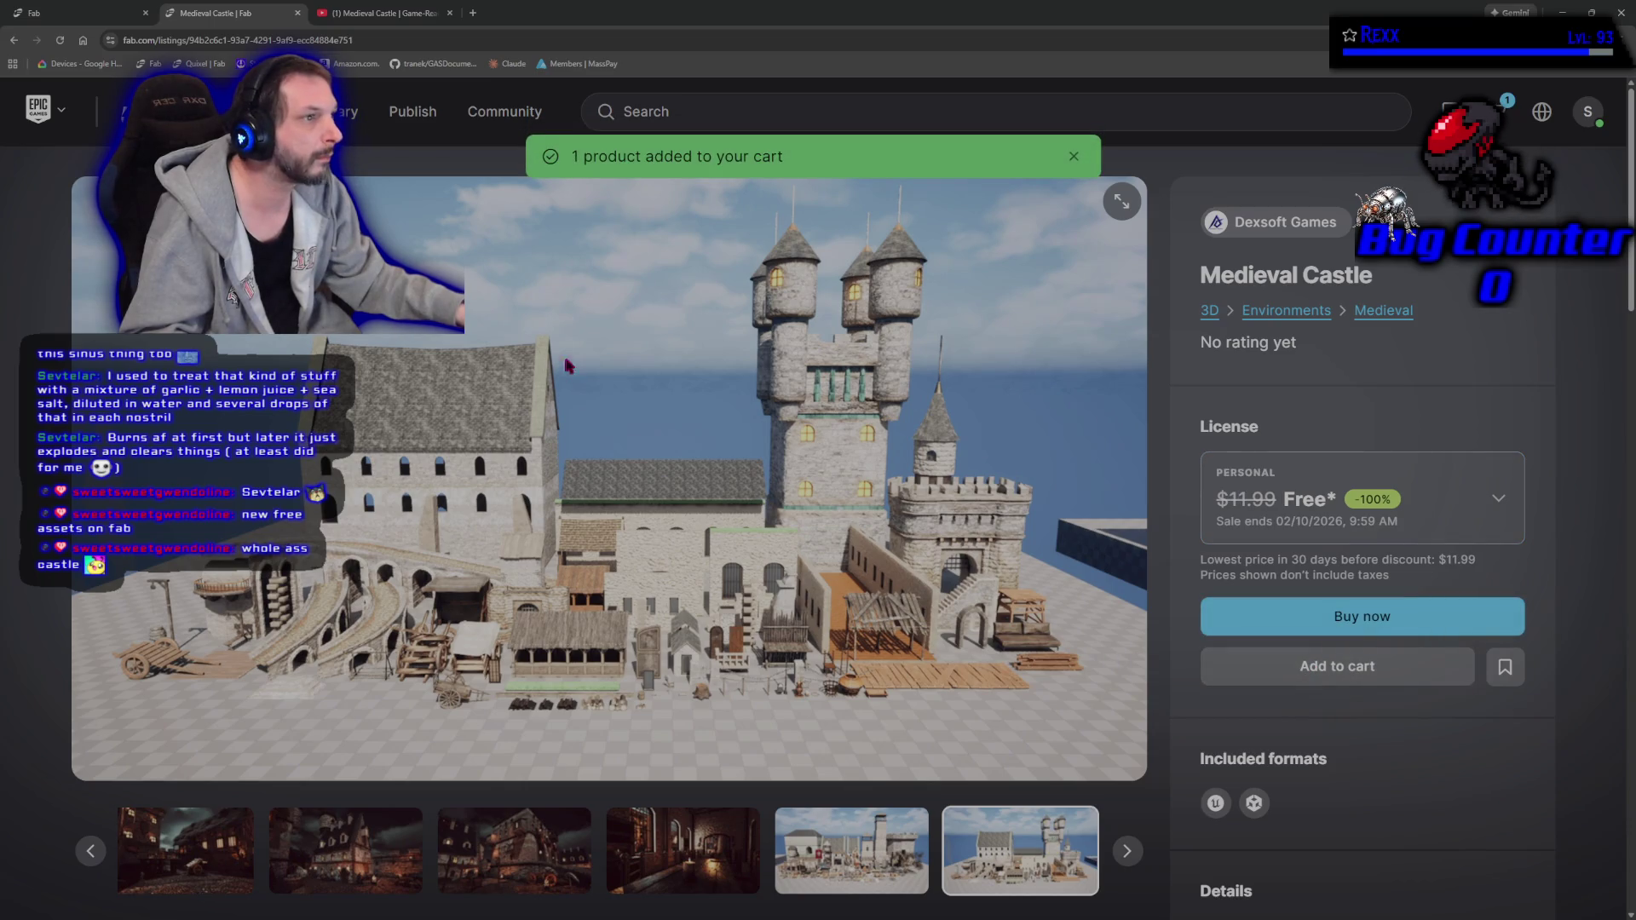